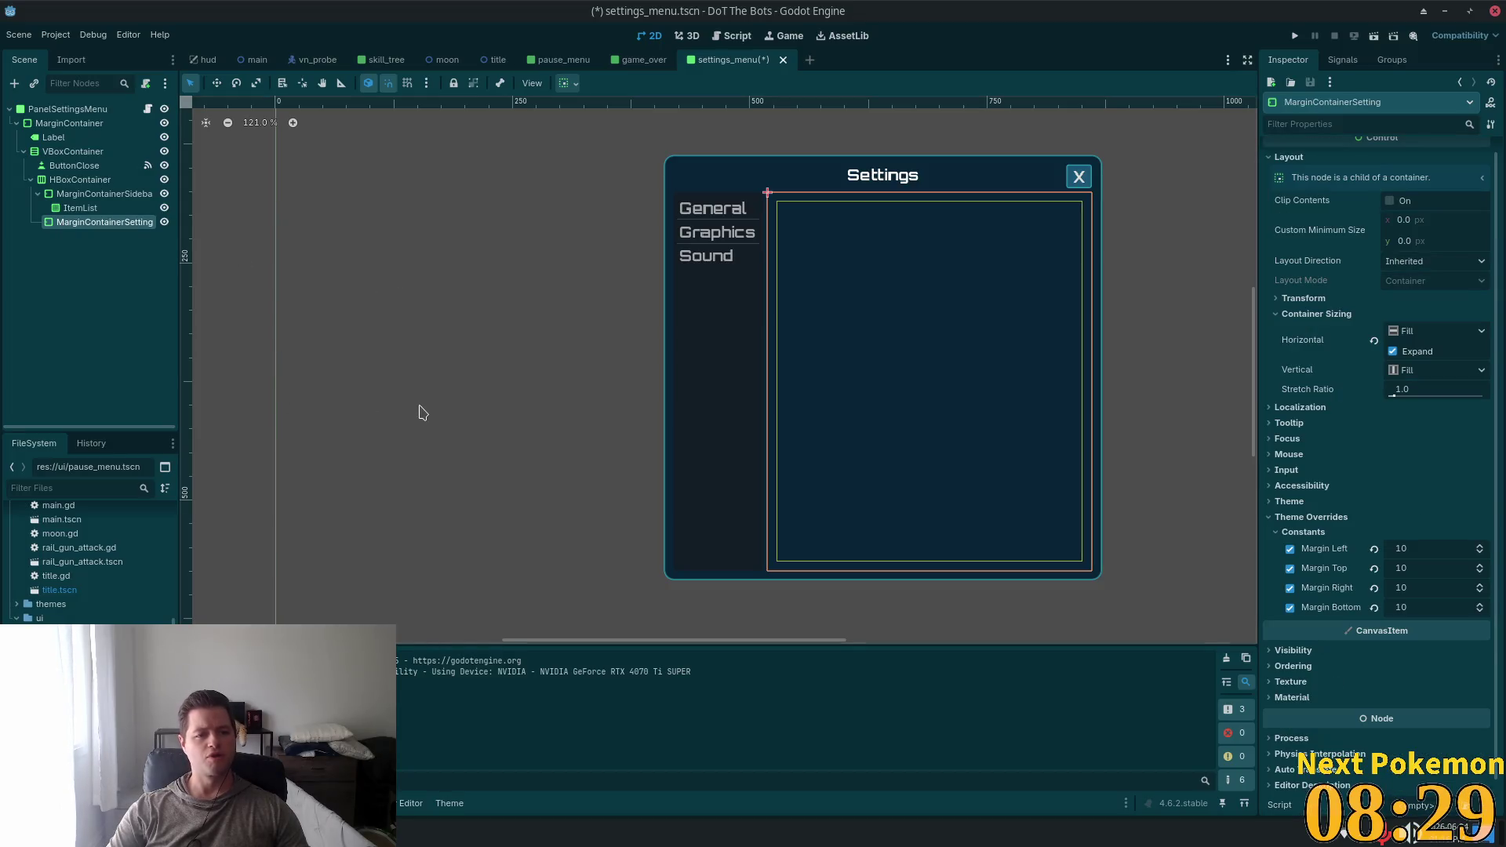
Expand the Settings panels in the Alchemy project as a reference, then return to DoT The Bots
mouse_move(369, 836)
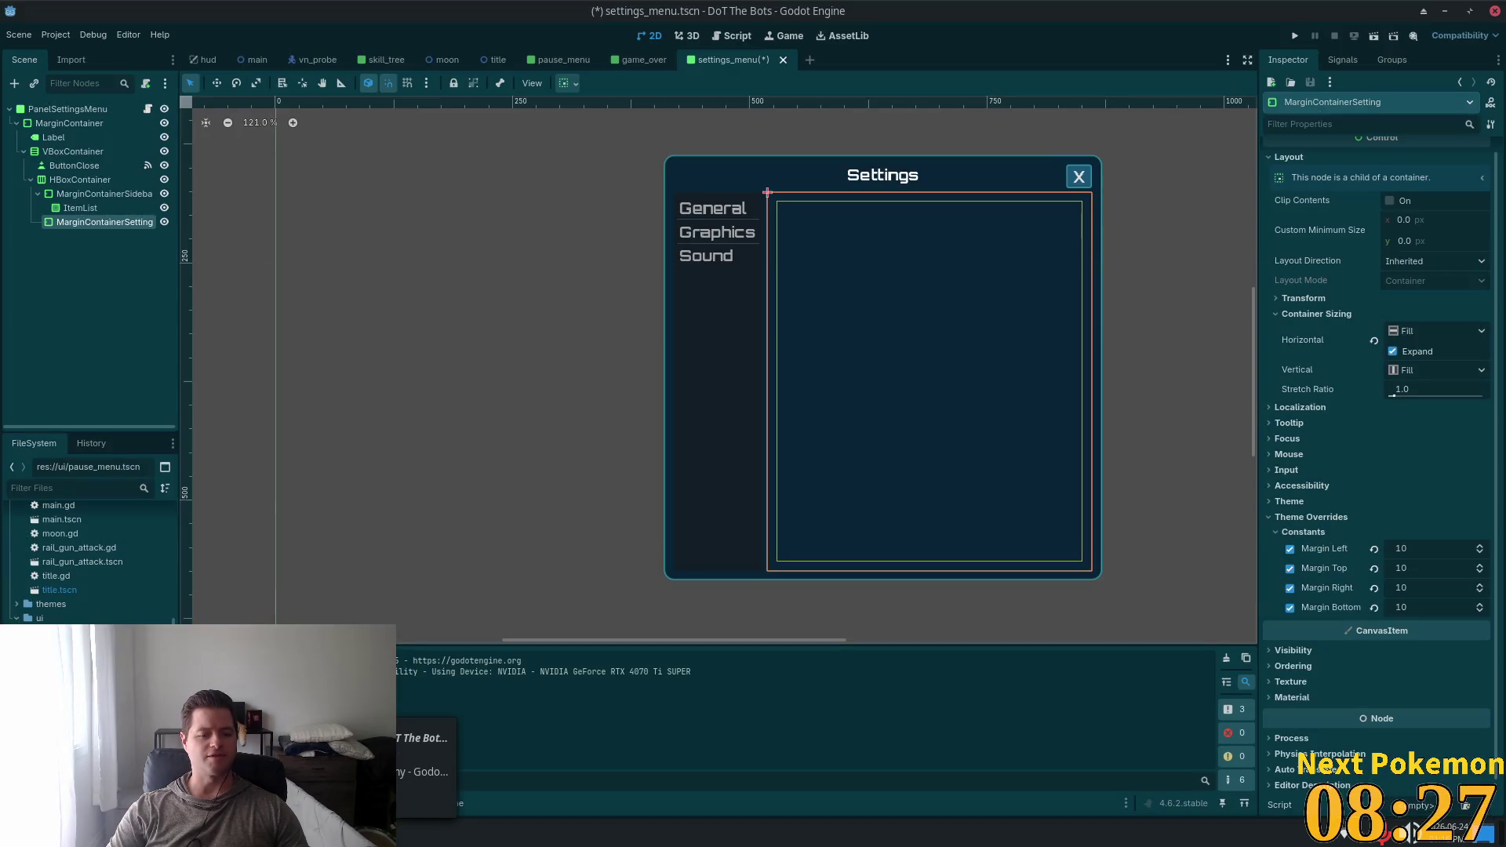
left_click(424, 771)
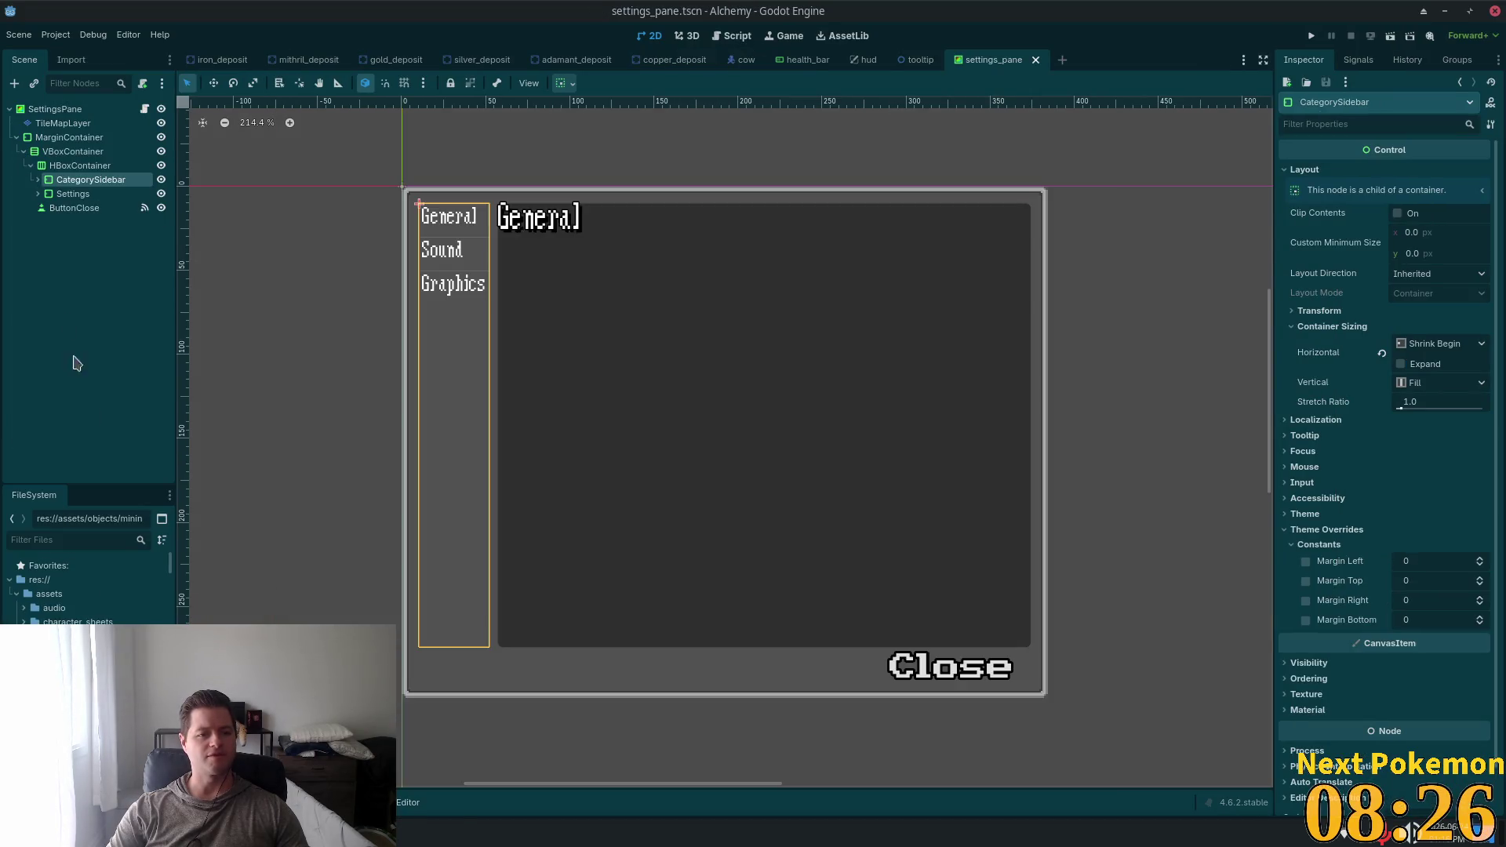
left_click(38, 194)
left_click(90, 208)
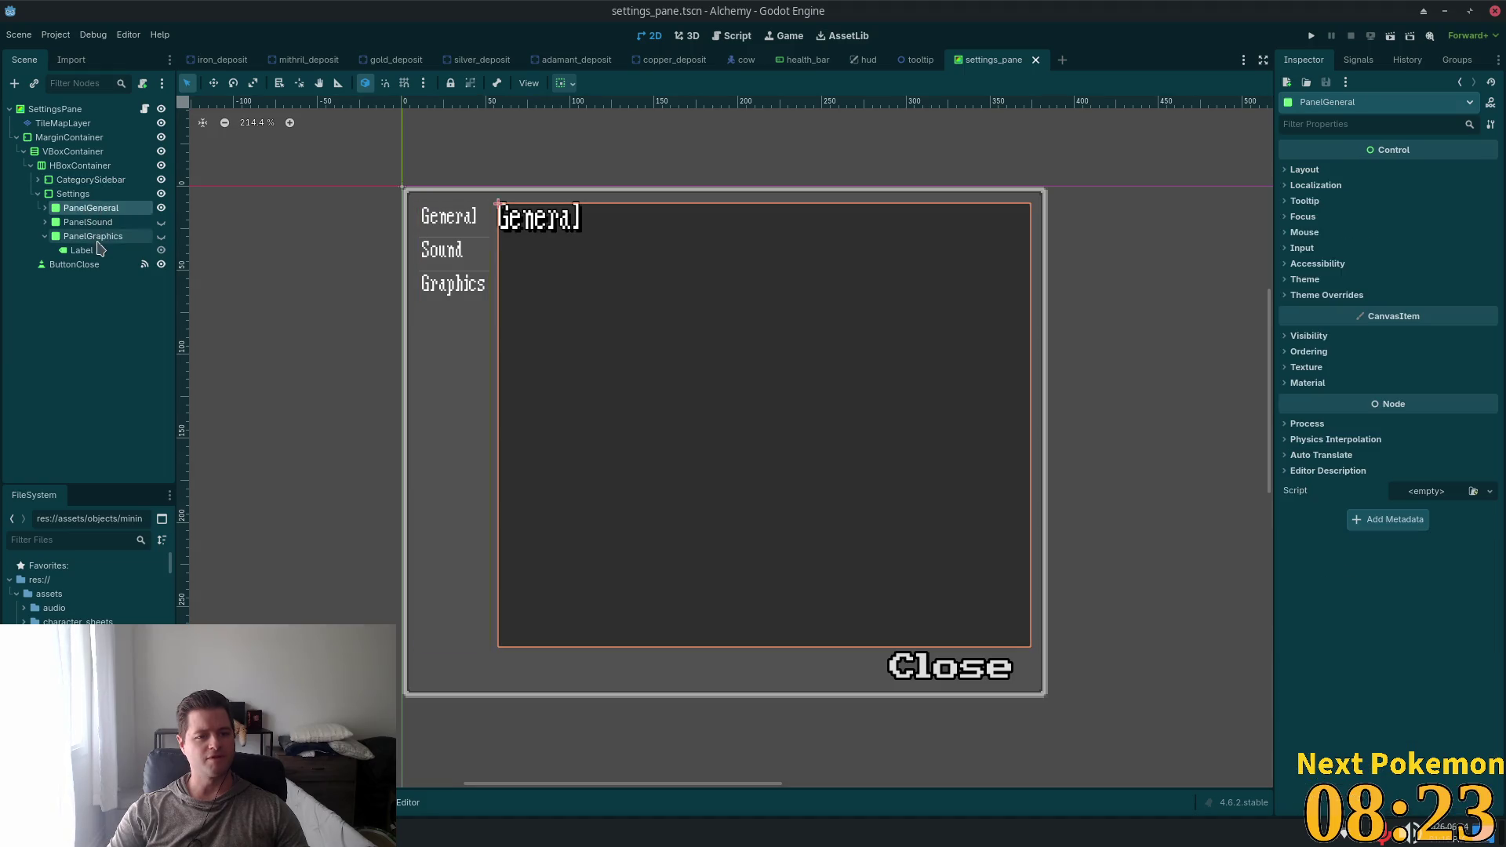
left_click(44, 208)
left_click(81, 222)
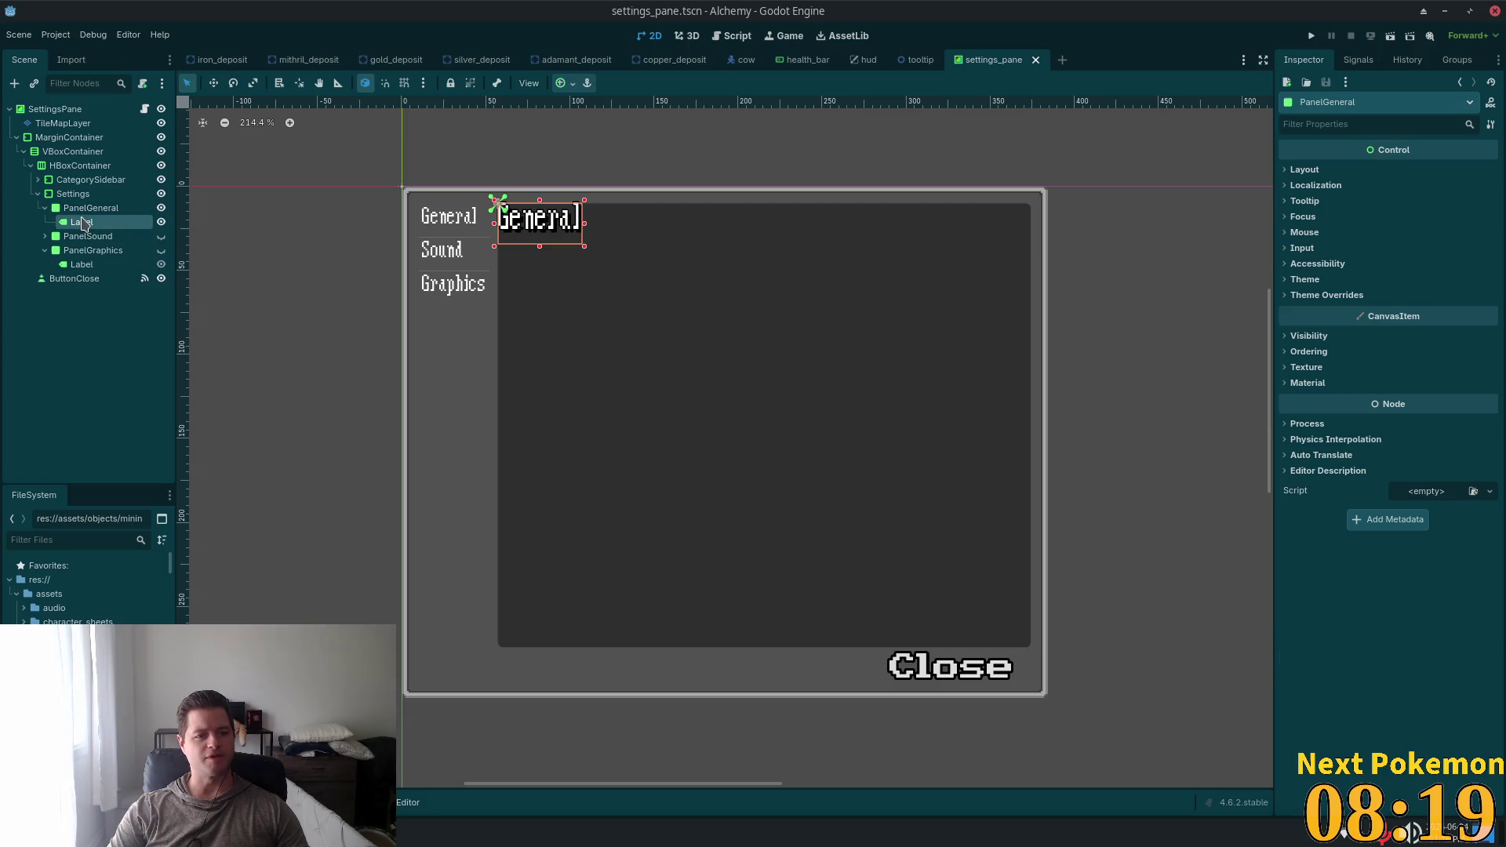
key("alt+Tab")
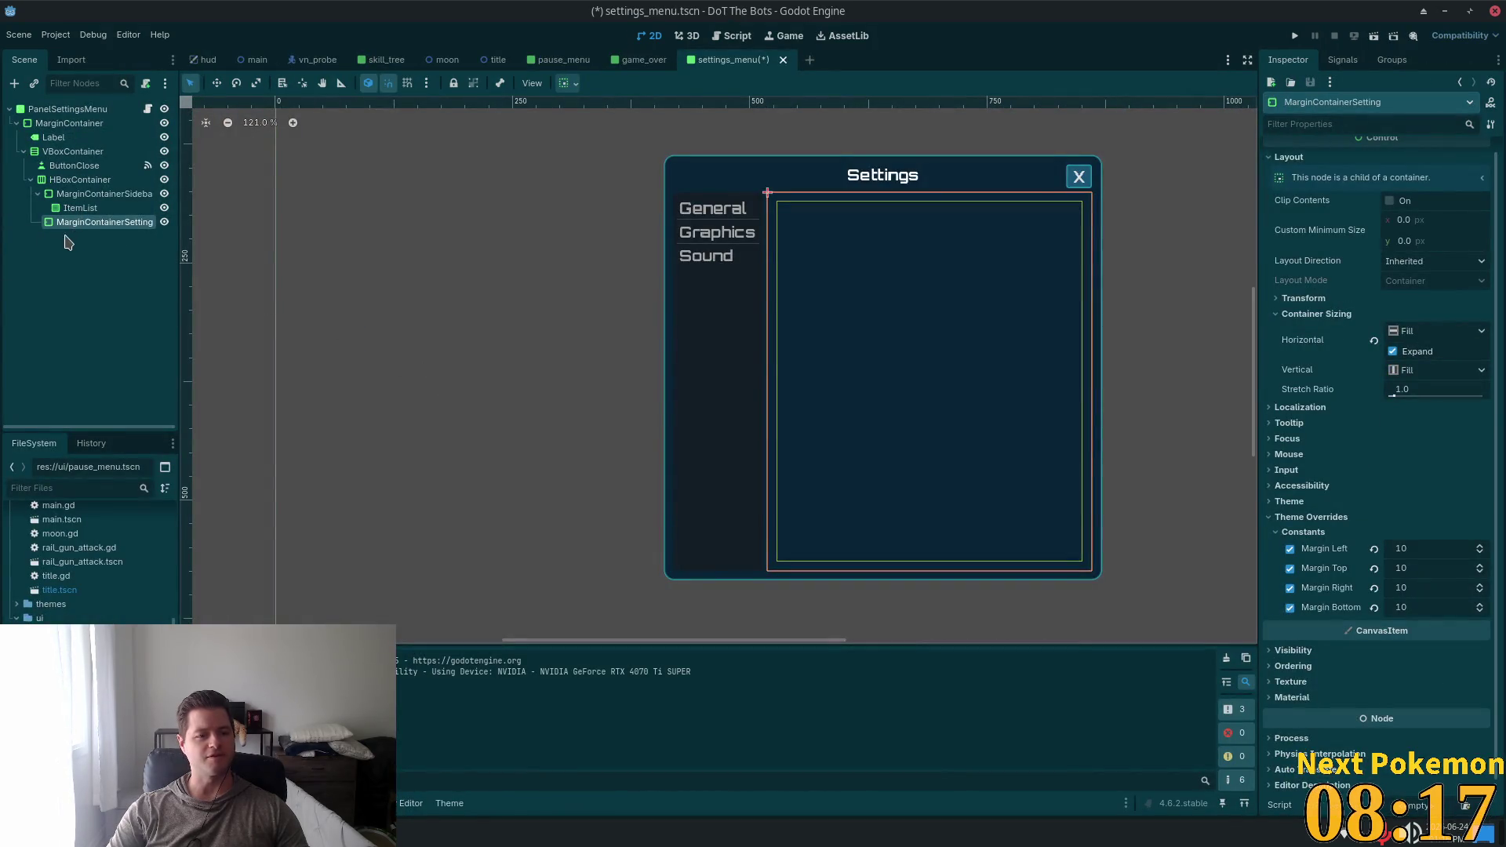
Rename MarginContainerSetting to MarginContainerSettings and reselect it
left_click(72, 228)
type("s")
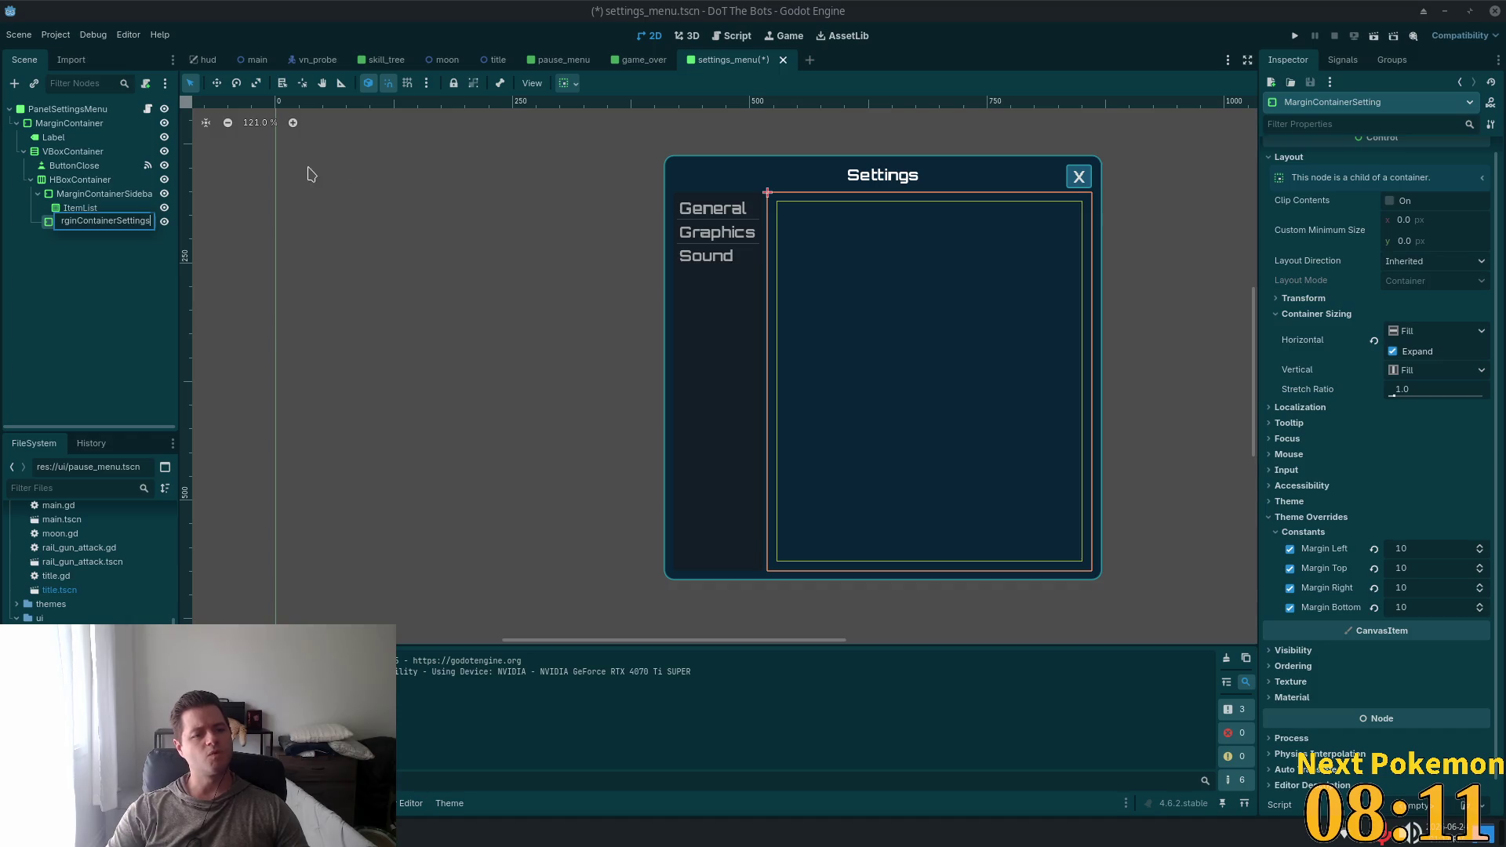
left_click(201, 228)
left_click(119, 223)
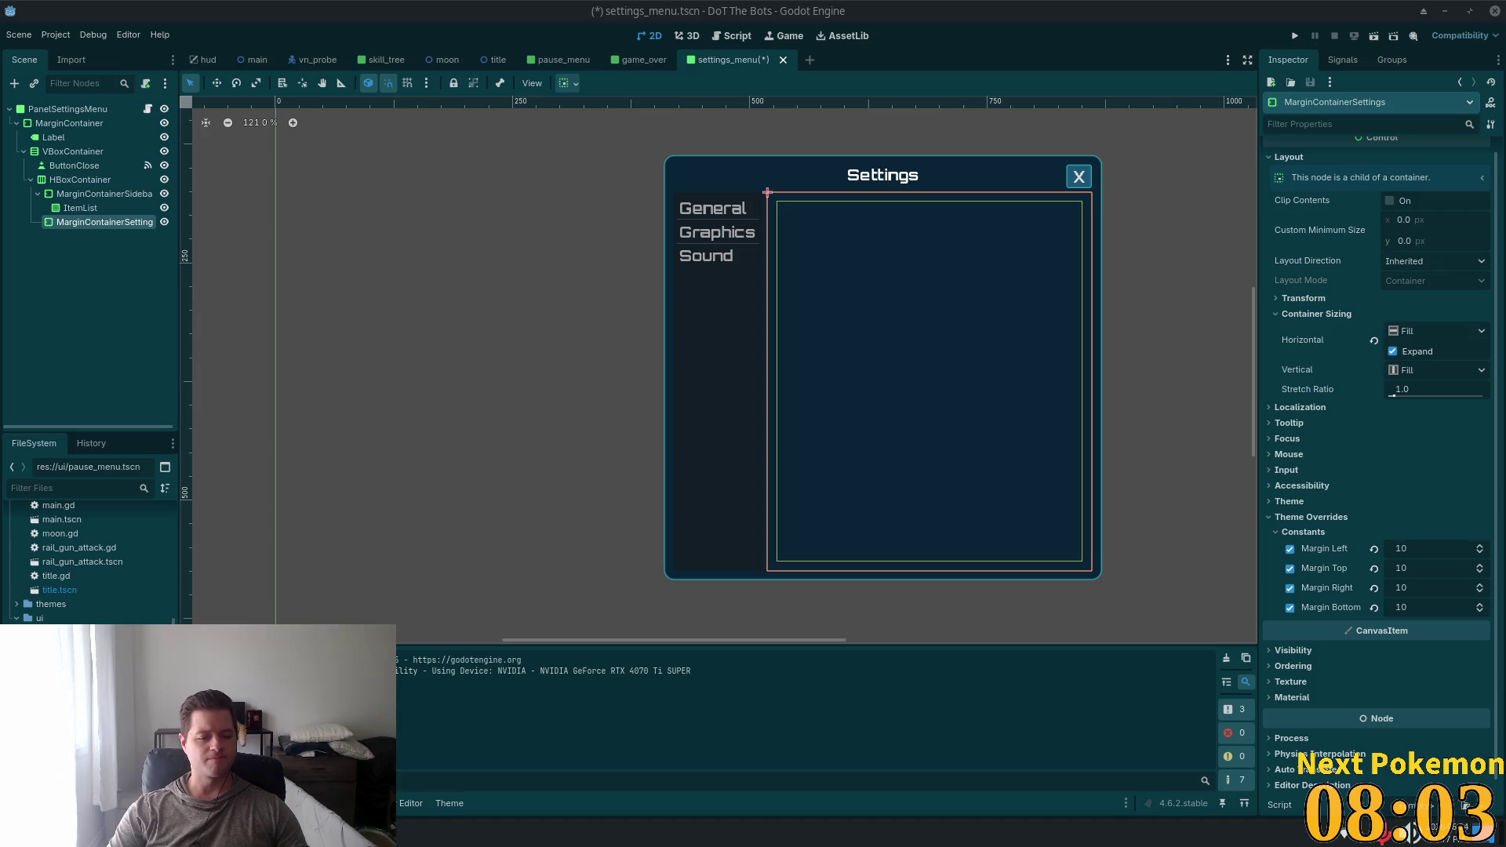
Create a Panel child under MarginContainerSettings and name it PanelGeneral
left_click(102, 193)
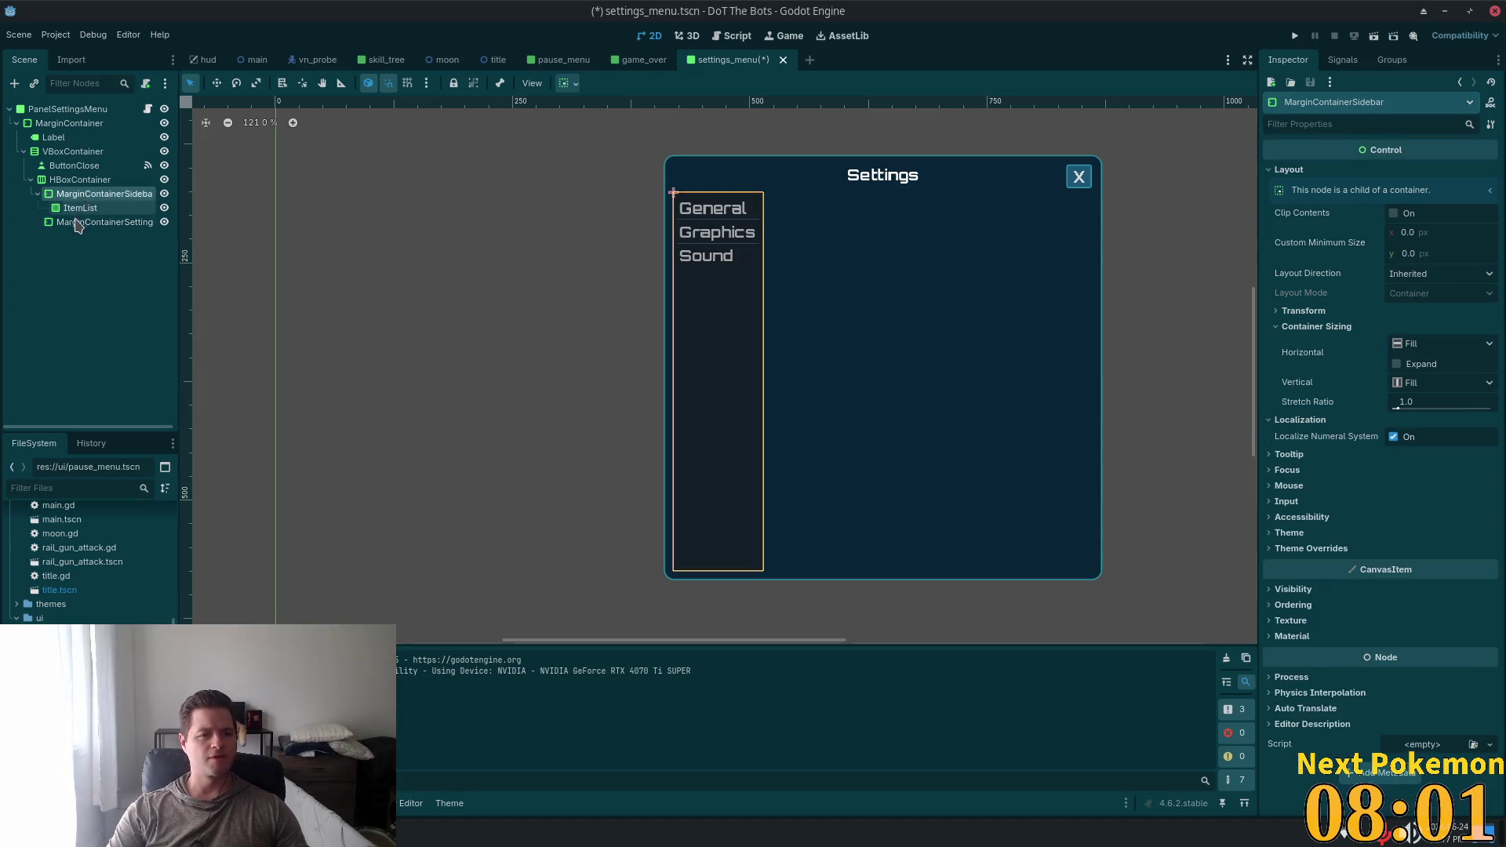
left_click(104, 222)
key("ctrl+a")
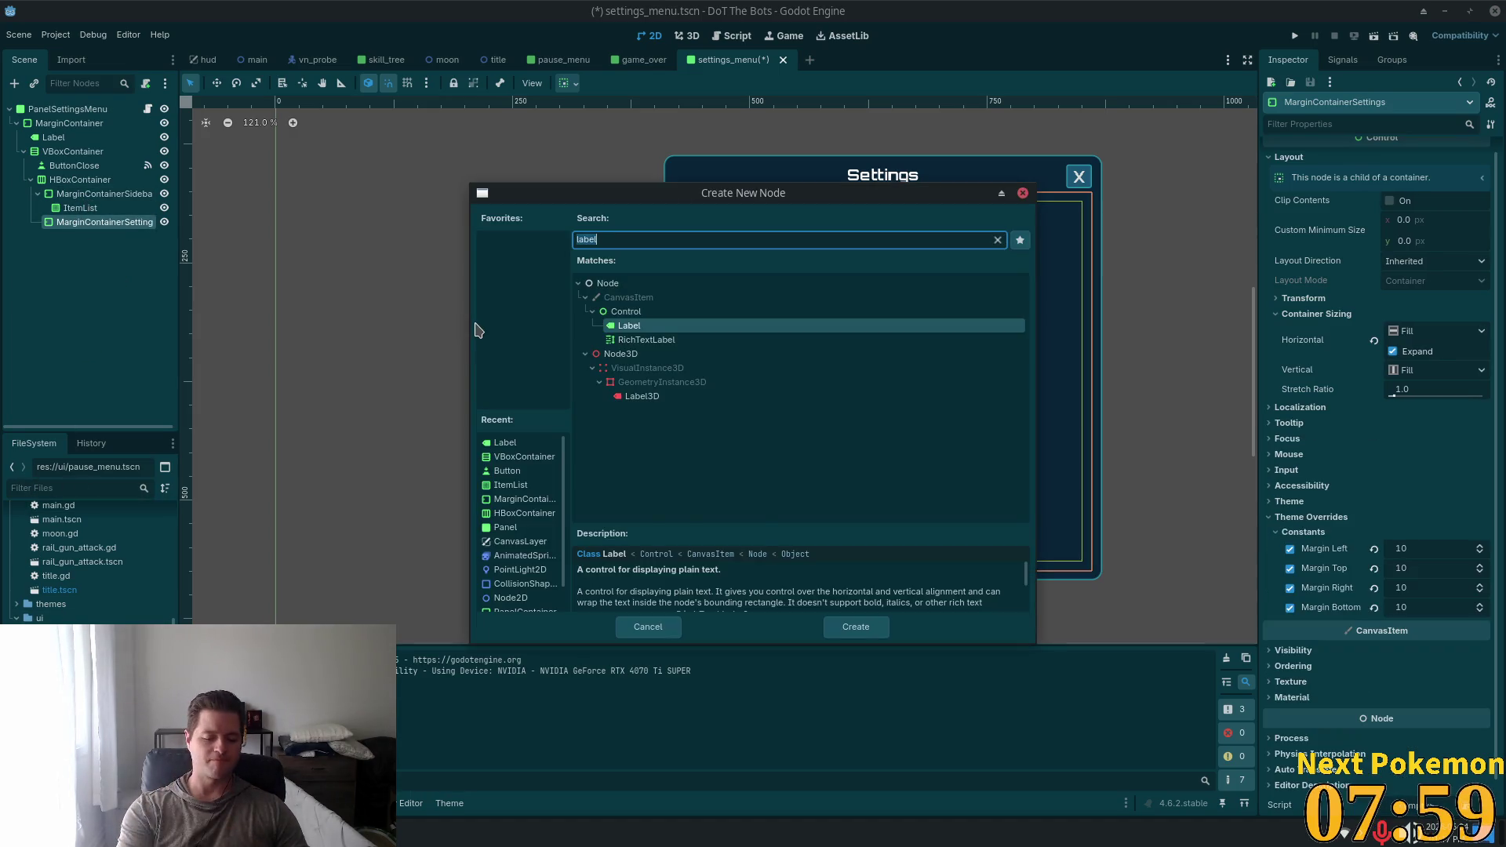
type("panel")
key("Return")
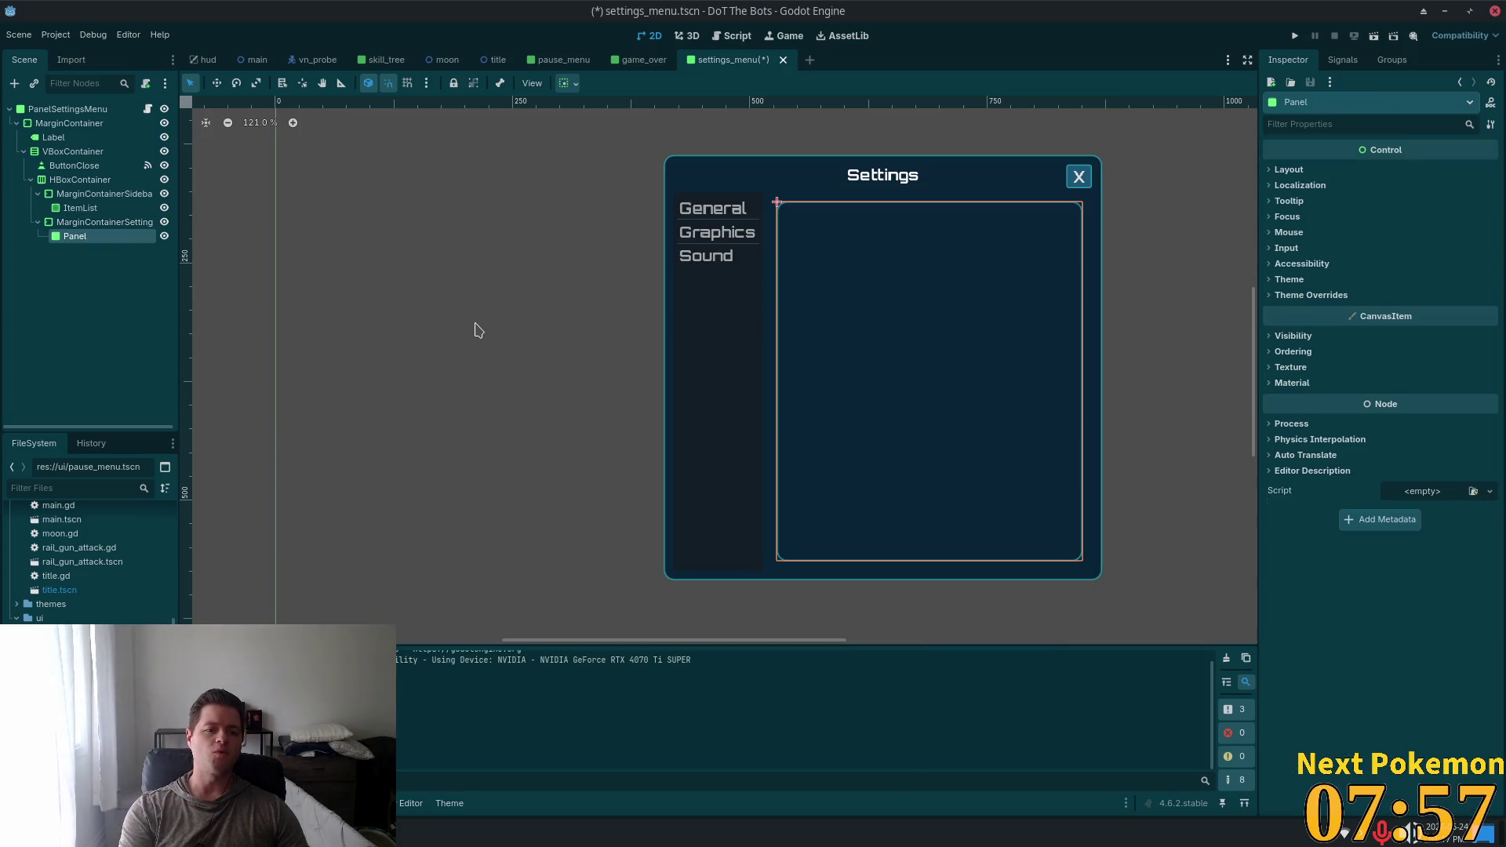
key("F2")
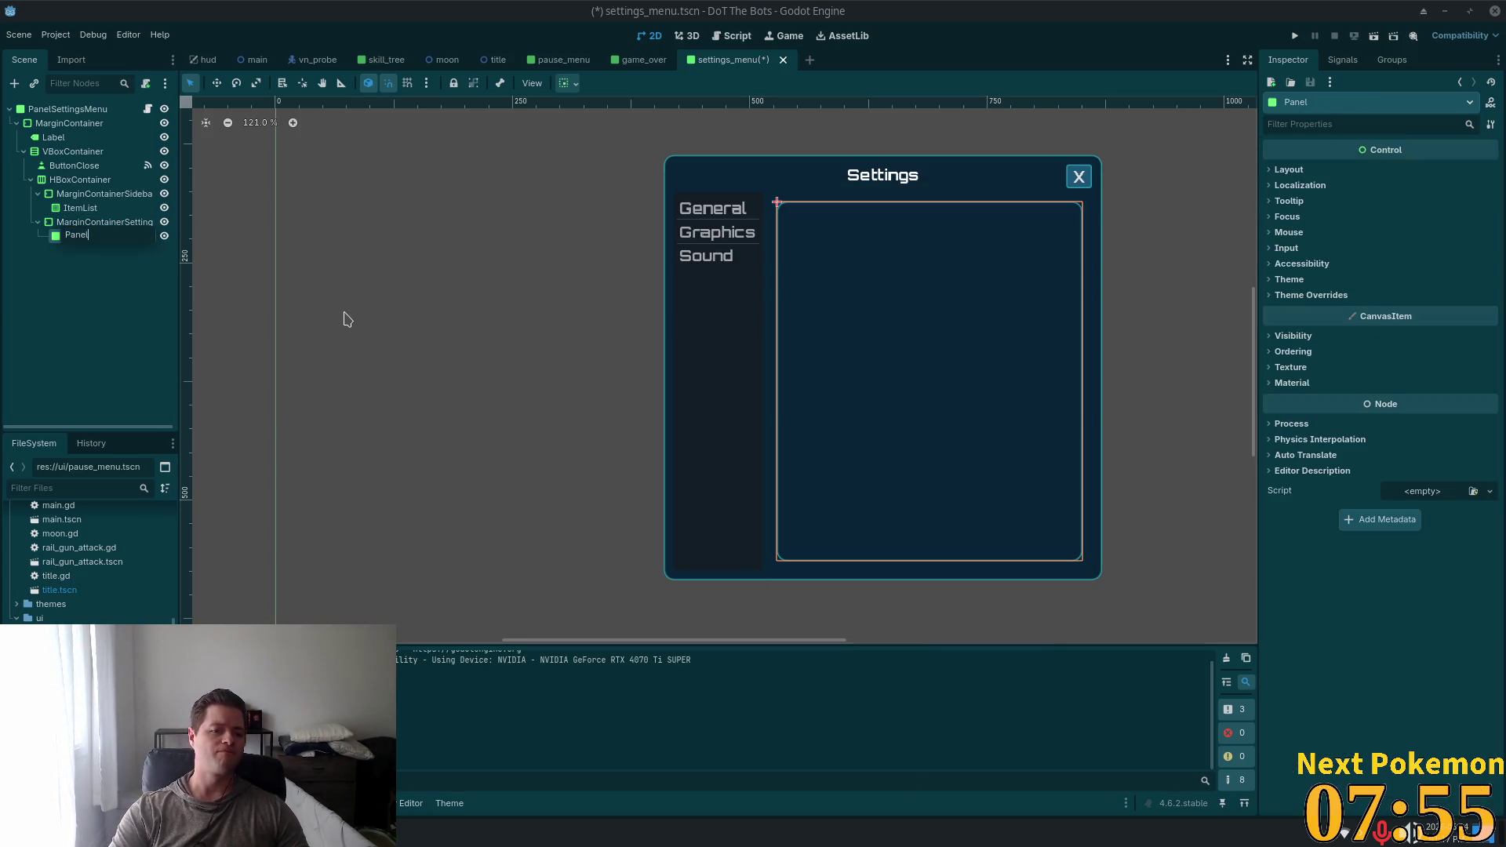
type("General")
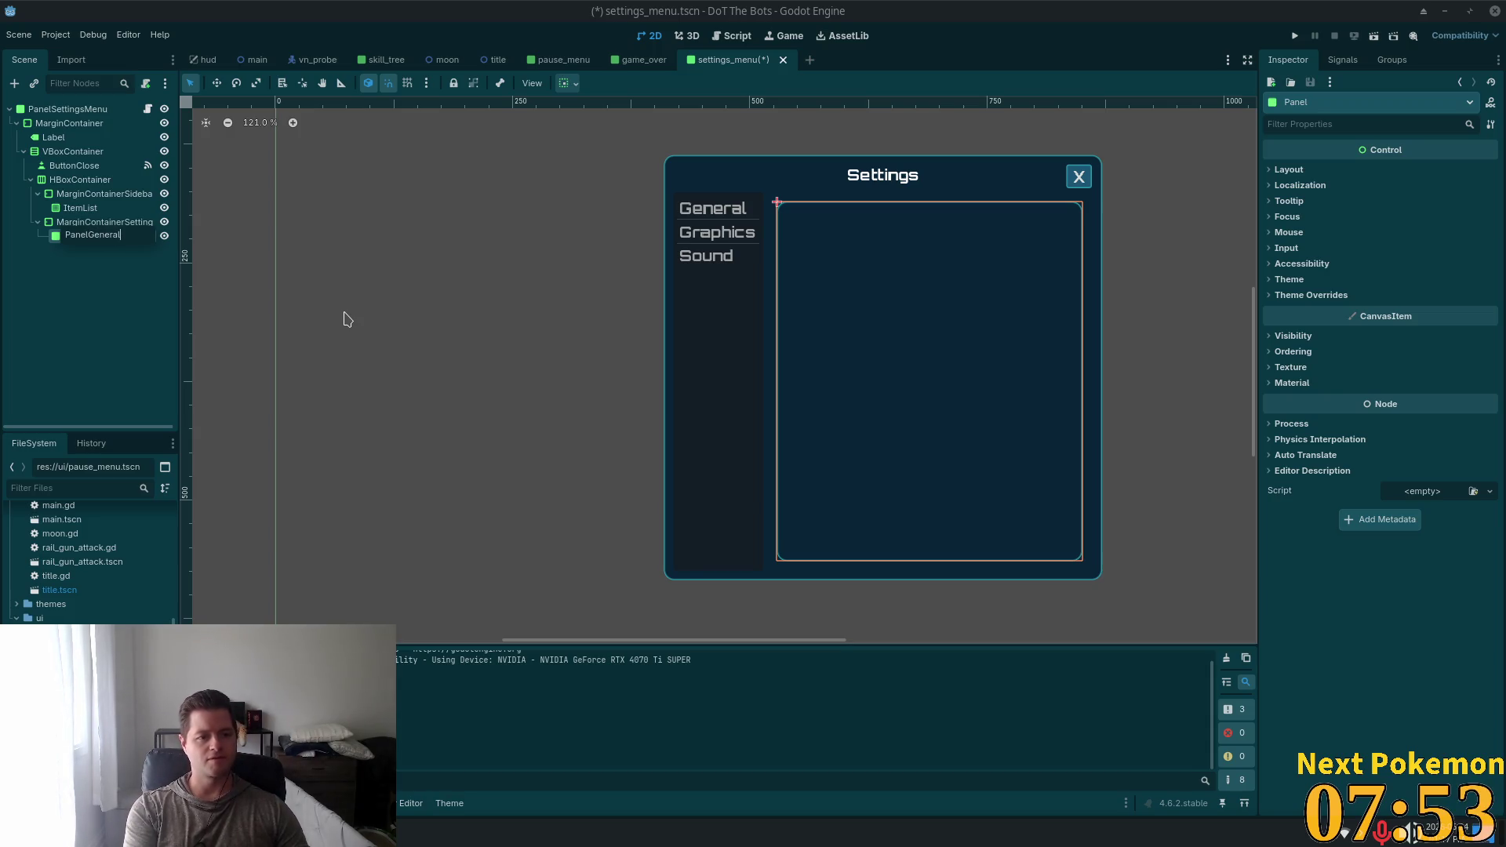
key("Return")
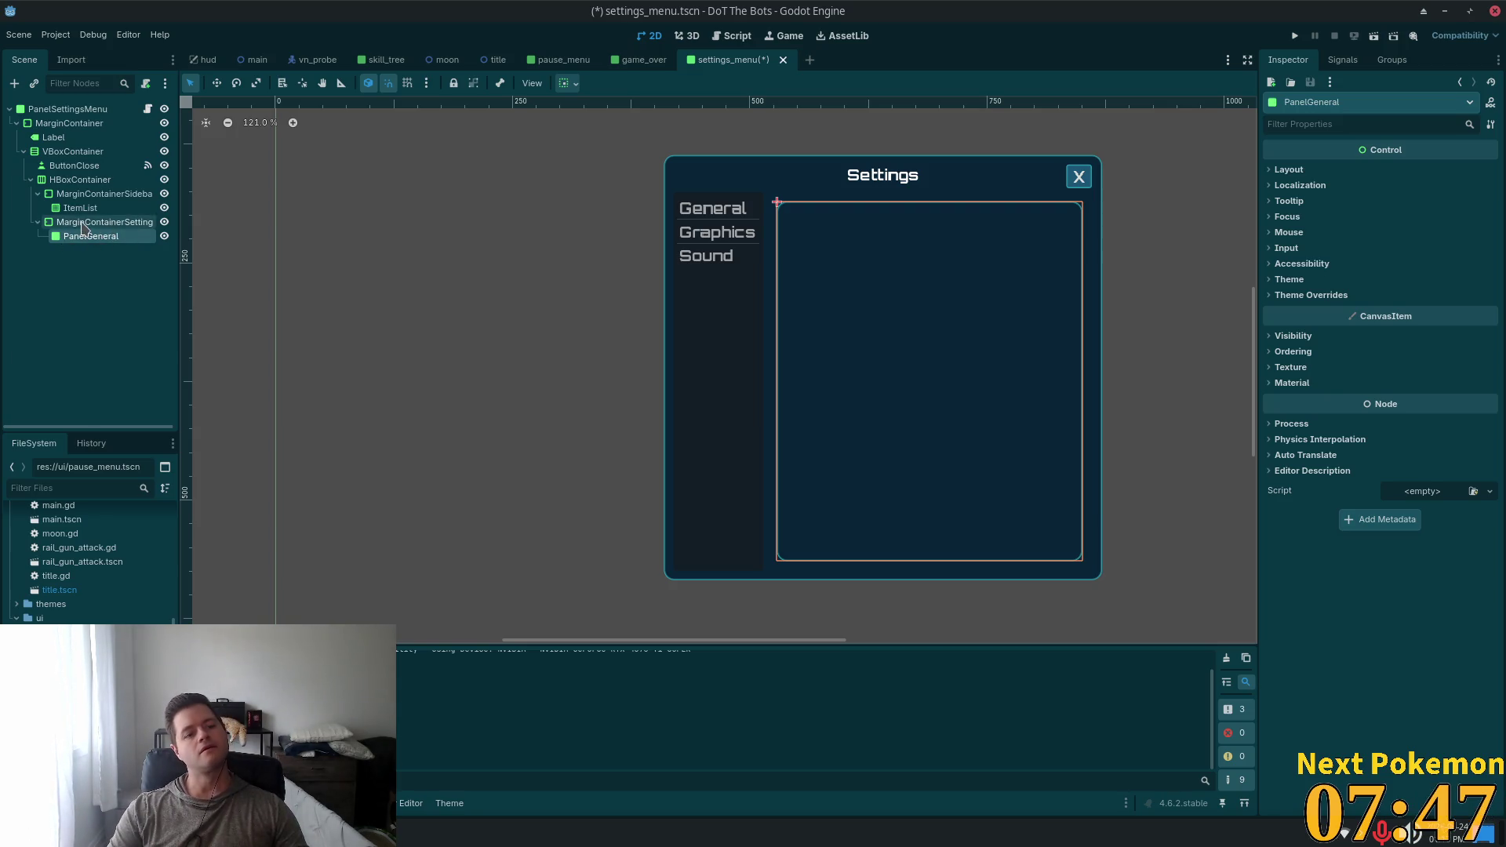
left_click(86, 223)
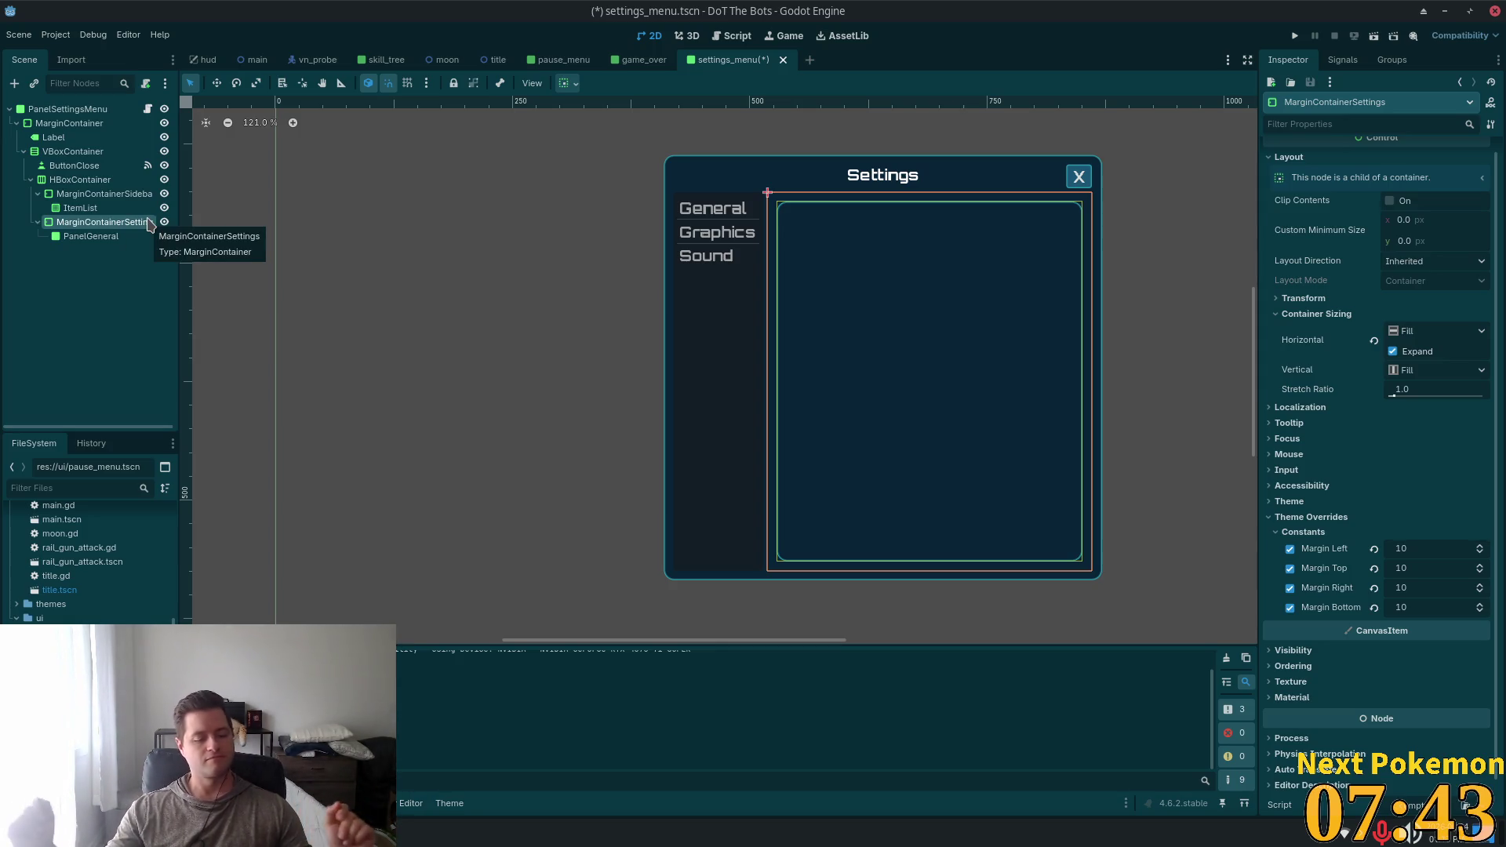
Add a second Panel node under MarginContainerSettings
left_click(80, 208)
left_click(102, 222)
key("ctrl+a")
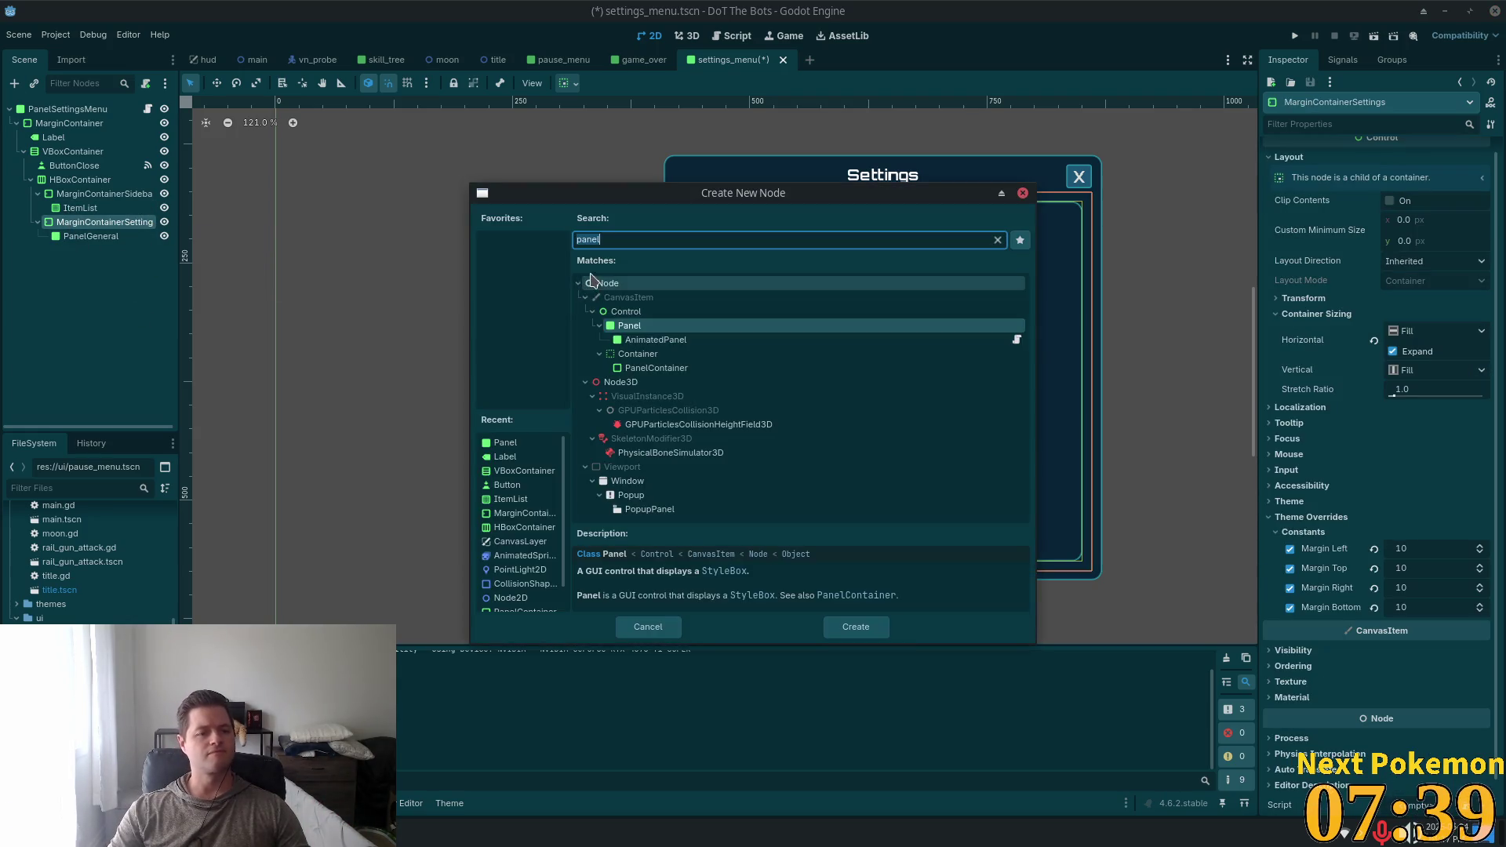
double_click(743, 332)
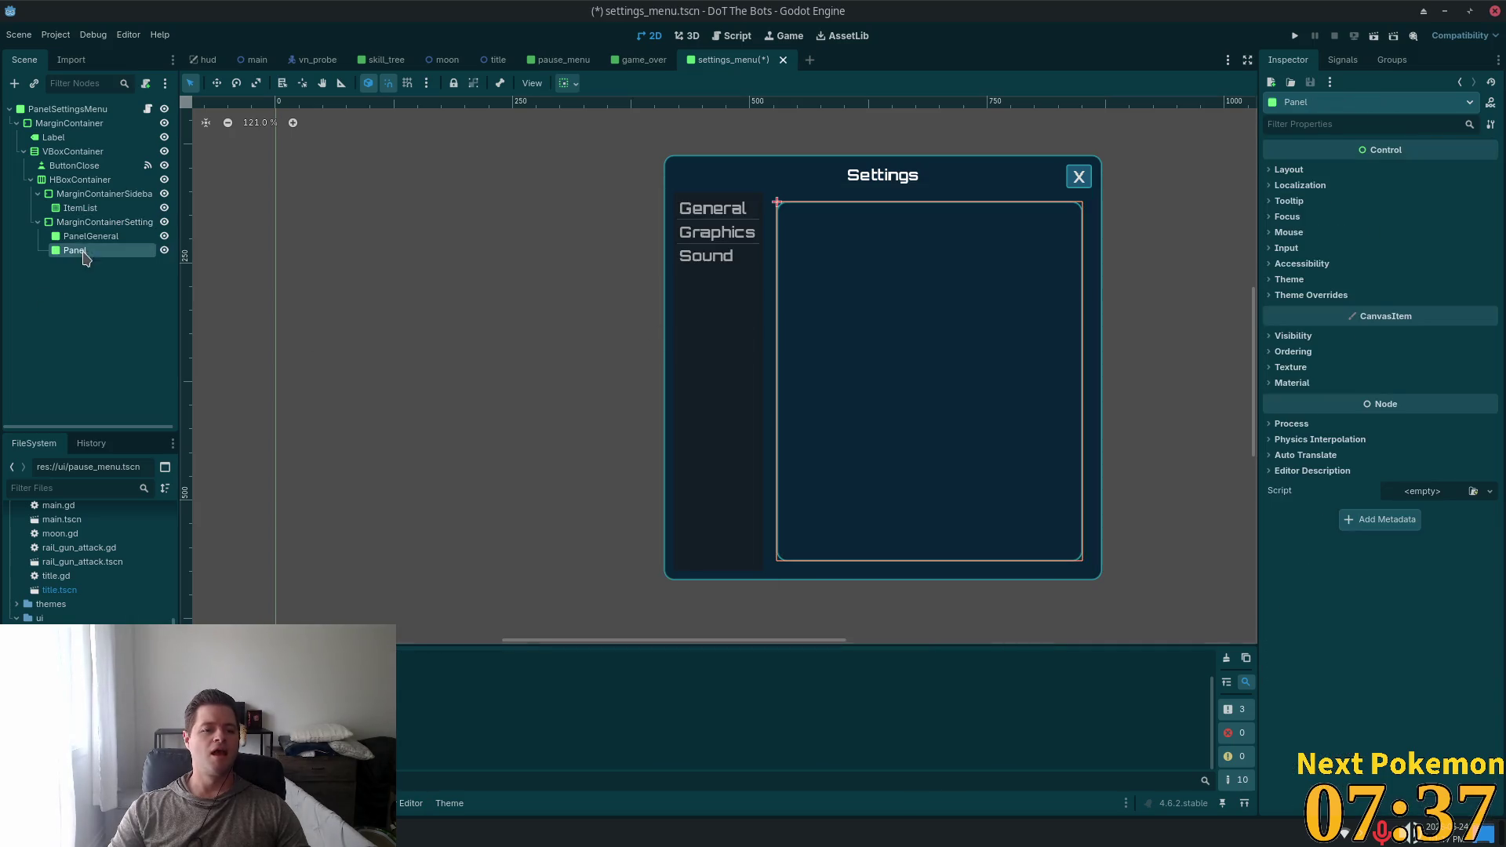
Look at the AnimatedPanel type, cancel, dismiss the scene list, and reopen the add-node dialog
left_click(102, 222)
key("ctrl+a")
left_click(693, 340)
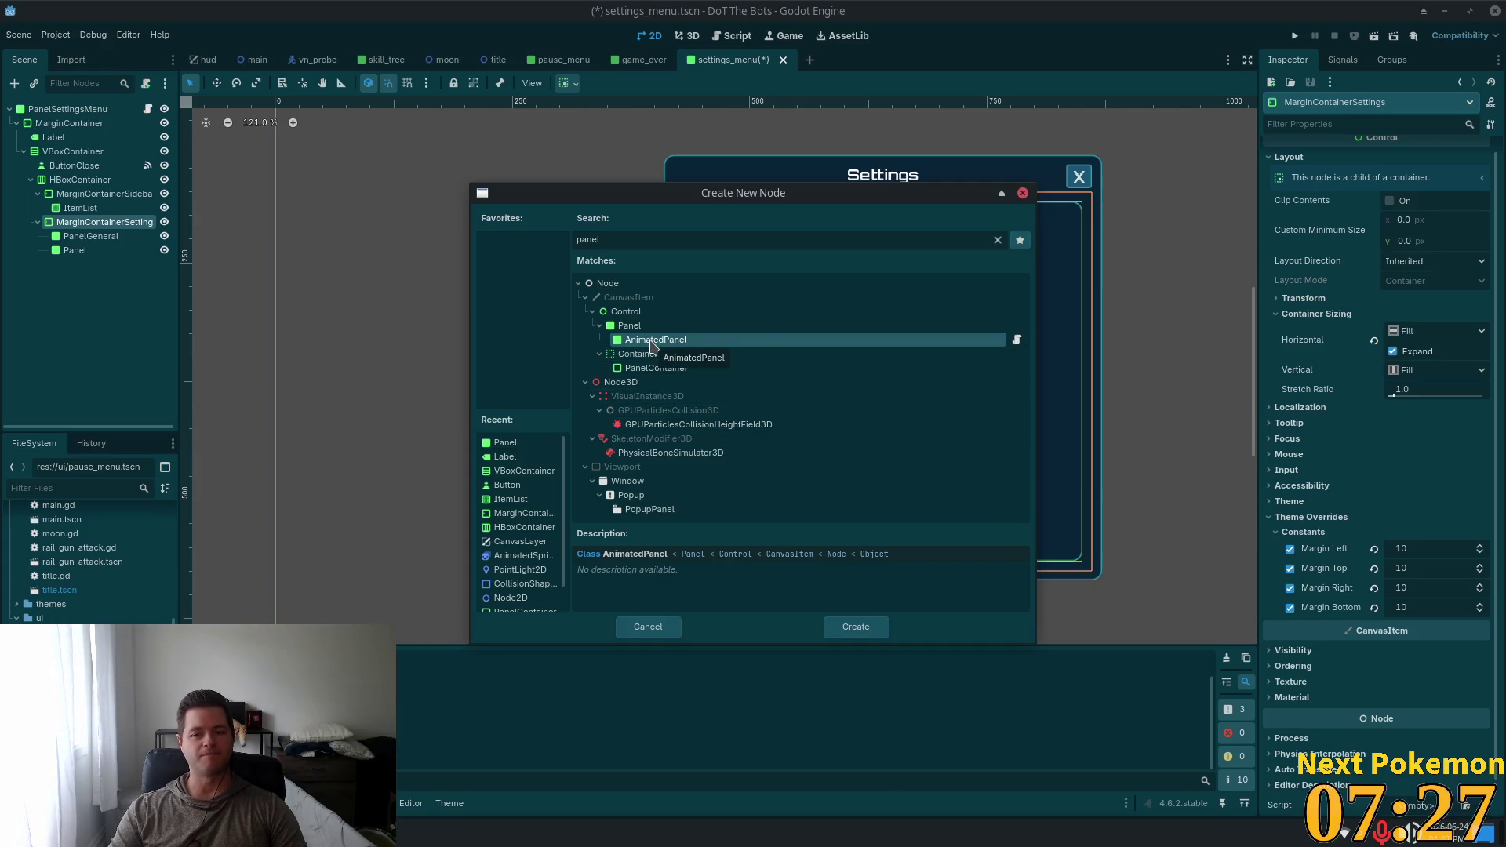
mouse_move(1018, 343)
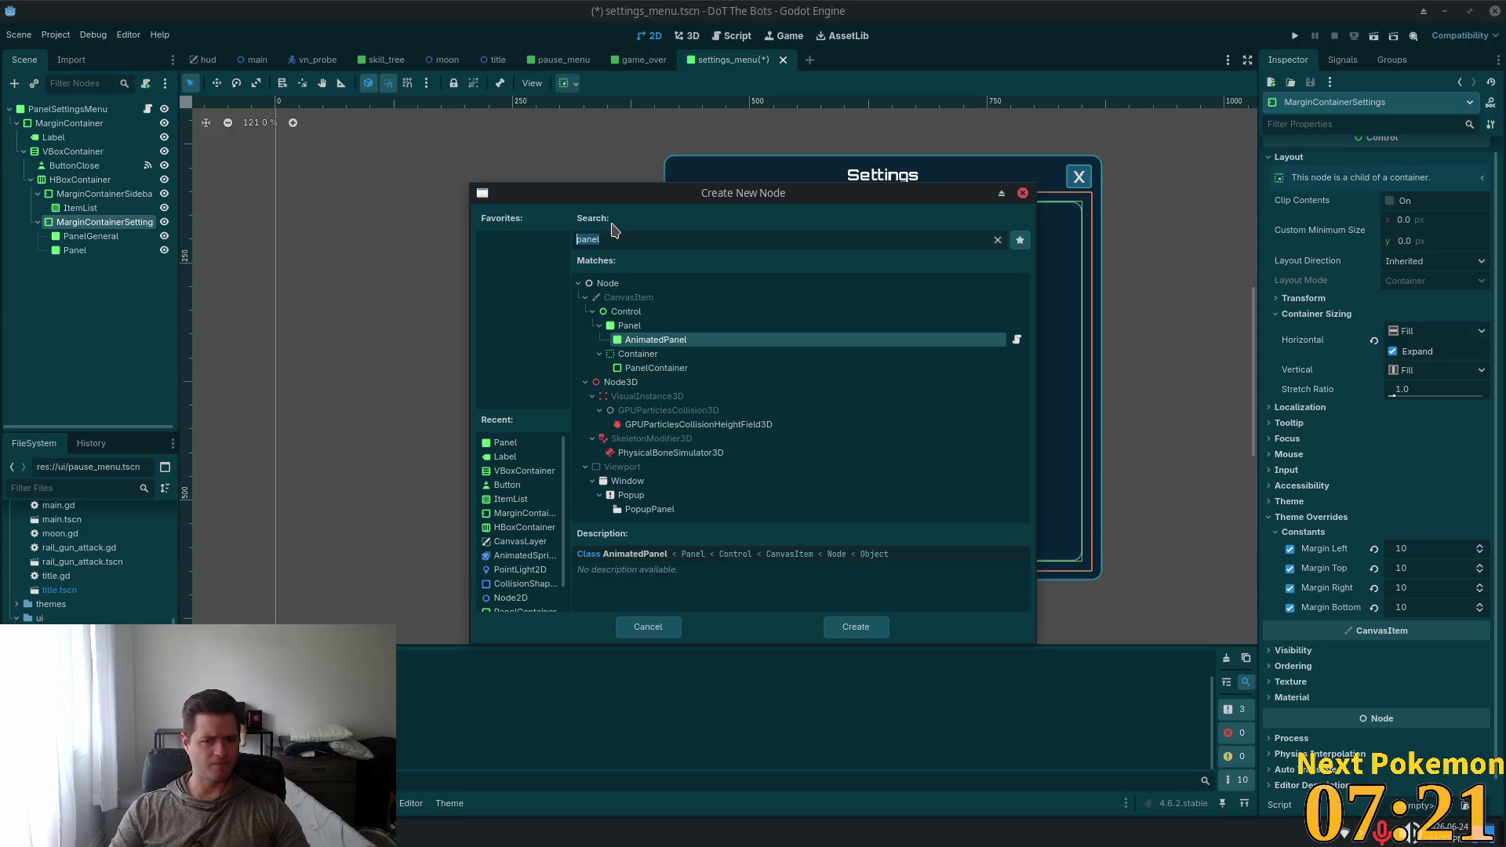
type("anima")
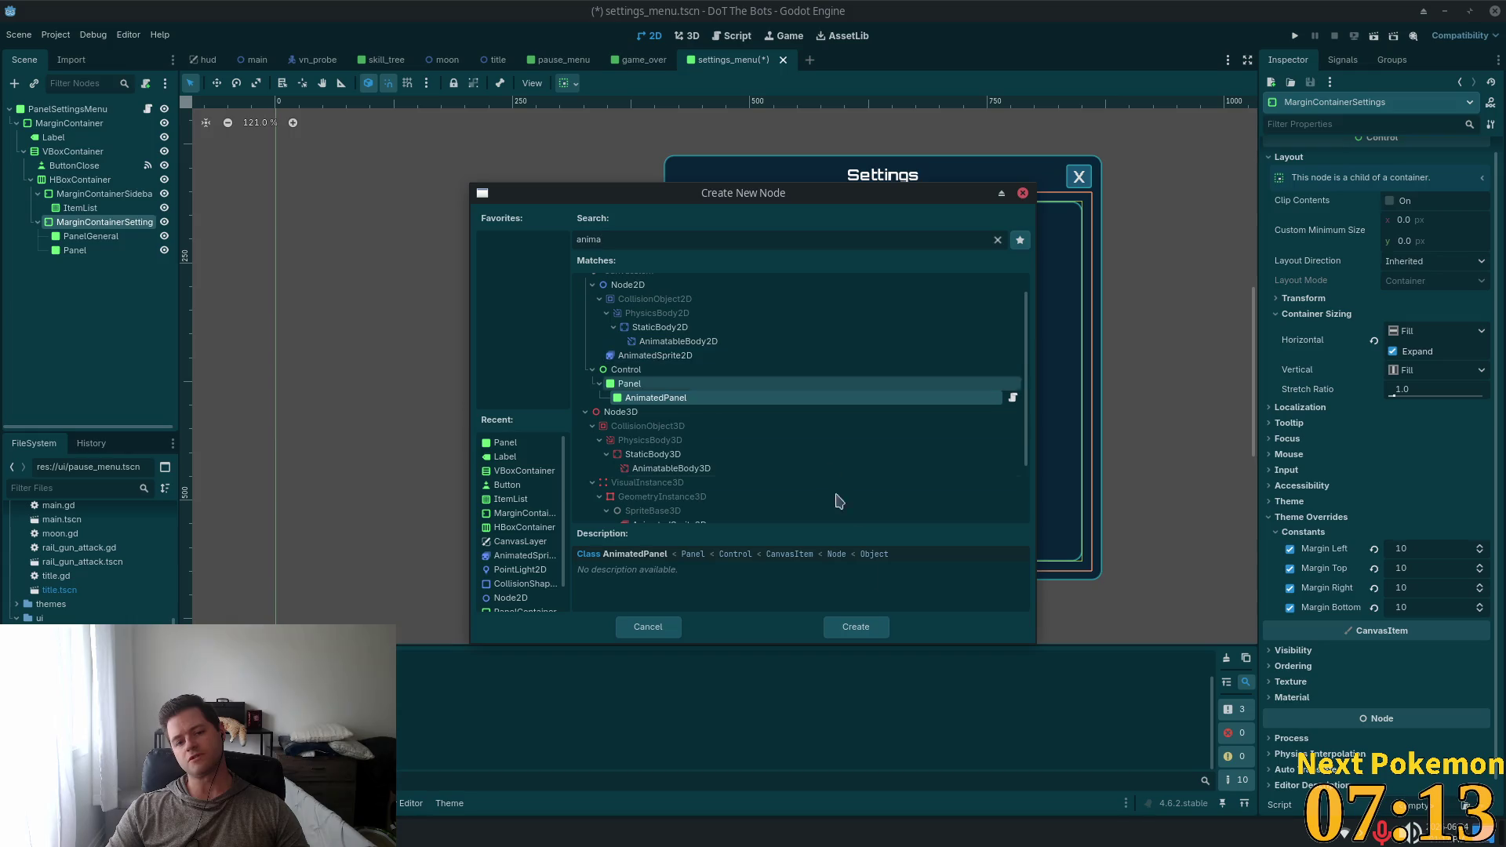
scroll(773, 387, "up", 2)
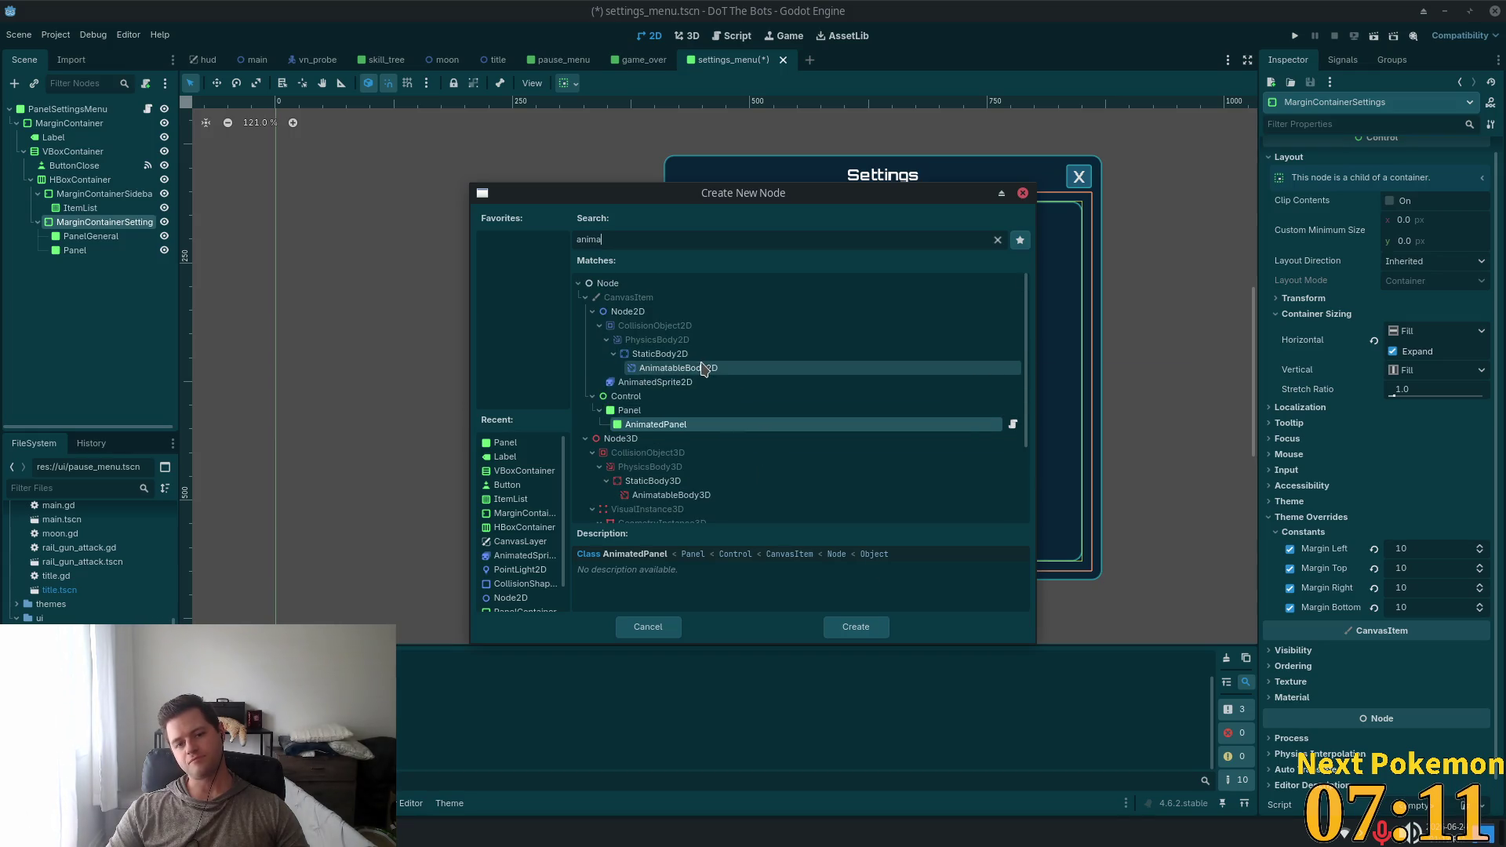
scroll(752, 407, "down", 4)
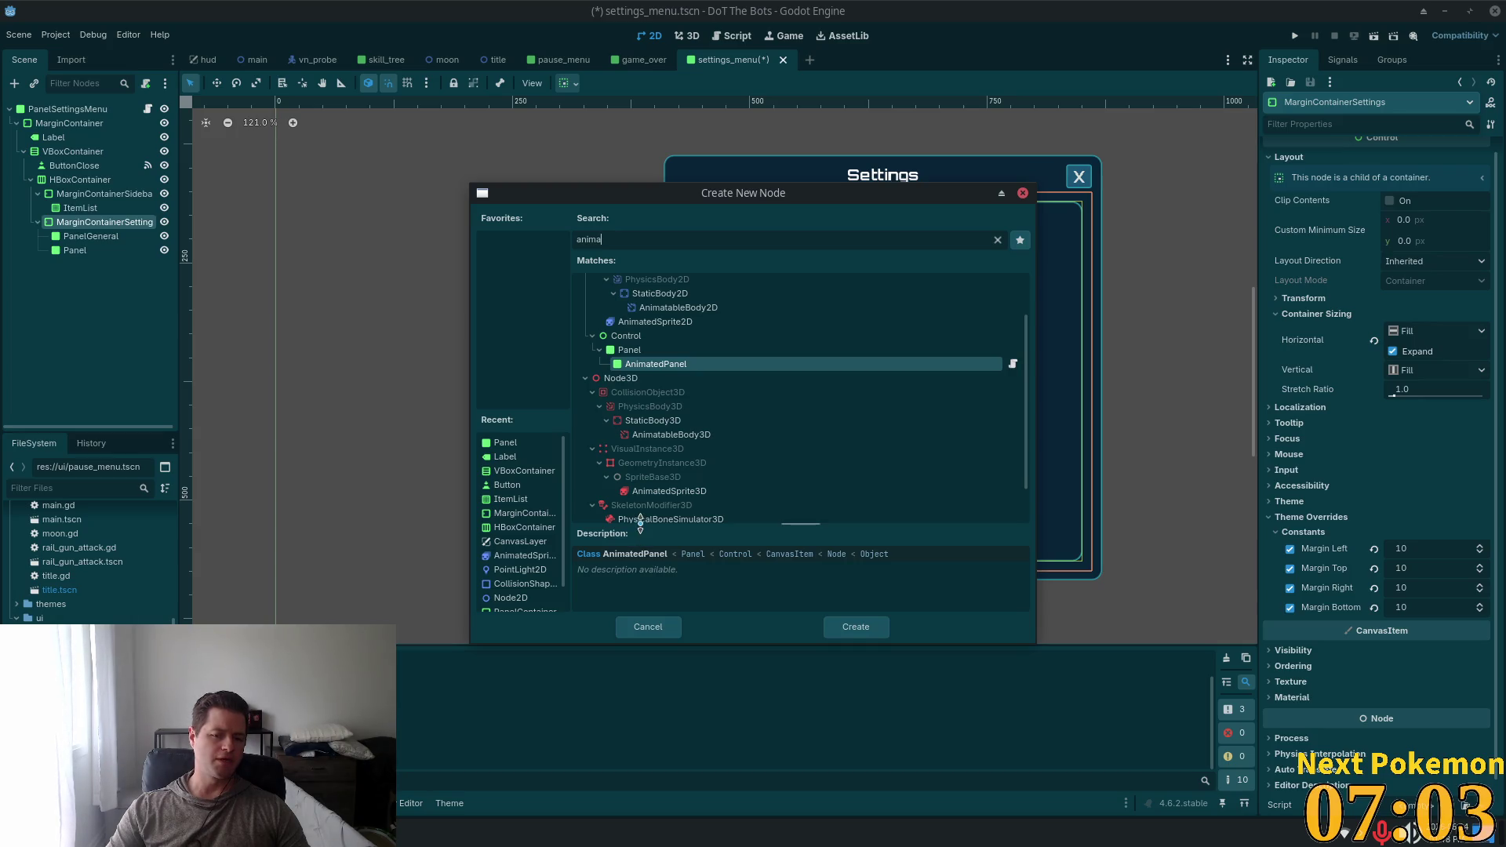
left_click(629, 349)
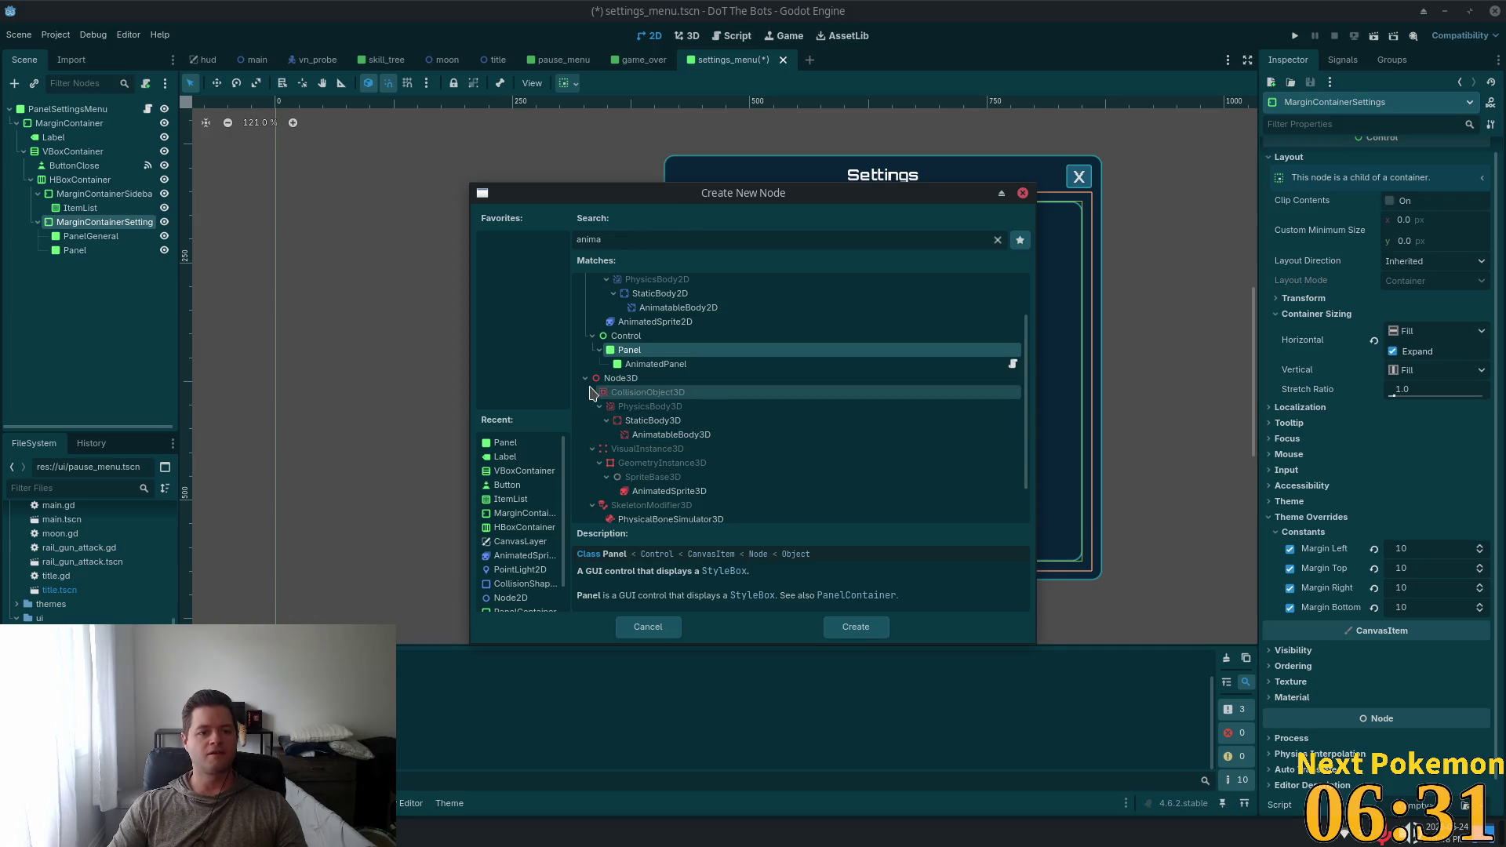
key("Escape")
key("ctrl+shift+a")
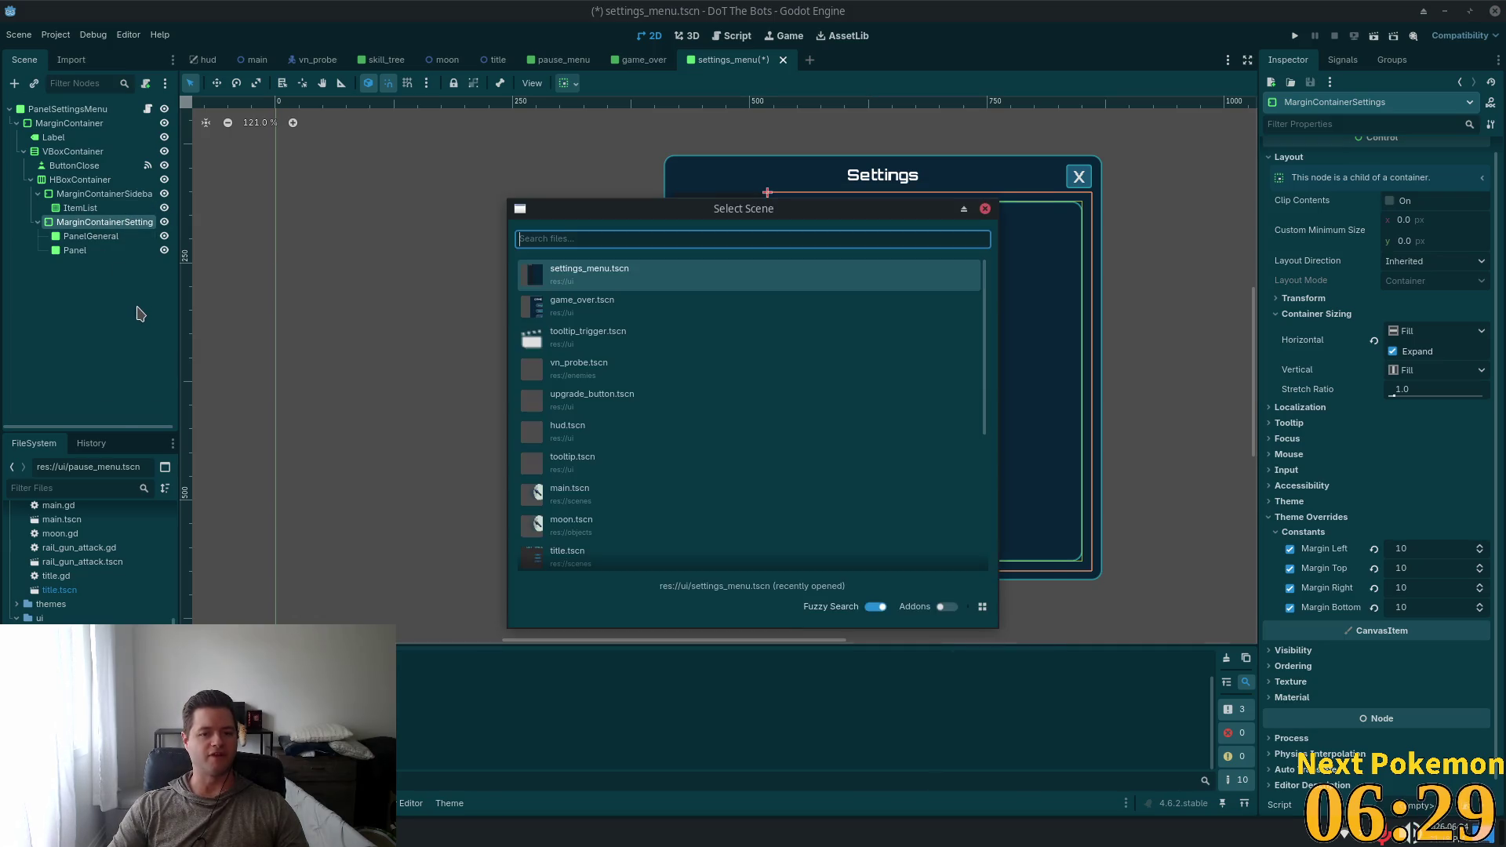
key("Escape")
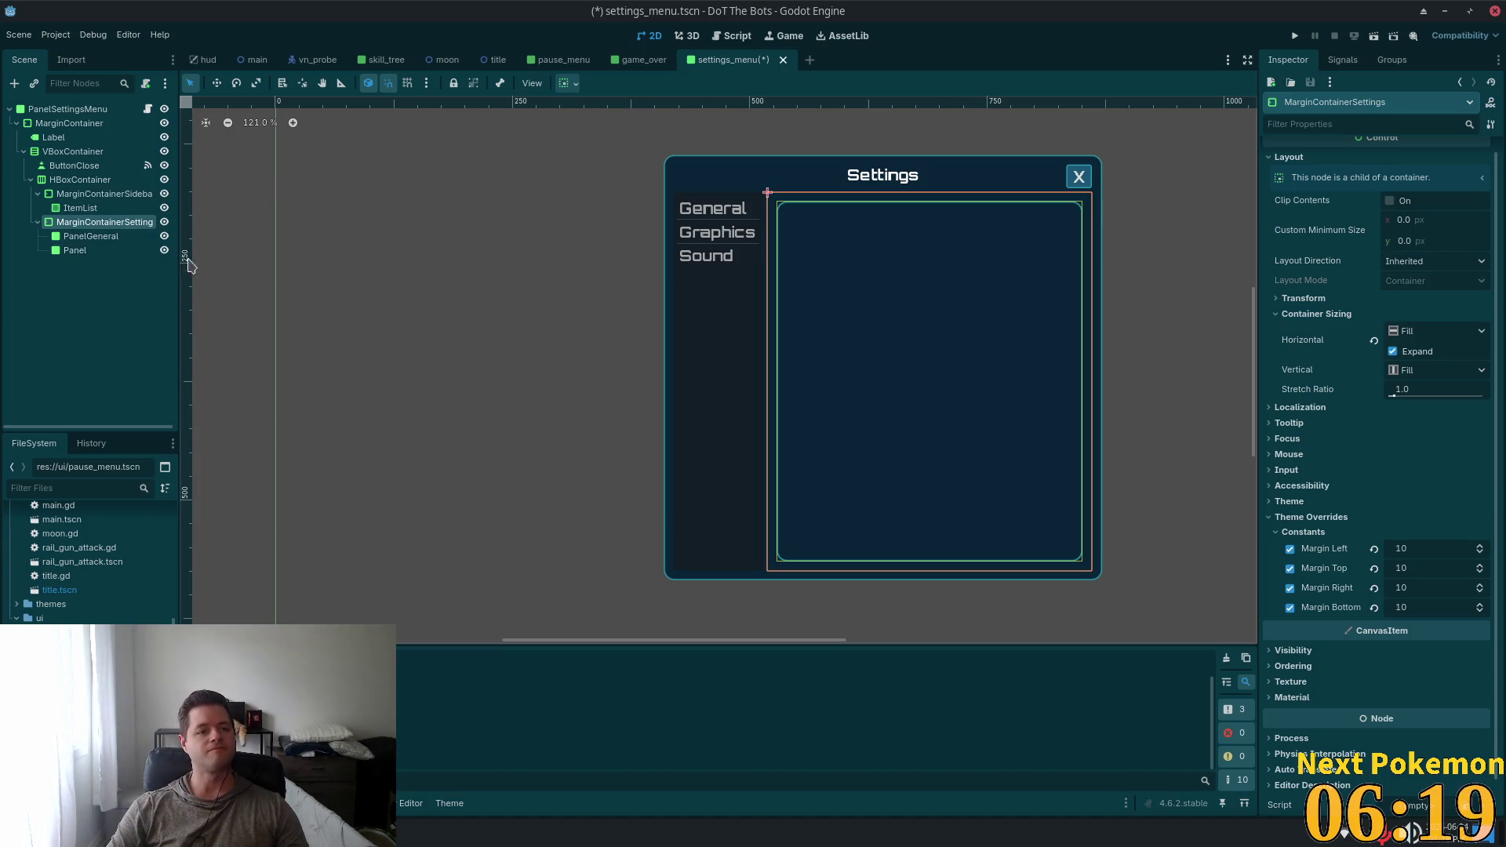
key("ctrl+a")
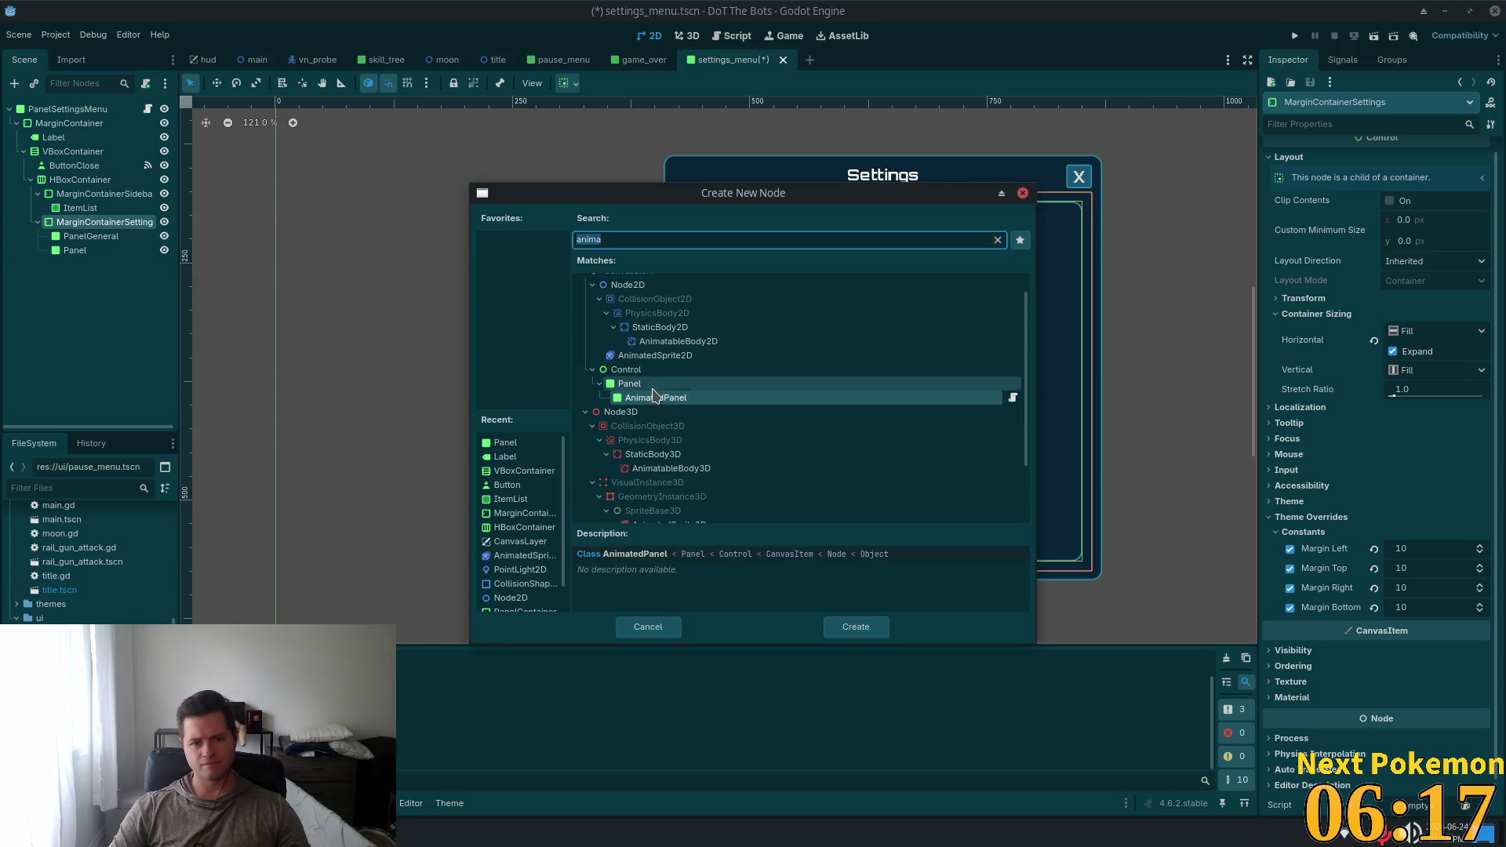
Add a third Panel and rename the second Panel to PanelGraphics
left_click(647, 386)
double_click(646, 386)
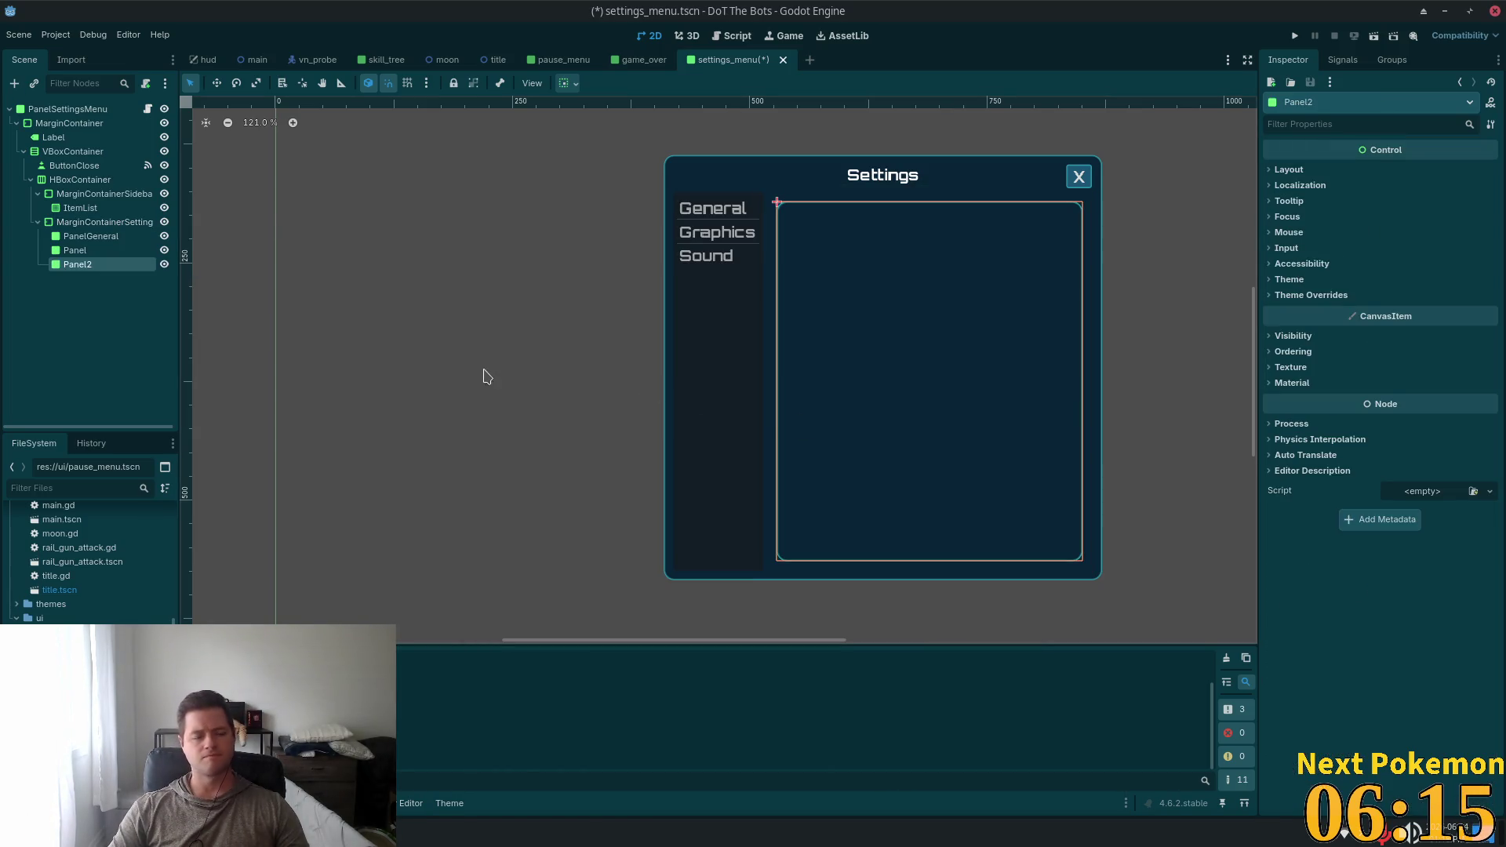
double_click(94, 249)
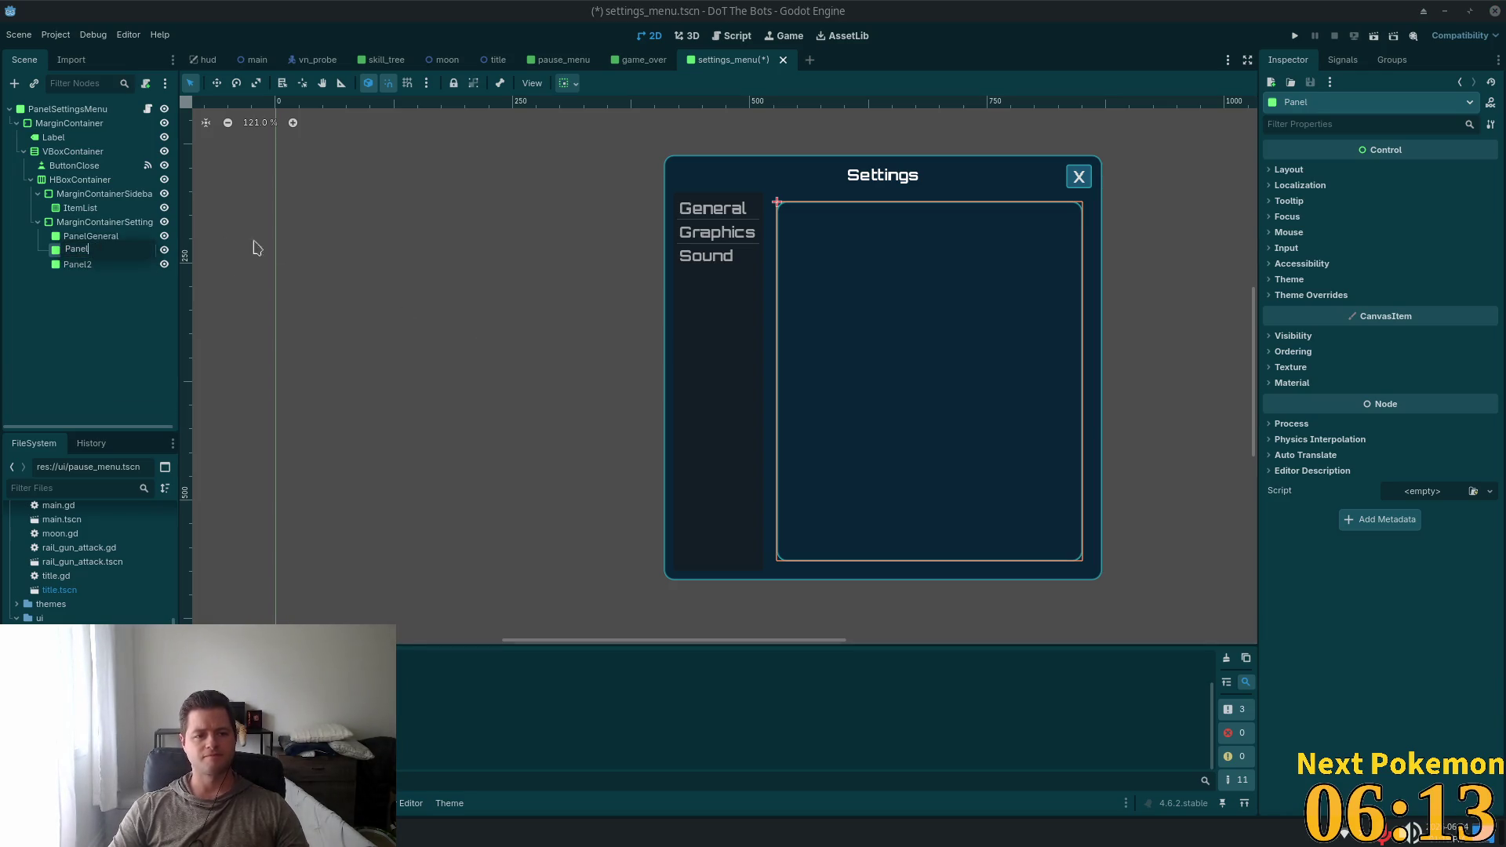
key("Return")
type("Graphg")
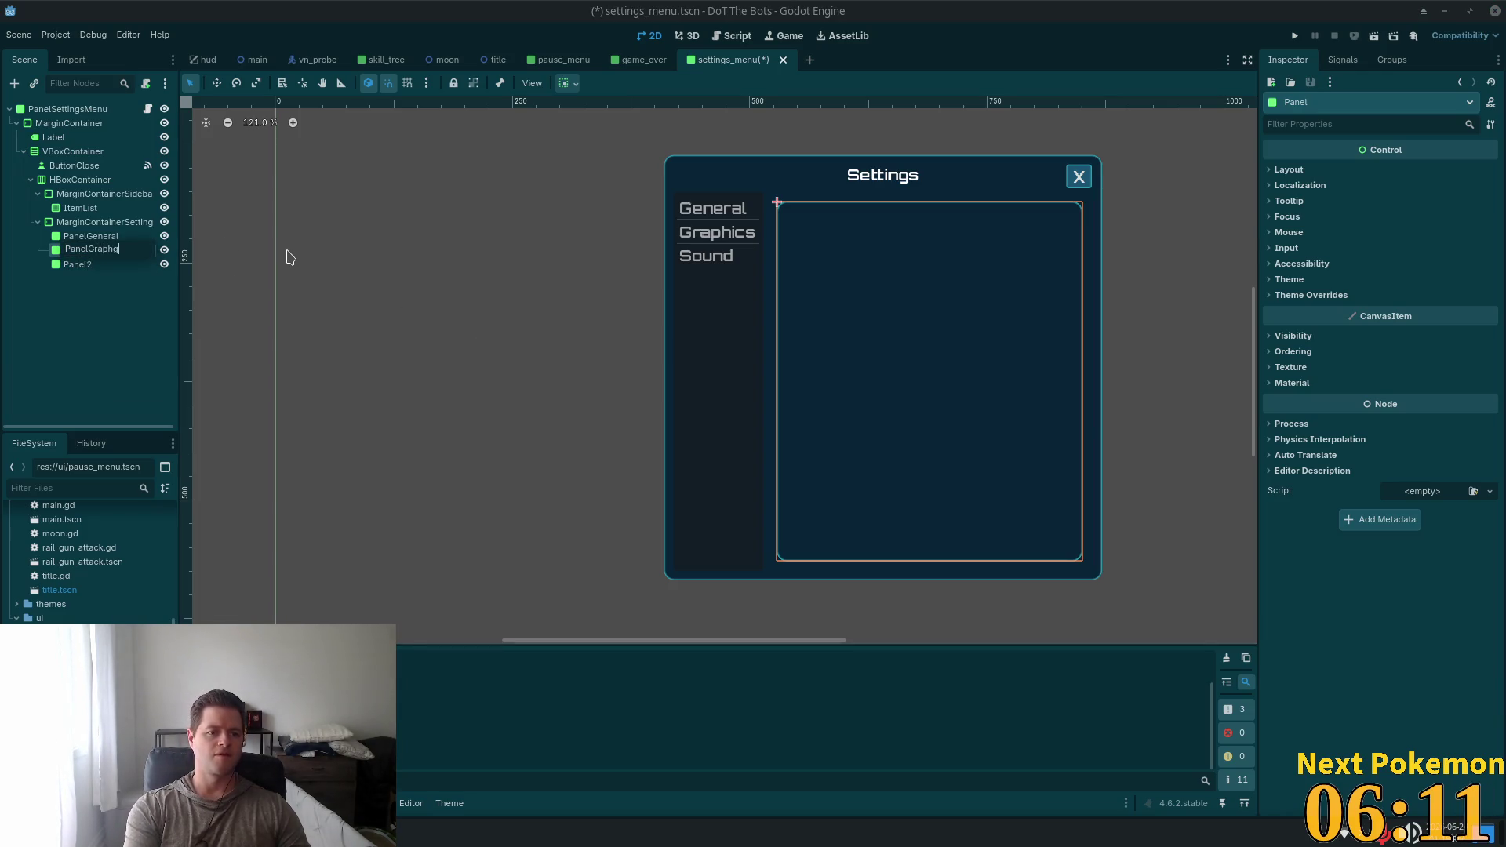
key("BackSpace")
type("ics")
key("Return")
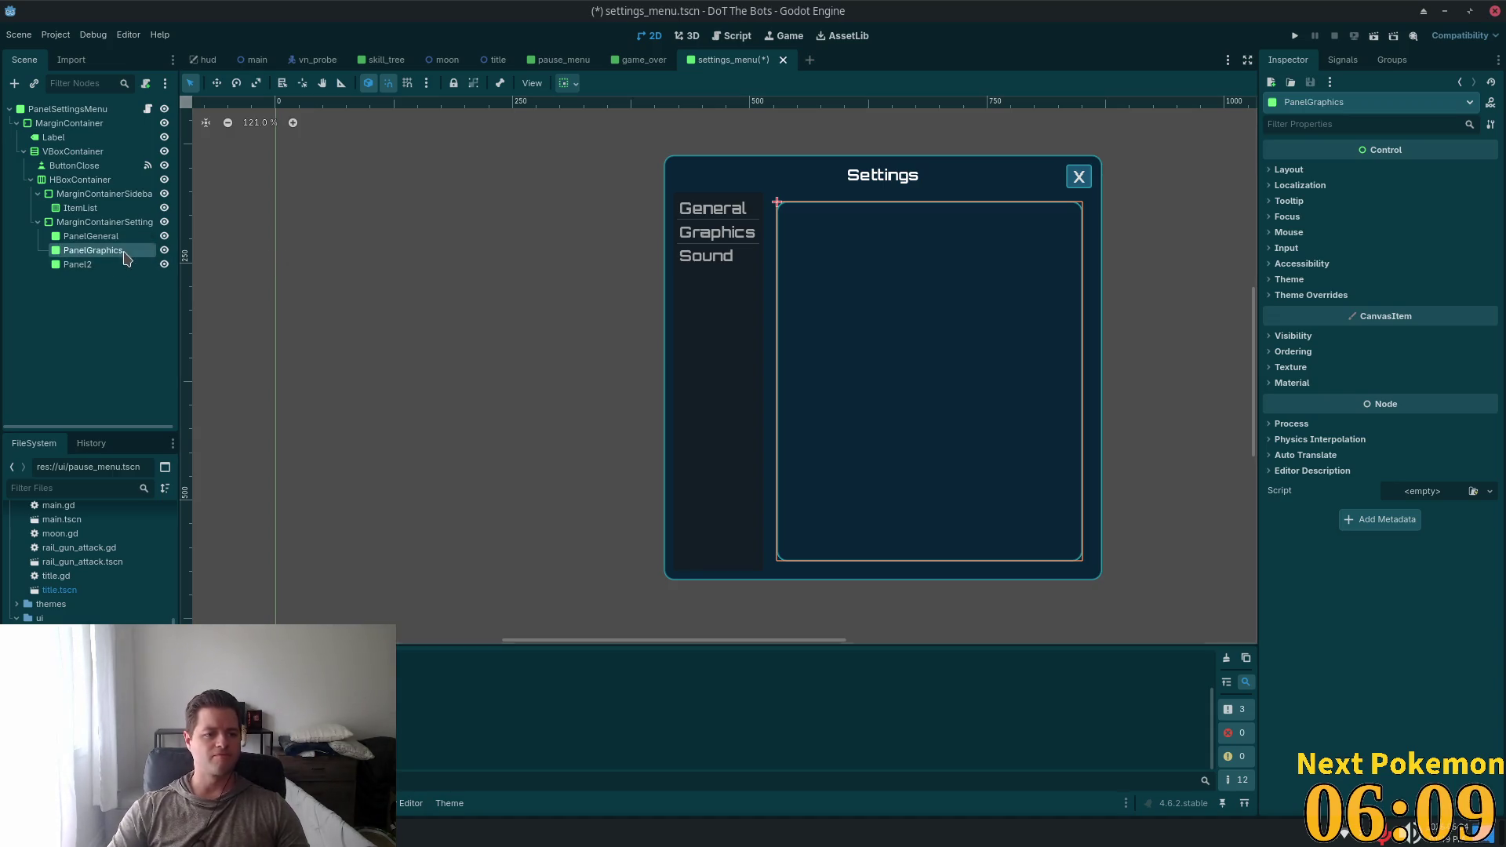
Rename Panel2 to PanelSound
double_click(98, 265)
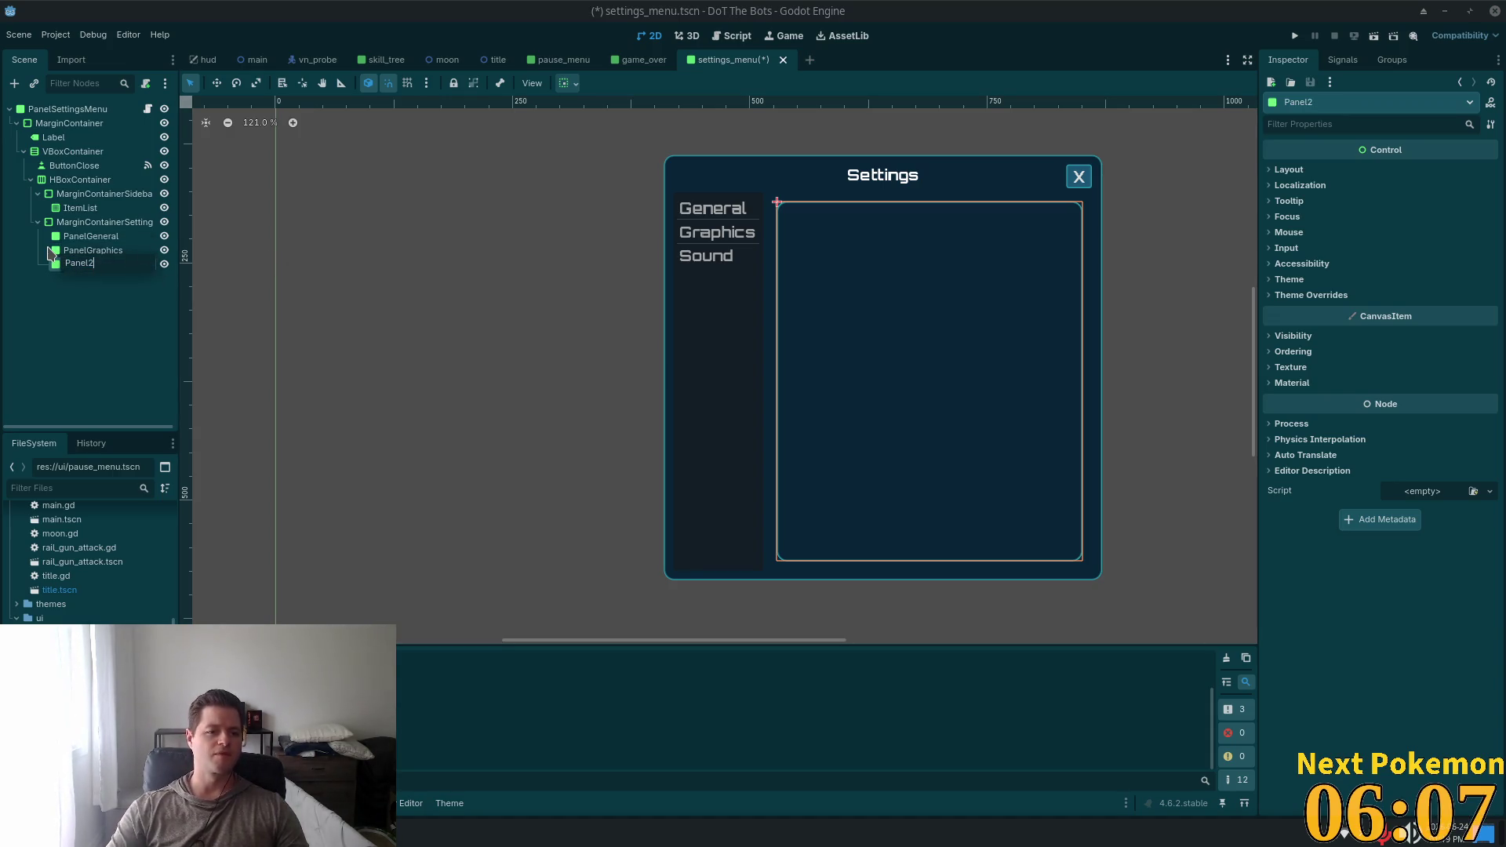
key("BackSpace")
type("nd")
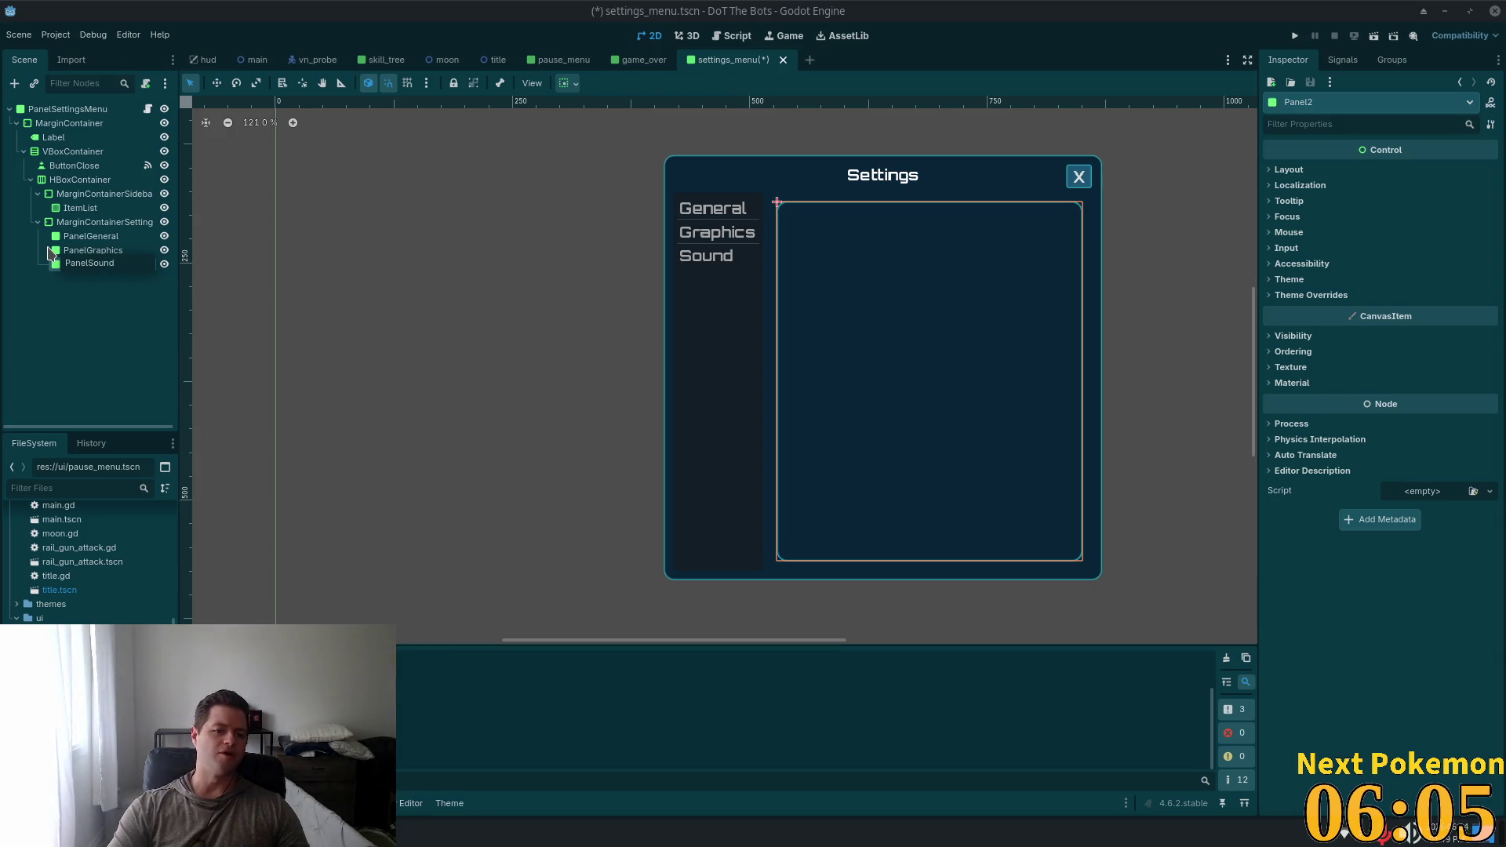
key("Return")
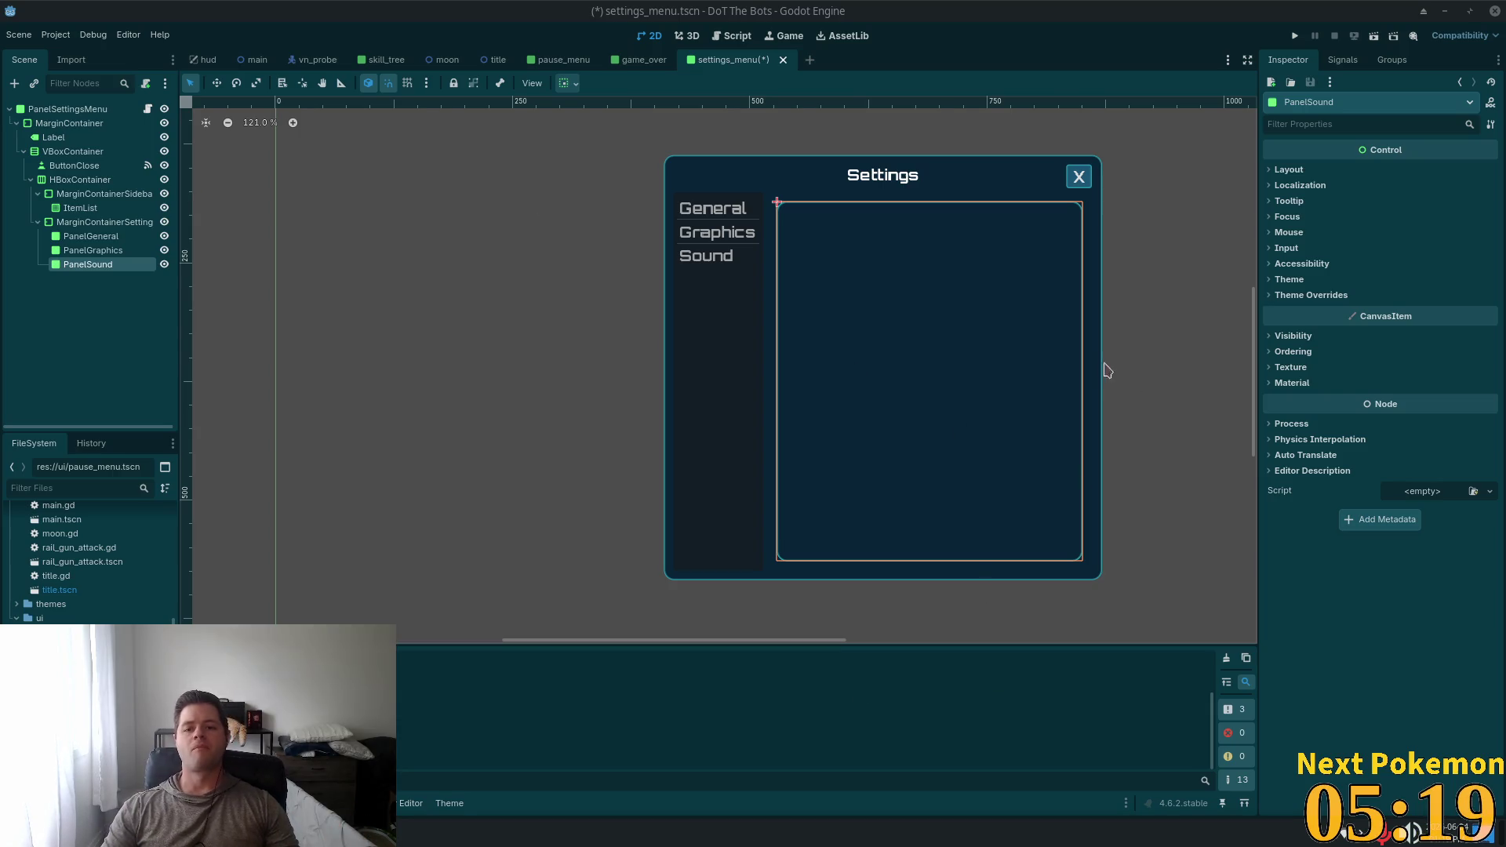
scroll(1156, 370, "down", 3)
scroll(817, 360, "right", 5)
scroll(791, 316, "up", 3)
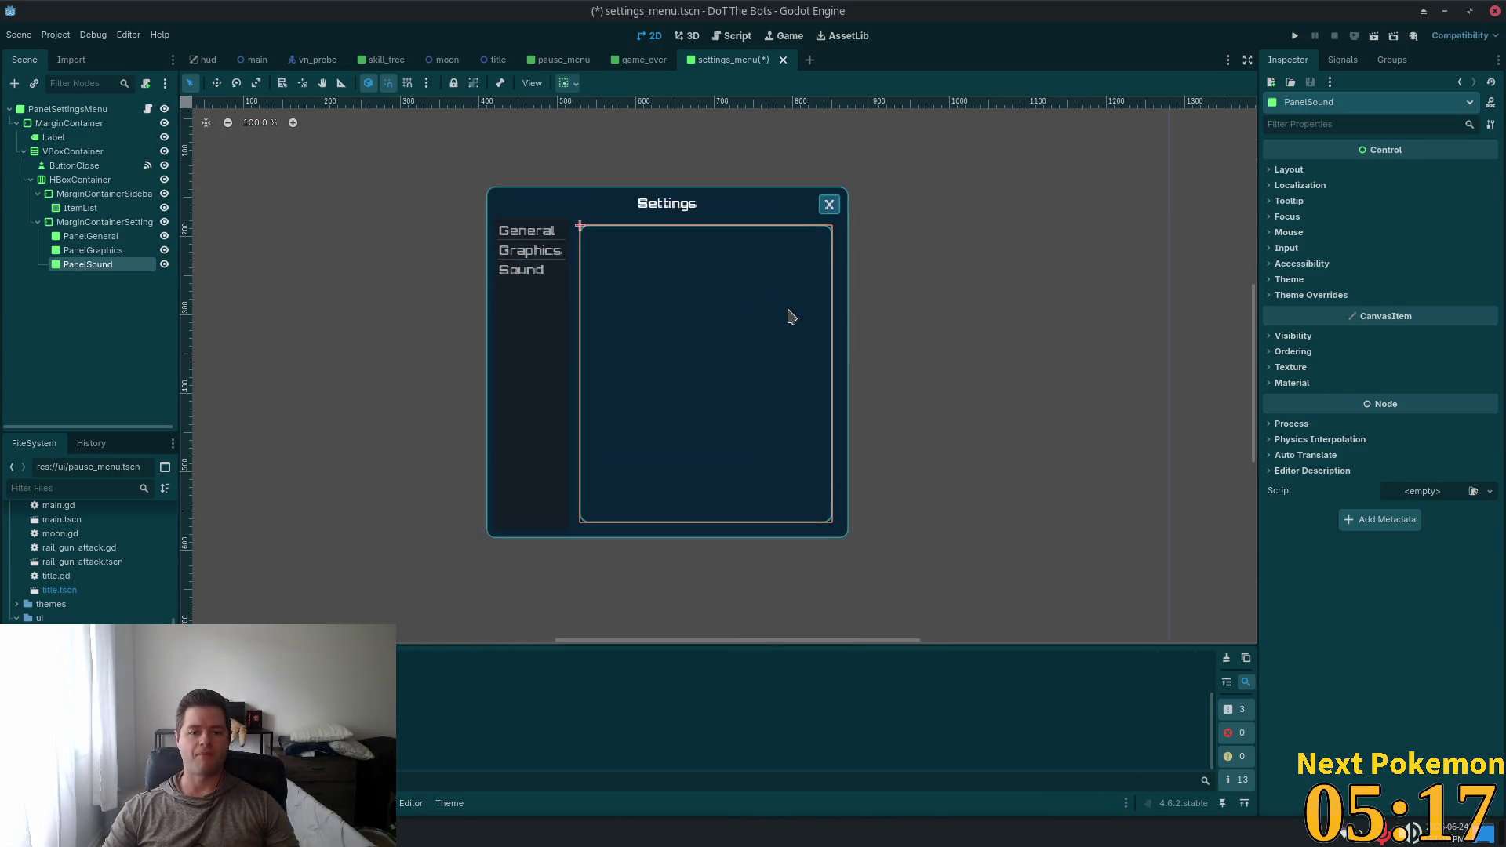
scroll(790, 317, "left", 5)
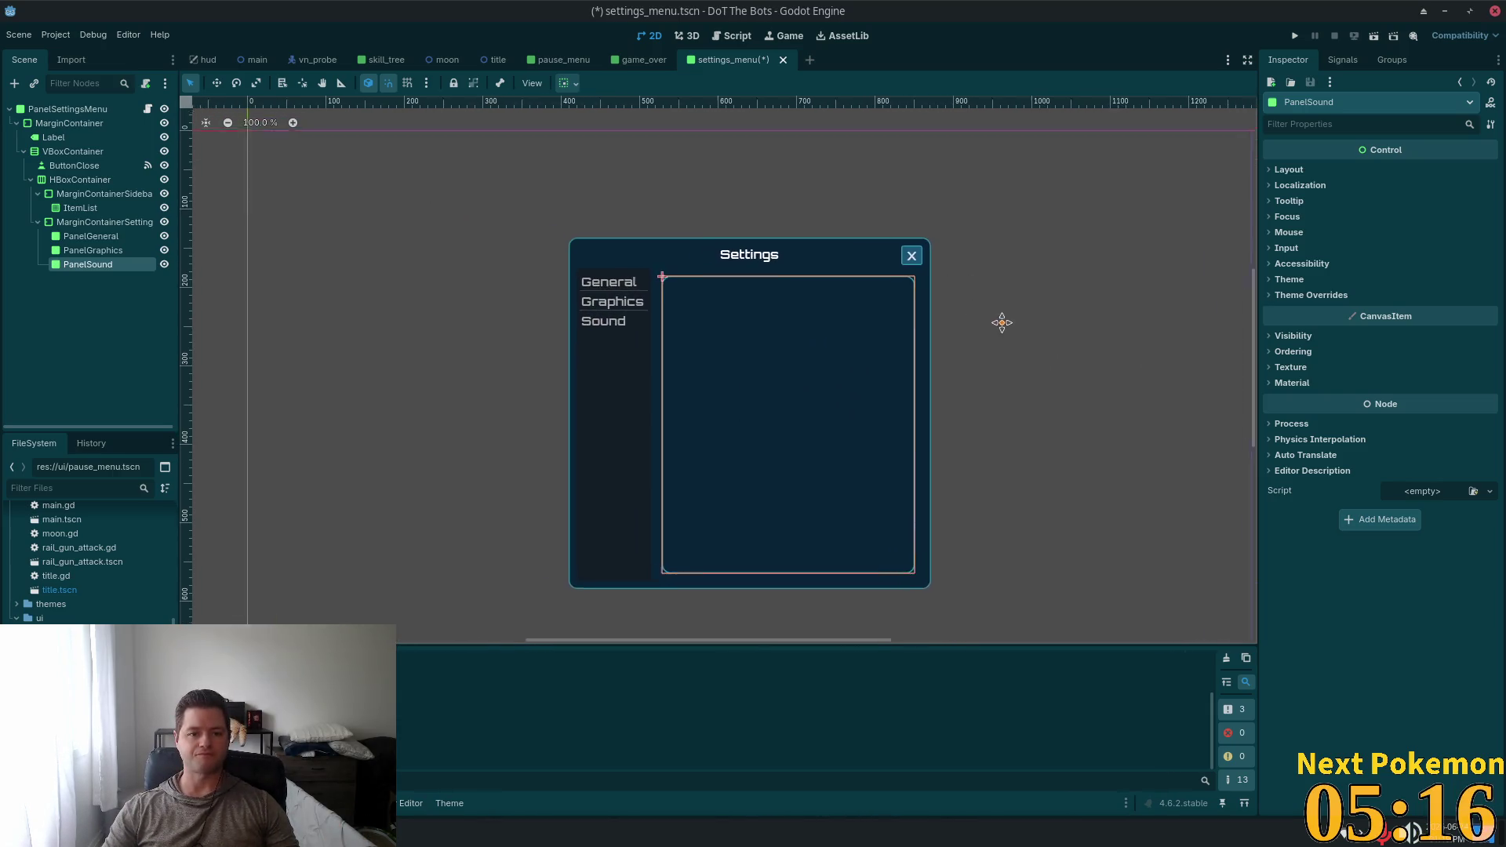
left_click(71, 236)
key("ctrl+a")
type("anima")
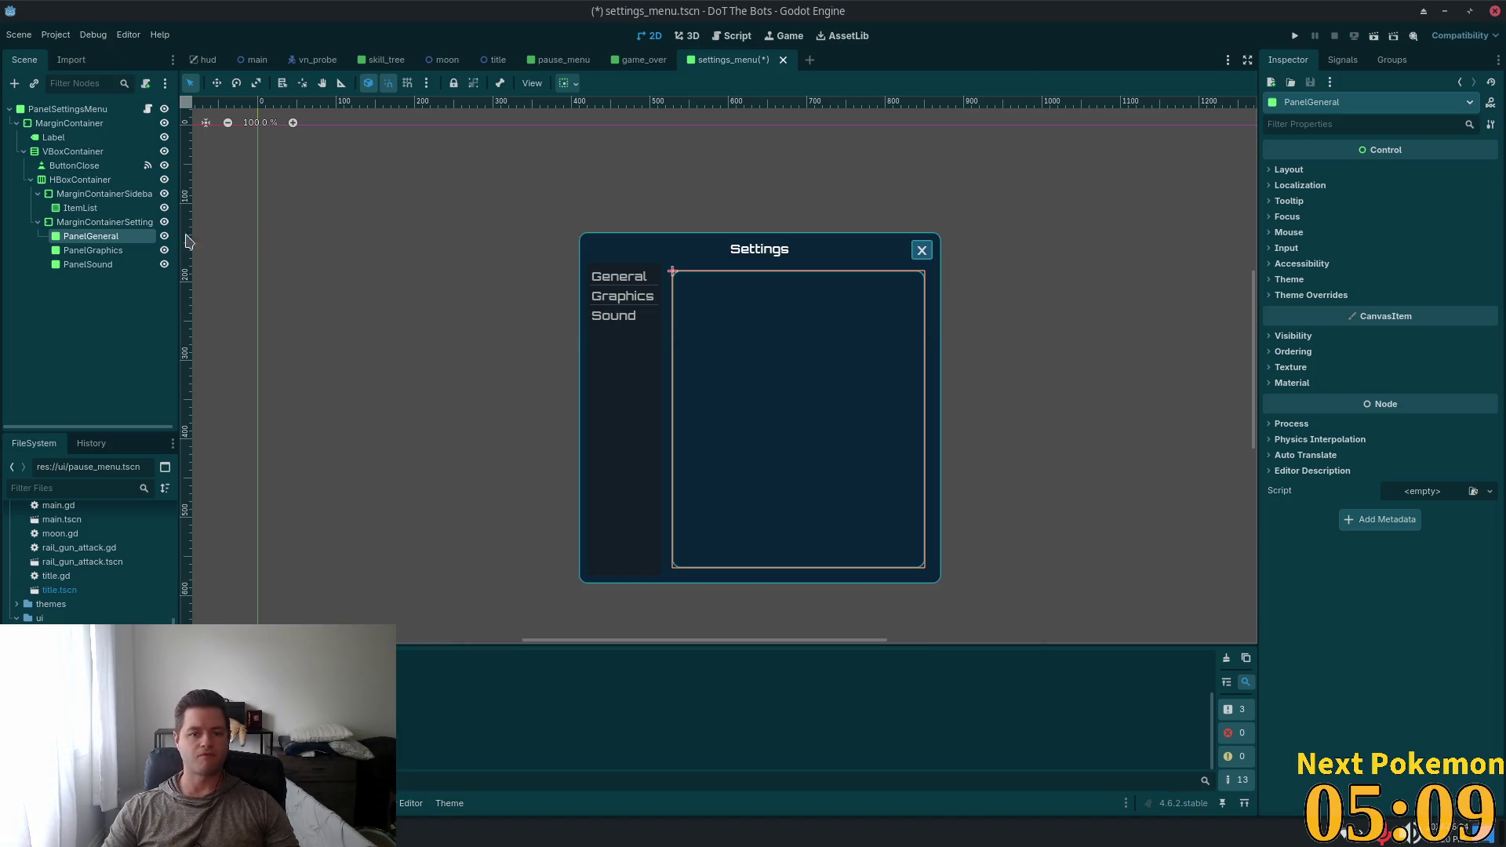
double_click(121, 224)
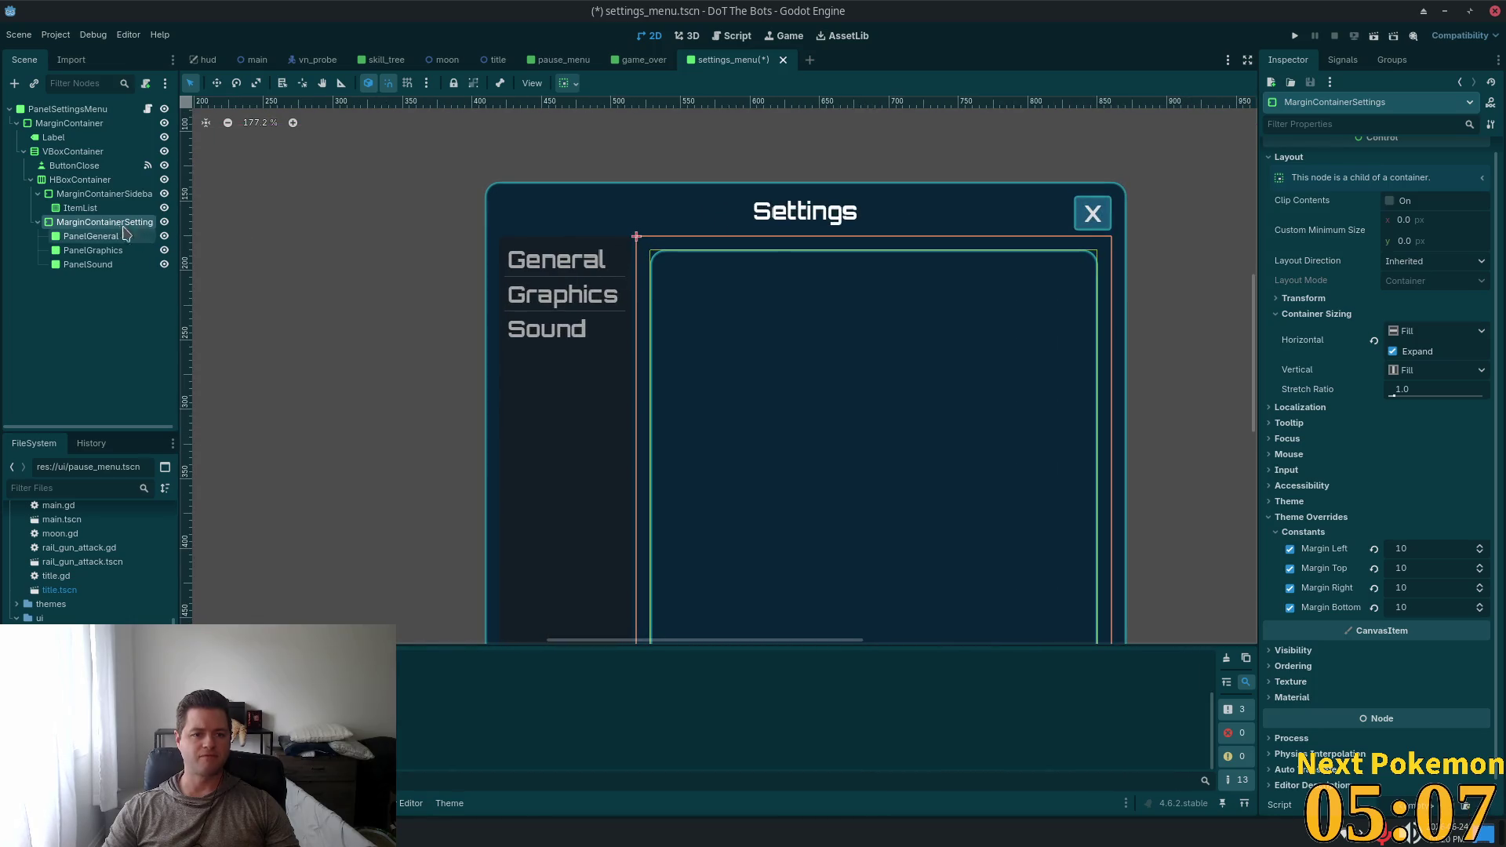
left_click(100, 298)
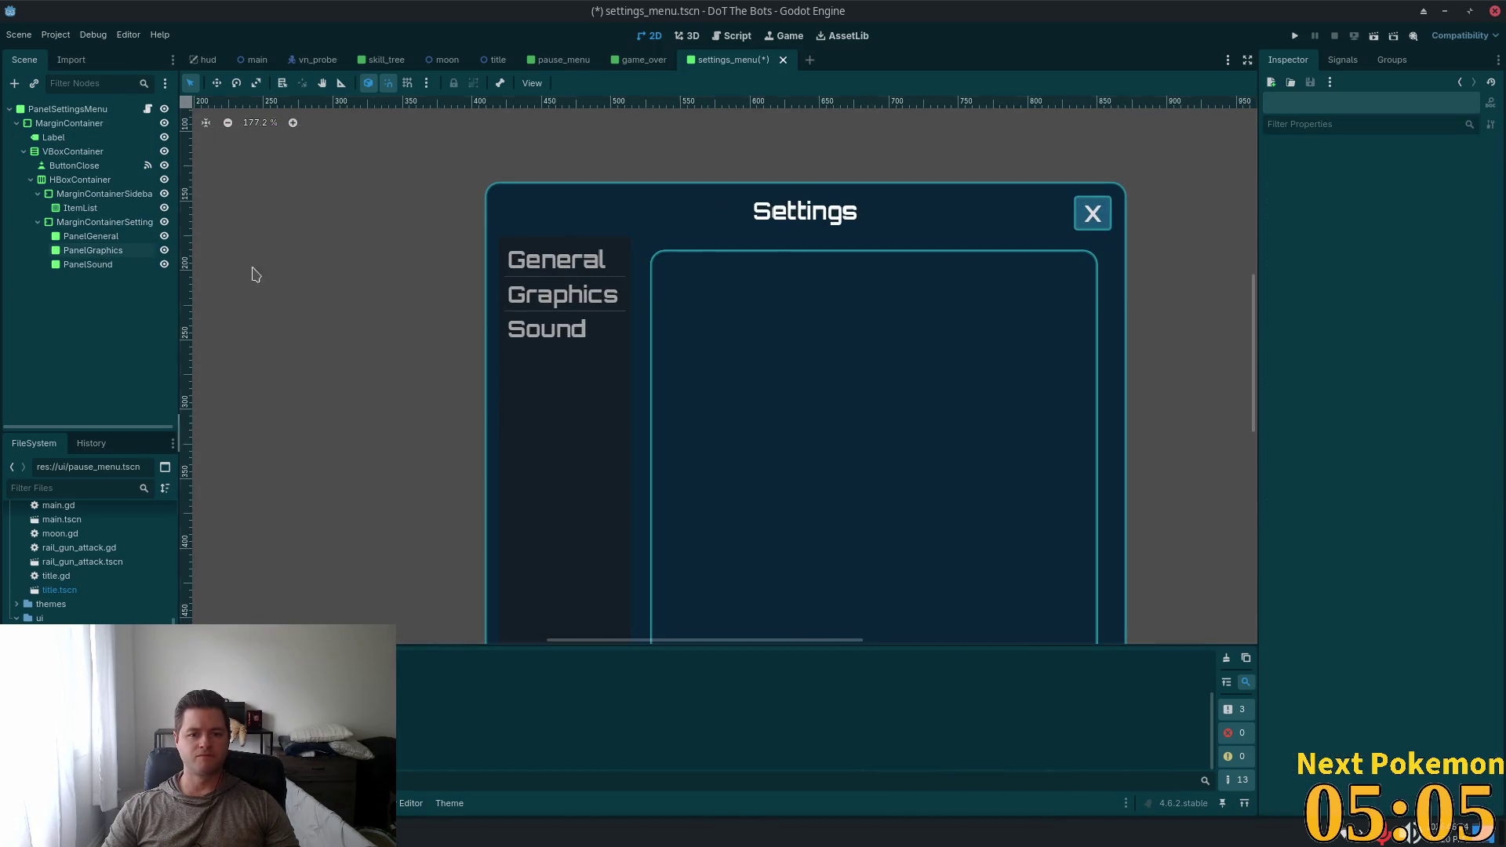
scroll(282, 275, "down", 2)
left_click(102, 223)
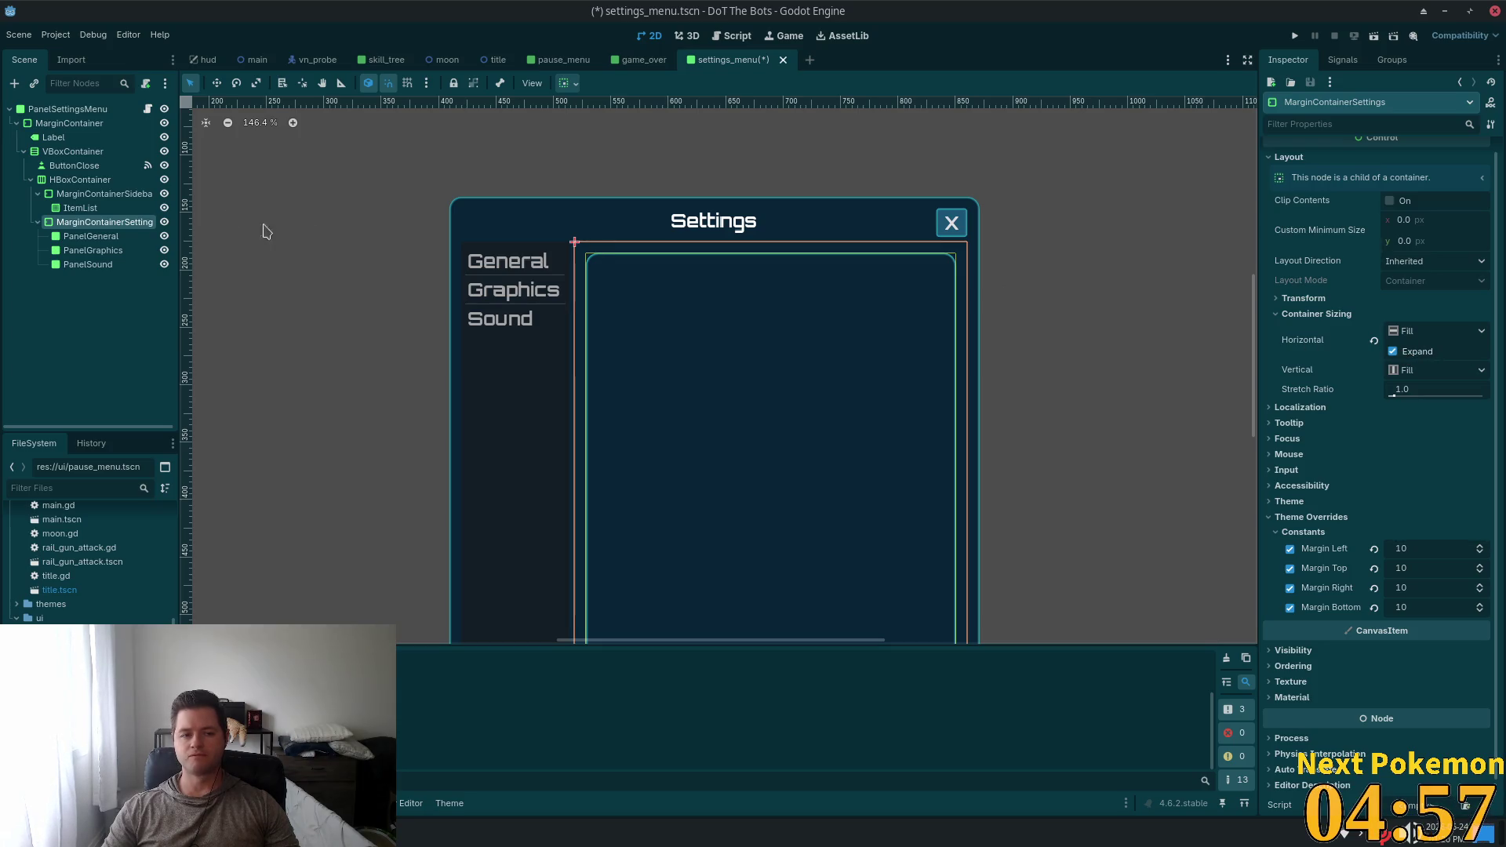
Change MarginContainerSettings' node type to PanelContainer, keeping its name
right_click(59, 228)
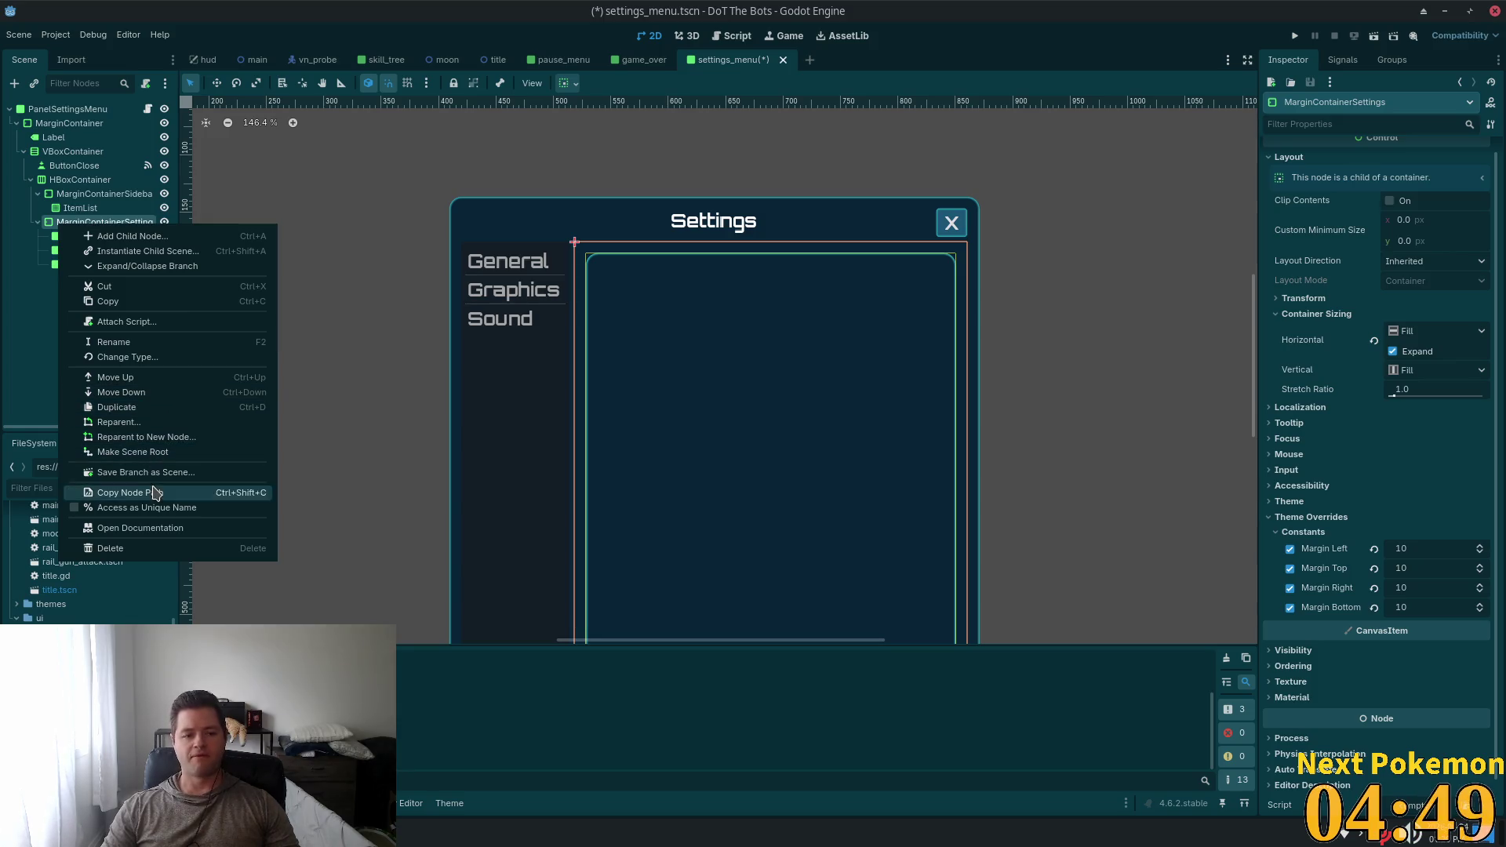
left_click(155, 357)
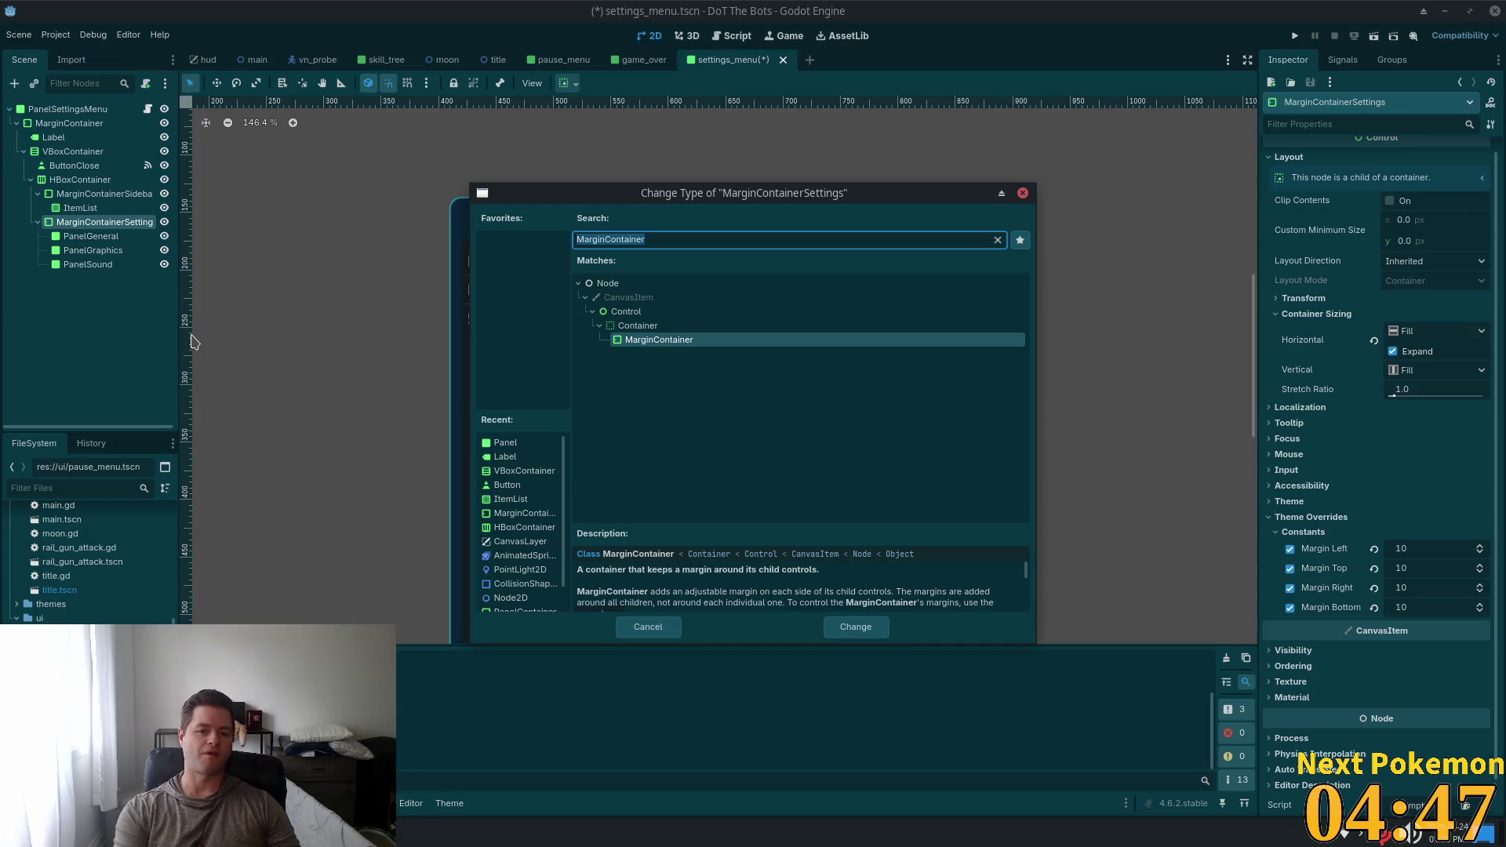
type("panel")
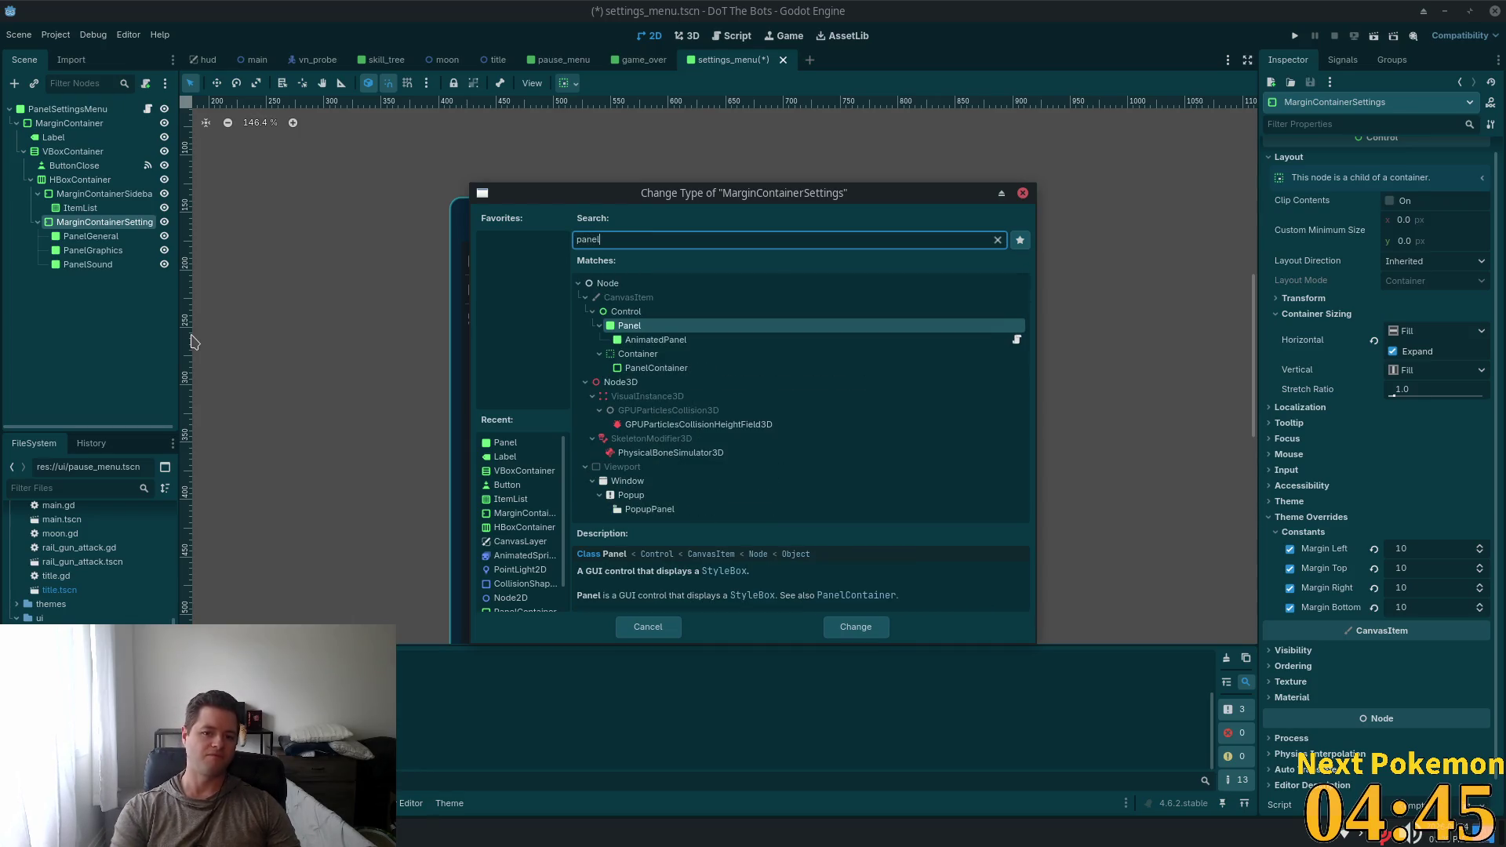
double_click(690, 370)
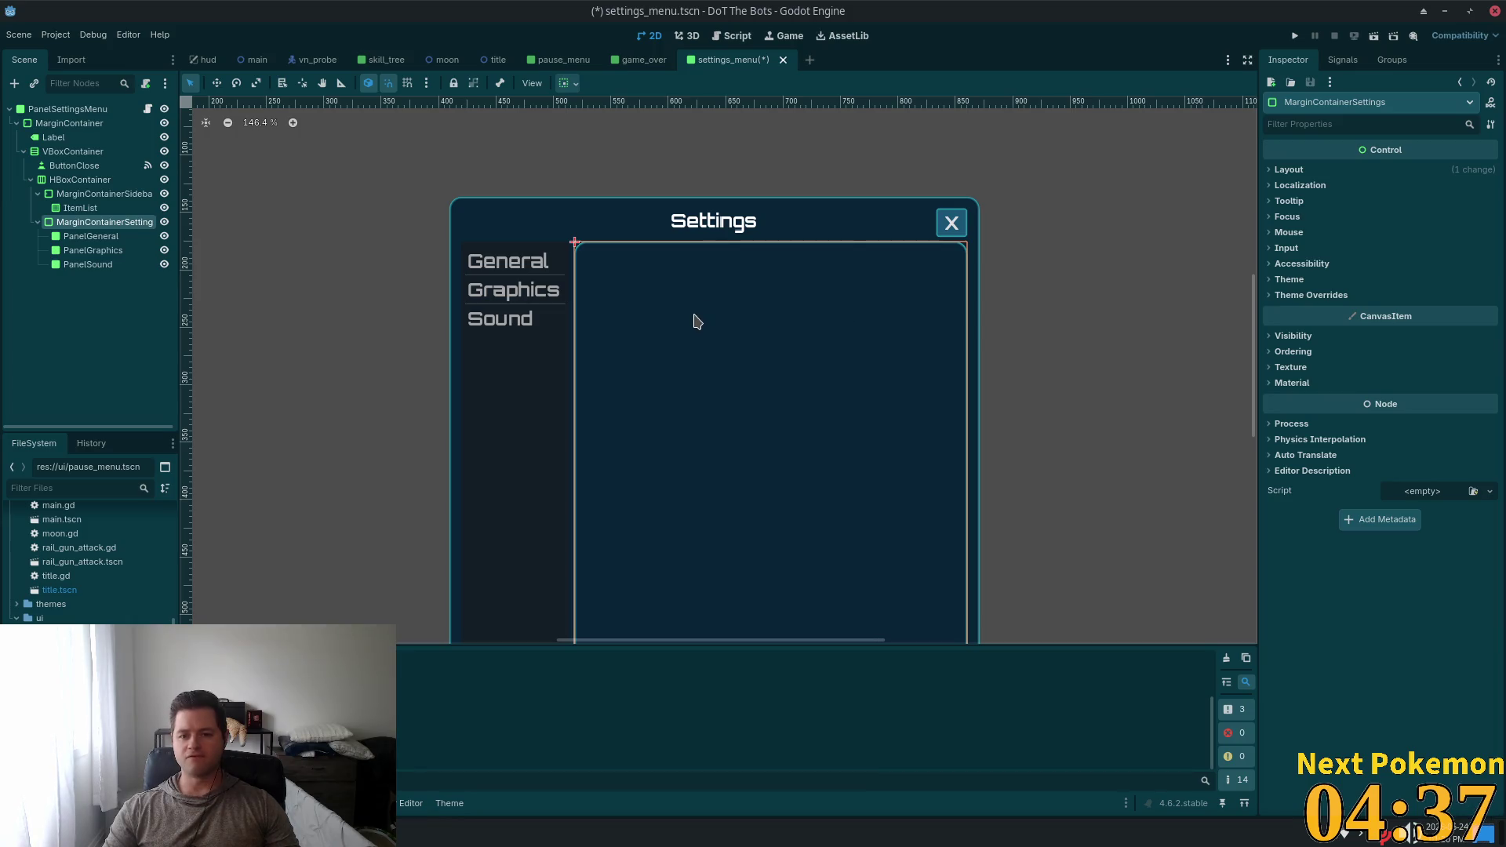
left_click(79, 180)
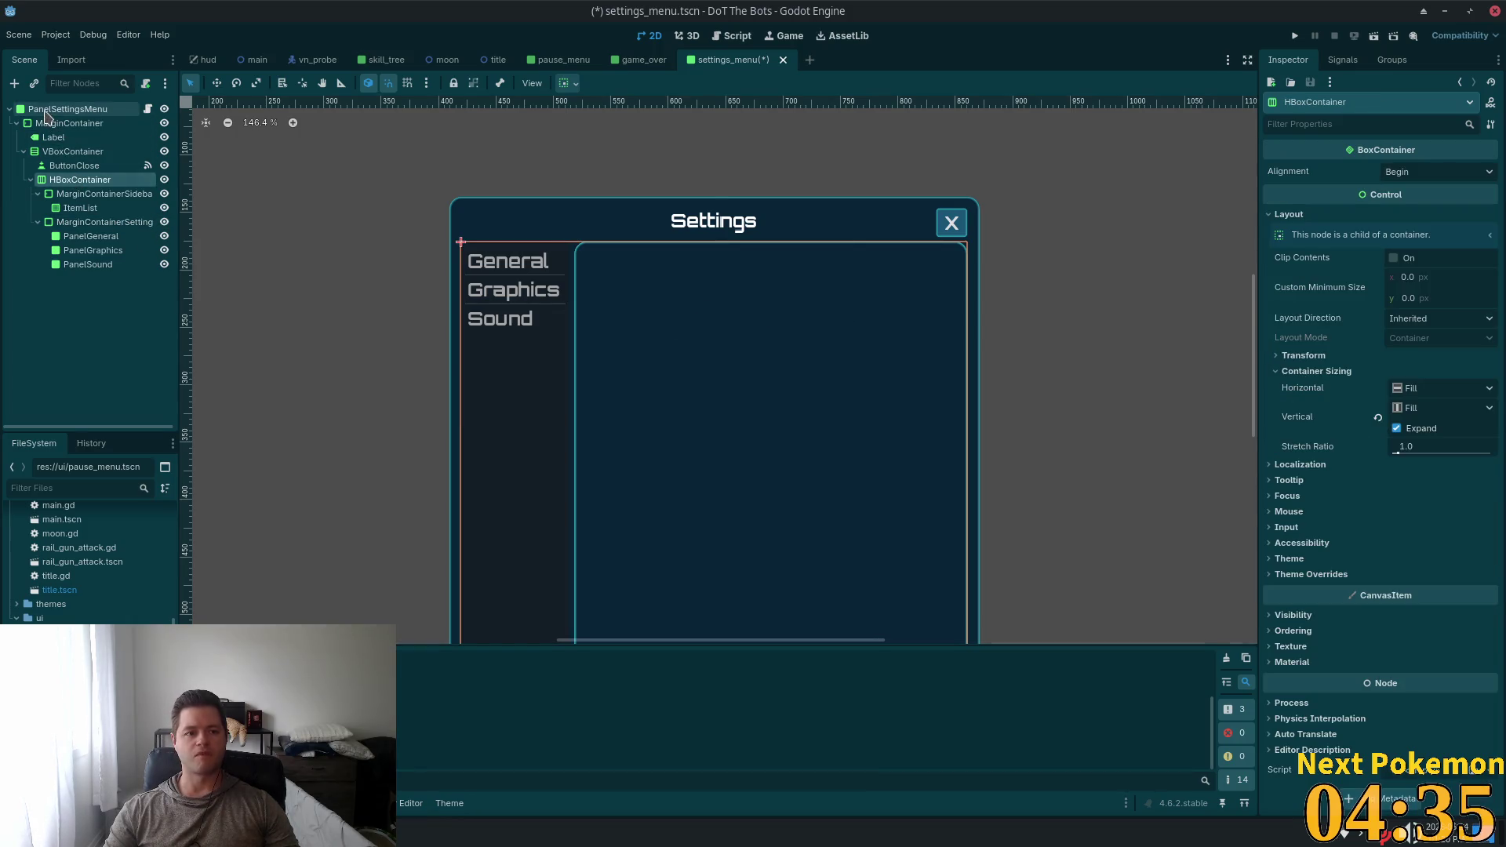
left_click(45, 110)
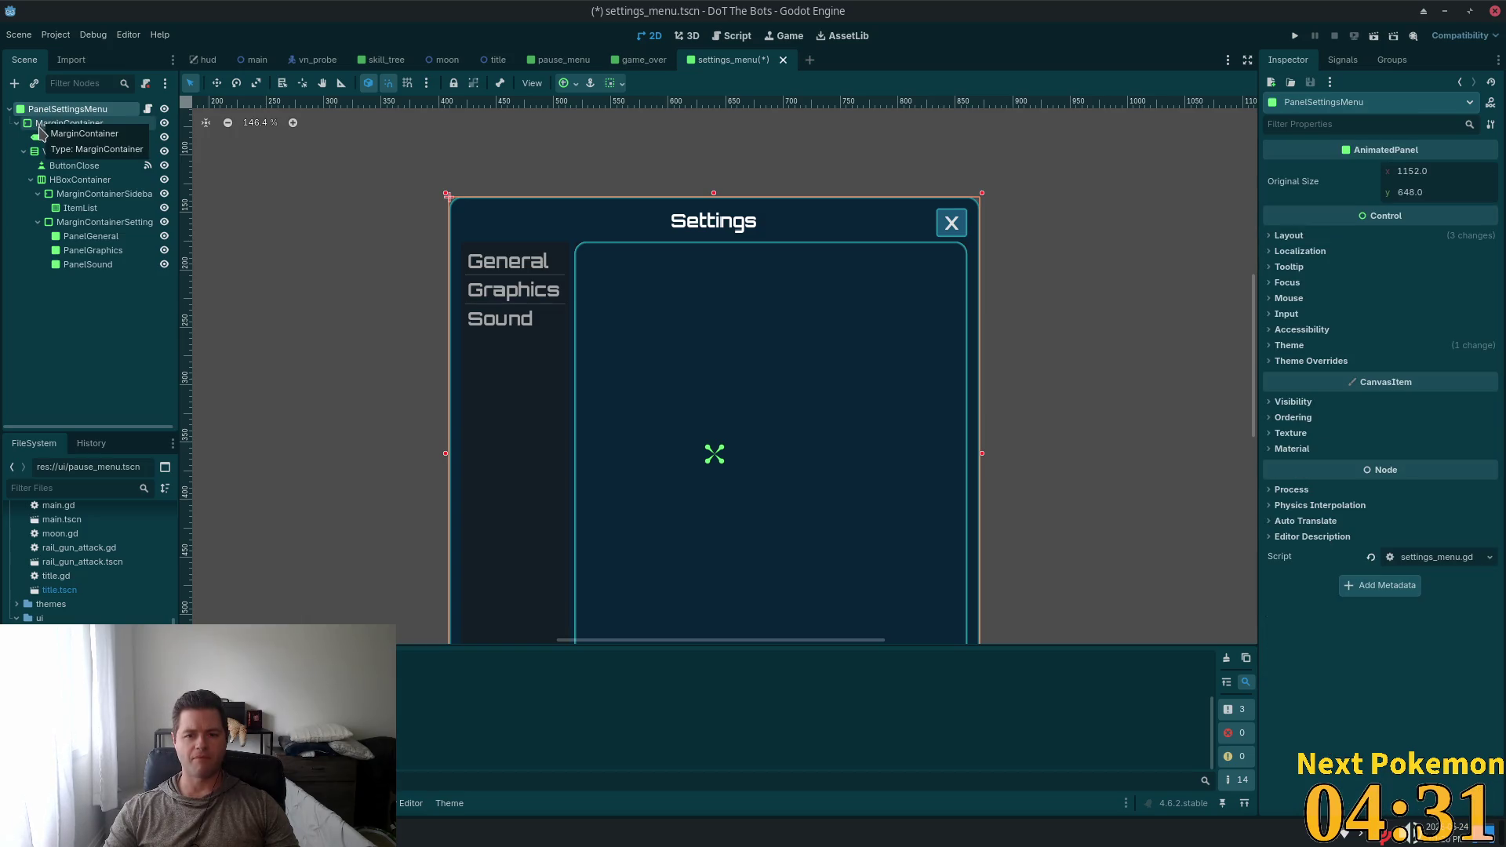
left_click(98, 367)
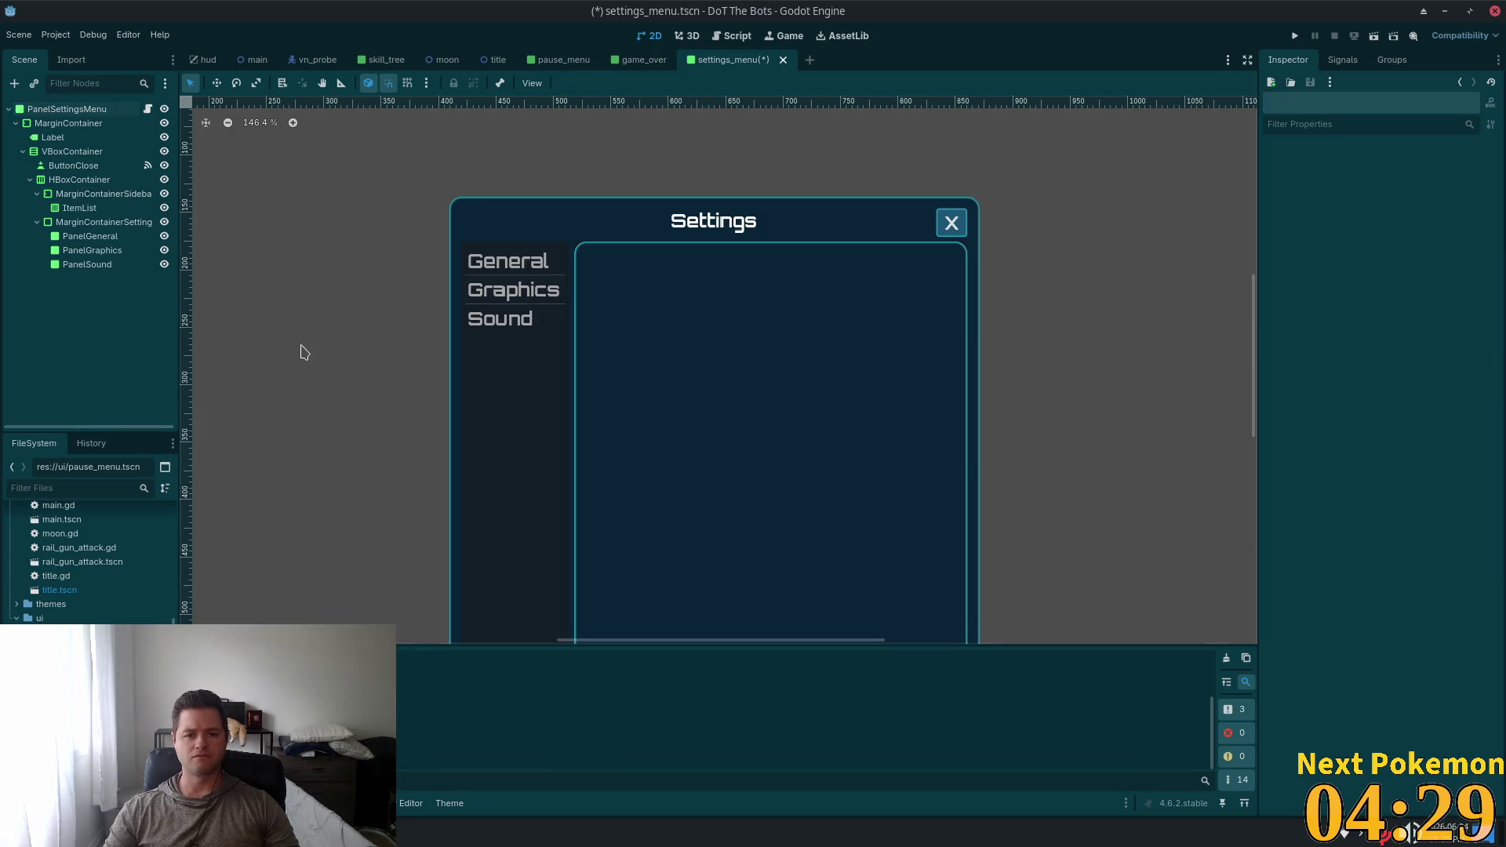
scroll(1109, 463, "down", 2)
scroll(1109, 463, "down", 2)
scroll(1109, 463, "up", 2)
scroll(1100, 464, "down", 1)
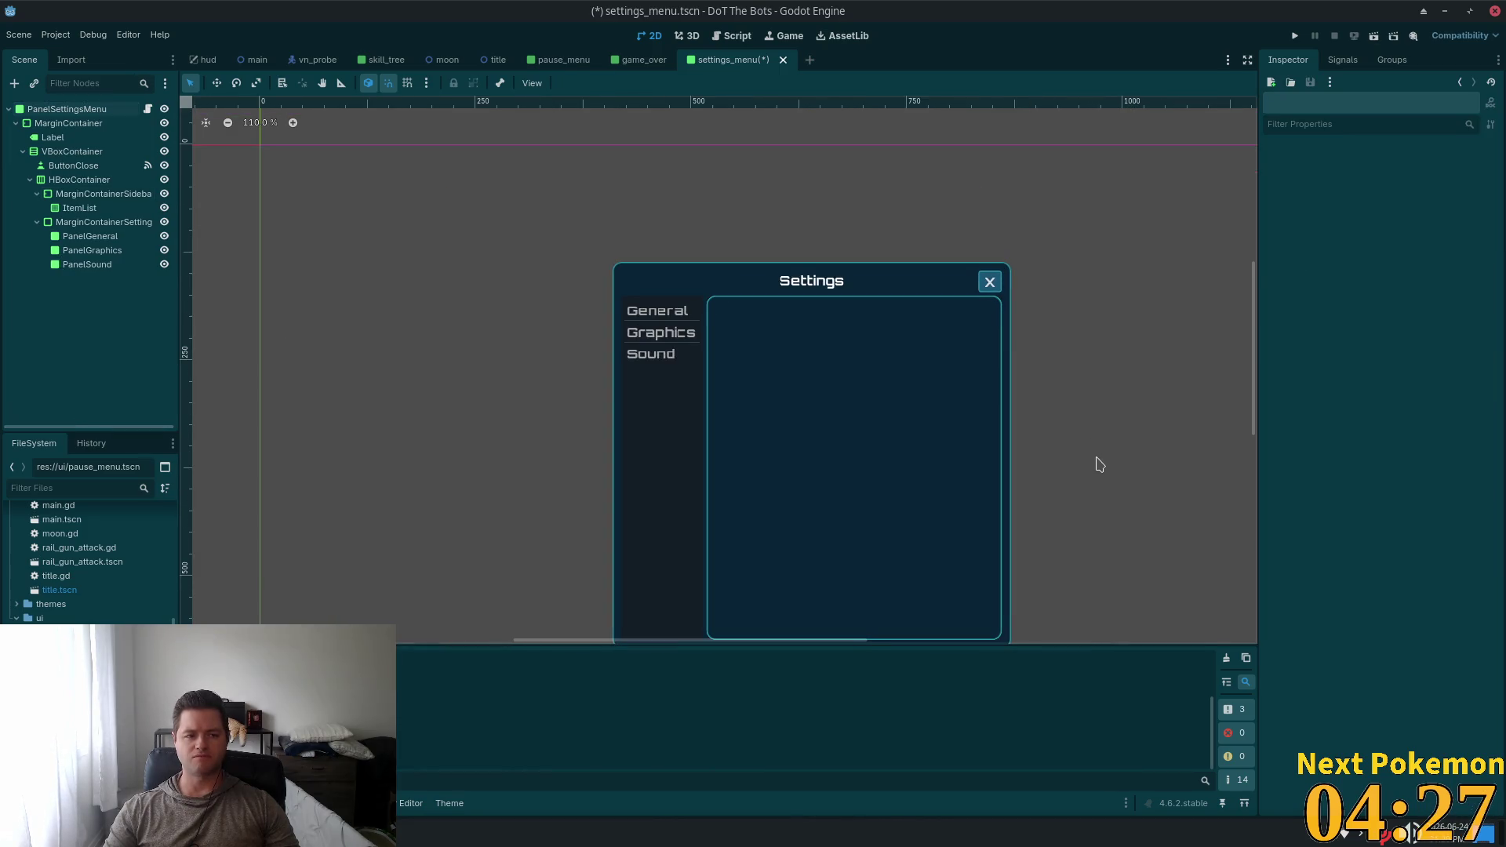
scroll(1101, 467, "down", 1)
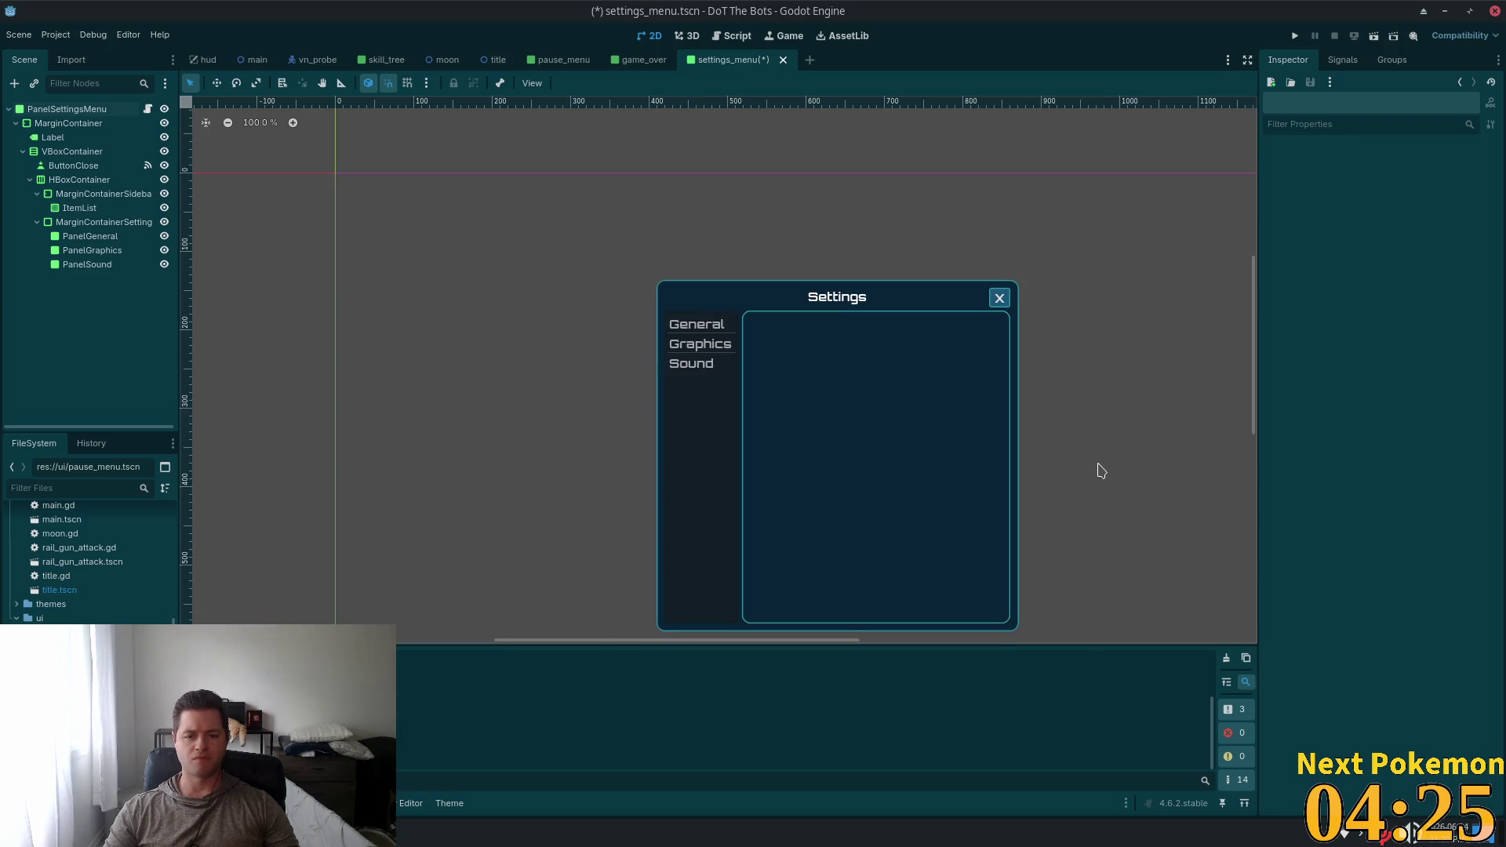
scroll(1101, 470, "up", 5)
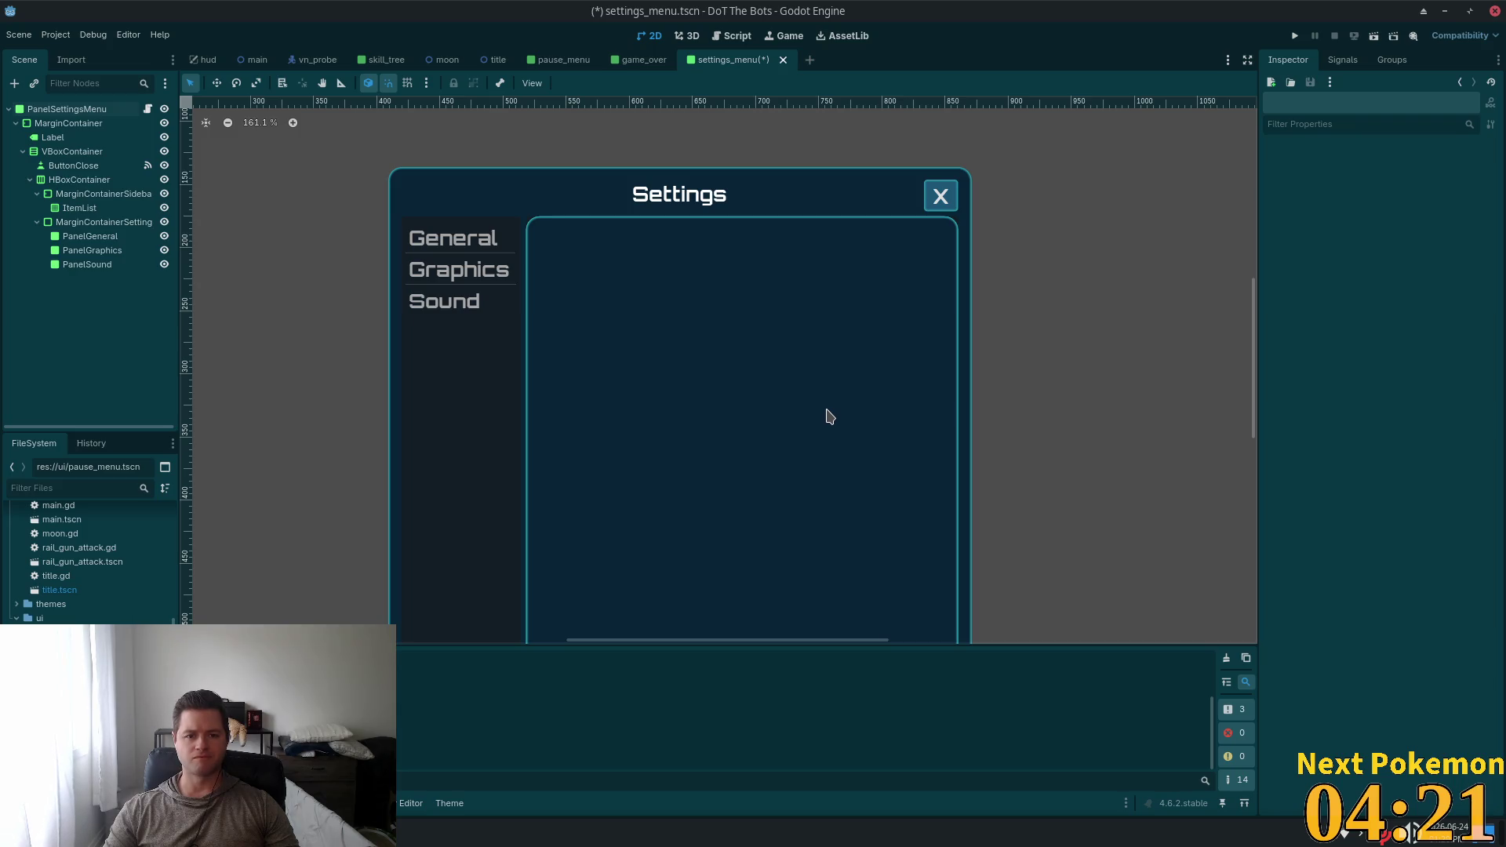
scroll(436, 286, "up", 9)
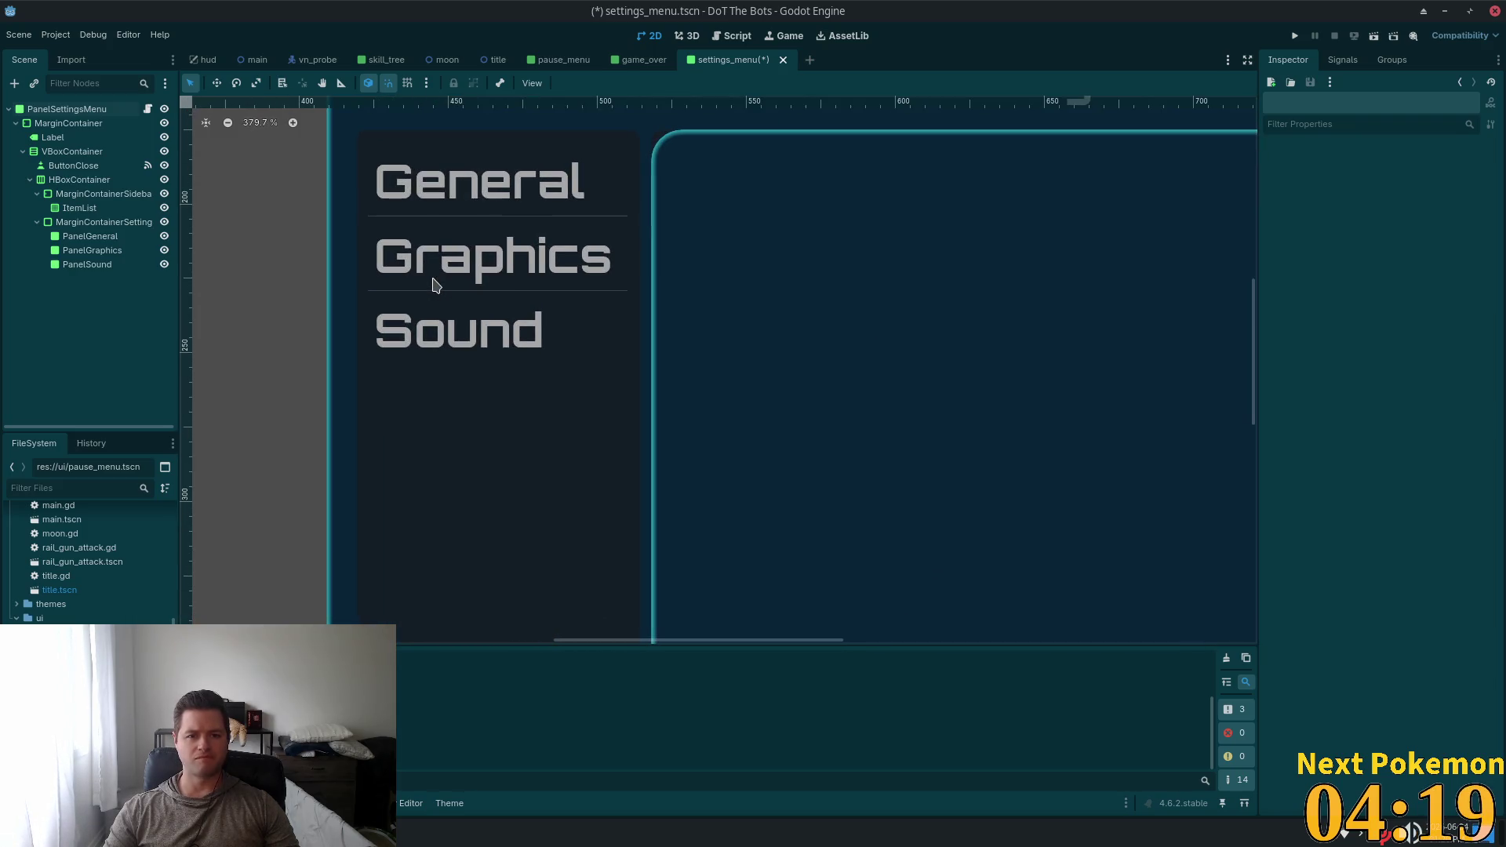
scroll(436, 285, "down", 9)
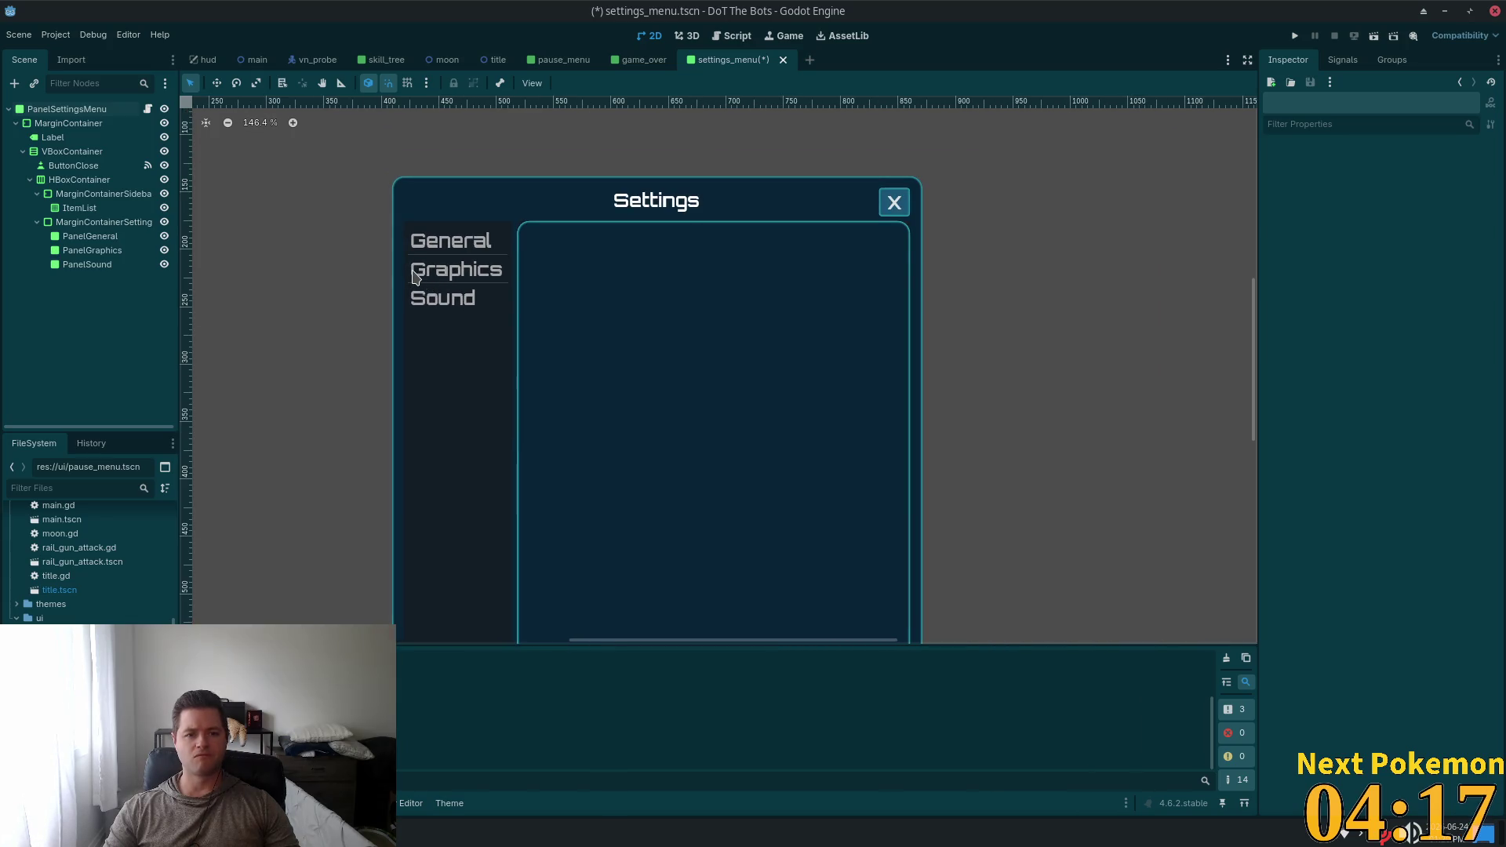
left_click(76, 195)
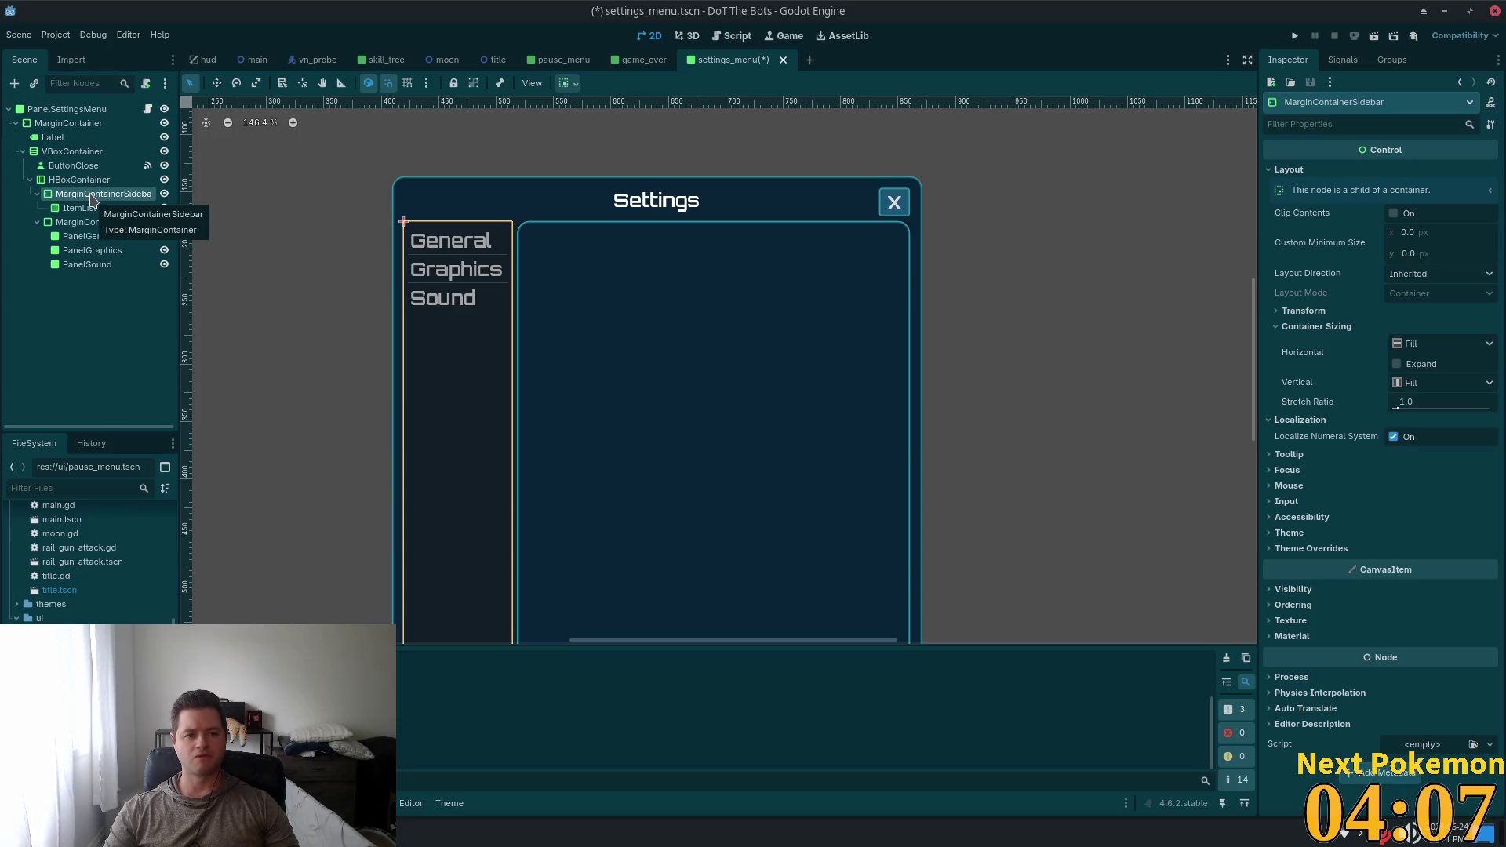
Convert MarginContainerSidebar to a Panel, then undo the type change
right_click(93, 199)
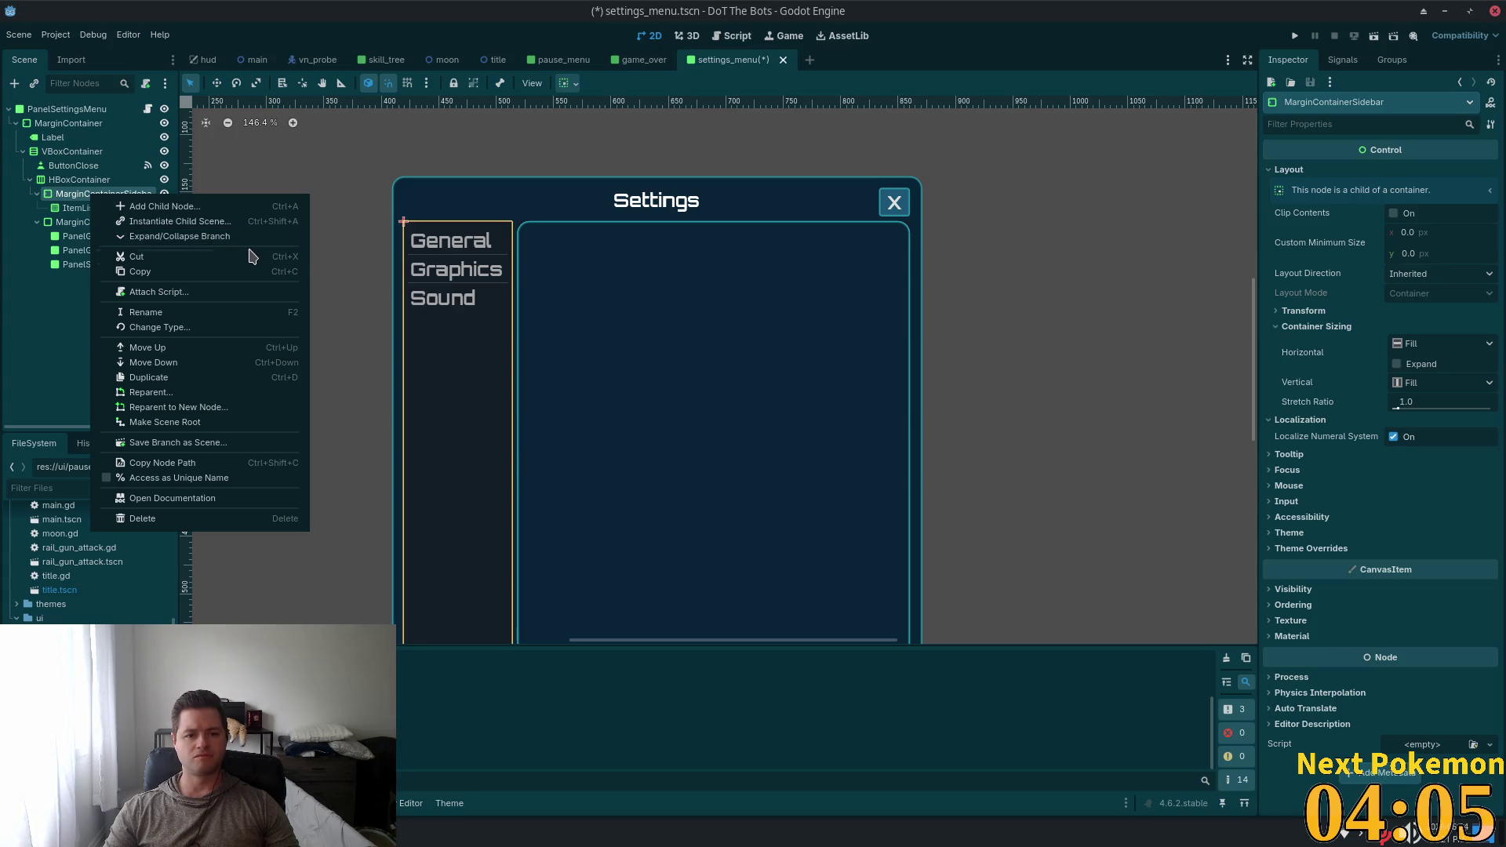
left_click(207, 331)
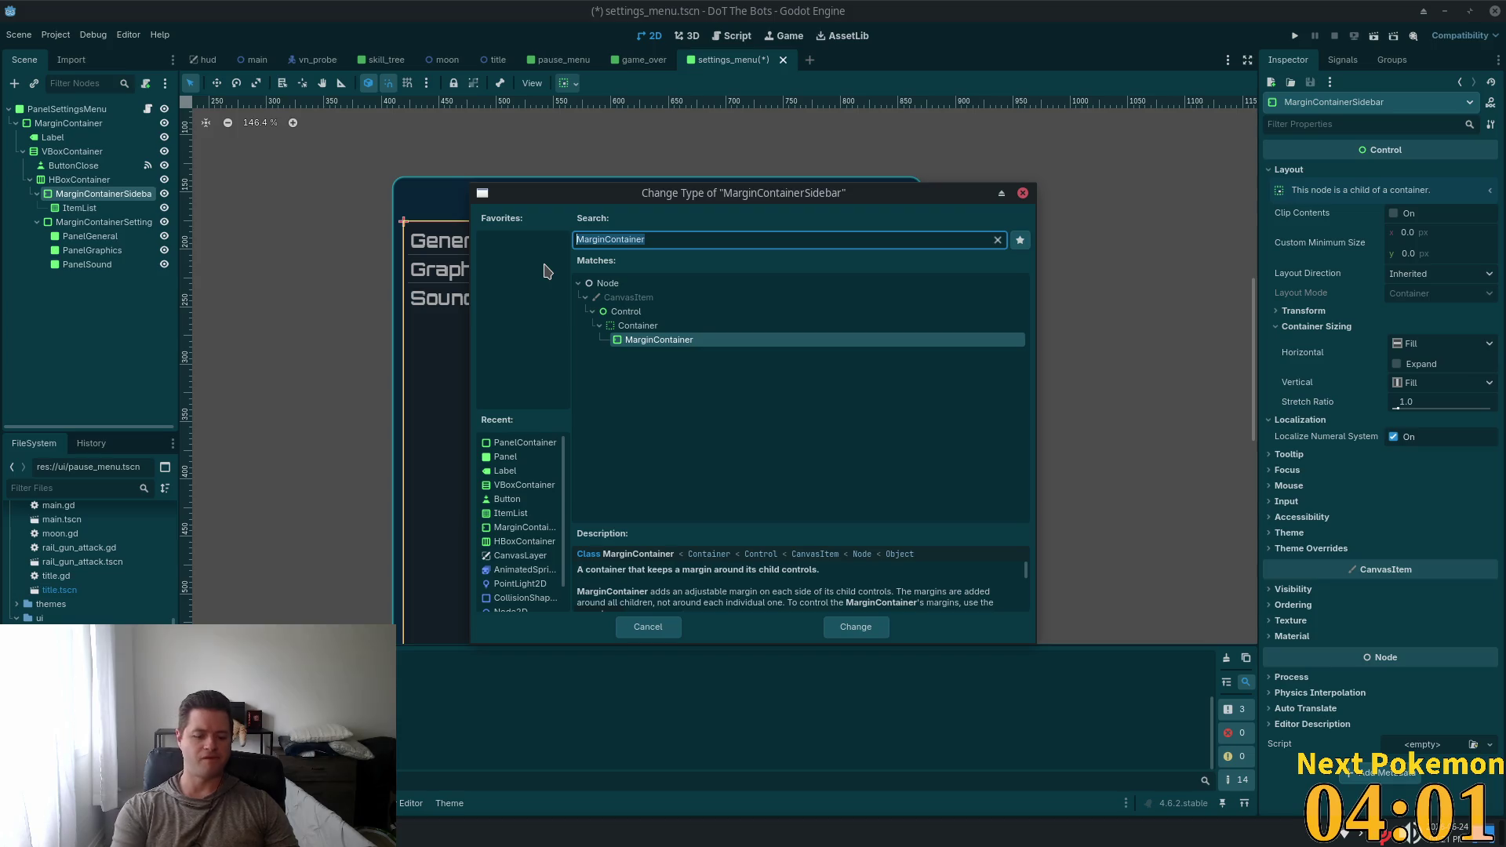
type("panel")
key("Return")
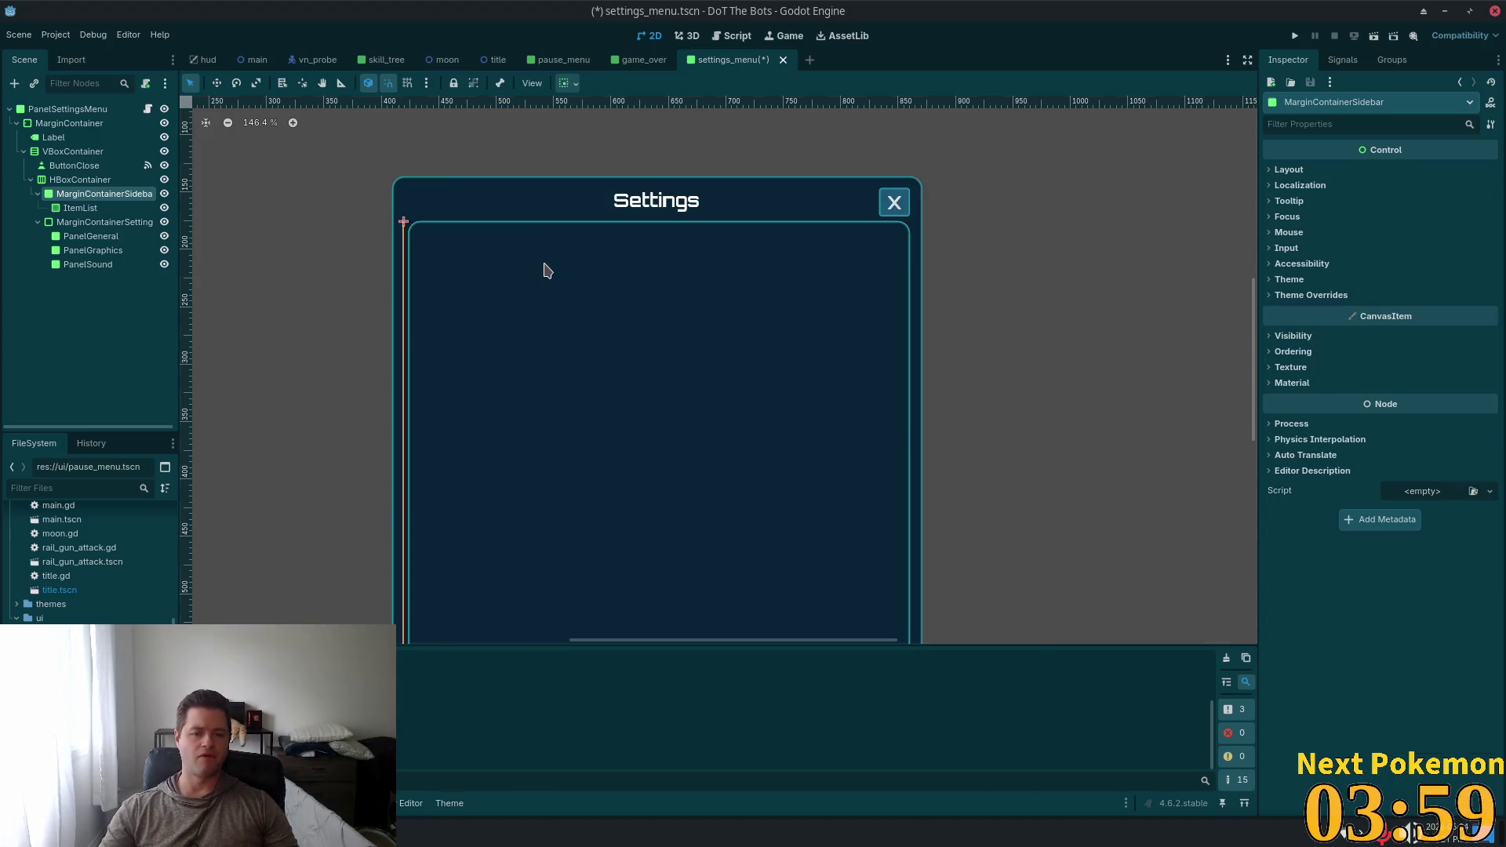
key("ctrl+z")
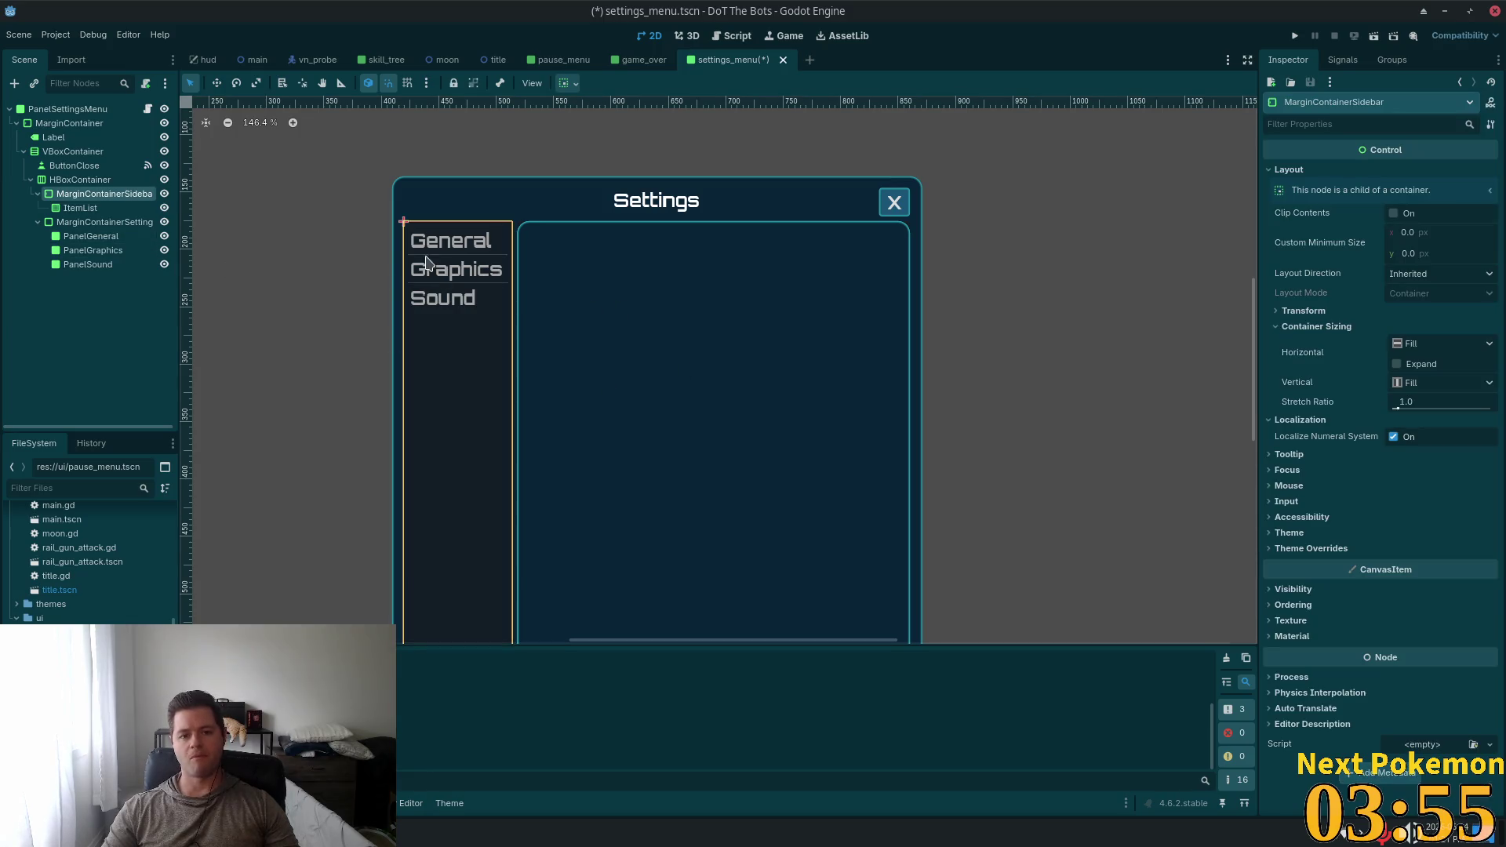
Add a Panel child node under MarginContainerSidebar
left_click(88, 223)
left_click(94, 194)
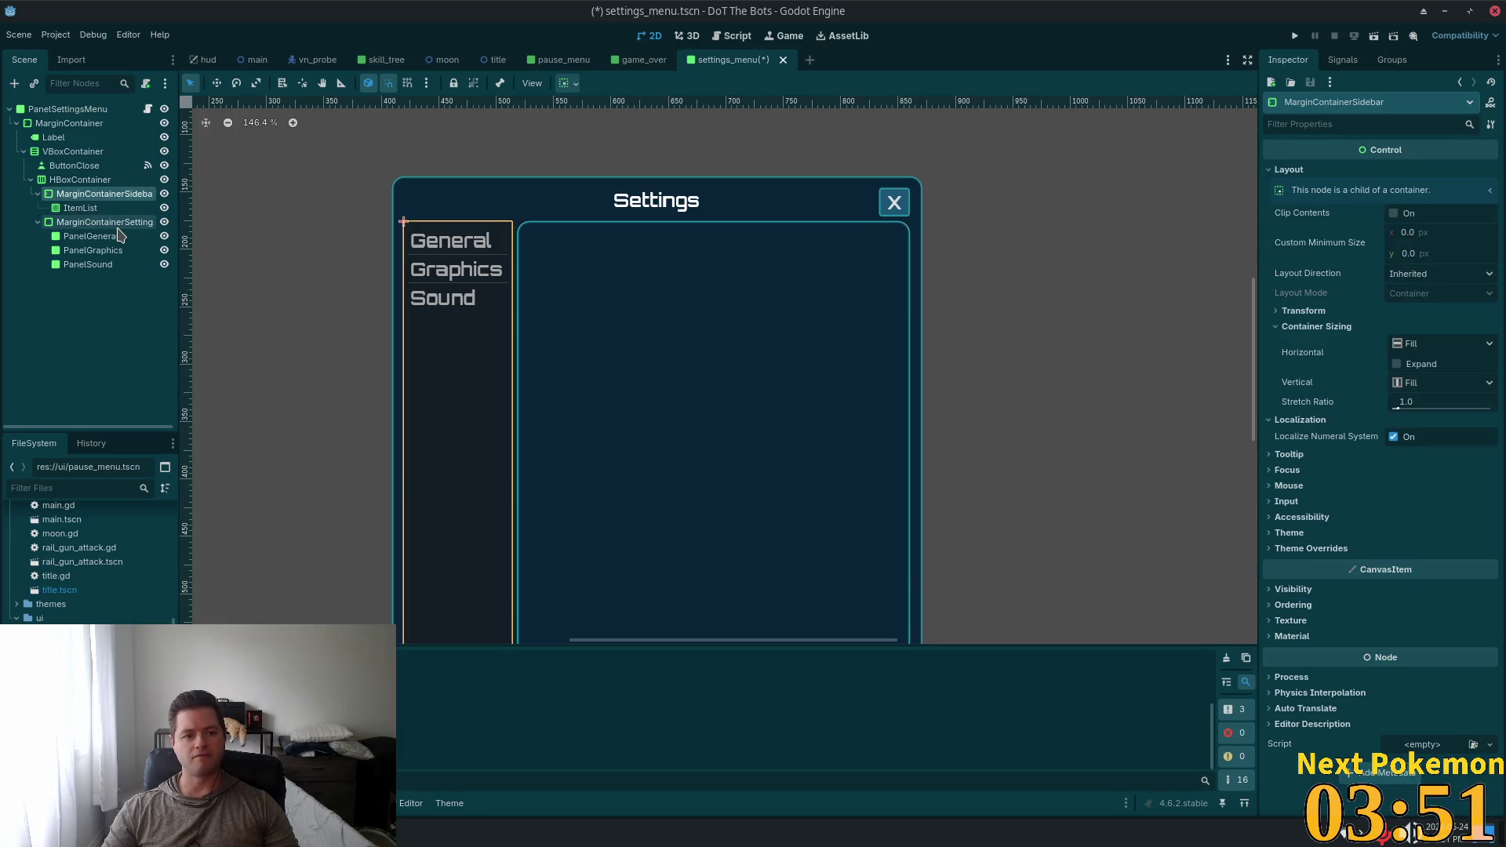
key("ctrl+a")
key("Return")
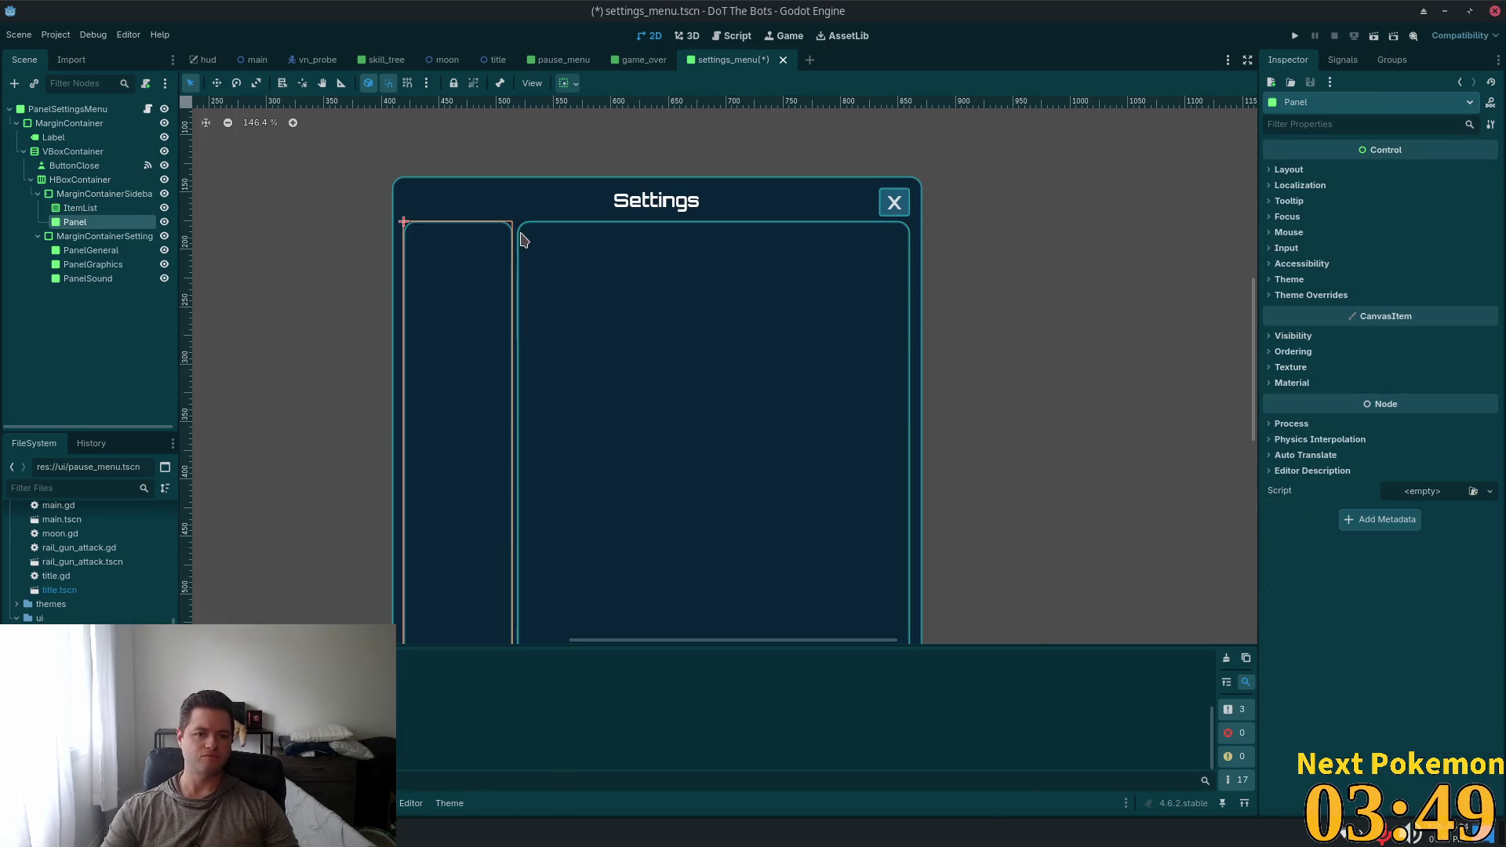
Place the new Panel above ItemList and give ItemList a StyleBoxEmpty panel style override
left_click_drag(86, 212, 87, 210)
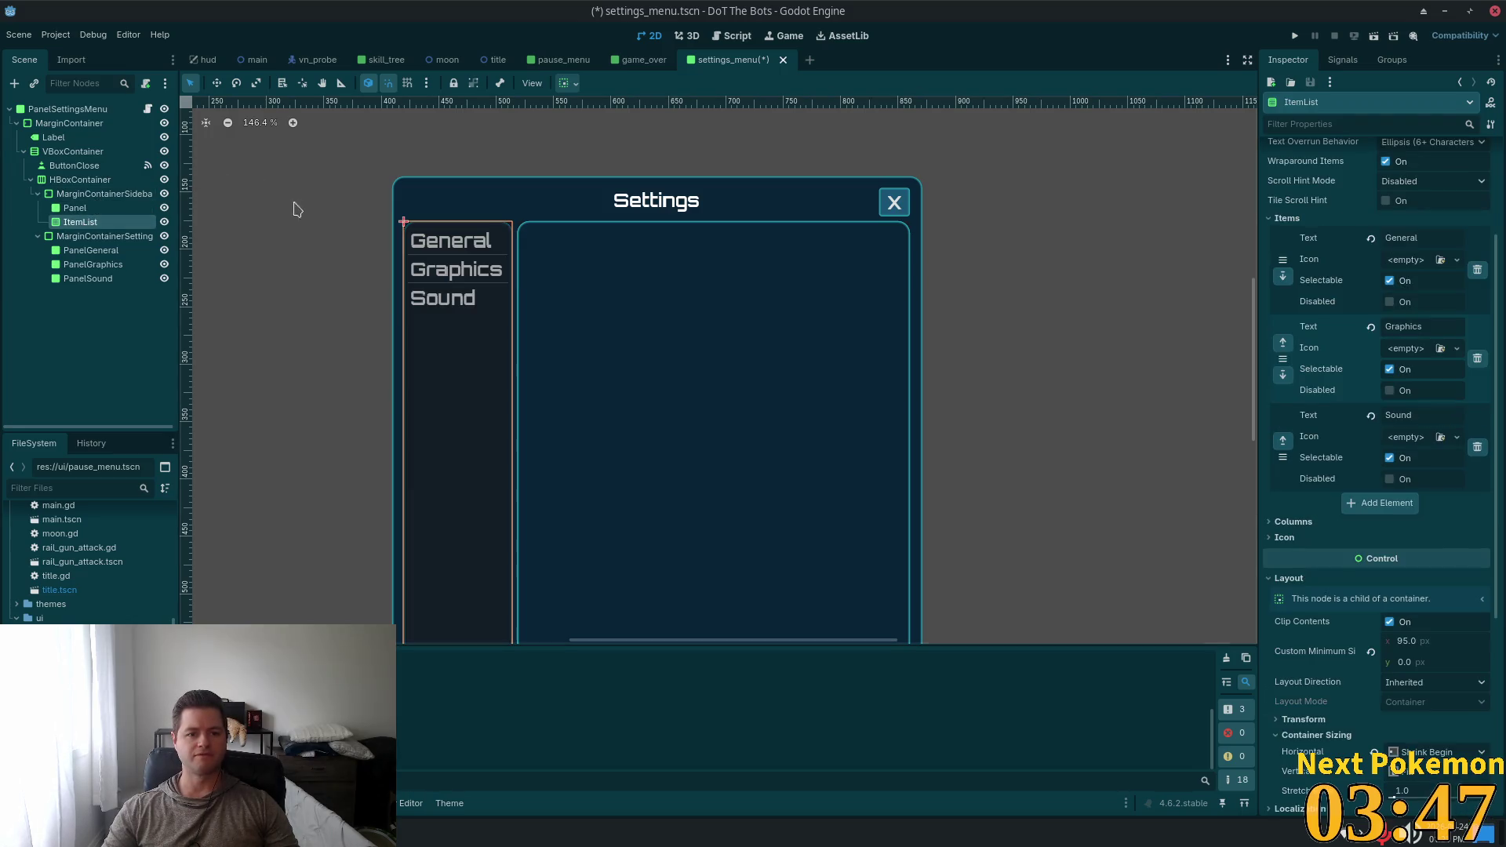
left_click(84, 353)
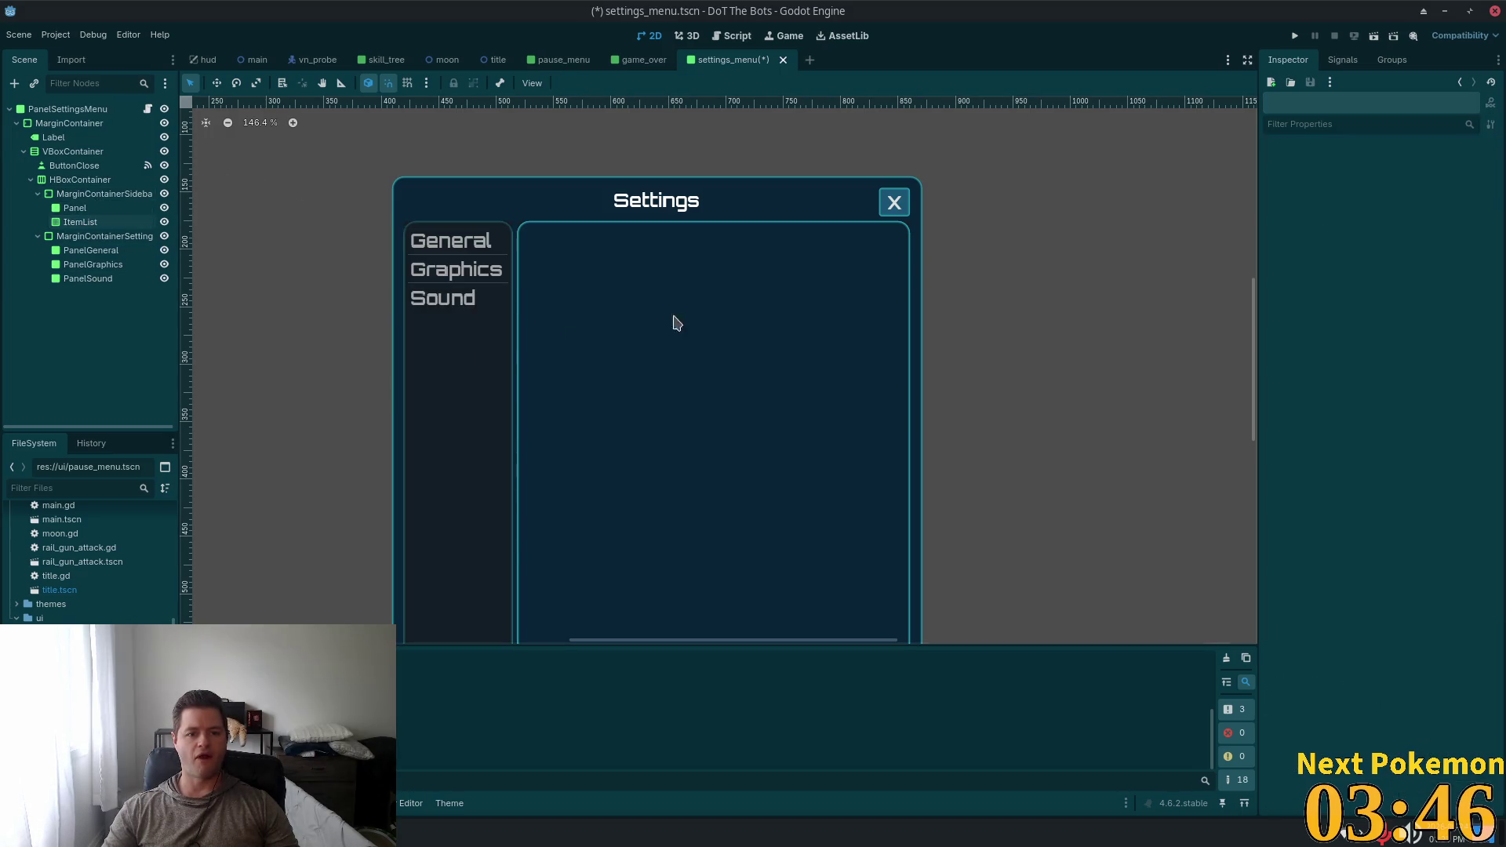
left_click(80, 222)
scroll(1396, 470, "down", 5)
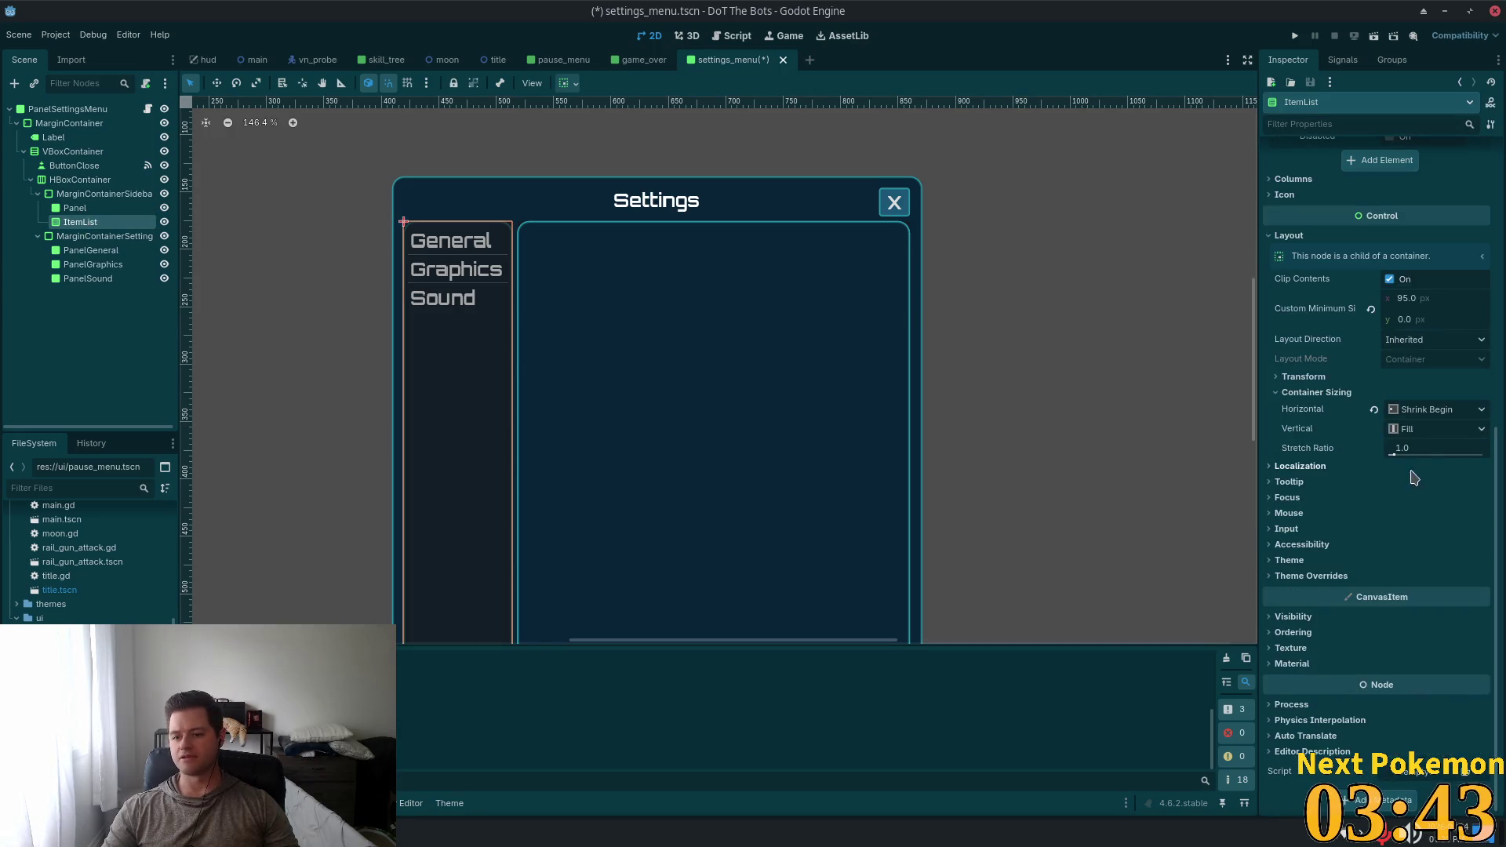
left_click(1408, 580)
left_click(1324, 669)
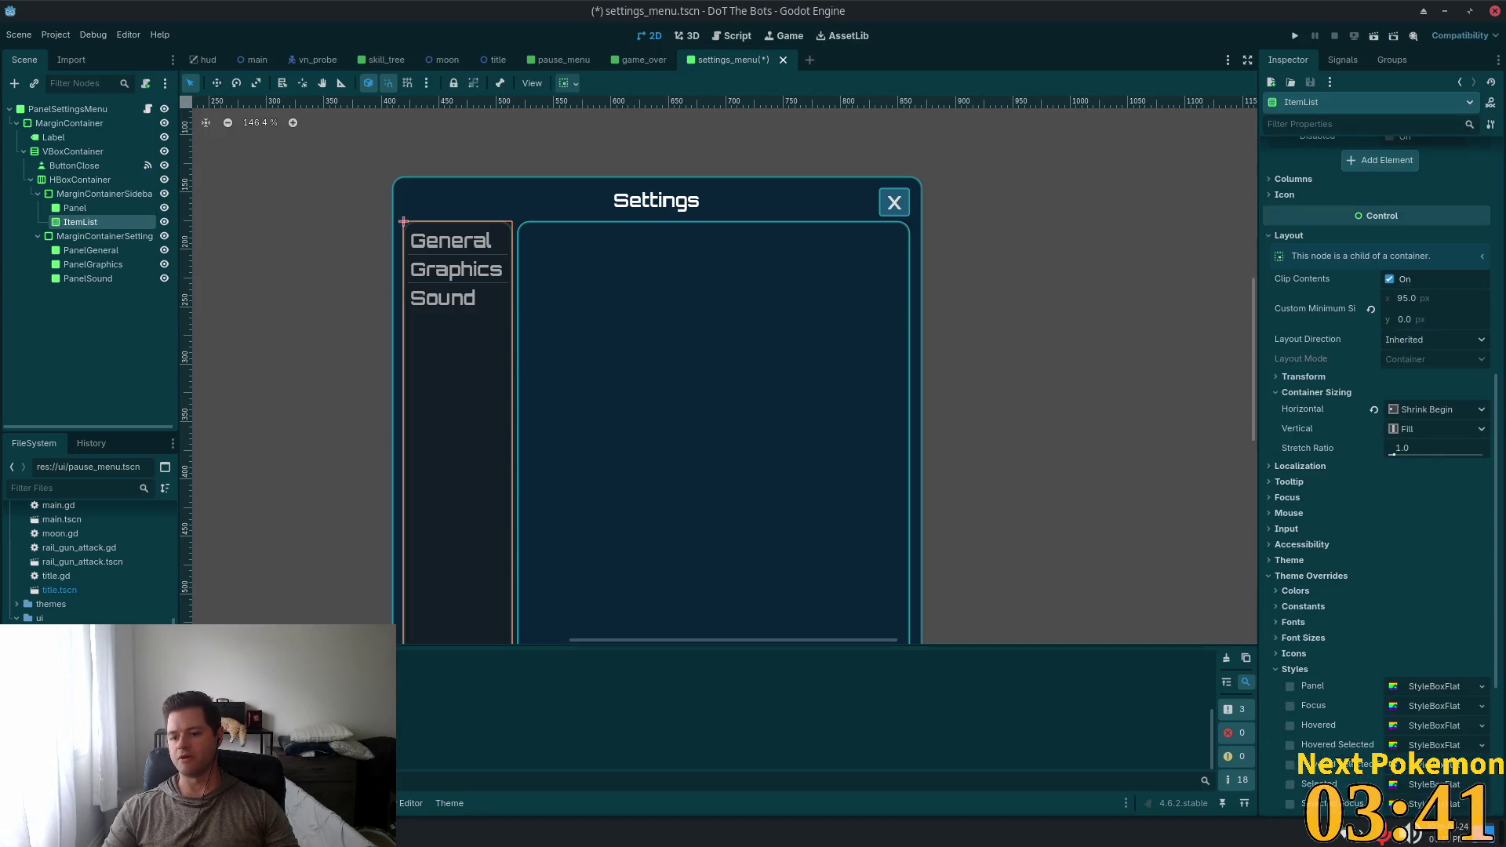
scroll(1414, 641, "down", 4)
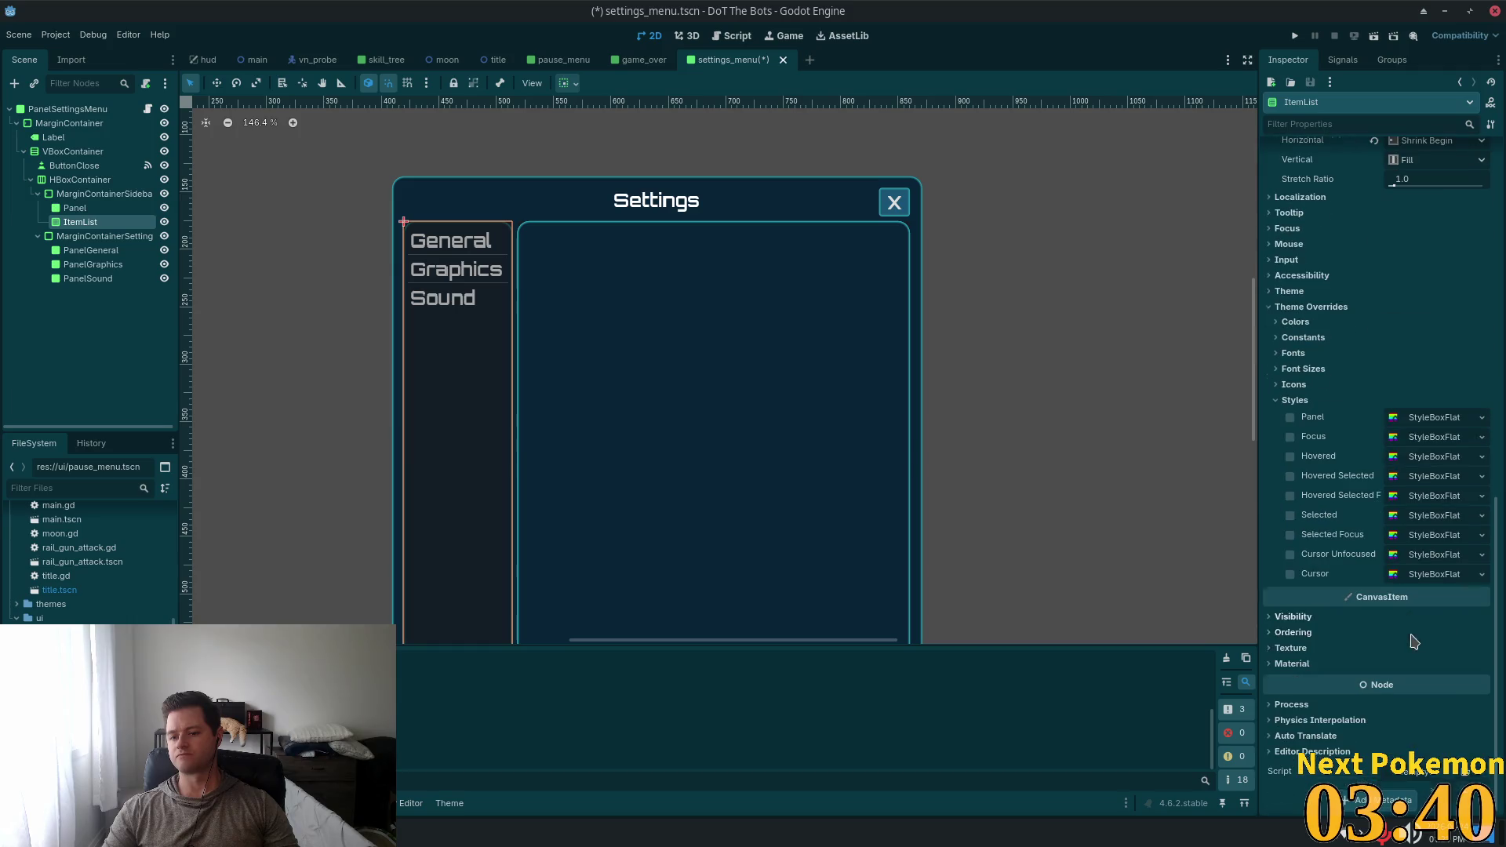
left_click(1480, 422)
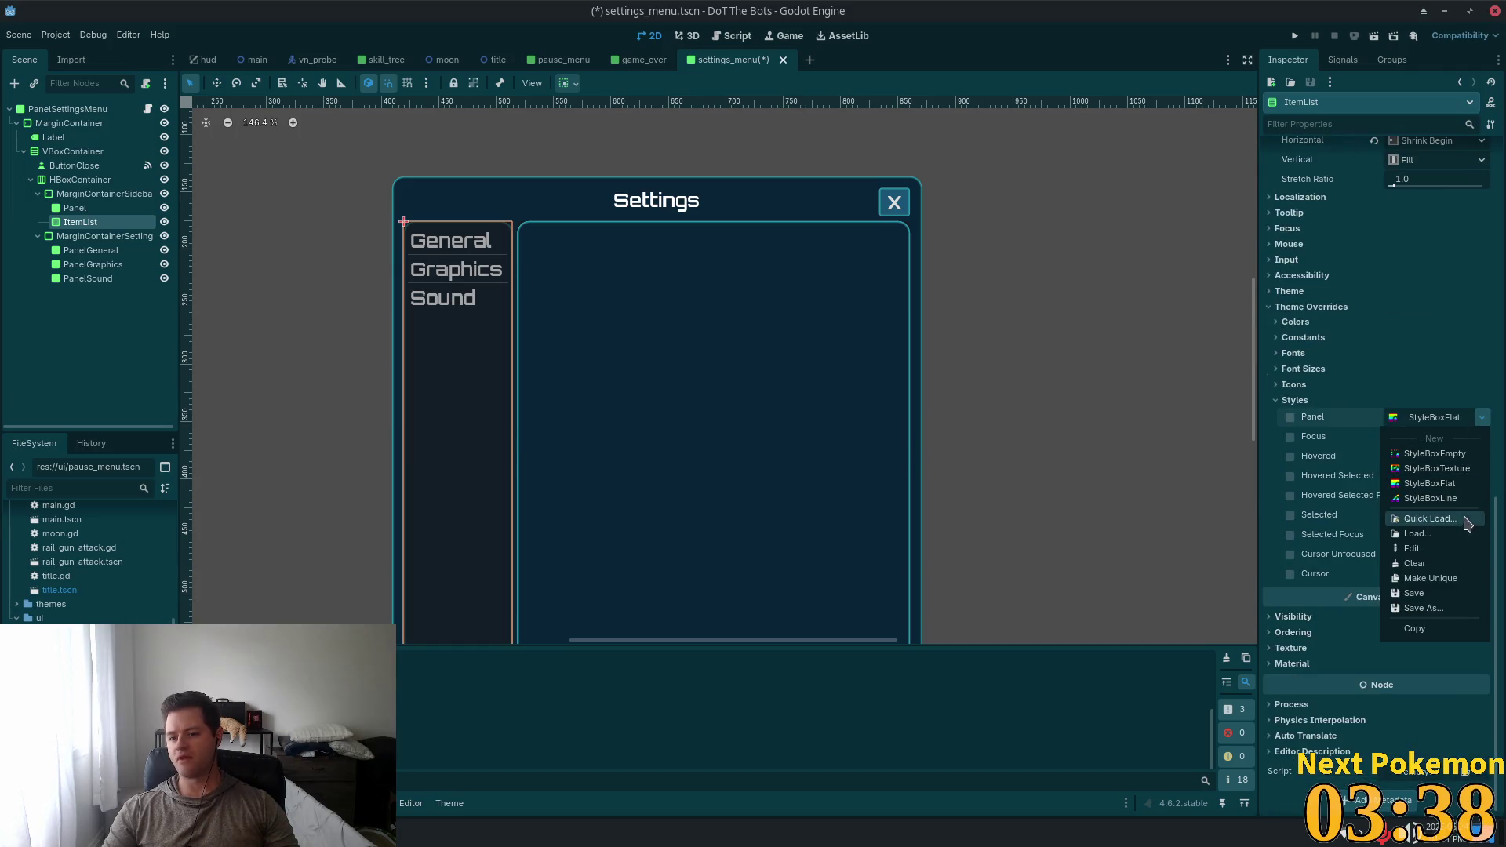
left_click(1440, 455)
Try moving ItemList into the sidebar Panel, then undo the move
left_click(131, 365)
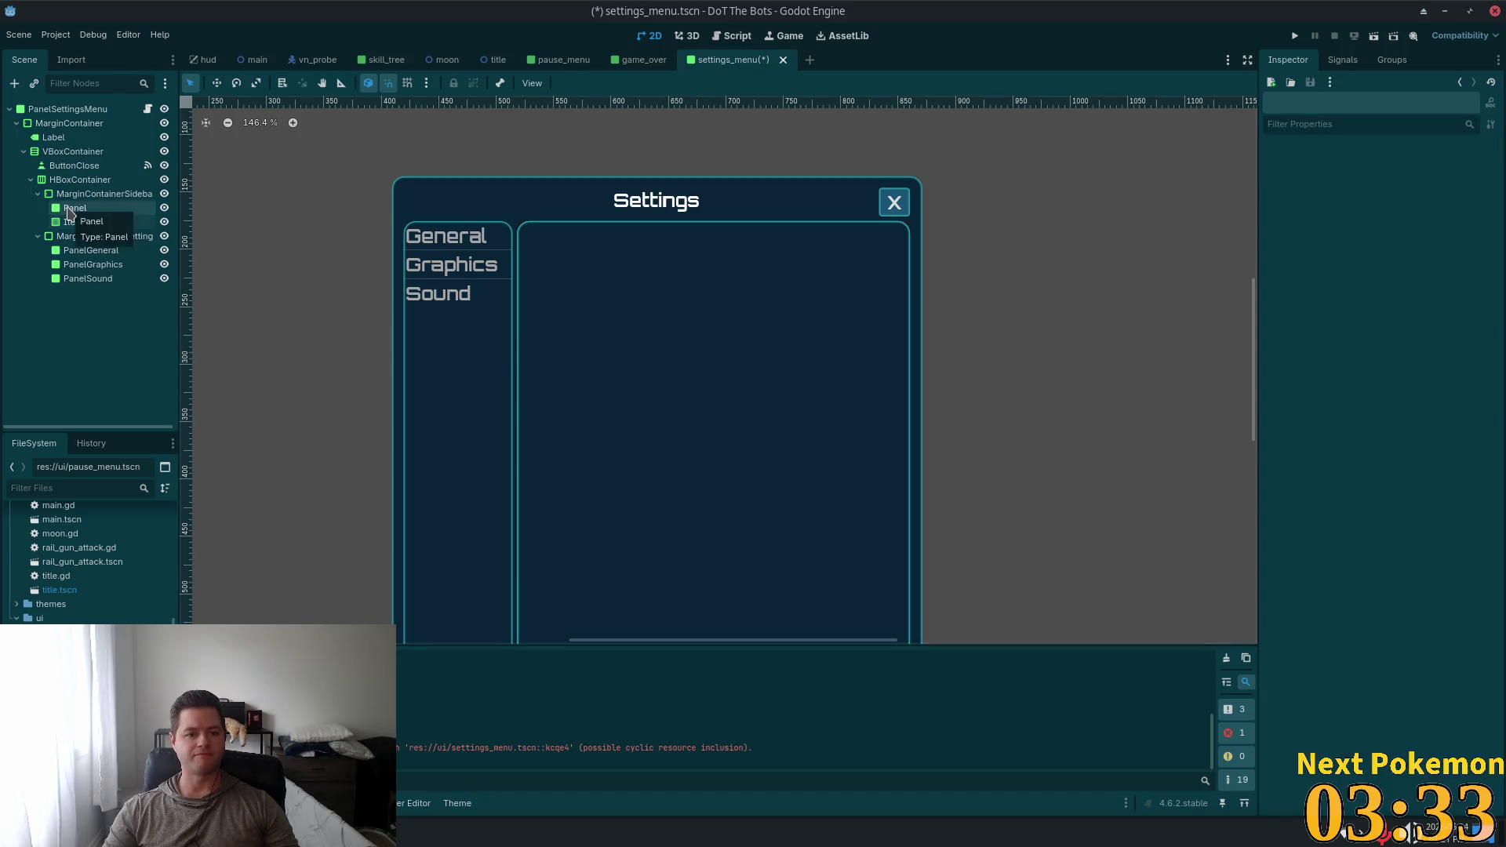
left_click(71, 210)
left_click_drag(78, 222, 75, 209)
key("ctrl+z")
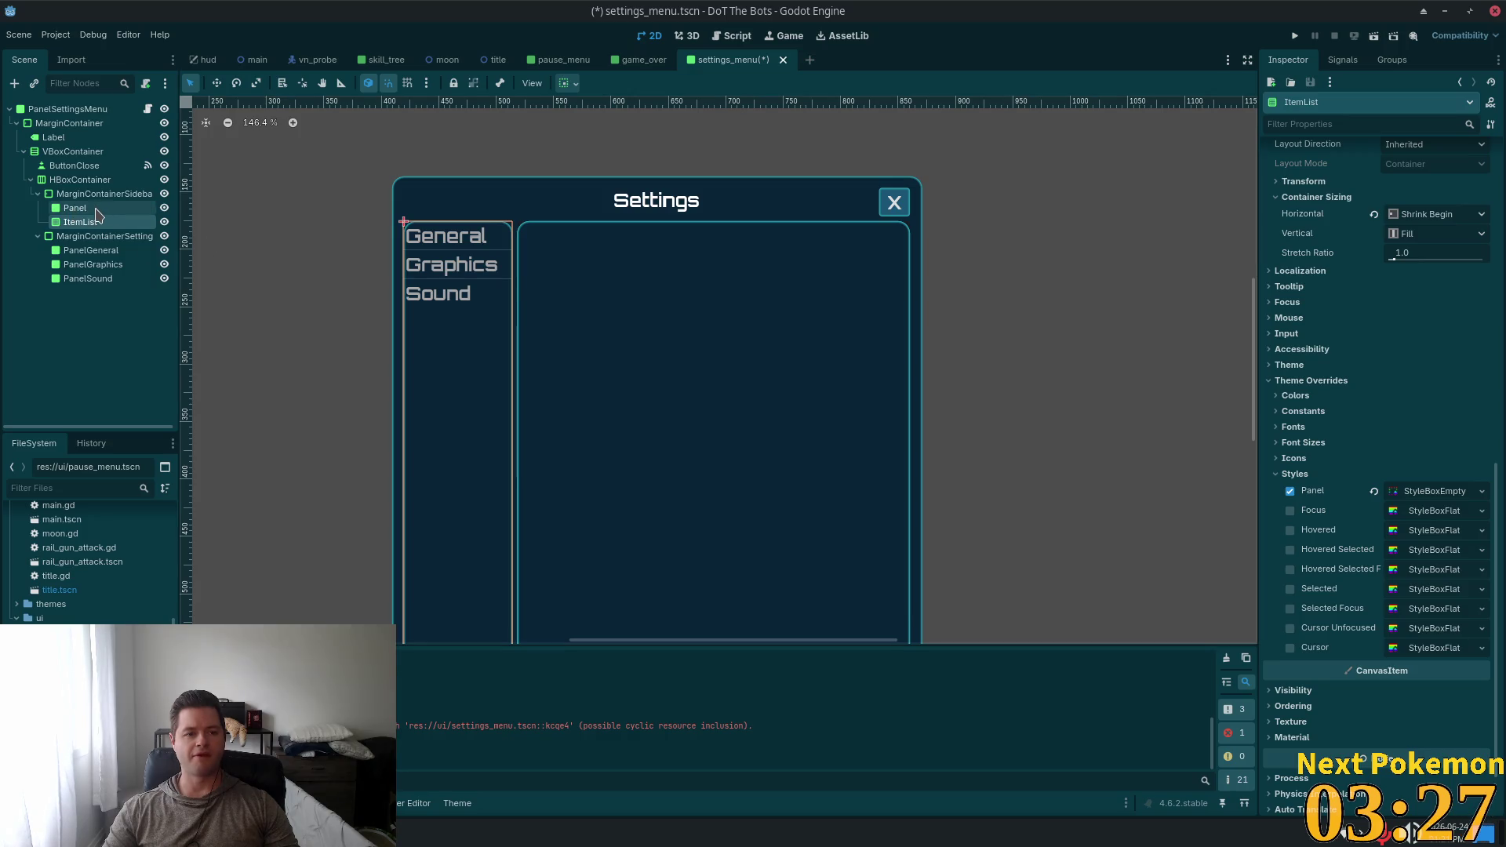
Add a MarginContainer under MarginContainerSidebar and move ItemList into it
left_click(99, 194)
key("ctrl+a")
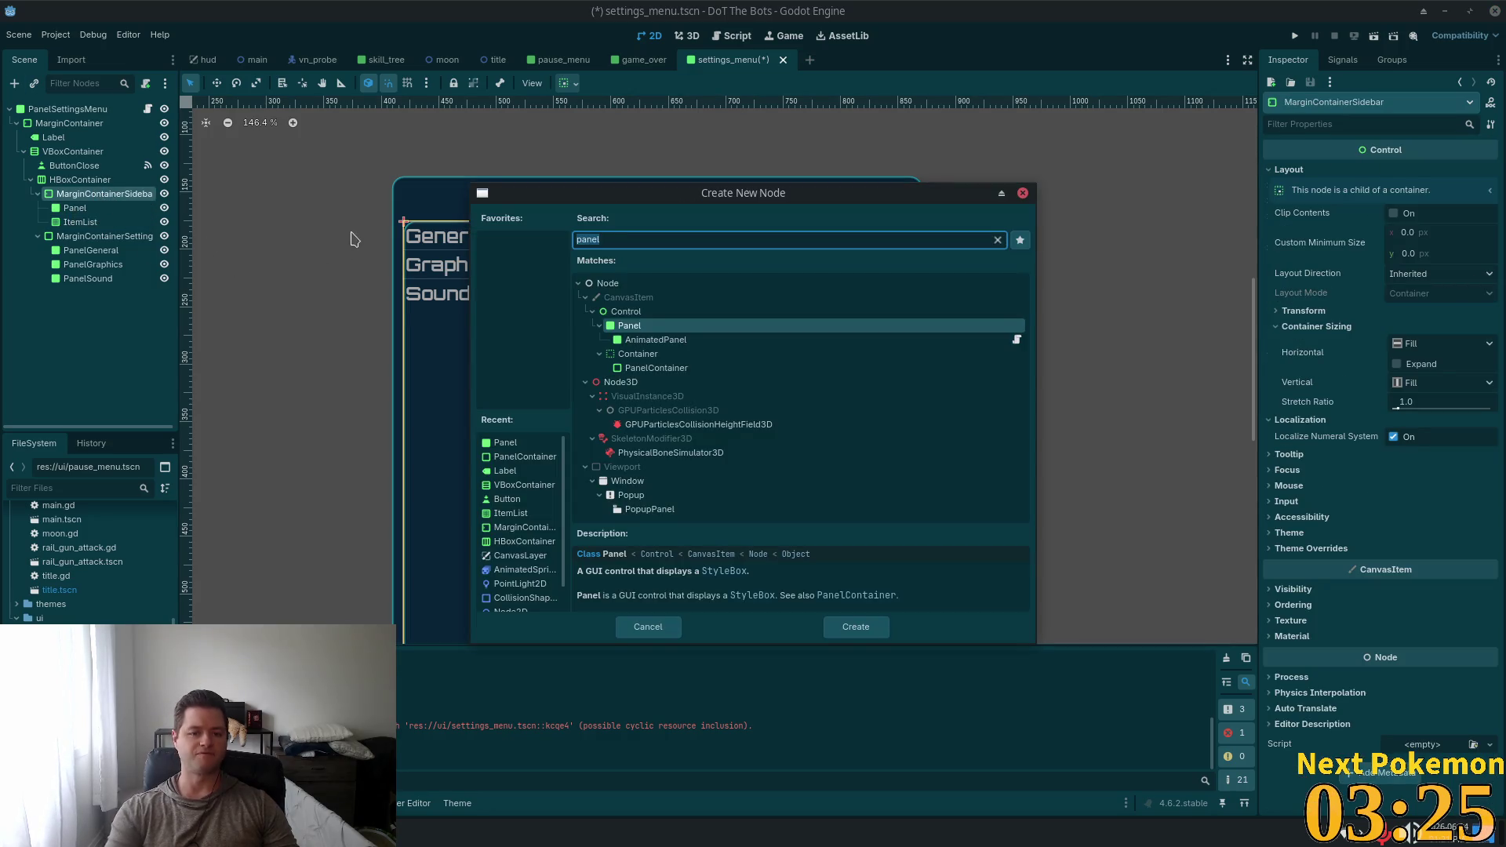
type("margin")
key("Return")
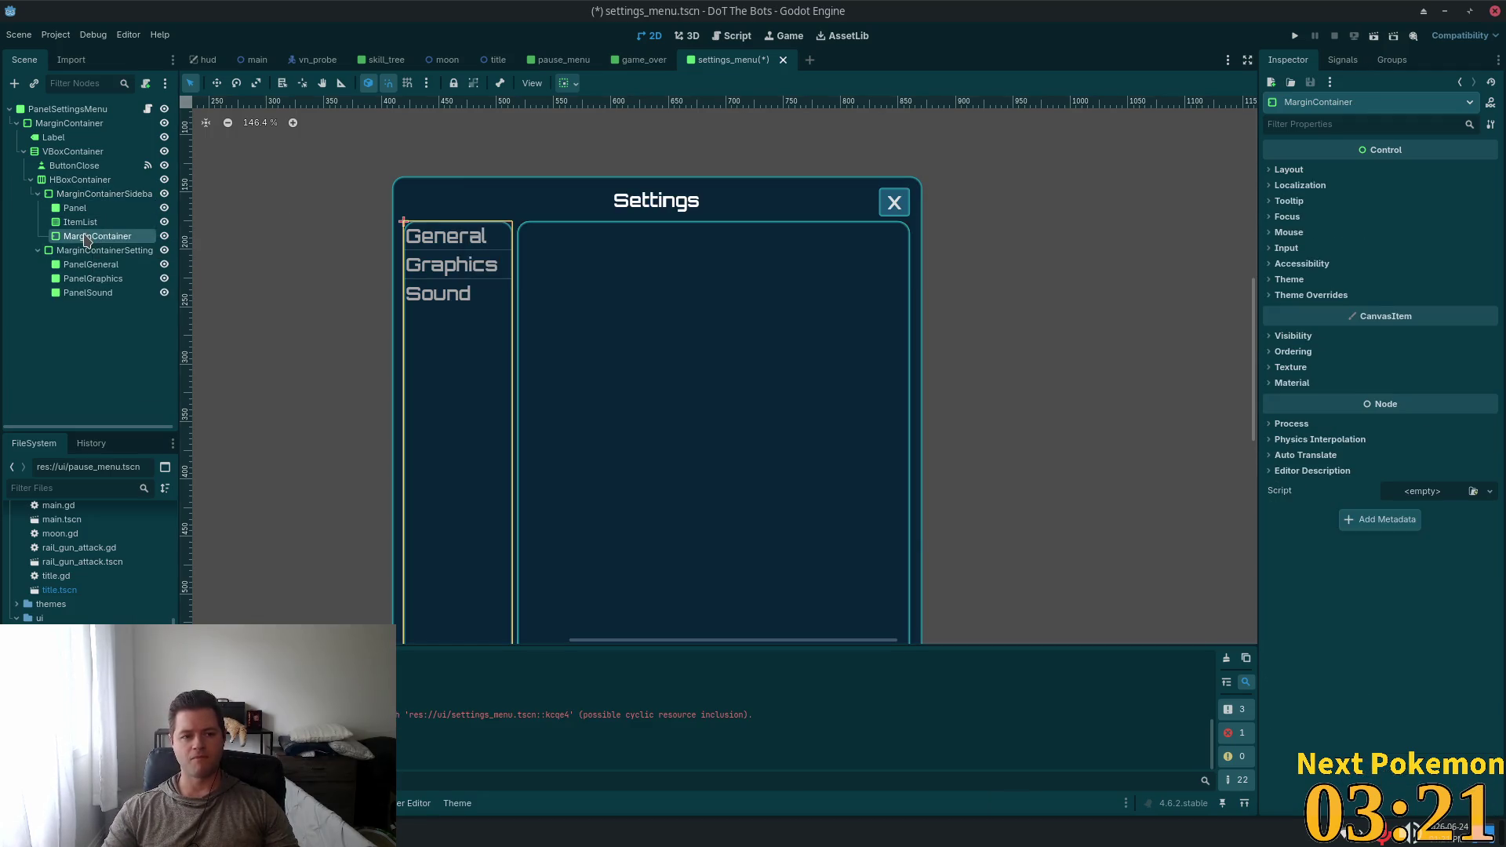
left_click_drag(80, 222, 87, 237)
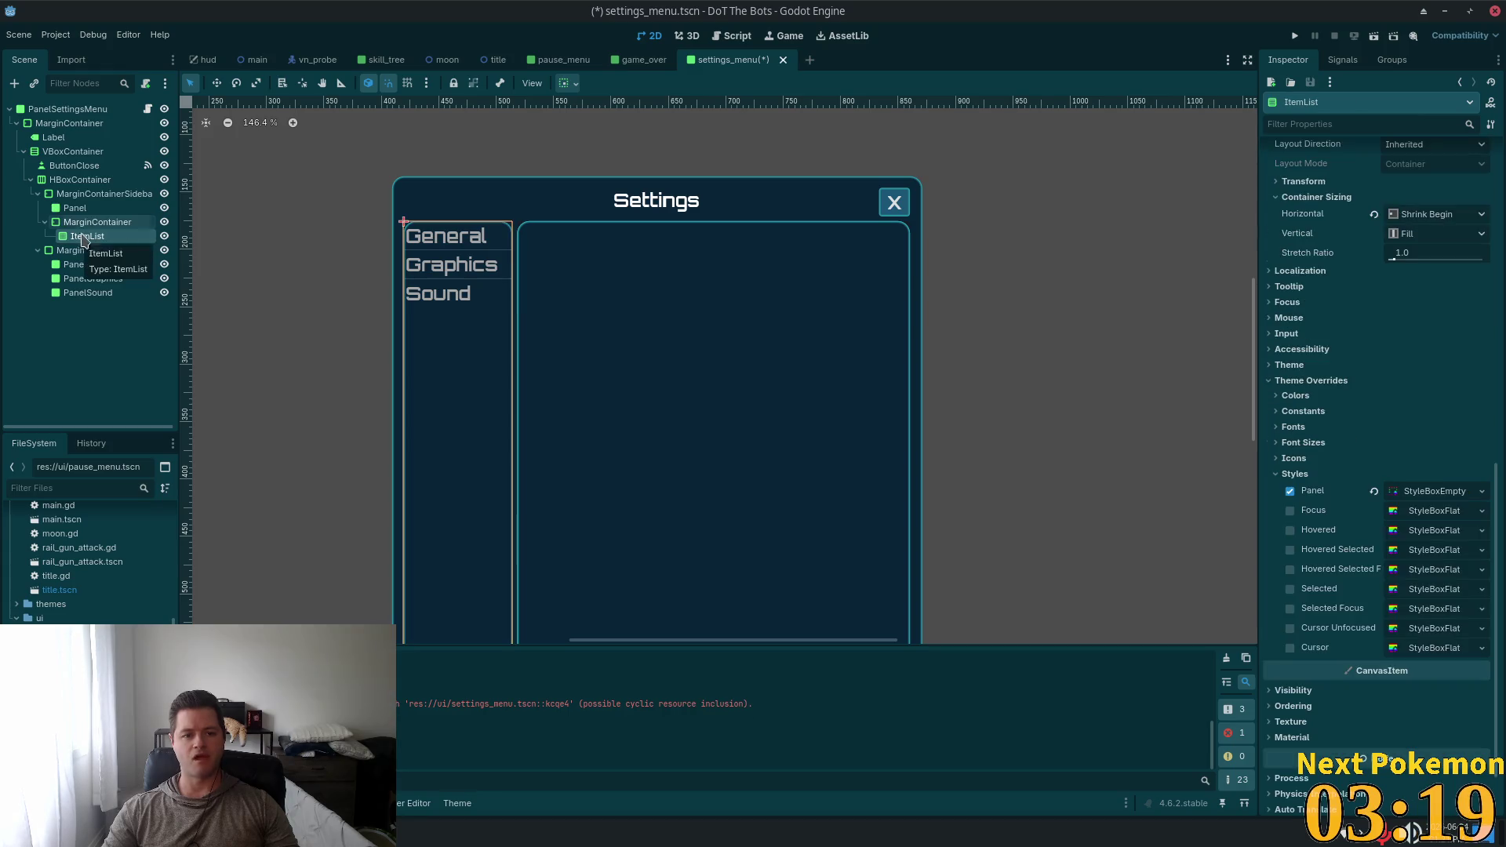
Set the new MarginContainer's margin constant overrides to 5
left_click(88, 222)
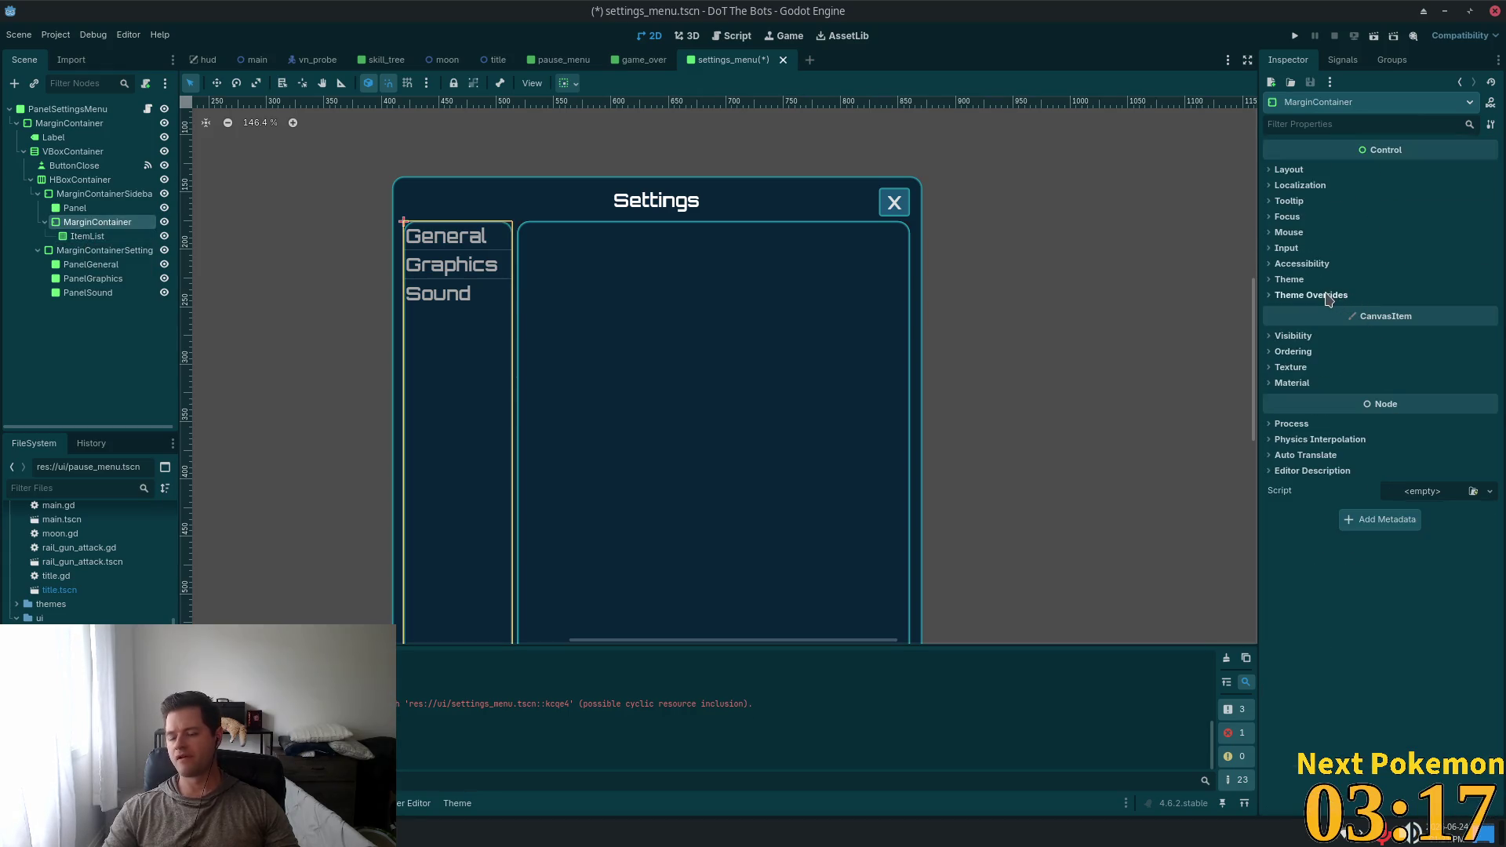
left_click(1327, 299)
left_click(1329, 301)
left_click(1328, 302)
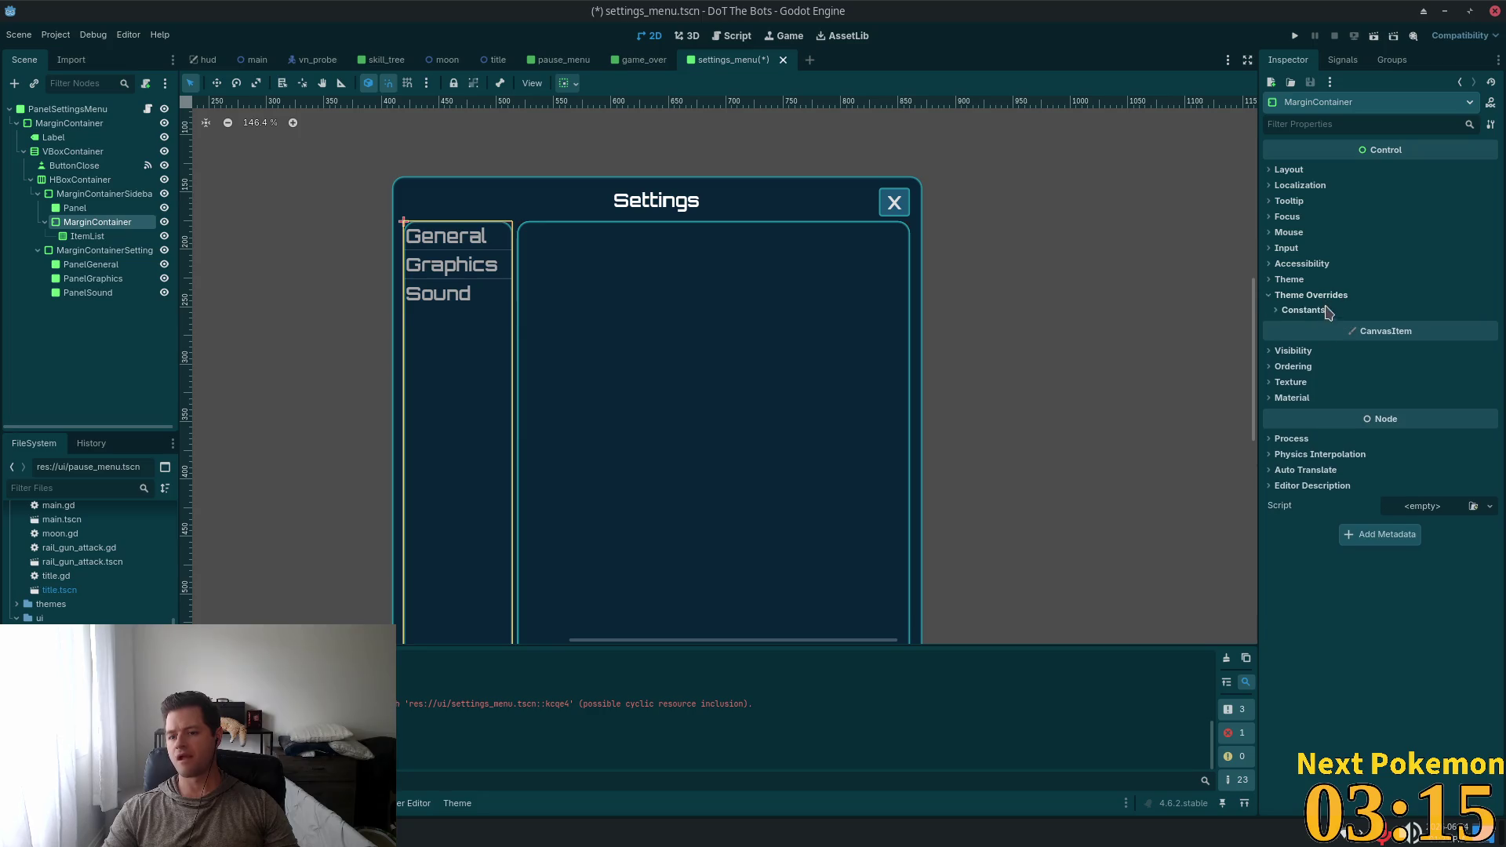
left_click(1328, 312)
left_click(1425, 325)
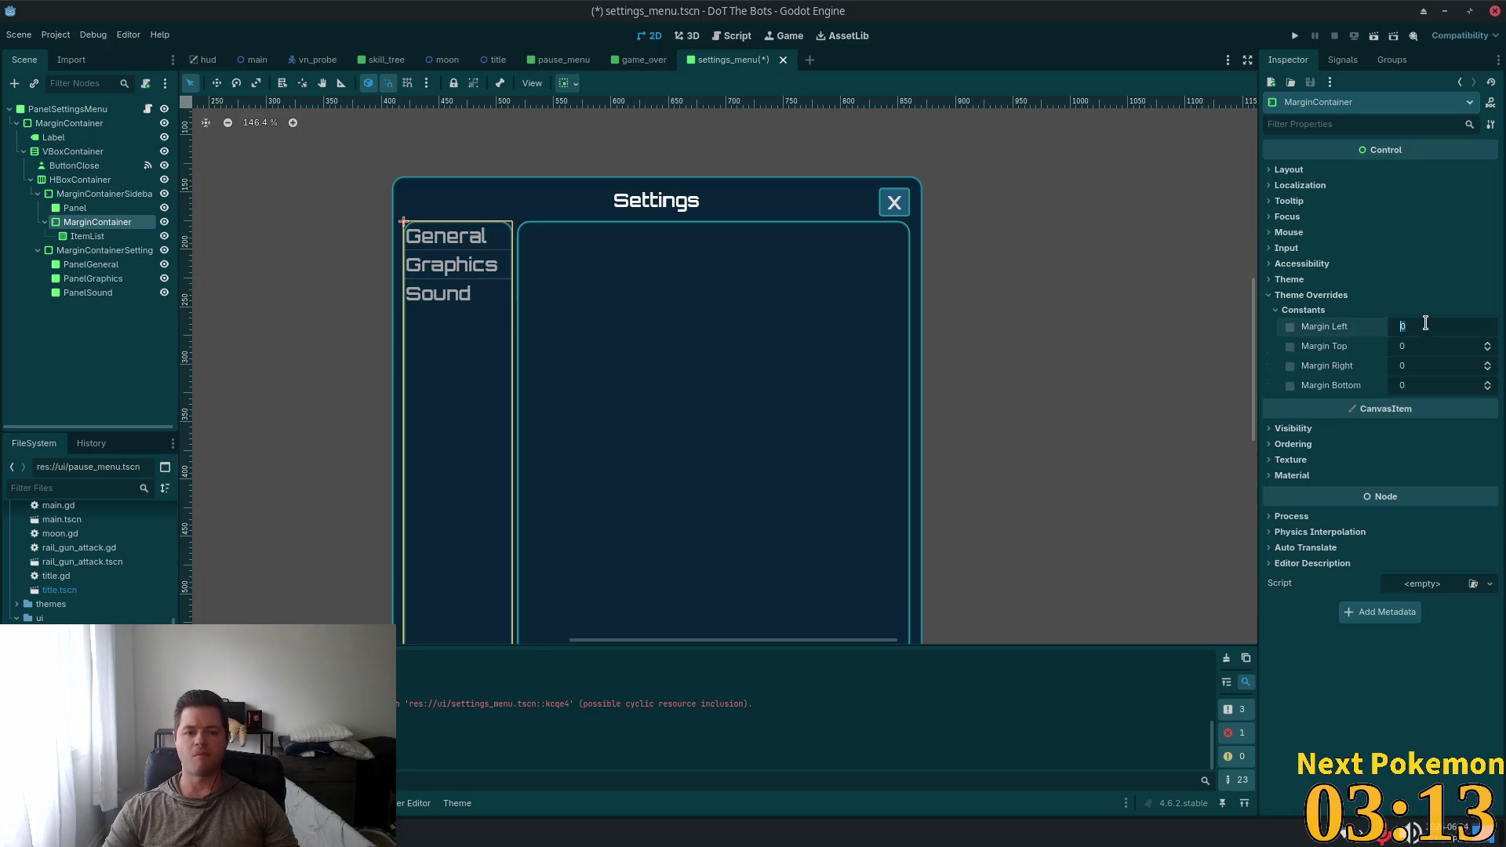
key("Tab")
type("5")
key("Tab")
type("5")
key("Tab")
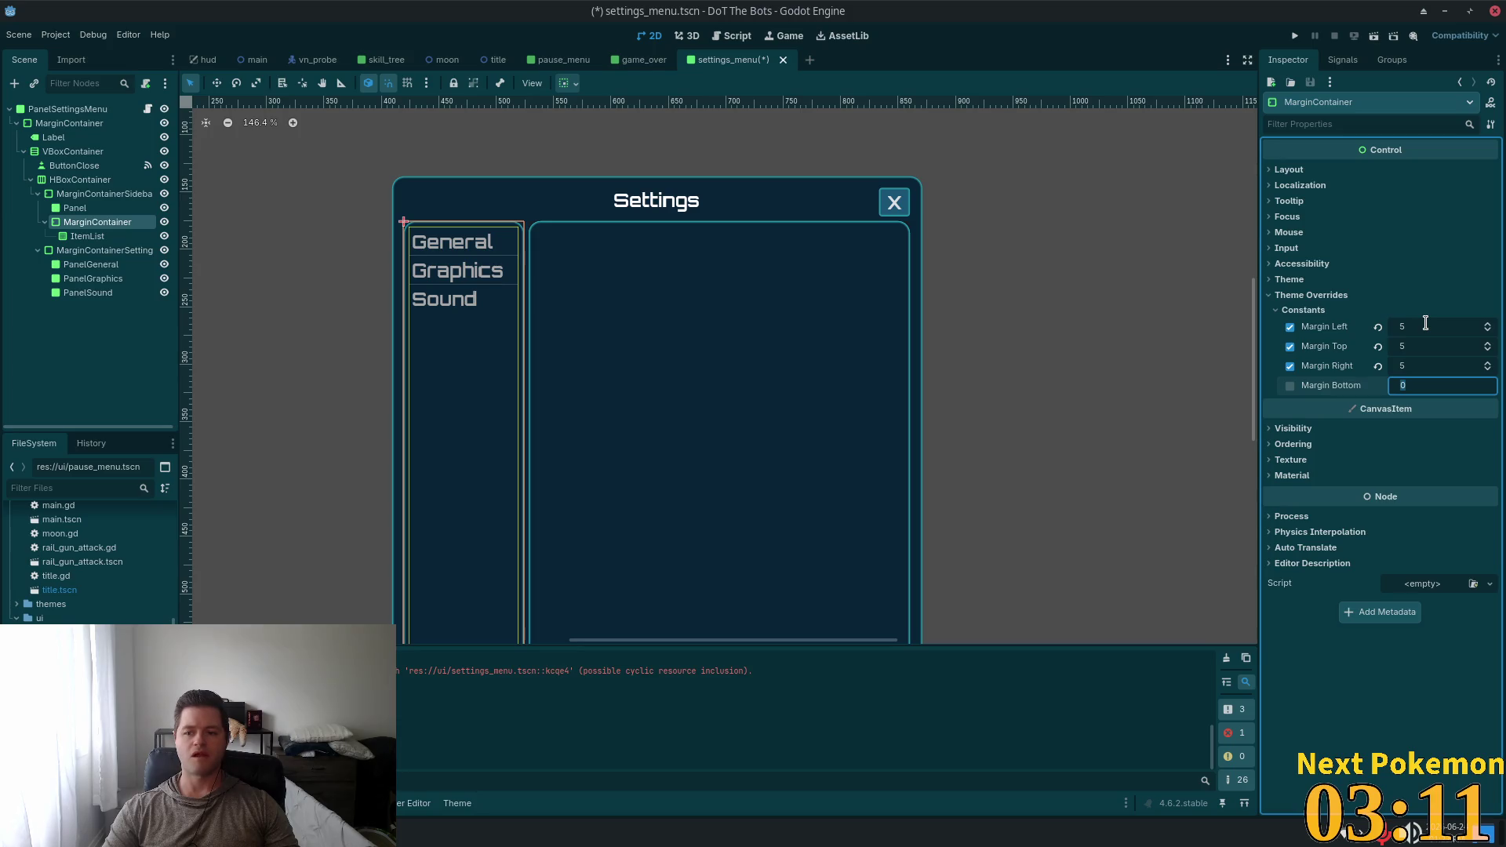
type("5")
key("Tab")
left_click(276, 373)
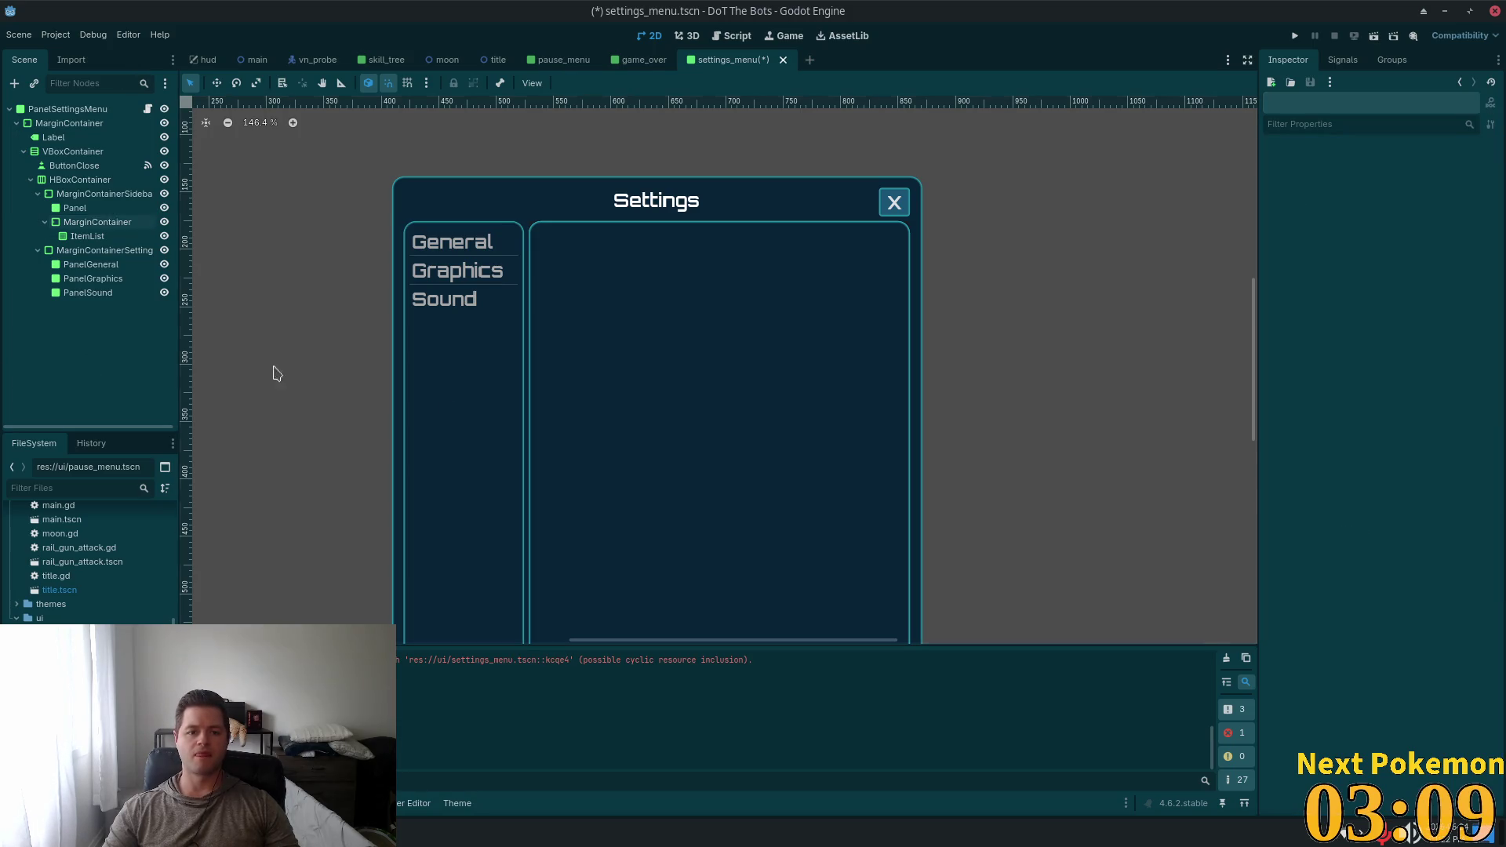
Replace 'Margin' with 'Panel' in MarginContainerSettings, naming it PanelContainerSettings
scroll(798, 419, "down", 2)
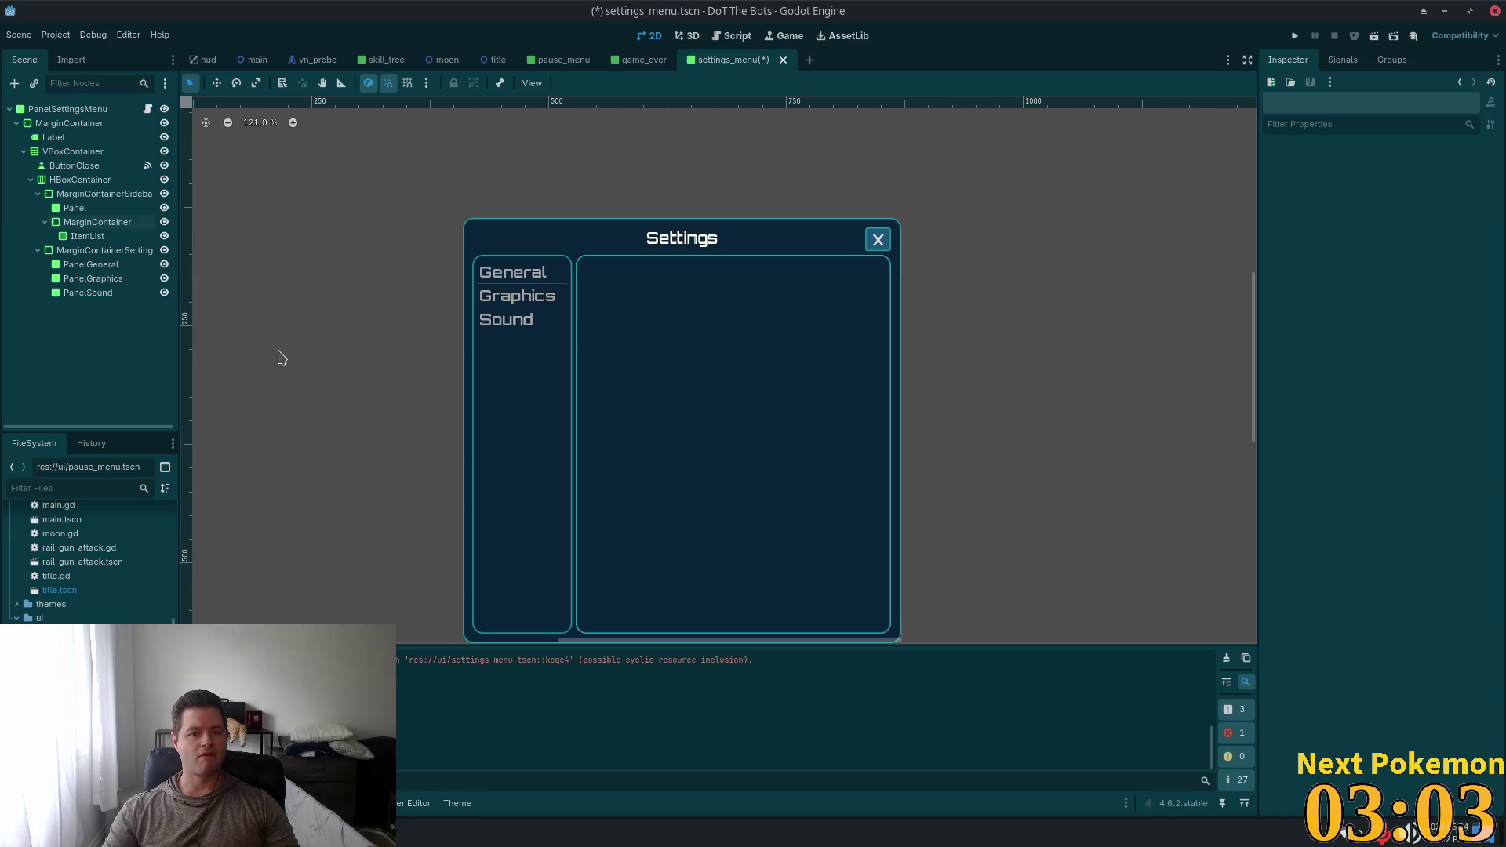
left_click(110, 266)
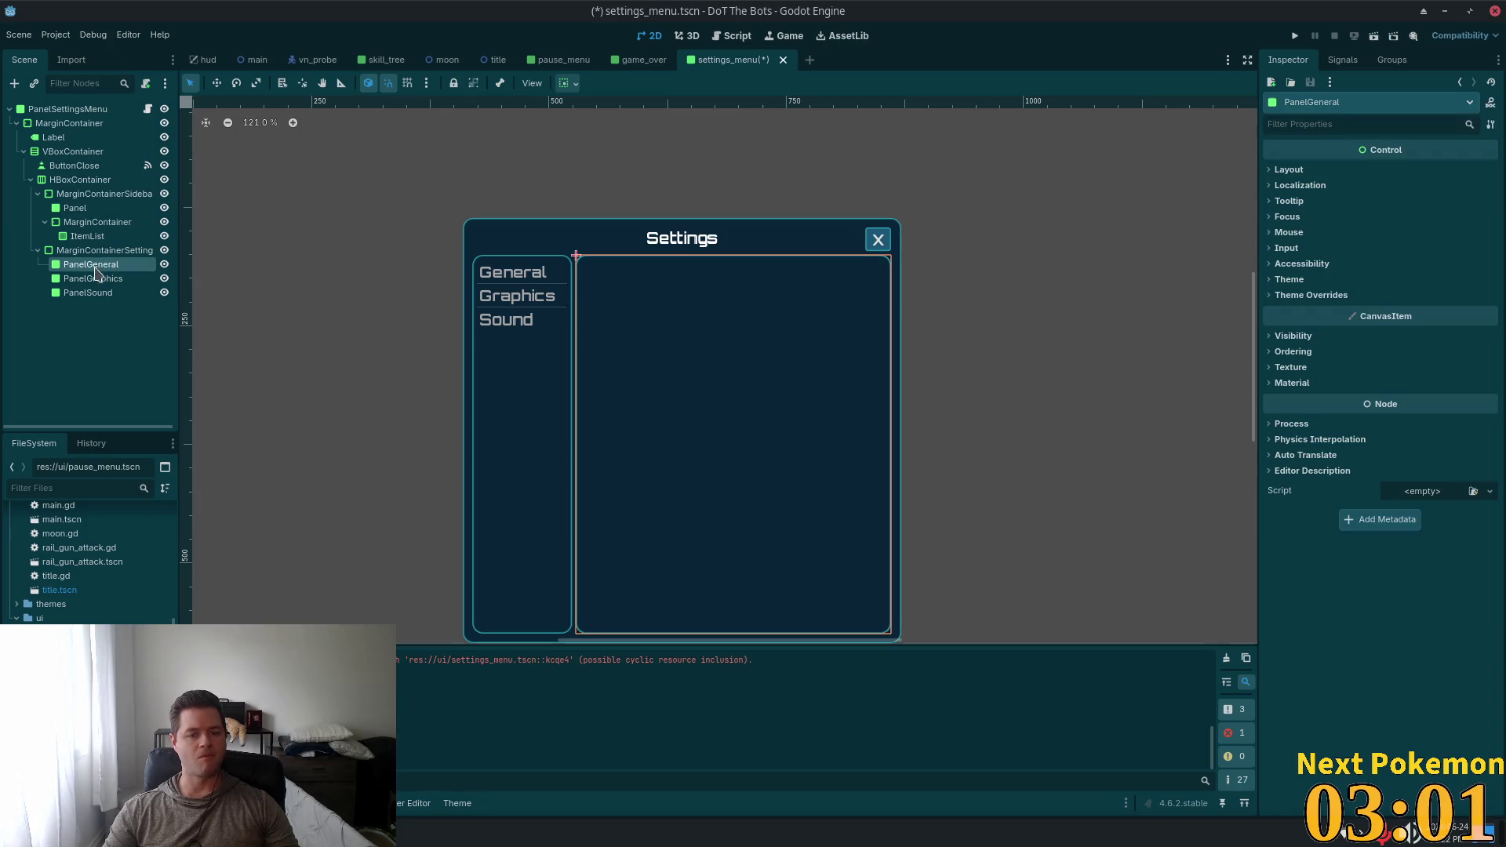
left_click(93, 252)
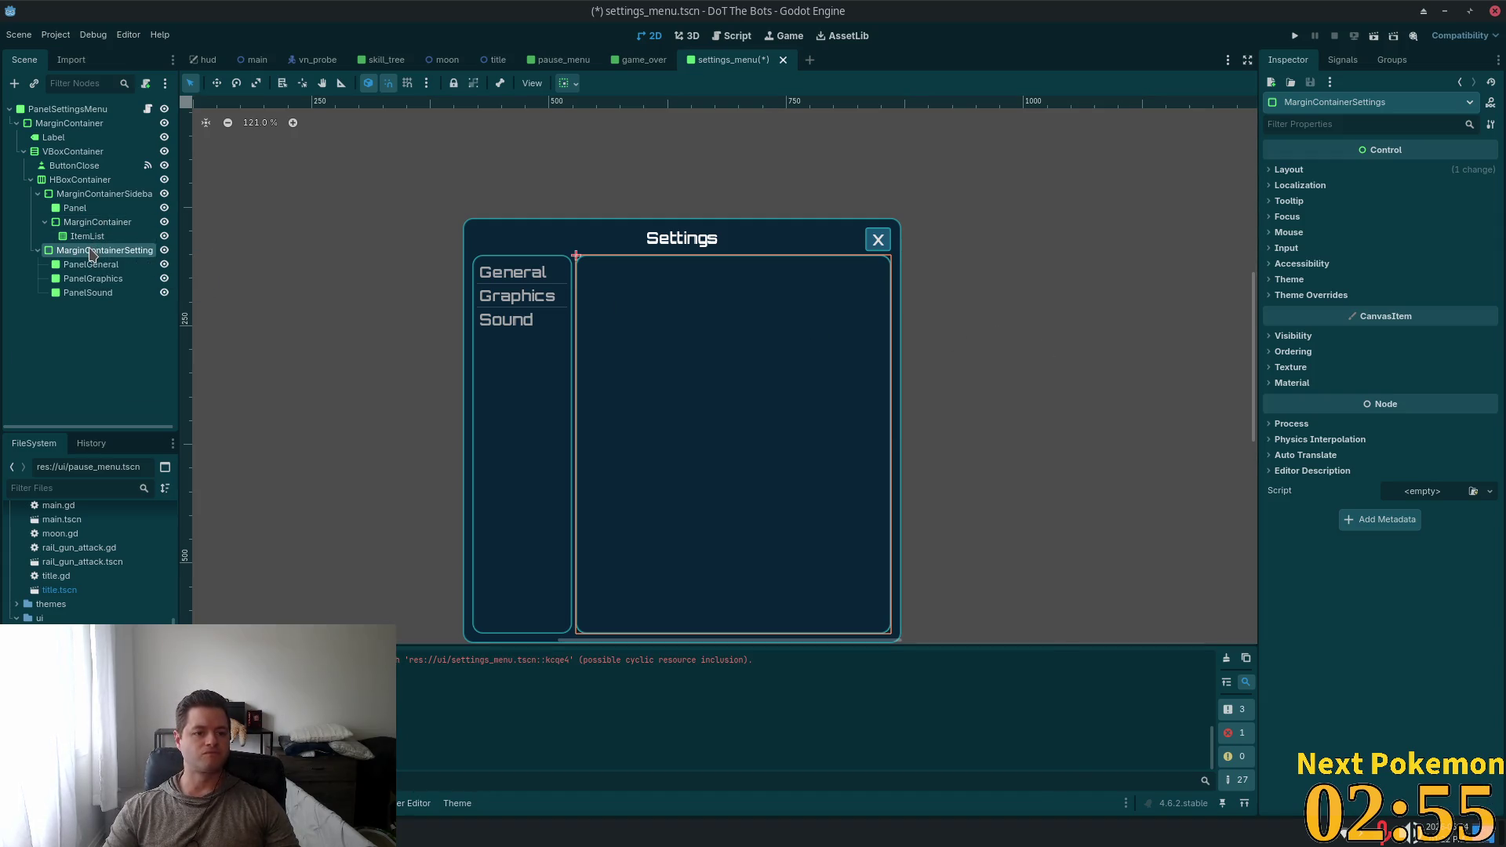
double_click(88, 250)
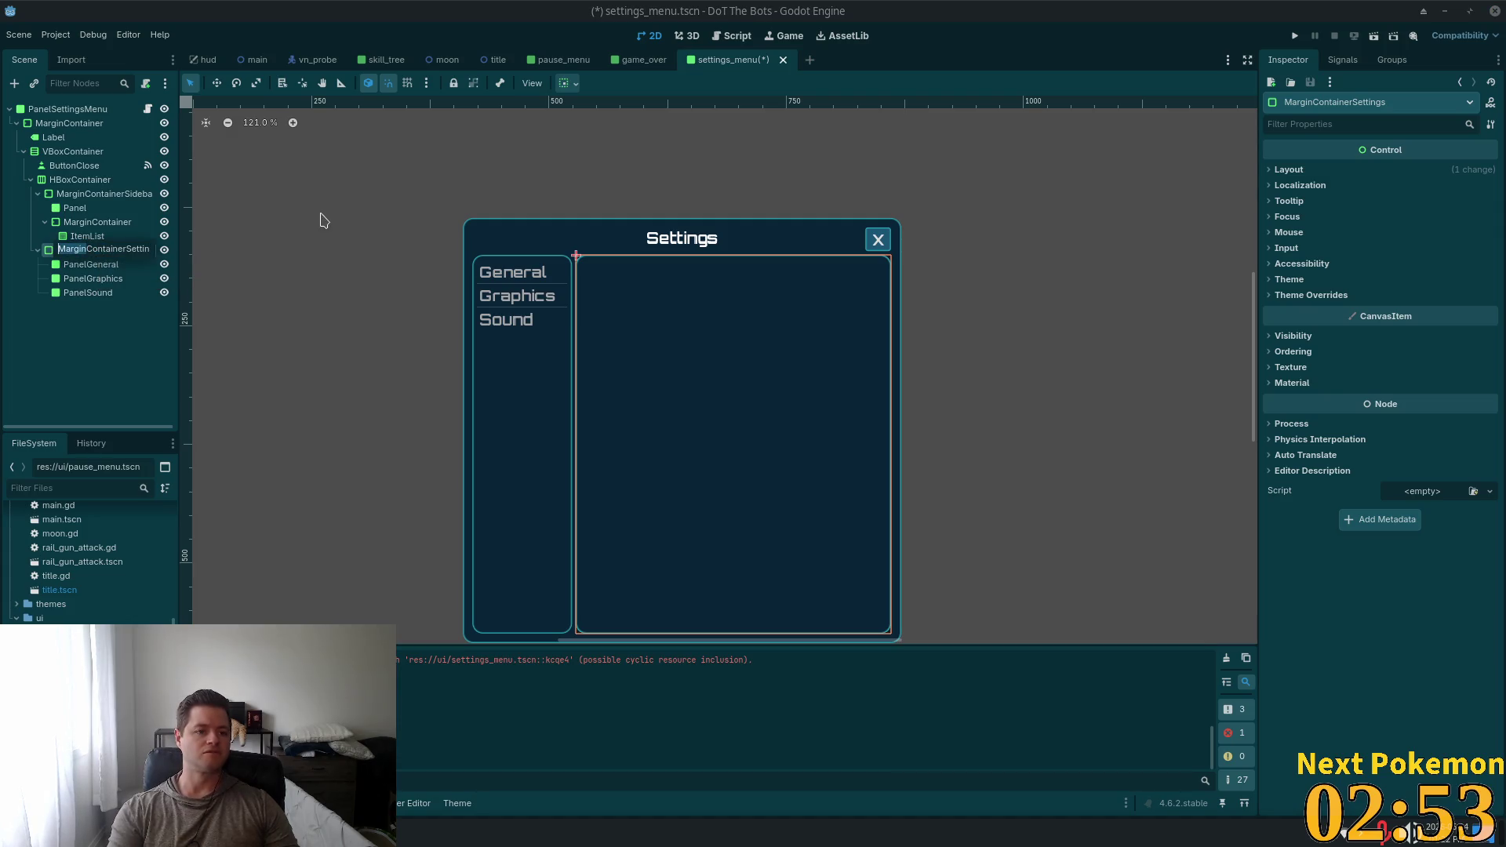
type("Panel")
key("Return")
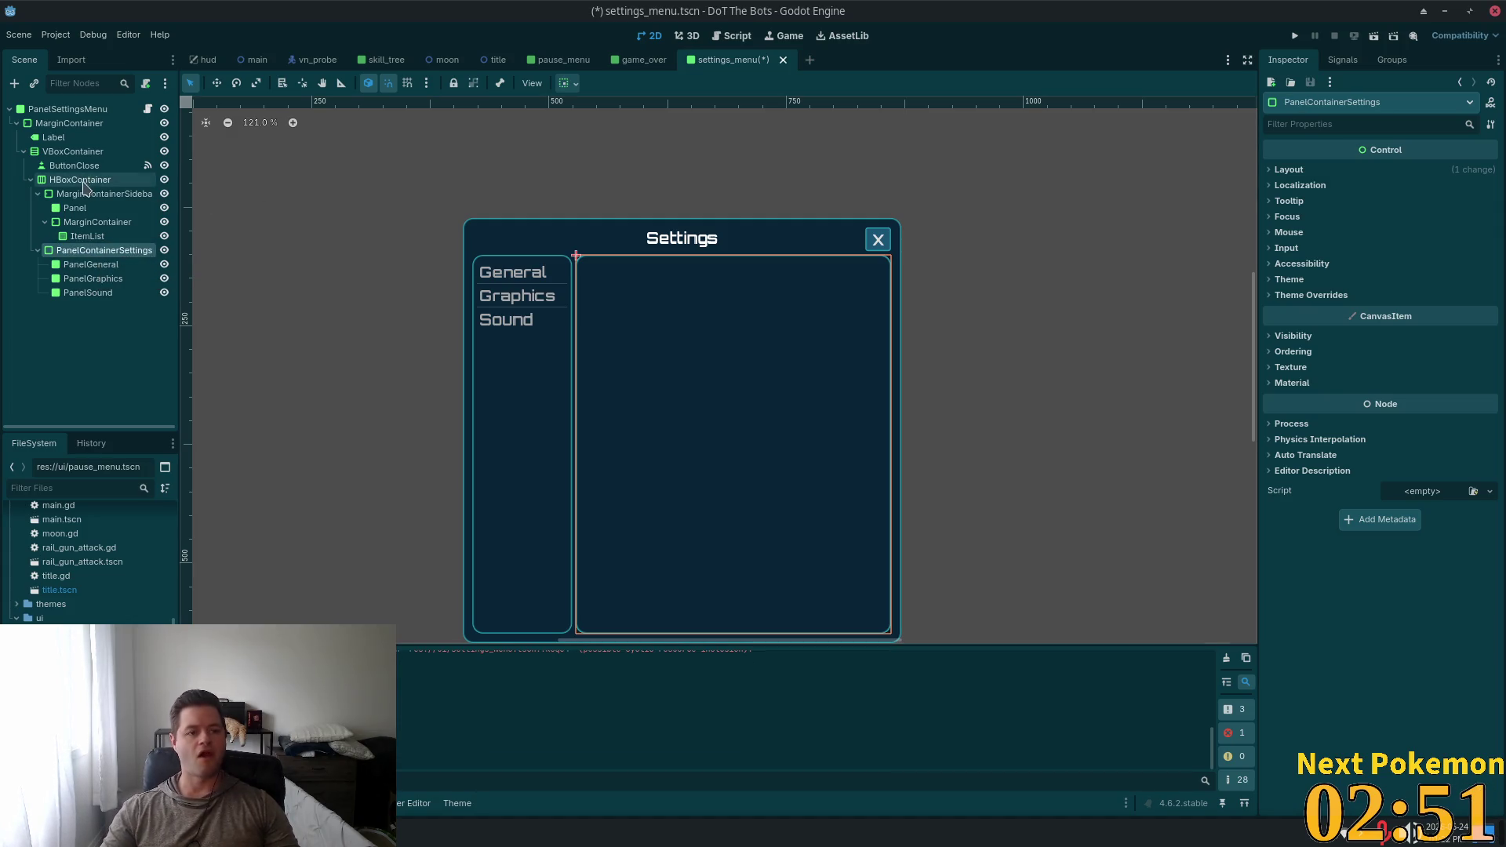
left_click(73, 193)
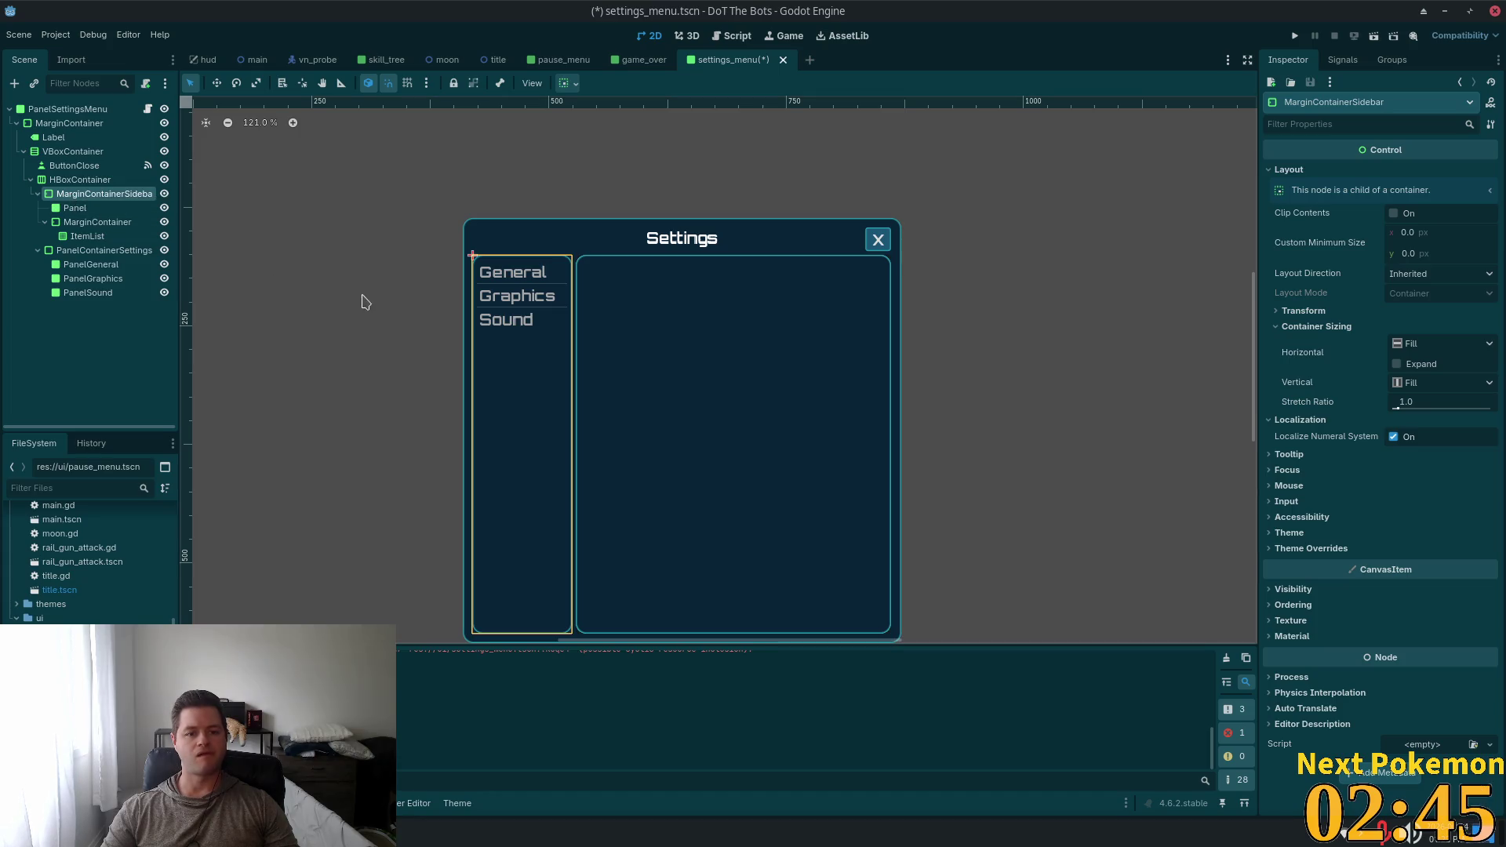
Change MarginContainerSidebar's node type to PanelContainer
right_click(93, 195)
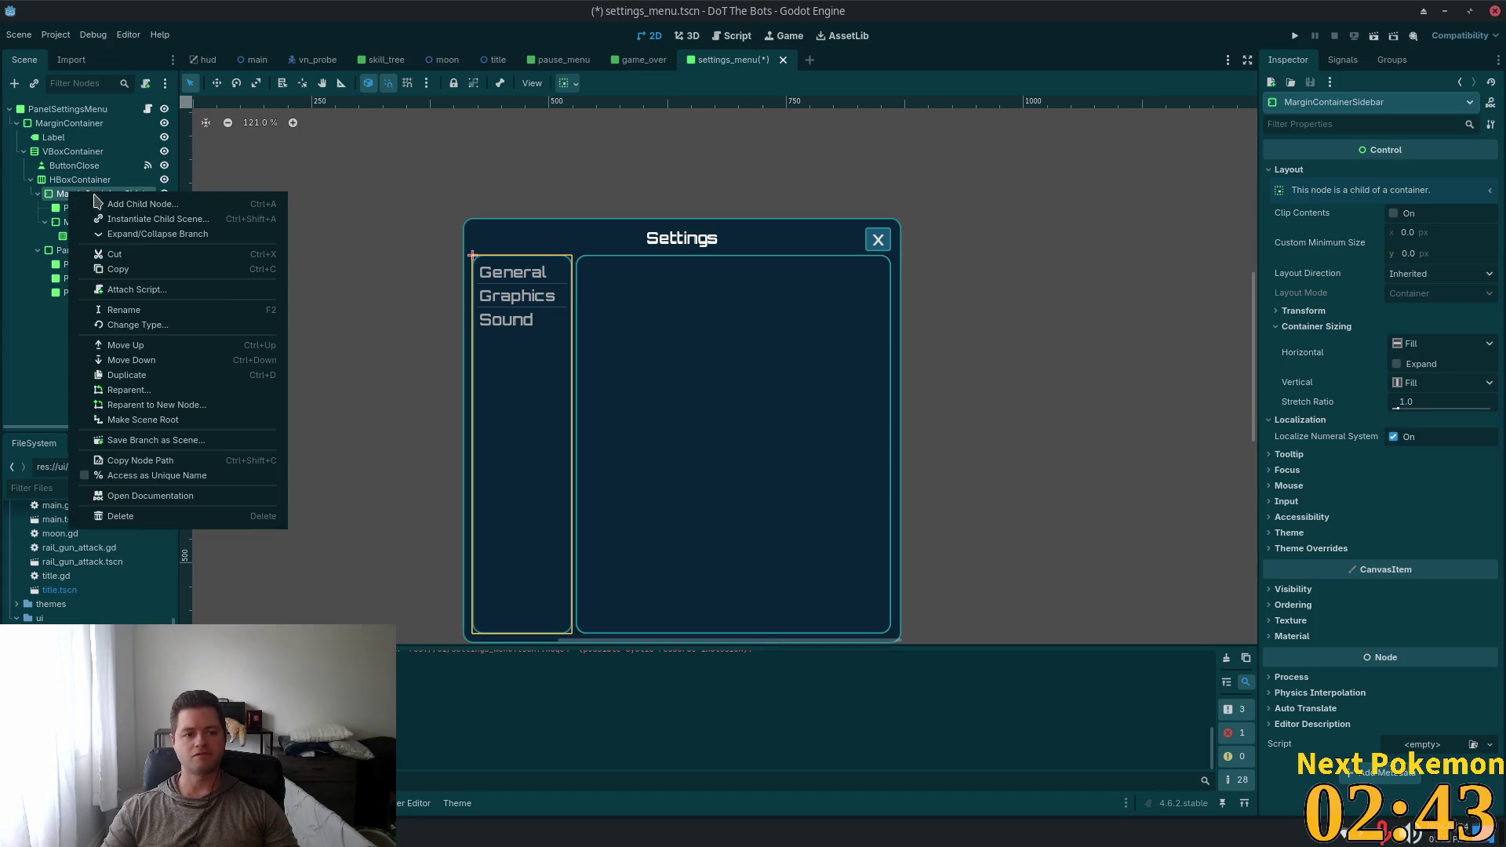
left_click(157, 324)
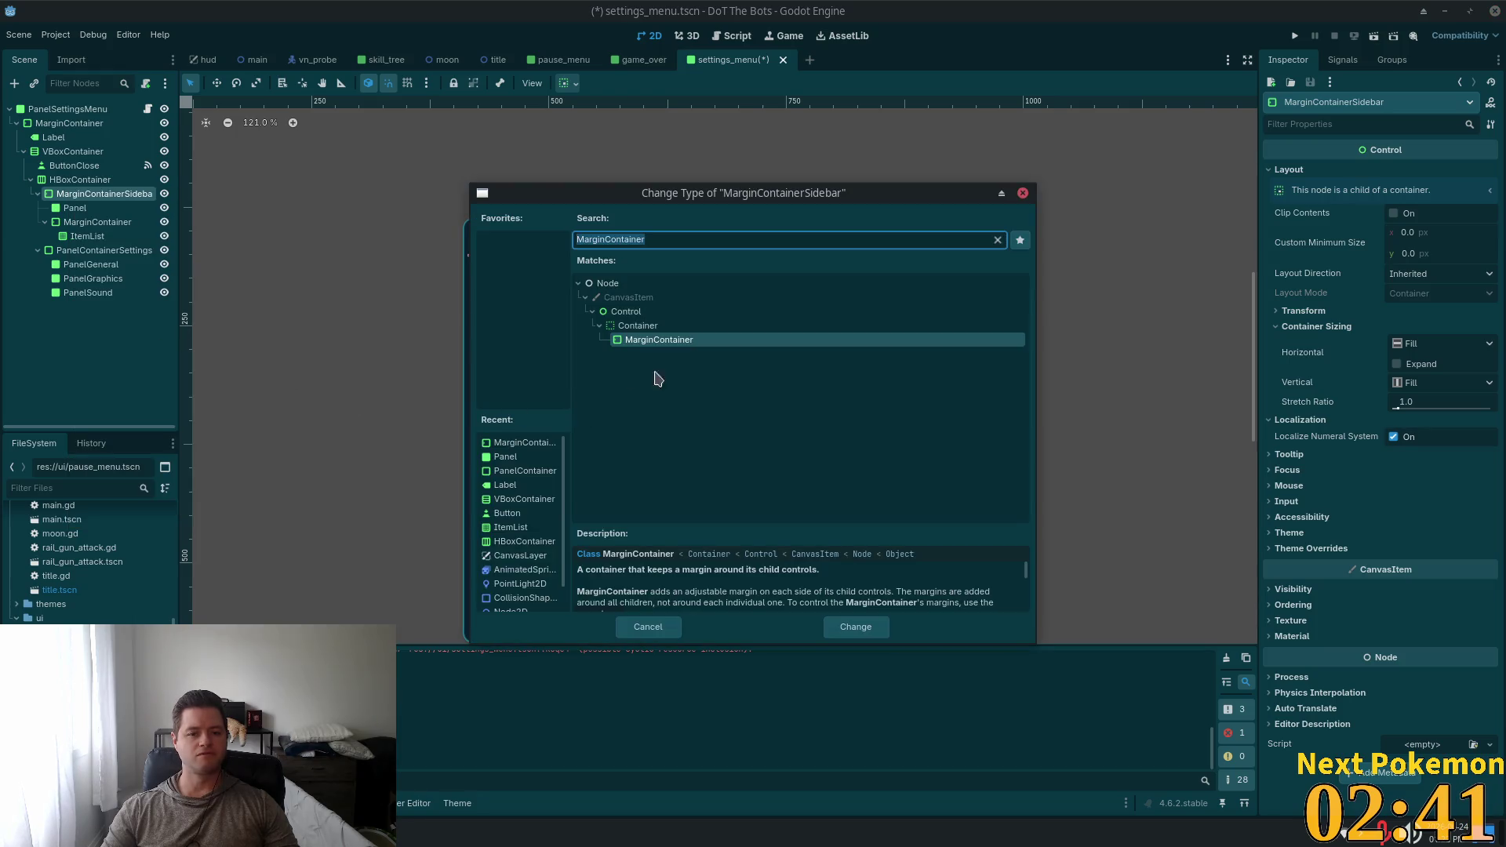
type("panel")
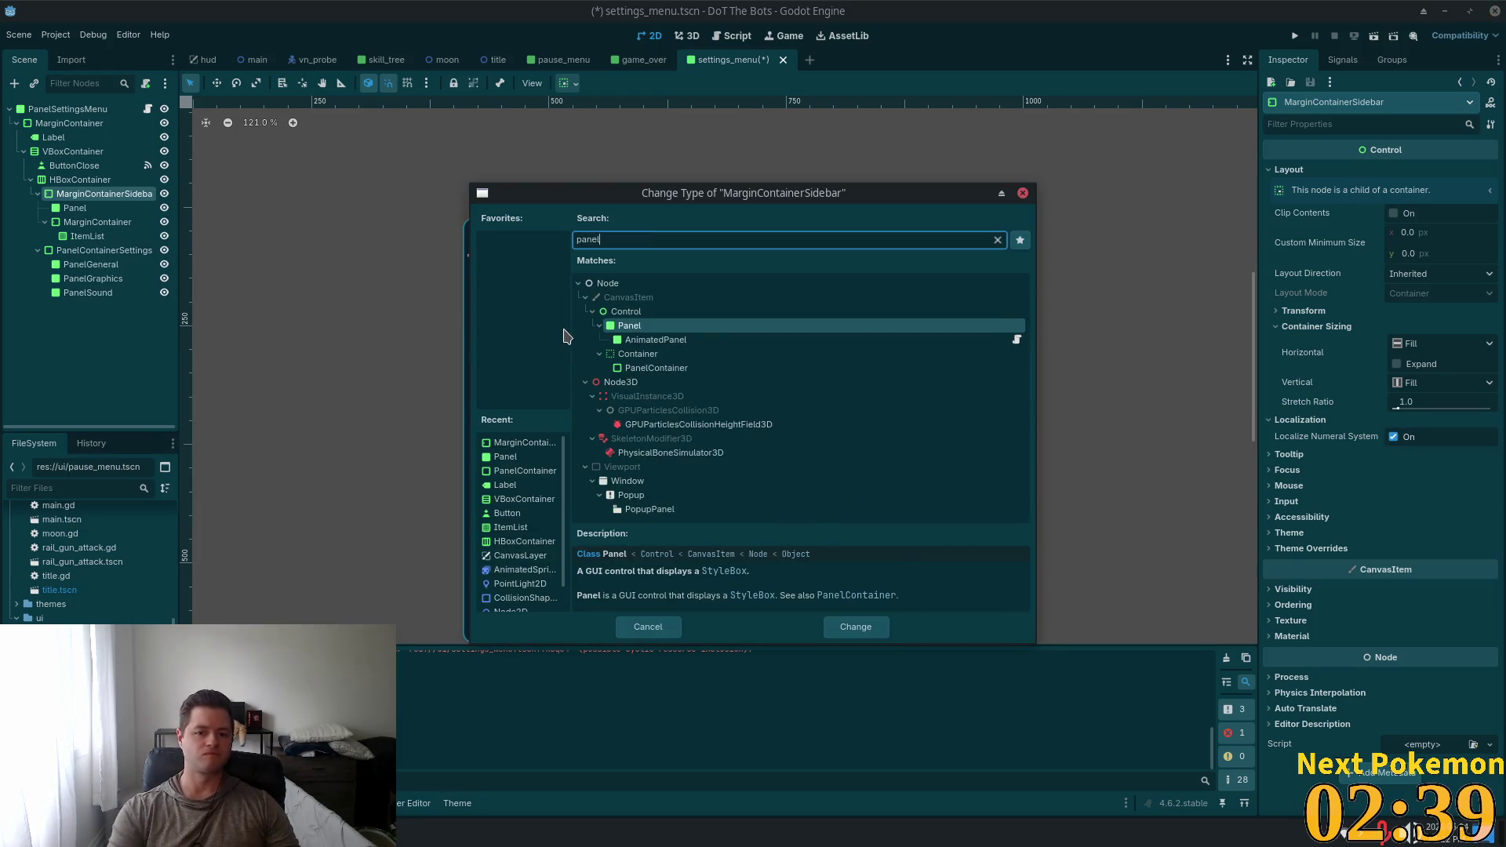
left_click(705, 370)
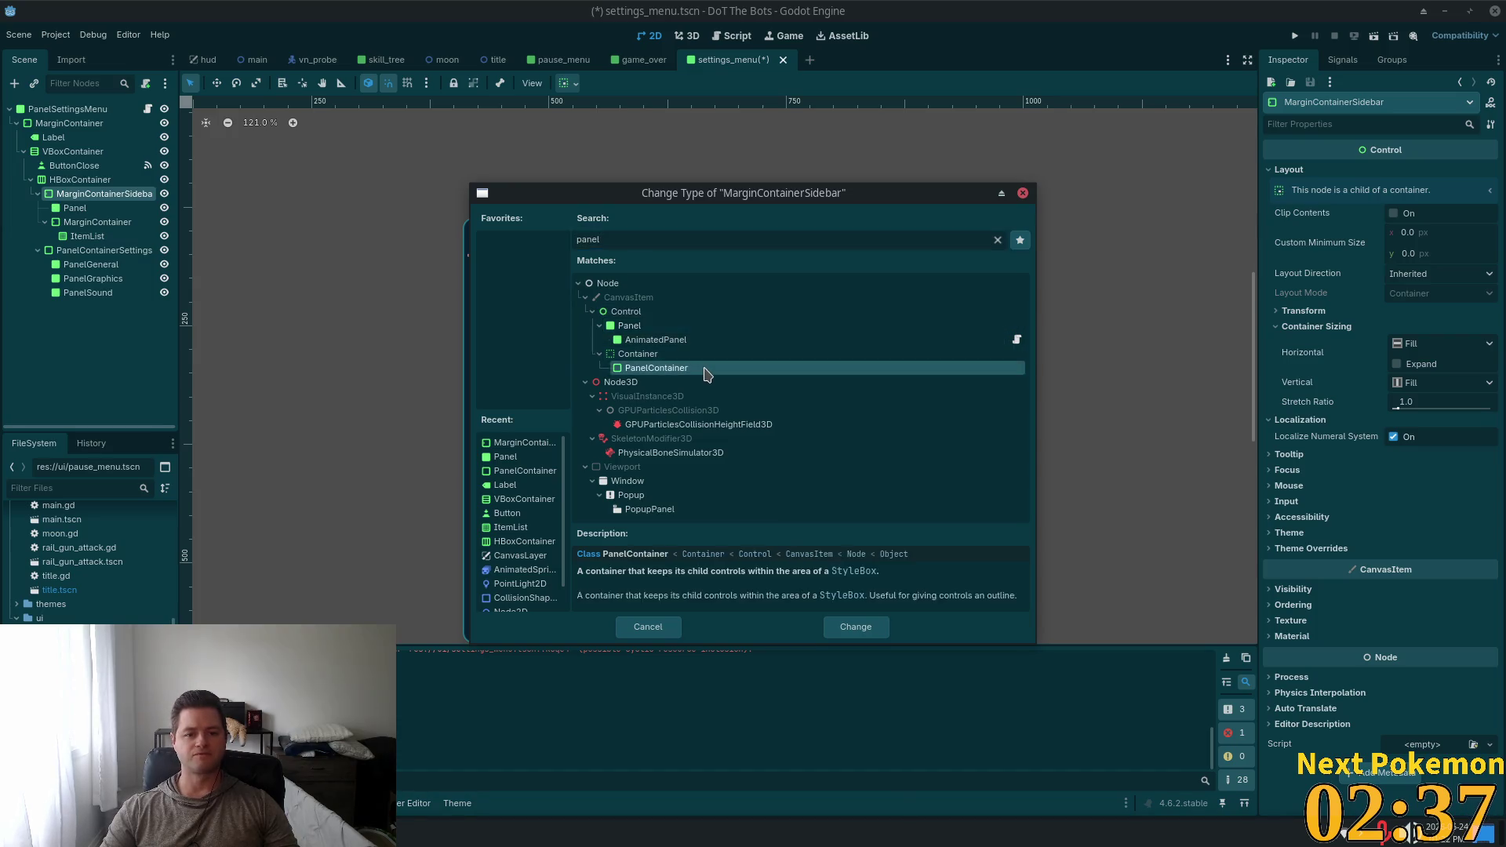
double_click(705, 370)
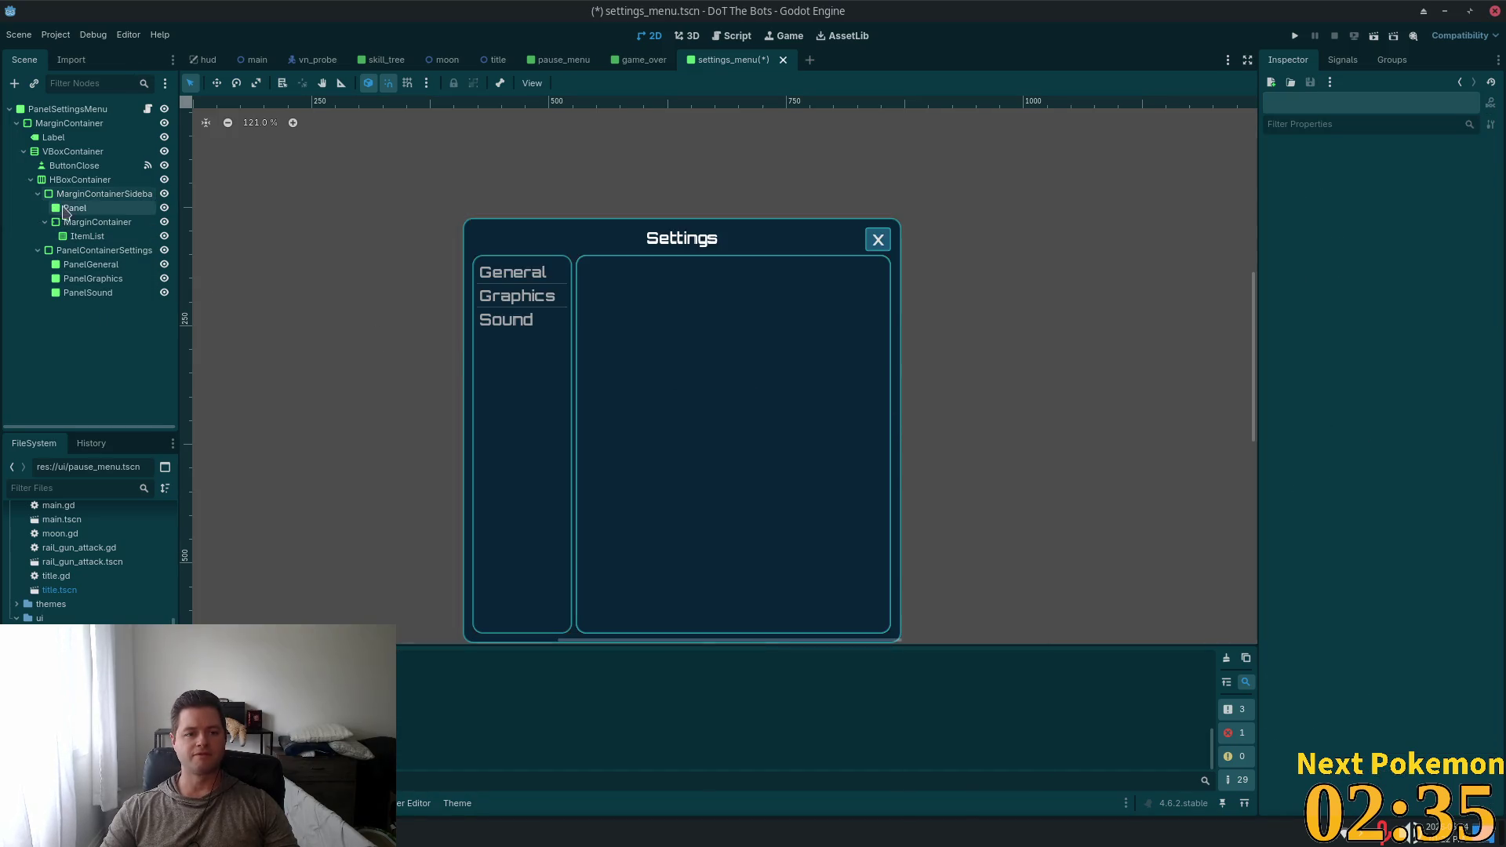
Rename the sidebar node to PanelContainerSidebar
double_click(84, 192)
left_click(84, 193)
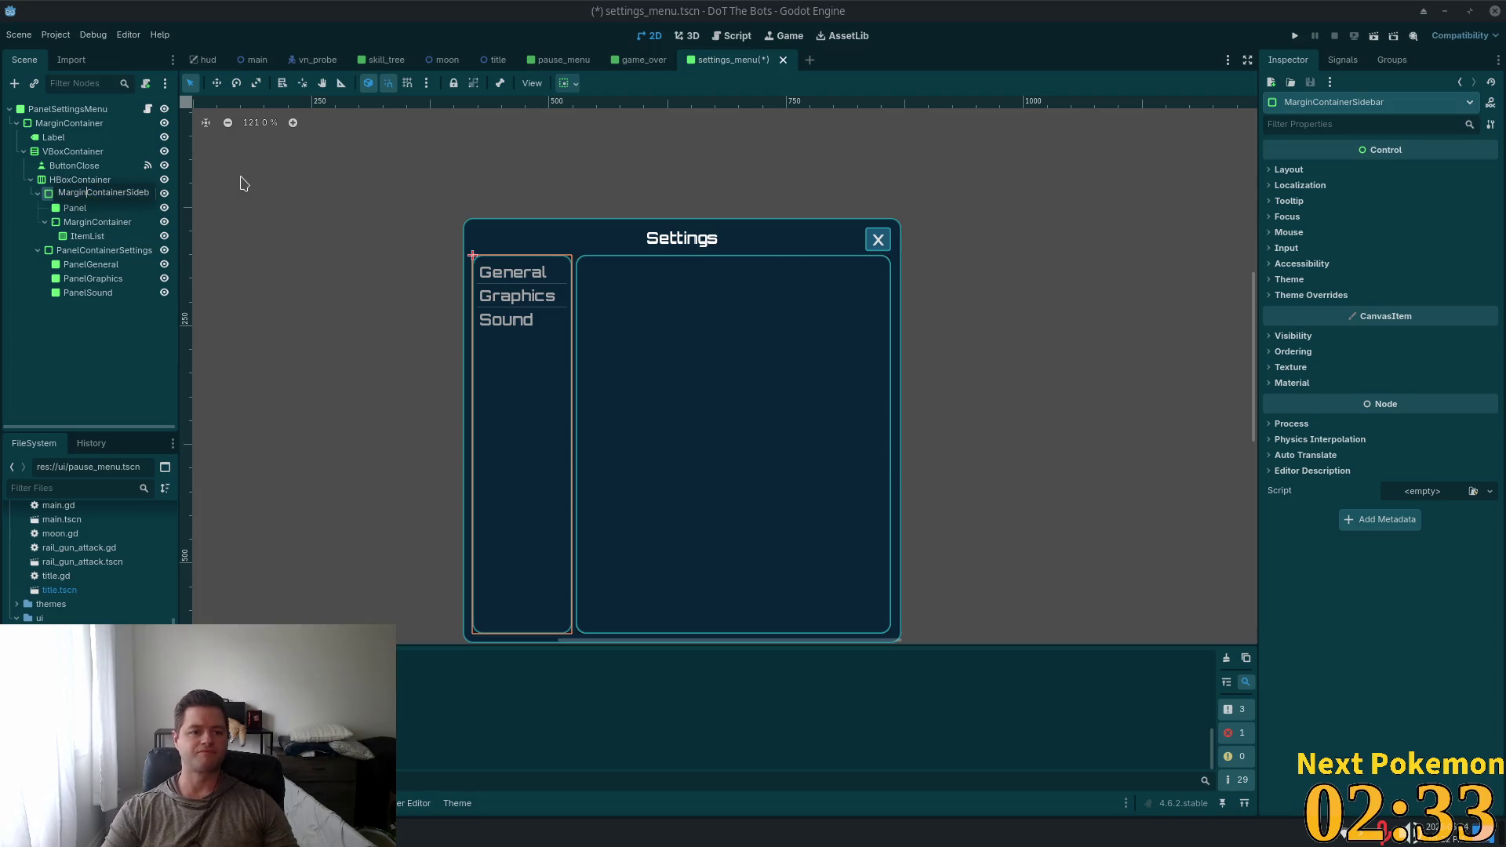
type("el")
key("Return")
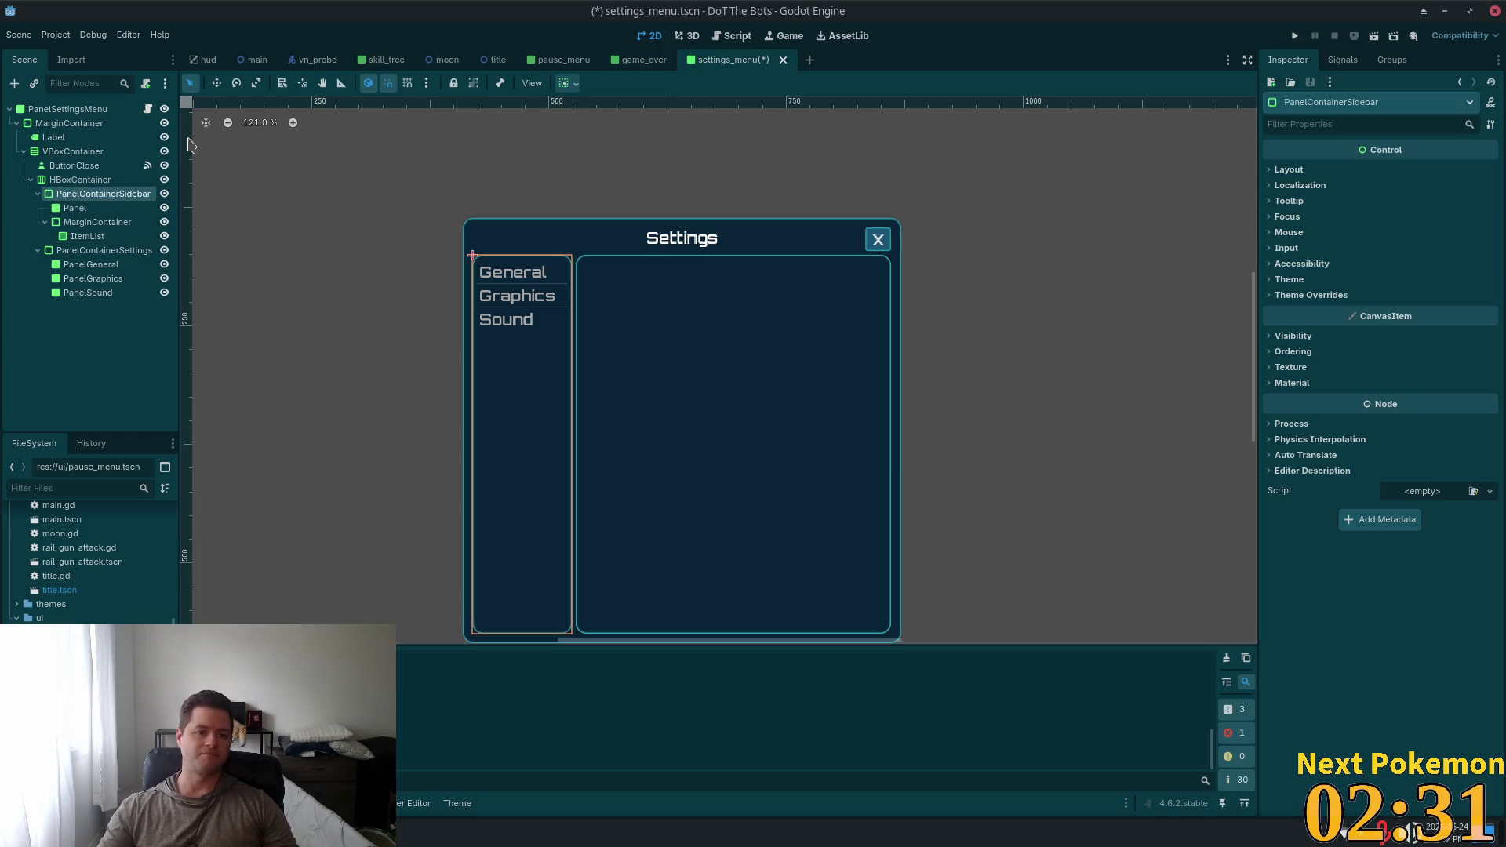
left_click(76, 321)
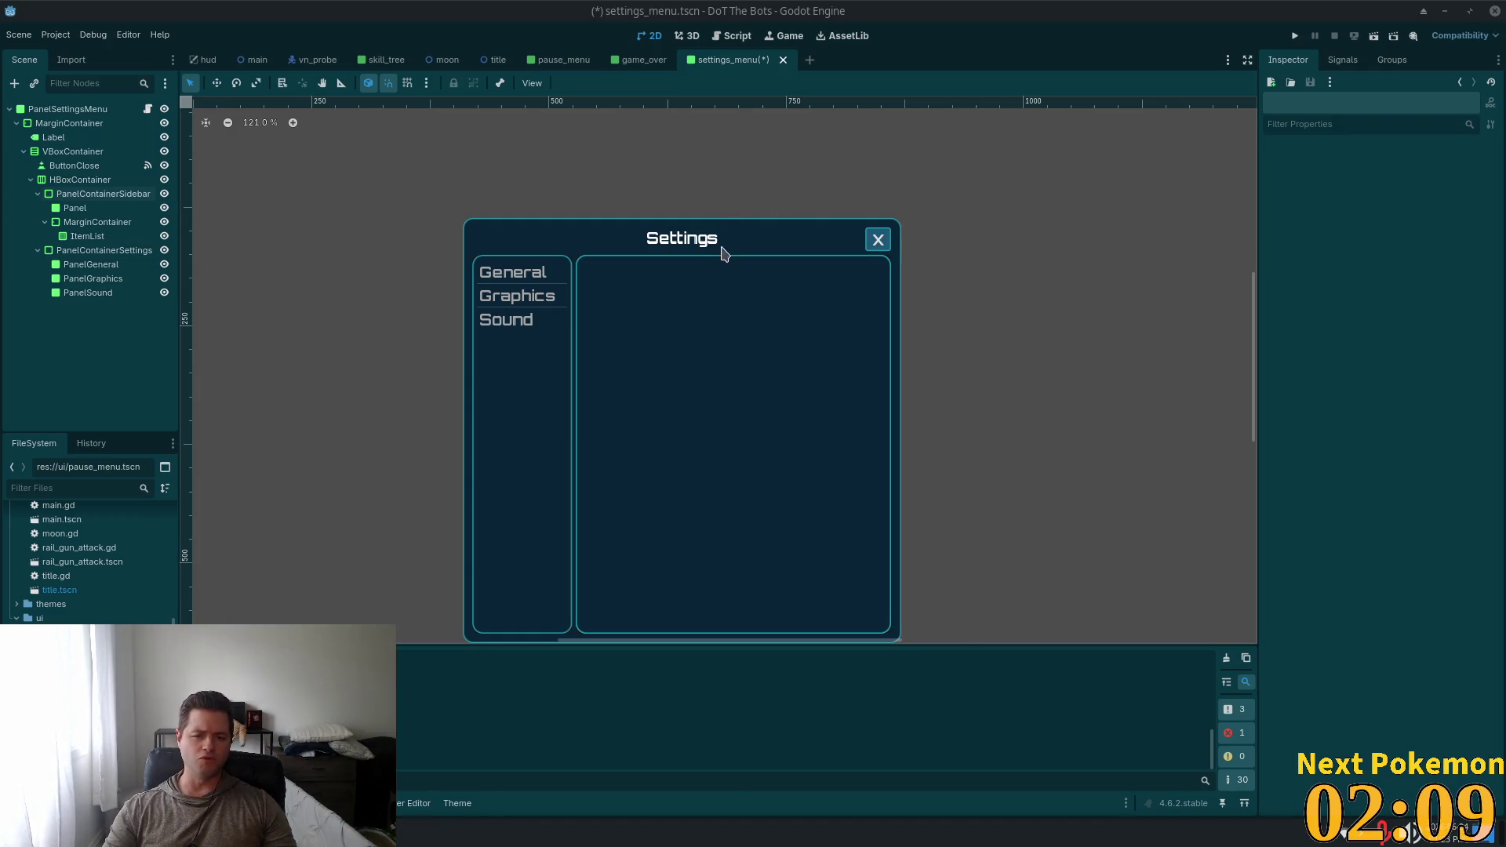
Select the sidebar MarginContainer and set its left margin constant to 10
left_click(110, 210)
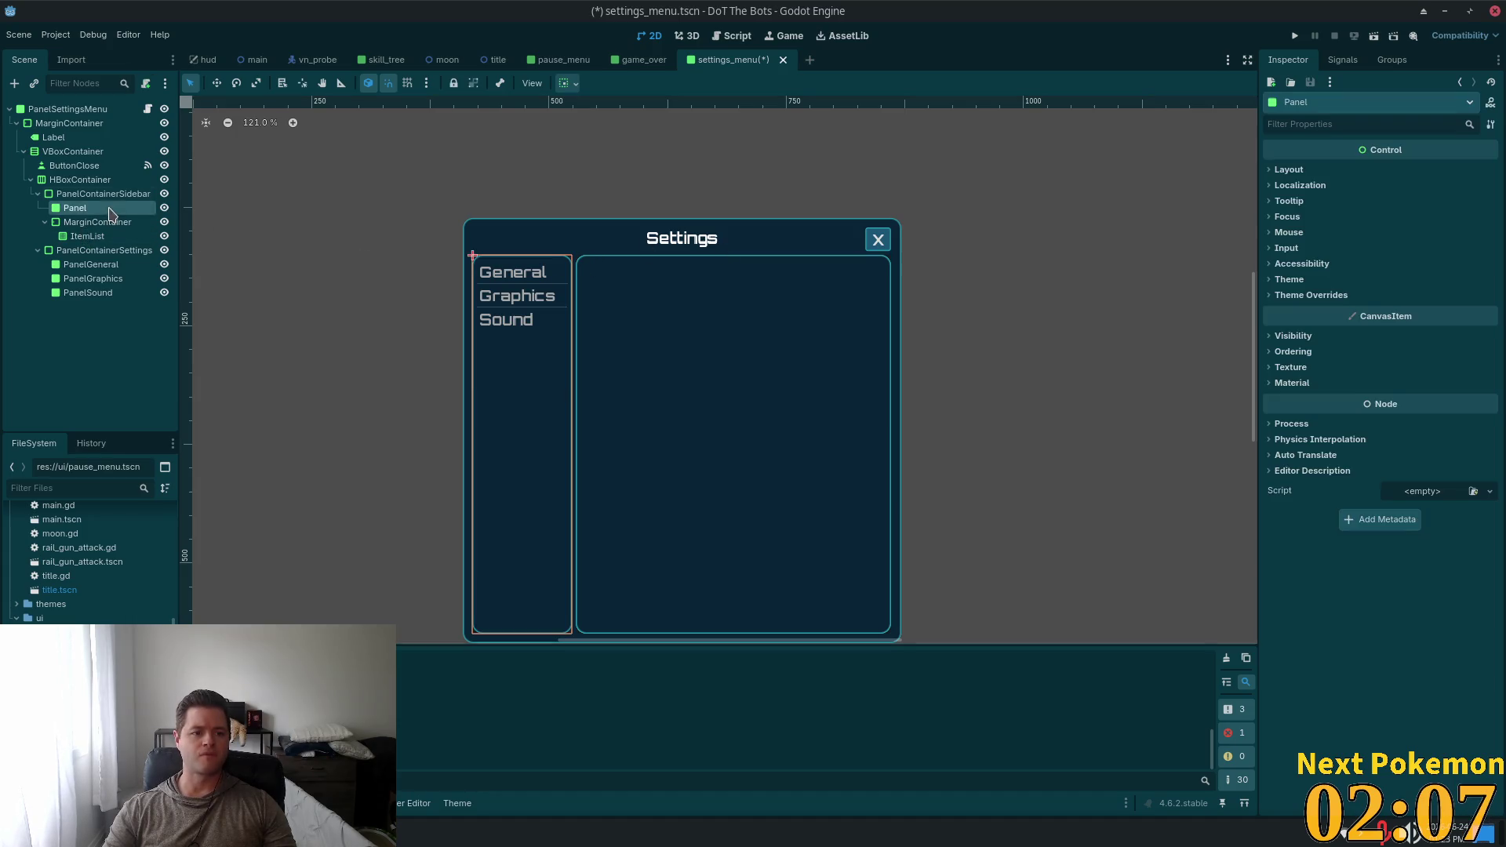
left_click(98, 223)
left_click(1438, 333)
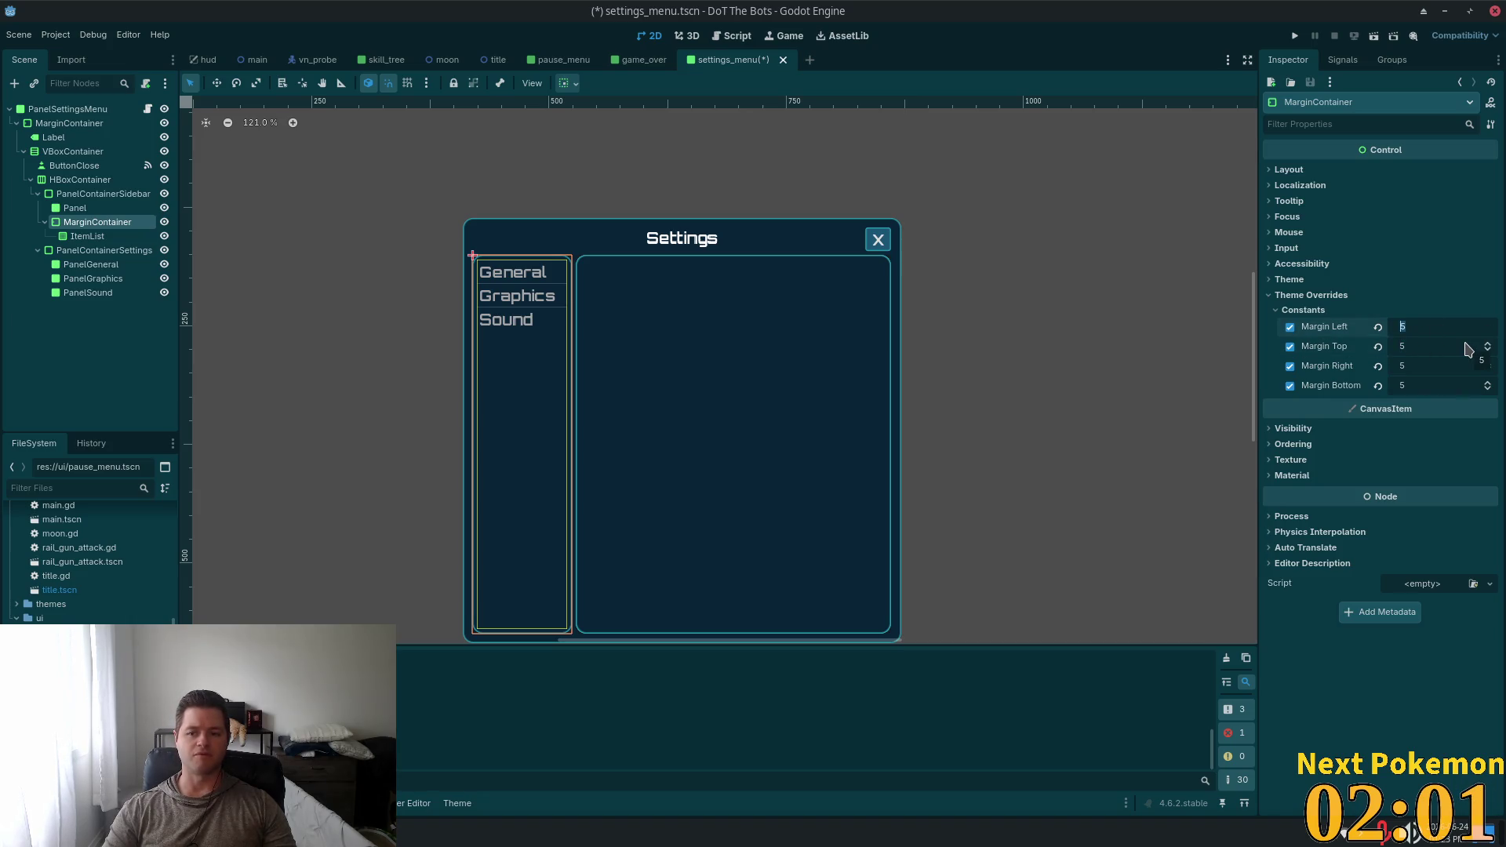
type("10")
key("Tab")
type("1")
key("Tab")
Set the remaining top, right and bottom margins to 10 as well
type("0")
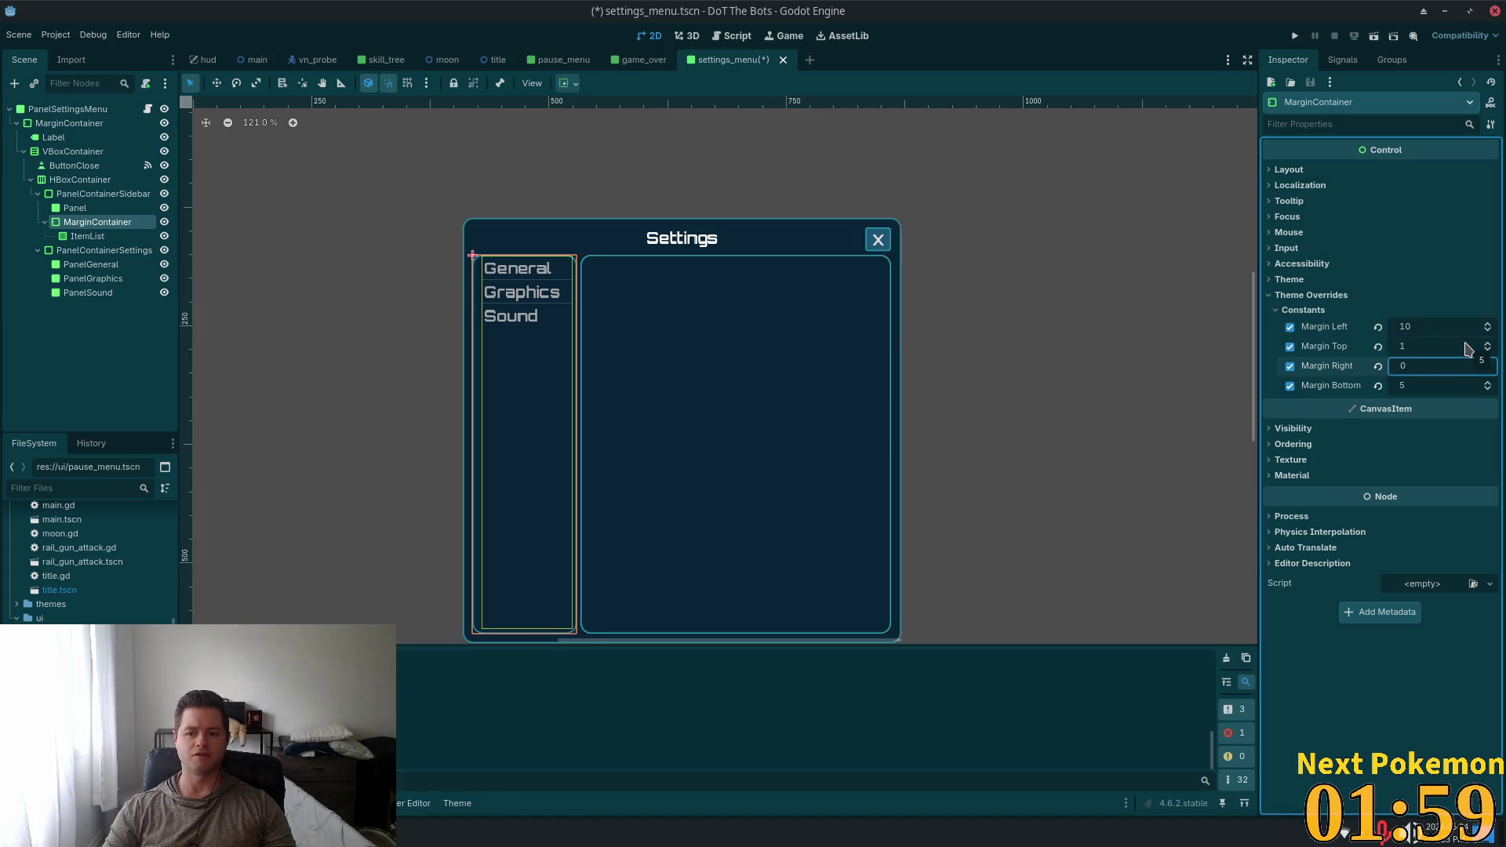
left_click(1468, 348)
key("Tab")
type("10")
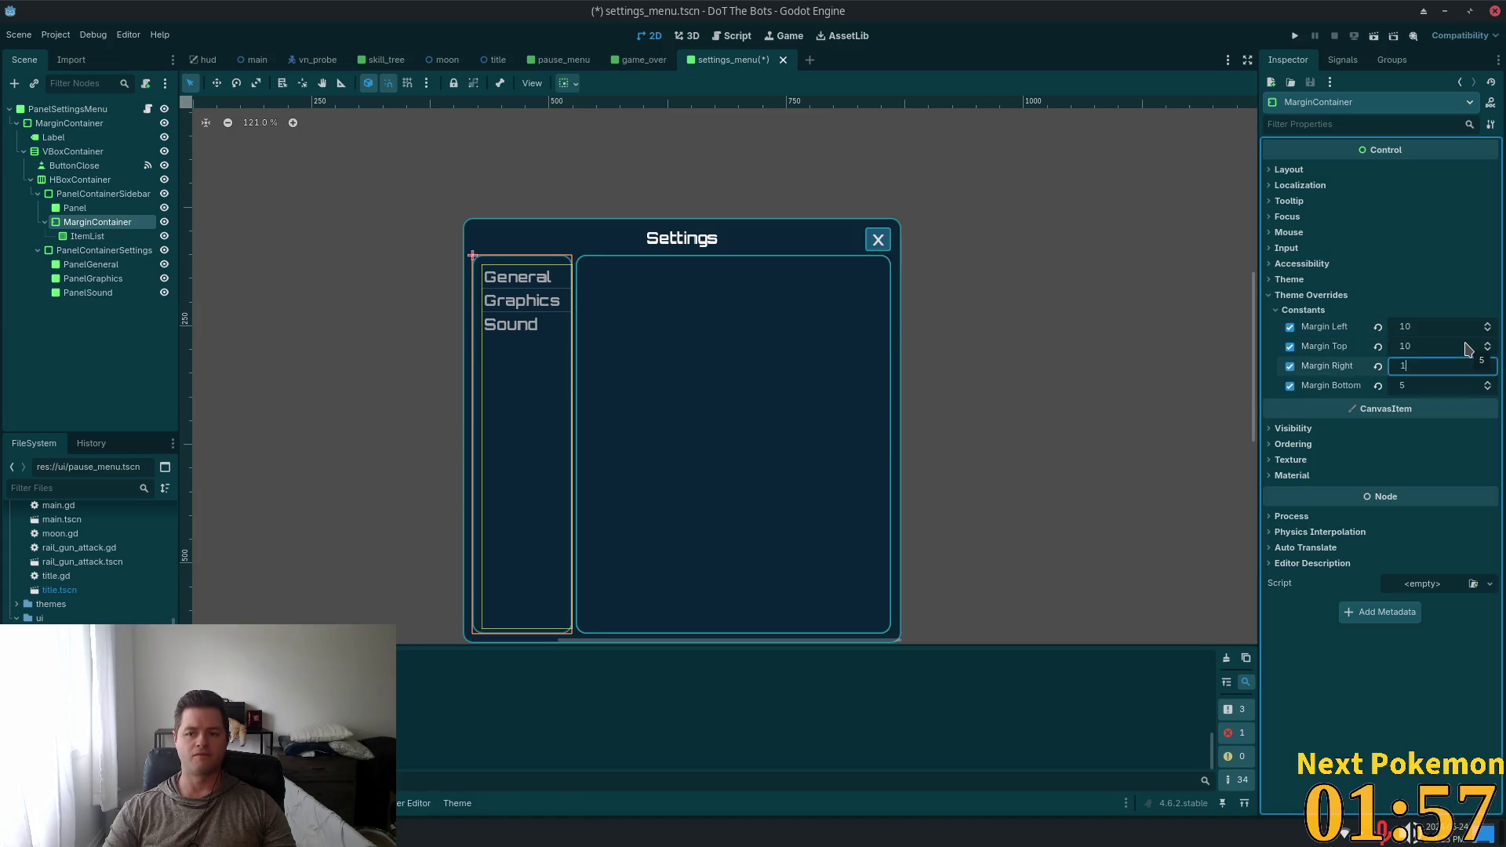
key("Tab")
type("10")
key("Tab")
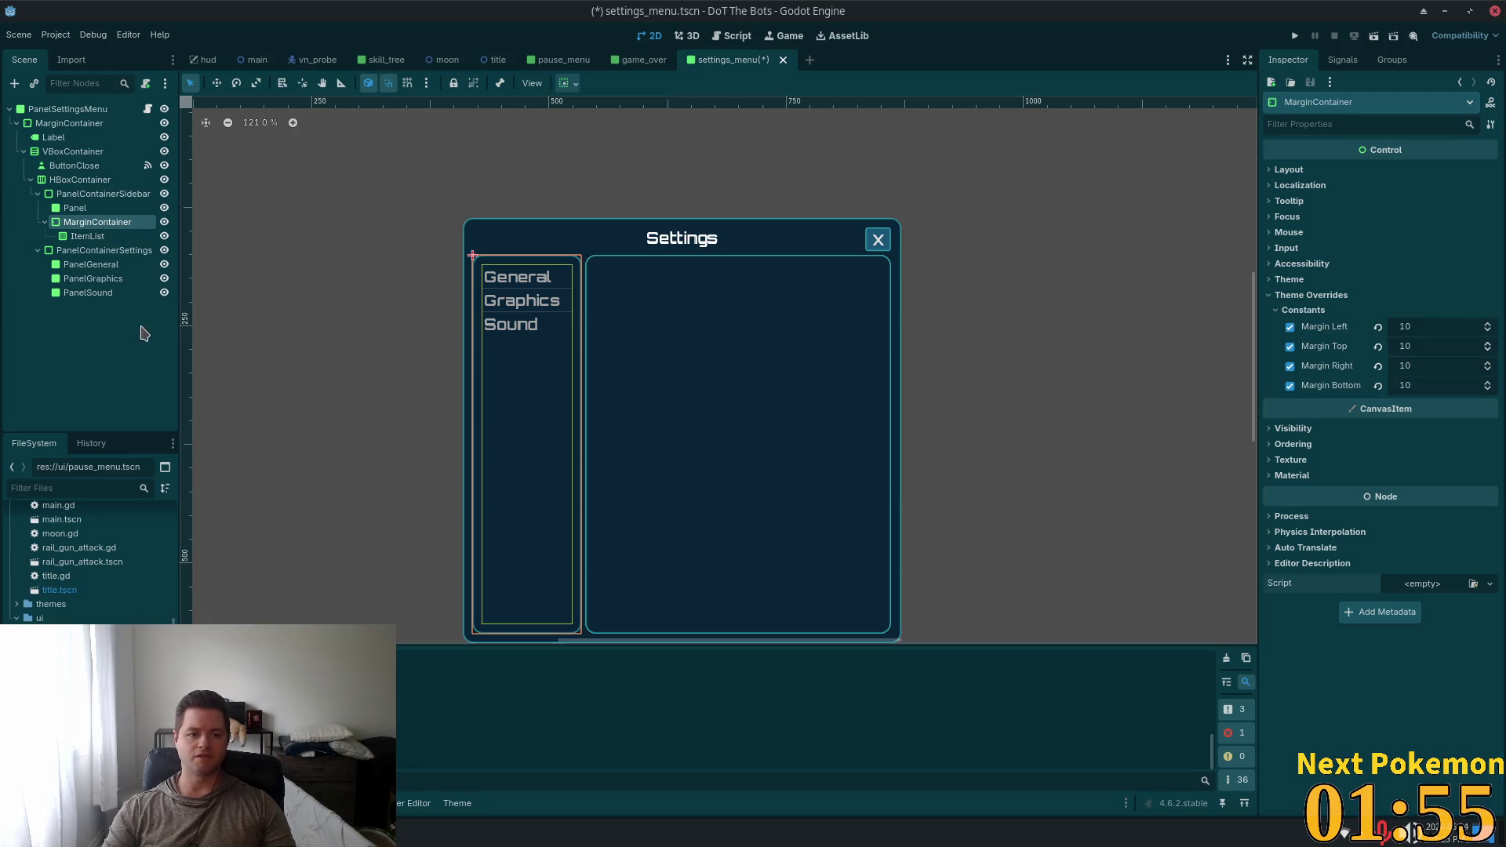
left_click(382, 333)
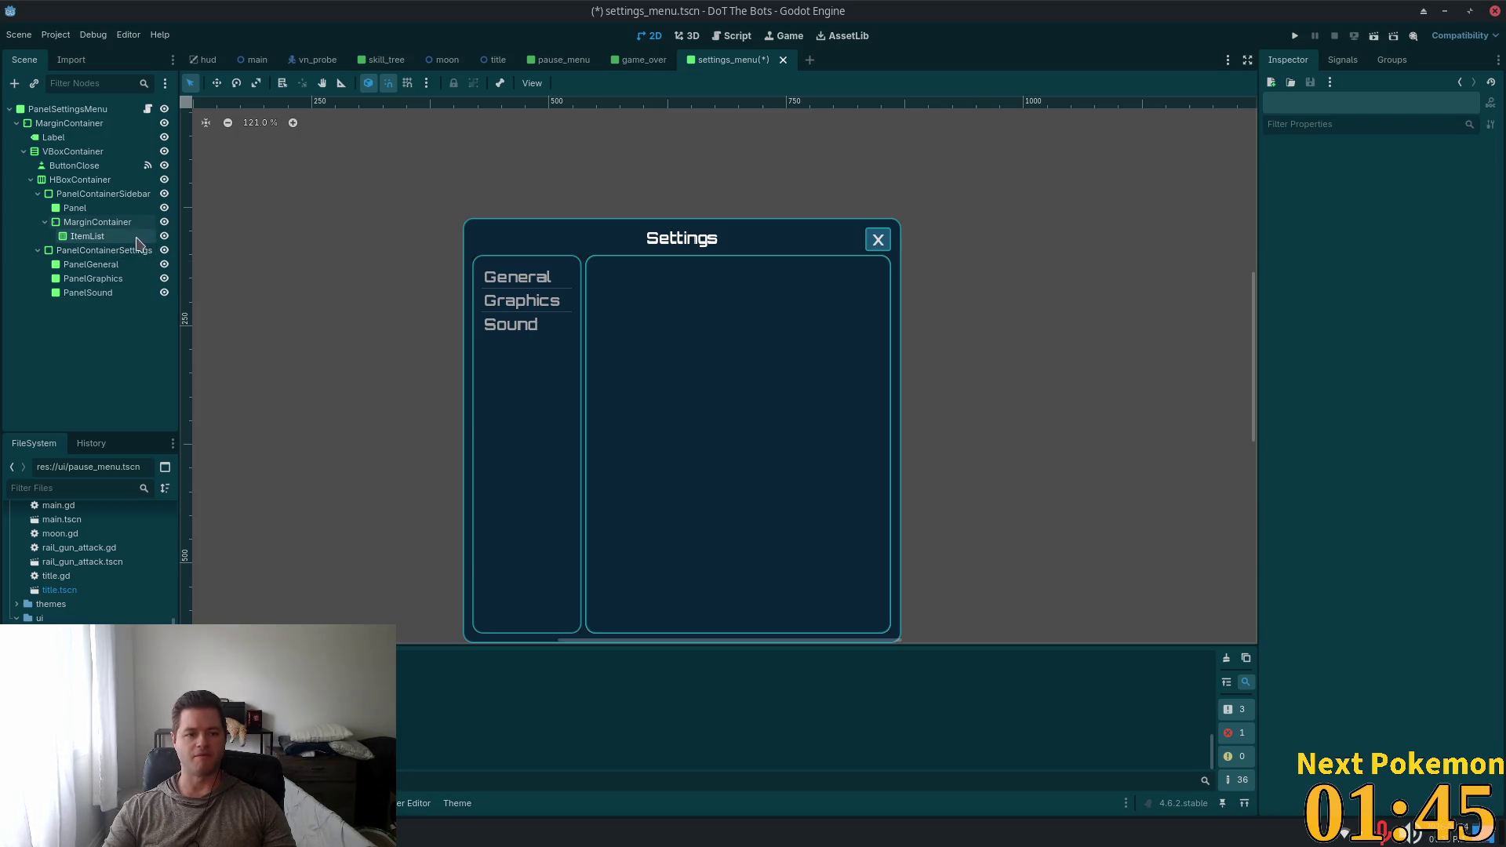
Set the HBoxContainer's Separation theme override to 10
left_click(55, 124)
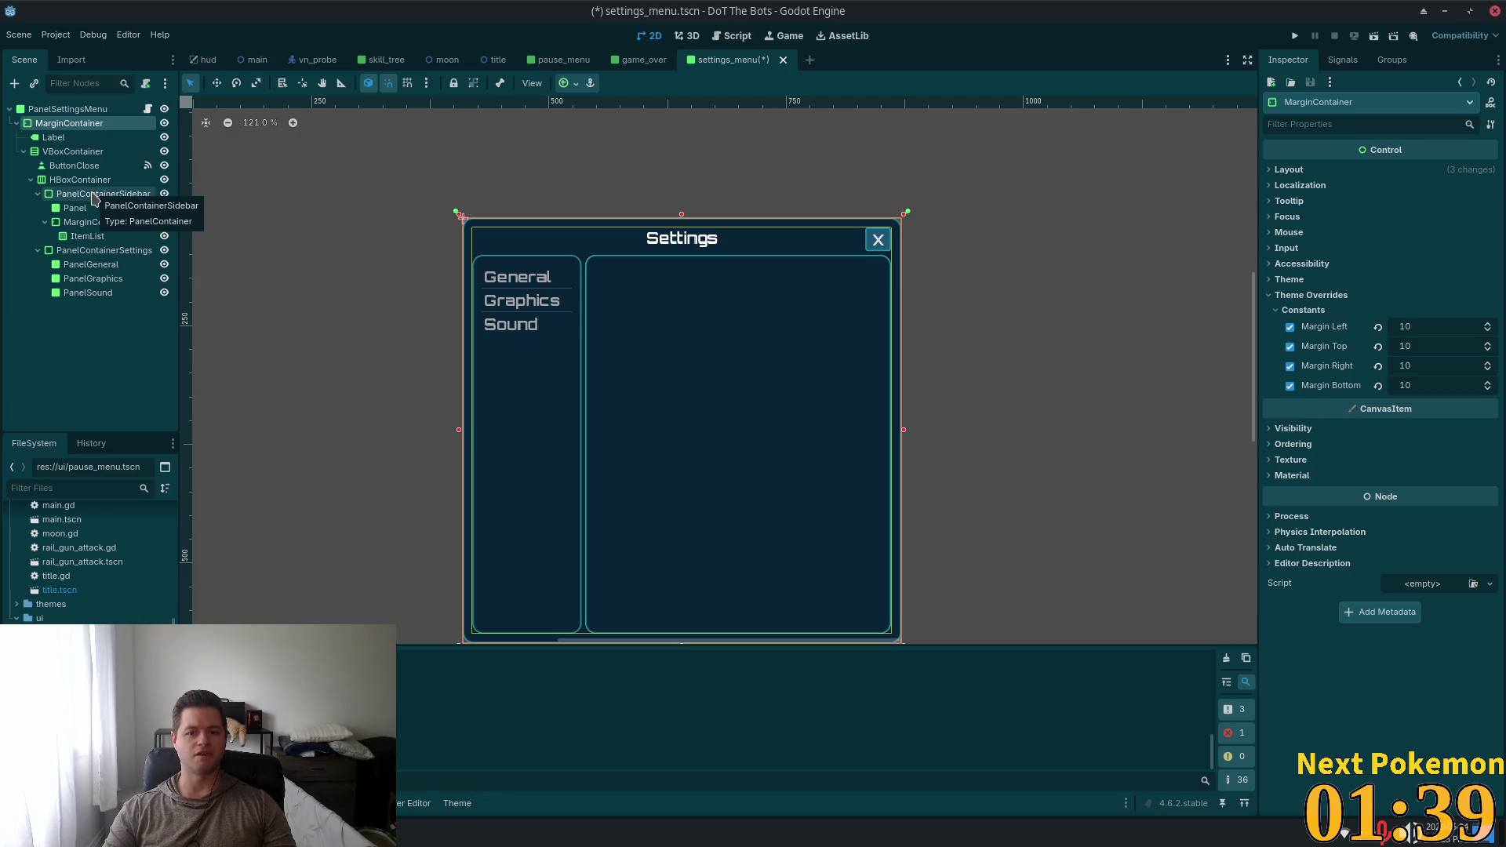
left_click(101, 331)
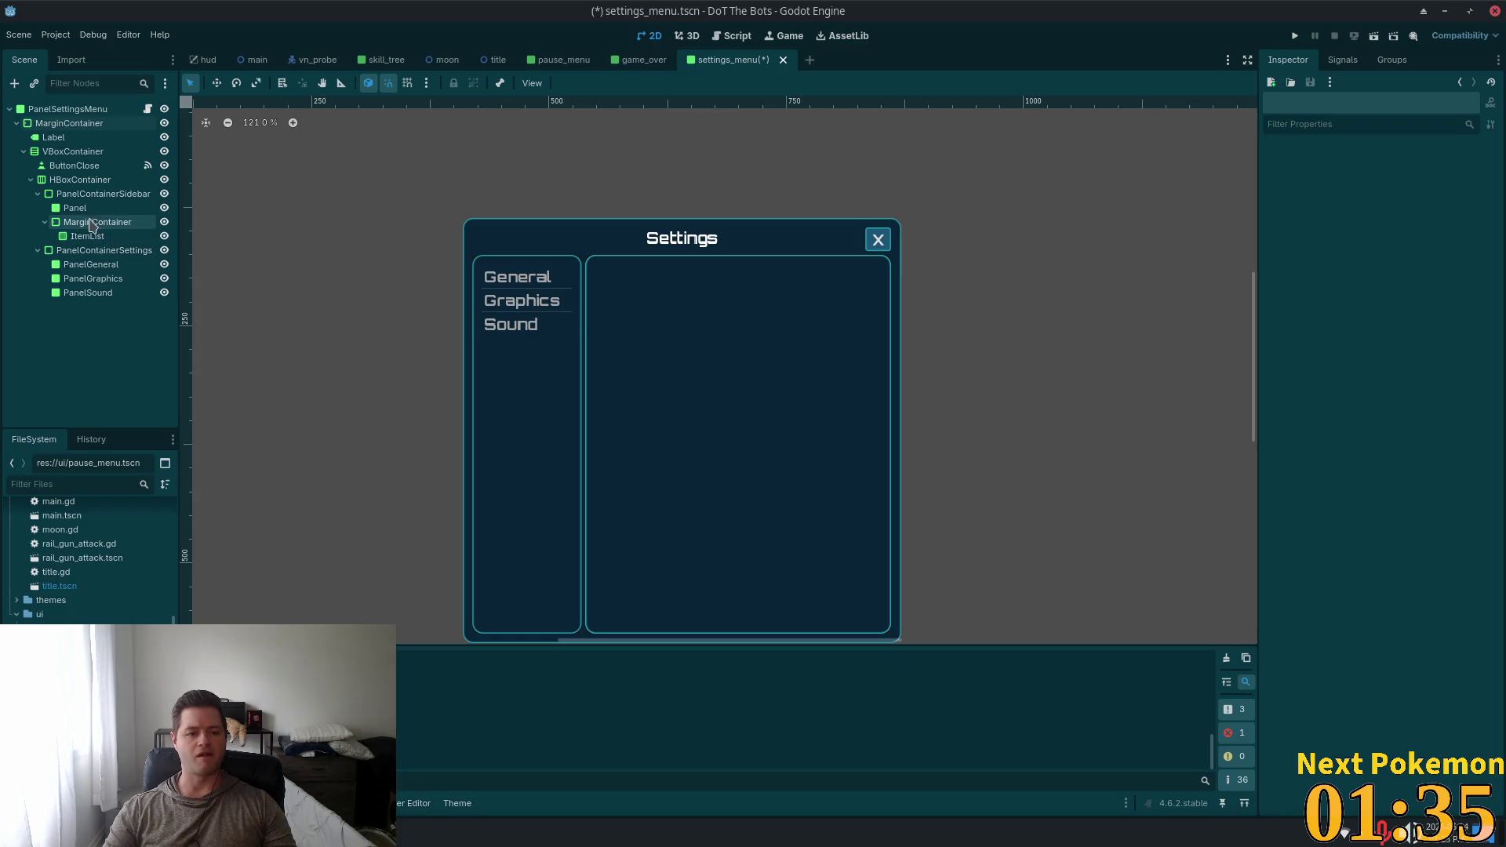
left_click(80, 180)
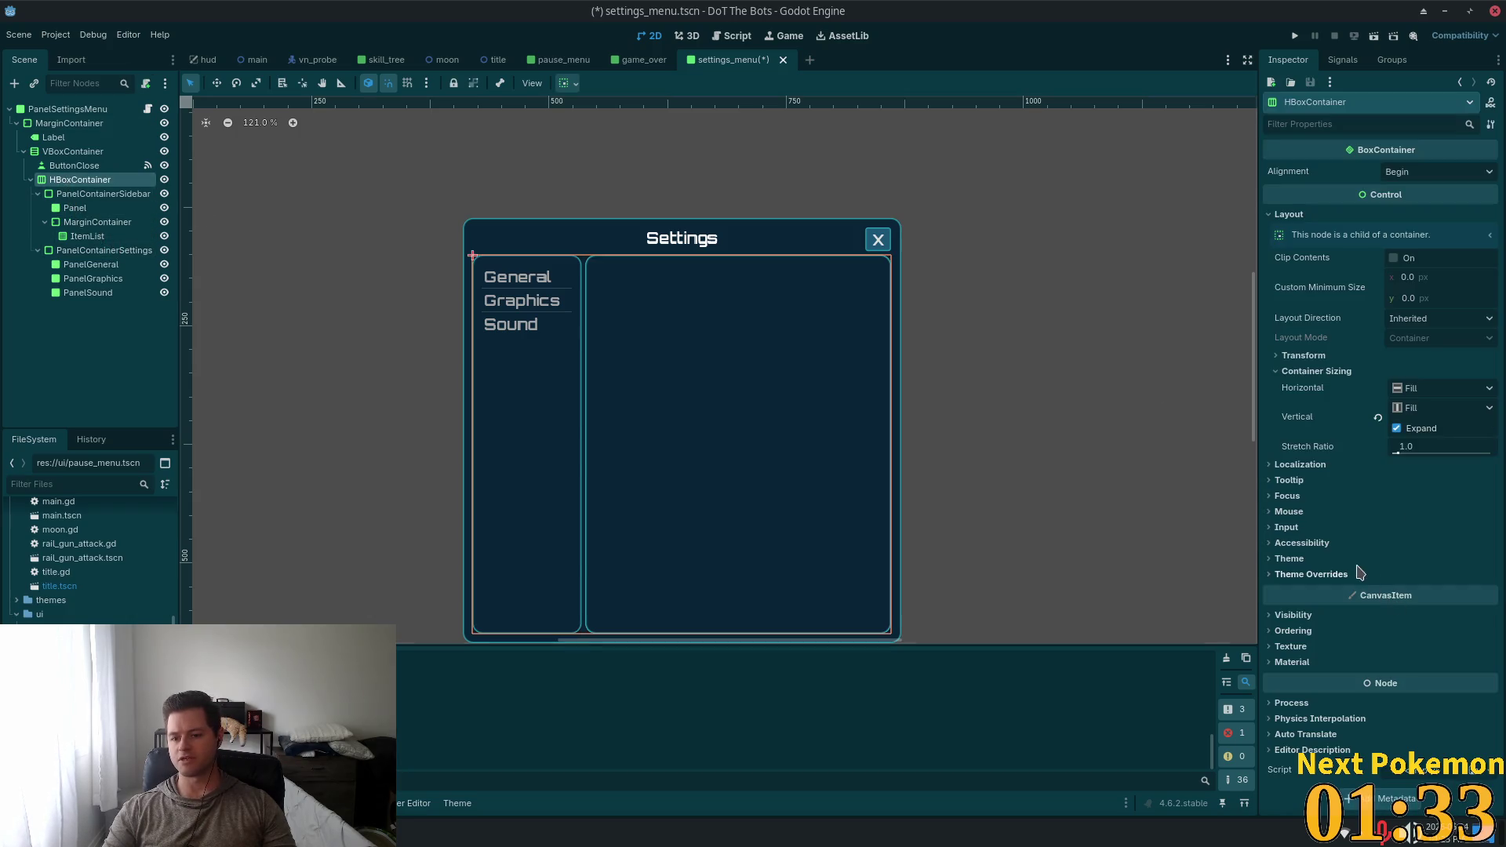
left_click(1298, 578)
left_click(1303, 589)
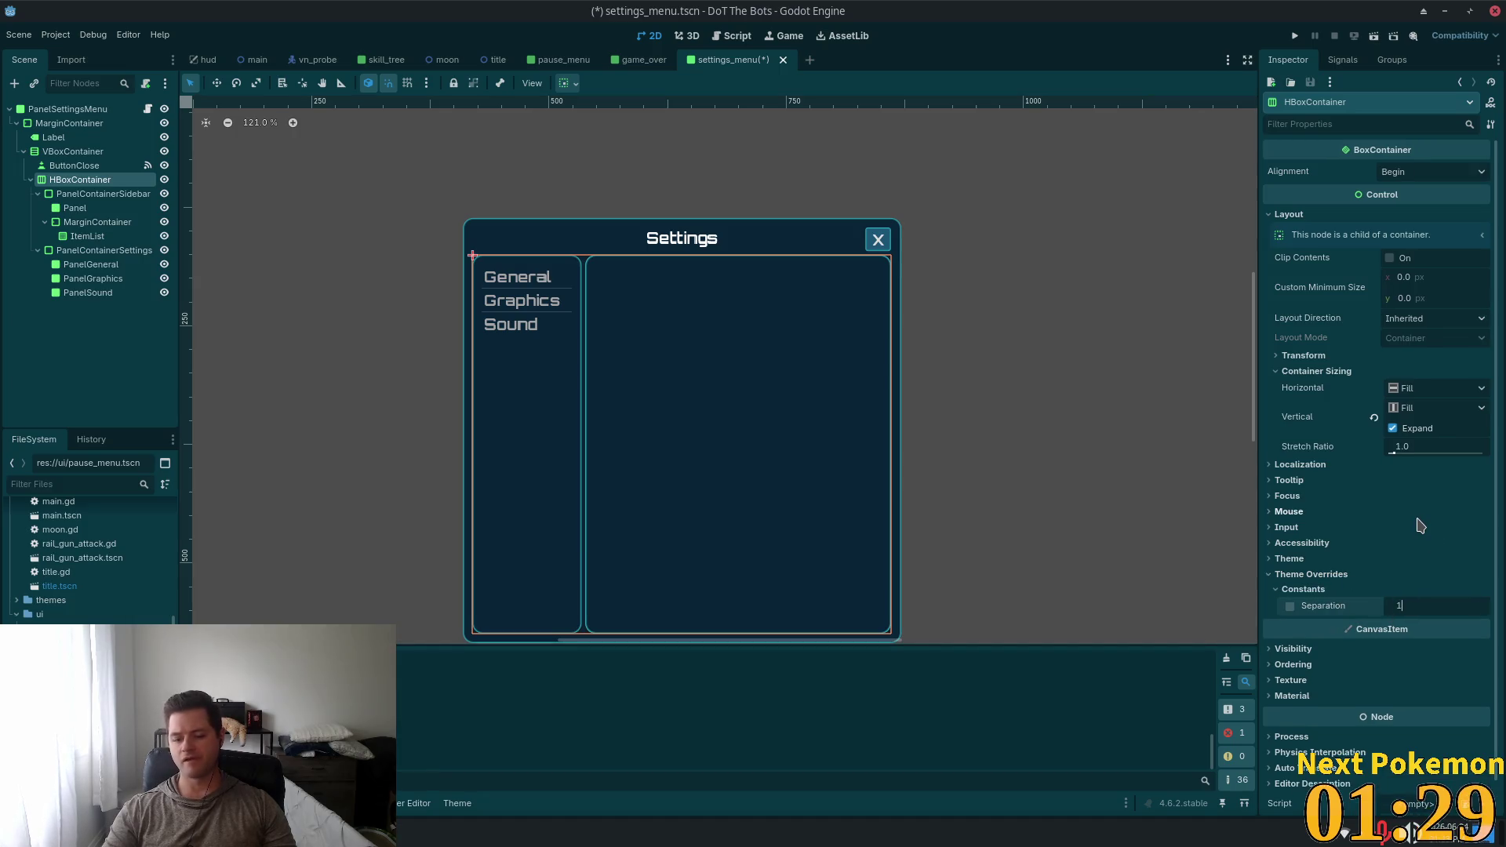
type("0")
key("Return")
left_click(296, 389)
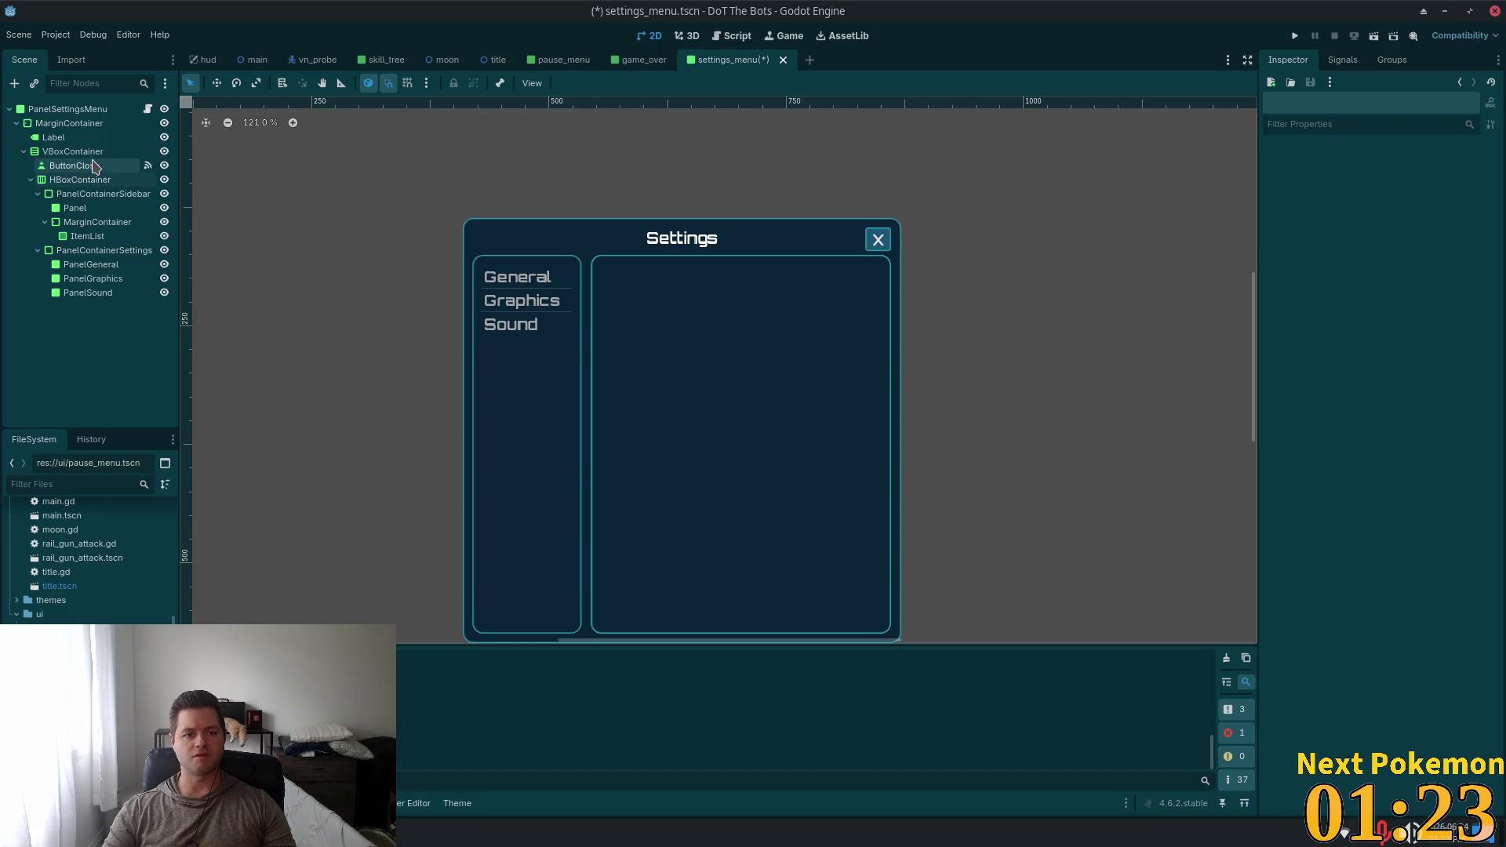
Raise the VBoxContainer's Separation override from 4 to 10
left_click(33, 159)
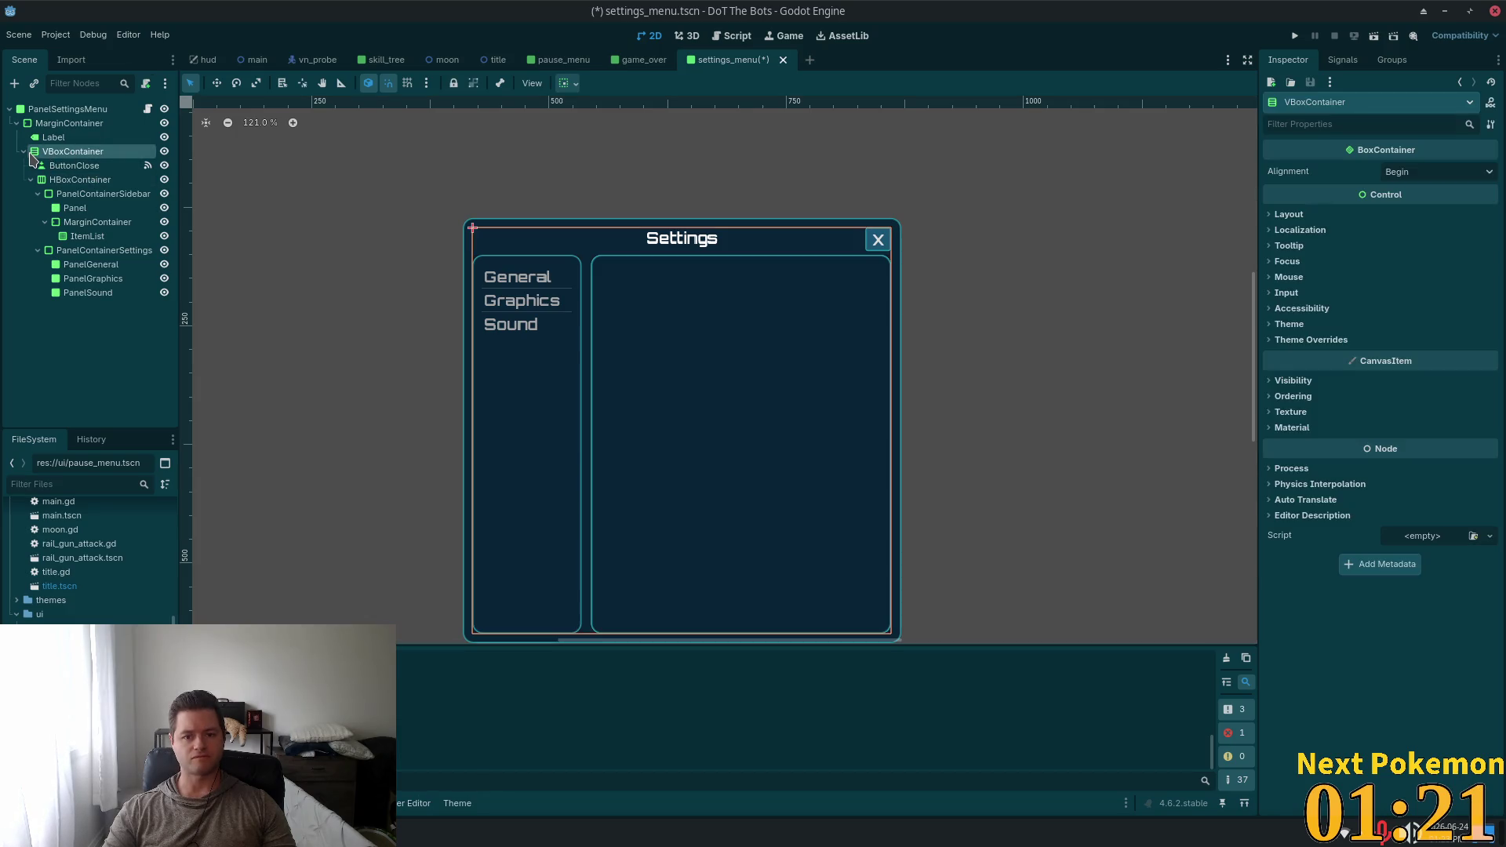
left_click(1311, 340)
left_click(1303, 354)
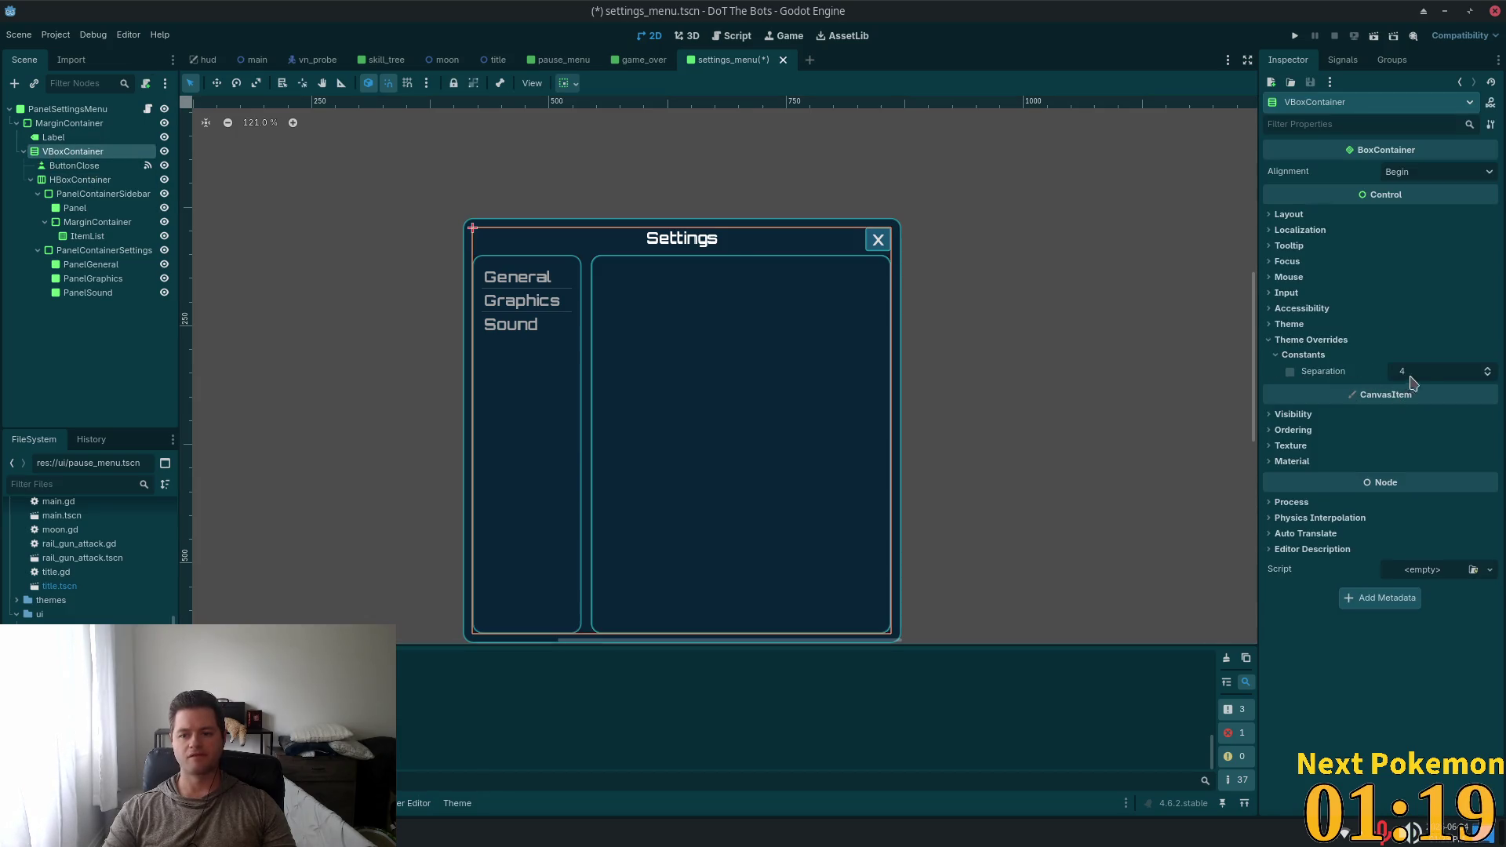
left_click_drag(1409, 382, 1403, 348)
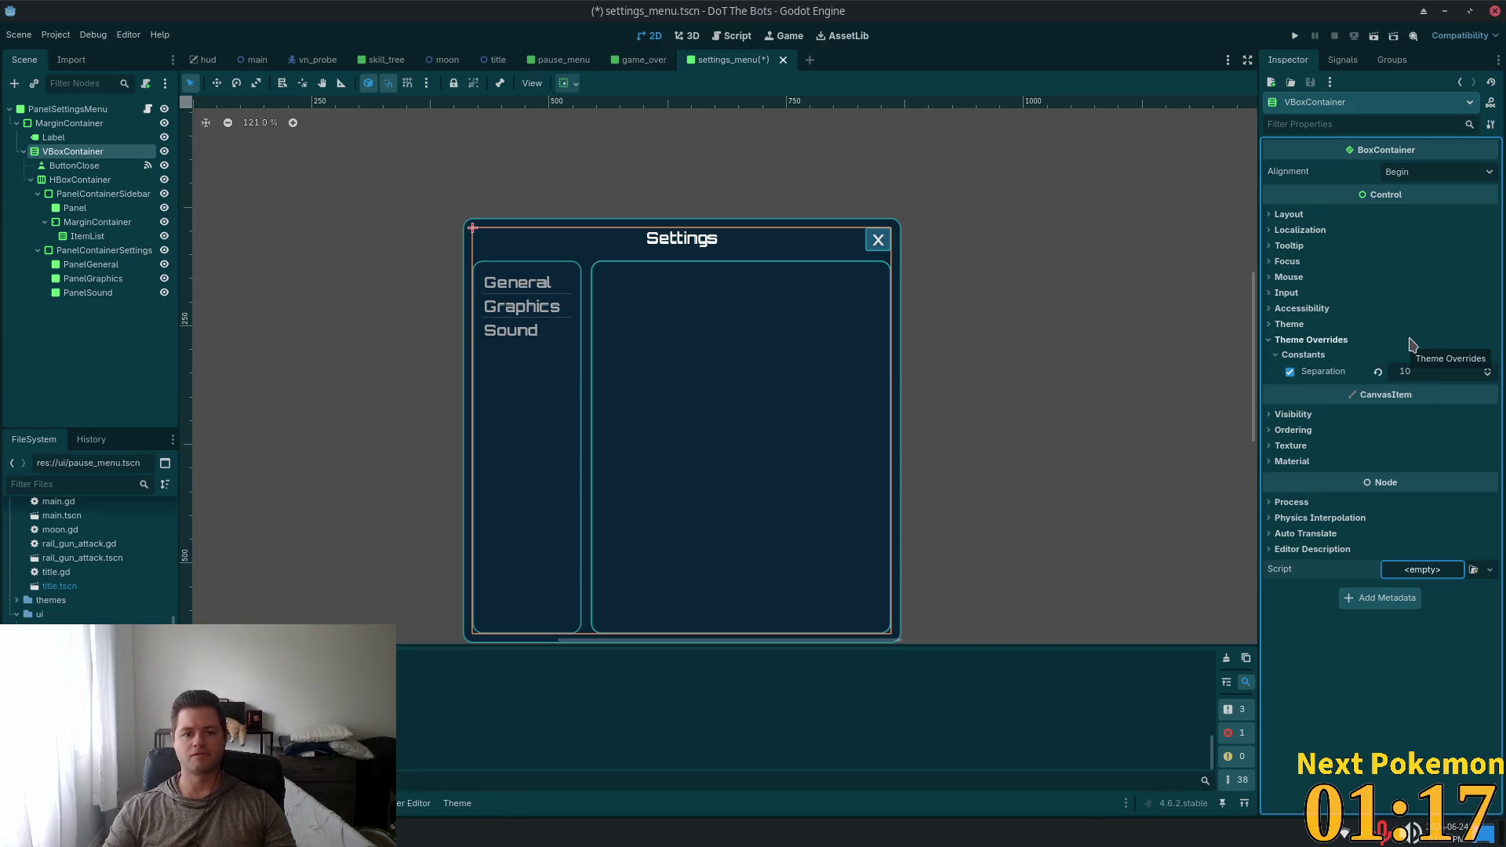
key("Escape")
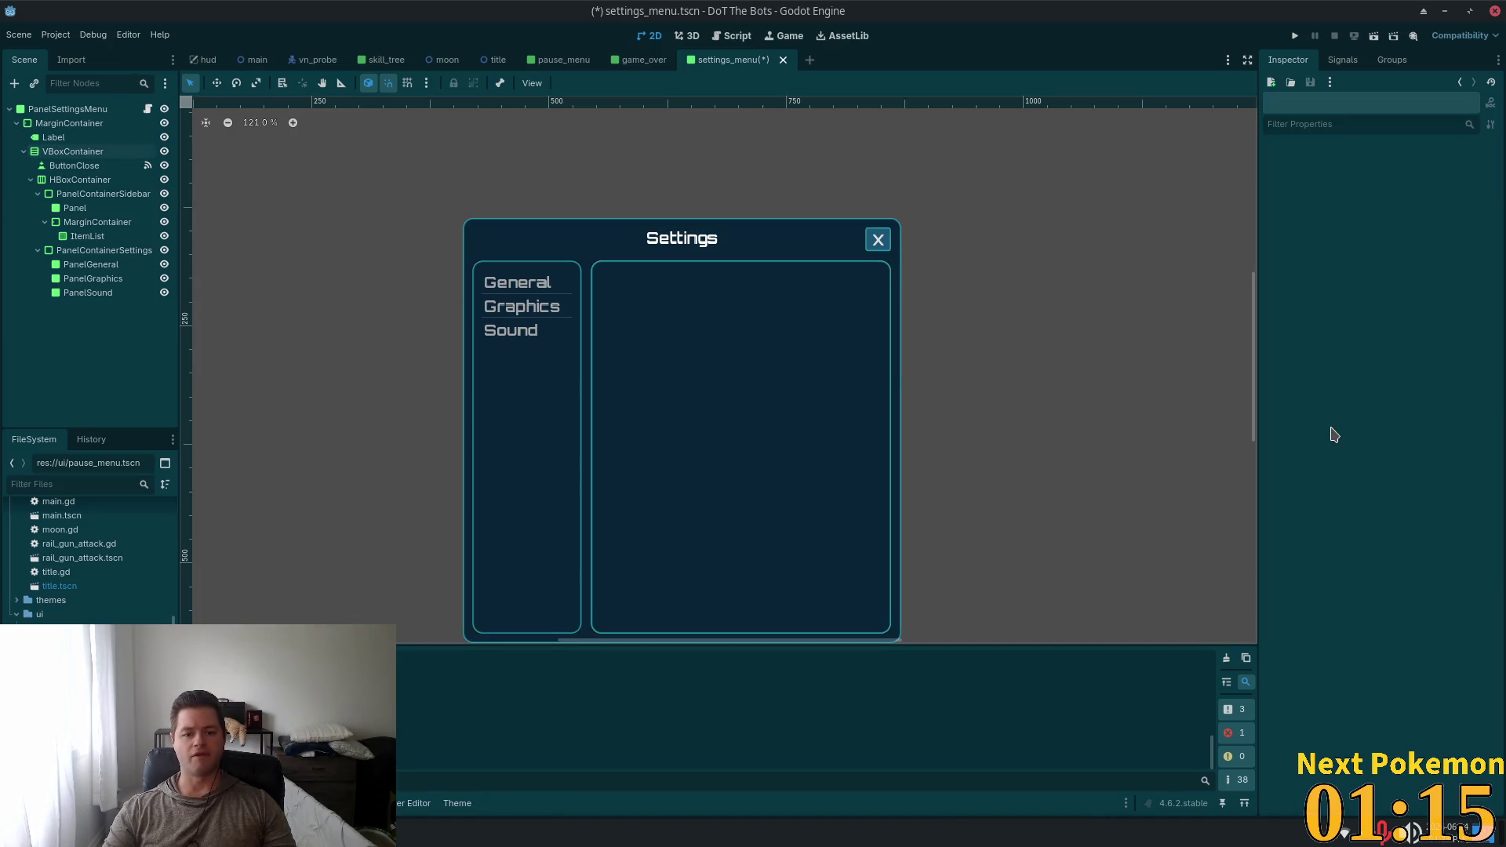
scroll(1210, 413, "down", 2)
scroll(1135, 409, "up", 1)
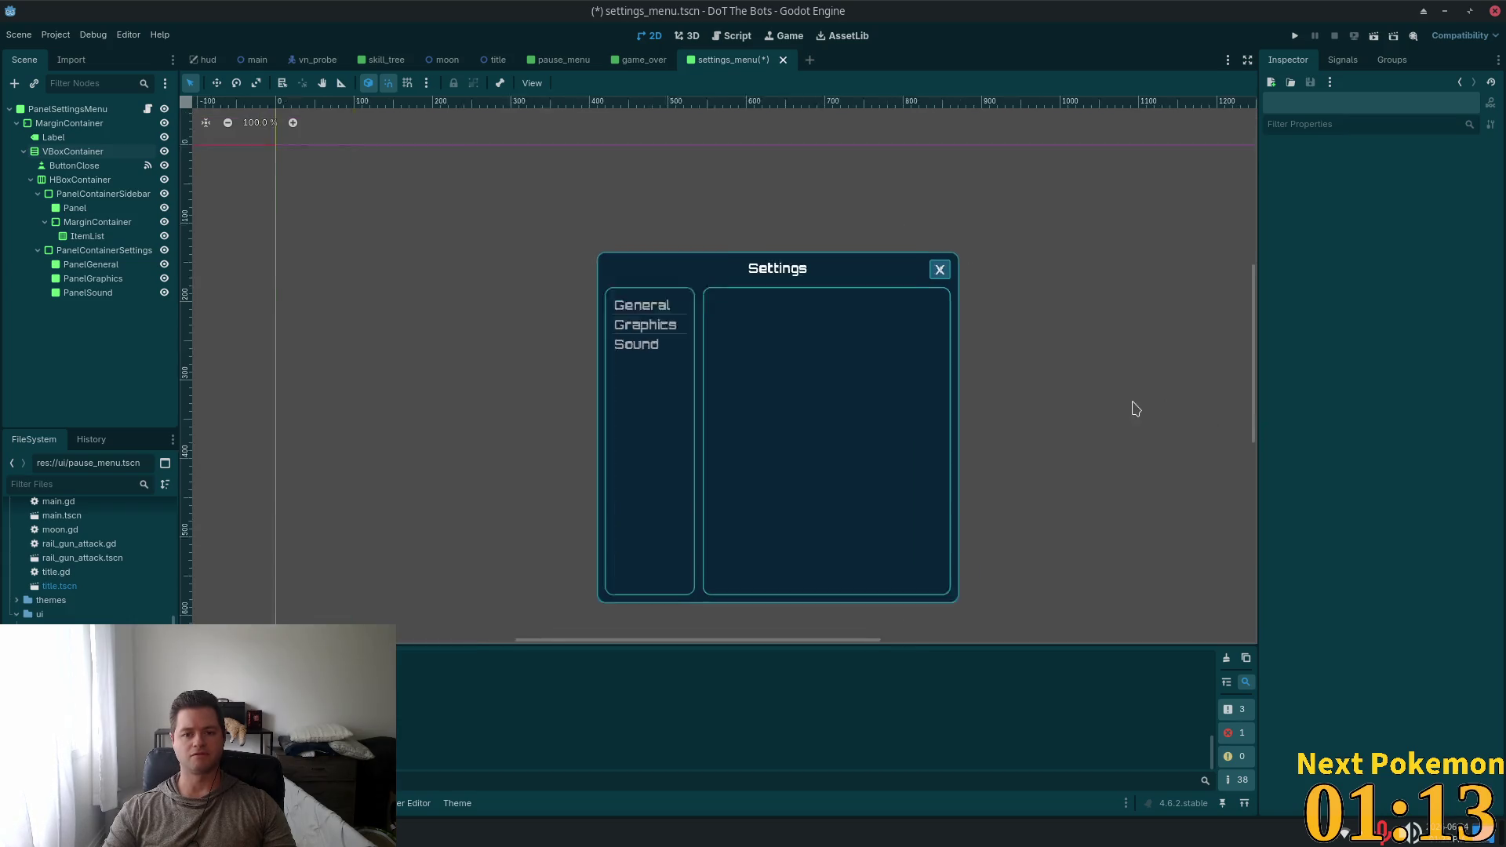
scroll(1135, 408, "up", 3)
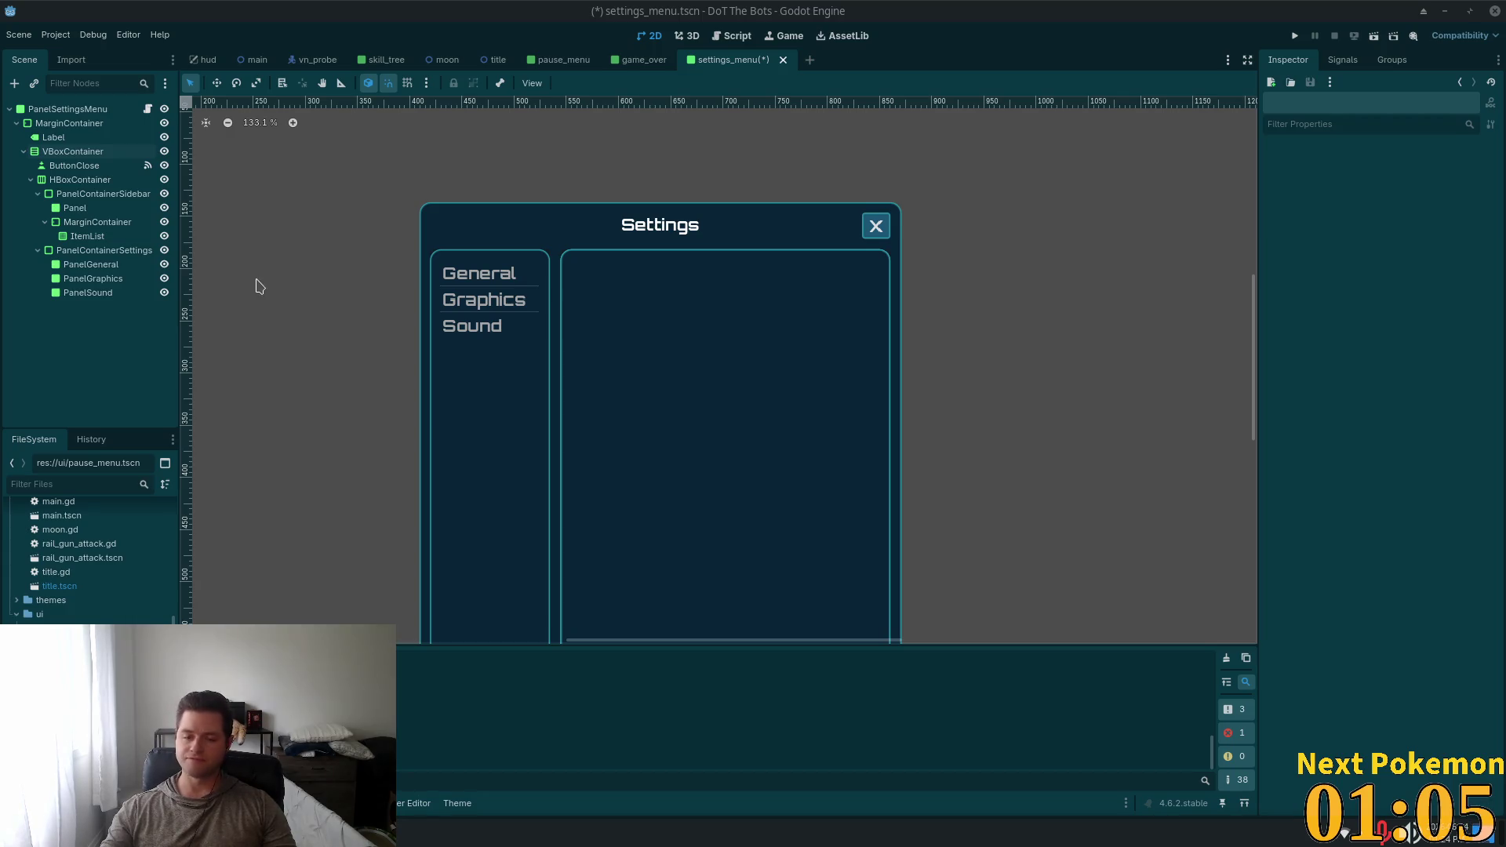
Add a MarginContainer as a child of PanelGeneral
left_click(90, 264)
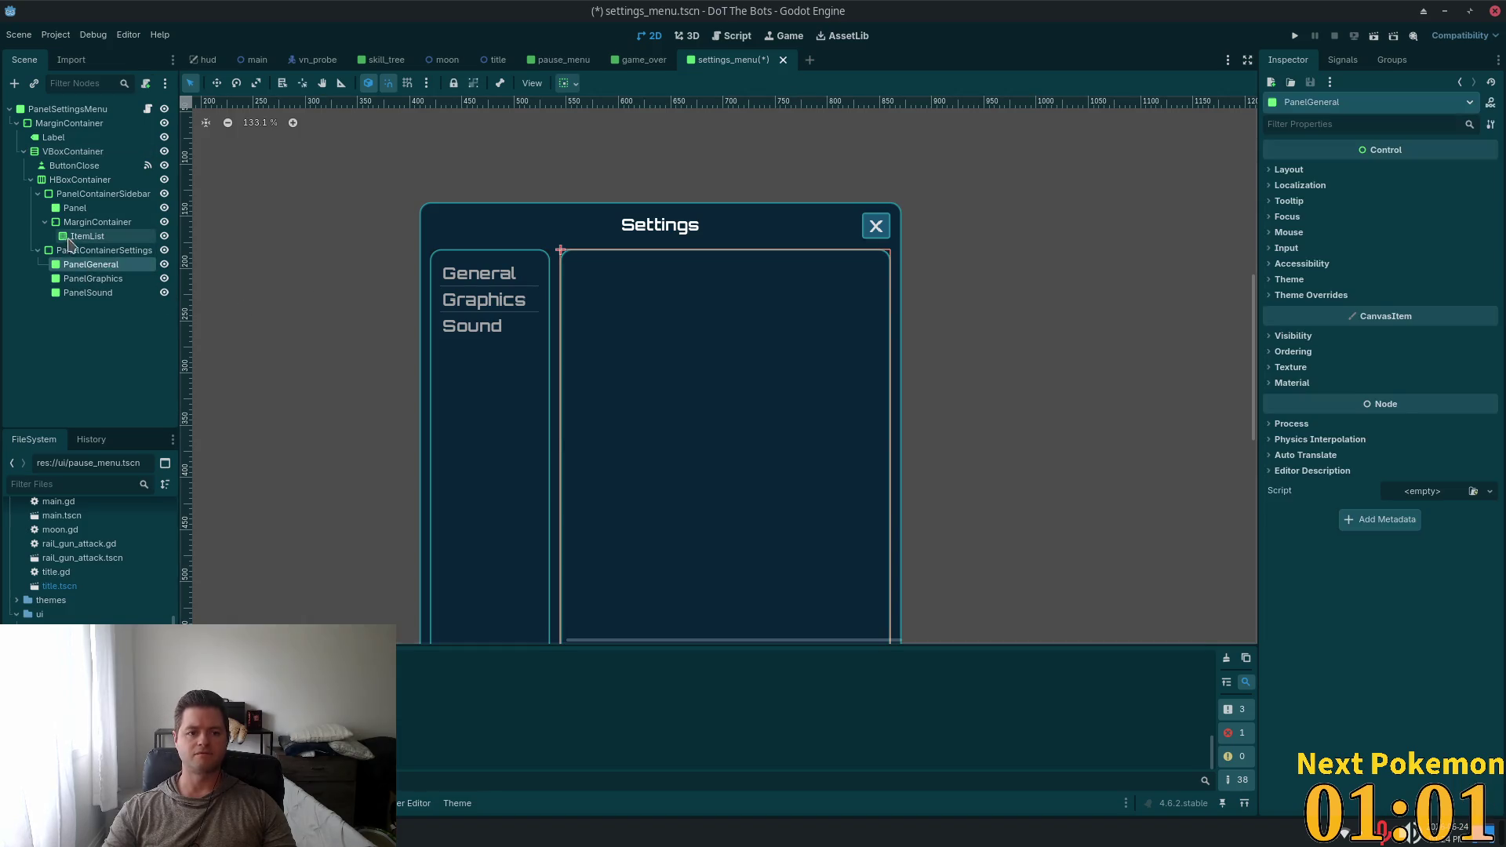
key("ctrl+a")
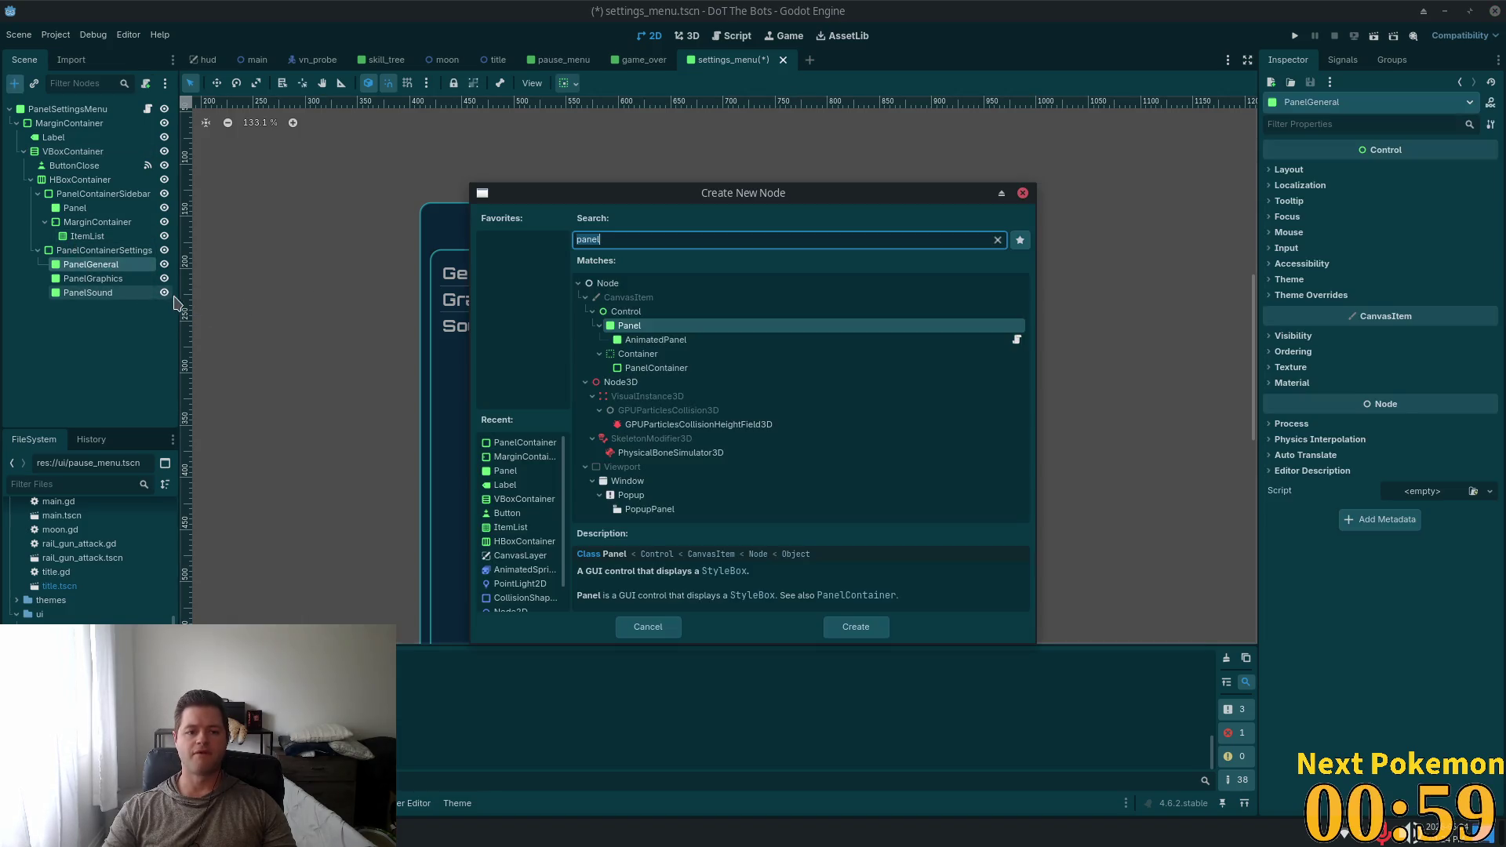
type("margin")
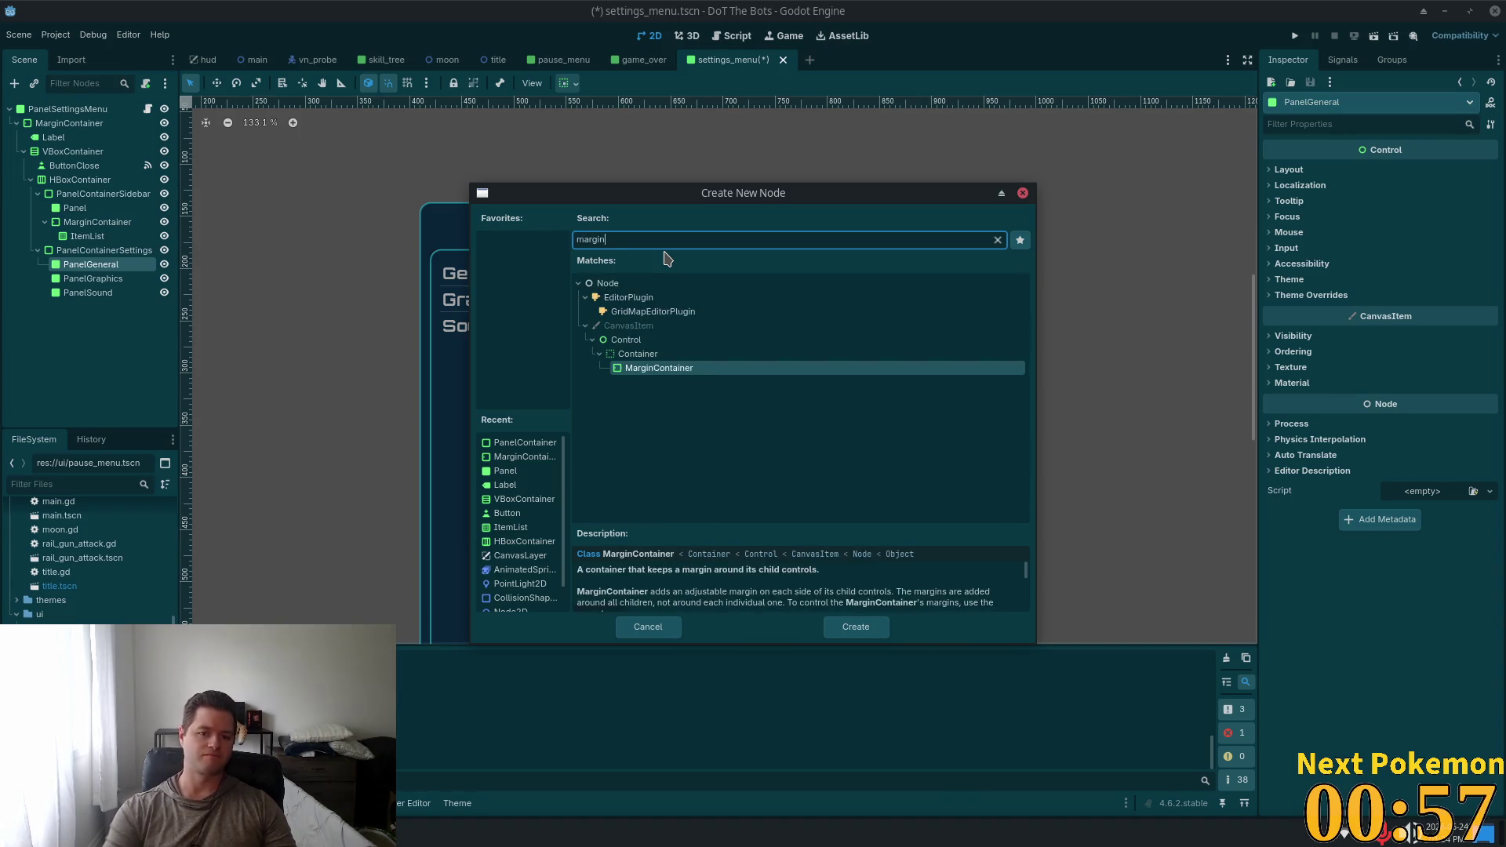
double_click(639, 369)
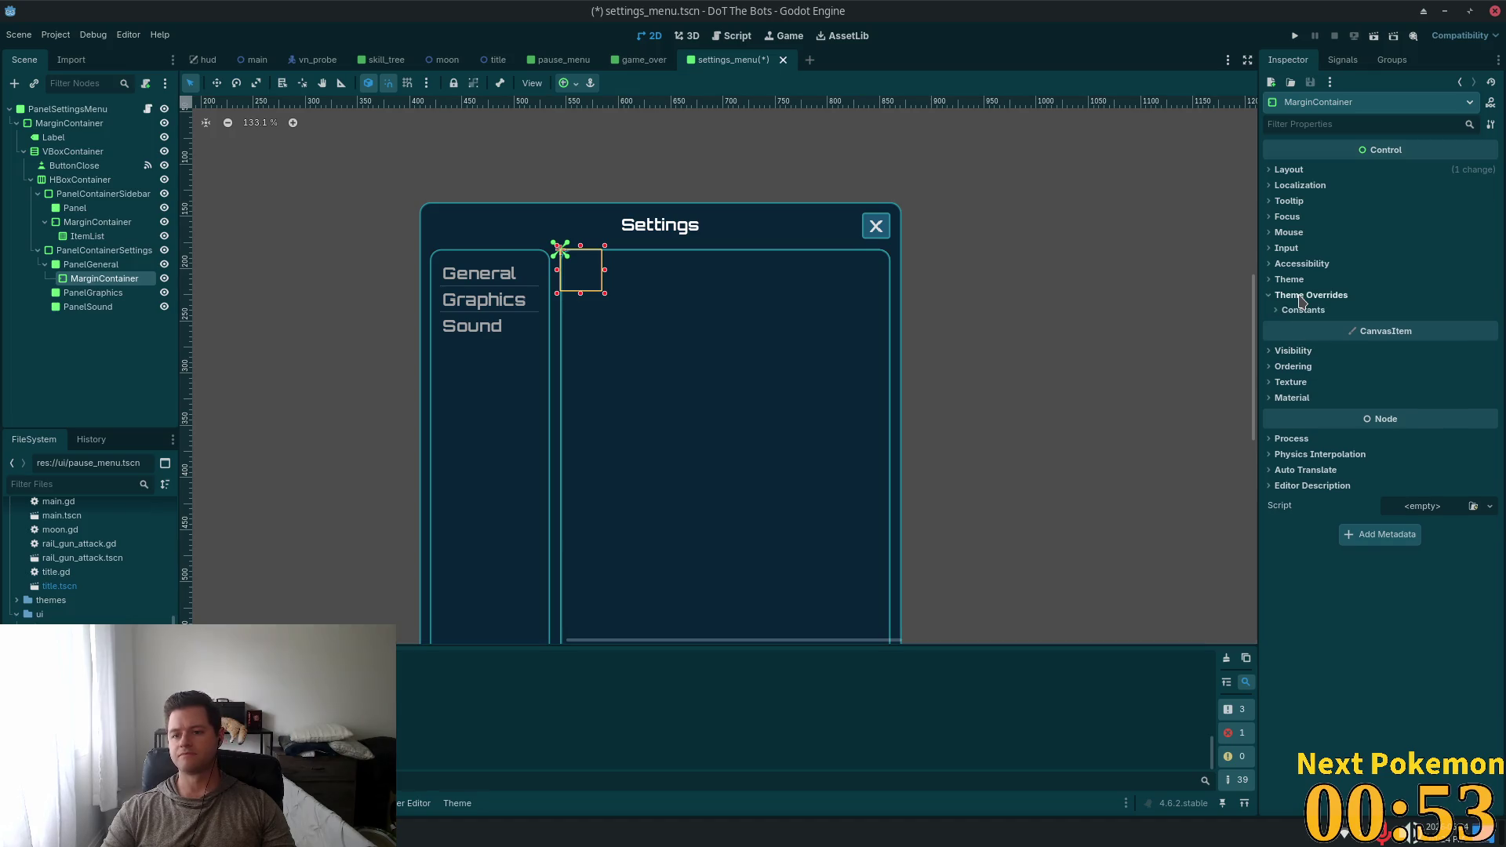
Switch the new container to Anchors layout with the Full Rect preset
left_click(1306, 172)
left_click(1304, 310)
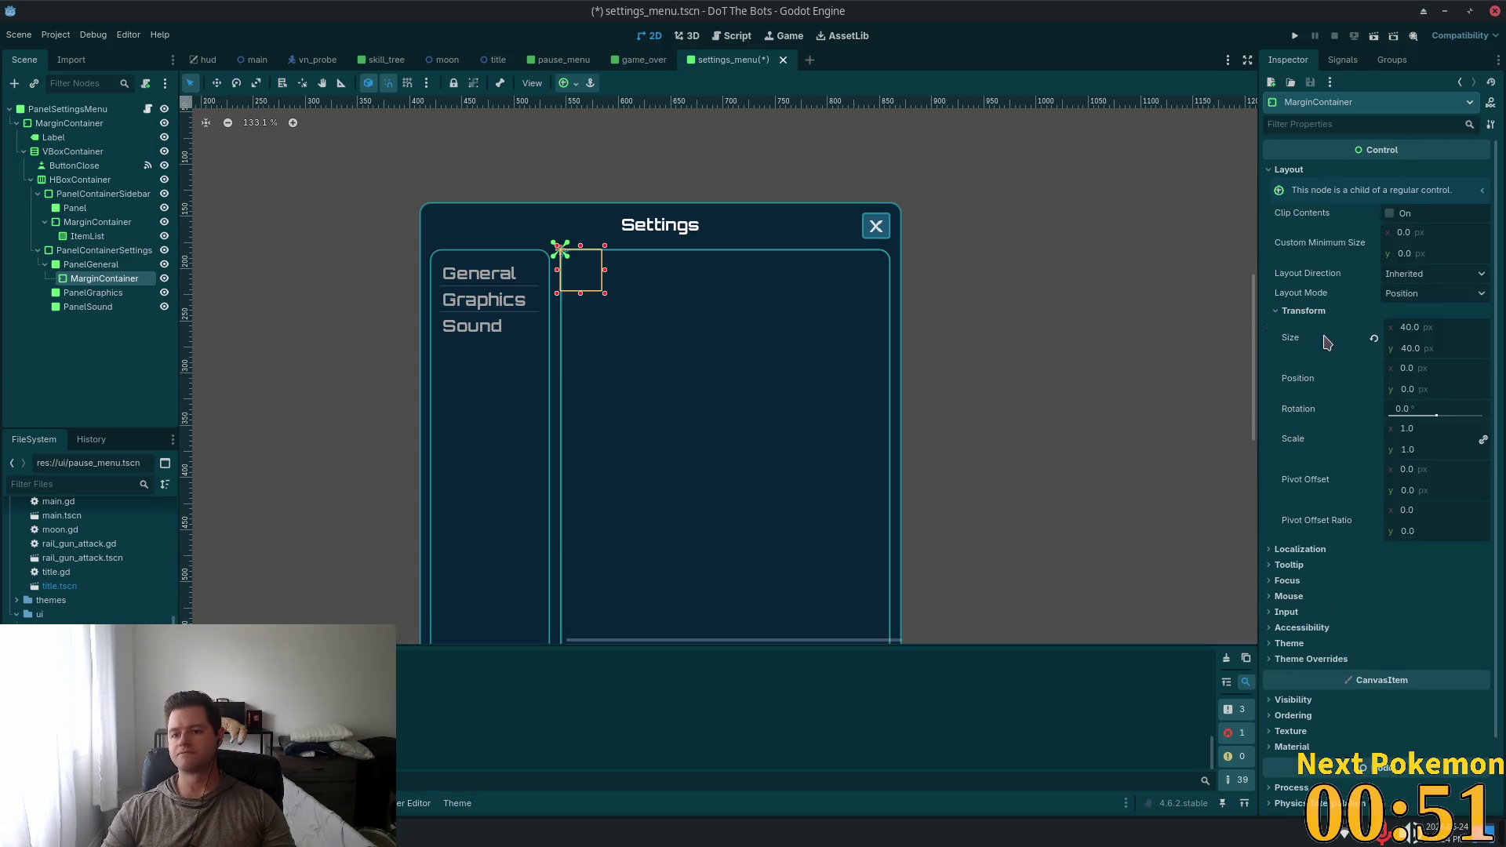
left_click(1409, 293)
left_click(1409, 293)
left_click(1421, 274)
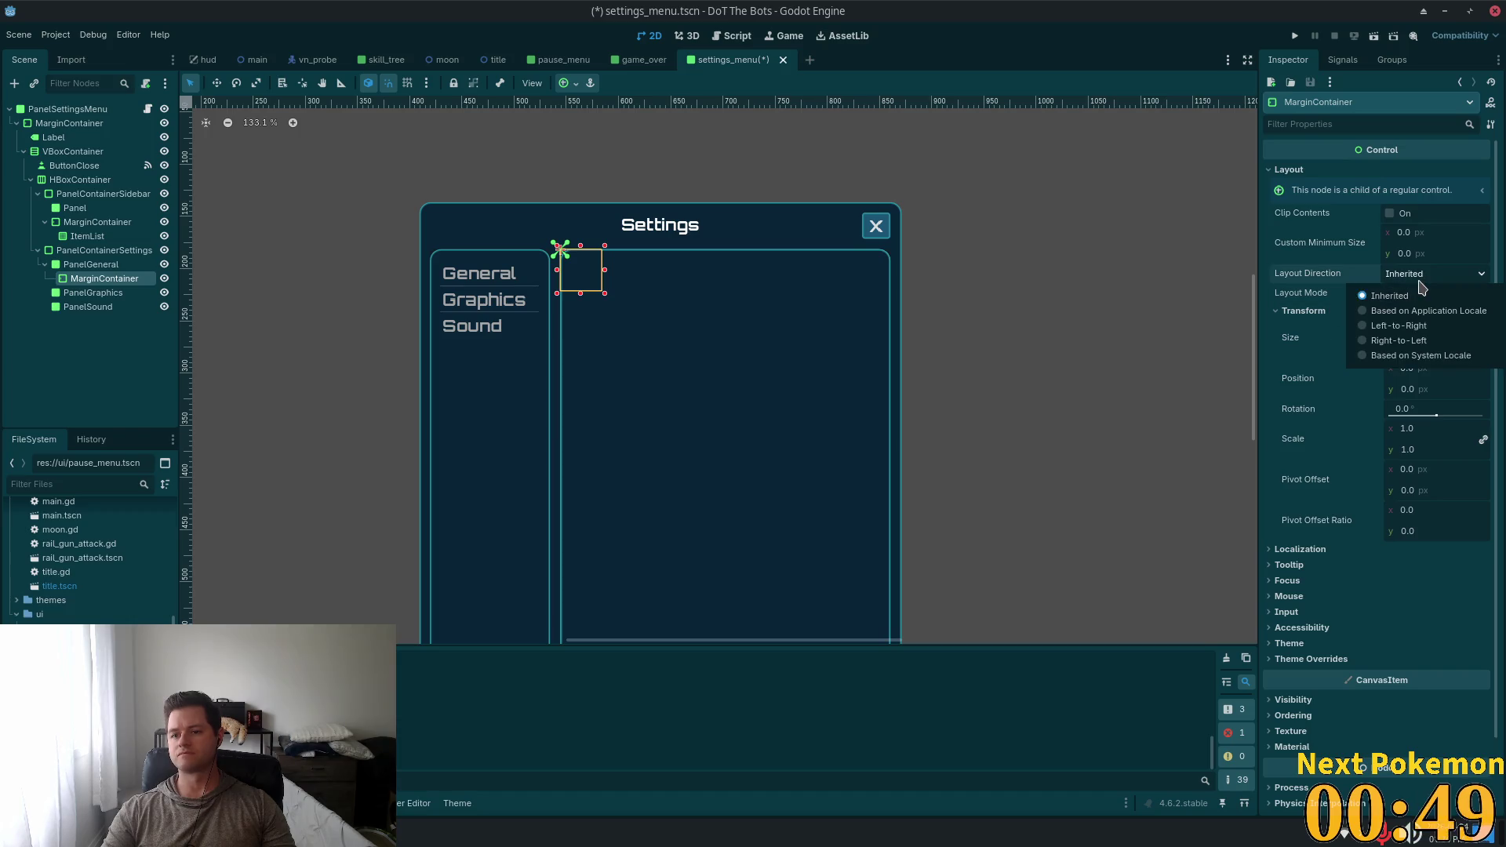
left_click(1416, 289)
left_click(1390, 297)
left_click(1416, 324)
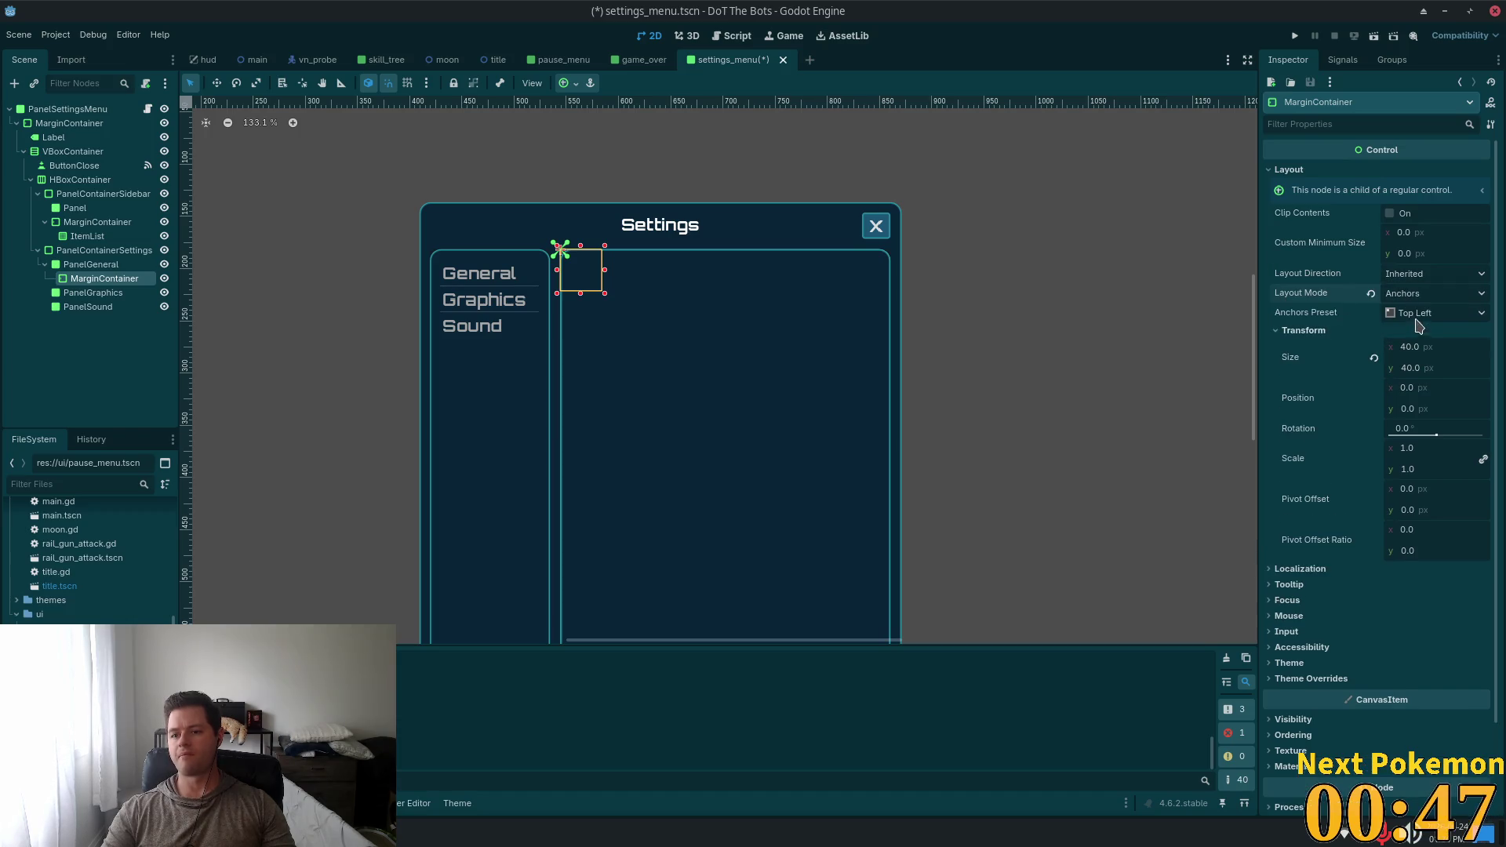
left_click(1413, 313)
left_click(1435, 356)
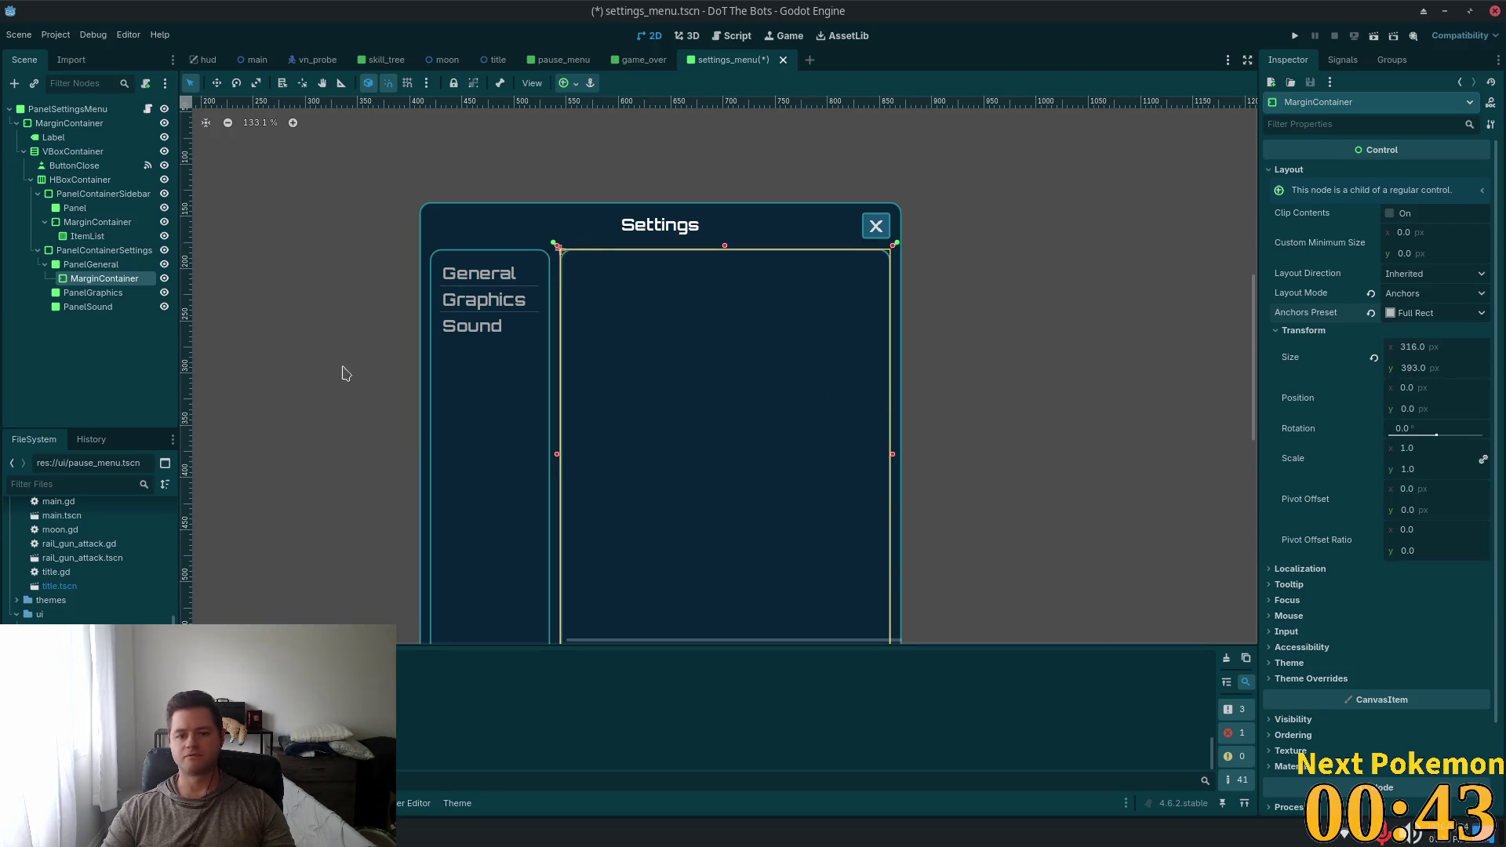
Give the container margin overrides of 10 on every side
left_click(1331, 679)
scroll(1333, 643, "down", 3)
left_click(1302, 576)
left_click(1427, 592)
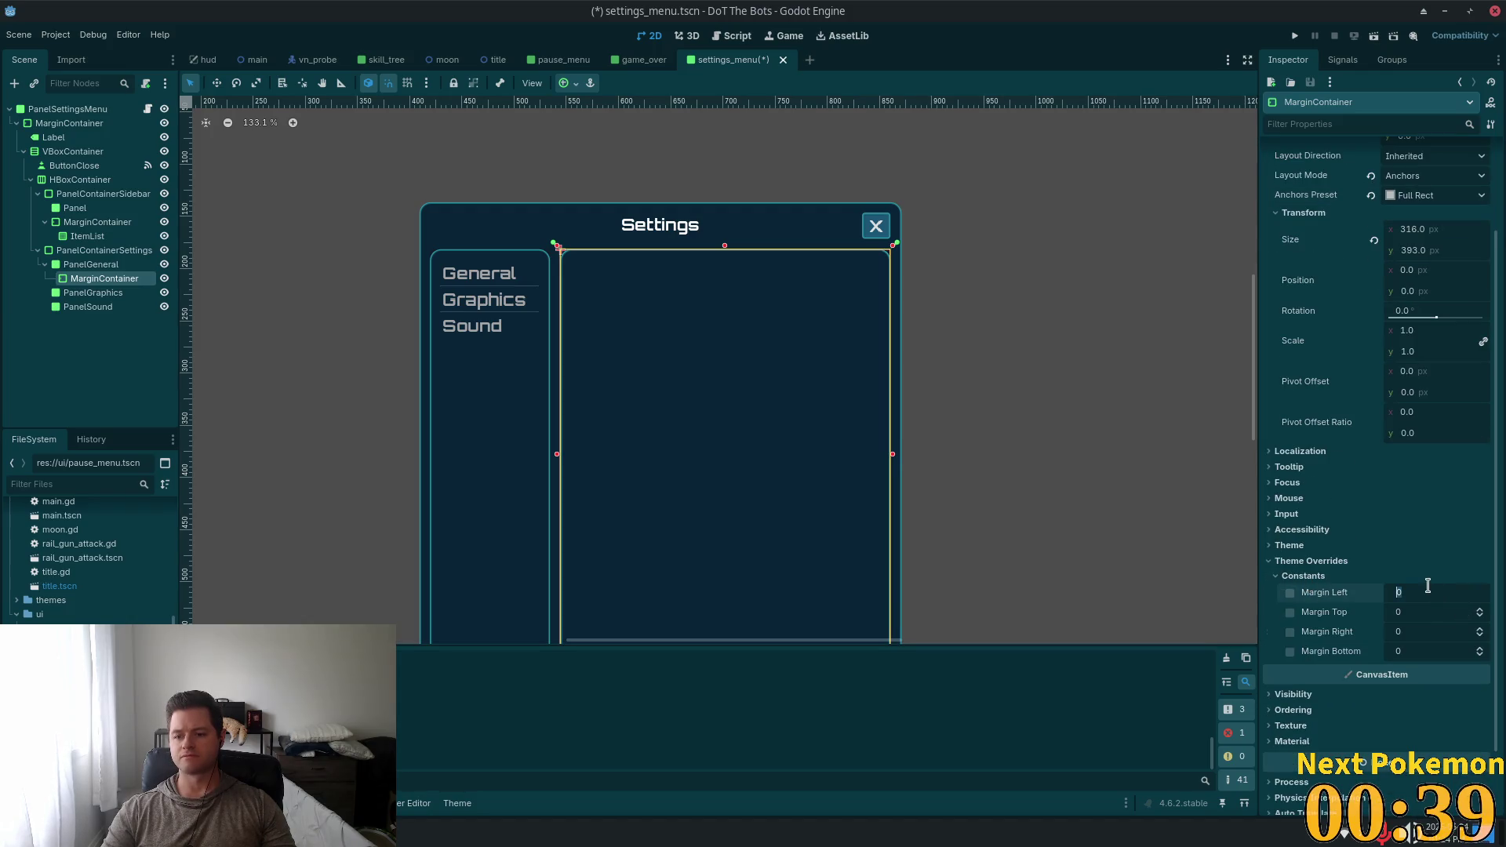
type("10")
key("Tab")
type("10")
key("Tab")
type("10")
key("Tab")
type("1")
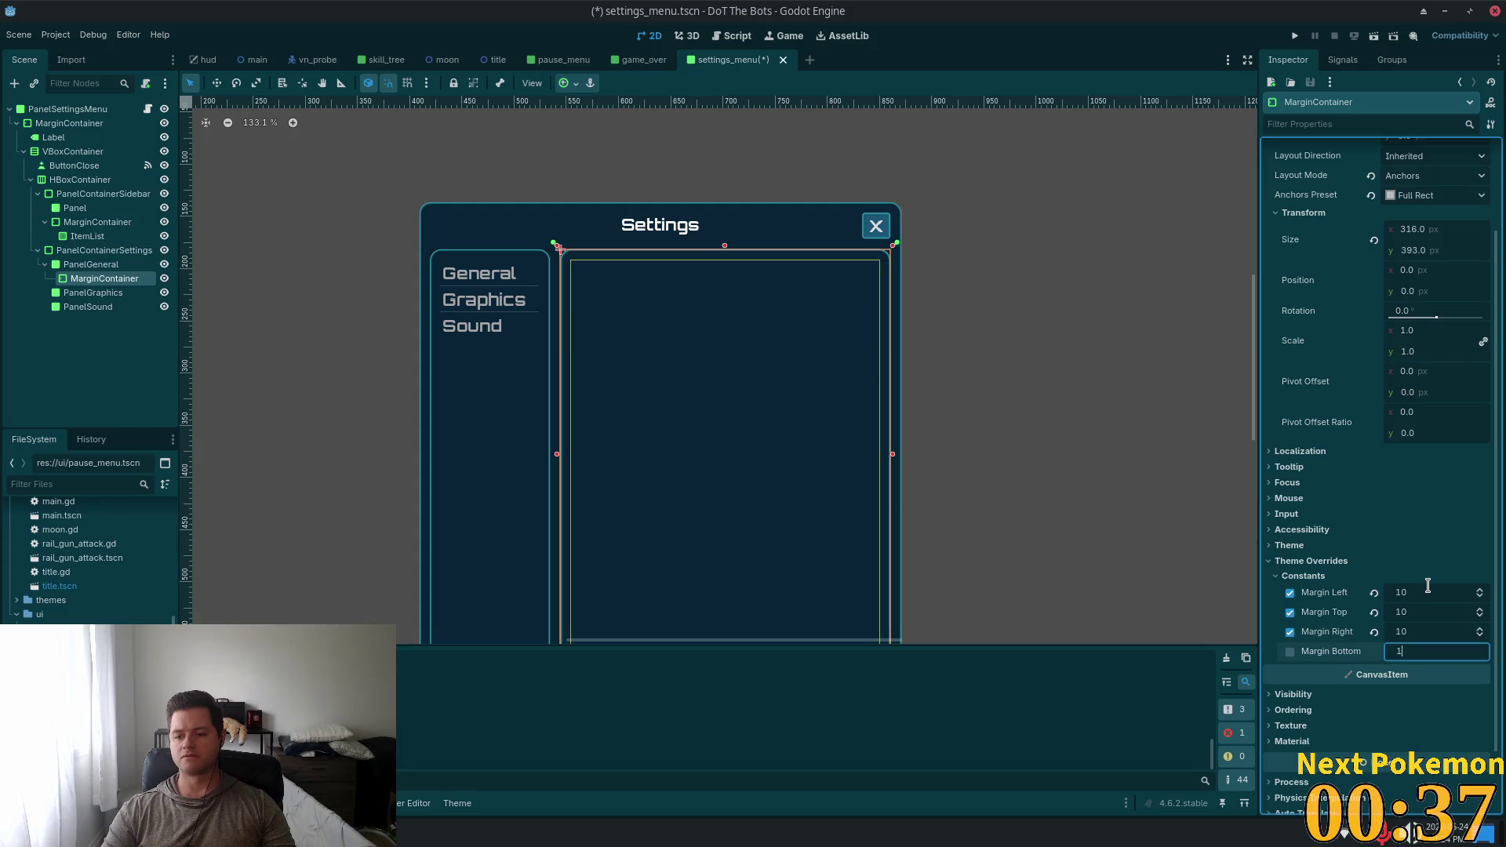
type("0")
key("Return")
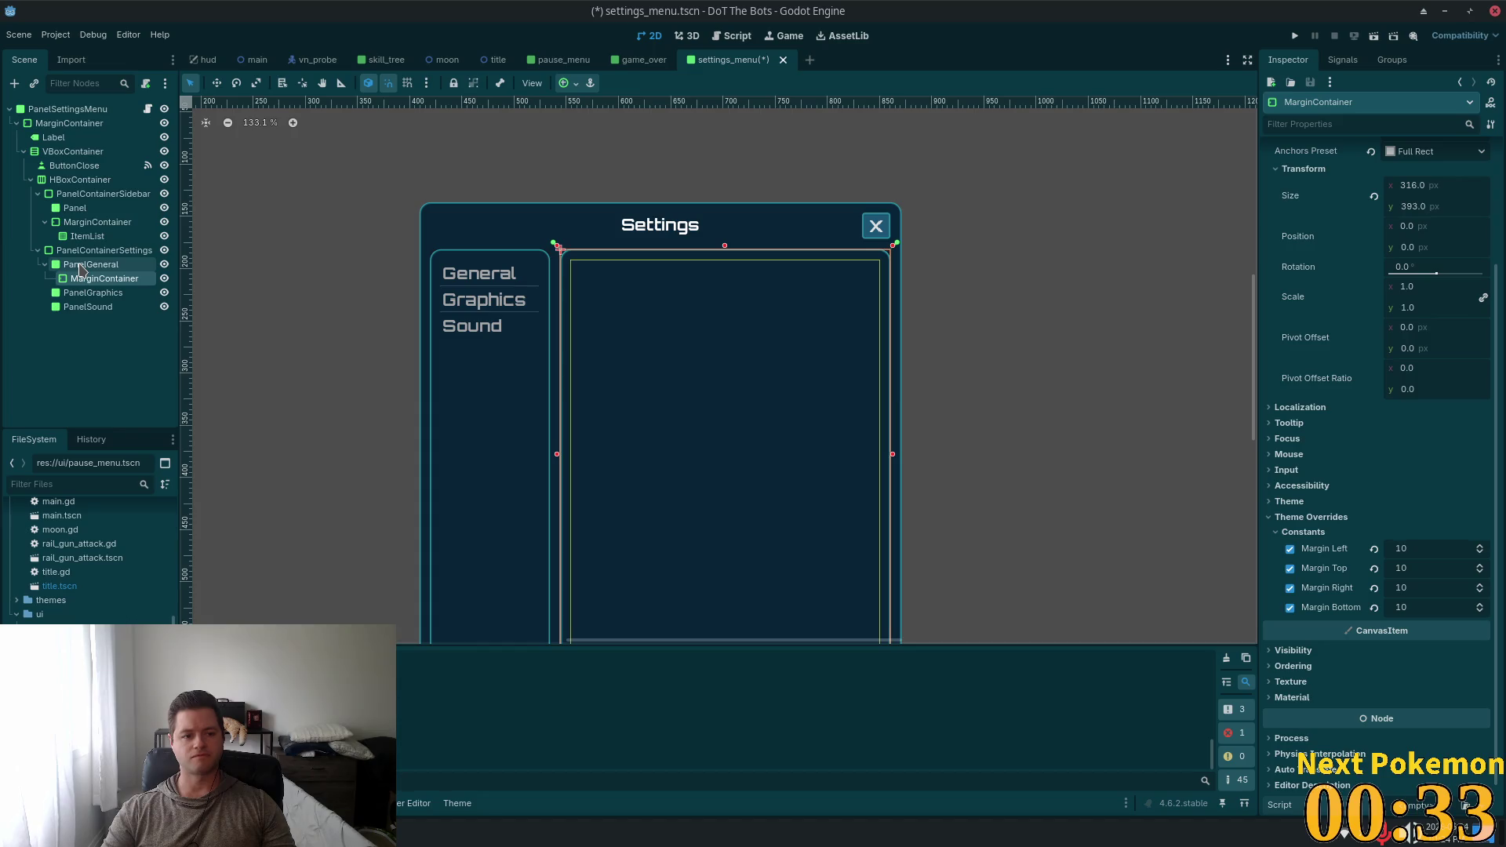
key("ctrl+a")
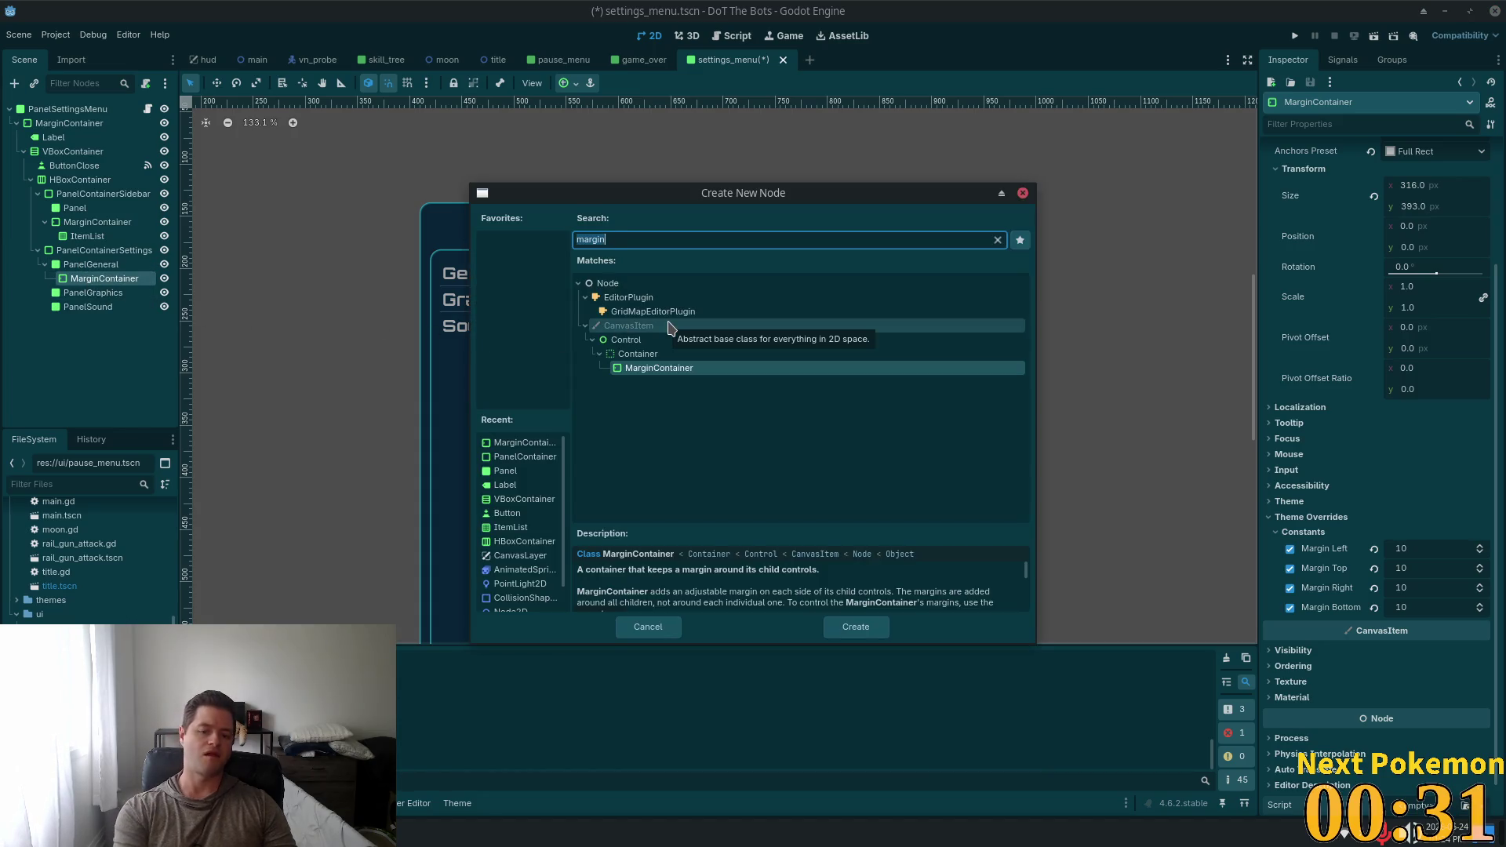
Add a Label inside the MarginContainer with vertical sizing Shrink Begin
type("label")
double_click(668, 327)
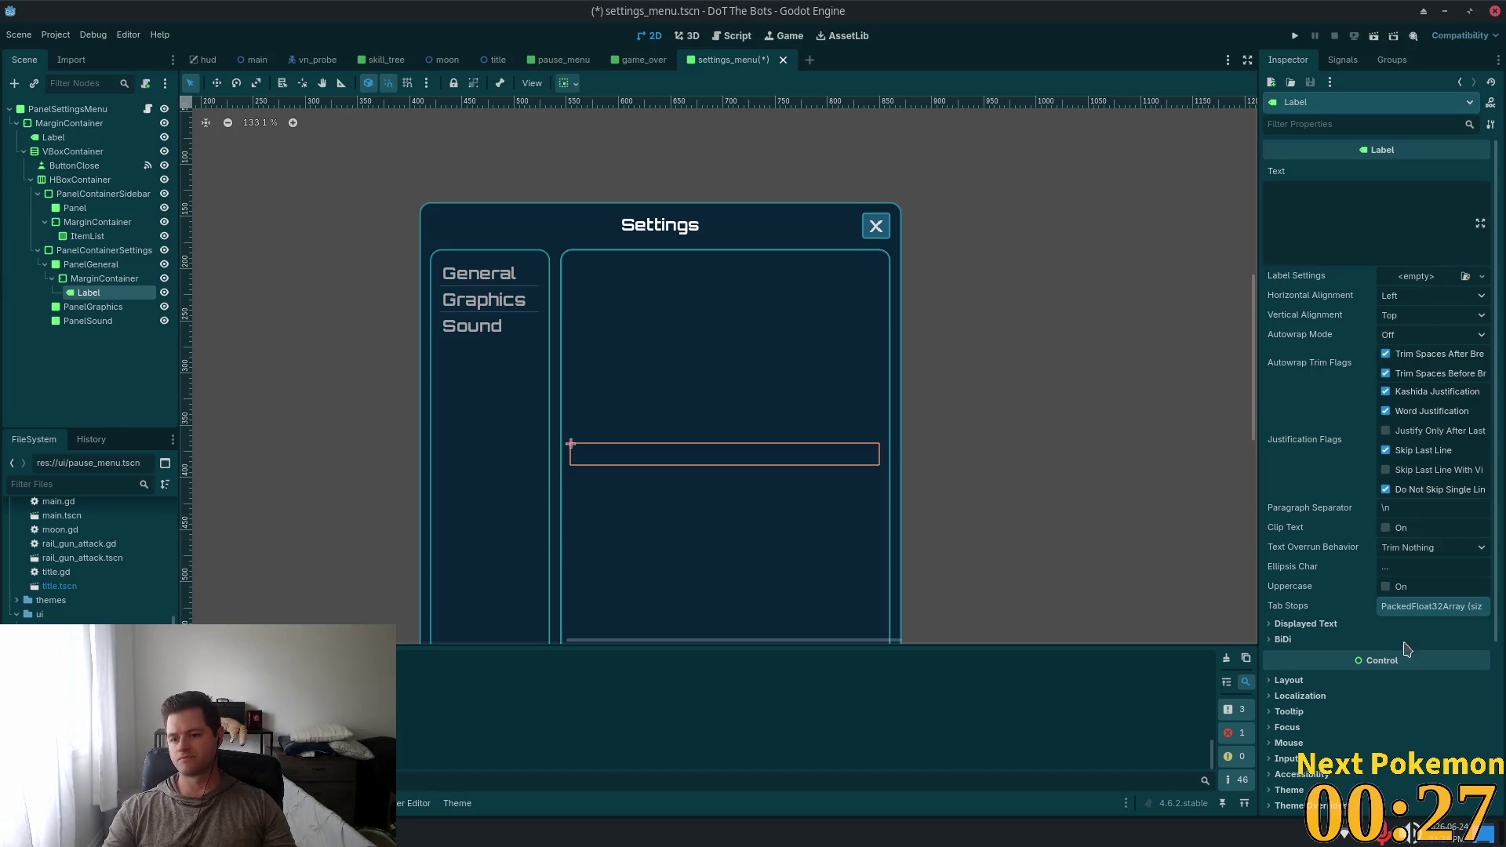
scroll(1346, 628, "down", 3)
left_click(1286, 514)
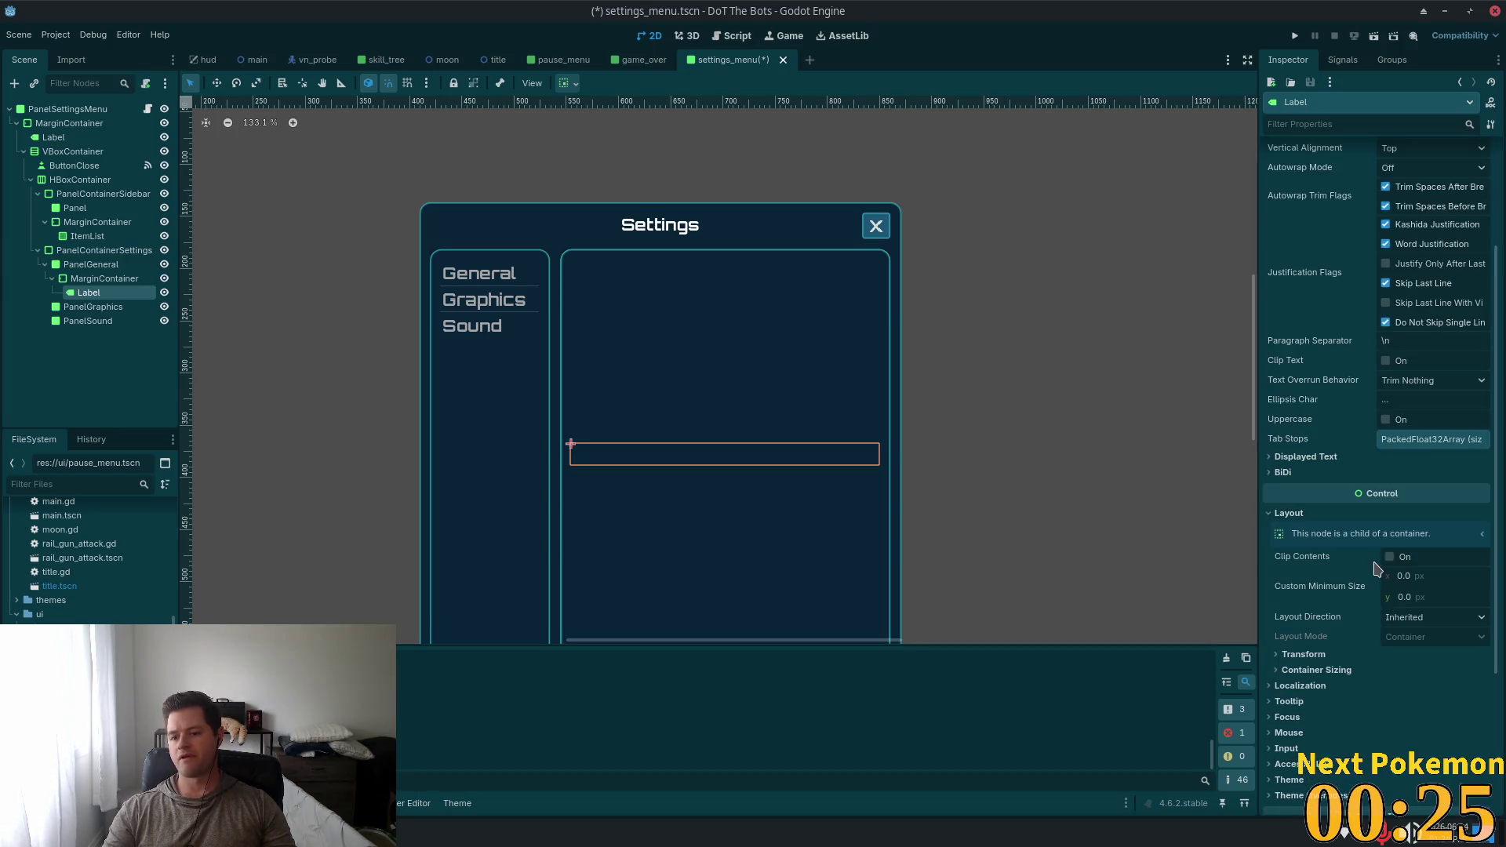
left_click(1382, 671)
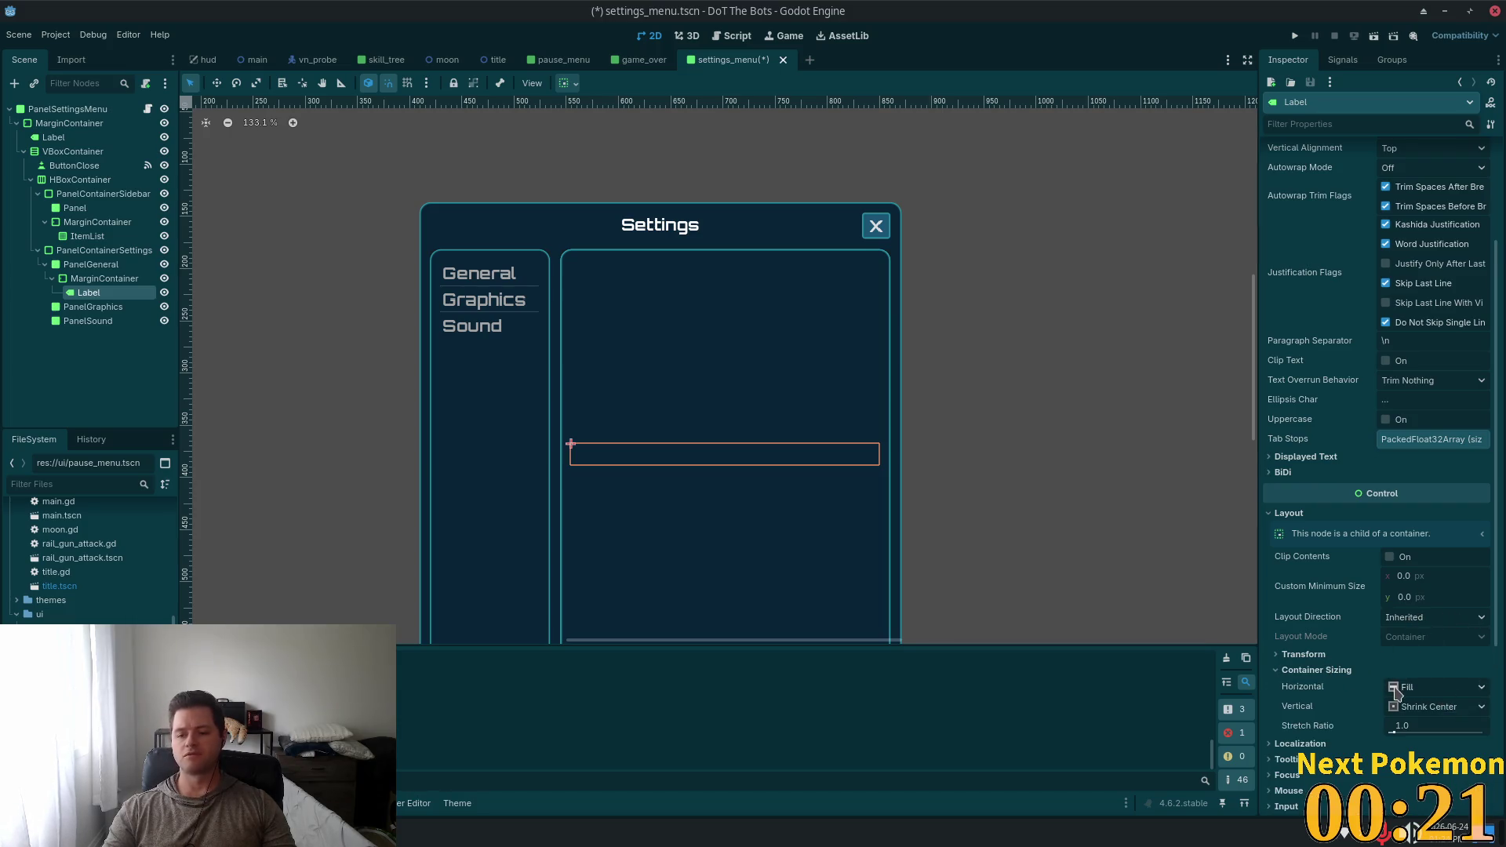
left_click(1440, 710)
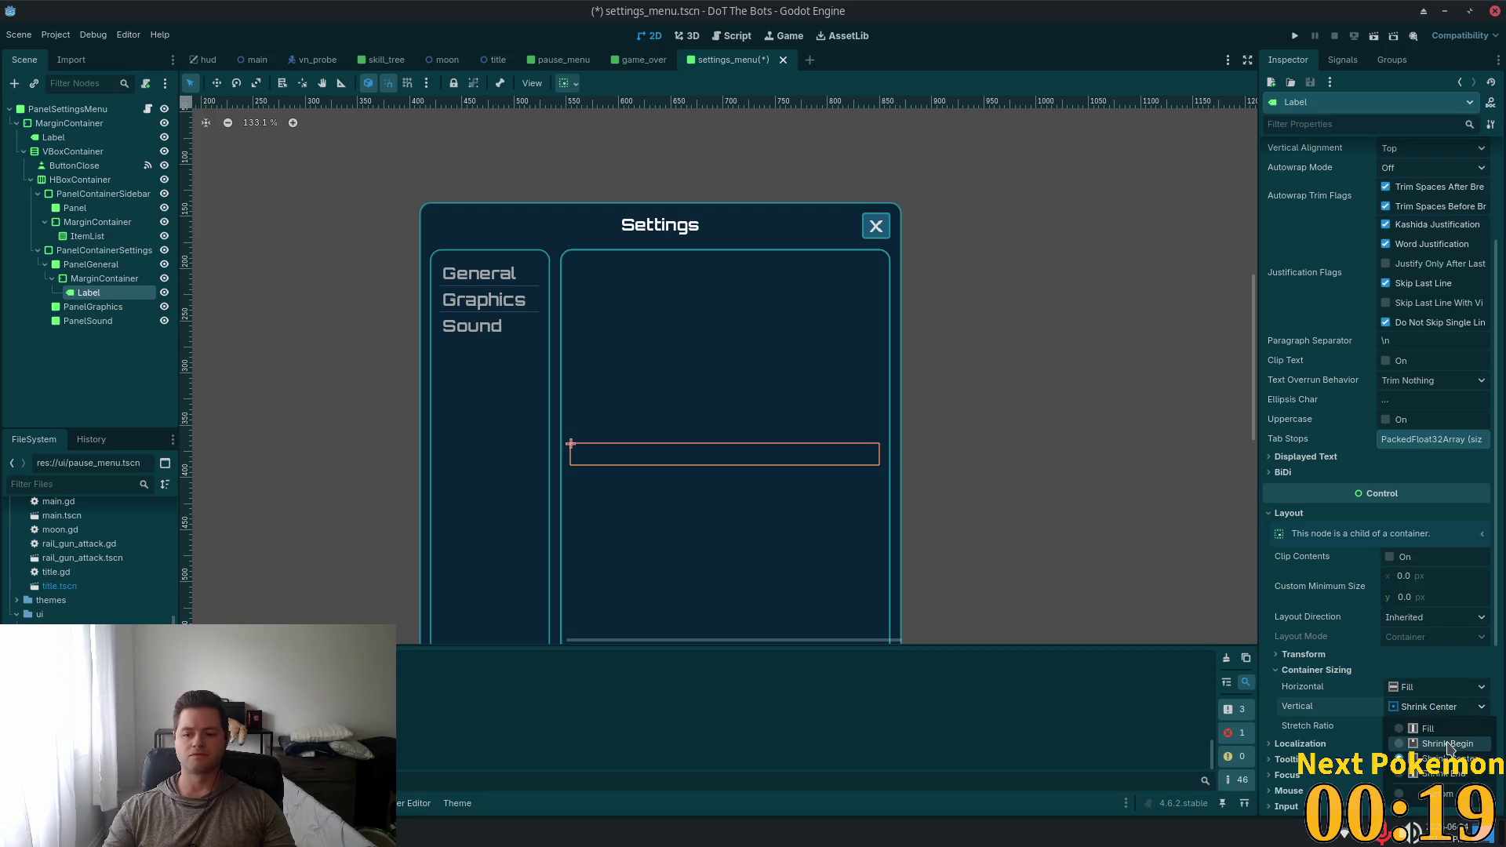
left_click(1436, 741)
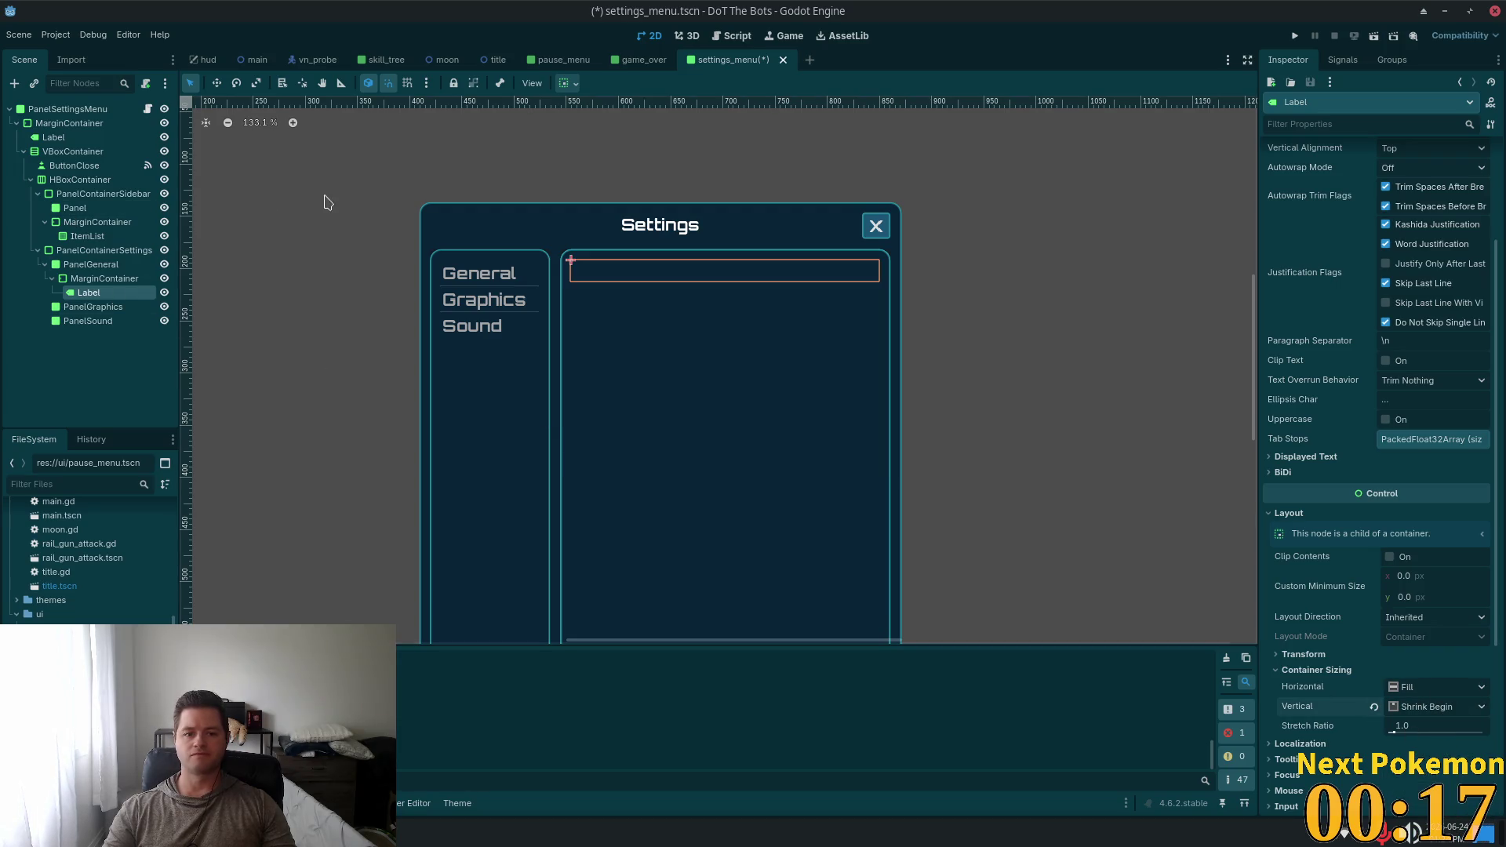
Quick Load ui.tres into the label's Theme property
scroll(1297, 522, "down", 5)
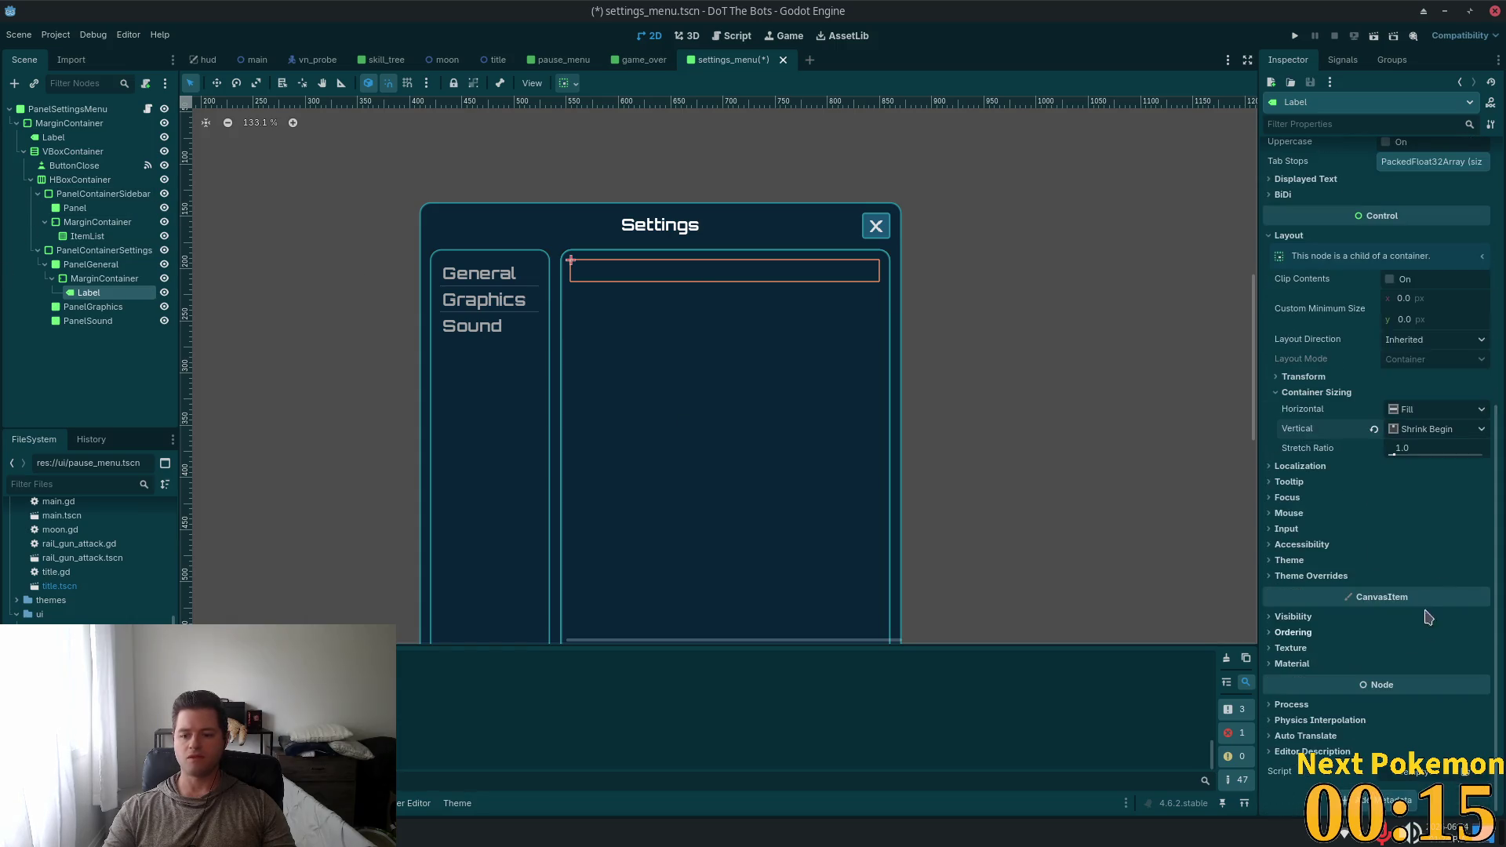
left_click(1288, 560)
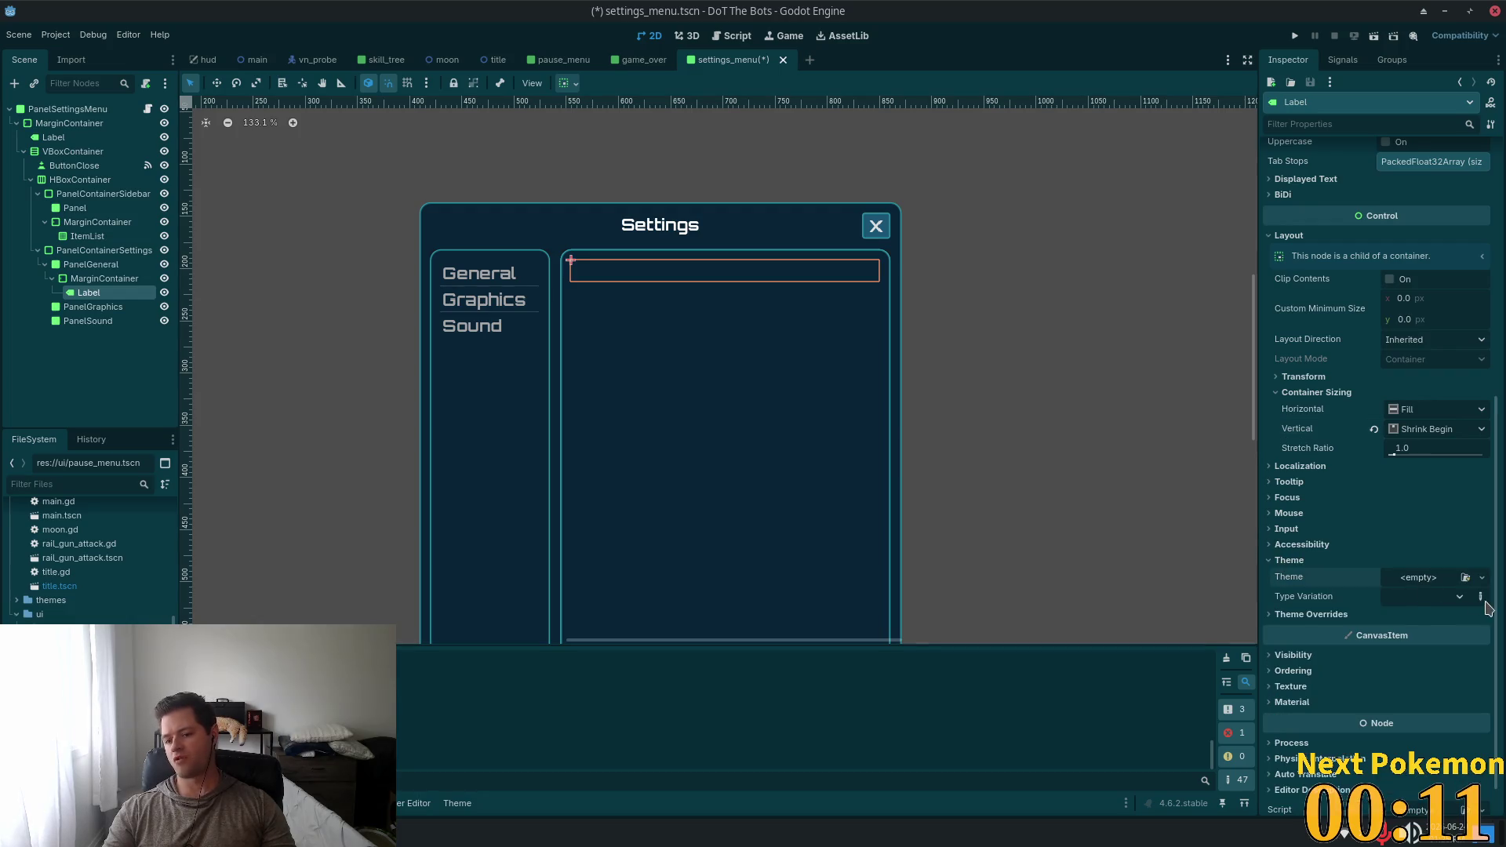
left_click(1481, 577)
left_click(1451, 636)
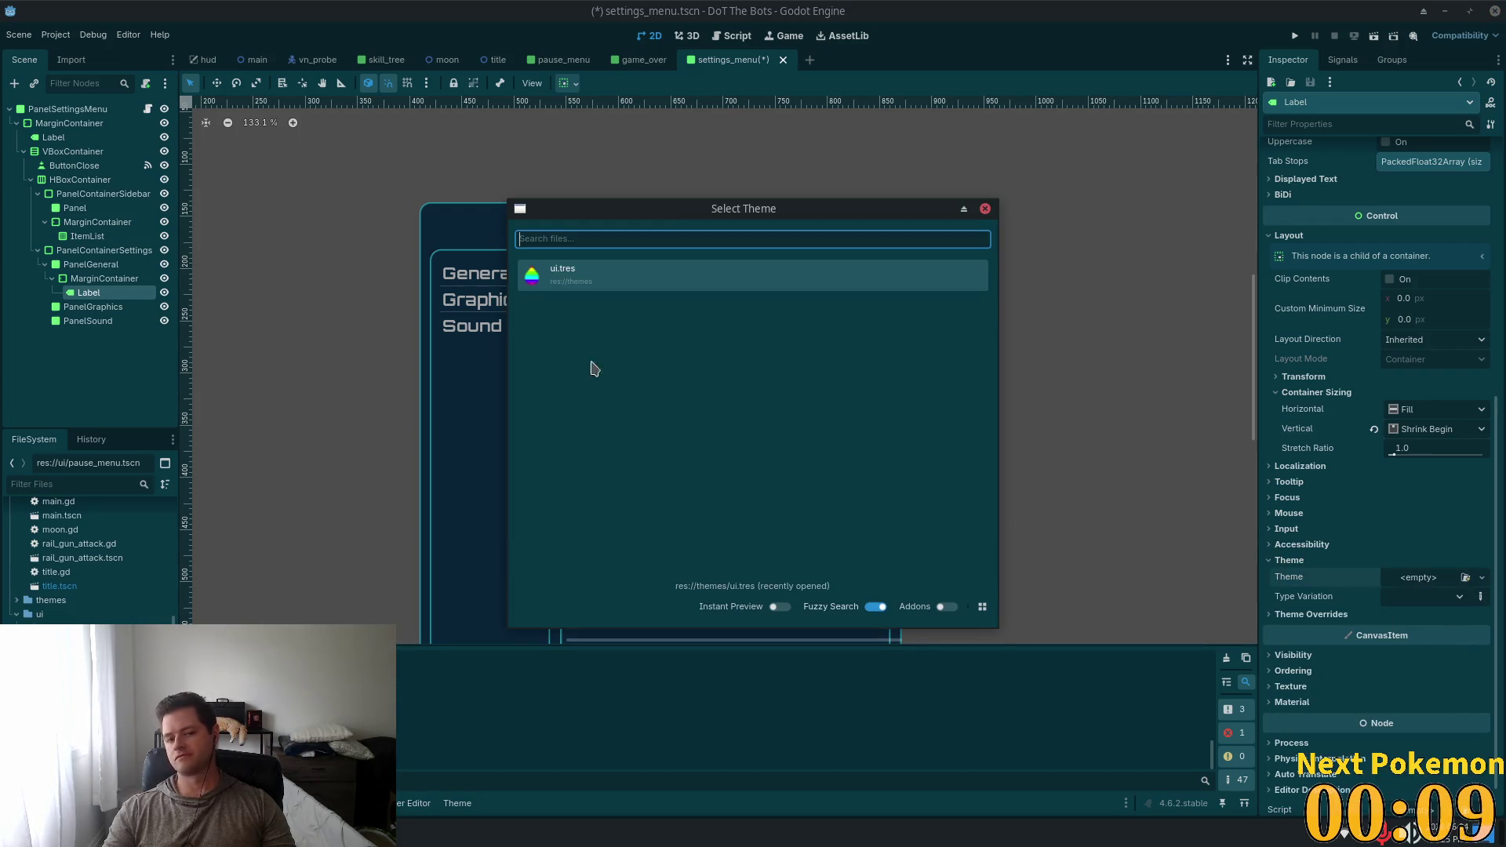
left_click(548, 271)
scroll(1286, 572, "up", 5)
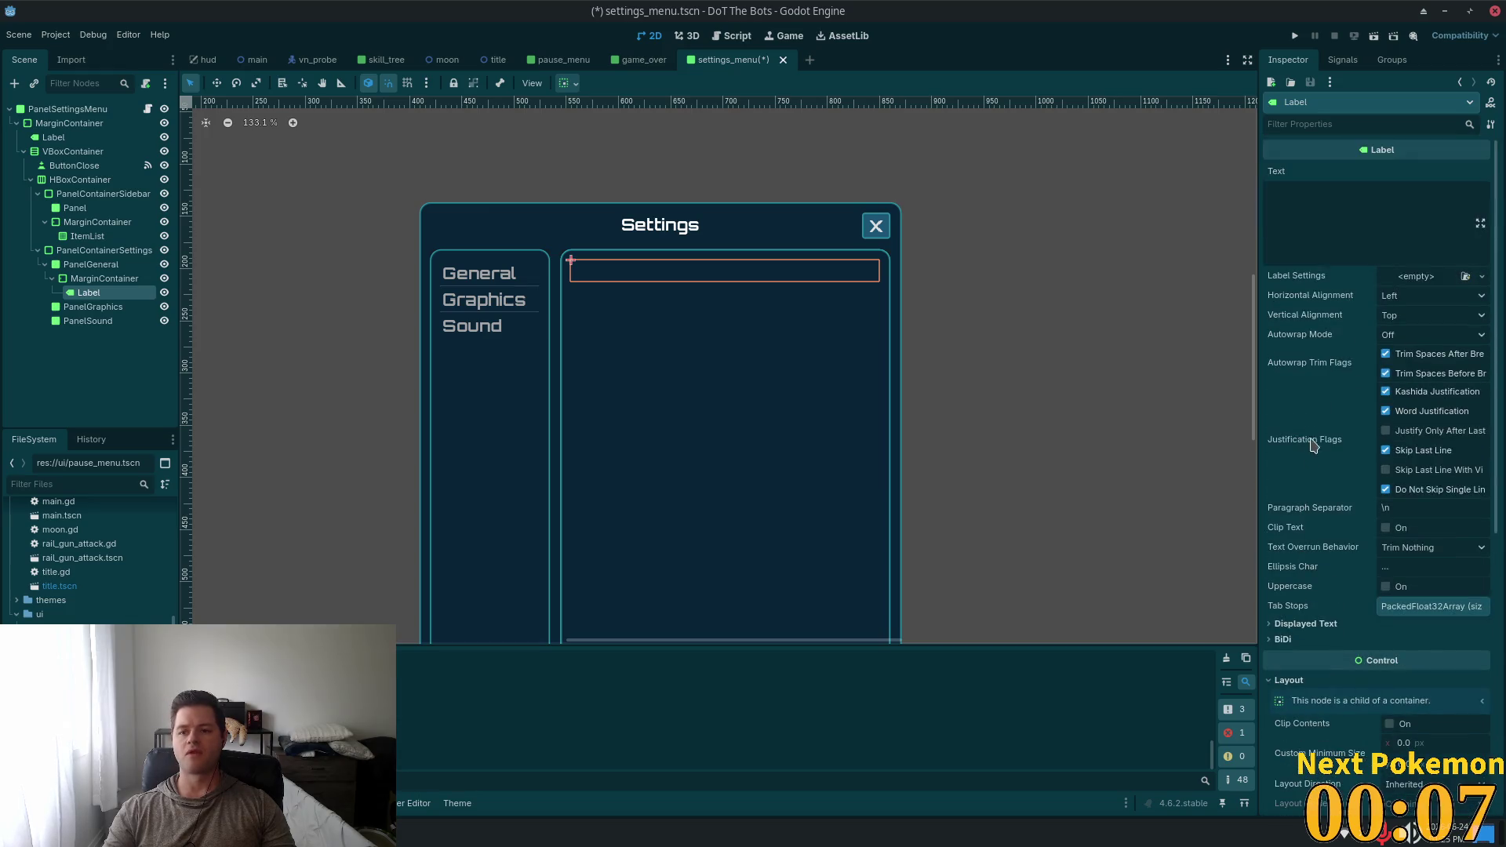
Enter General as the label's text
left_click(1427, 175)
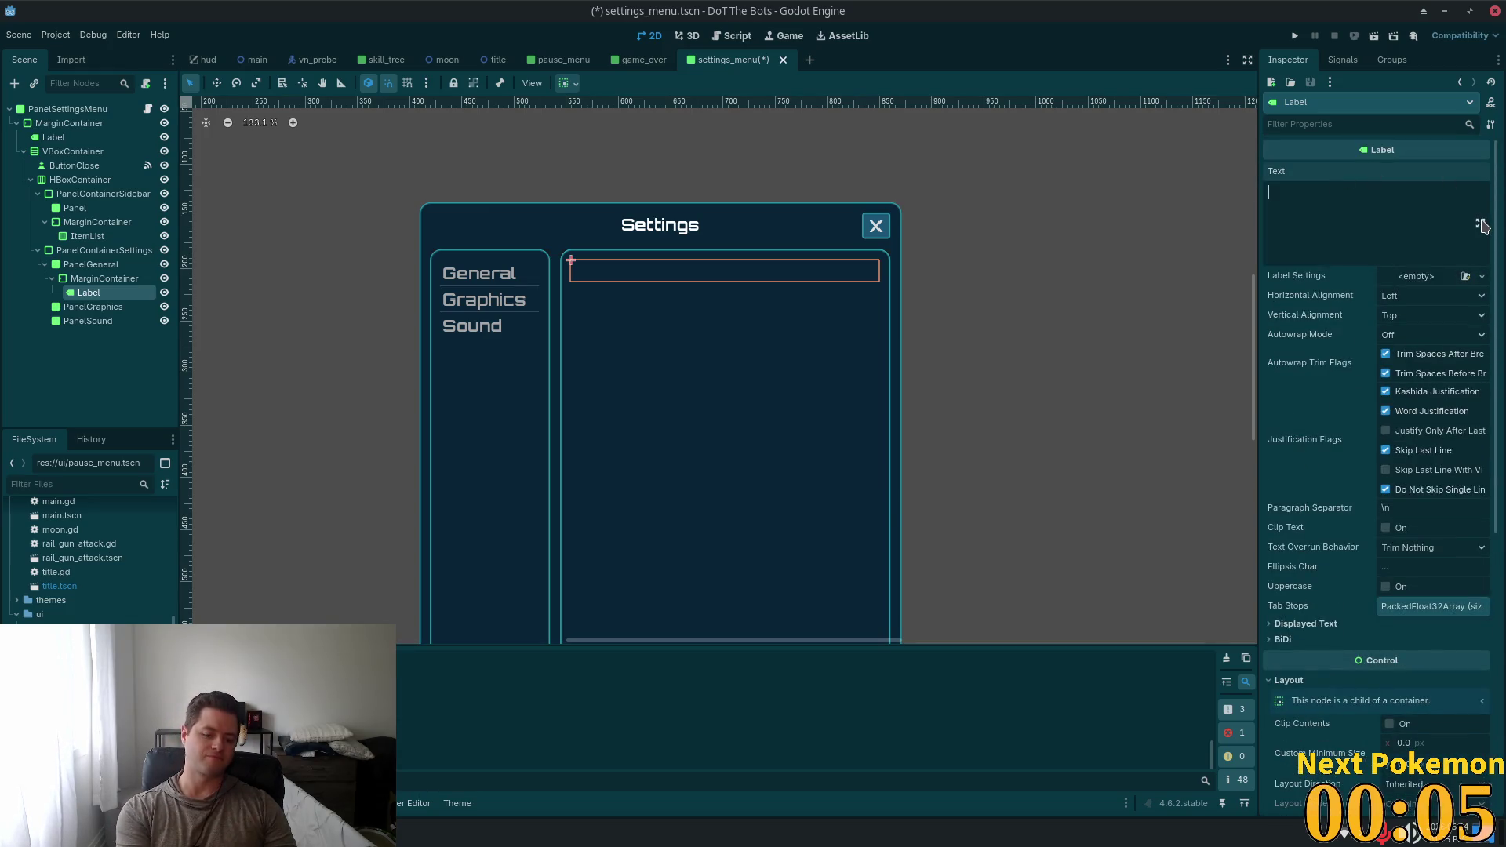
type("General")
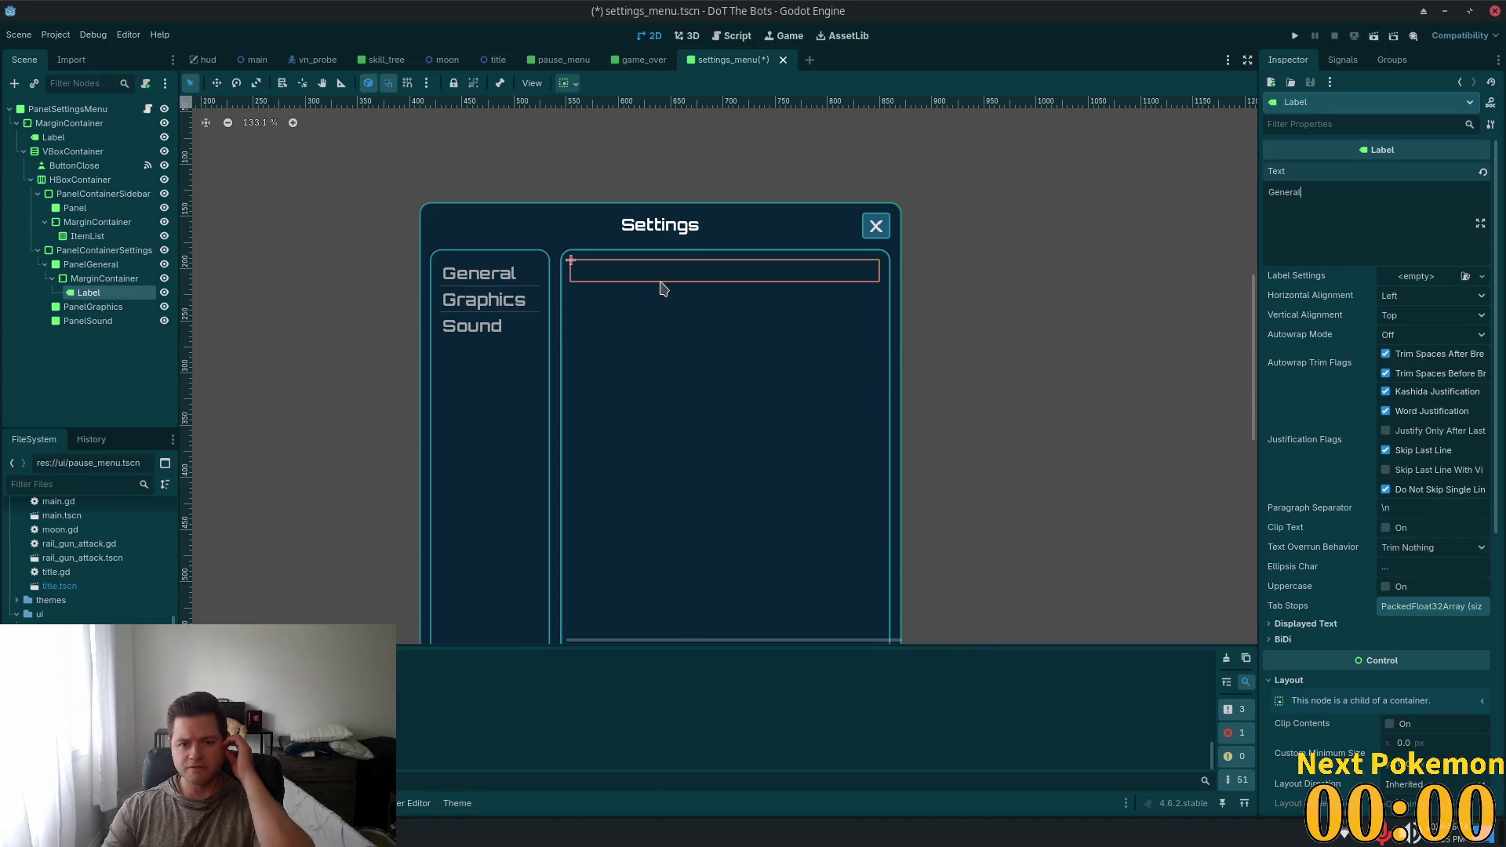
scroll(651, 286, "up", 5)
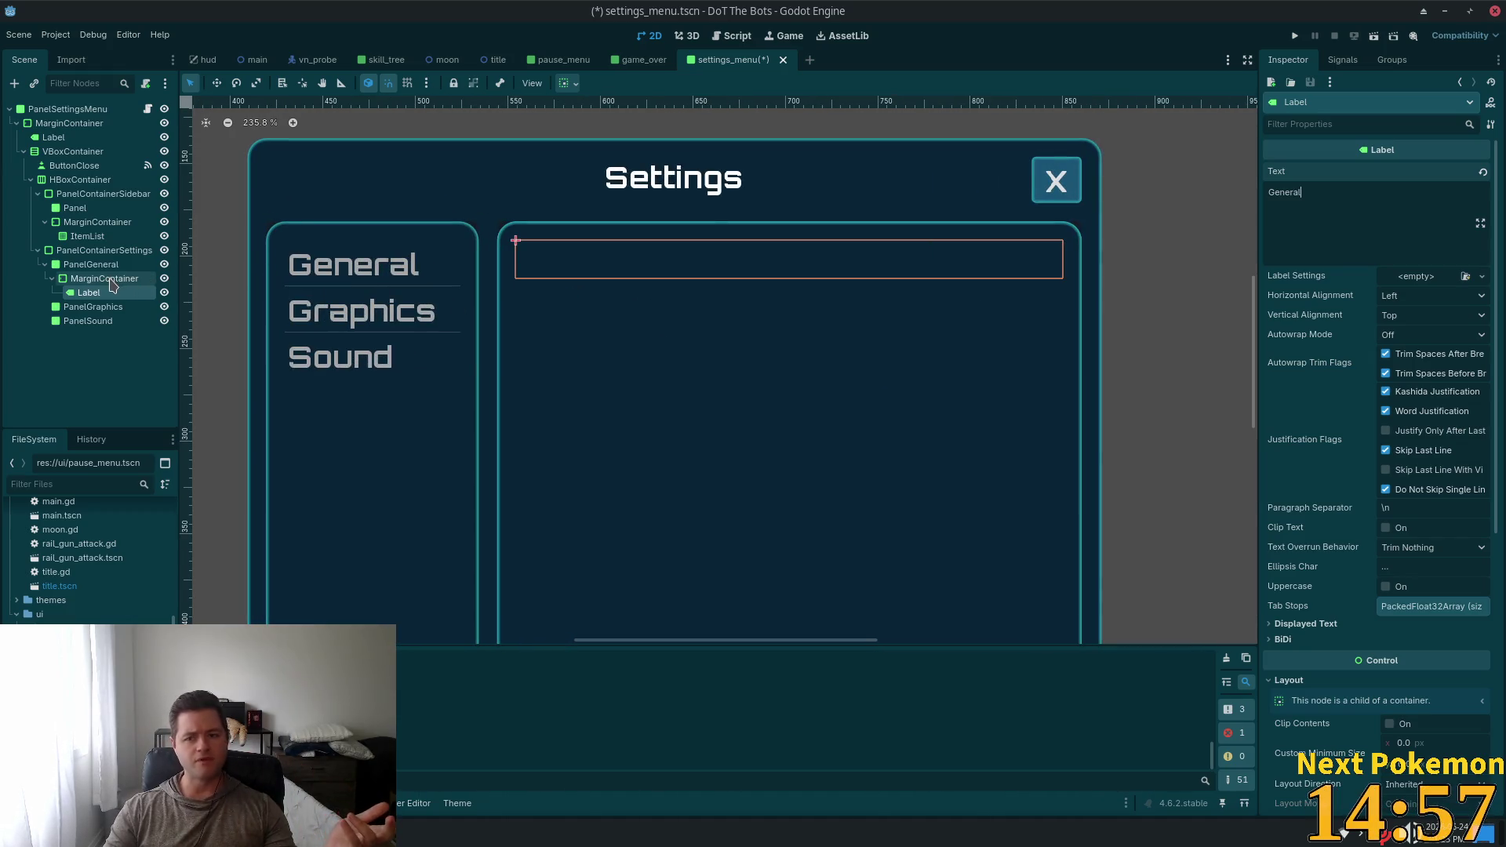
scroll(1413, 586, "down", 5)
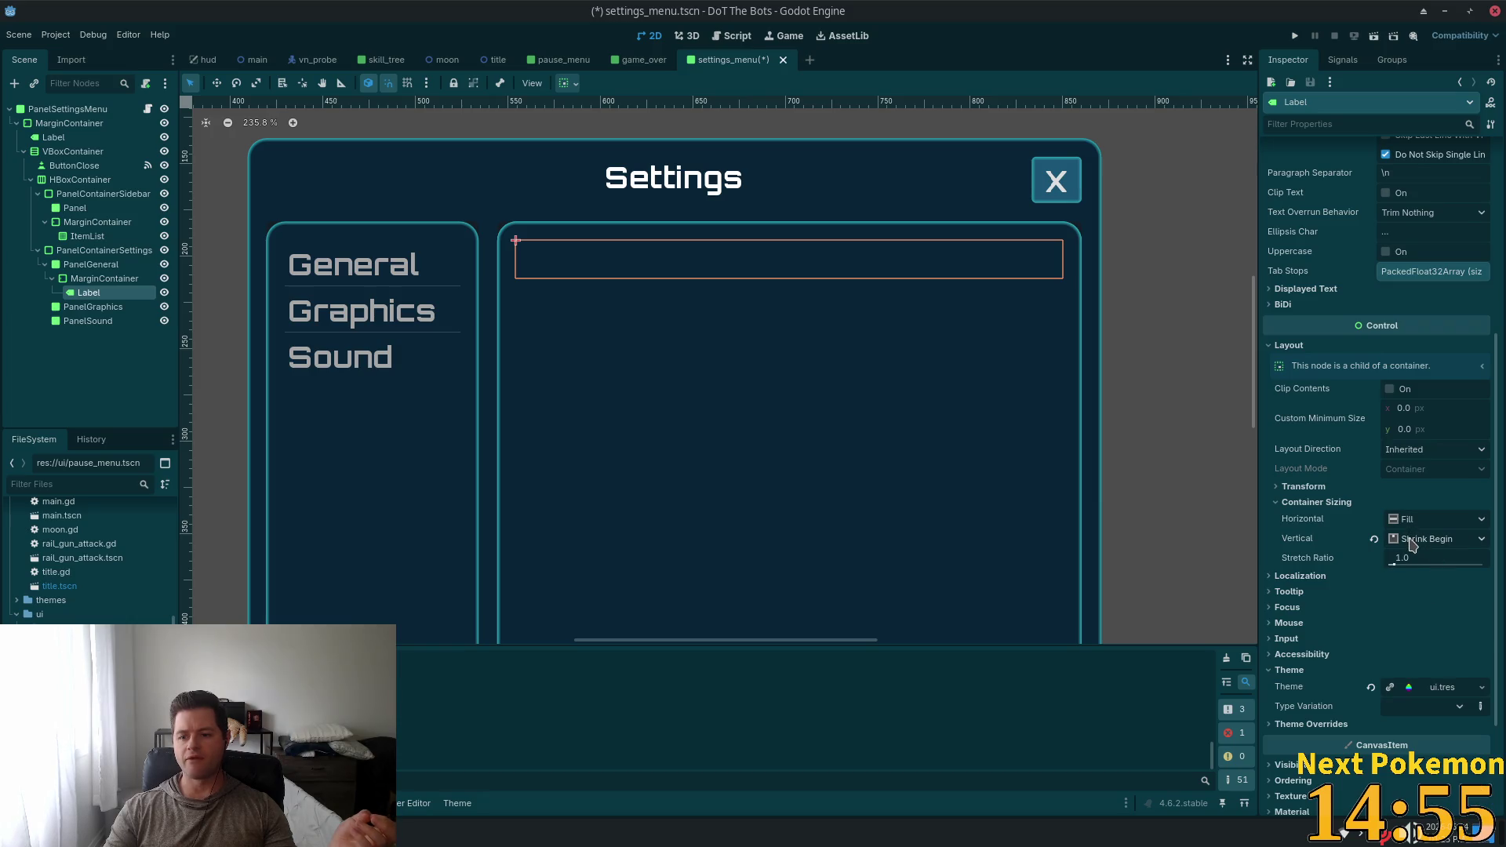
Try Fill vertical sizing on the label, then revert to Shrink Begin
left_click(1412, 540)
left_click(1410, 562)
scroll(971, 447, "down", 2)
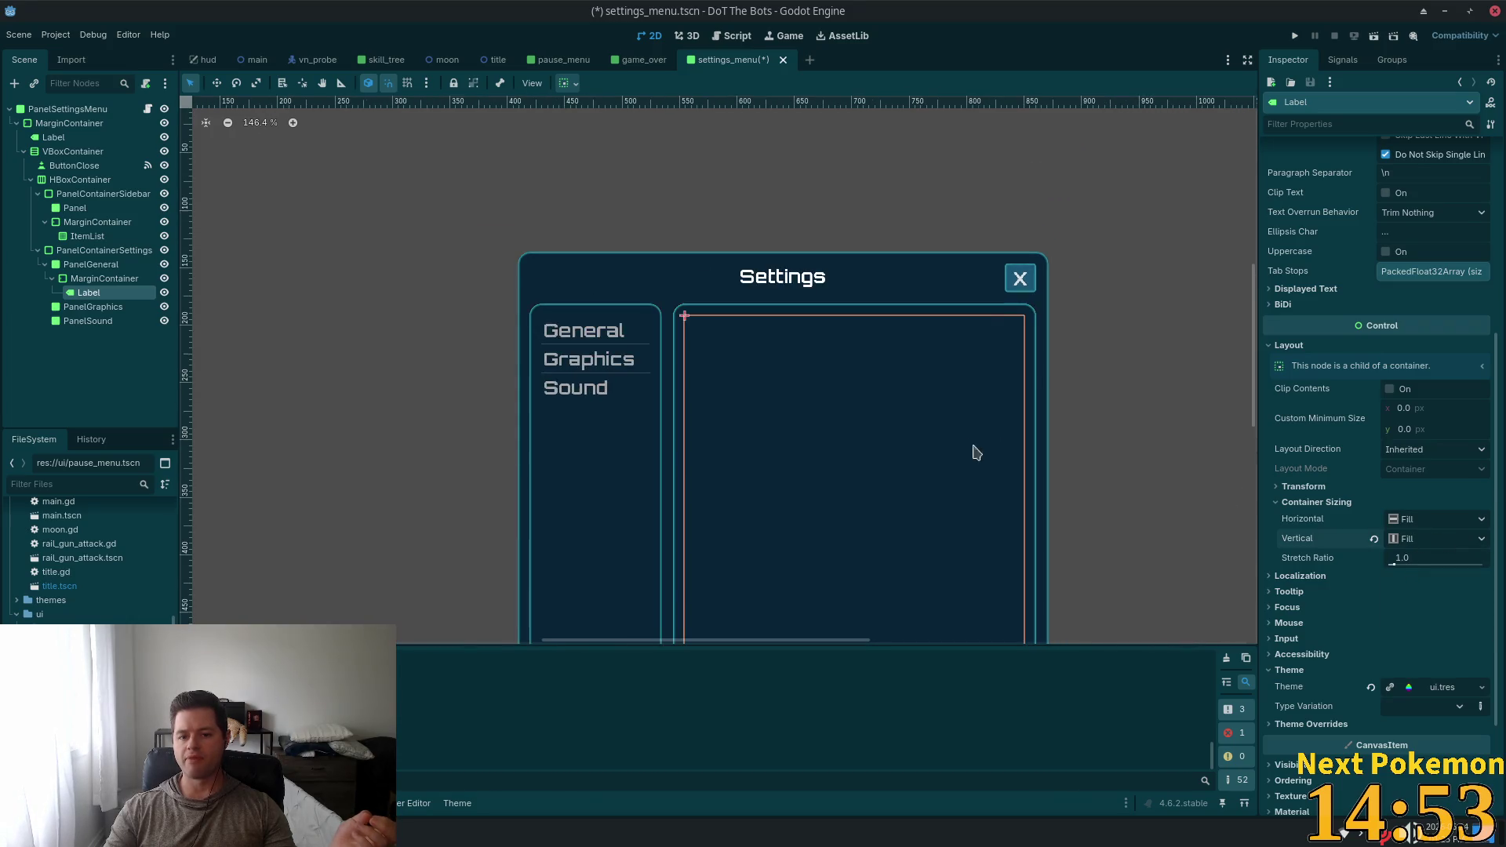
left_click_drag(1086, 454, 1016, 257)
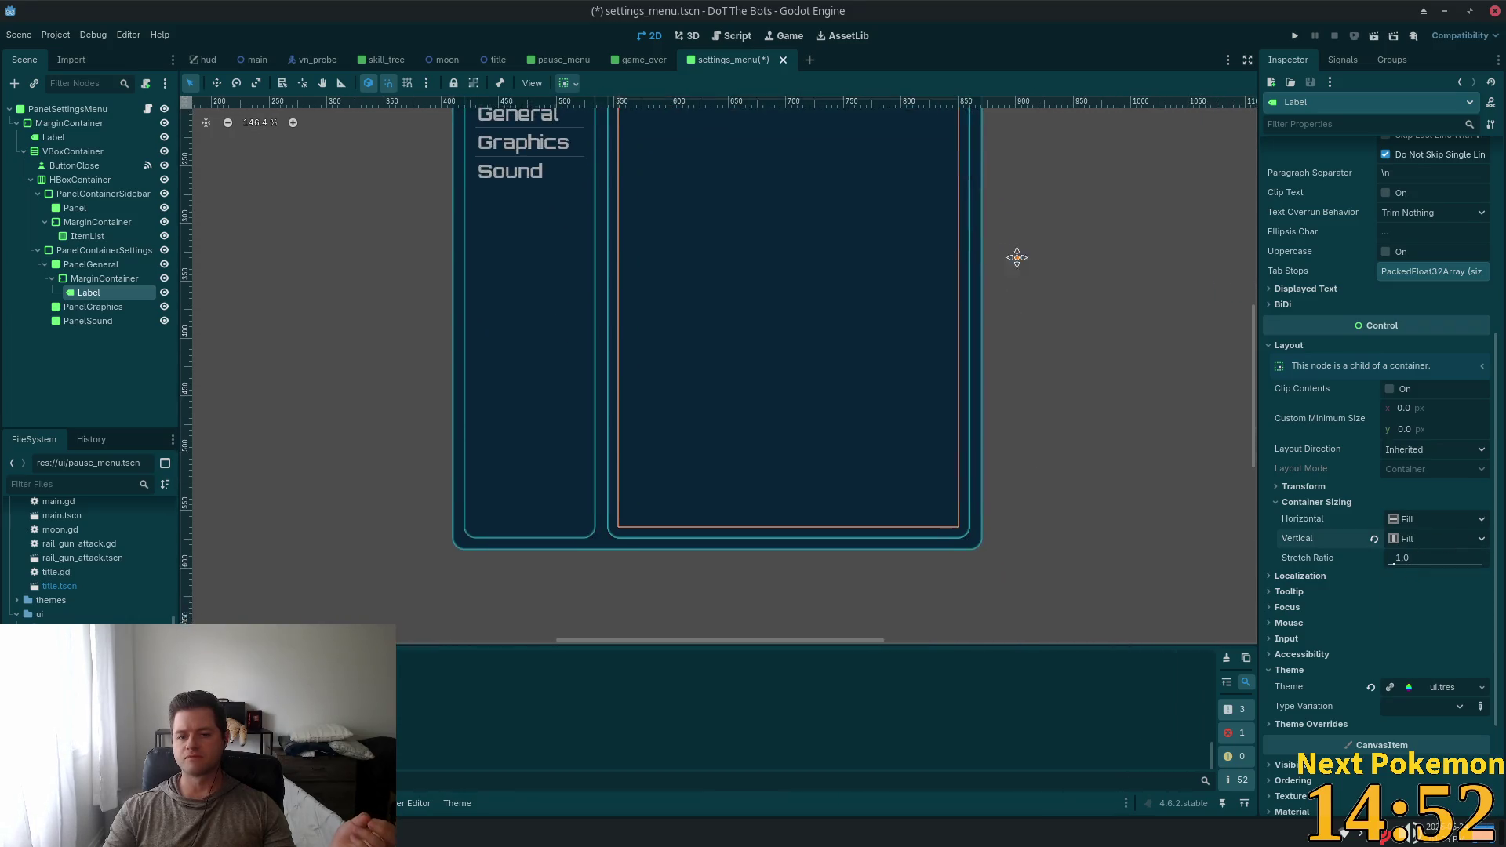
left_click(1412, 539)
left_click(1445, 582)
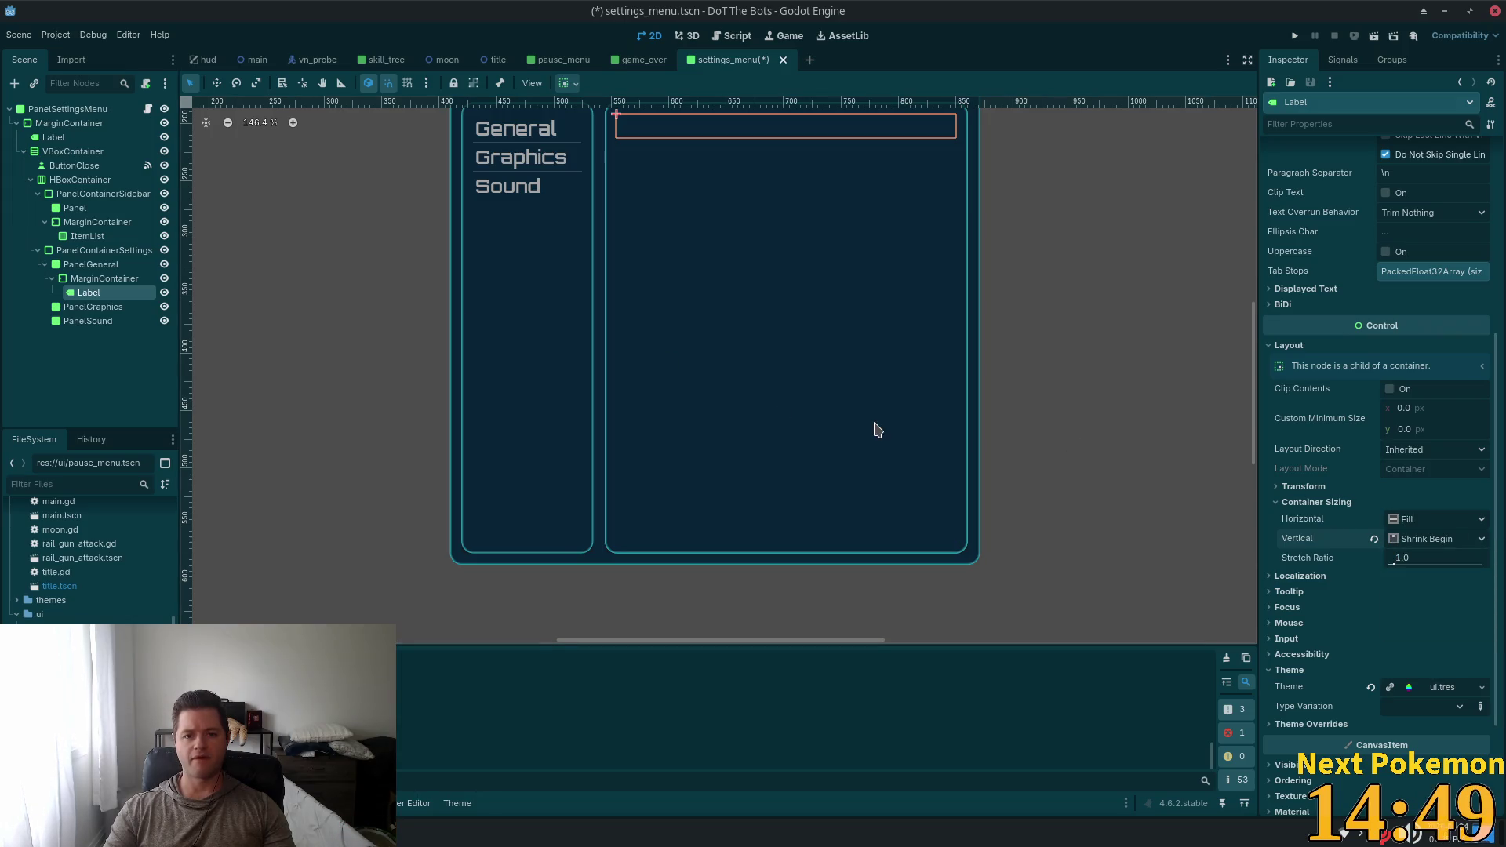
scroll(874, 427, "up", 2)
scroll(851, 450, "up", 3)
Reselect the Label and confirm its text reads General
left_click(76, 280)
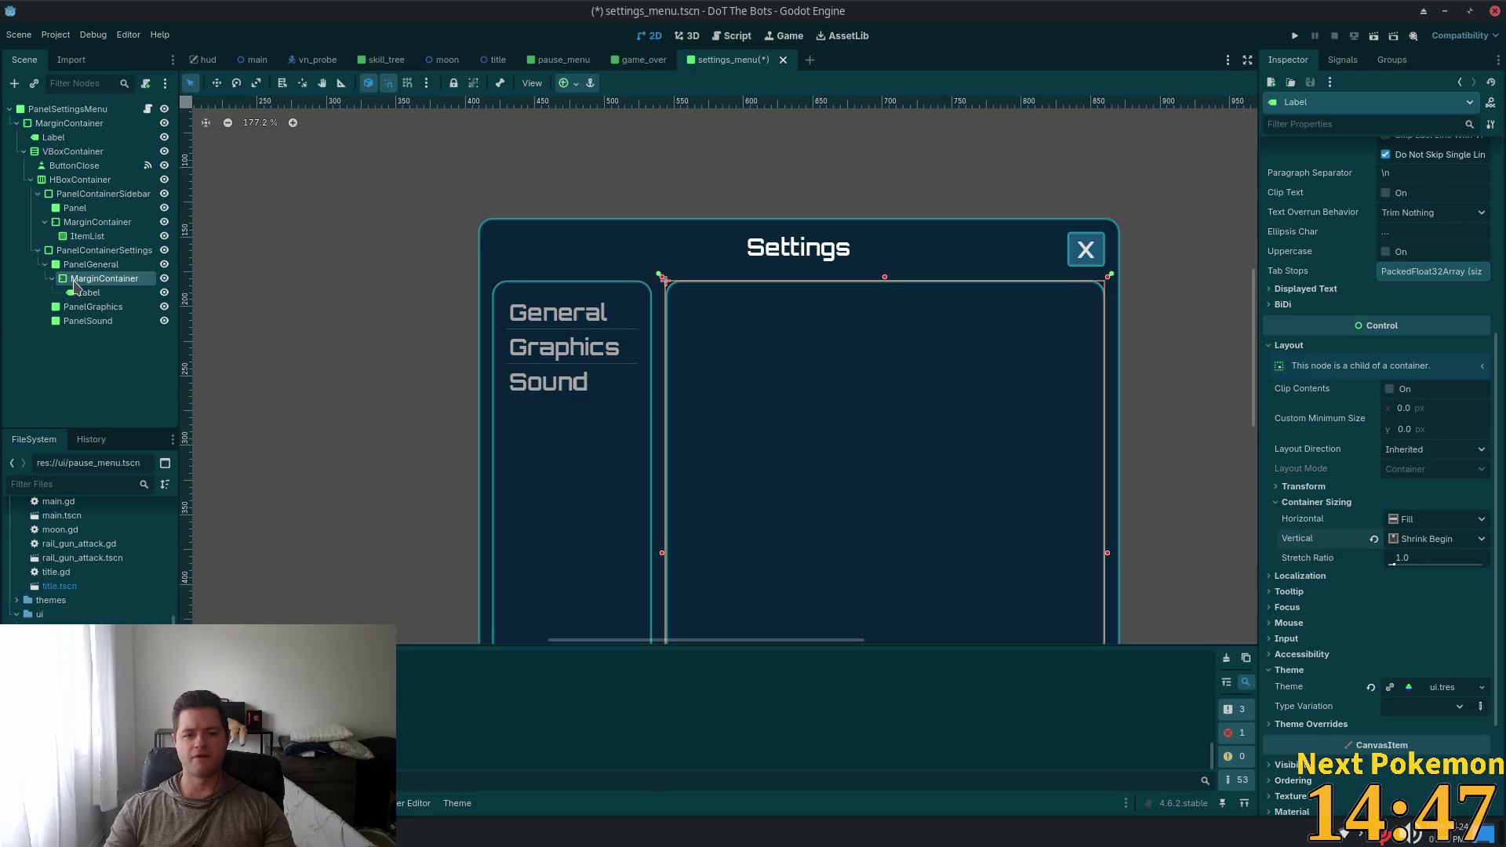
left_click(90, 265)
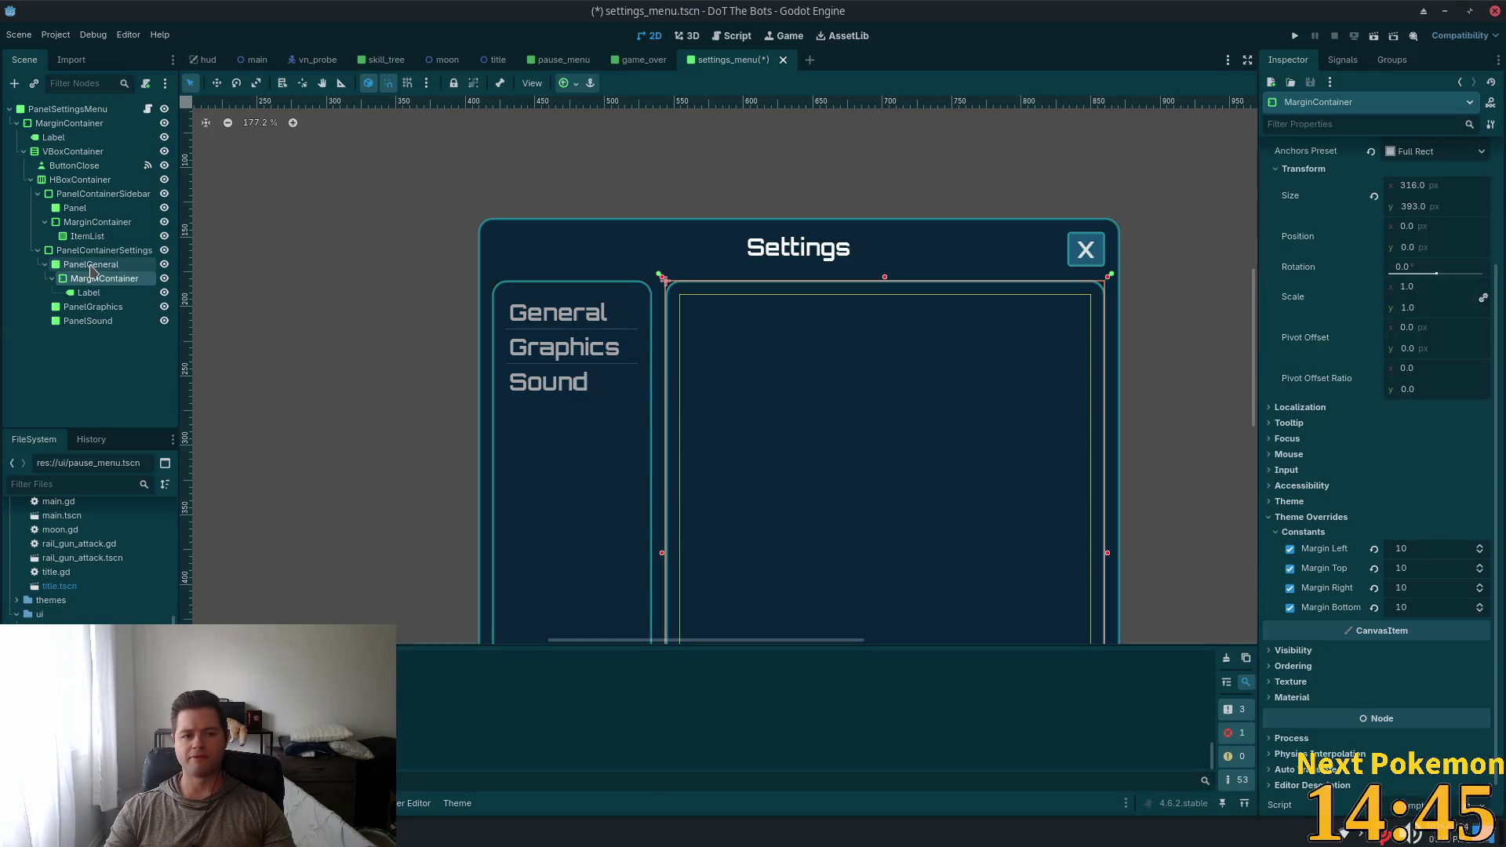
left_click(102, 278)
left_click(88, 292)
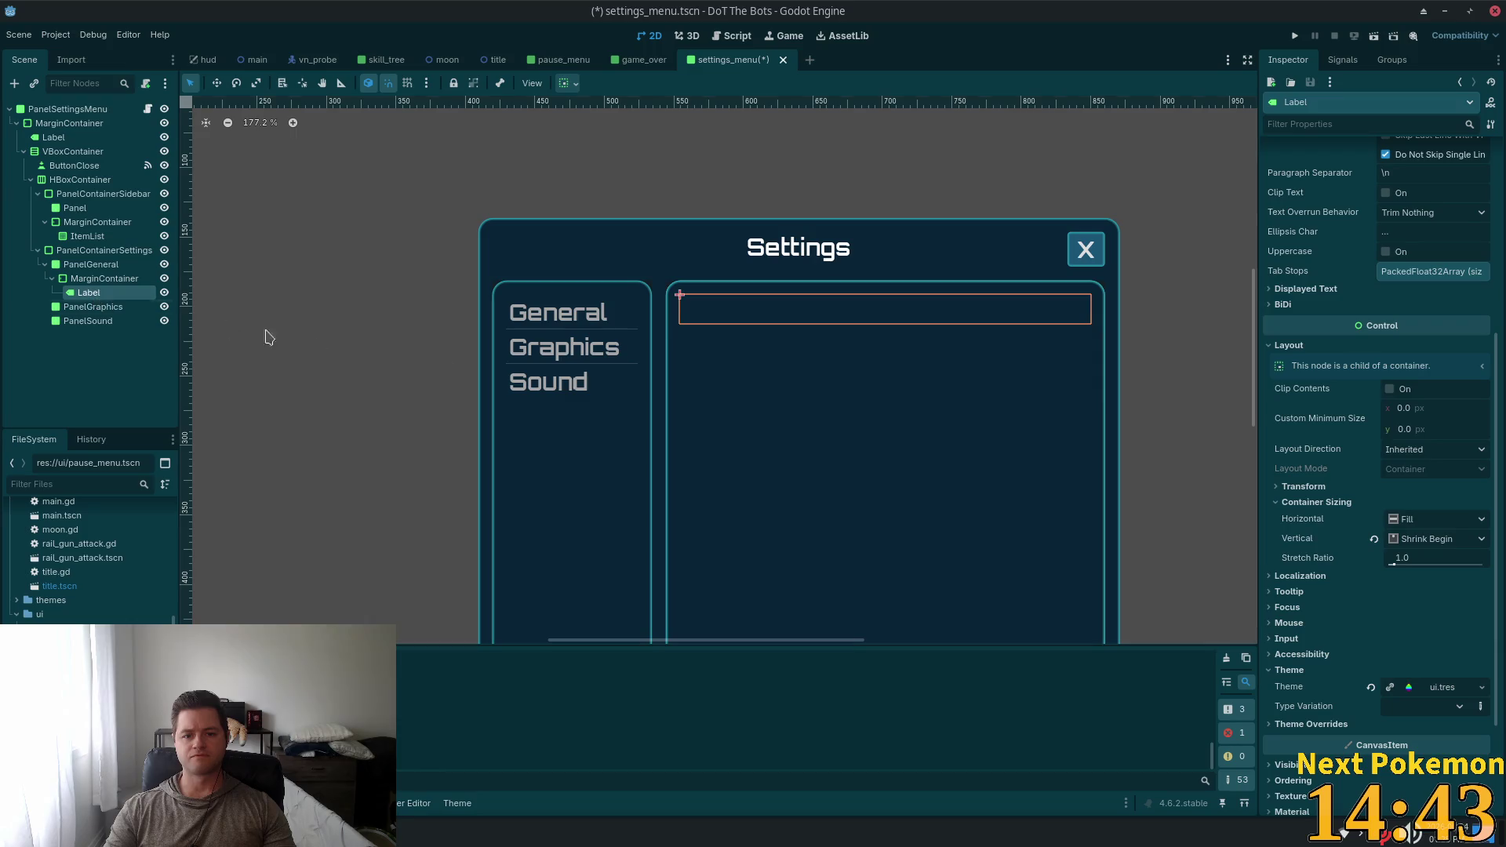
left_click(1360, 202)
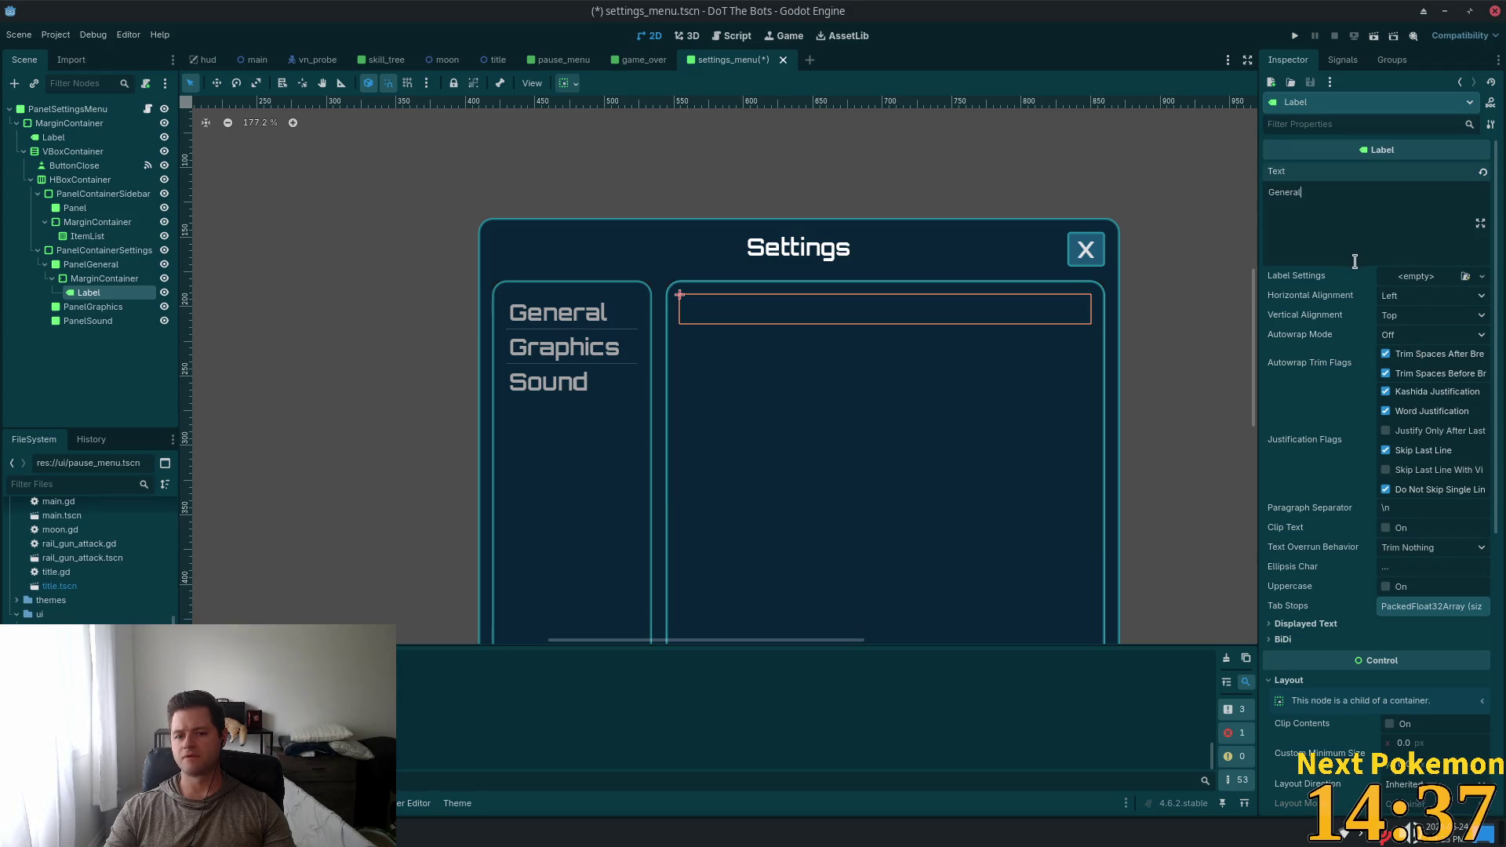
scroll(817, 284, "up", 6)
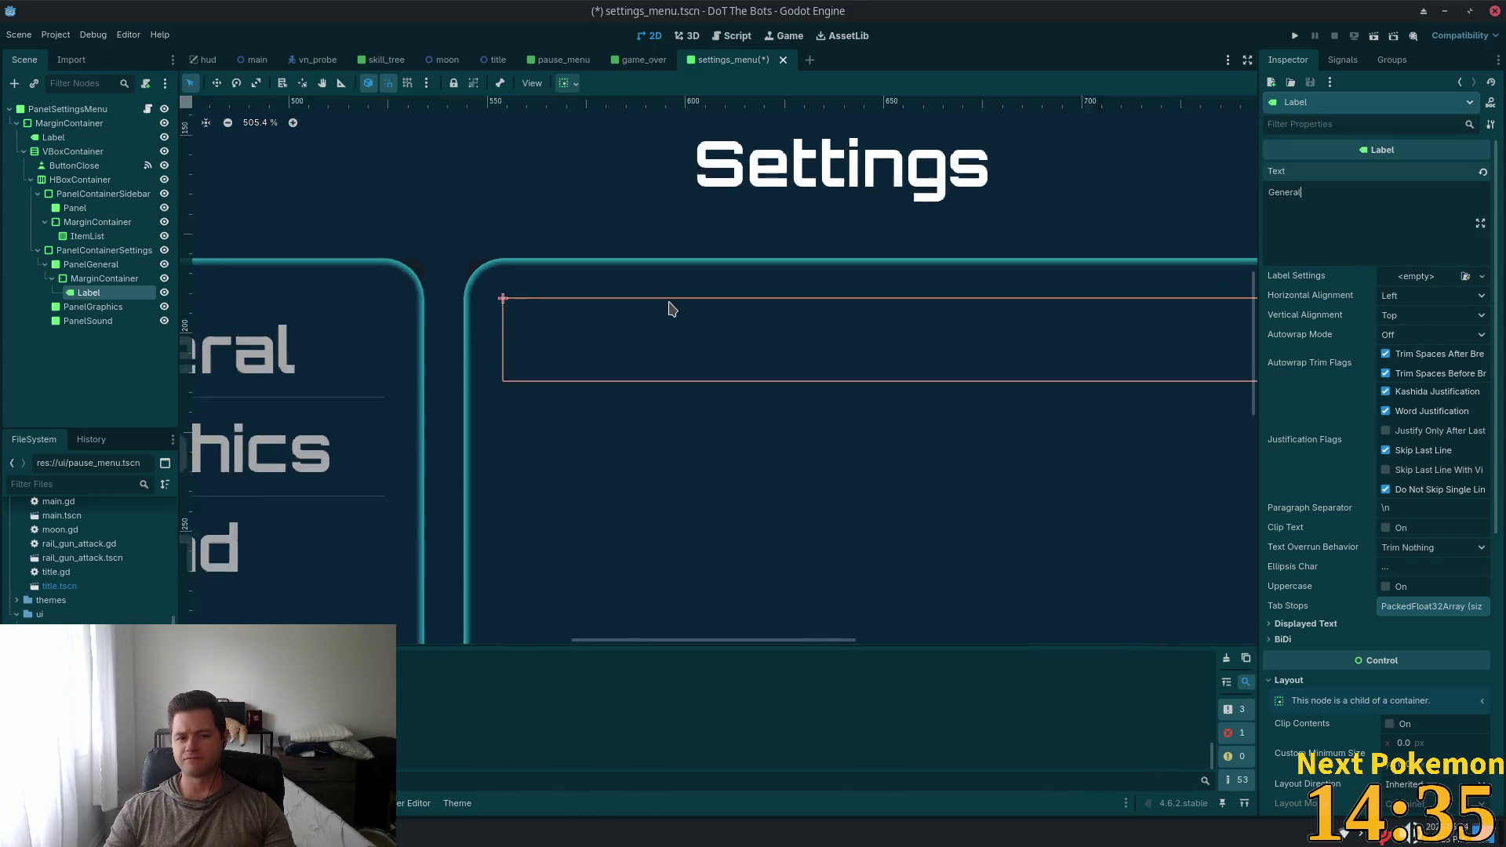
scroll(671, 308, "down", 5)
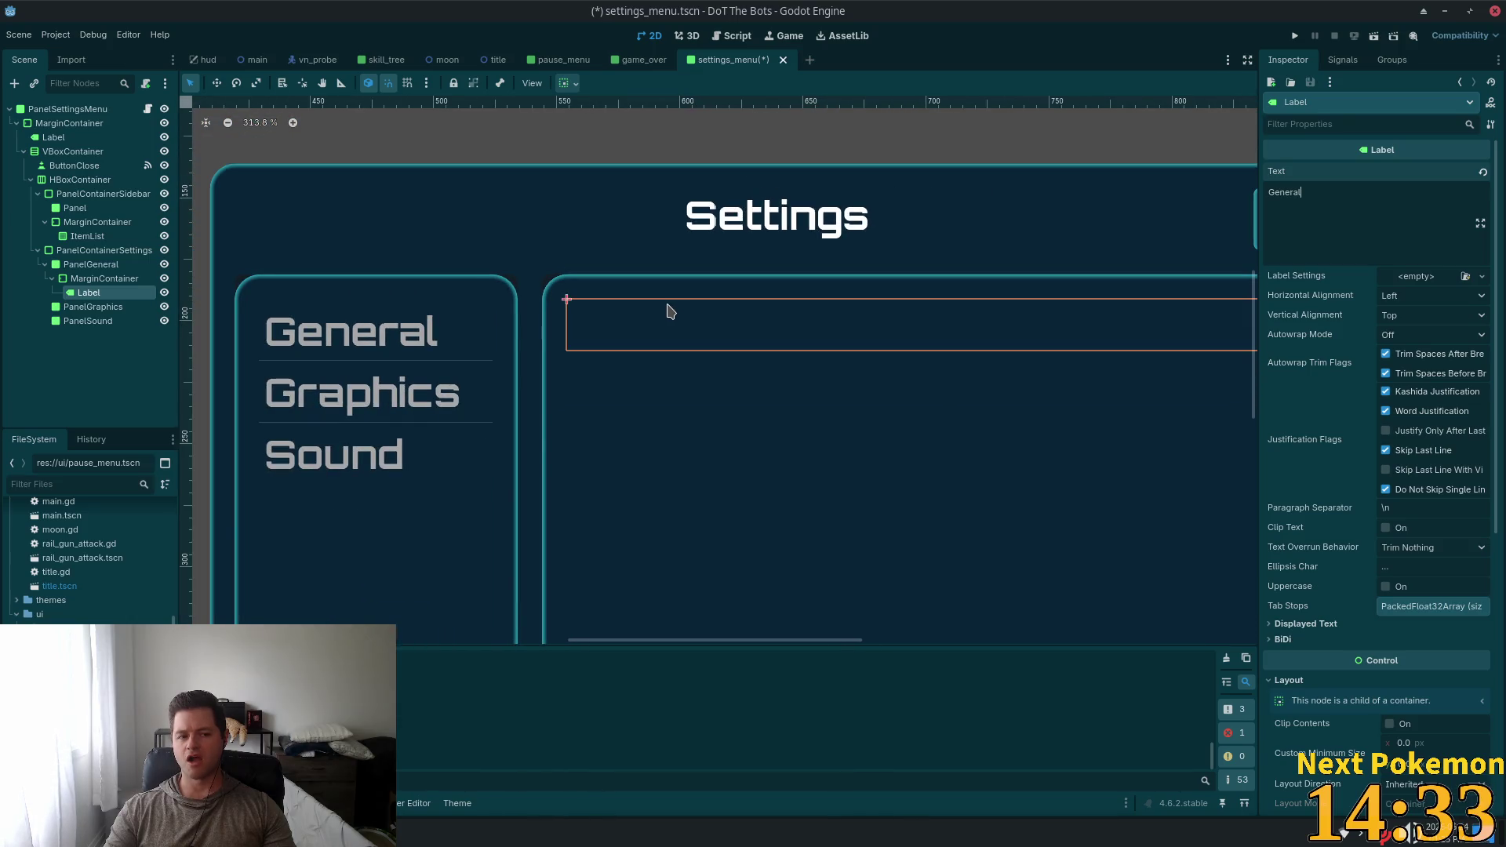
scroll(669, 312, "down", 1)
scroll(549, 337, "down", 1)
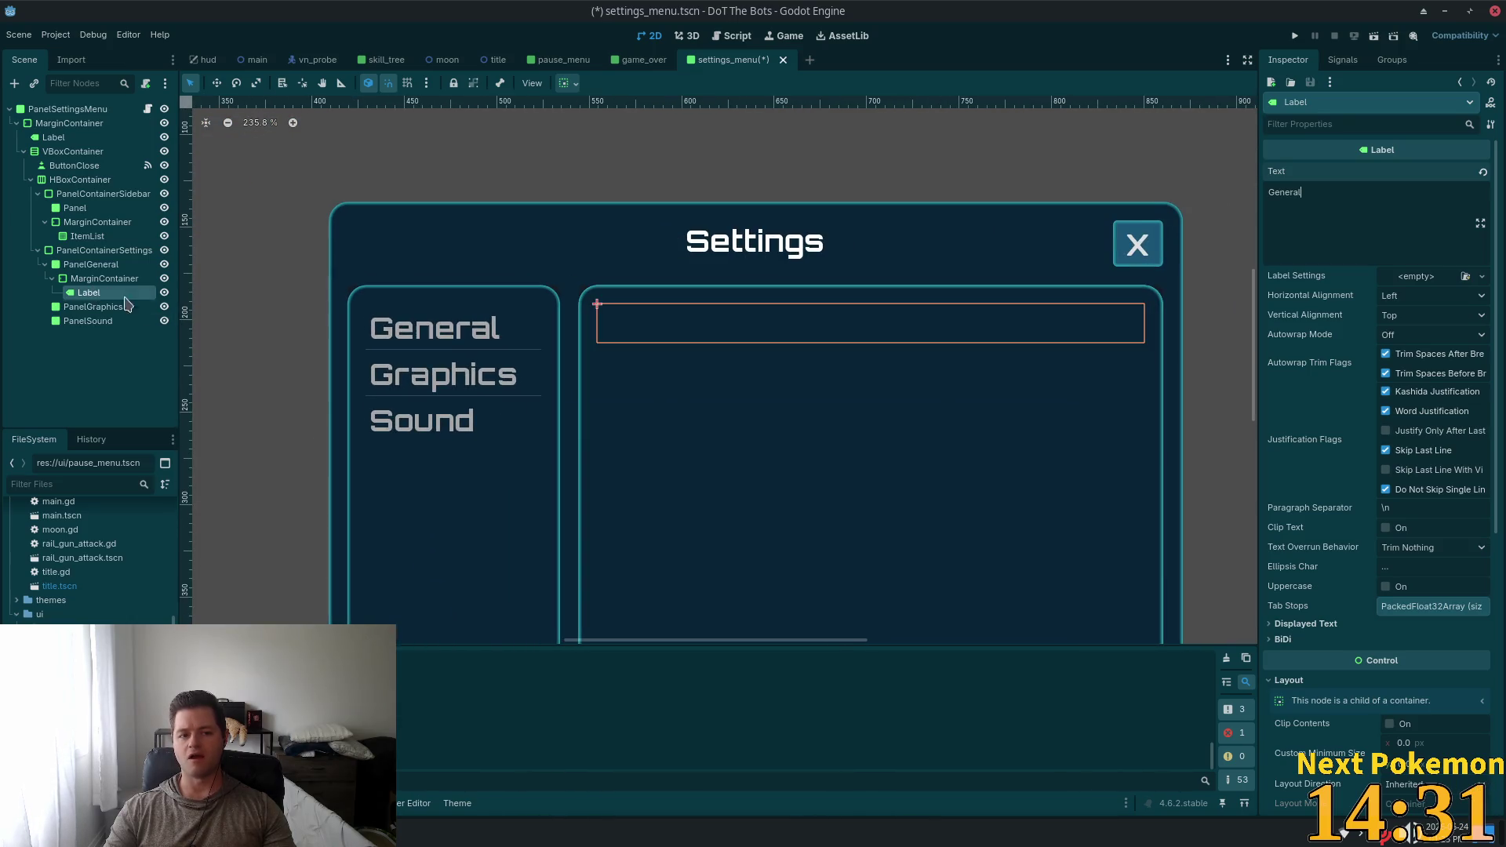
Hide PanelGraphics and PanelSound so the General panel shows
left_click(164, 306)
left_click(164, 321)
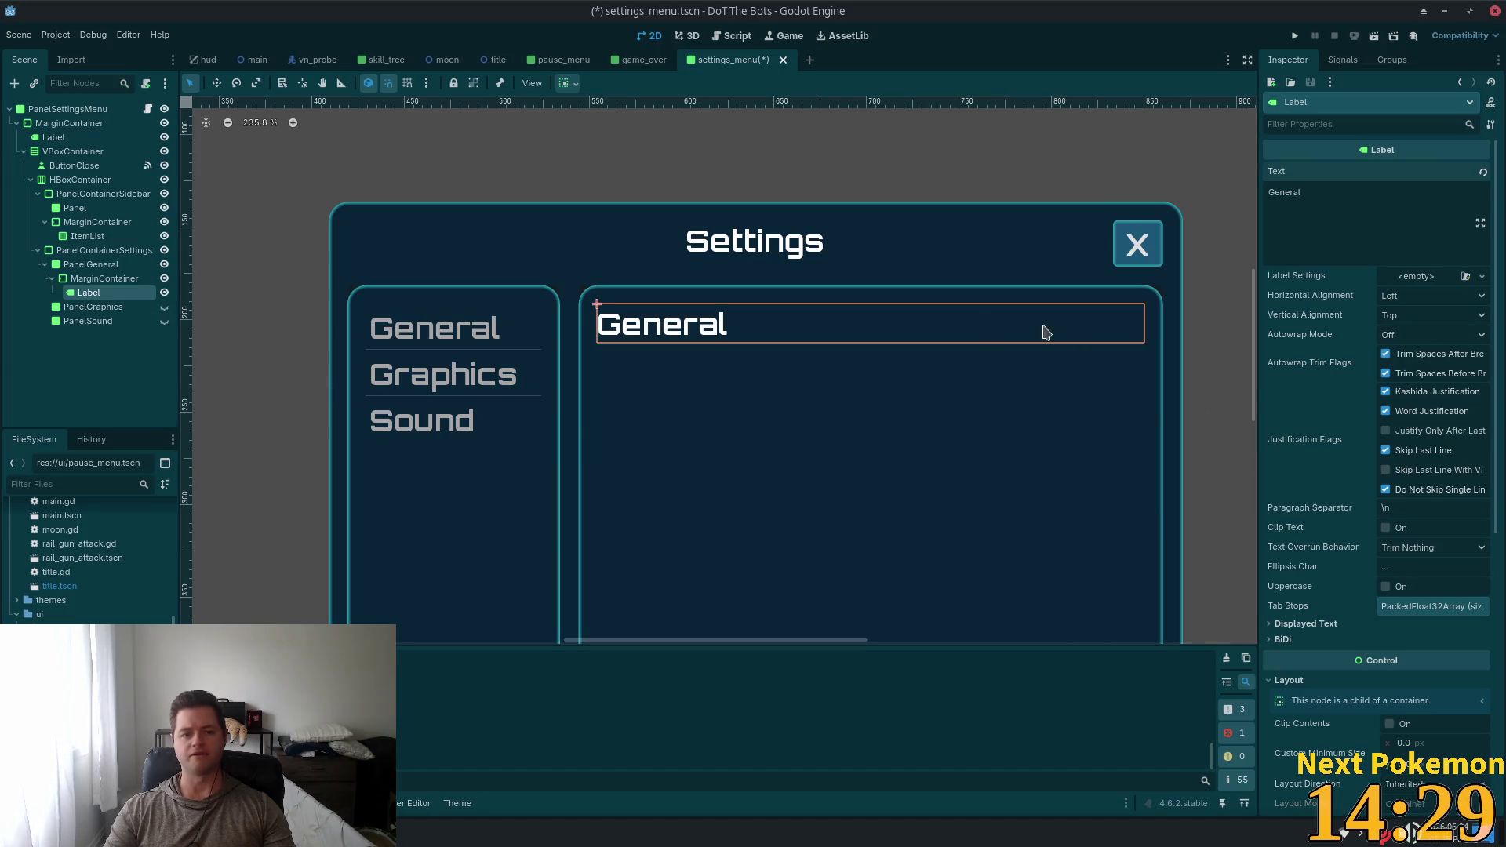
scroll(769, 339, "down", 5)
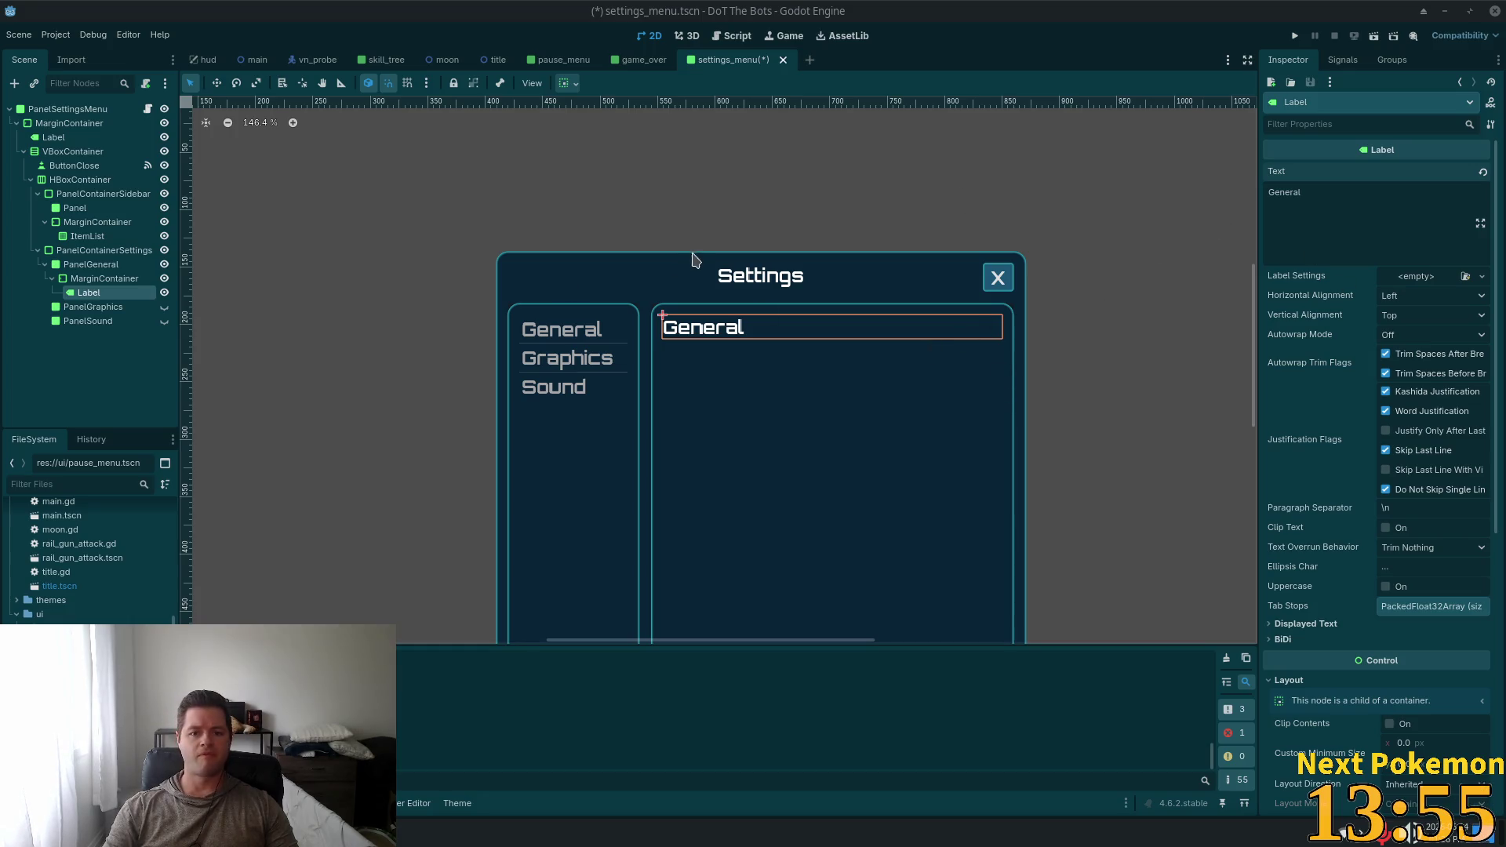
scroll(689, 256, "down", 2)
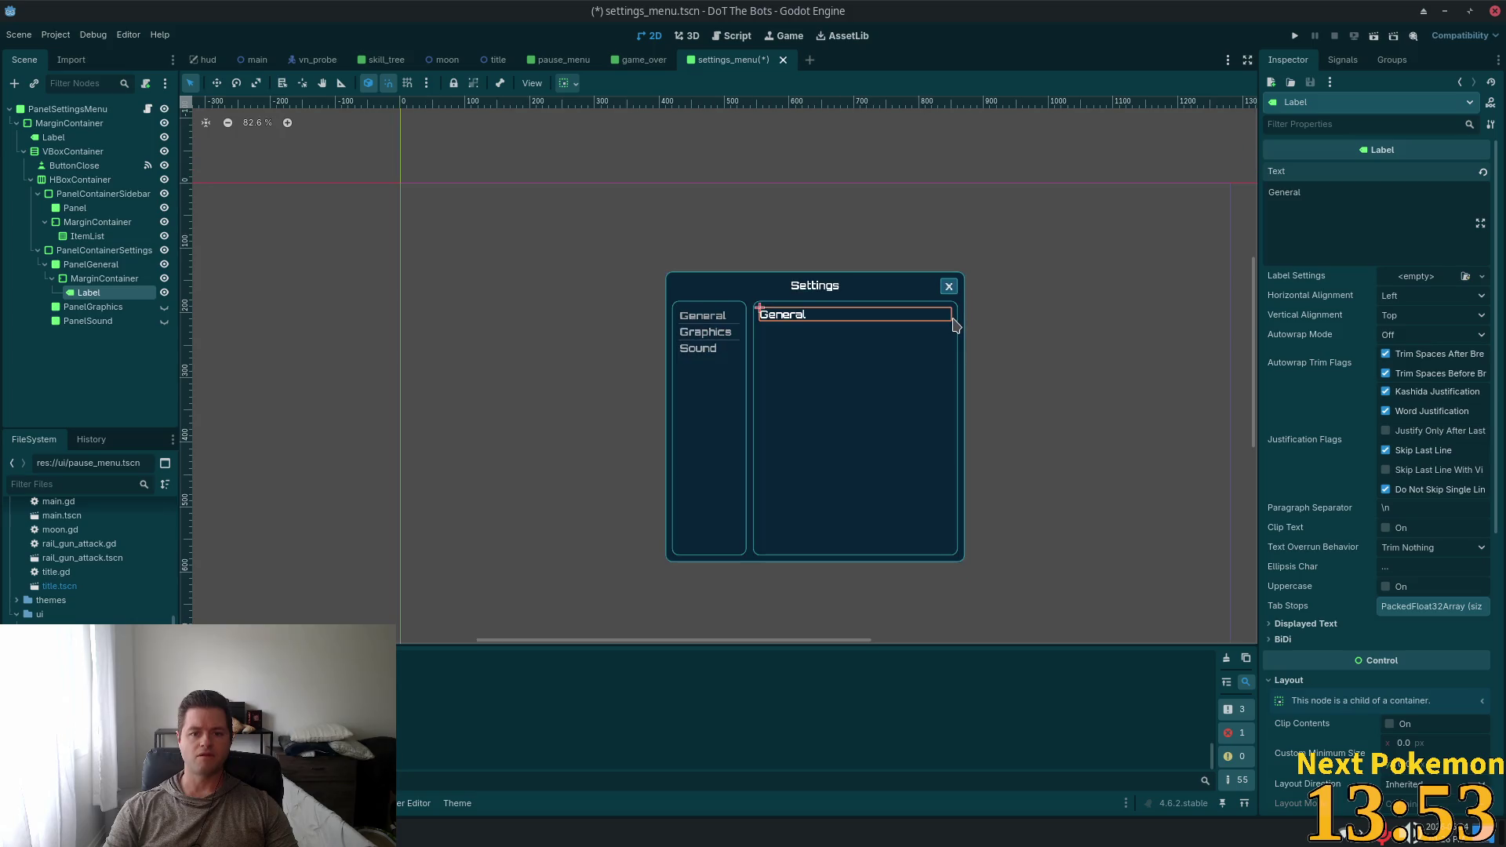
scroll(927, 312, "up", 3)
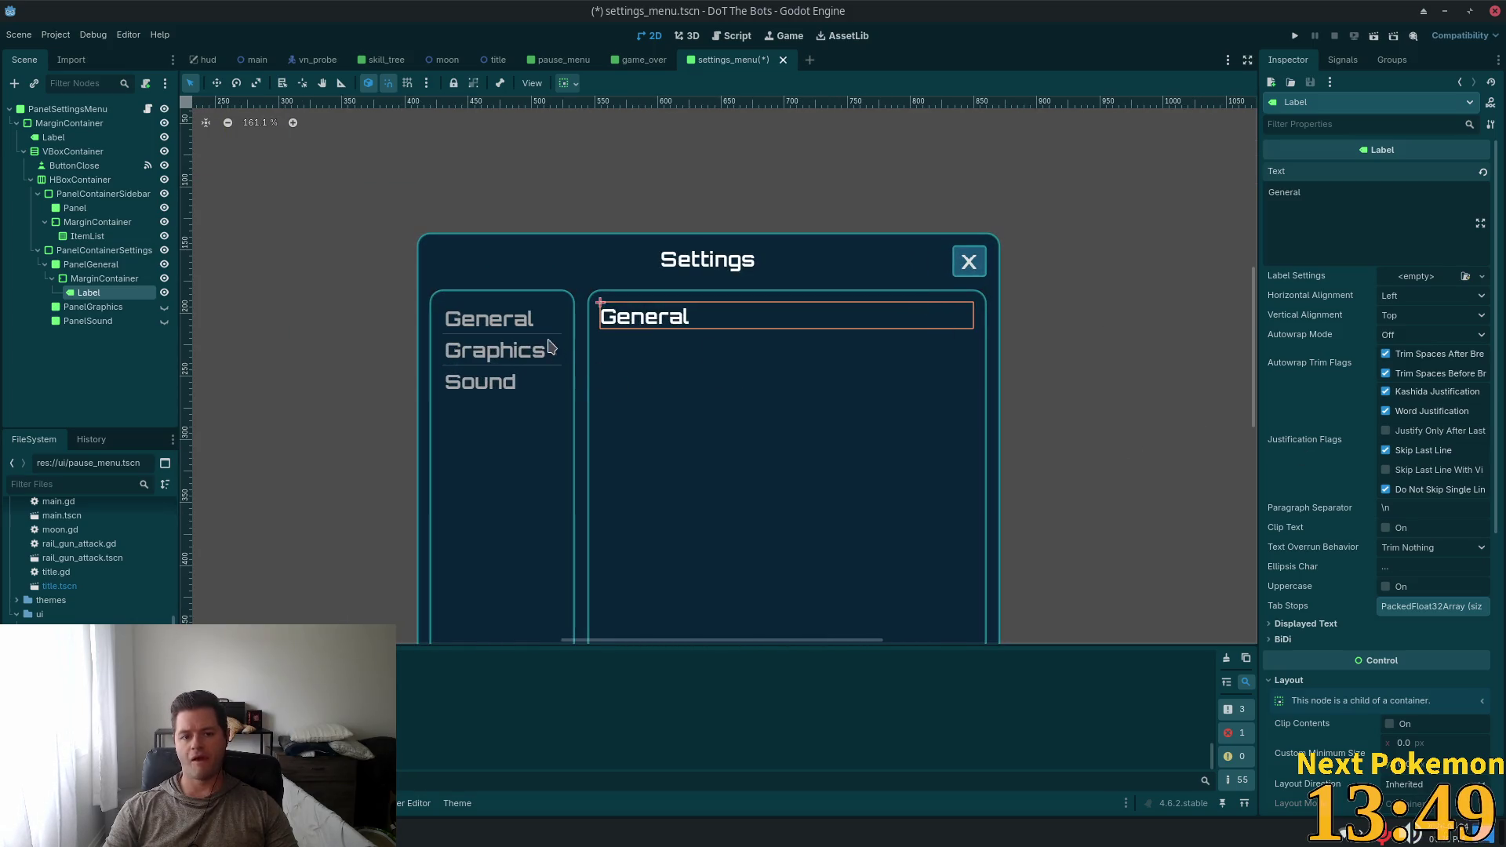
scroll(647, 396, "down", 1)
scroll(635, 395, "up", 3)
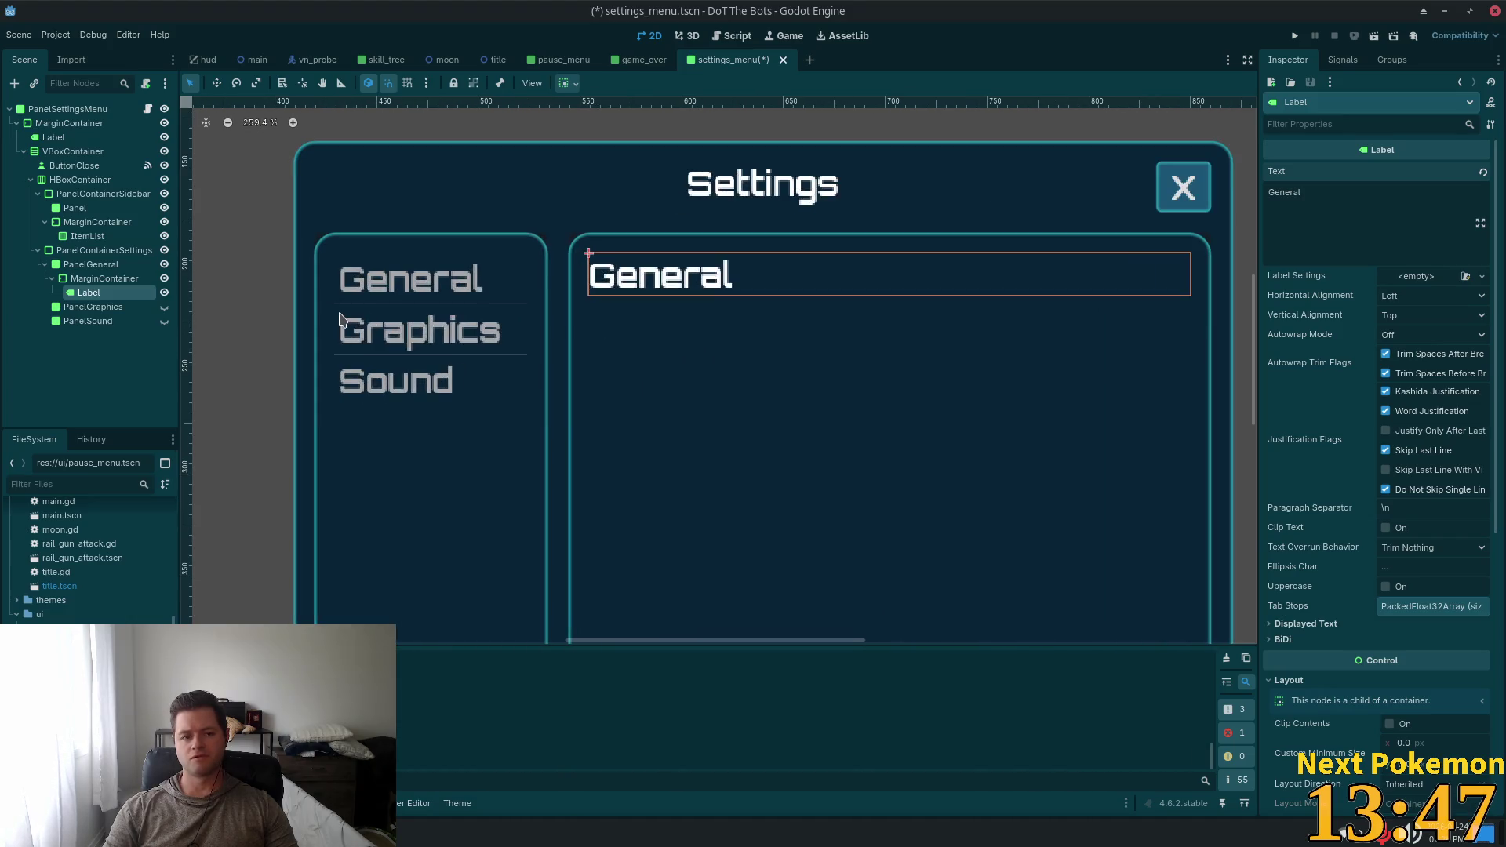
left_click(91, 280)
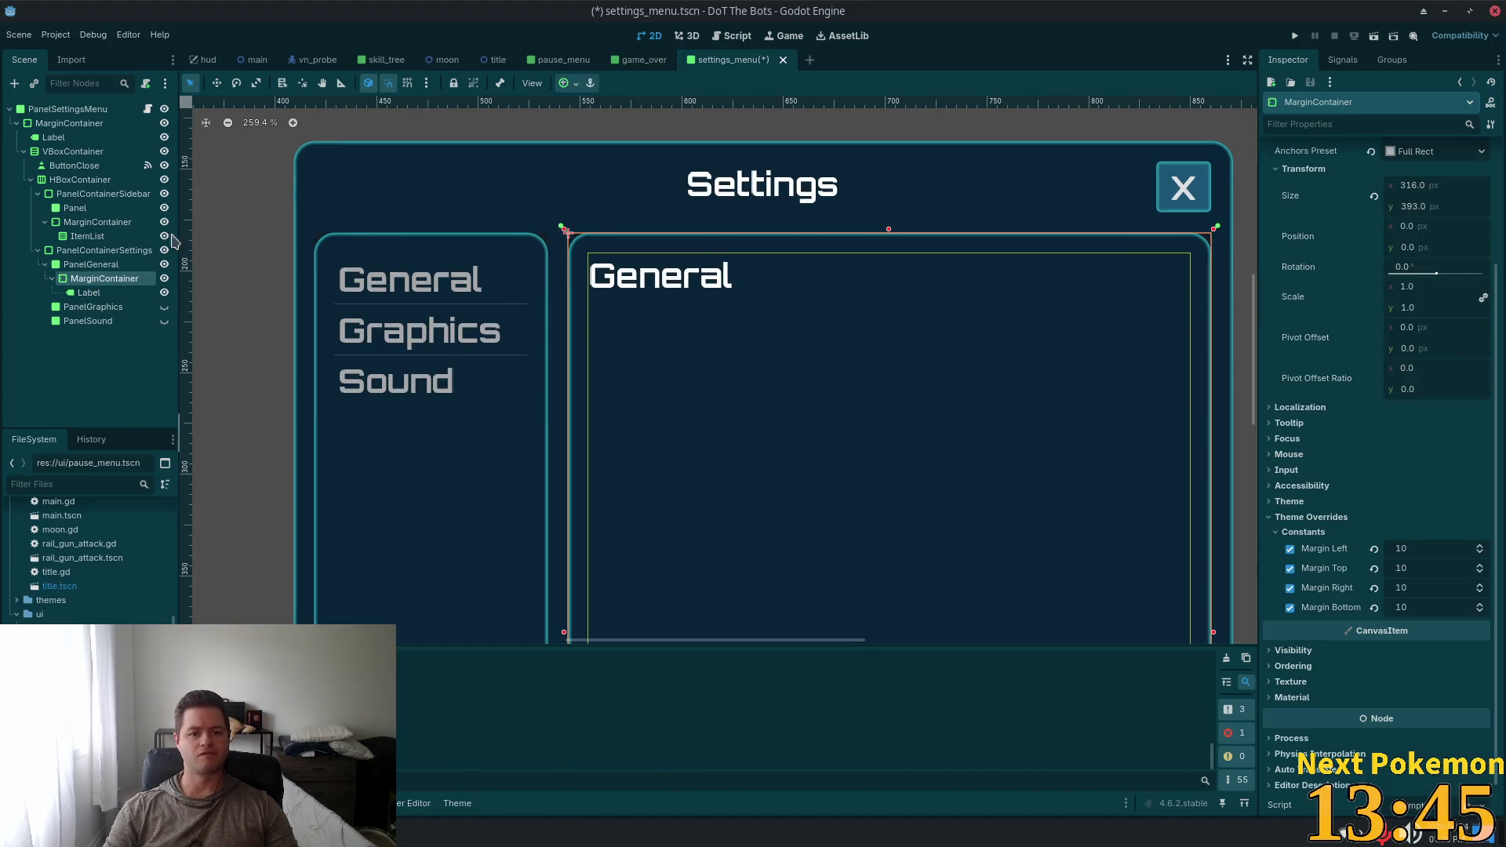
Copy the MarginContainer and Label into PanelGraphics and PanelSound
left_click(88, 293, "ctrl")
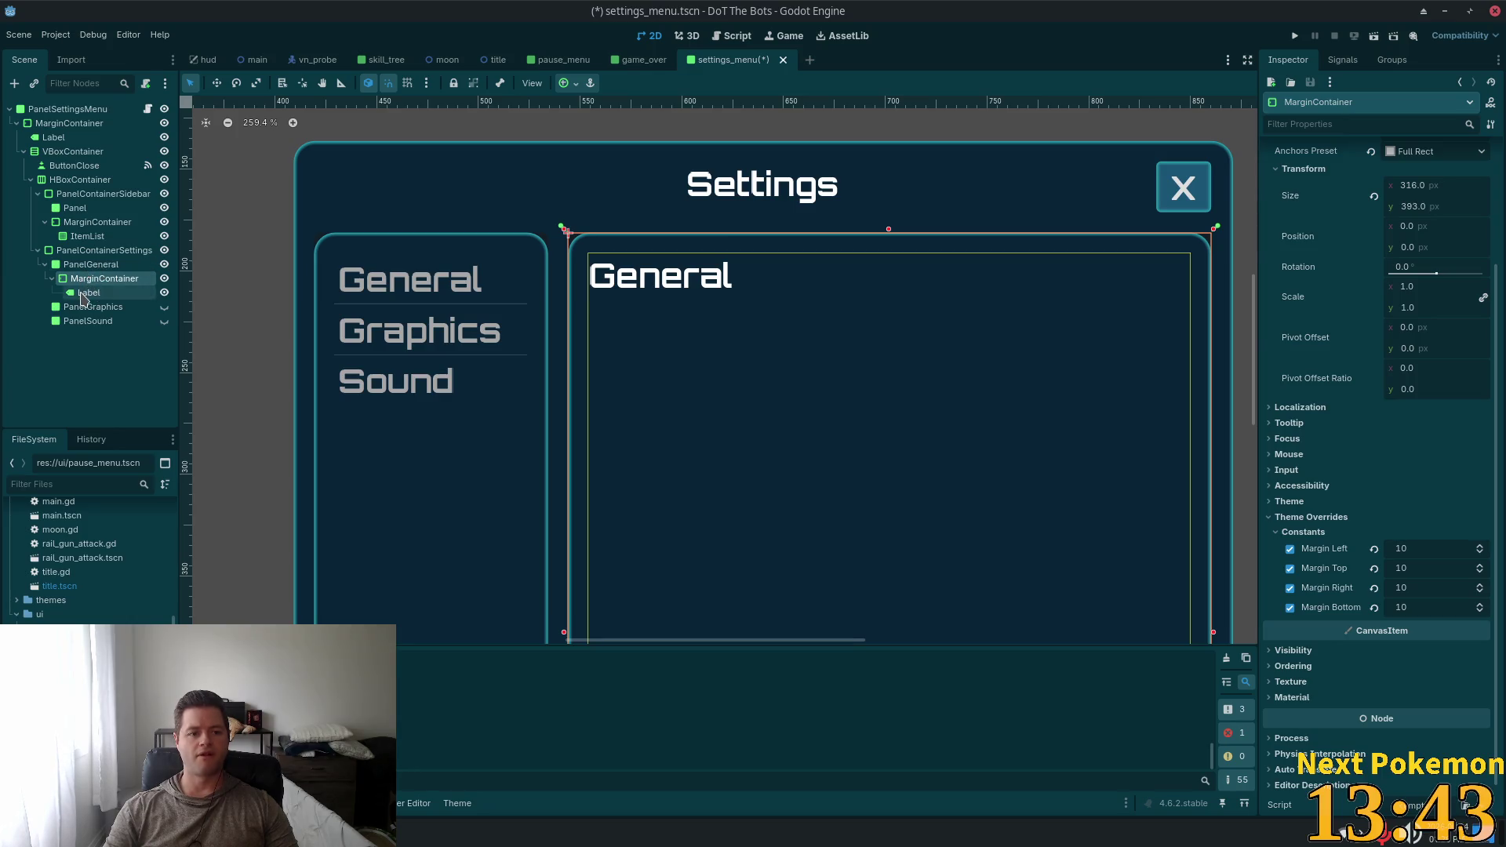
right_click(91, 280)
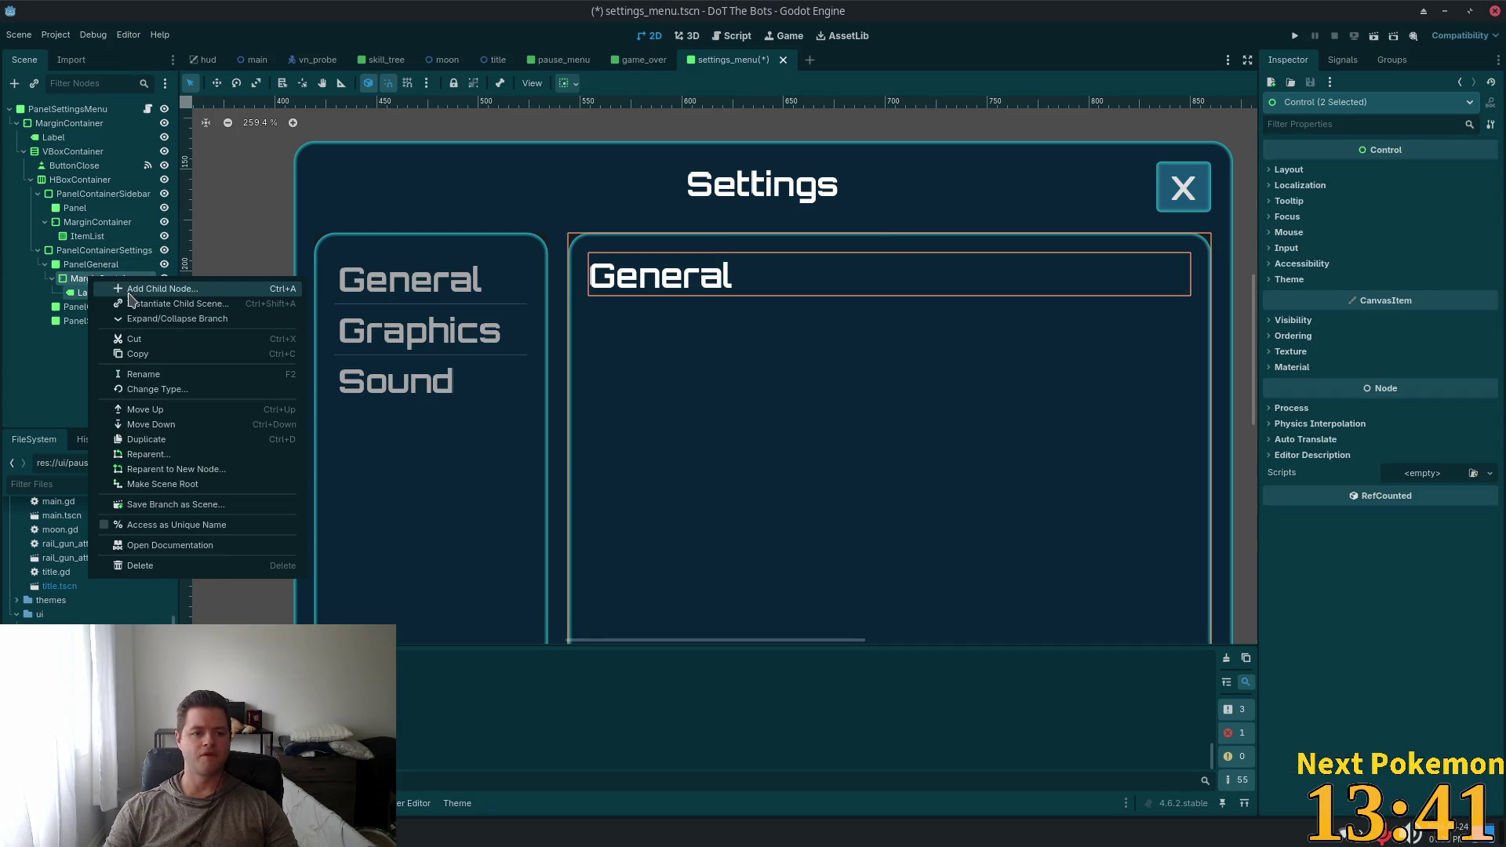
left_click(138, 354)
left_click(98, 306)
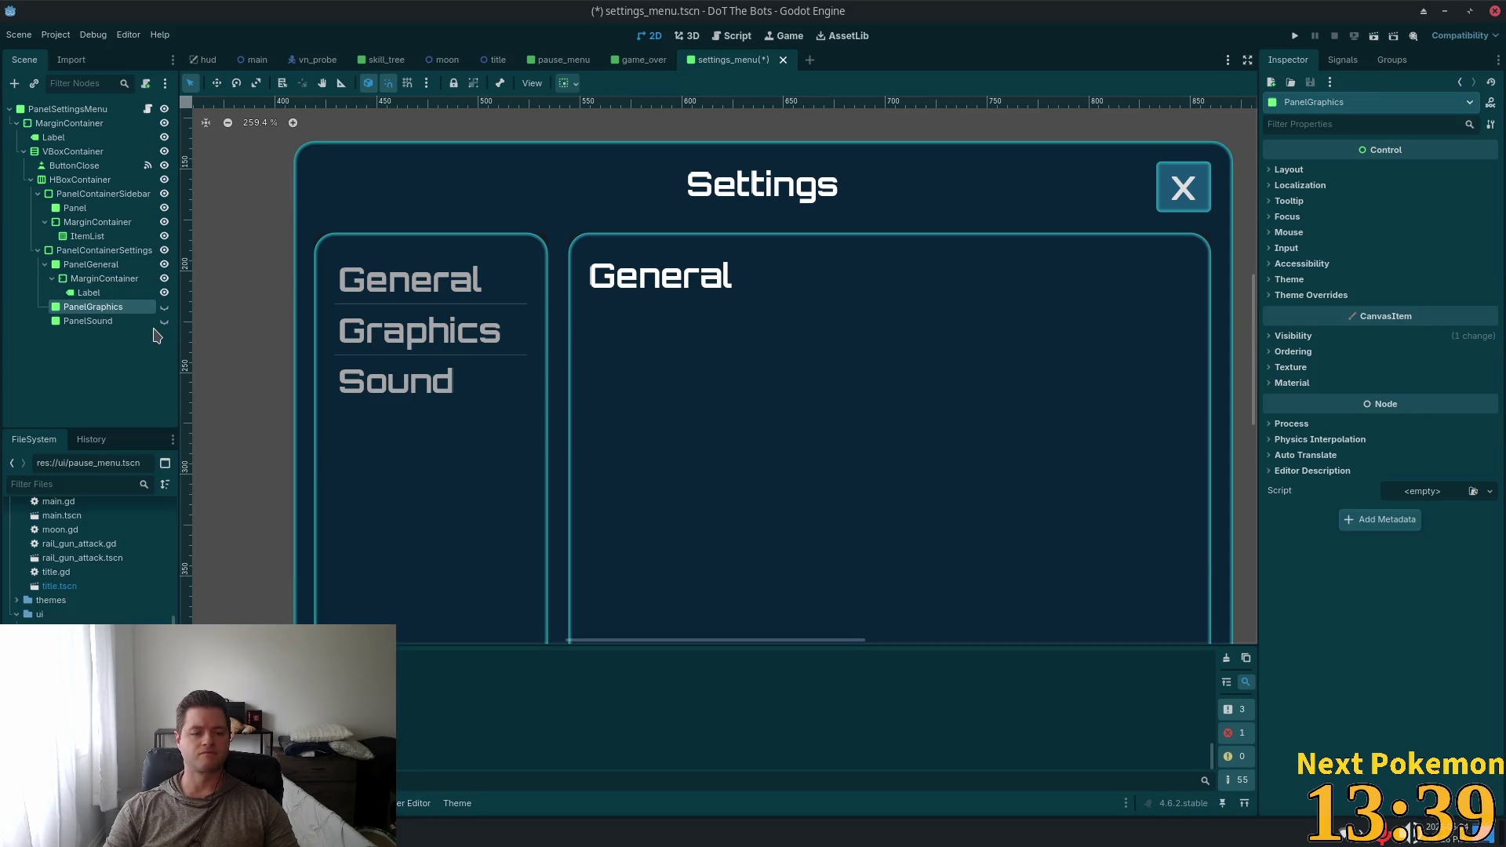
key("ctrl+v")
left_click(111, 349)
key("ctrl+v")
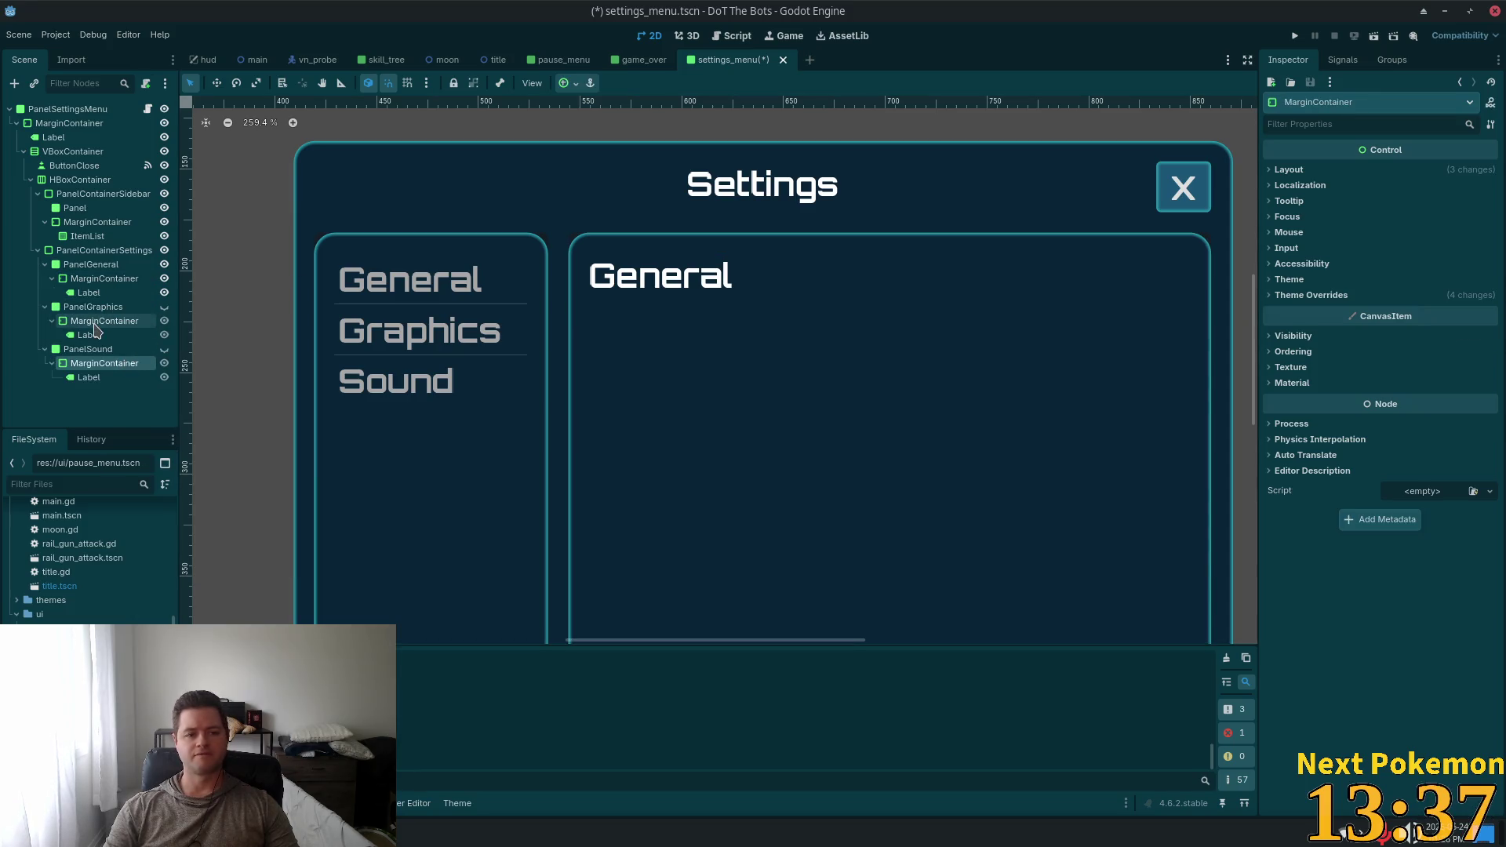
Change the pasted labels' text to Graphics and Sound
left_click(88, 334)
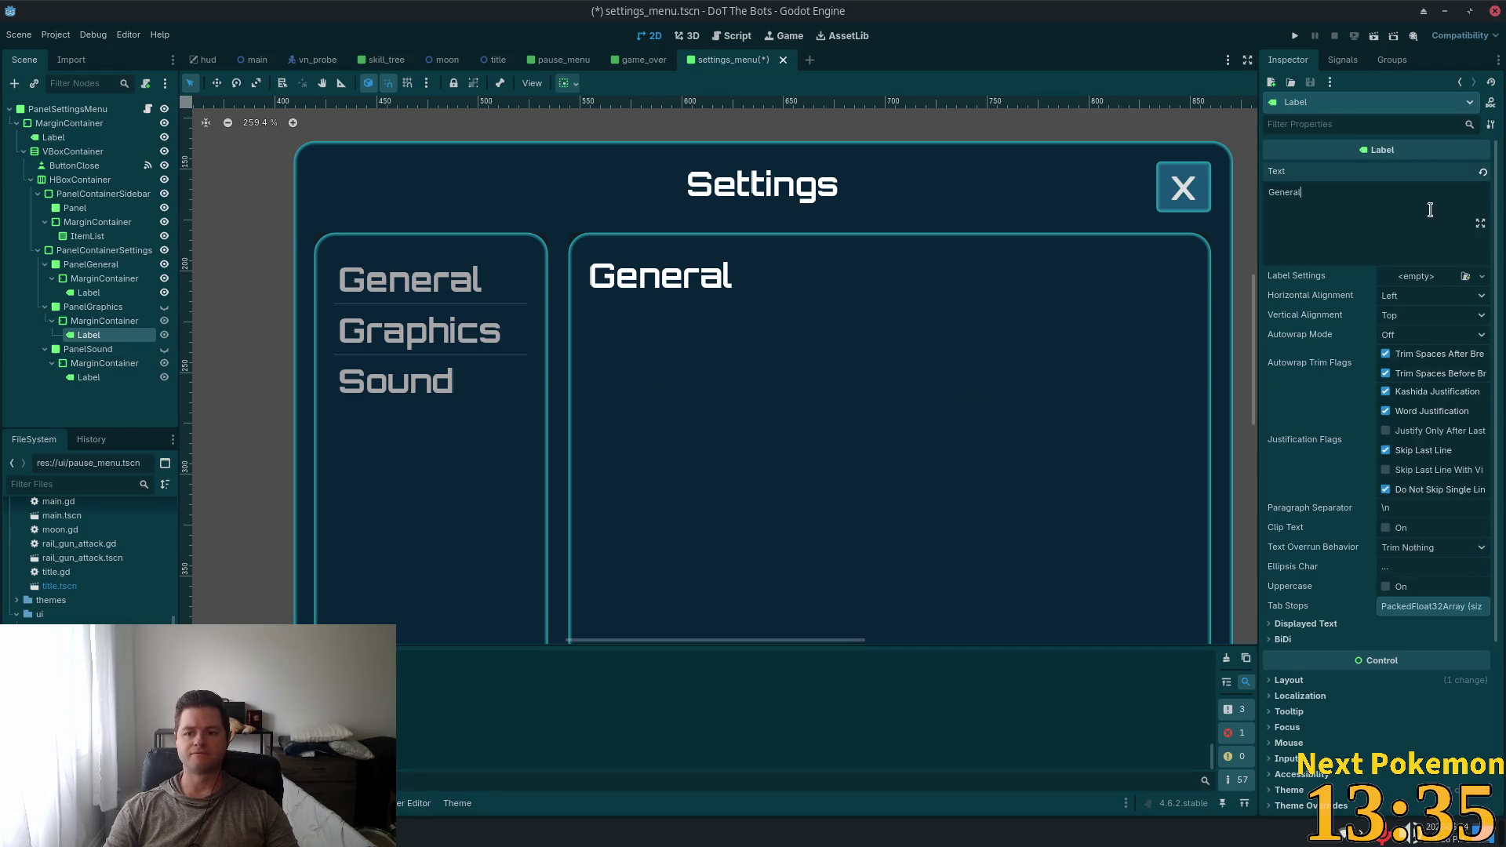
left_click_drag(1429, 208, 1102, 179)
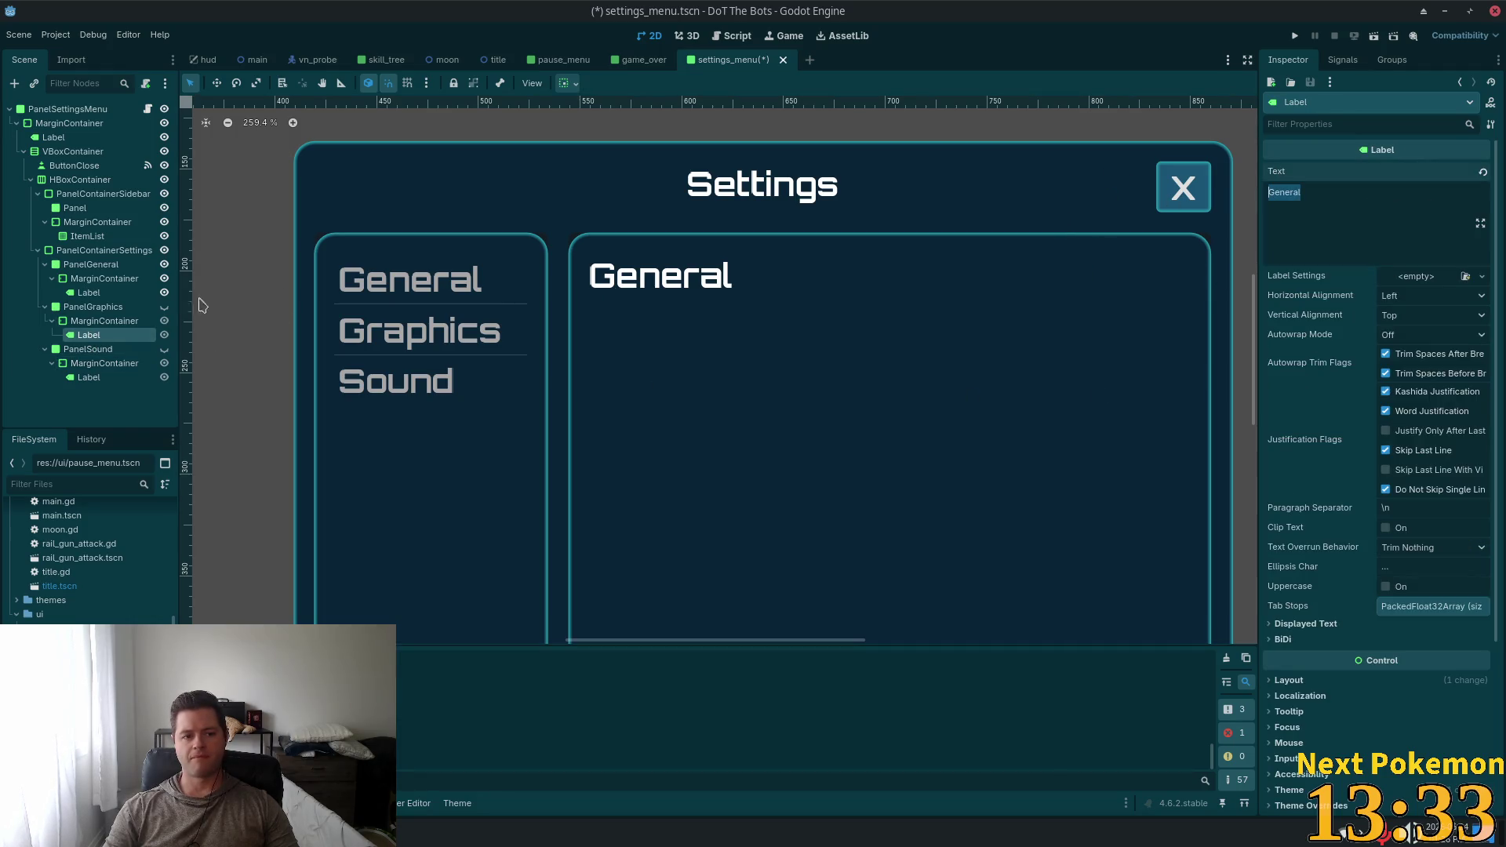
type("Grap")
type("hics")
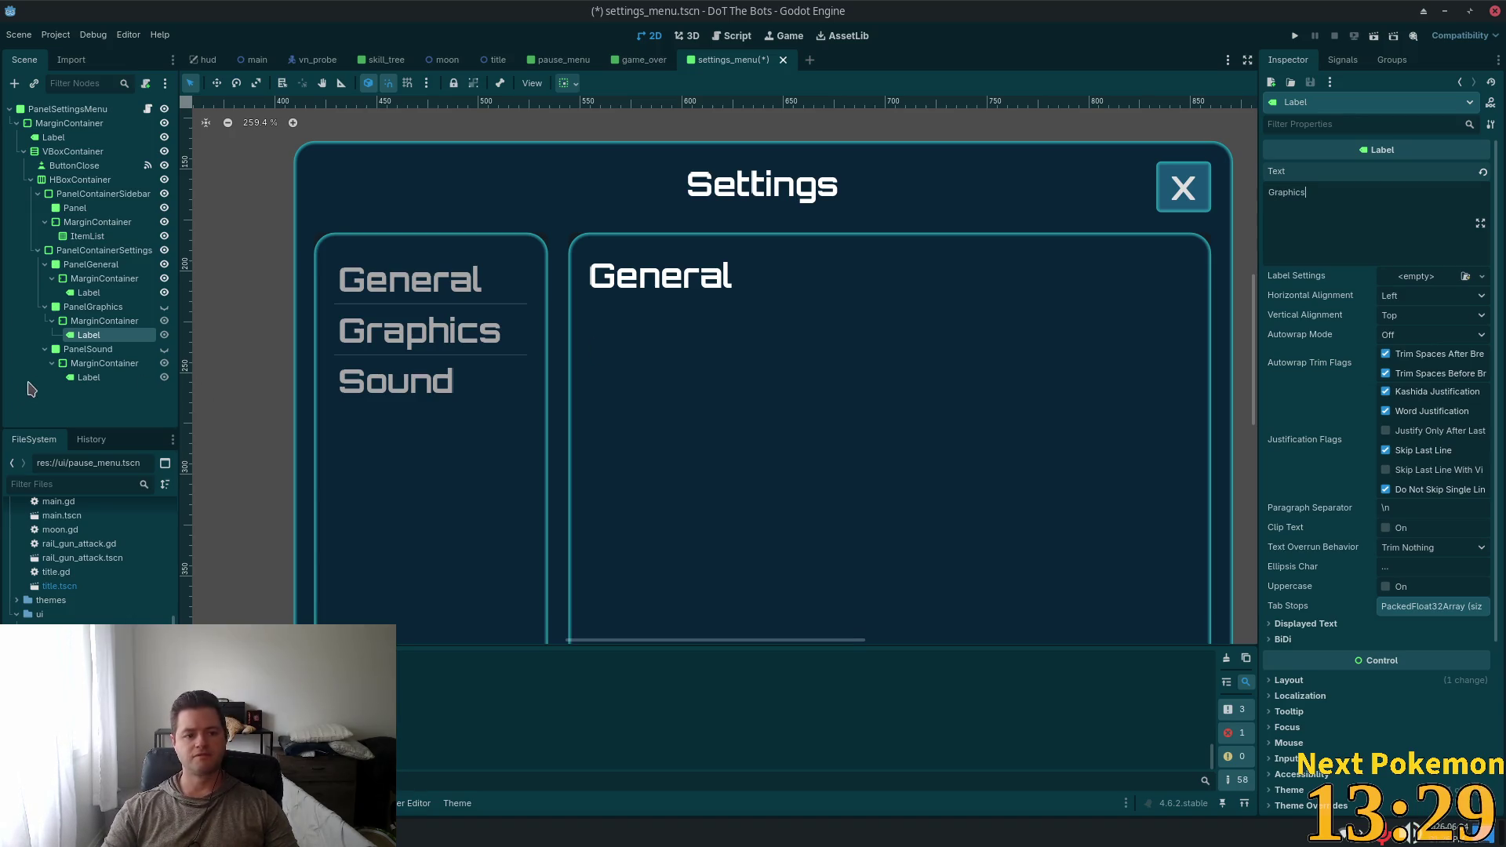
left_click(88, 377)
left_click(1286, 192)
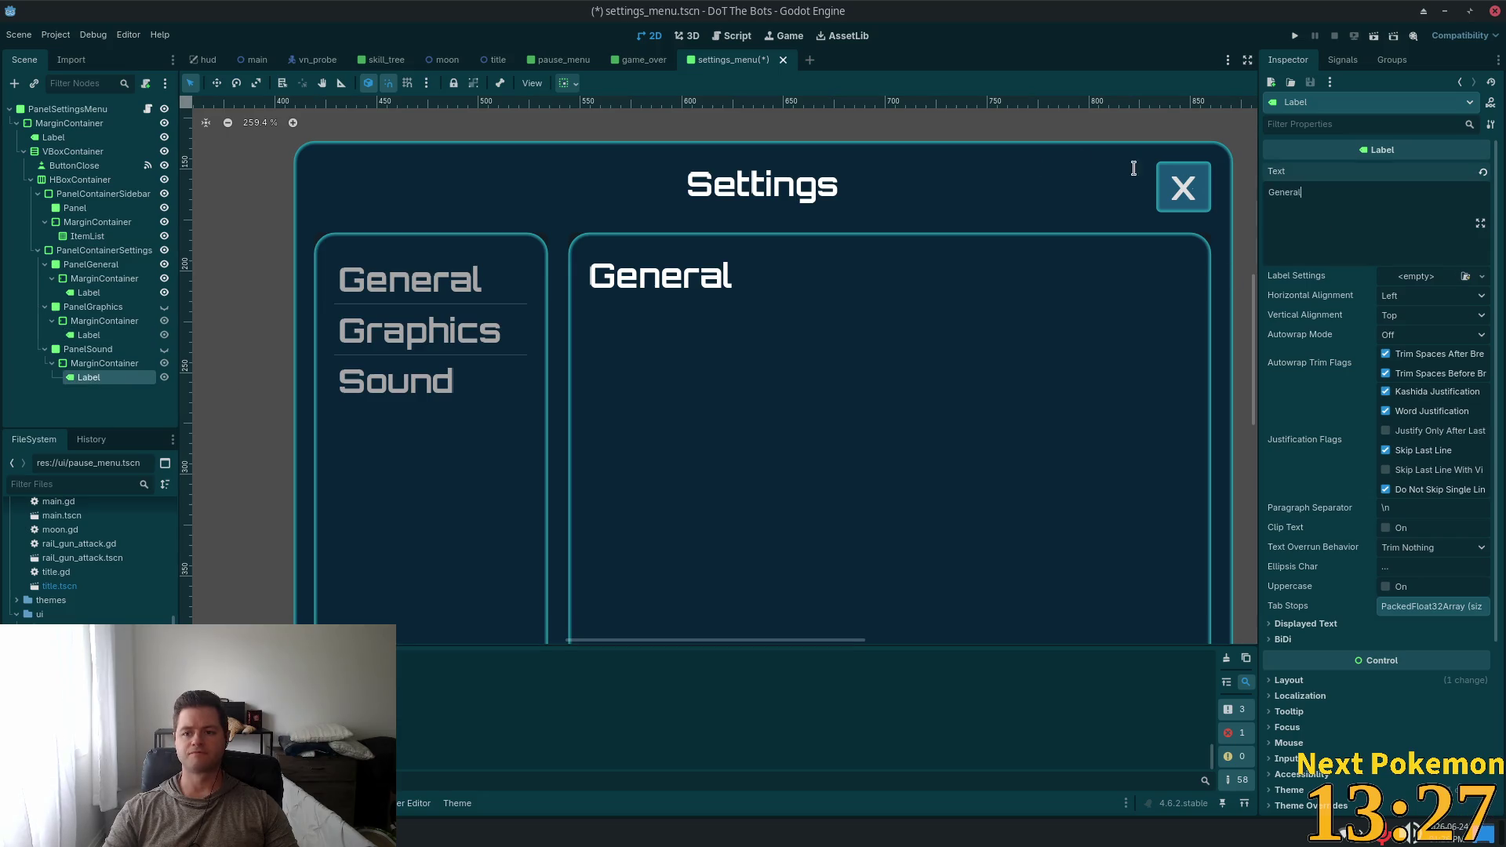
key("ctrl+a")
type("Sound")
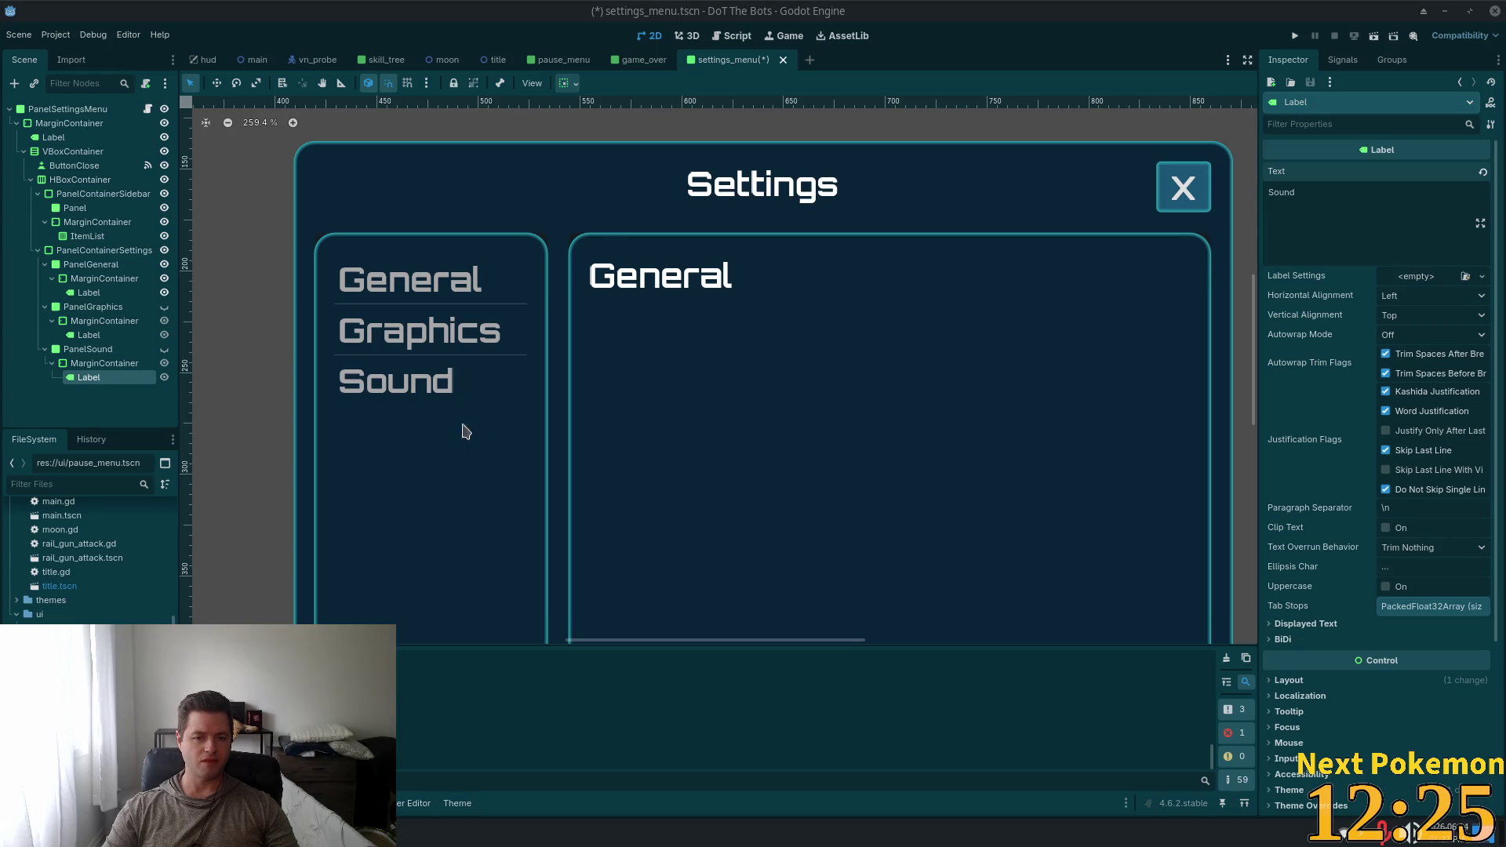
Preview both panels by toggling their visibility, then open settings_menu.gd
scroll(694, 367, "down", 1)
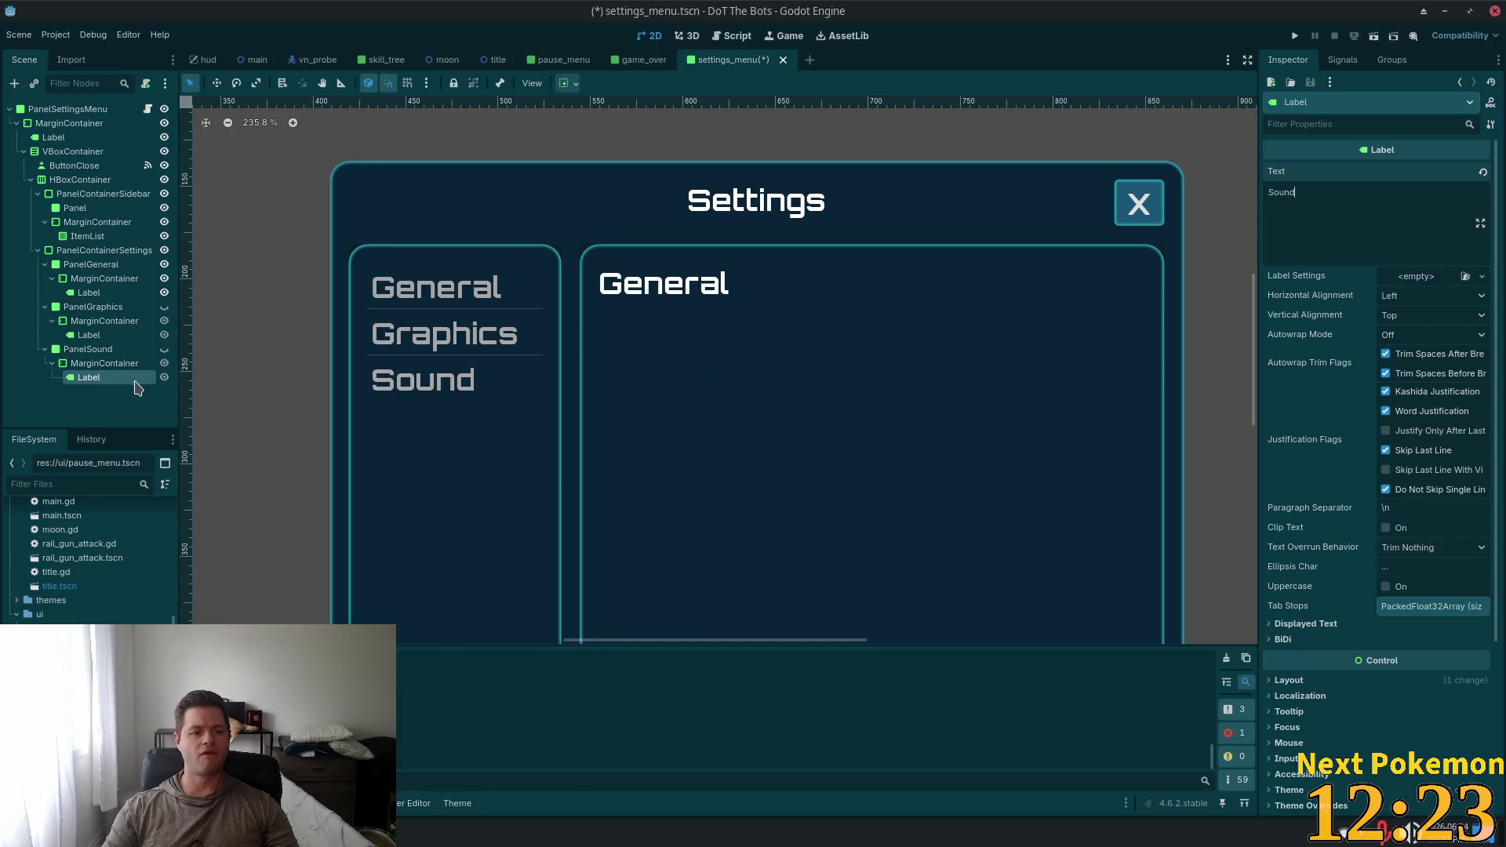
left_click(163, 307)
left_click(164, 349)
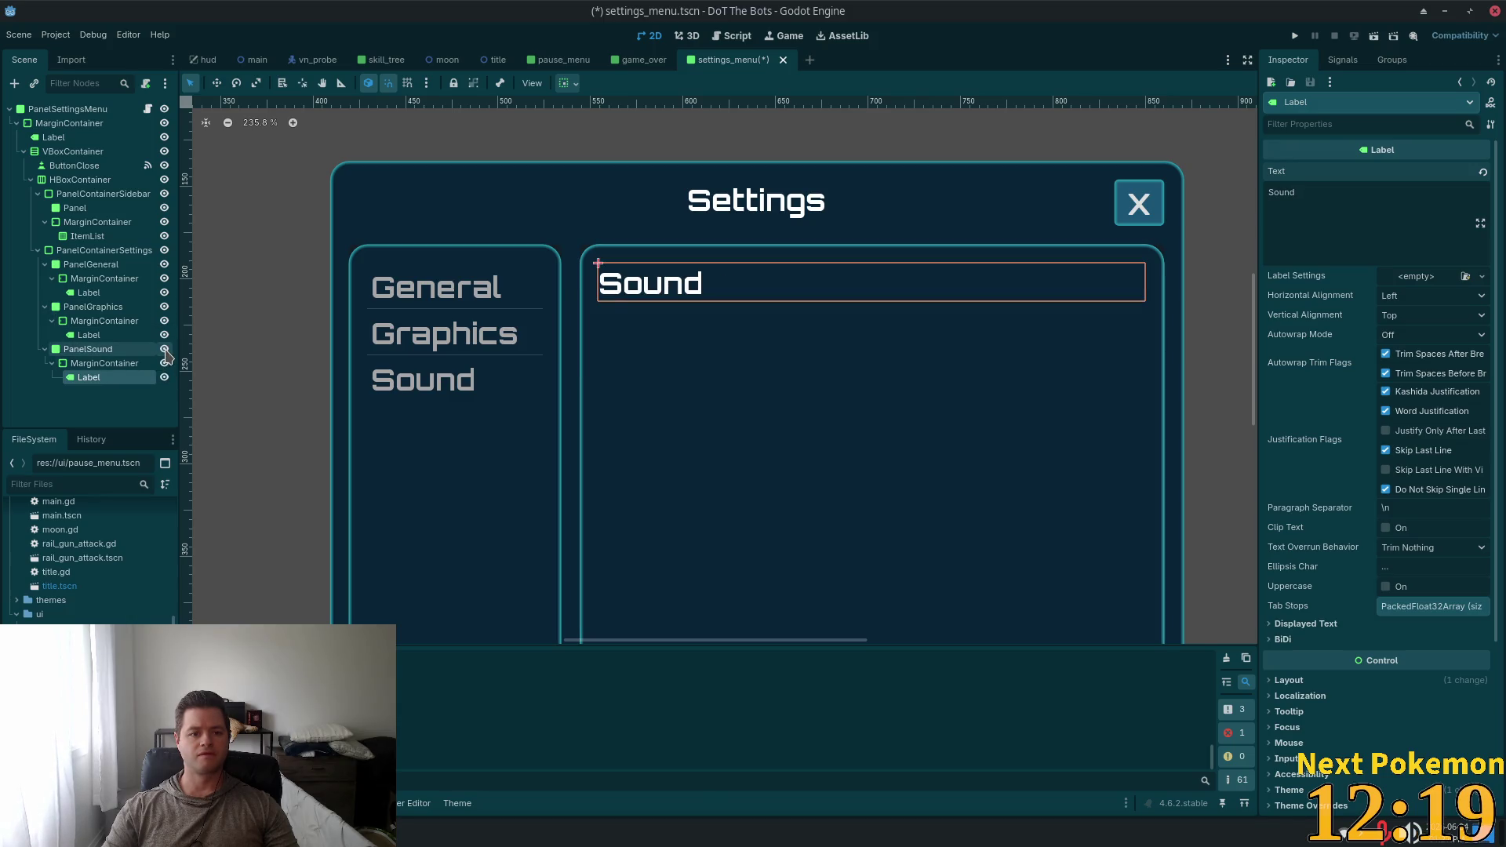
left_click(164, 349)
left_click(164, 306)
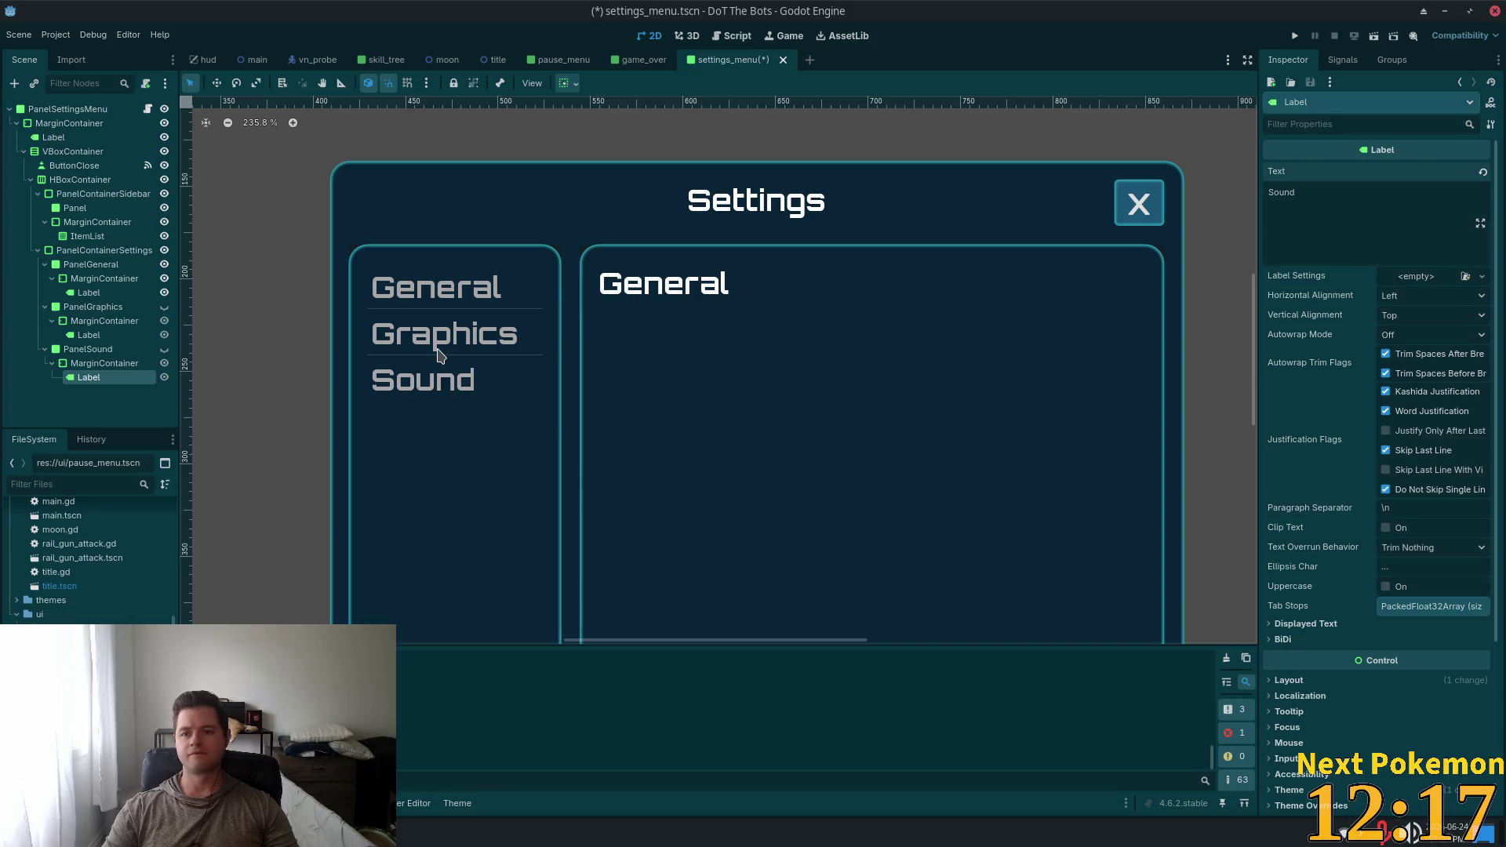
left_click(149, 109)
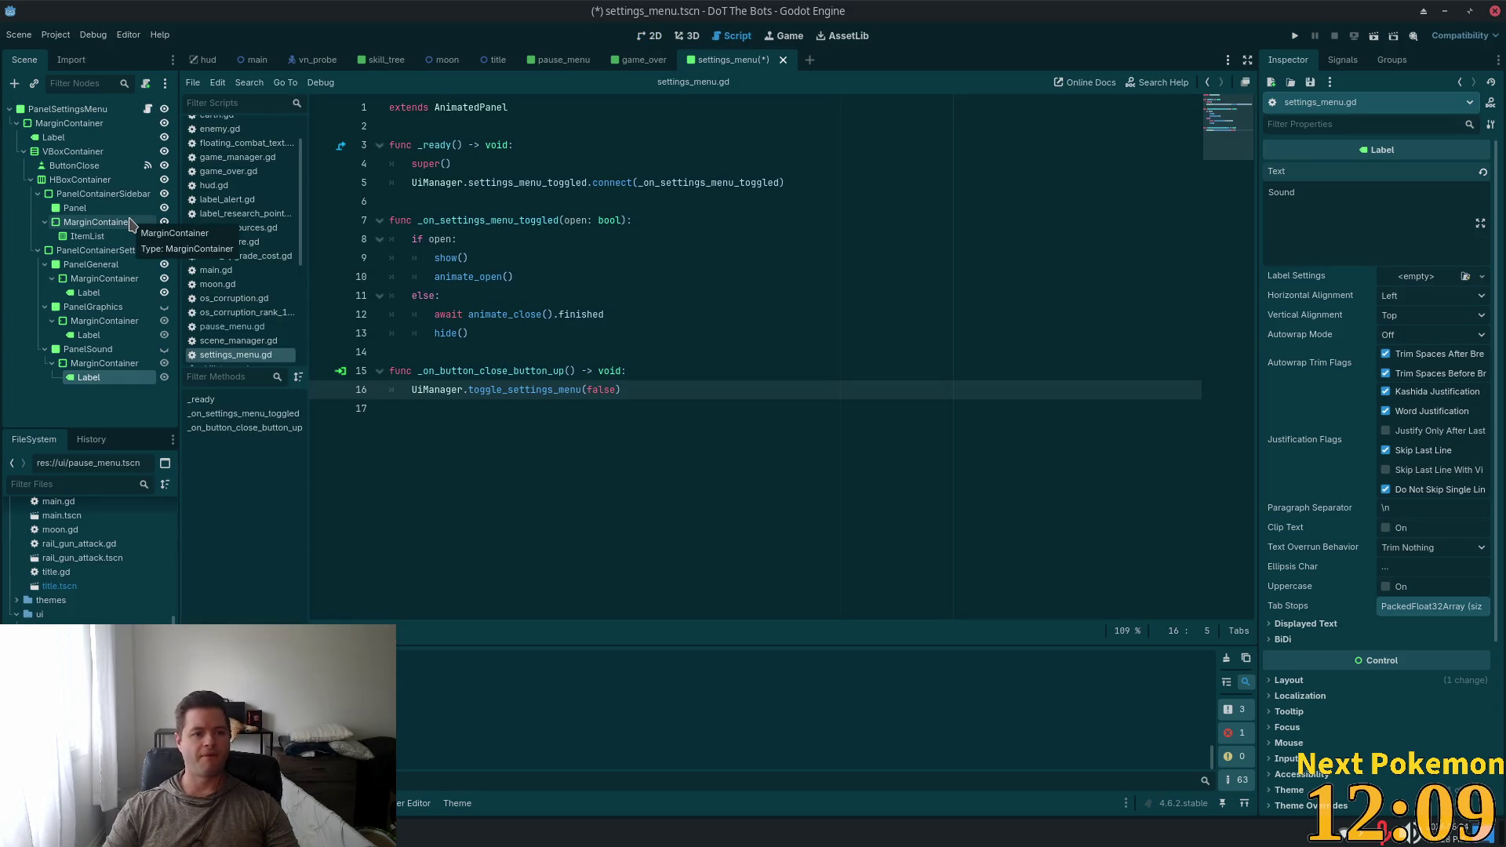
left_click(442, 123)
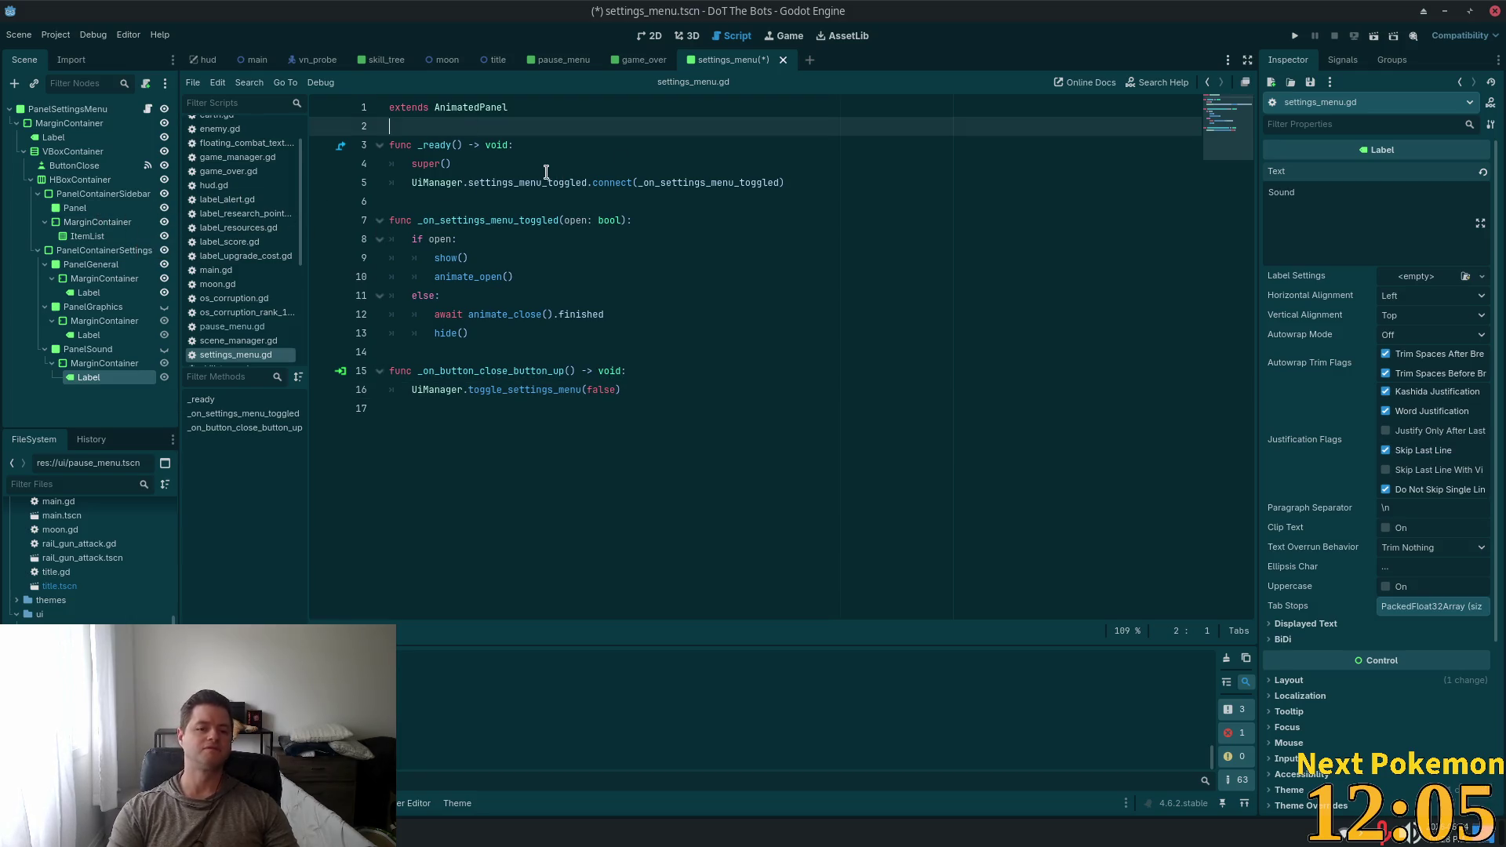
key("Return")
key("Return")
key("Up")
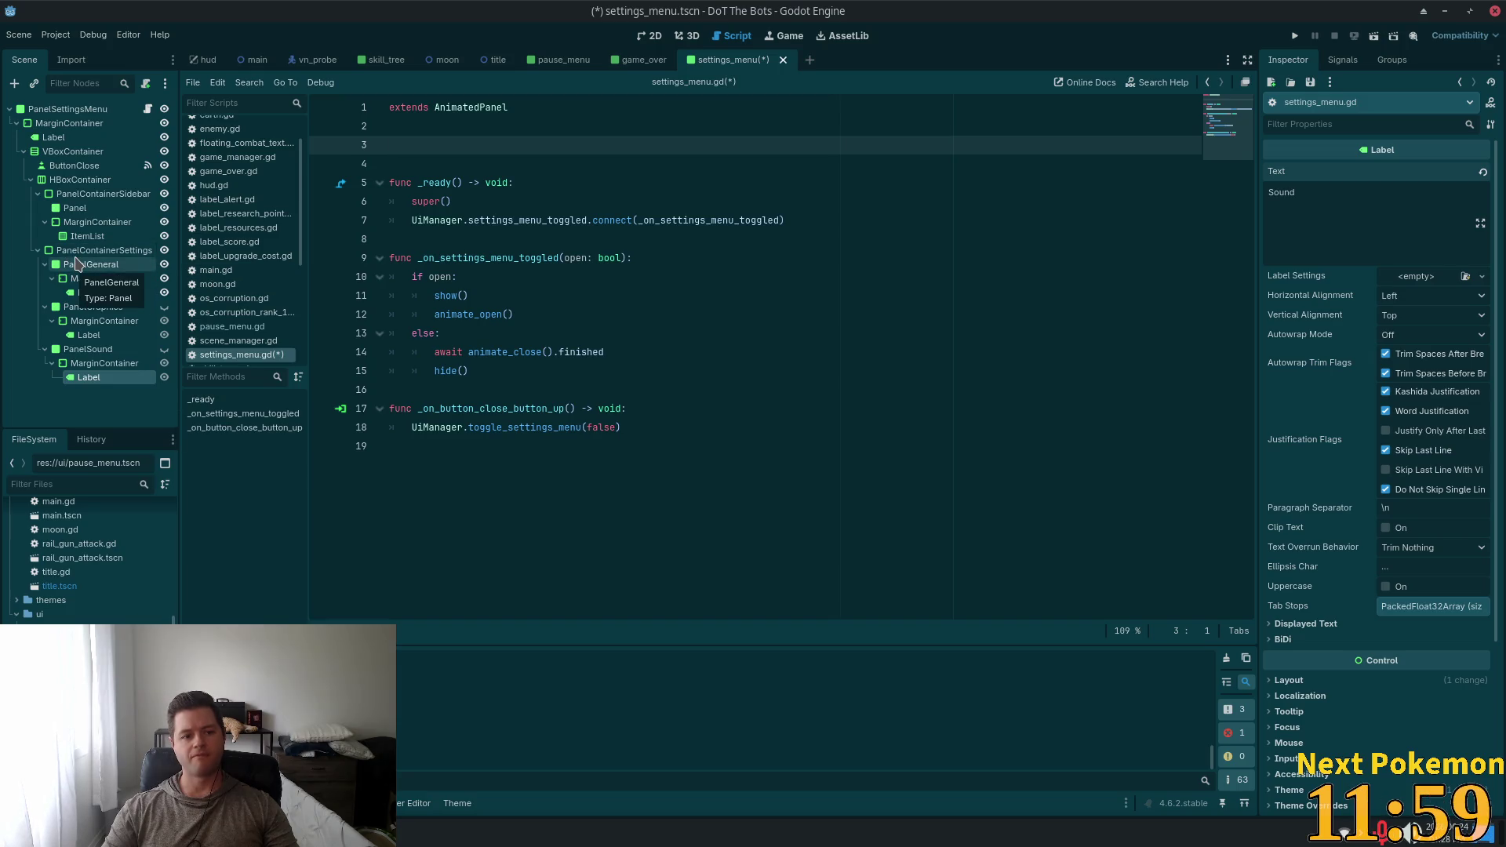
mouse_move(76, 264)
left_mouse_down()
mouse_move(424, 130)
mouse_move(427, 149)
left_mouse_up()
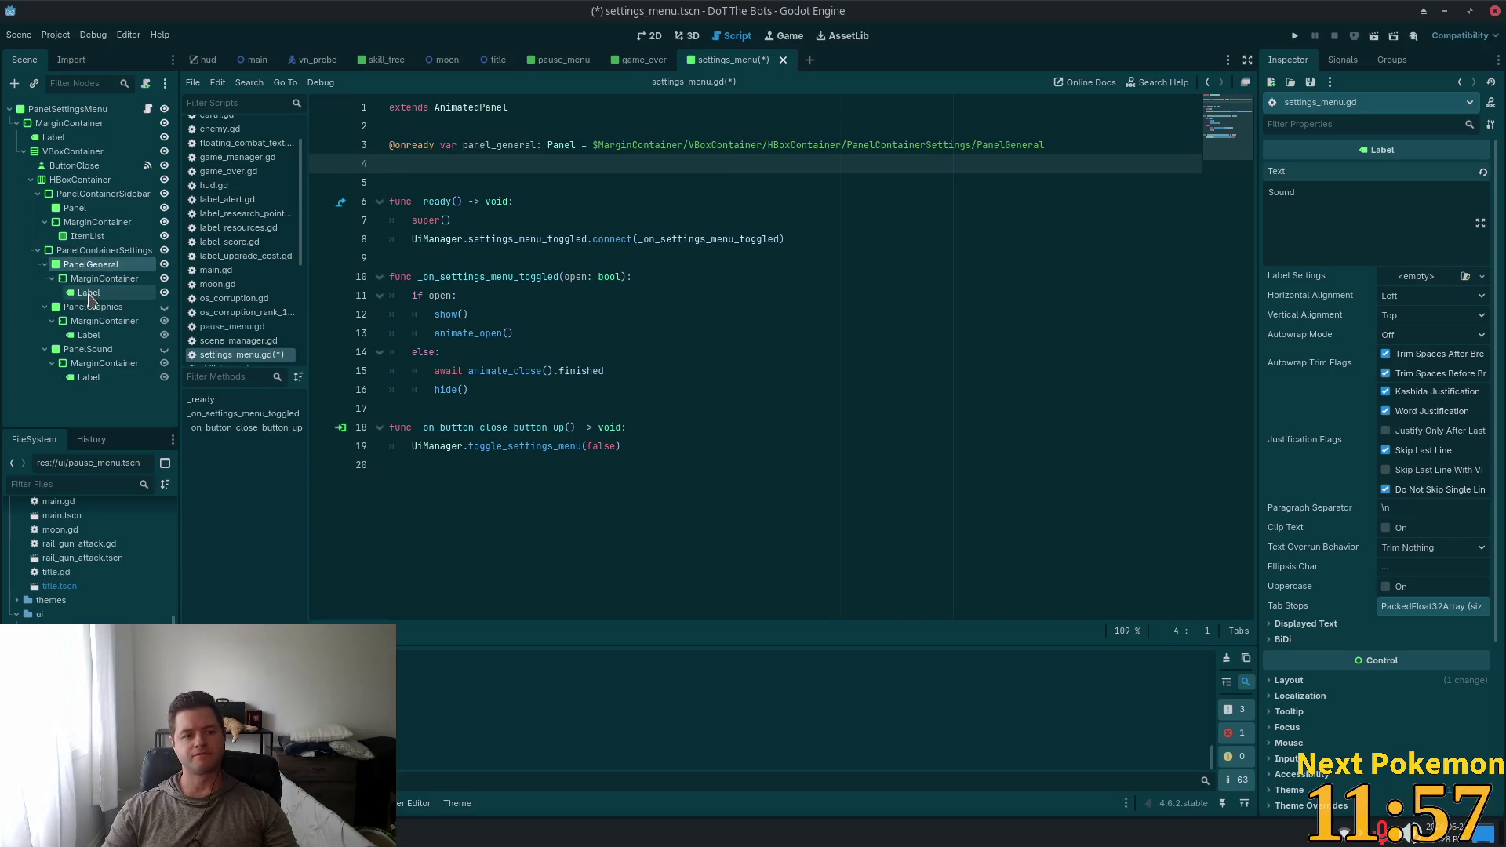
left_click_drag(82, 309, 427, 166)
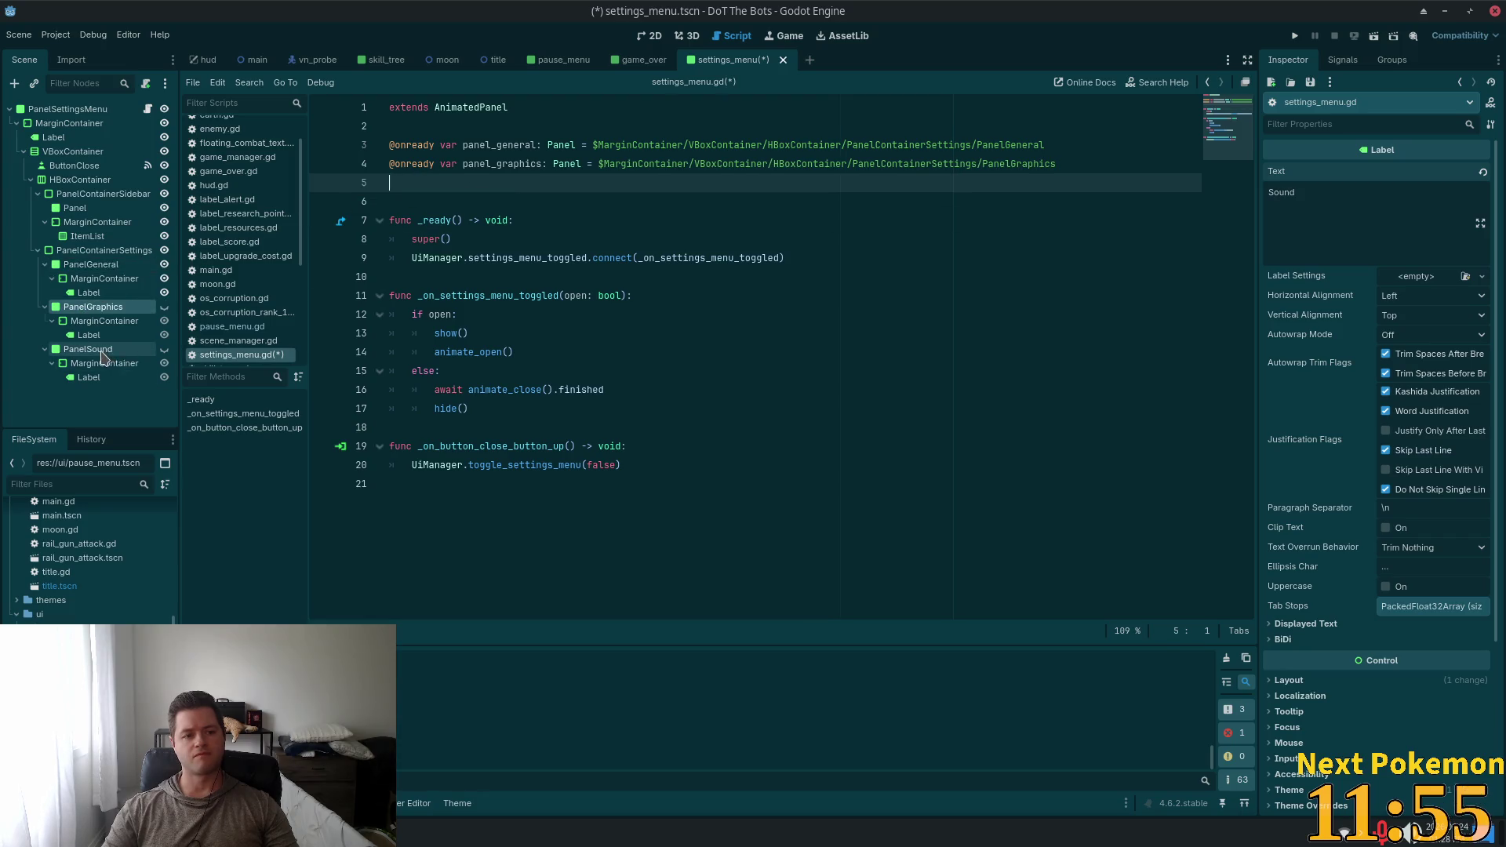
left_click_drag(87, 349, 370, 186)
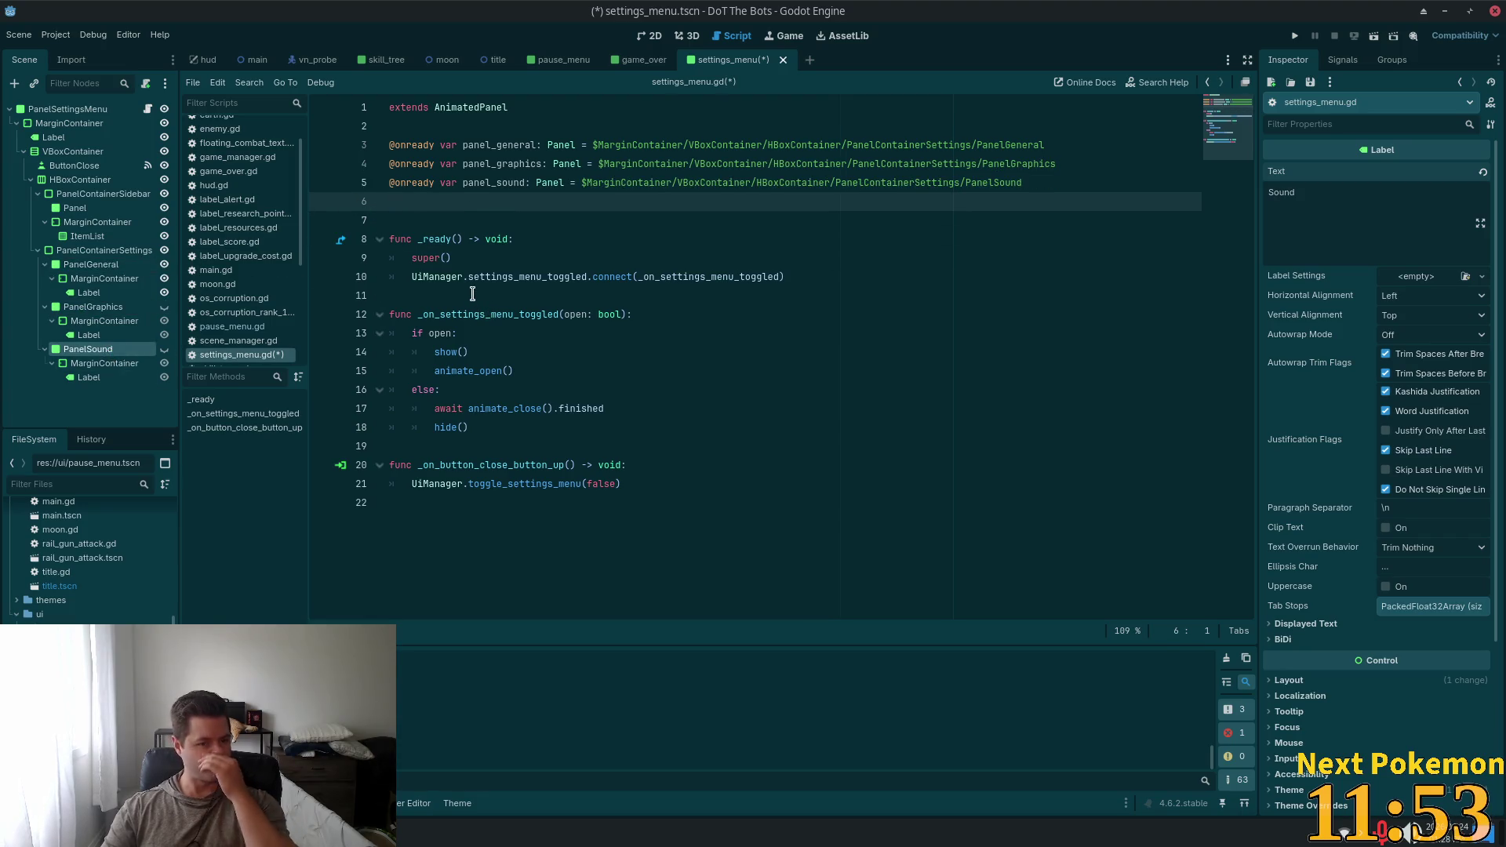
key("BackSpace")
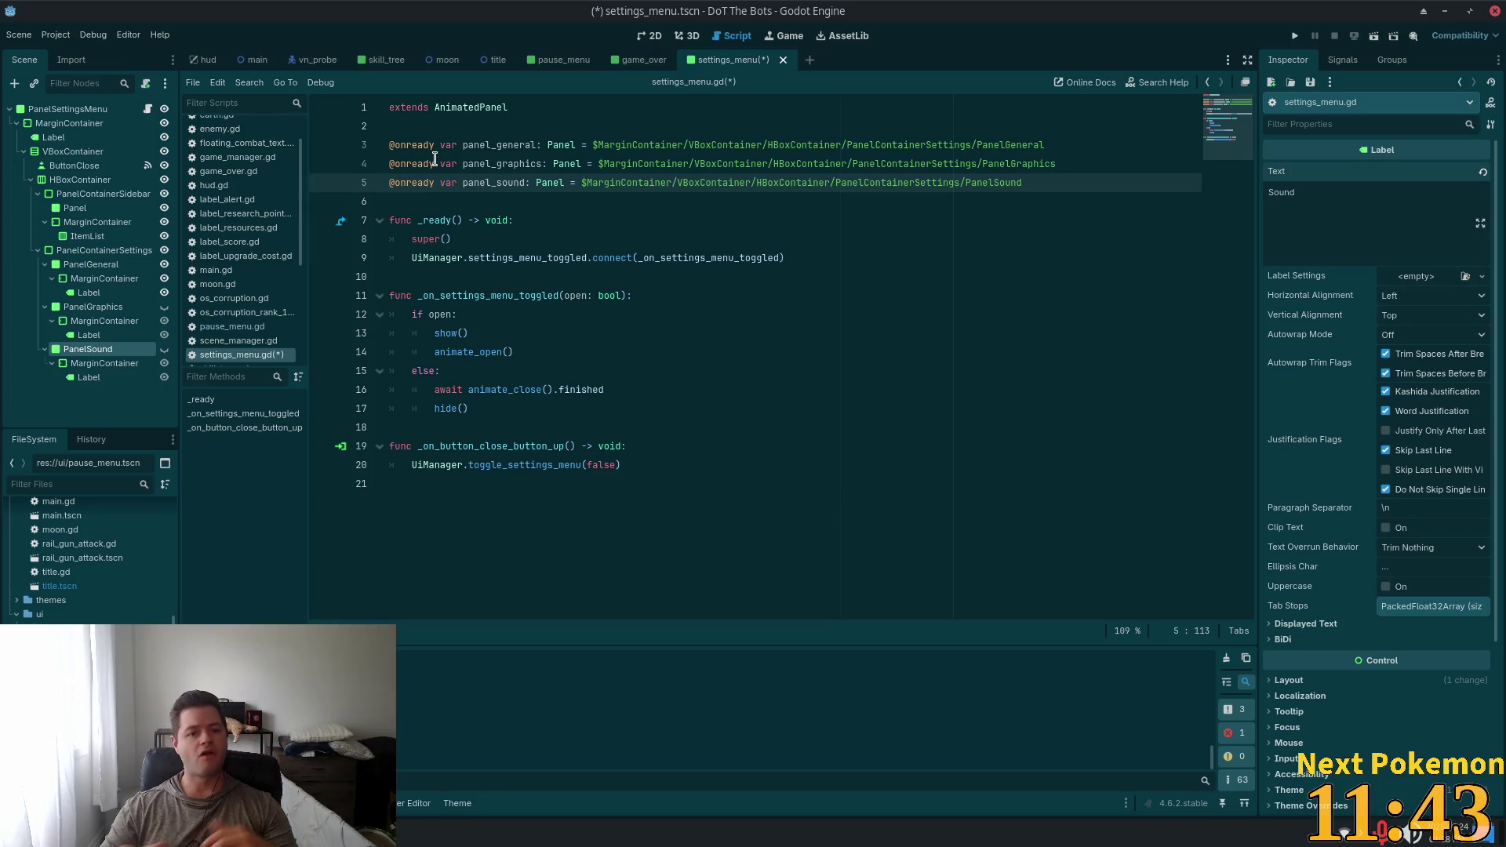
mouse_move(435, 159)
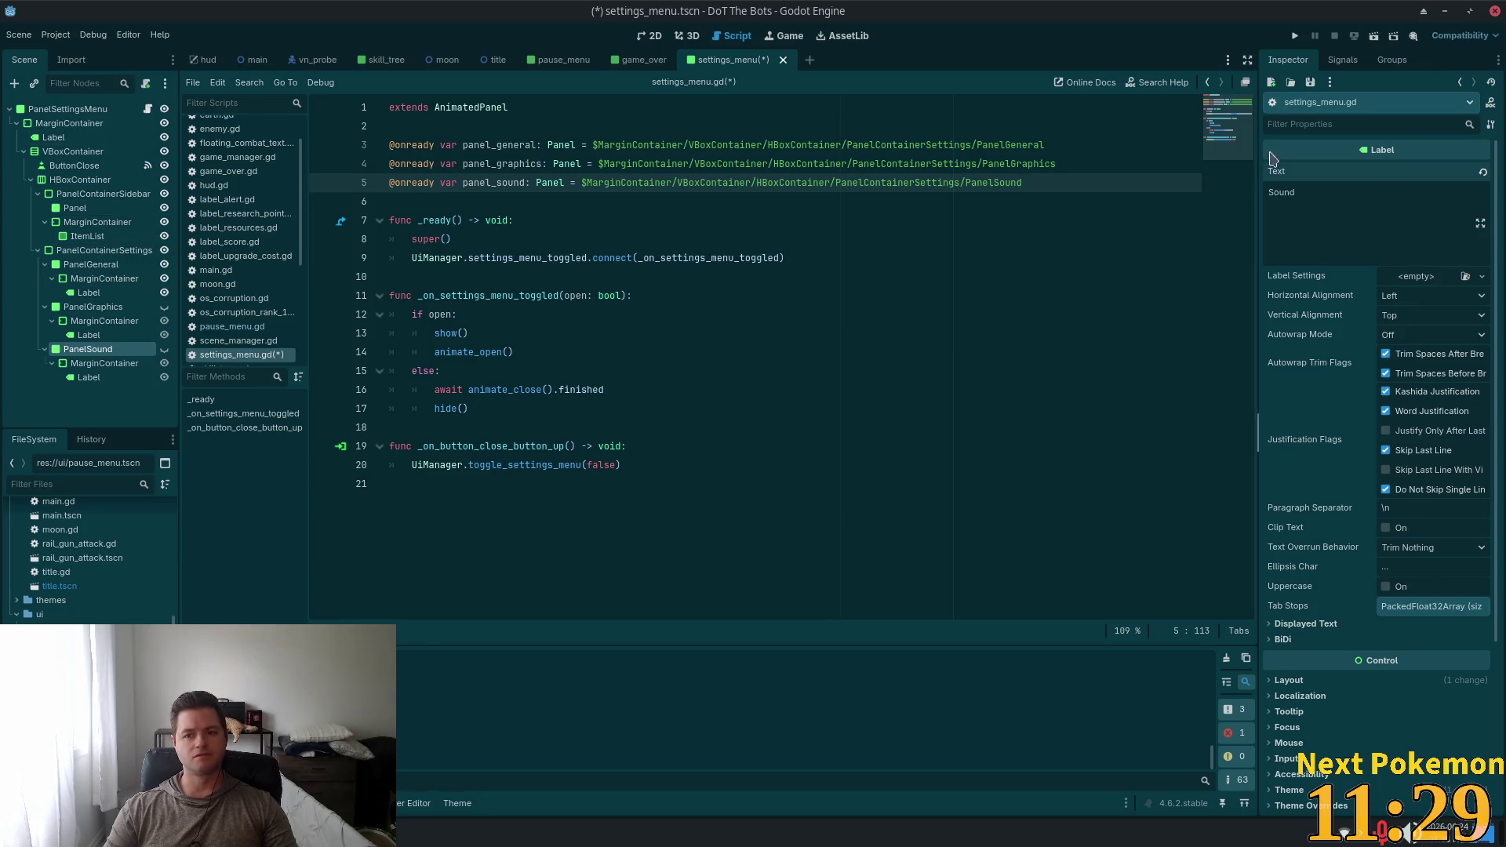
Select the ItemList and list its signals, including item_selected and item_clicked
left_click(1342, 60)
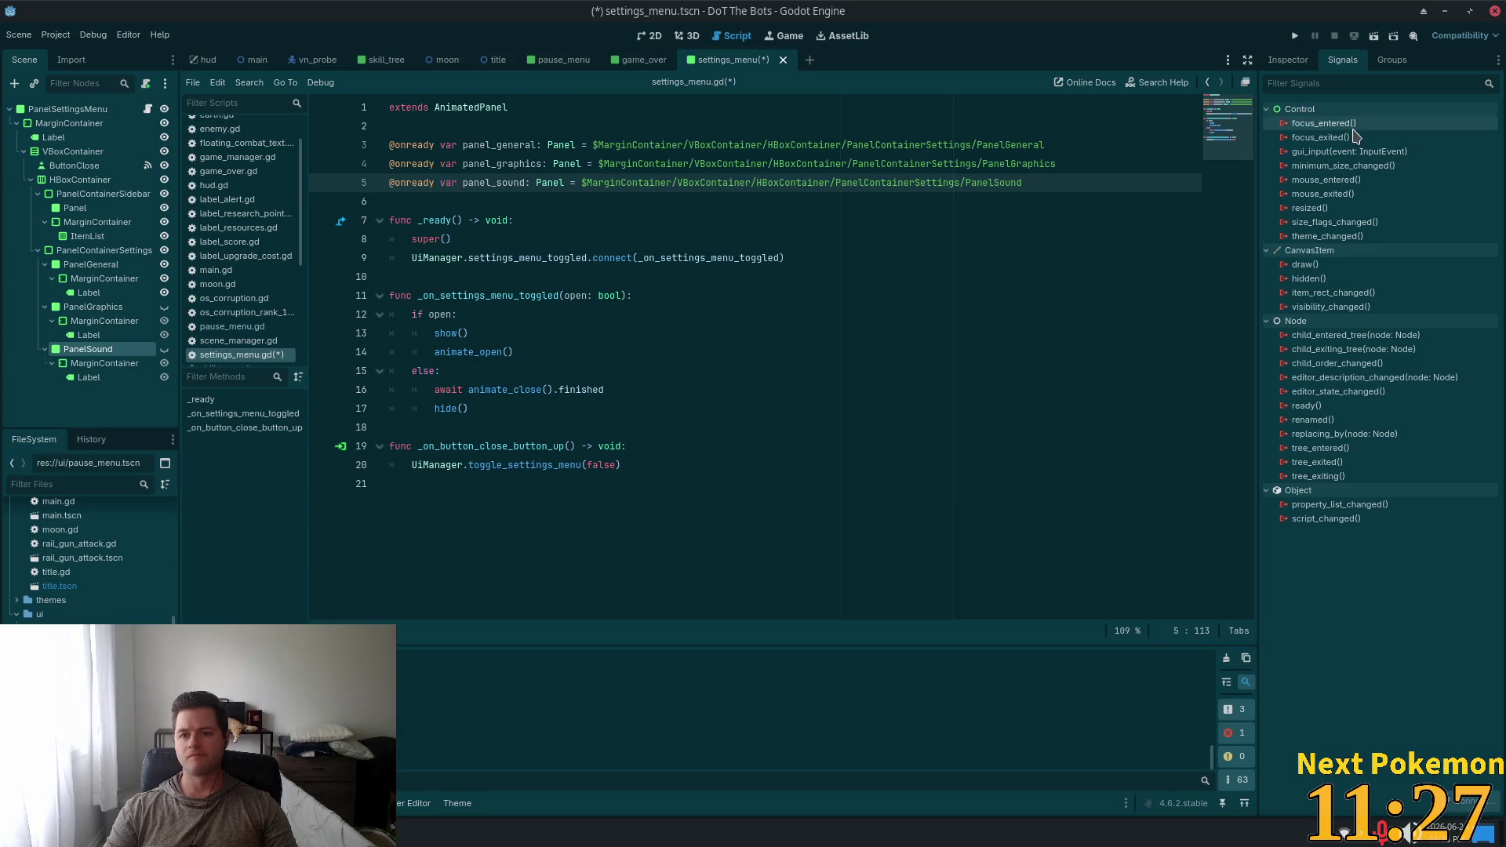
left_click(1289, 59)
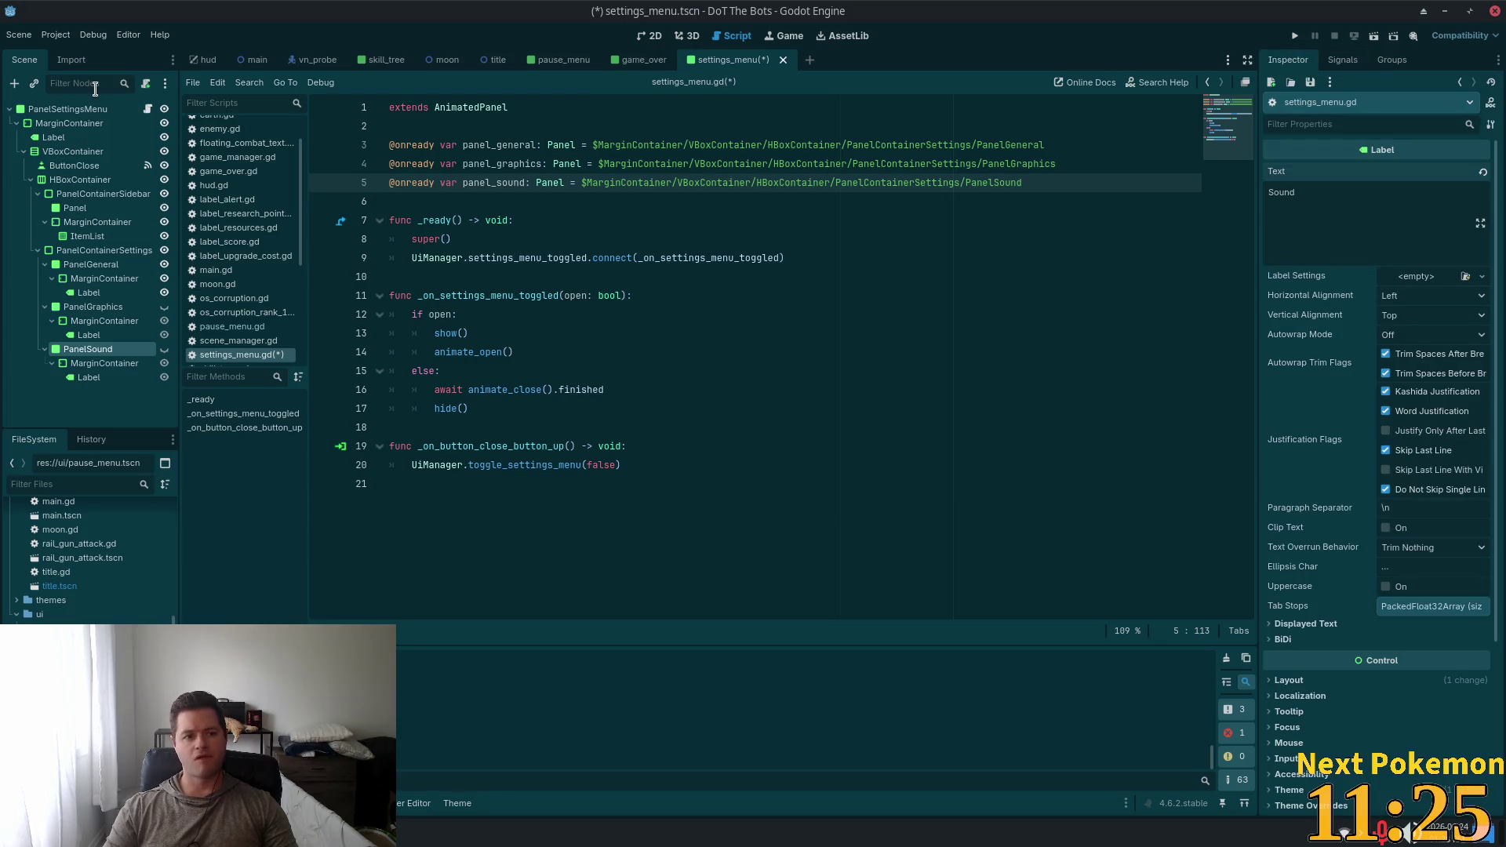
left_click(67, 109)
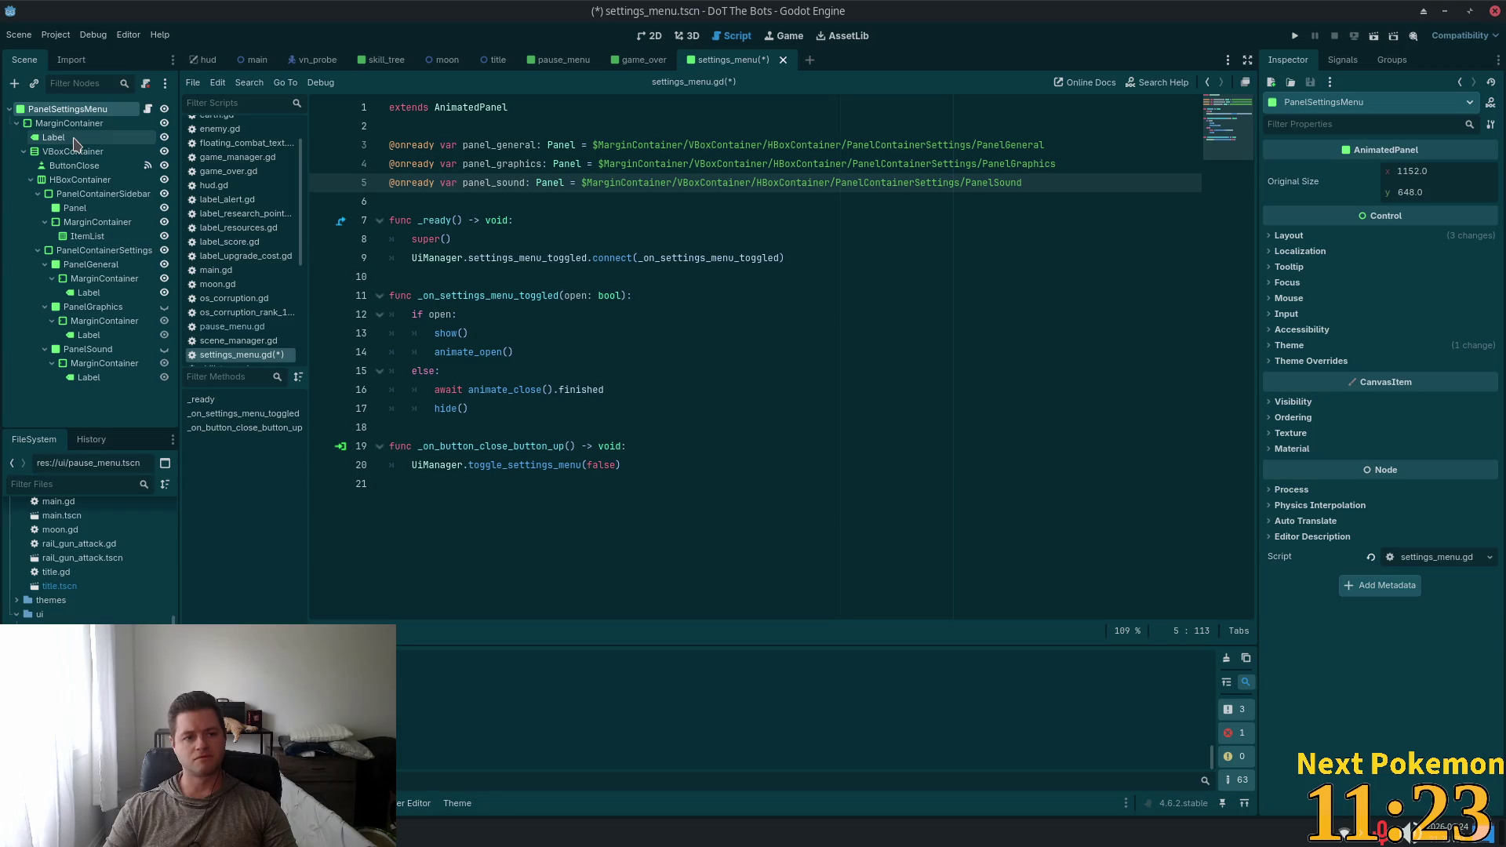
left_click(88, 236)
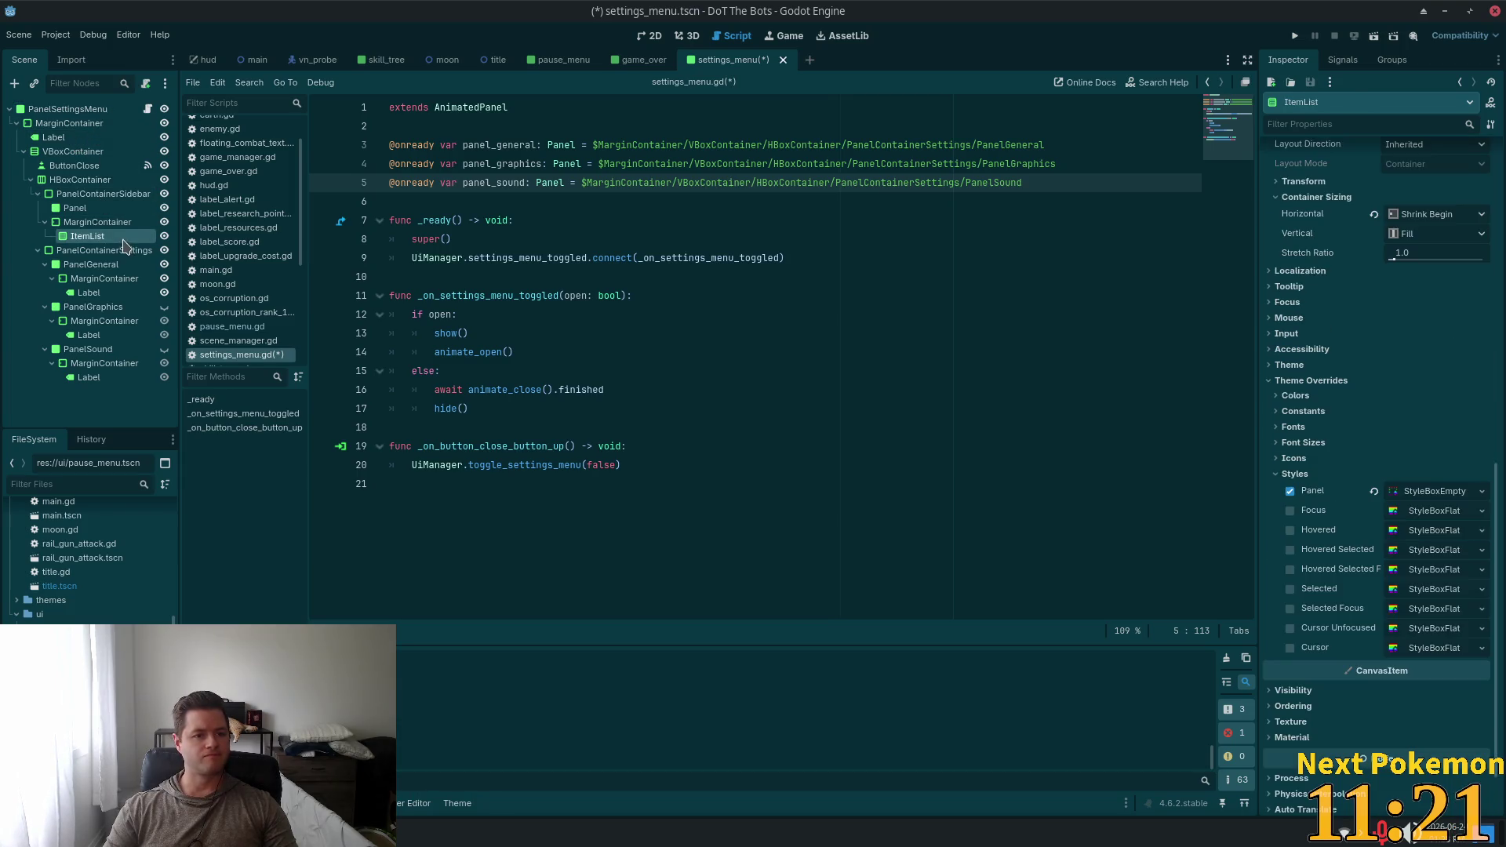
scroll(1467, 277, "up", 10)
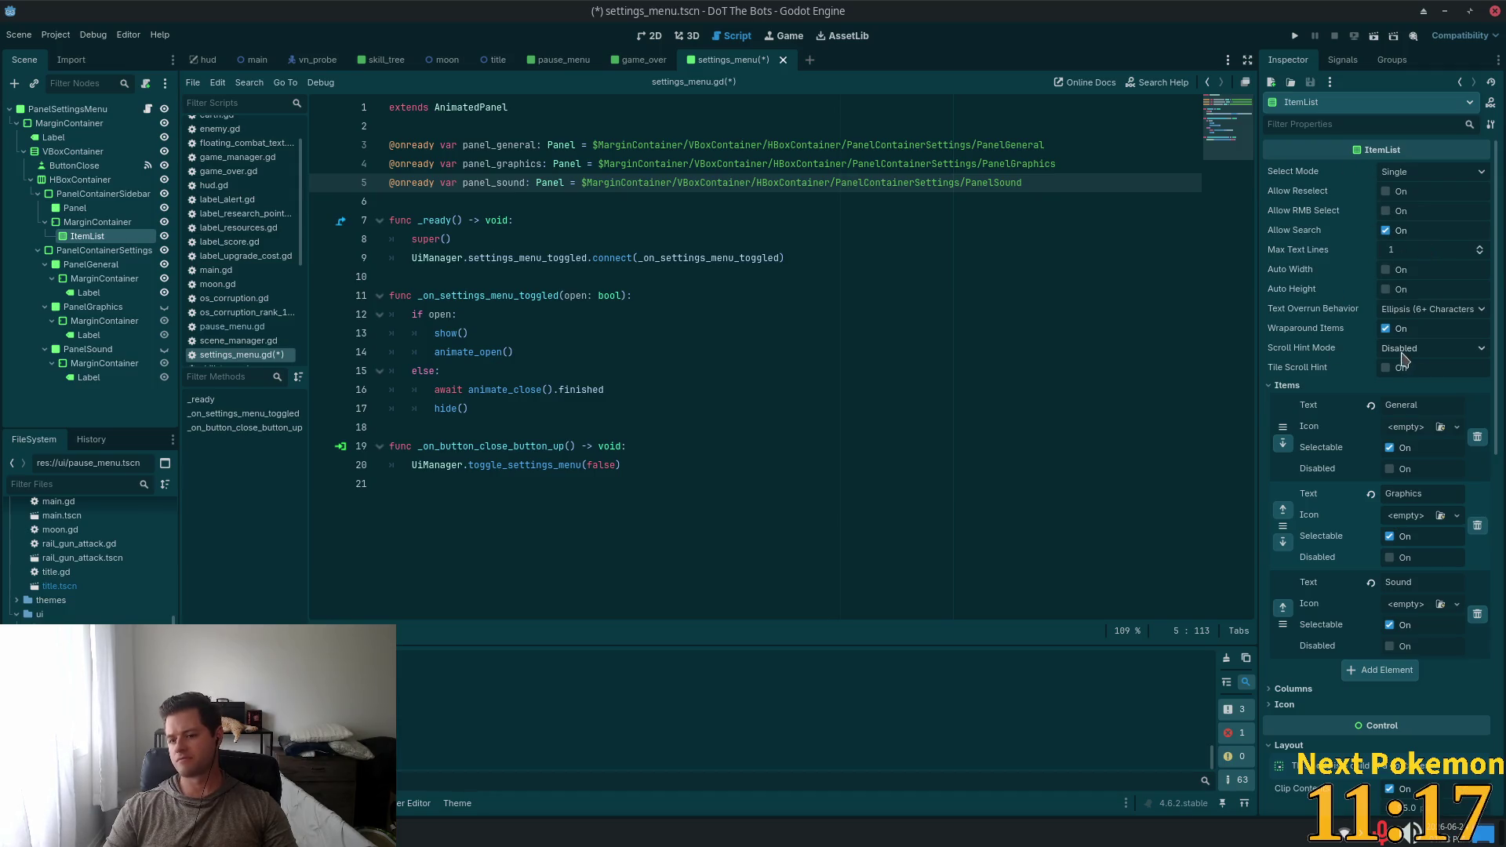
left_click(1342, 59)
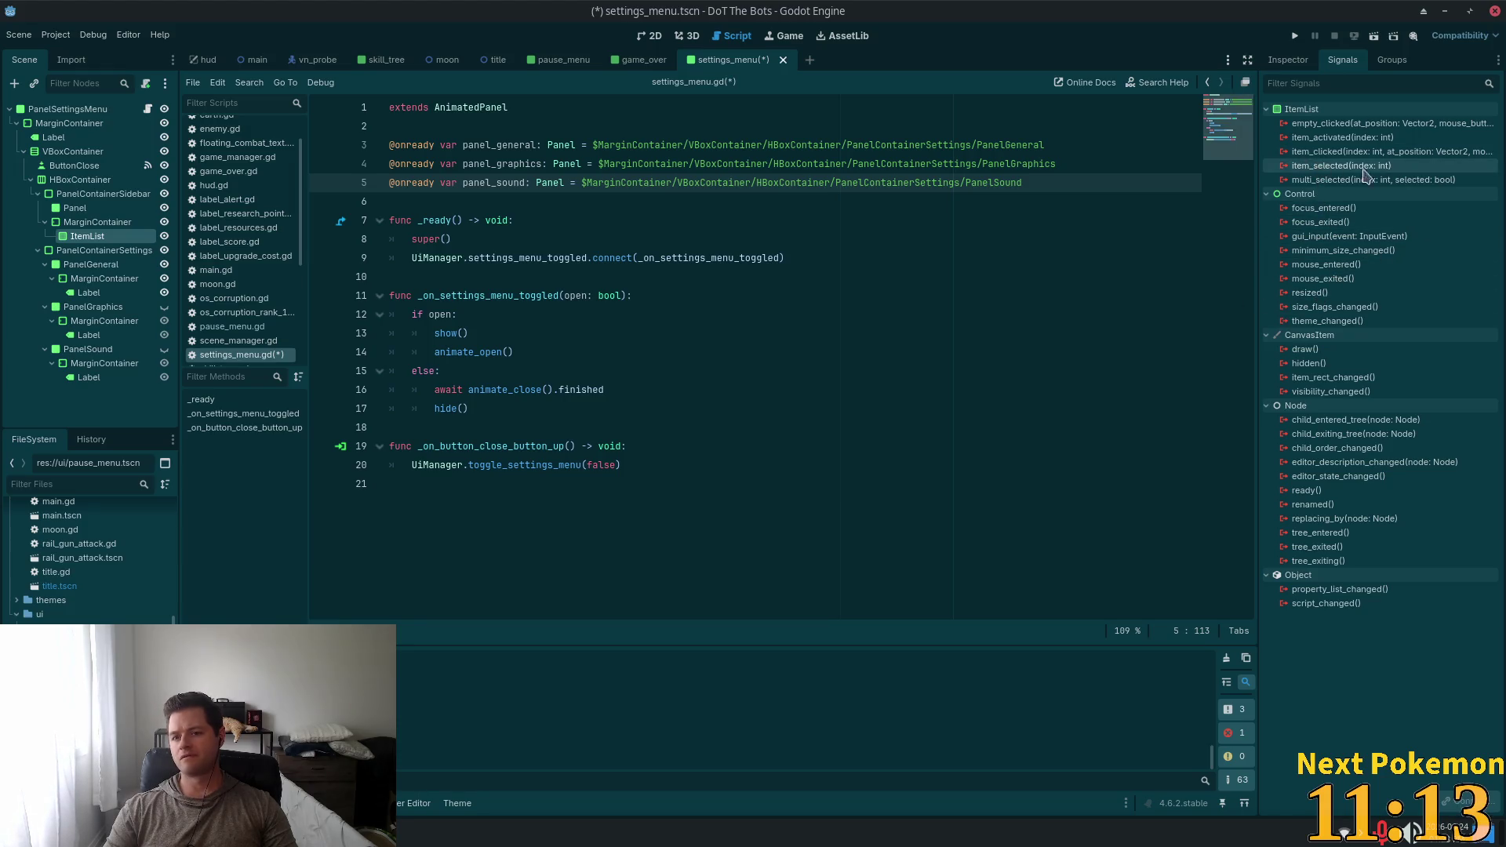
mouse_move(1308, 174)
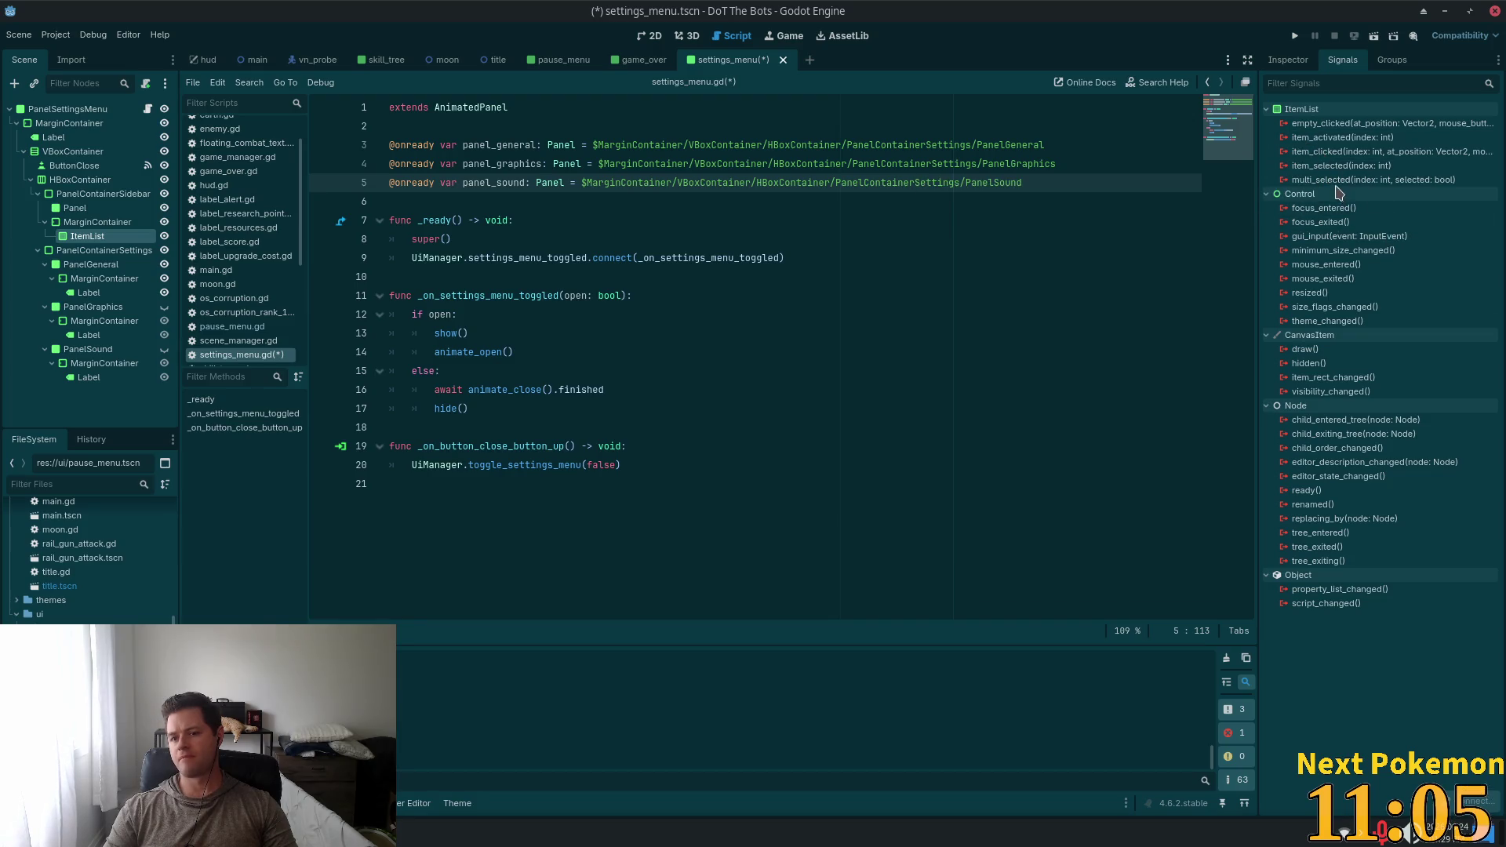
Connect the ItemList's item_clicked signal to a new _on_item_list_item_clicked handler
double_click(1320, 153)
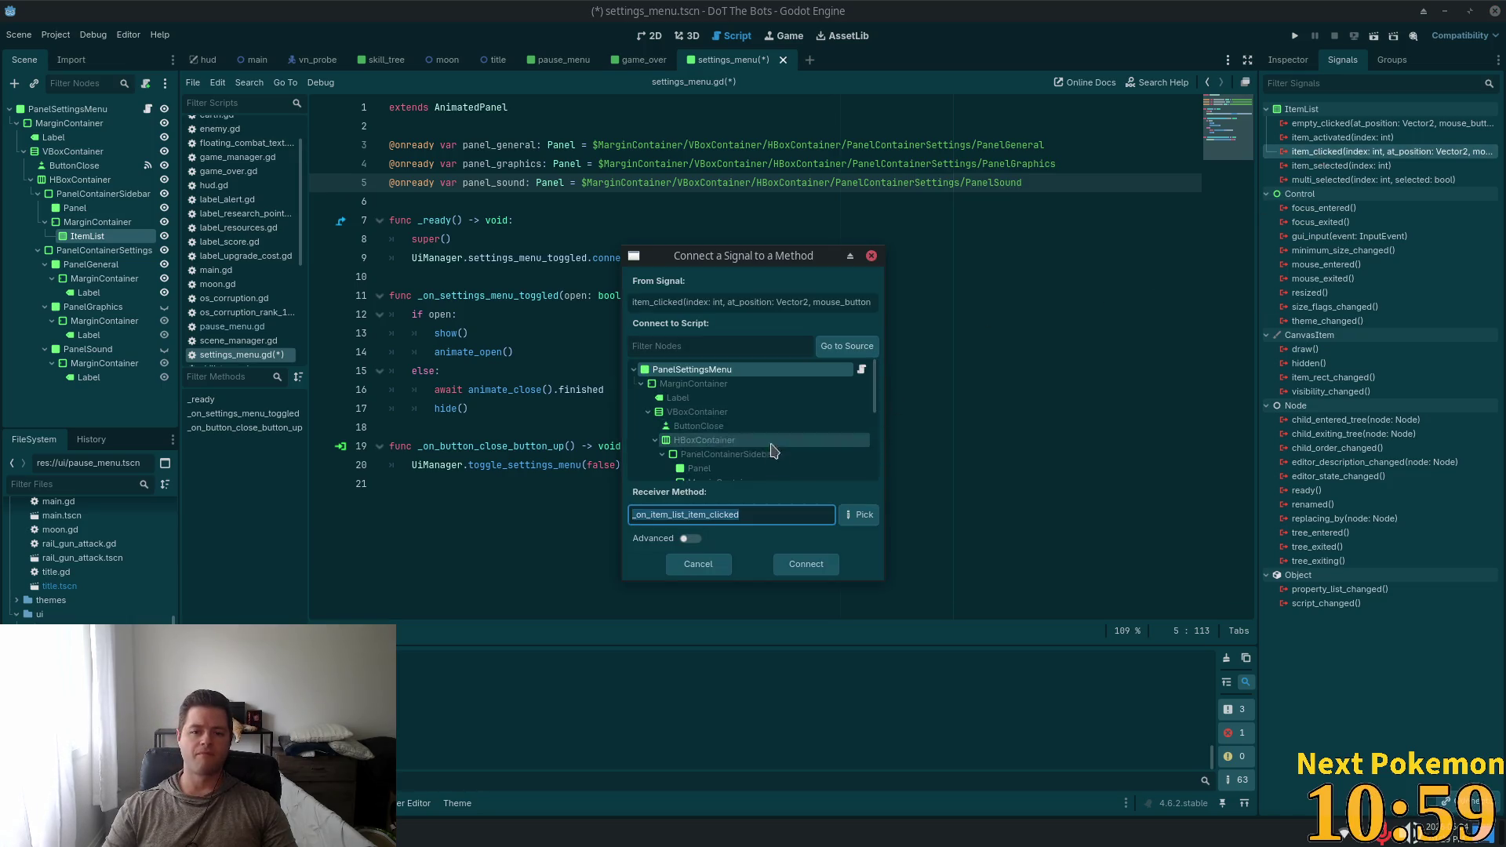
left_click(805, 564)
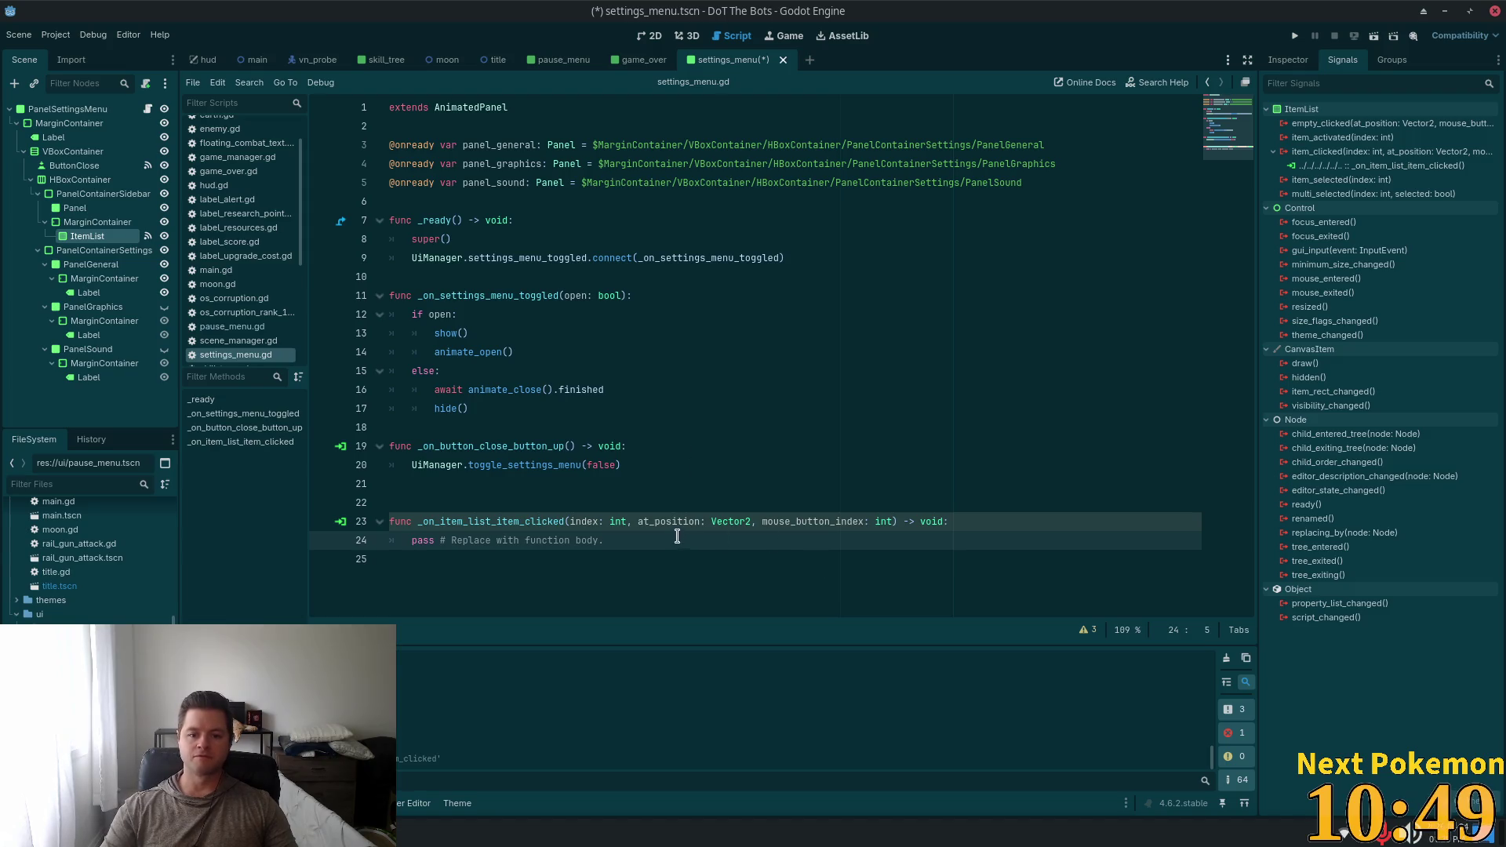
double_click(586, 521)
double_click(658, 521)
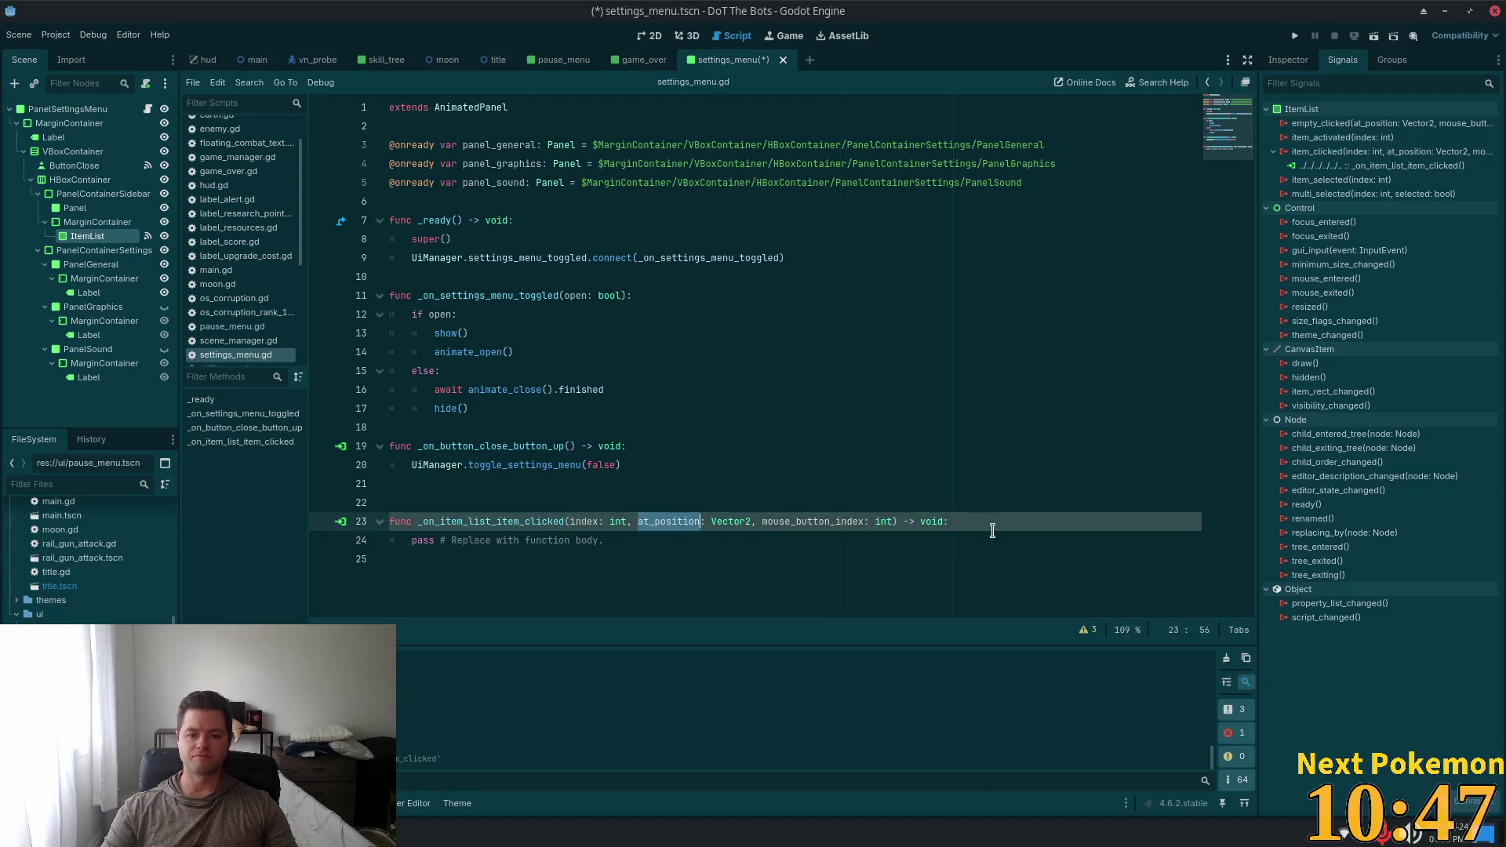
double_click(766, 522)
Rename the handler's parameters to _at_position and _mouse_button_index
left_click(669, 560)
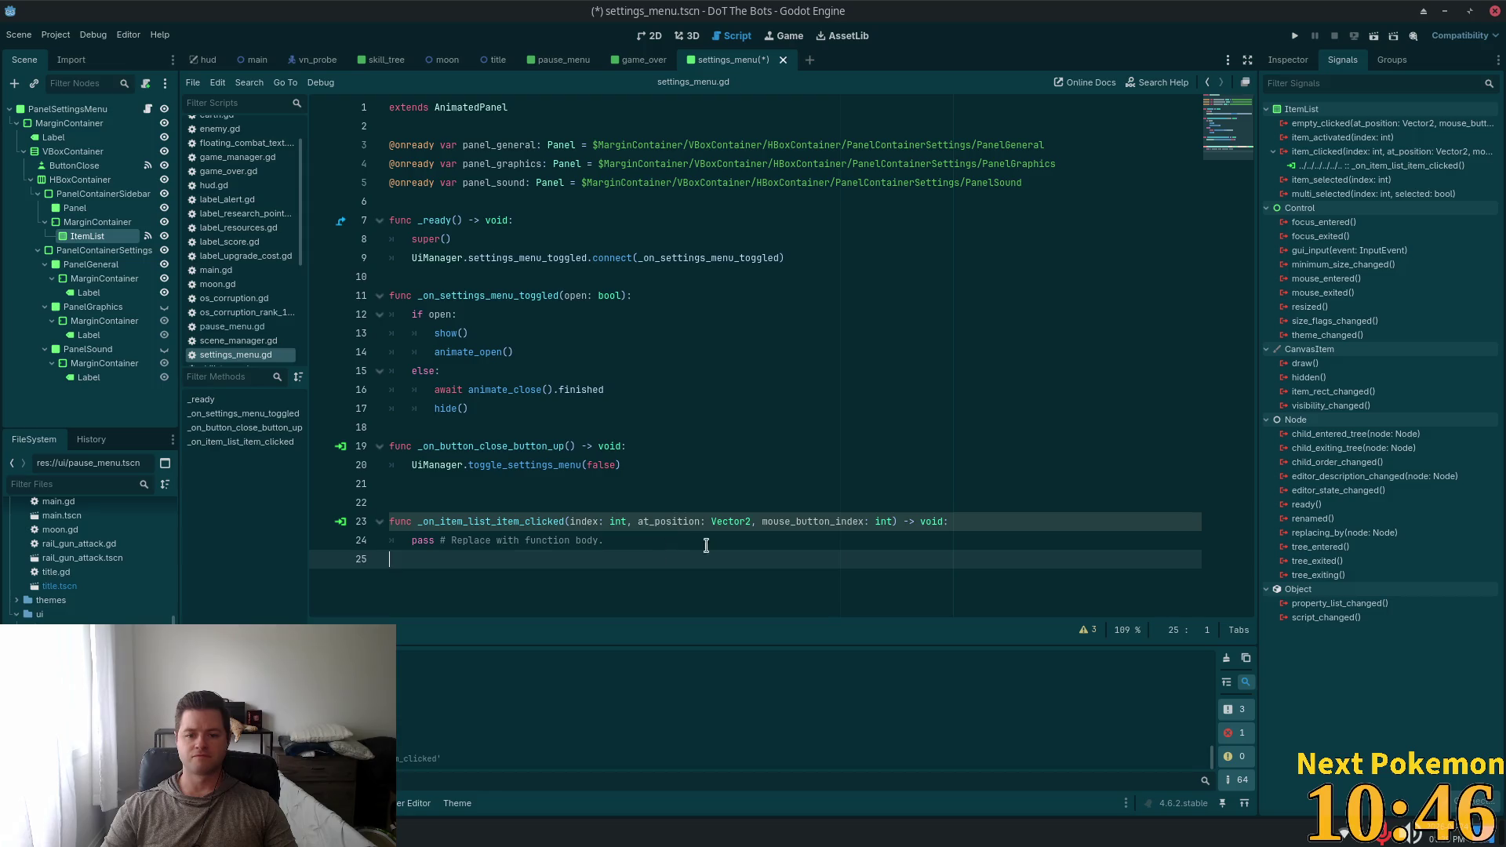
left_click(757, 521)
key("Right")
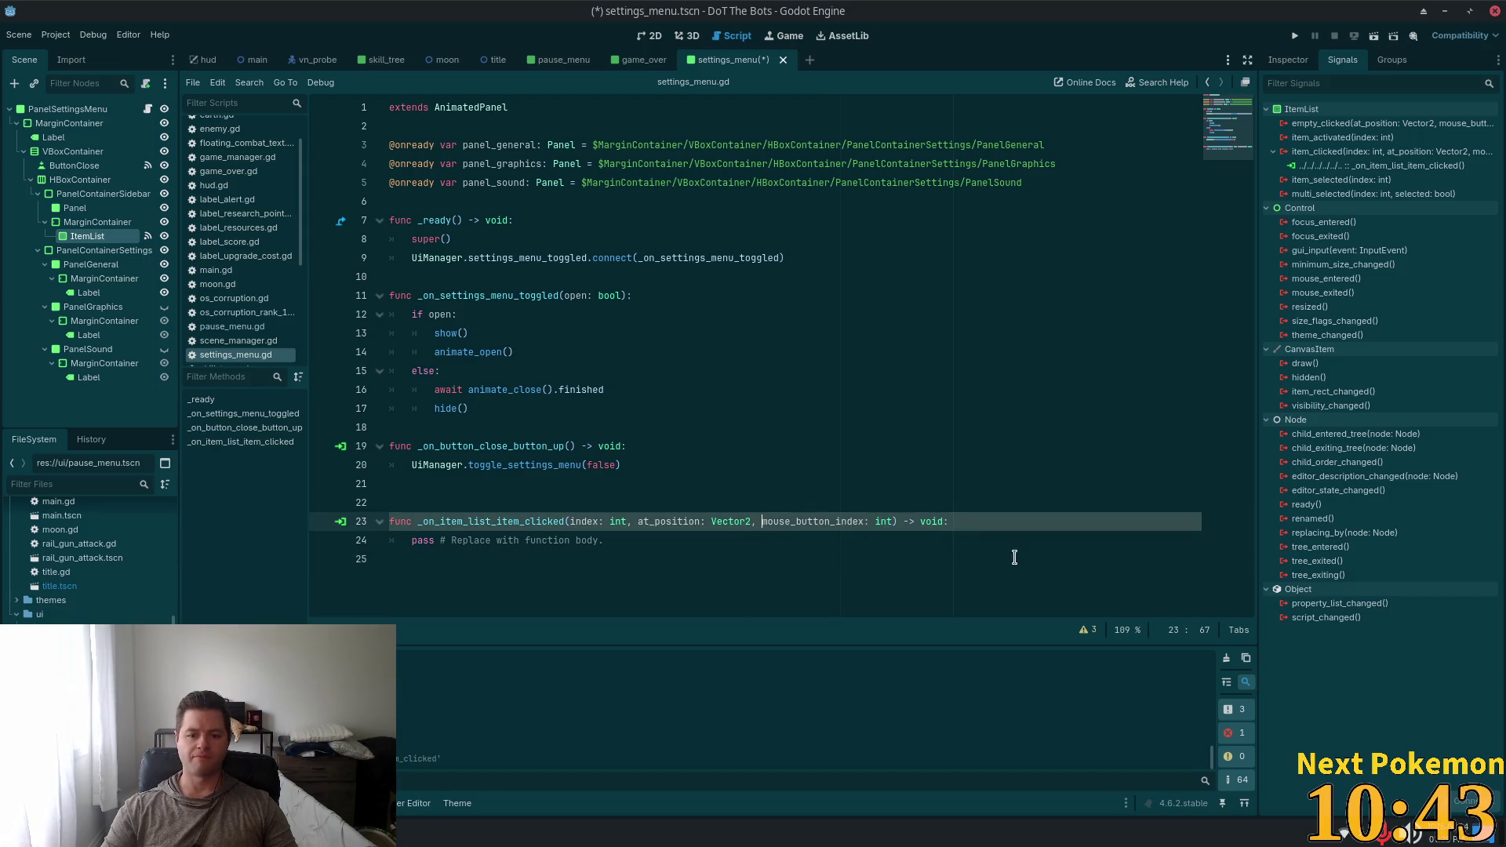
type("_")
key("ctrl+Left")
key("ctrl+Left")
key("ctrl+Left")
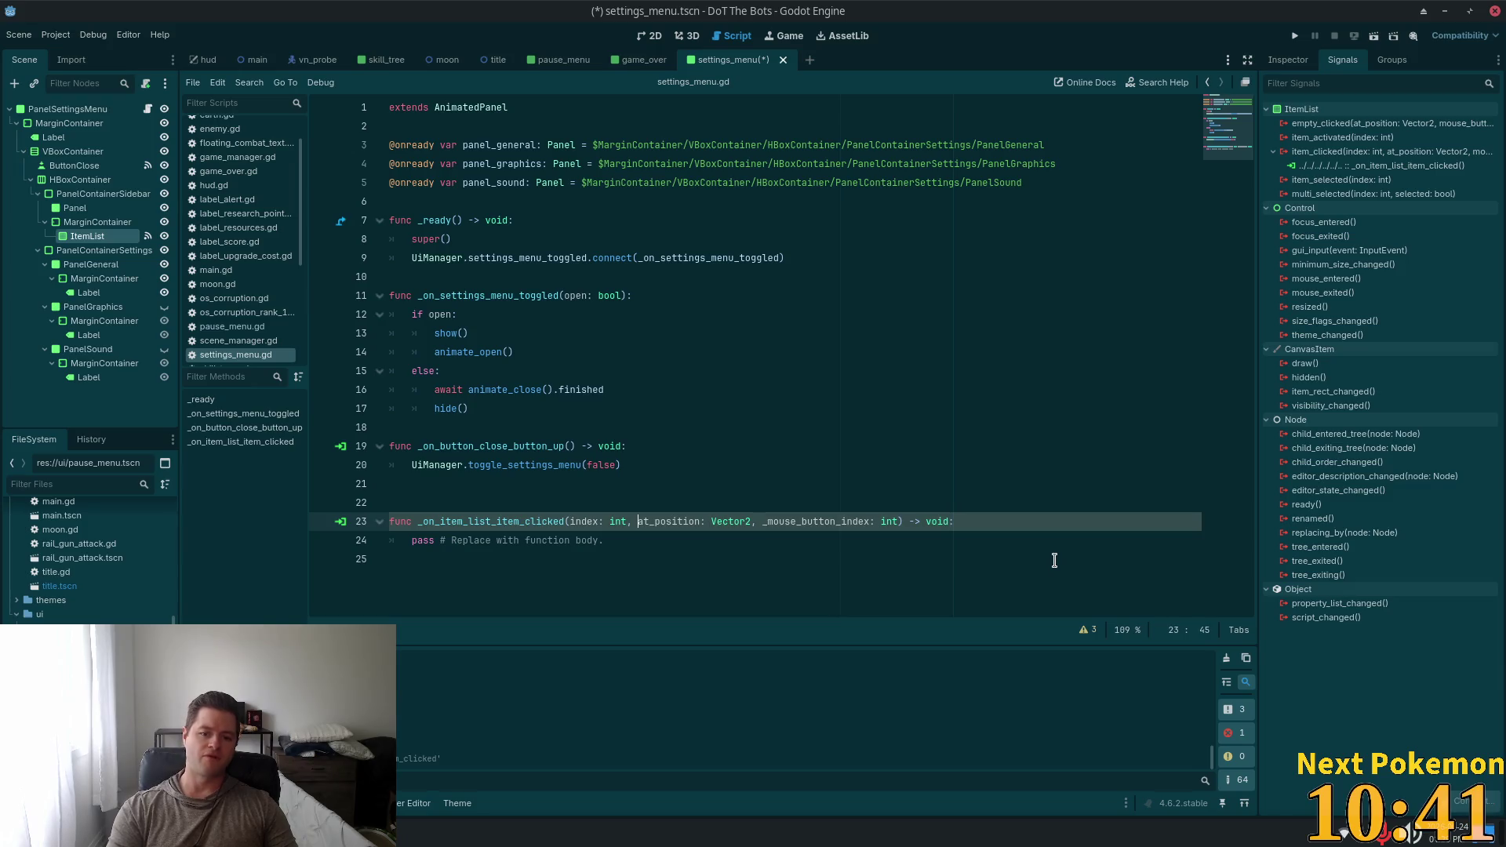
type("_")
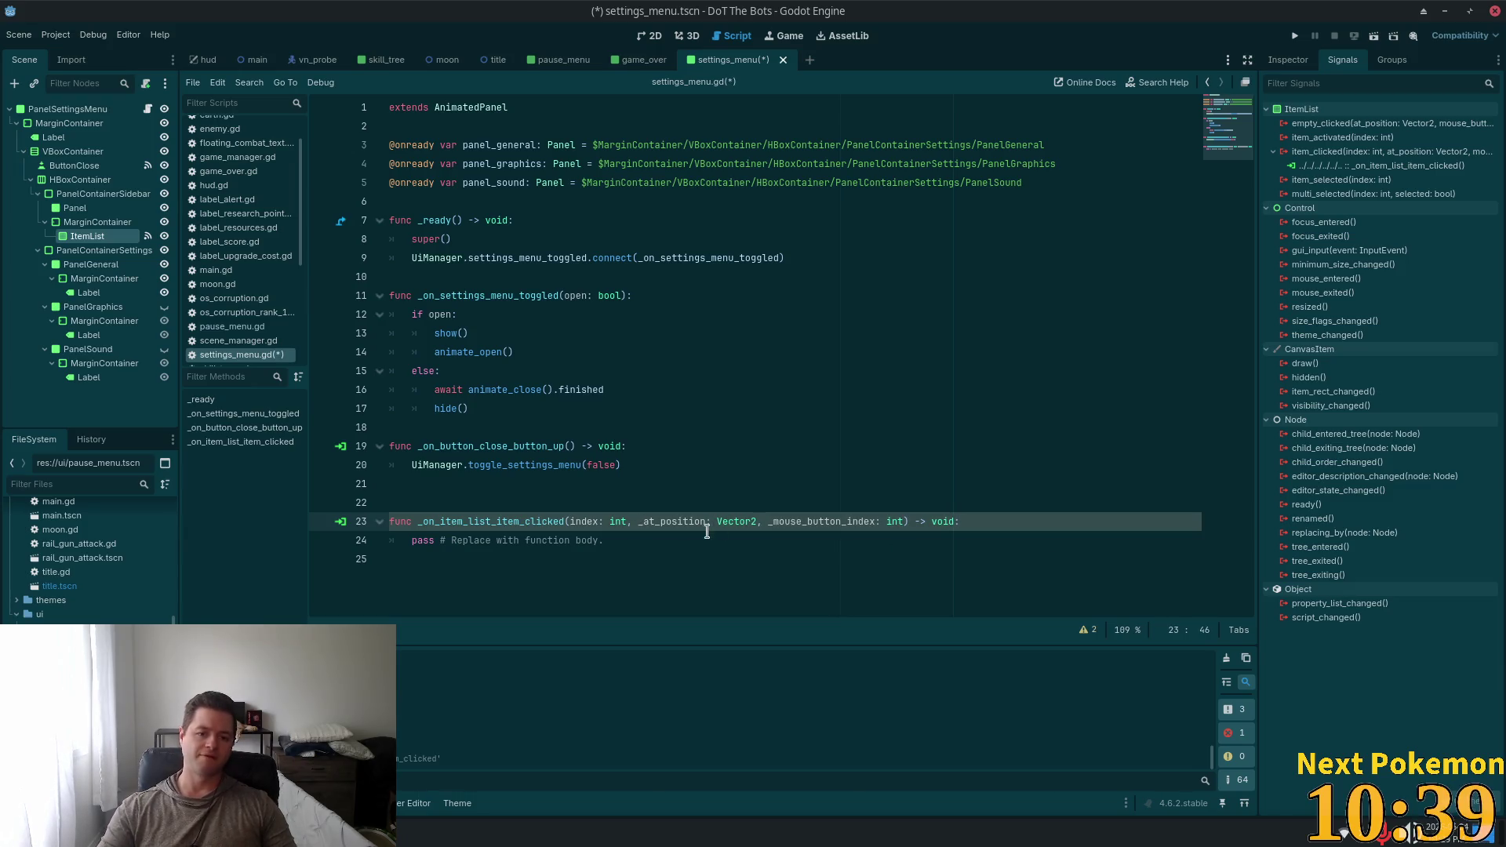
left_click_drag(604, 541, 410, 542)
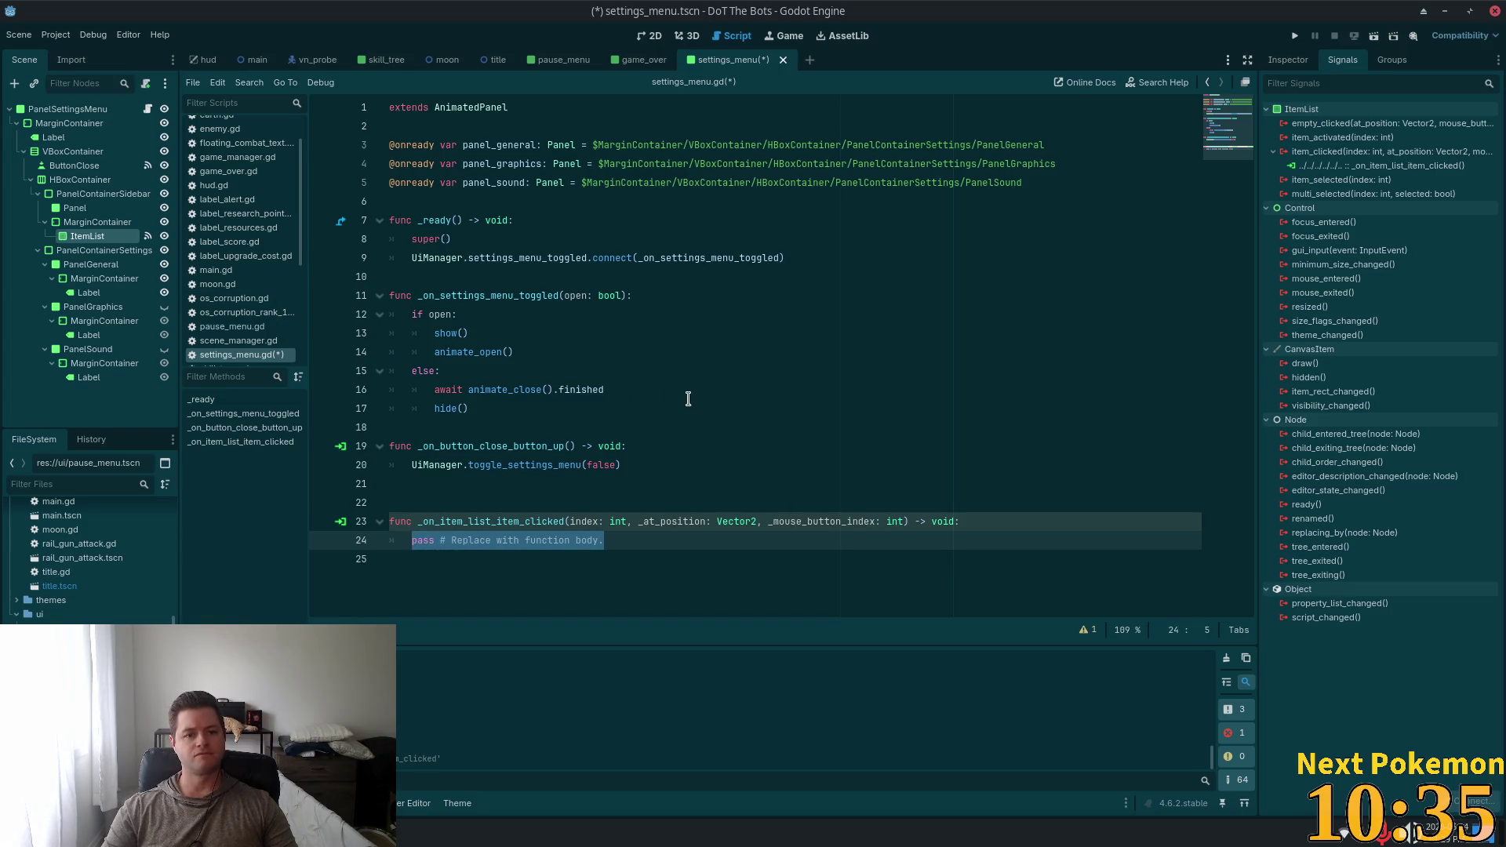
Add a new func hide_all_panels(): below the click handler
left_click(481, 559)
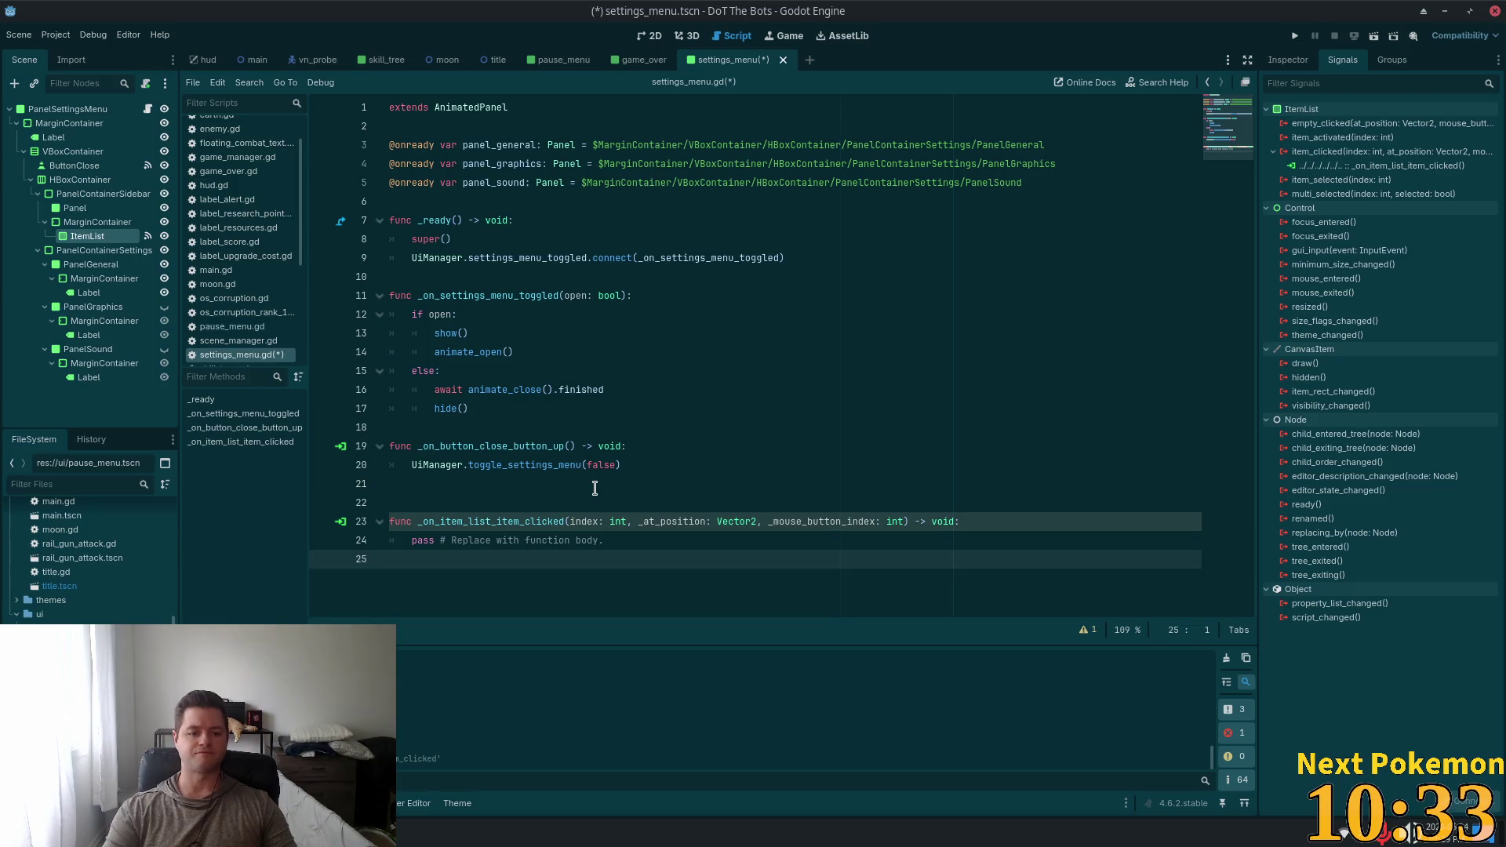
key("Return")
type("func _hi")
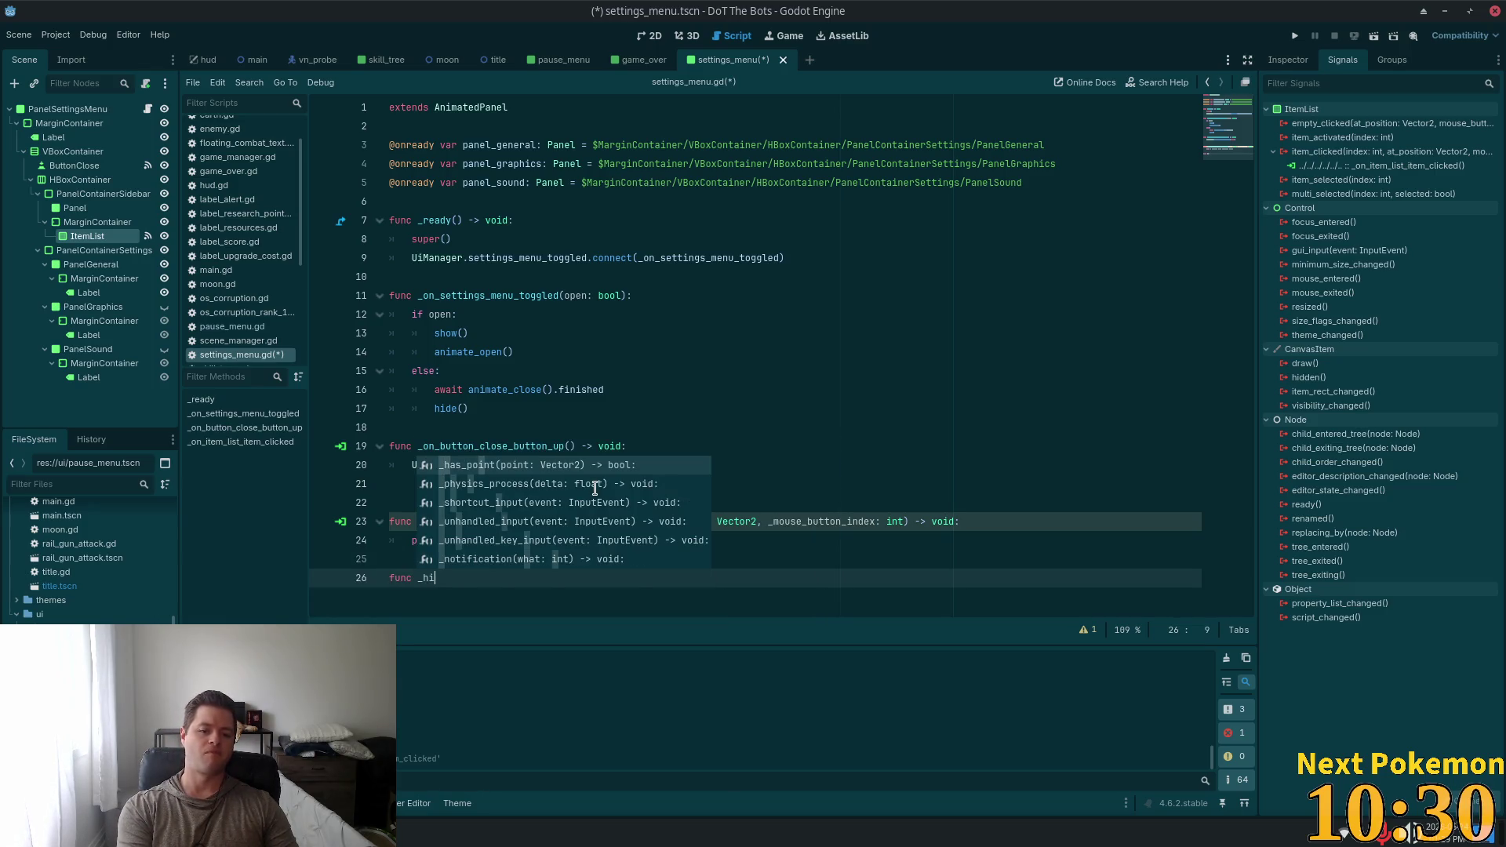
key("BackSpace")
type("hide")
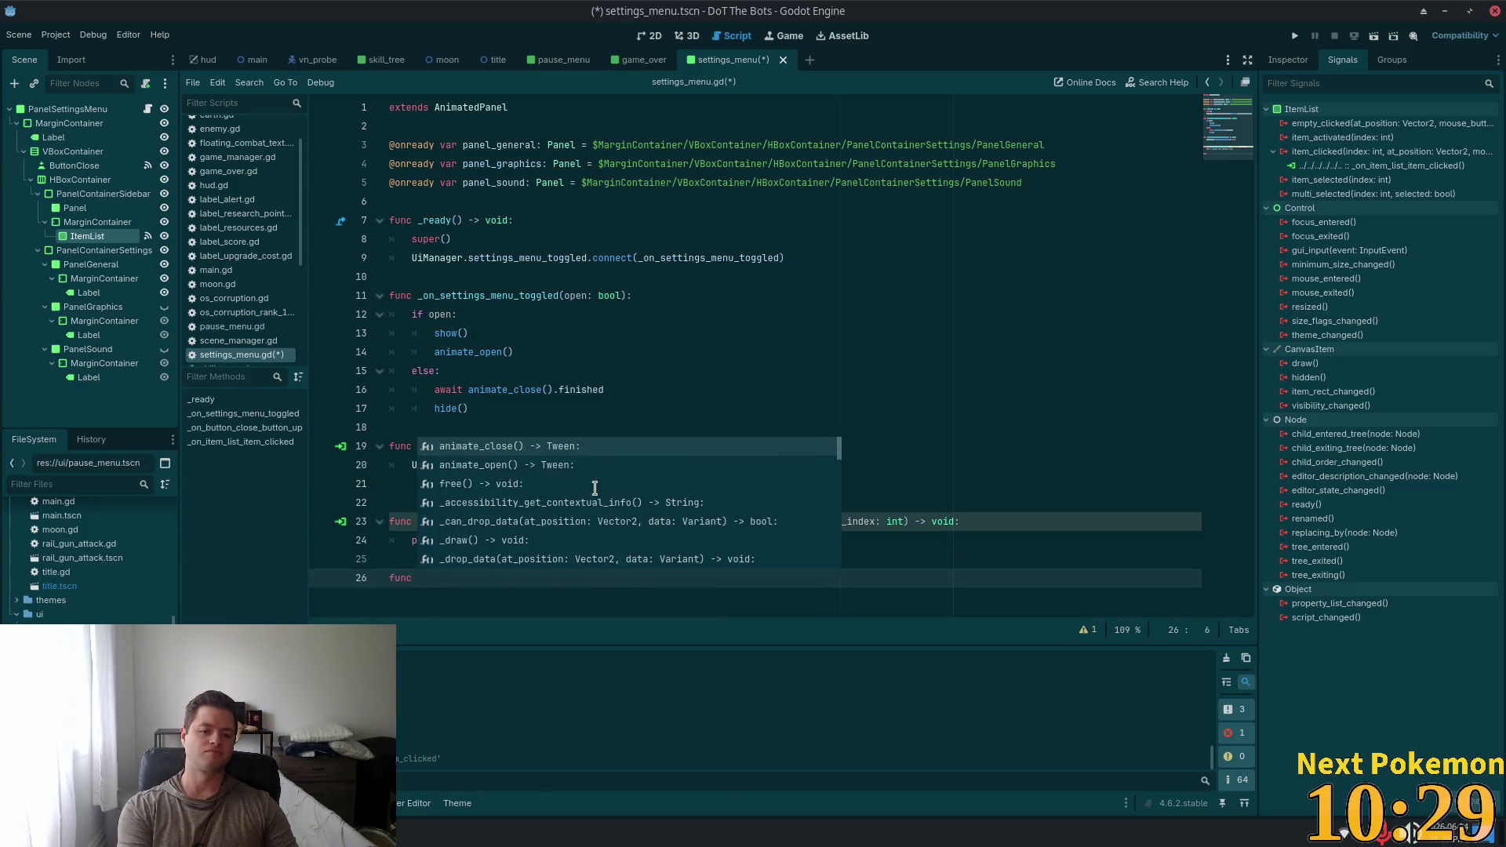
type("_all_")
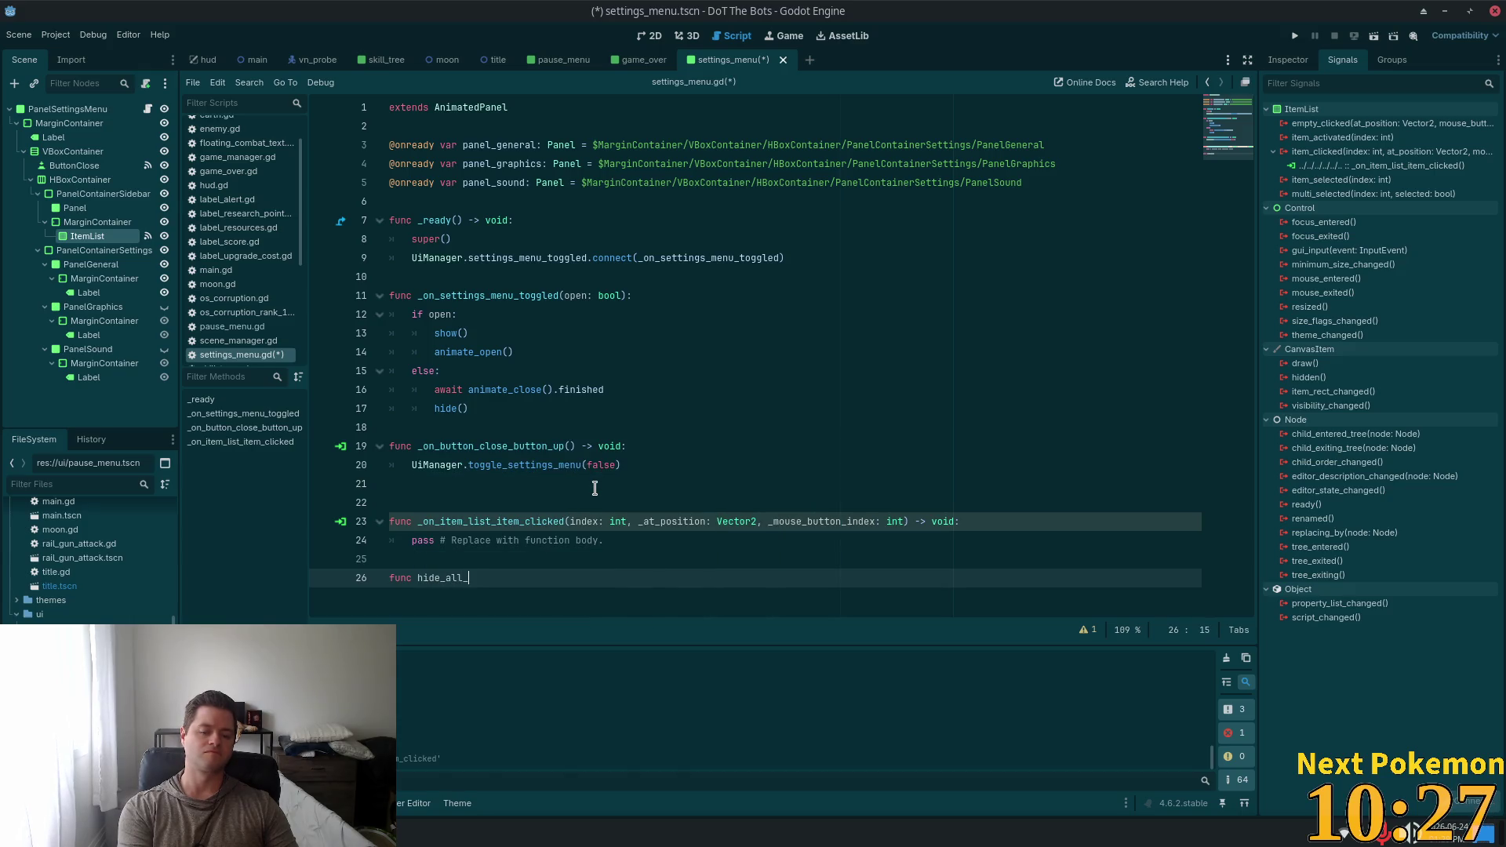
type("panels(")
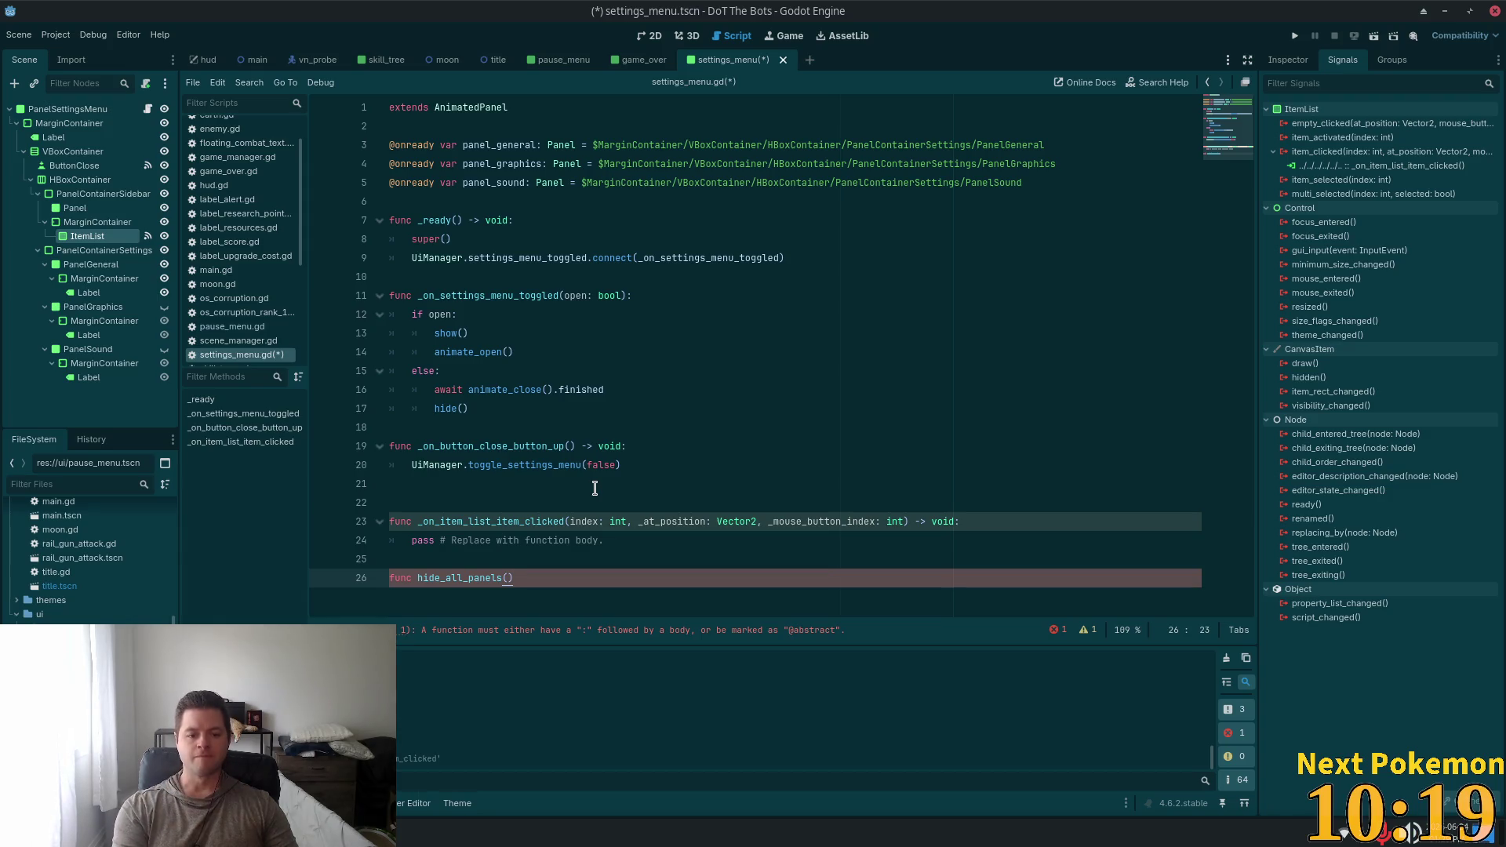
type(":")
key("Return")
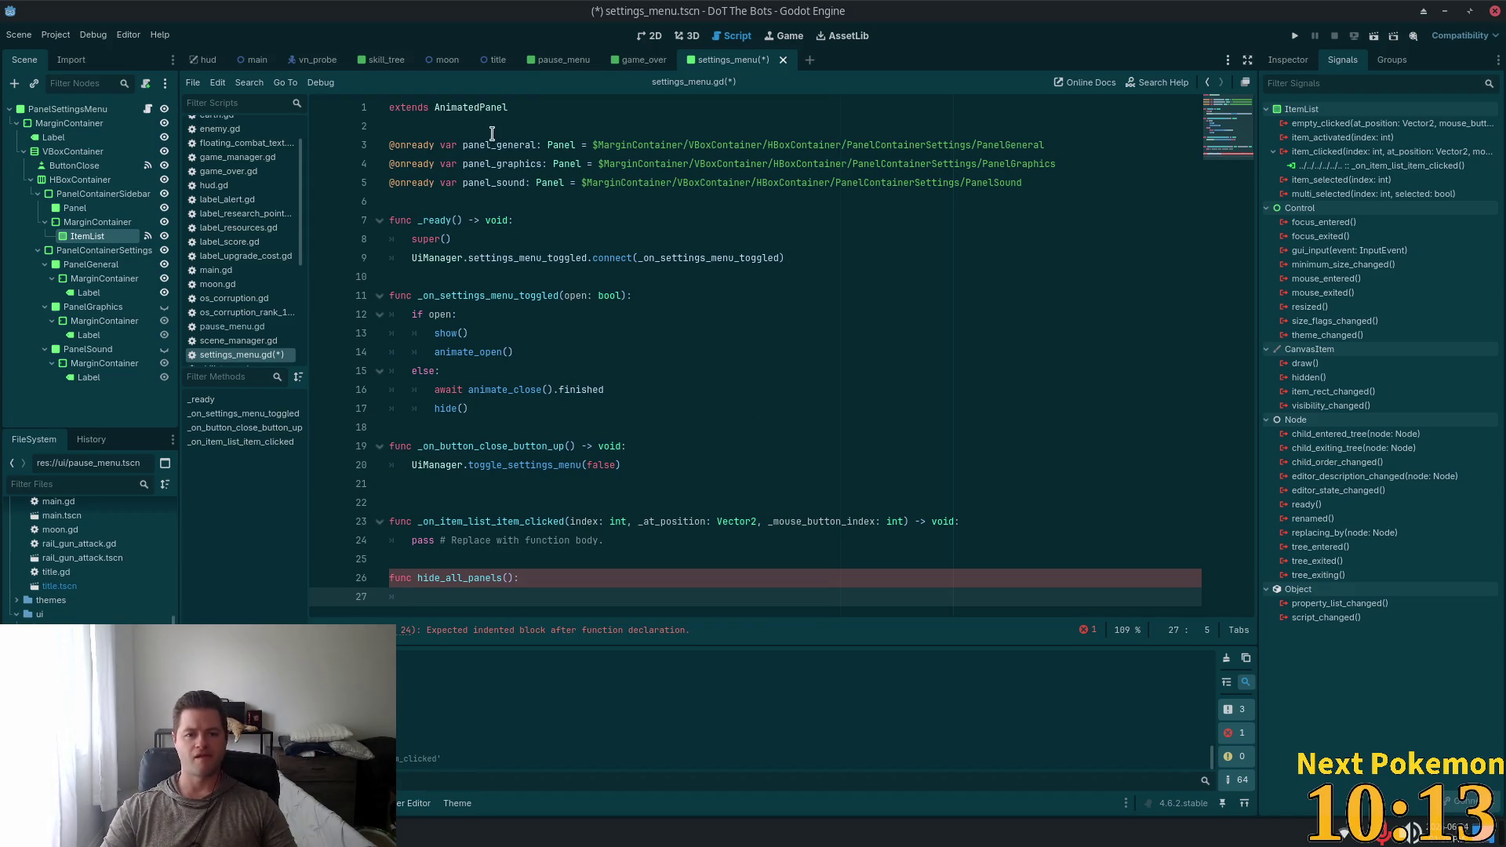
Paste the panel_general, panel_graphics and panel_sound names into hide_all_panels' body
left_click(462, 145)
key("shift+alt+Down")
key("shift+alt+Down")
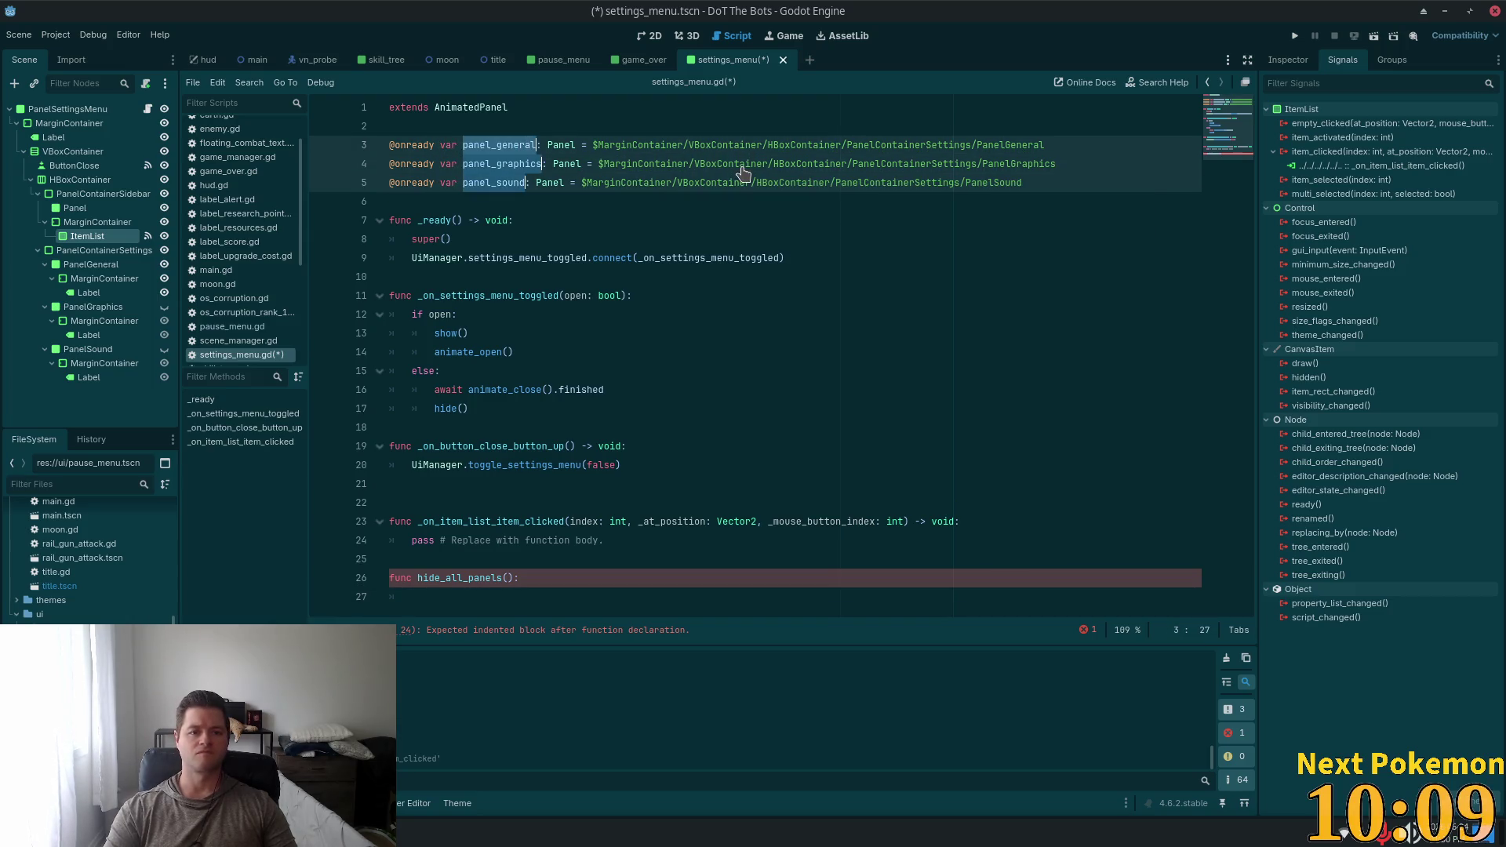
left_click(451, 594)
type("panel_general panel_graphics panel_sound")
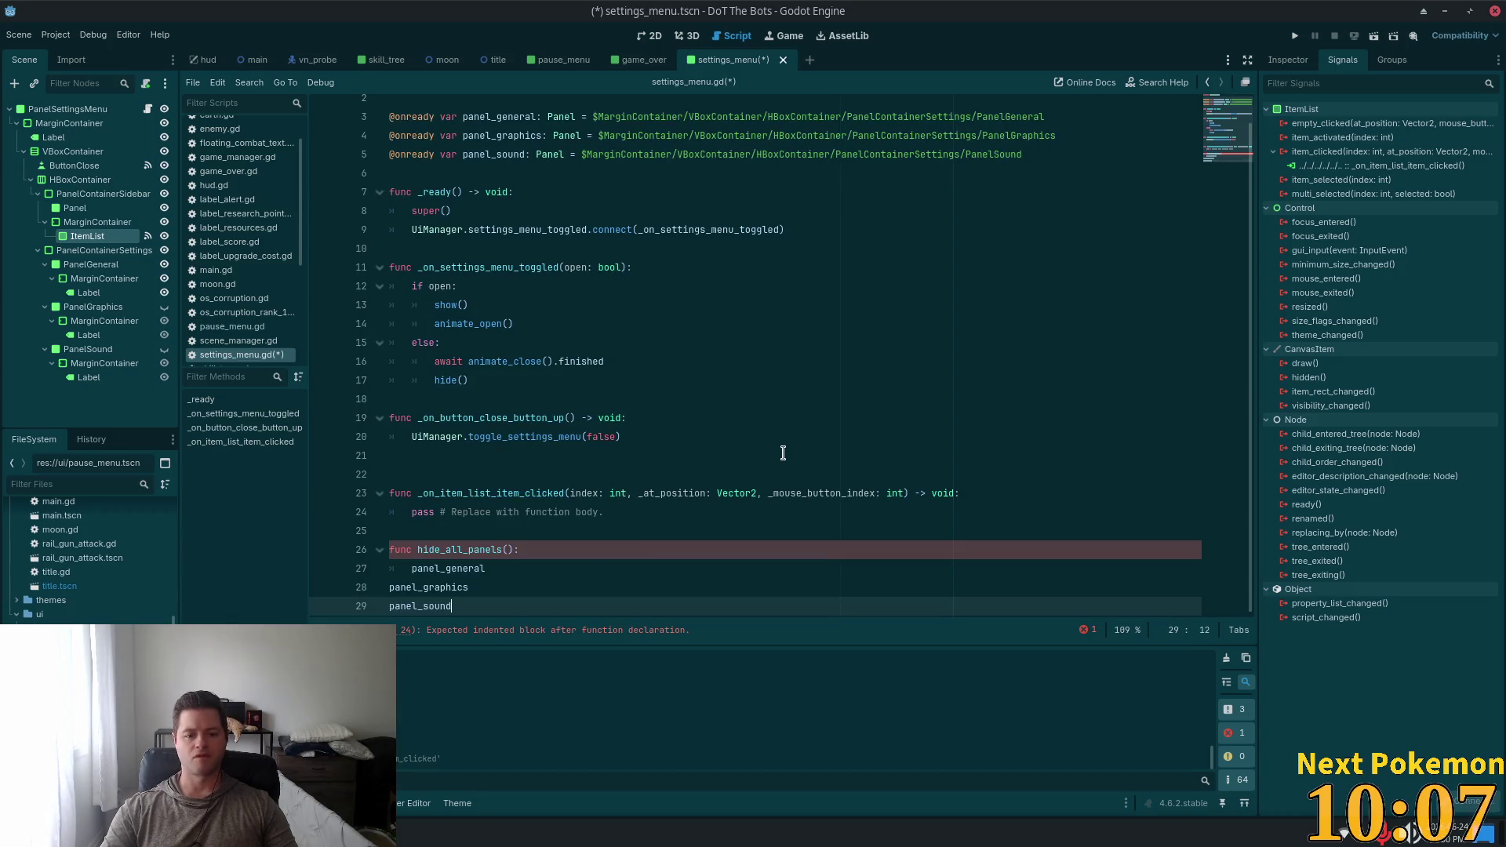
key("shift+Up")
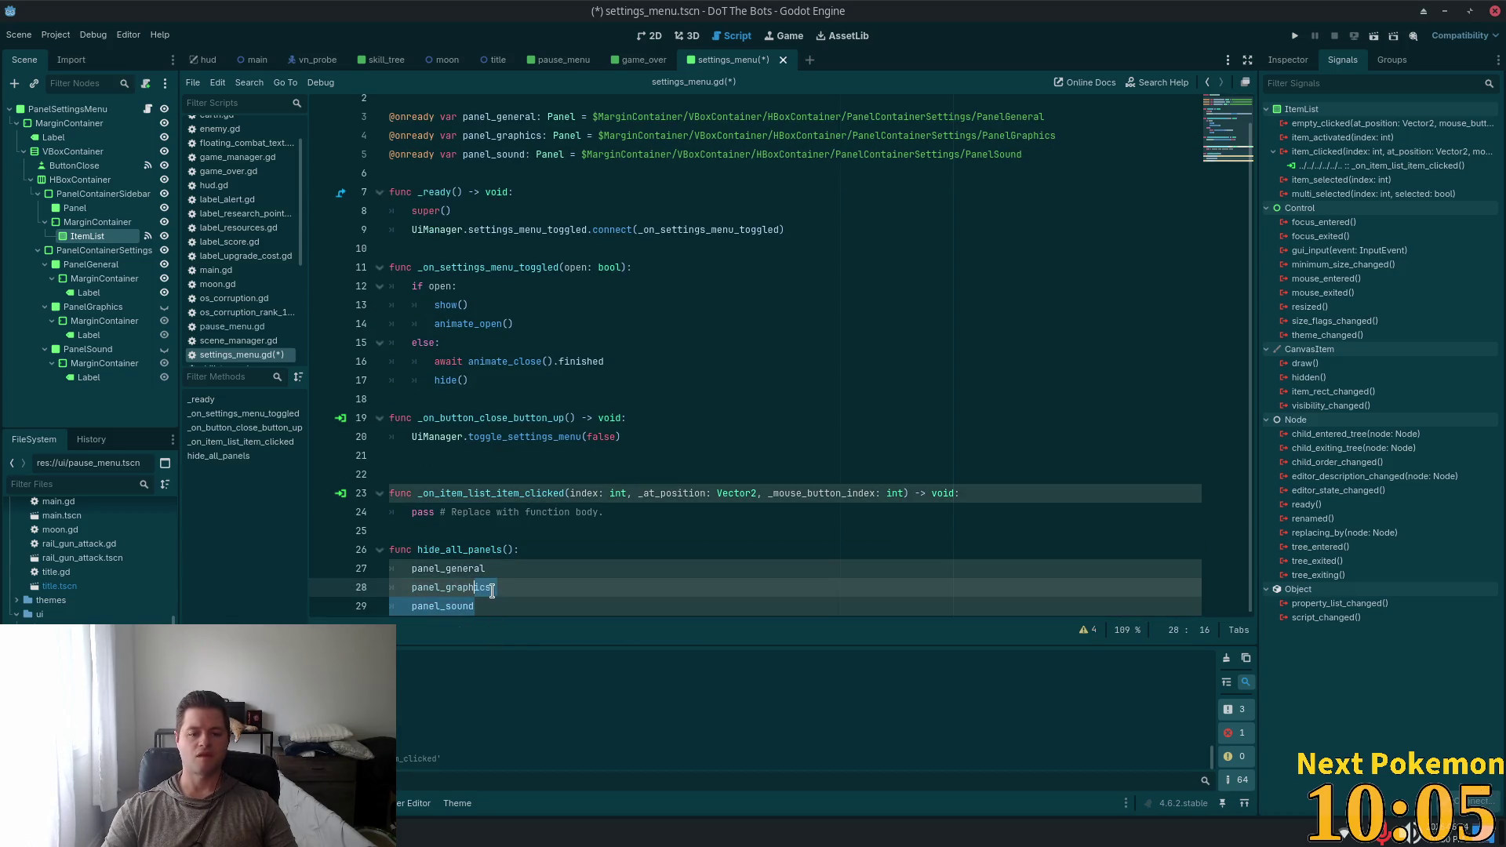
Append .hide() to each of the three panel lines
left_click(494, 568)
type(".hi")
key("Down")
key("Return")
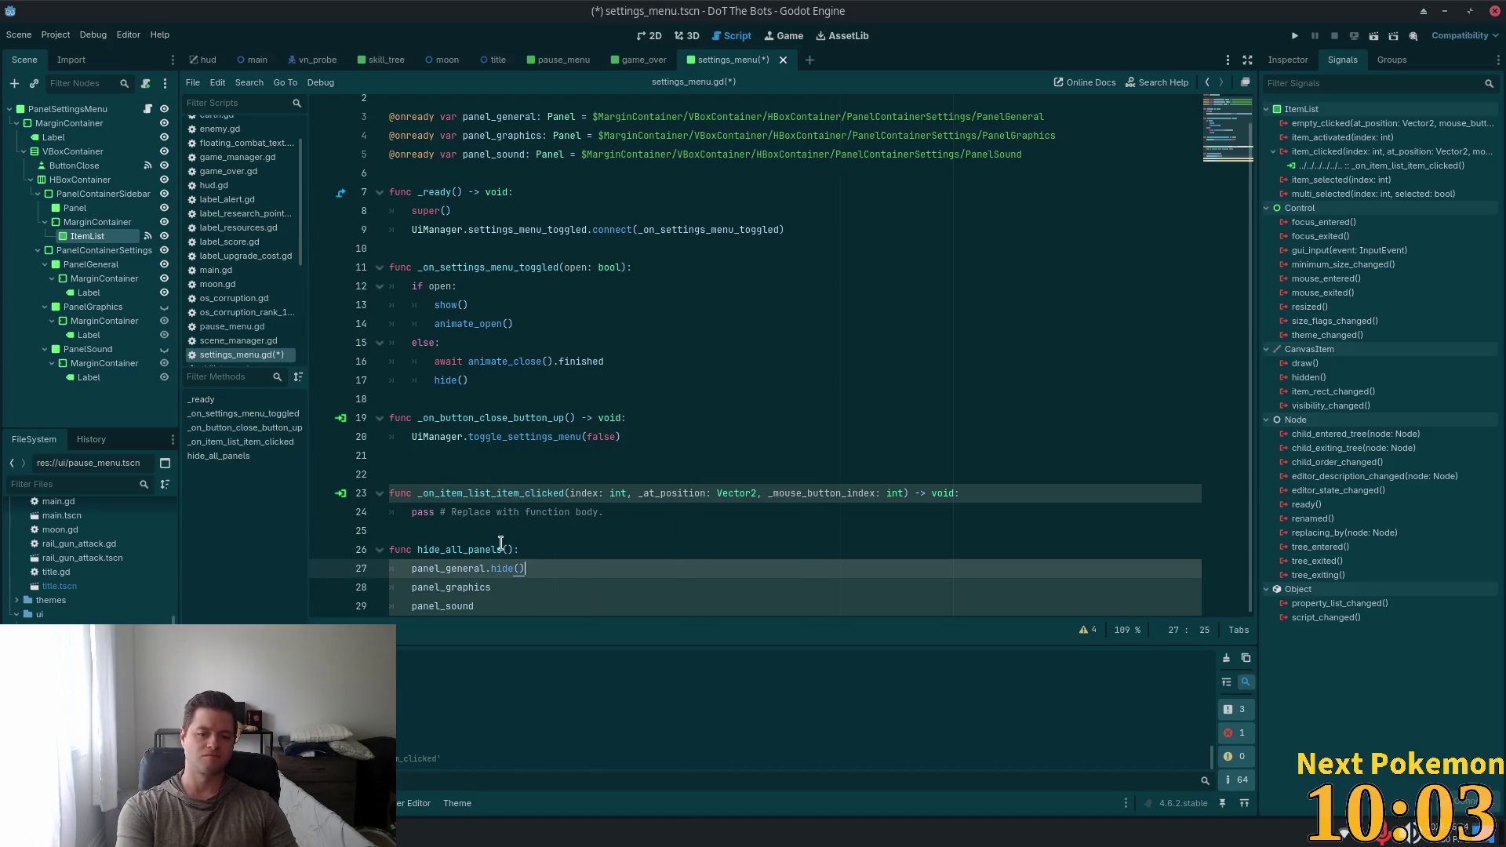
key("Down")
type(".hi")
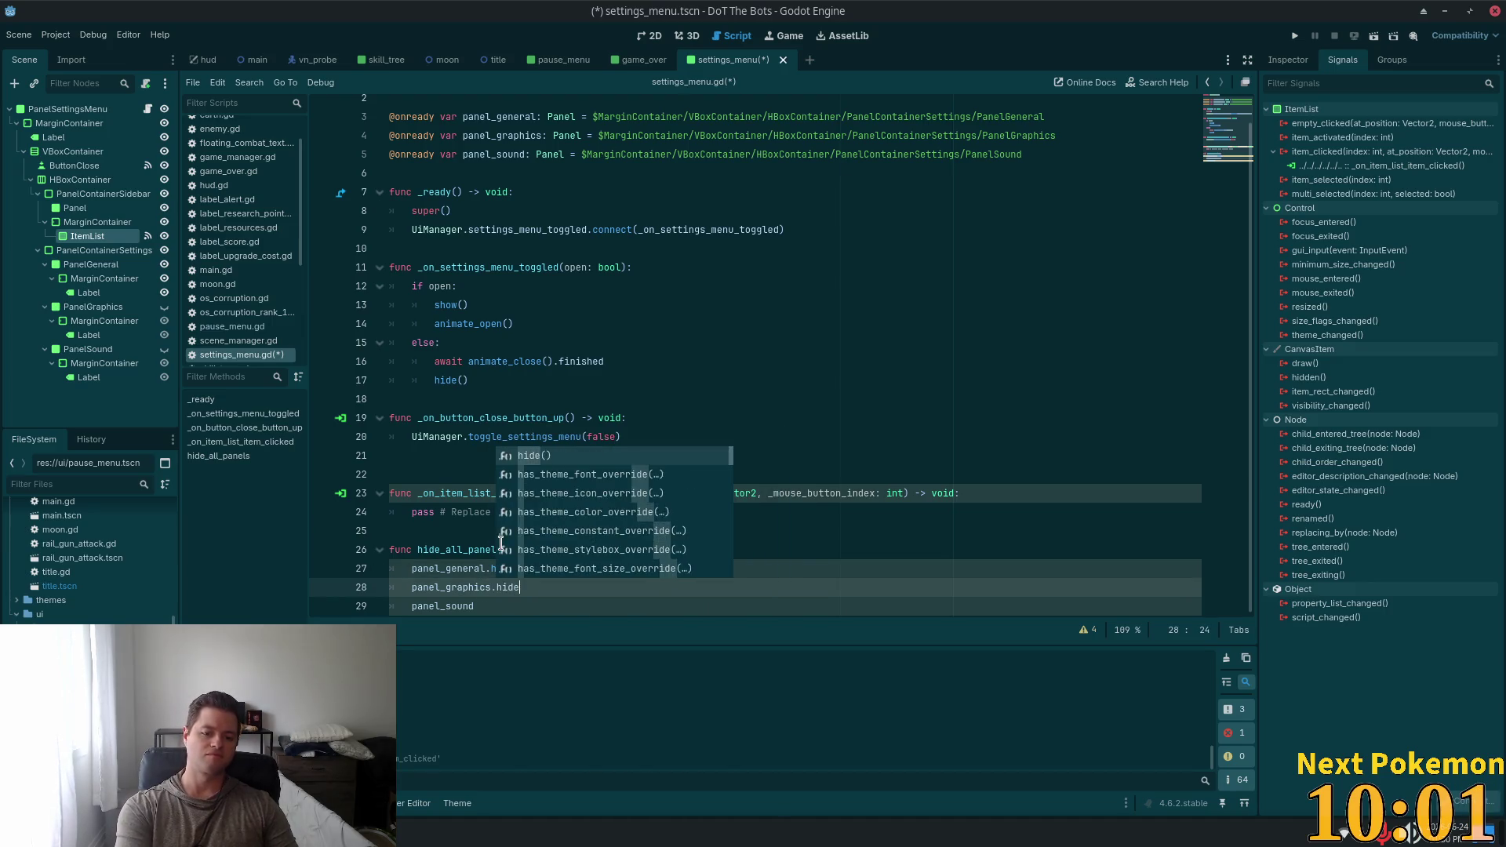
key("Down")
key("Return")
key("Down")
type("h")
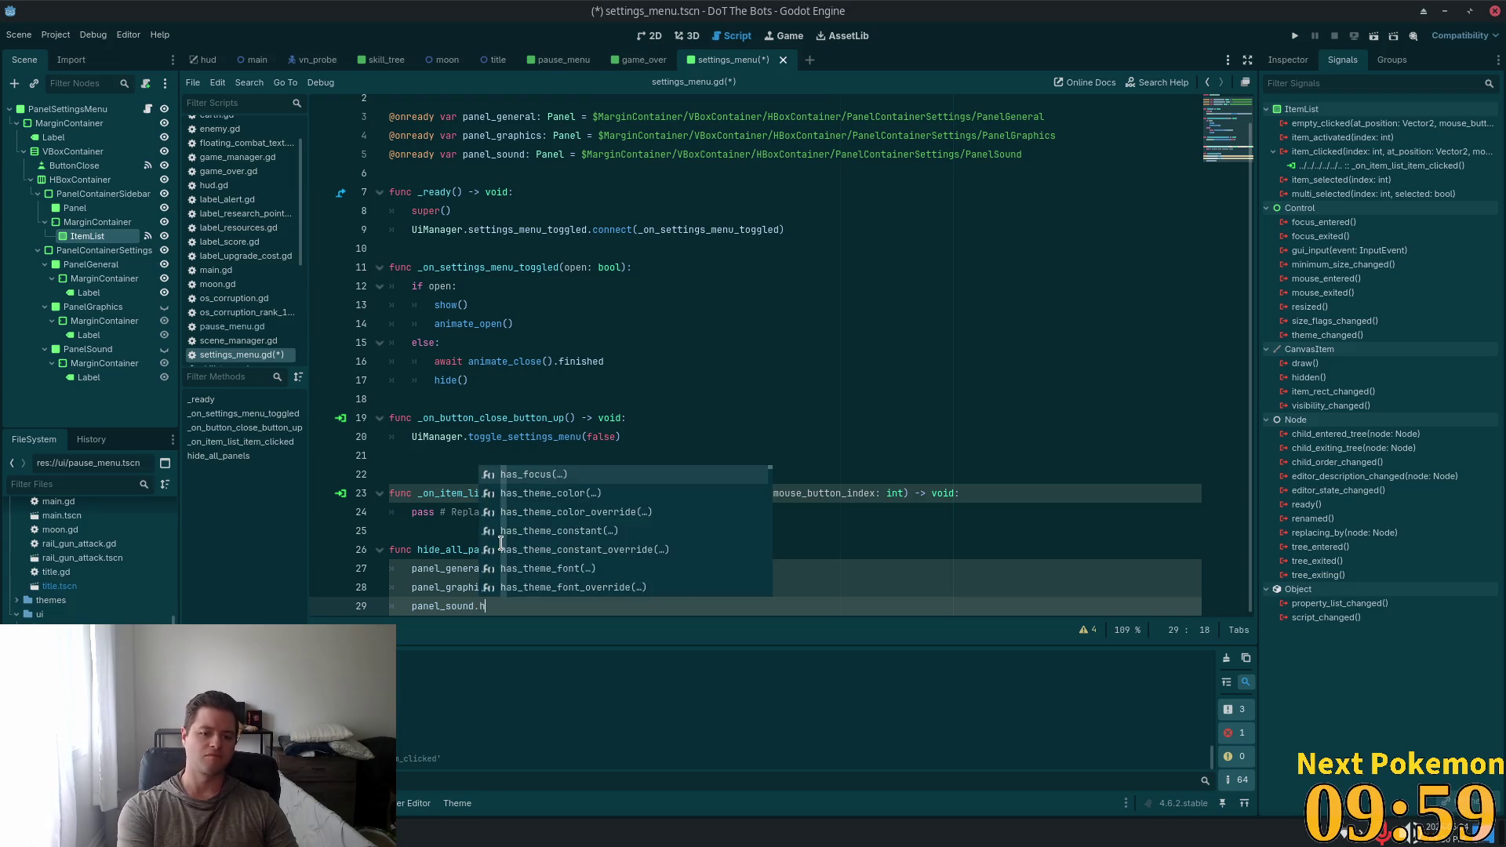
type("ide*(*(")
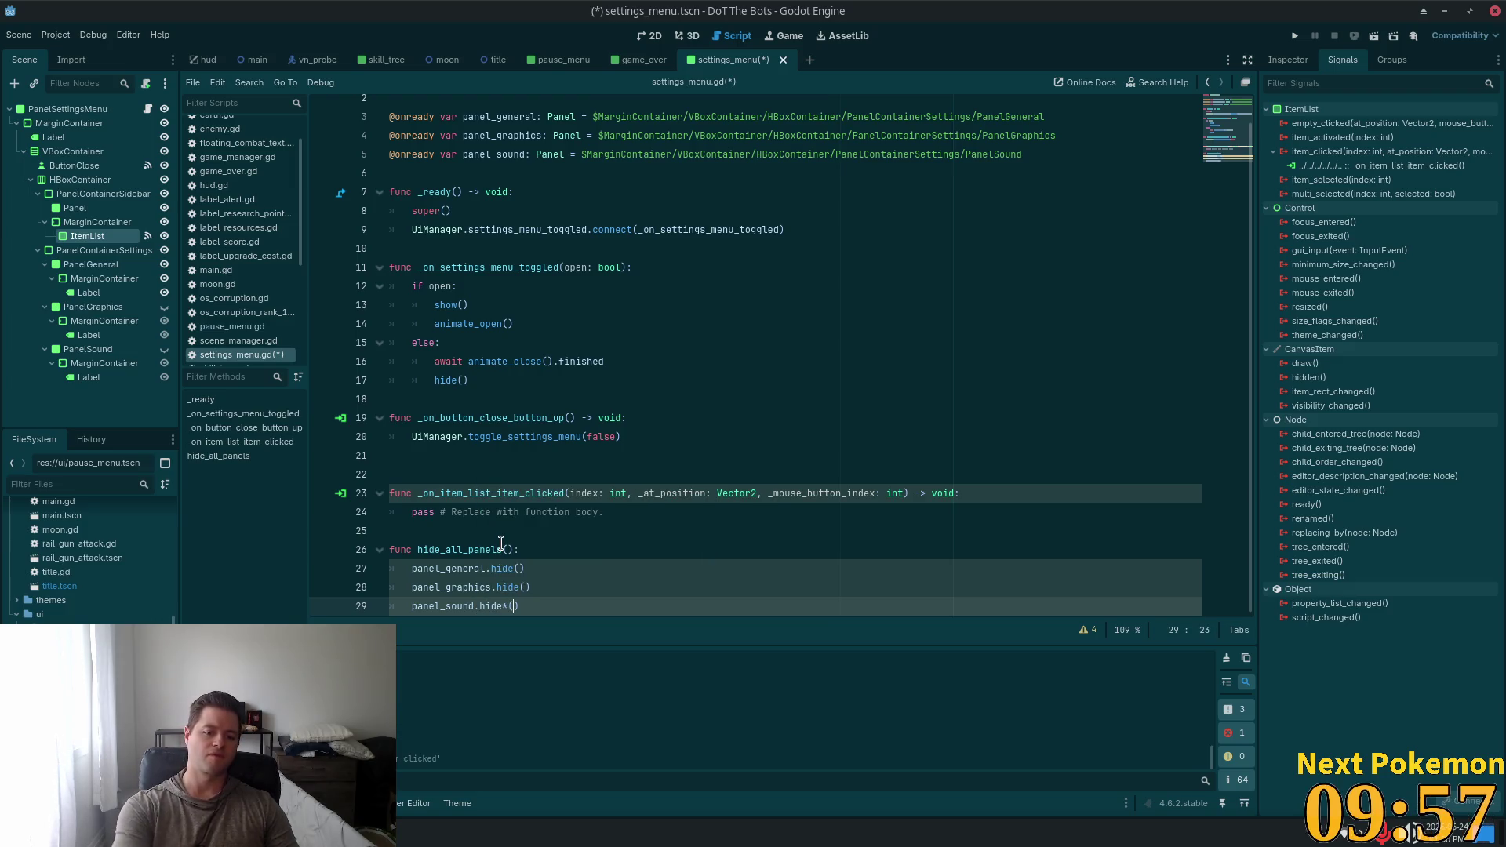
key("Left")
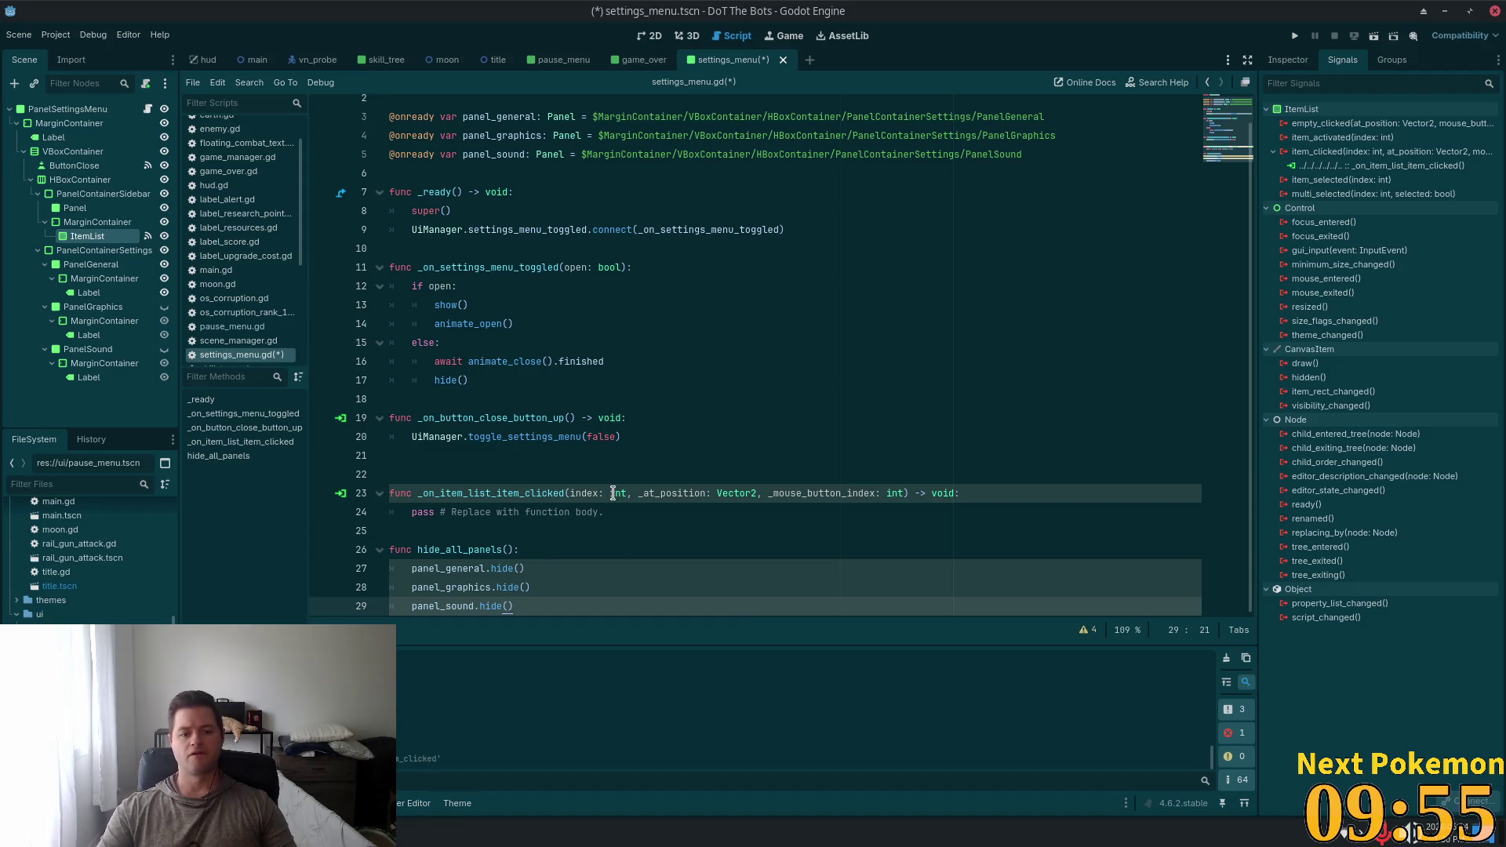
Replace the handler's 'pass # Replace with function body.' line with 'match index:'
left_click_drag(641, 515, 412, 511)
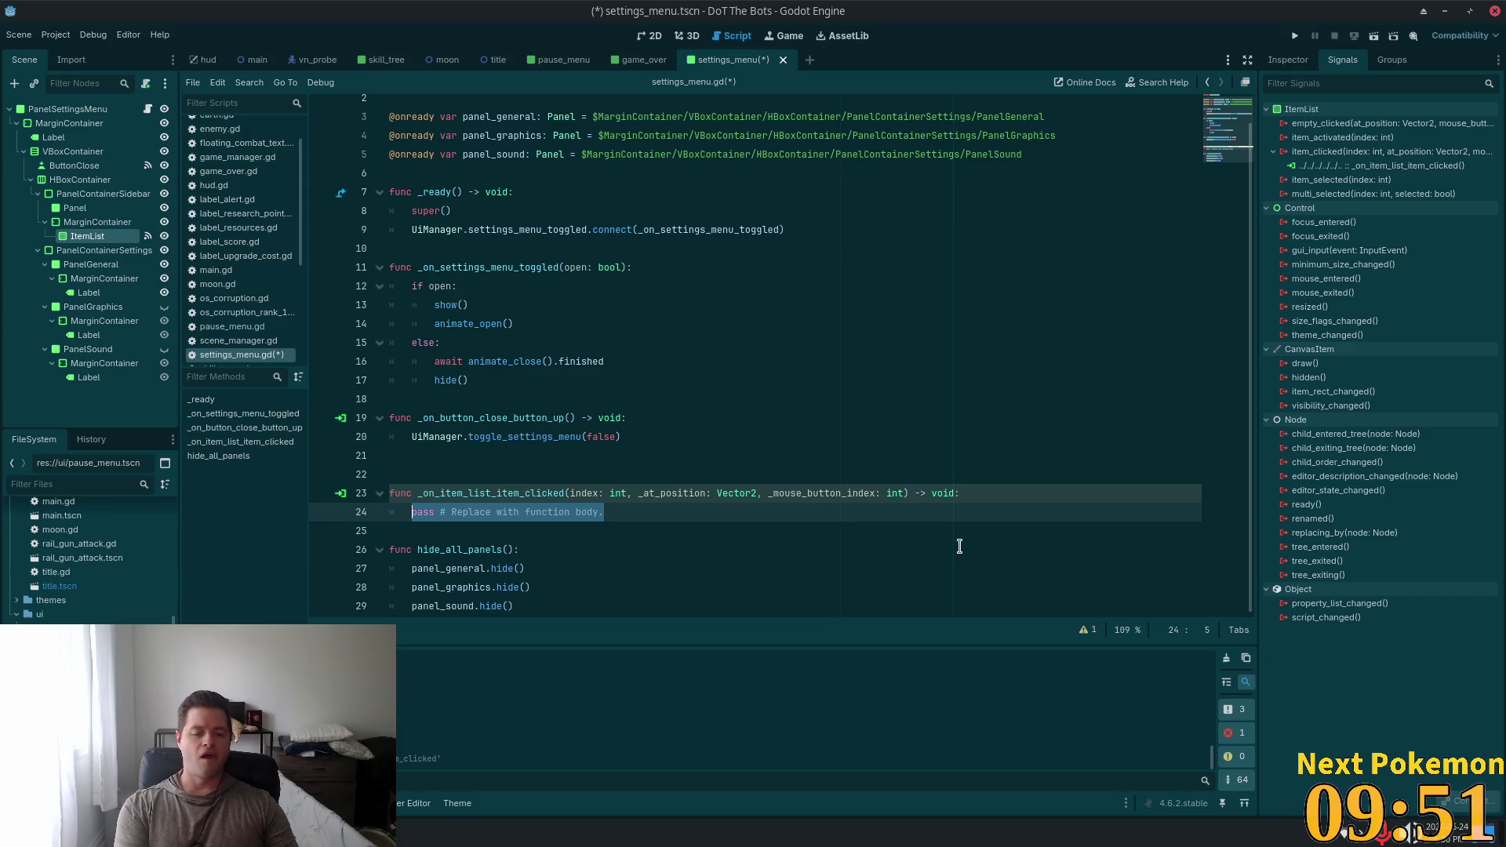
type("match ")
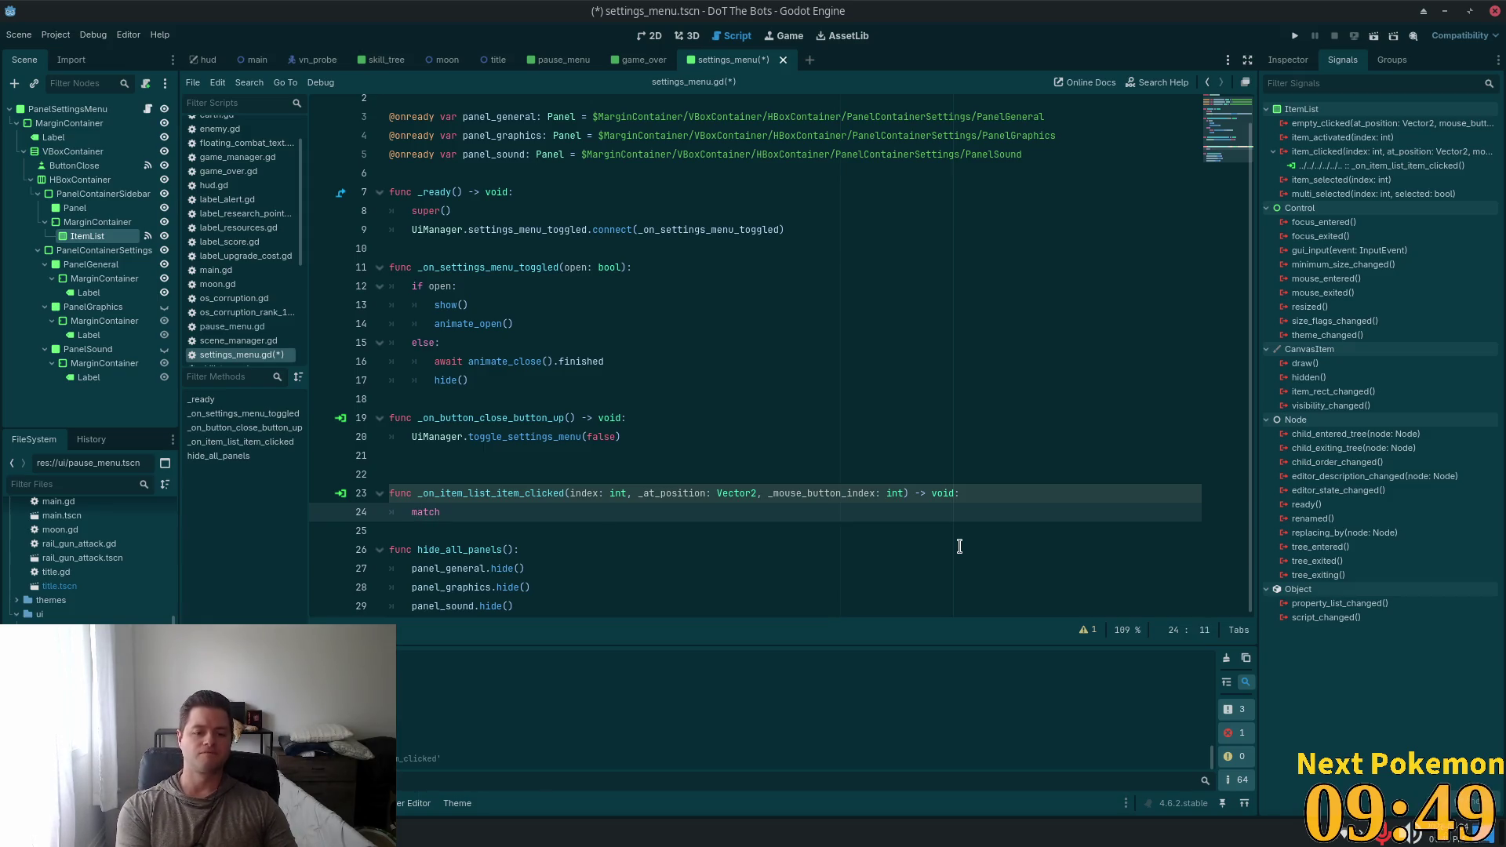
type("index")
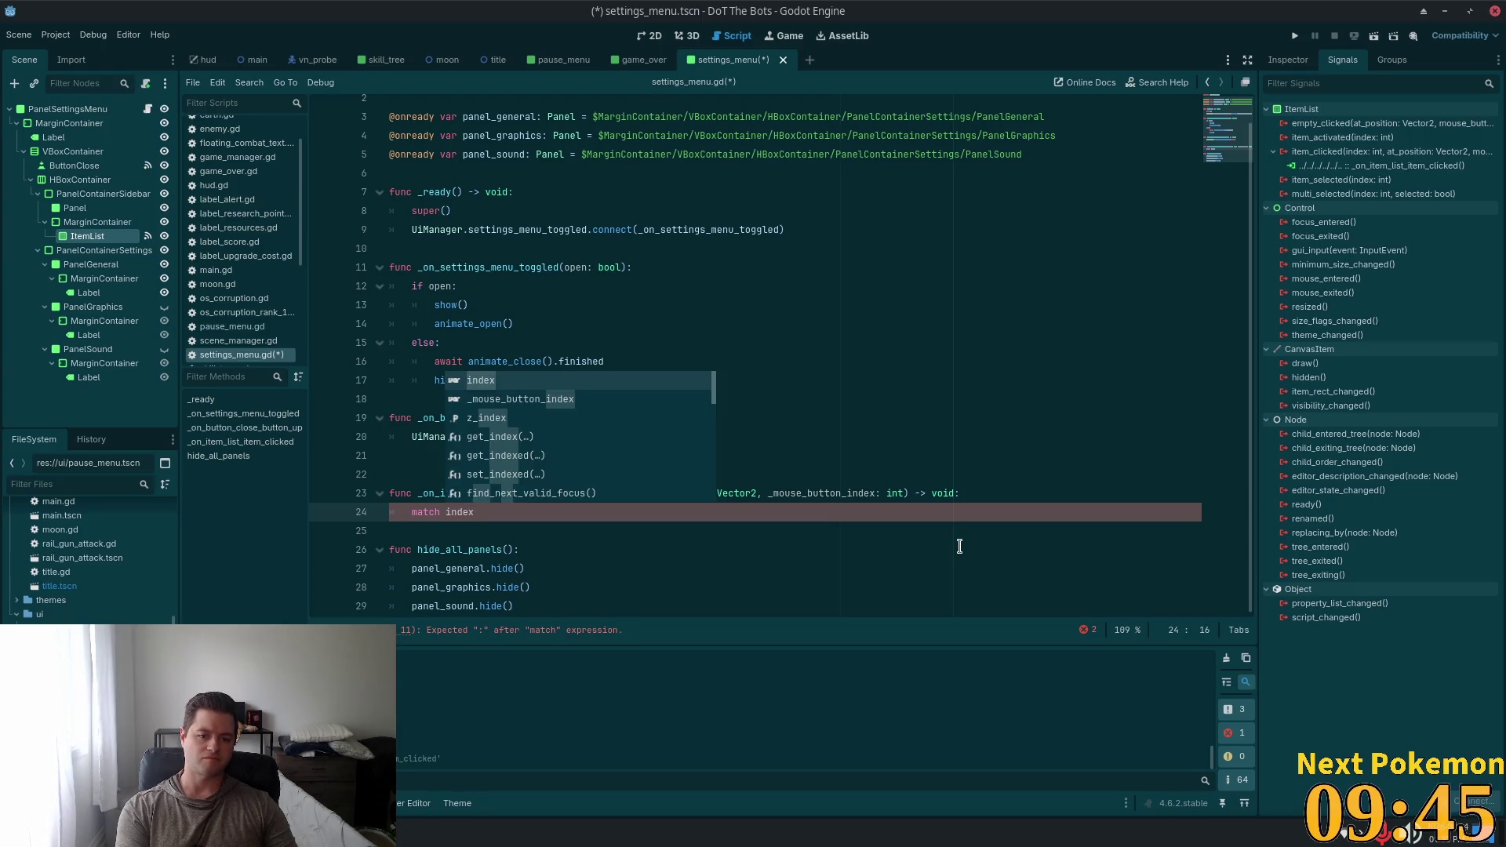
type(":")
key("Return")
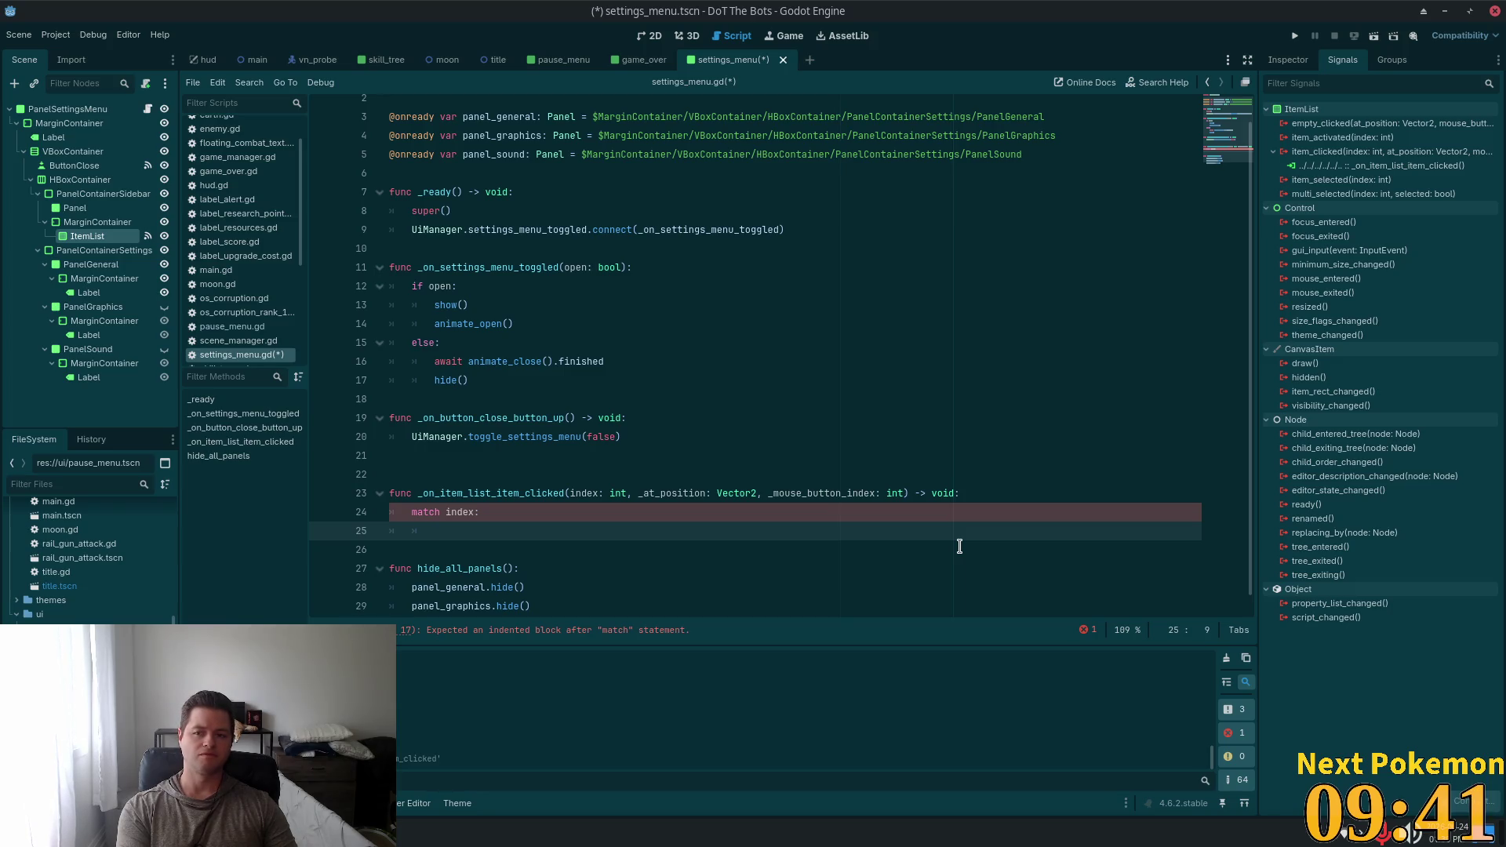
Check the ItemList items in the Inspector, add a 0: case, and call hide_all_panels() first
left_click(1288, 59)
type("0:")
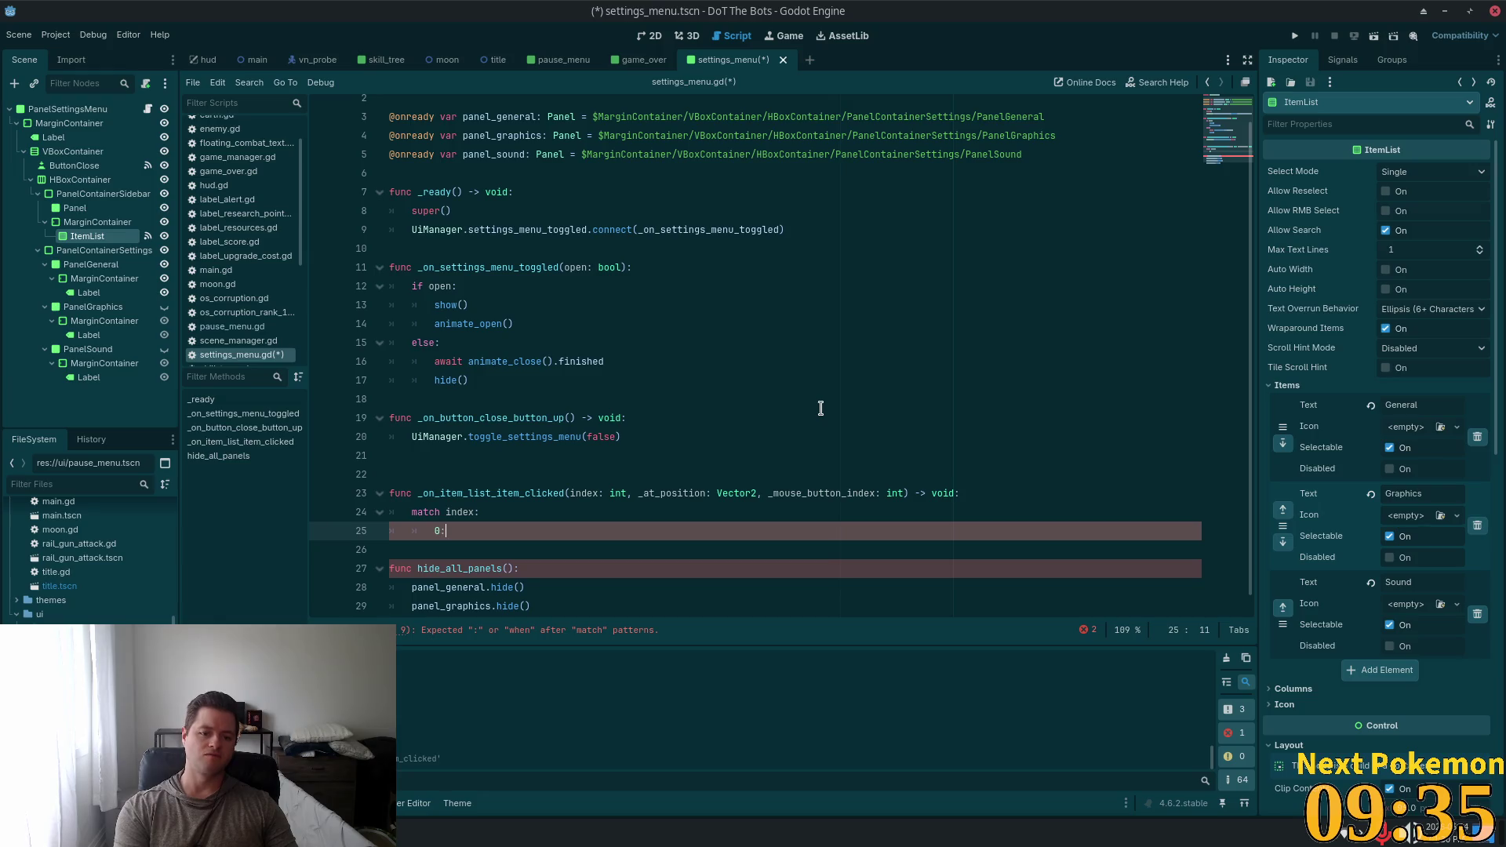
key("Return")
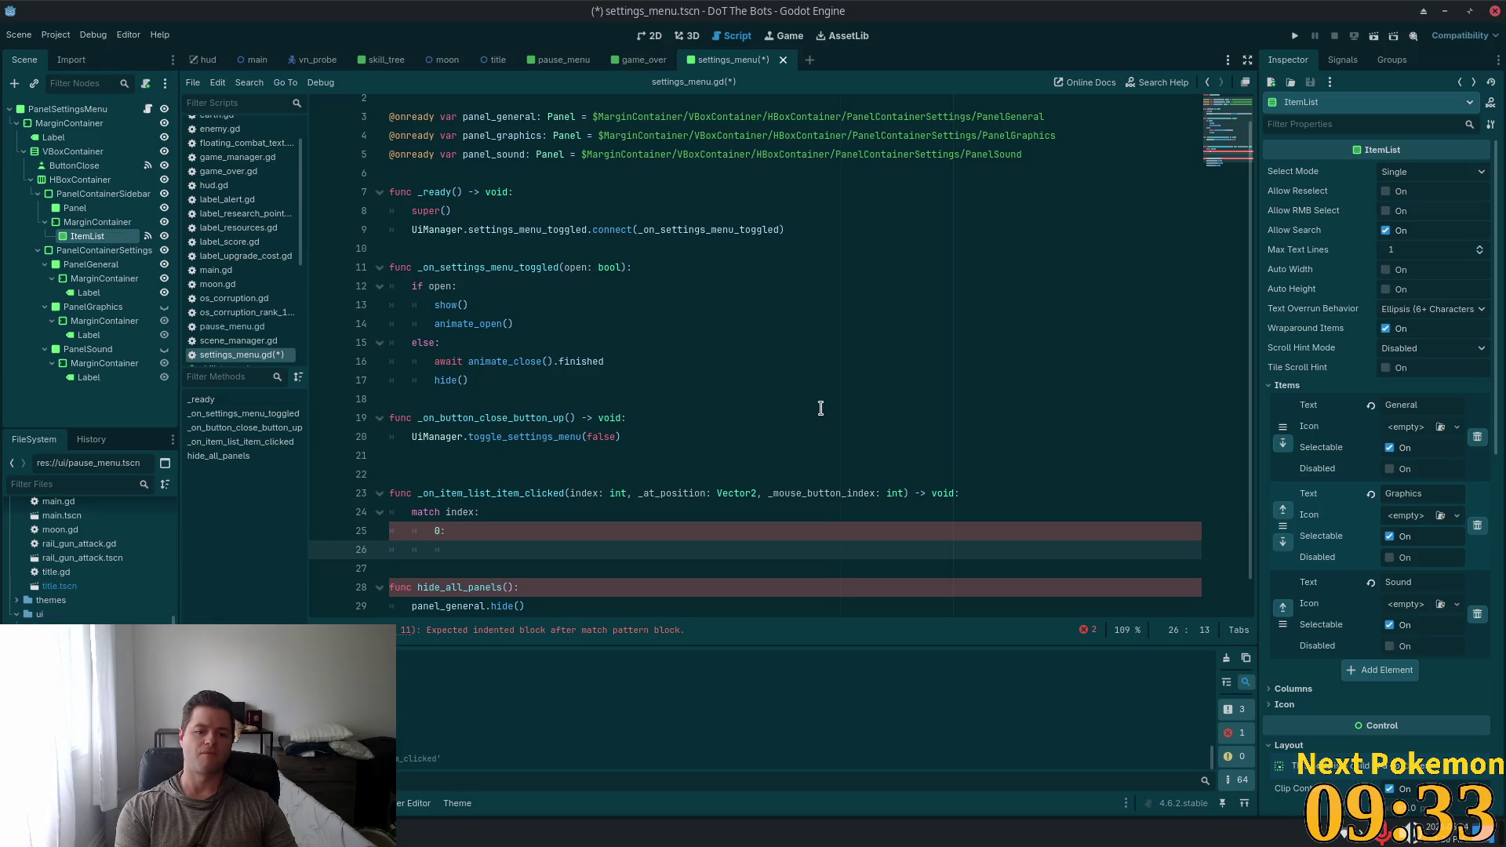
key("Up")
key("Up")
key("Up")
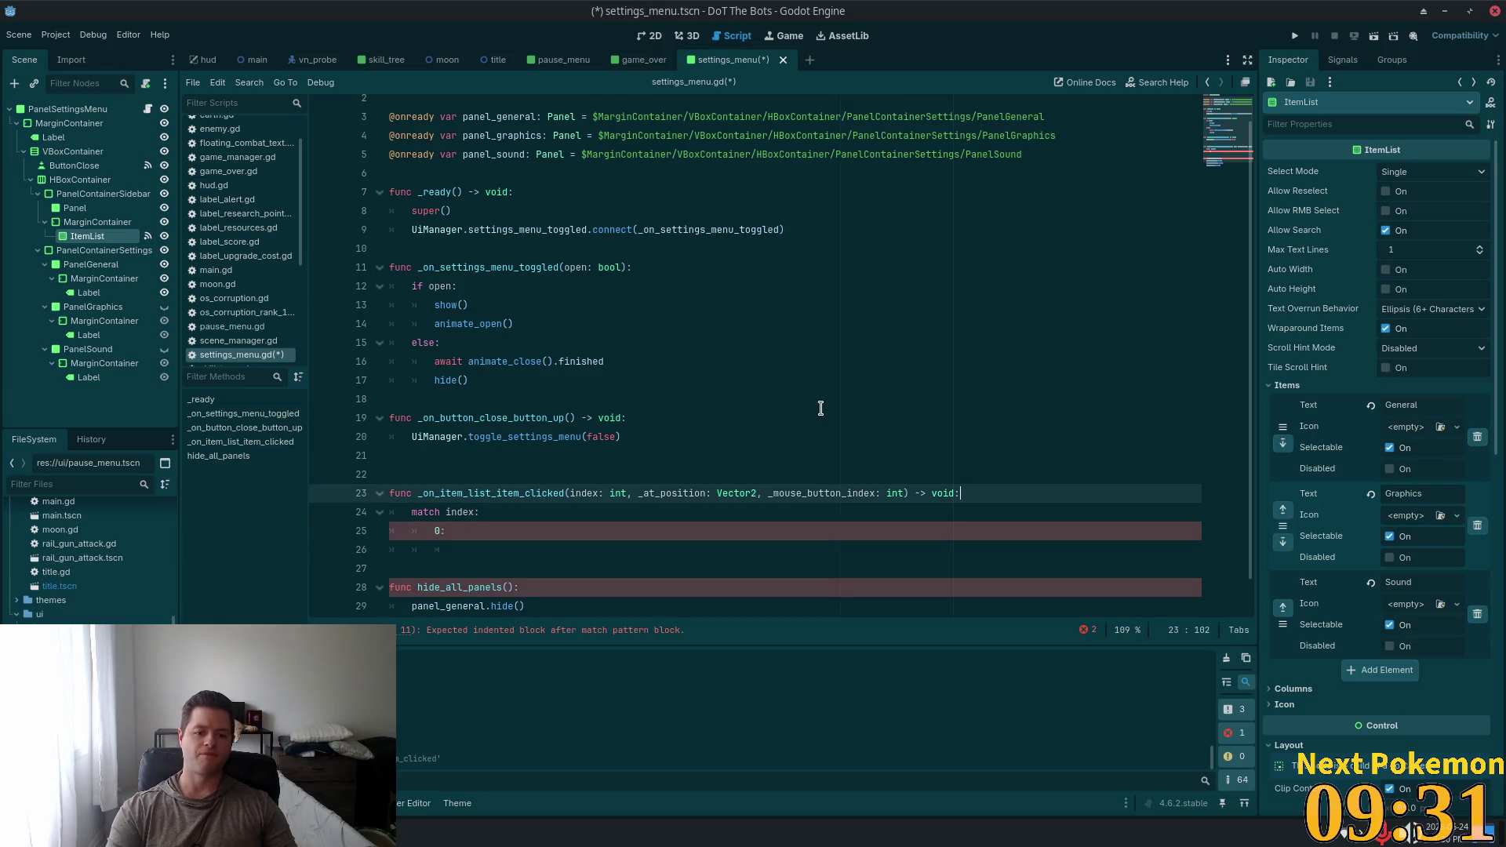
key("End")
key("Return")
type("j")
type("hide")
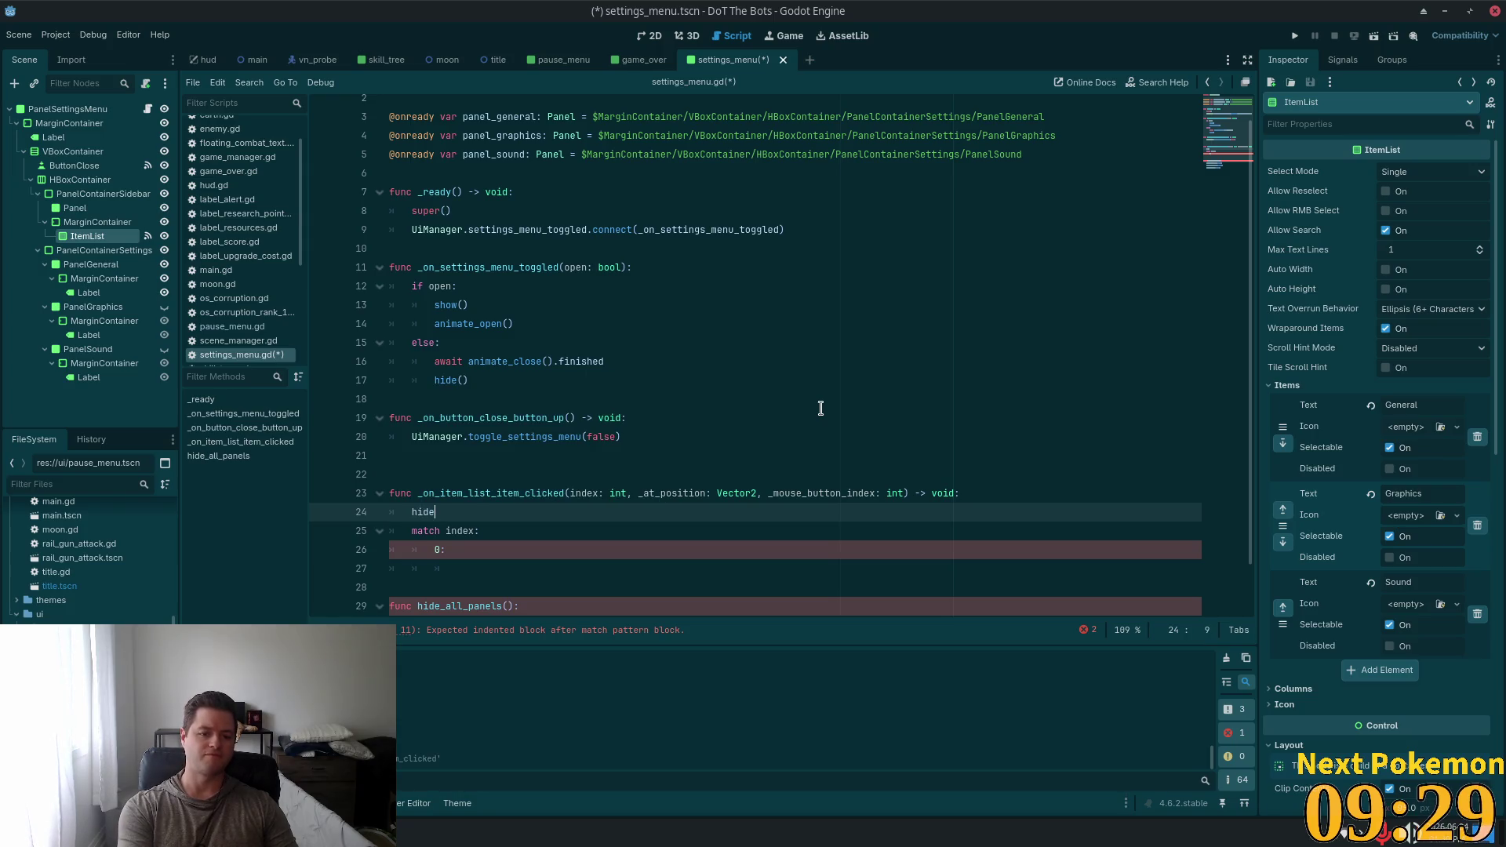
type("_al")
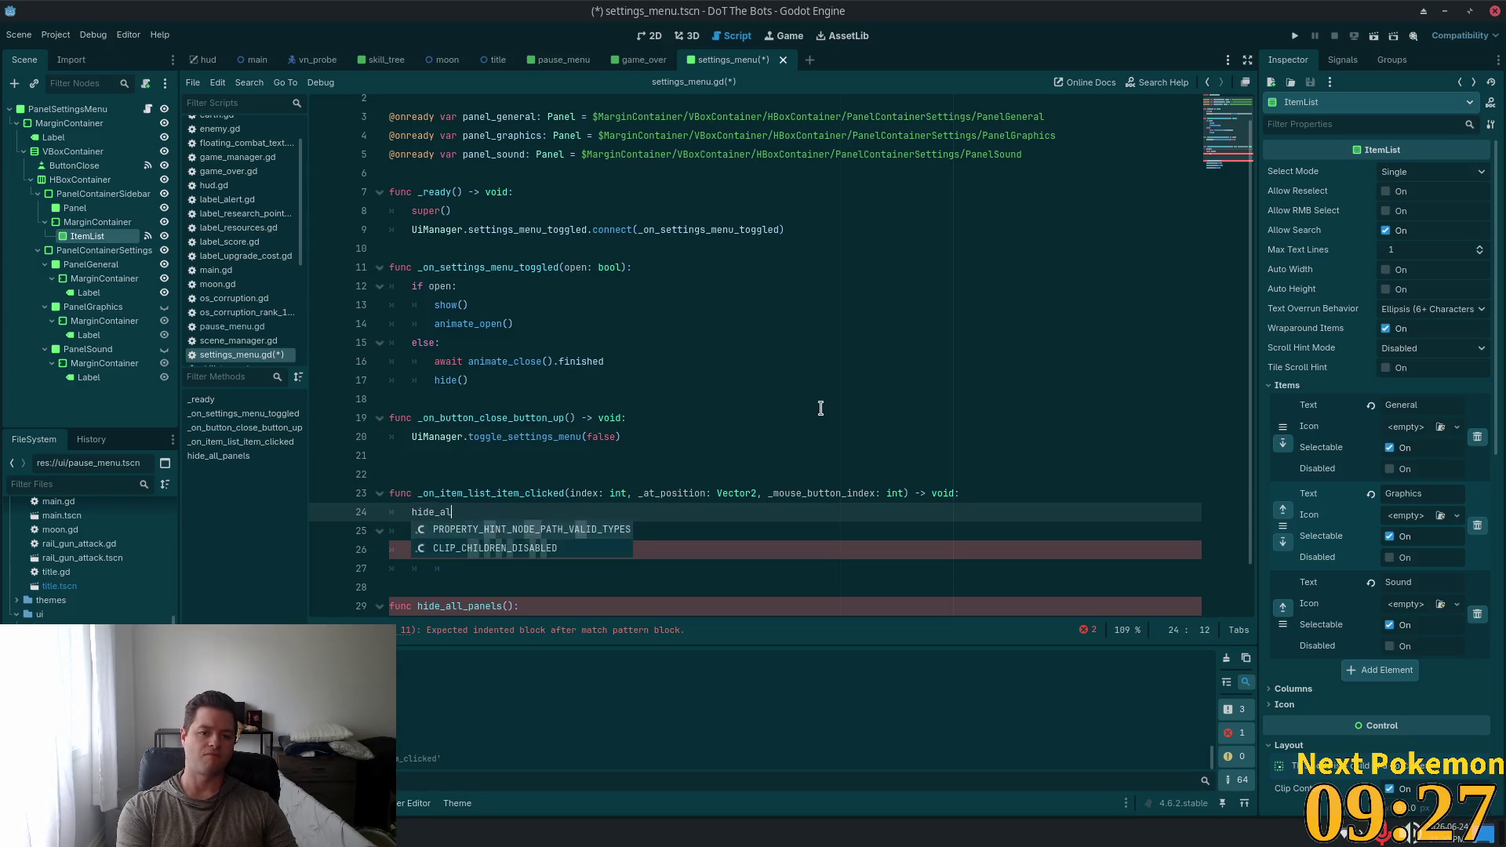
type("l_p")
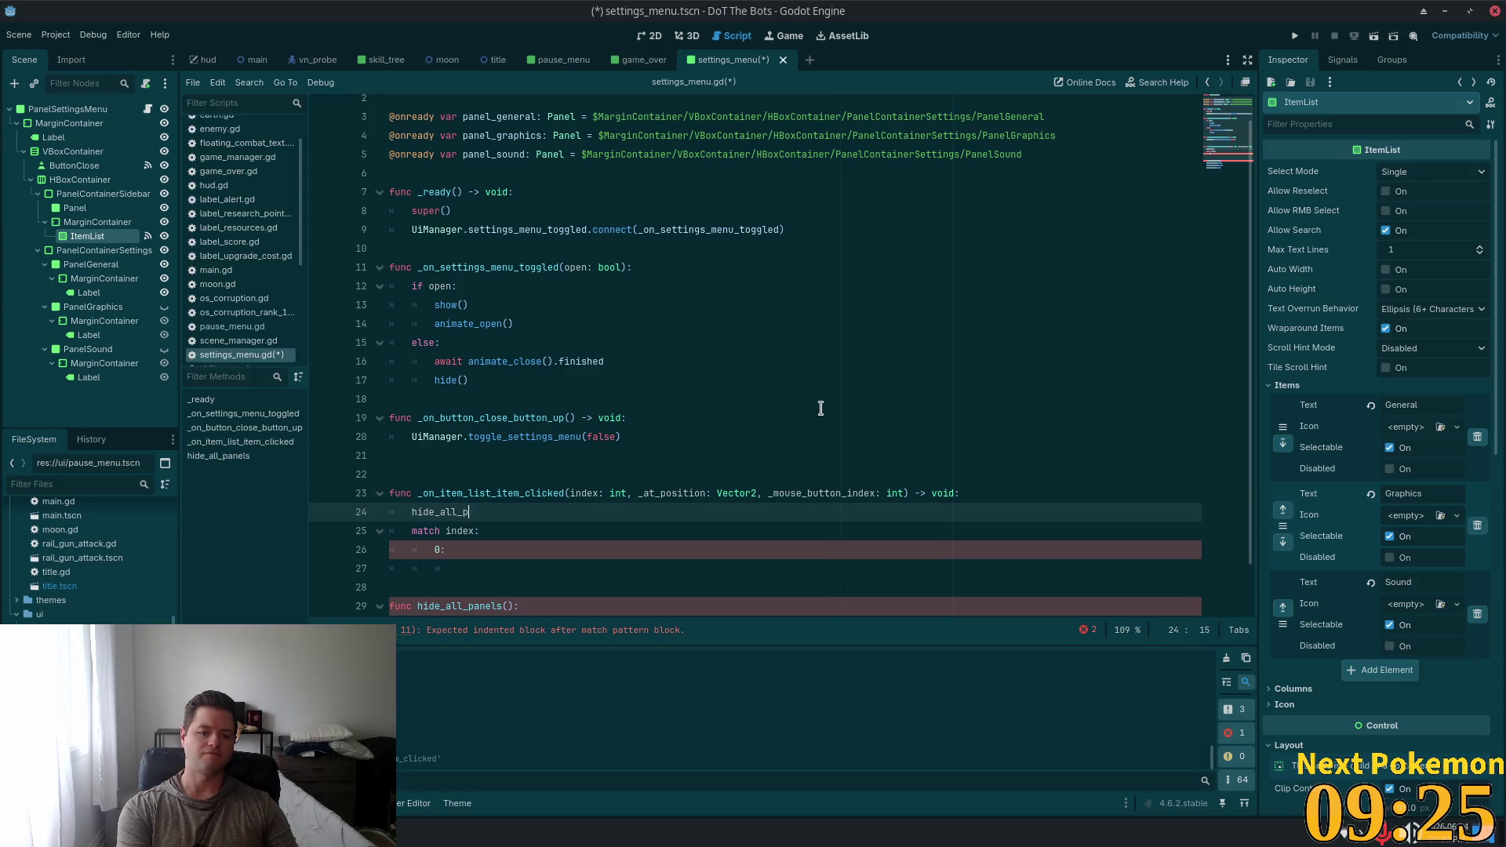
type("()")
scroll(716, 306, "down", 1)
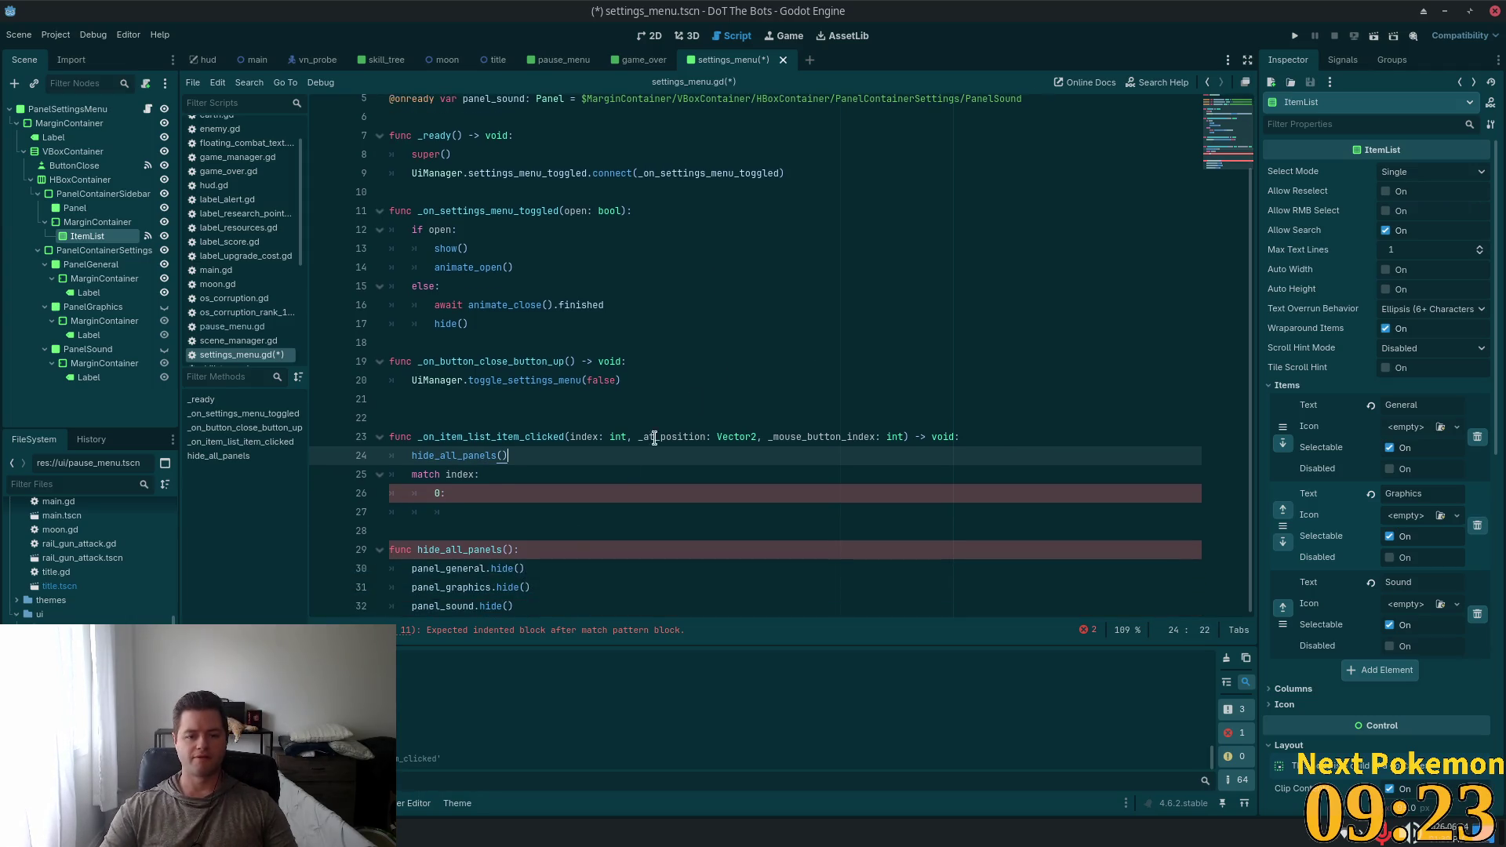
left_click(528, 567)
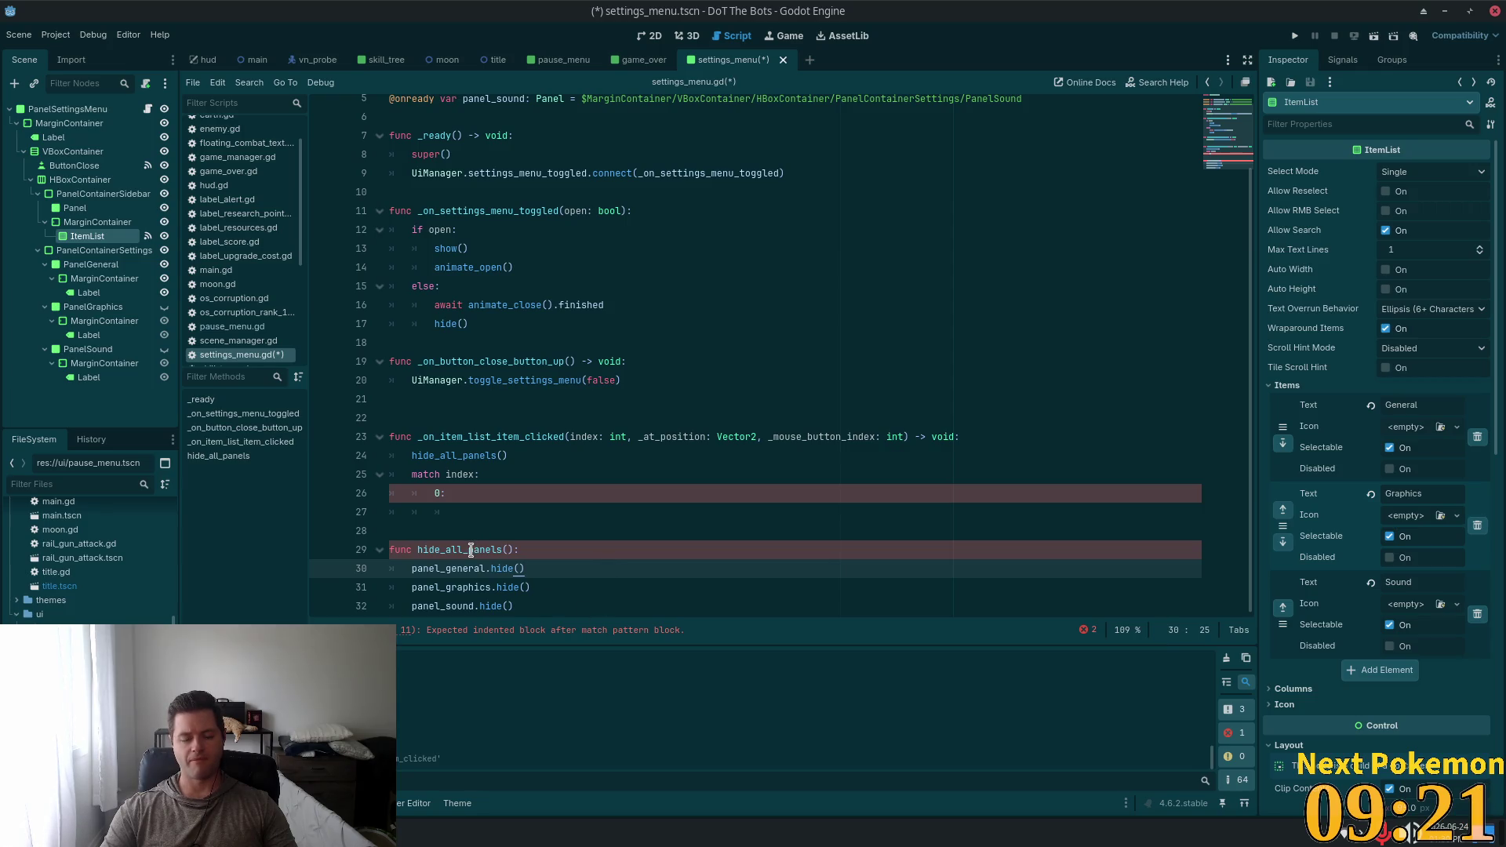
left_click(448, 472)
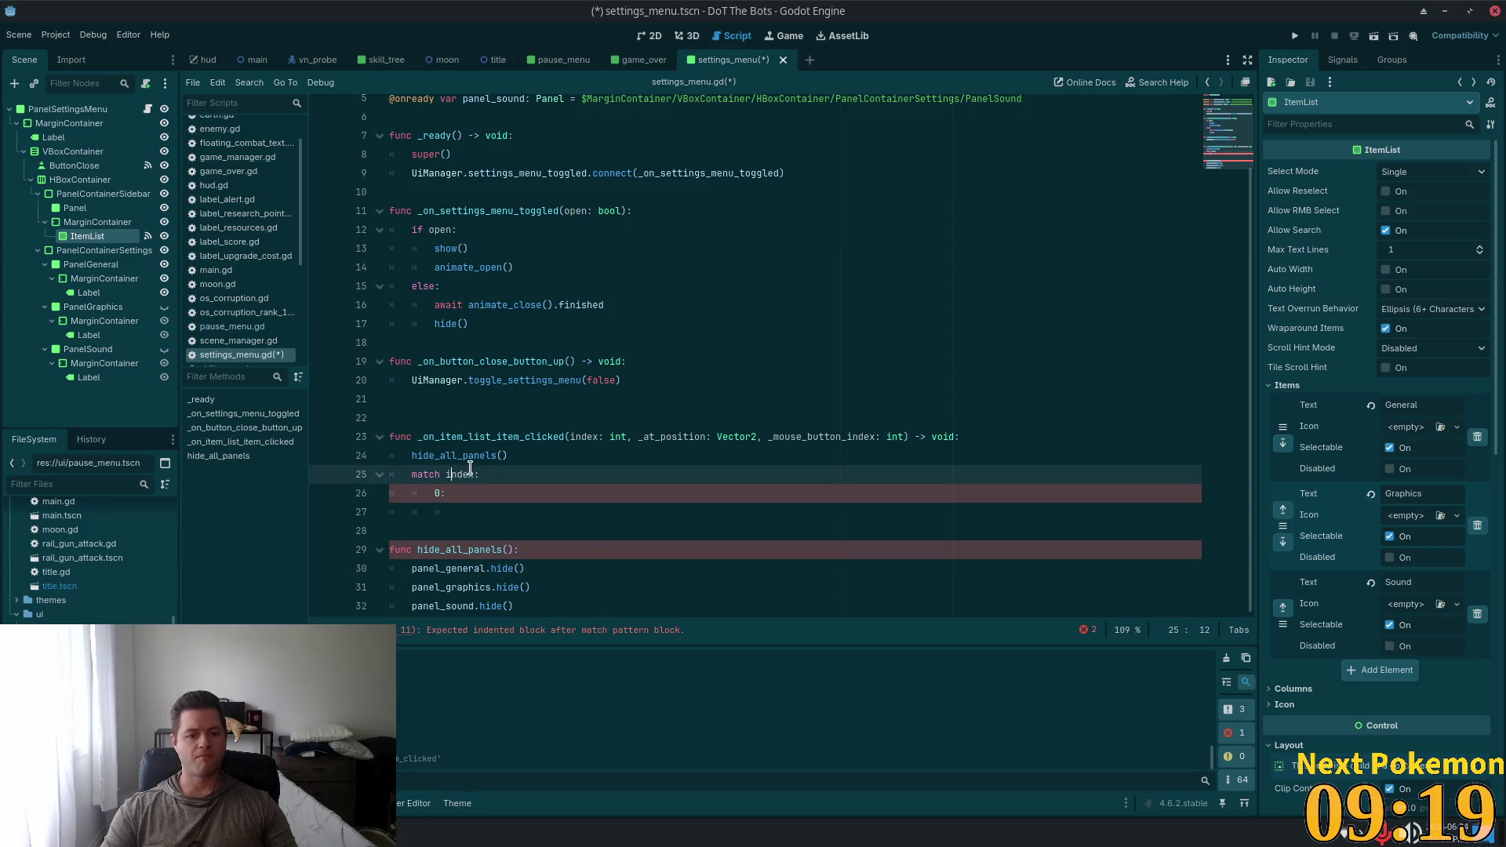
left_click(463, 490)
left_click(495, 511)
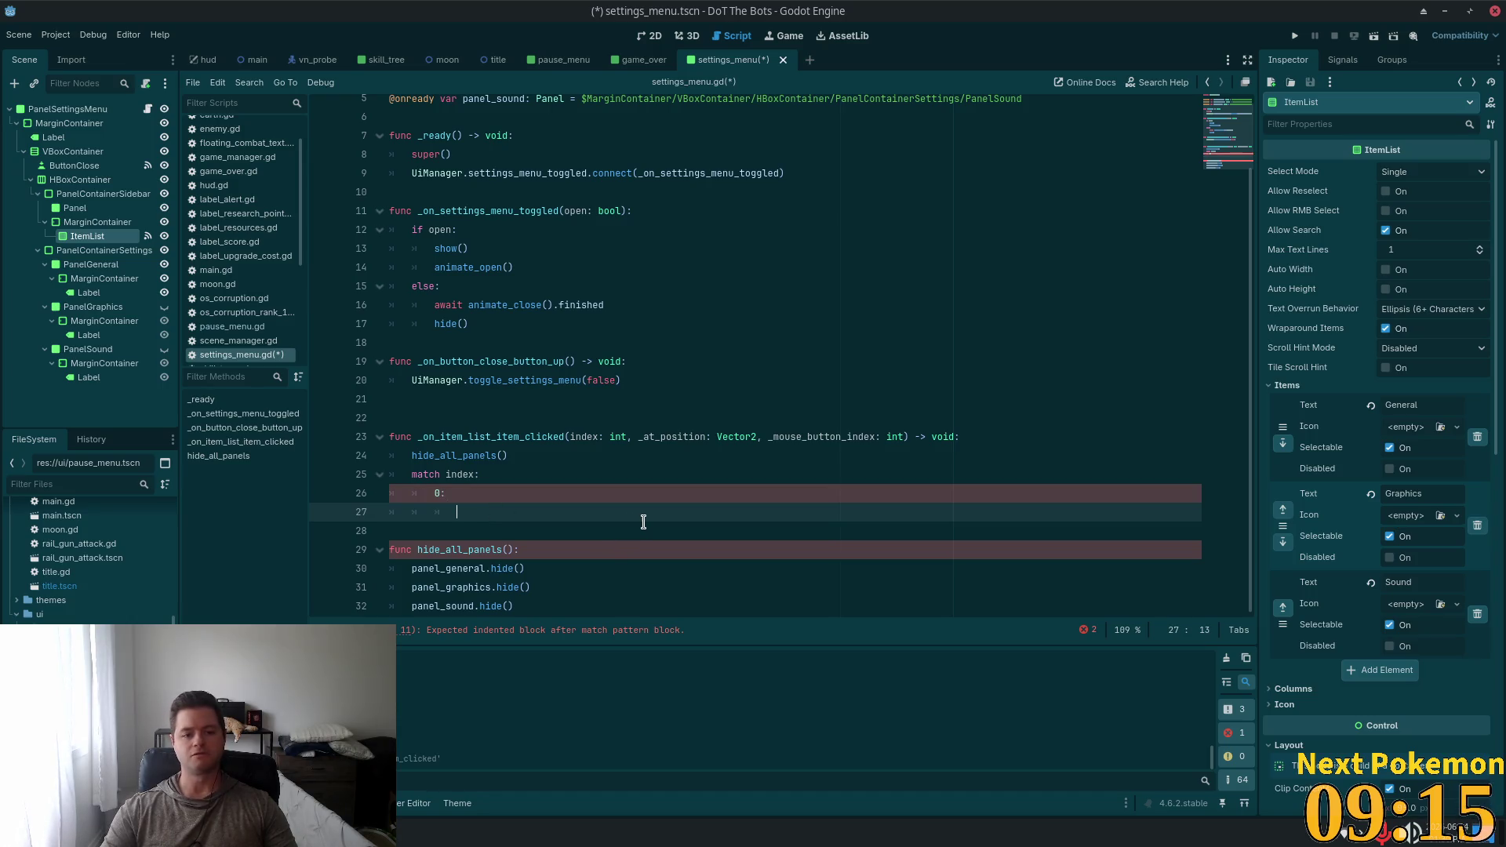
Make case 0 call panel_general.show() and case 1 call panel_graphics.show()
left_click(453, 568)
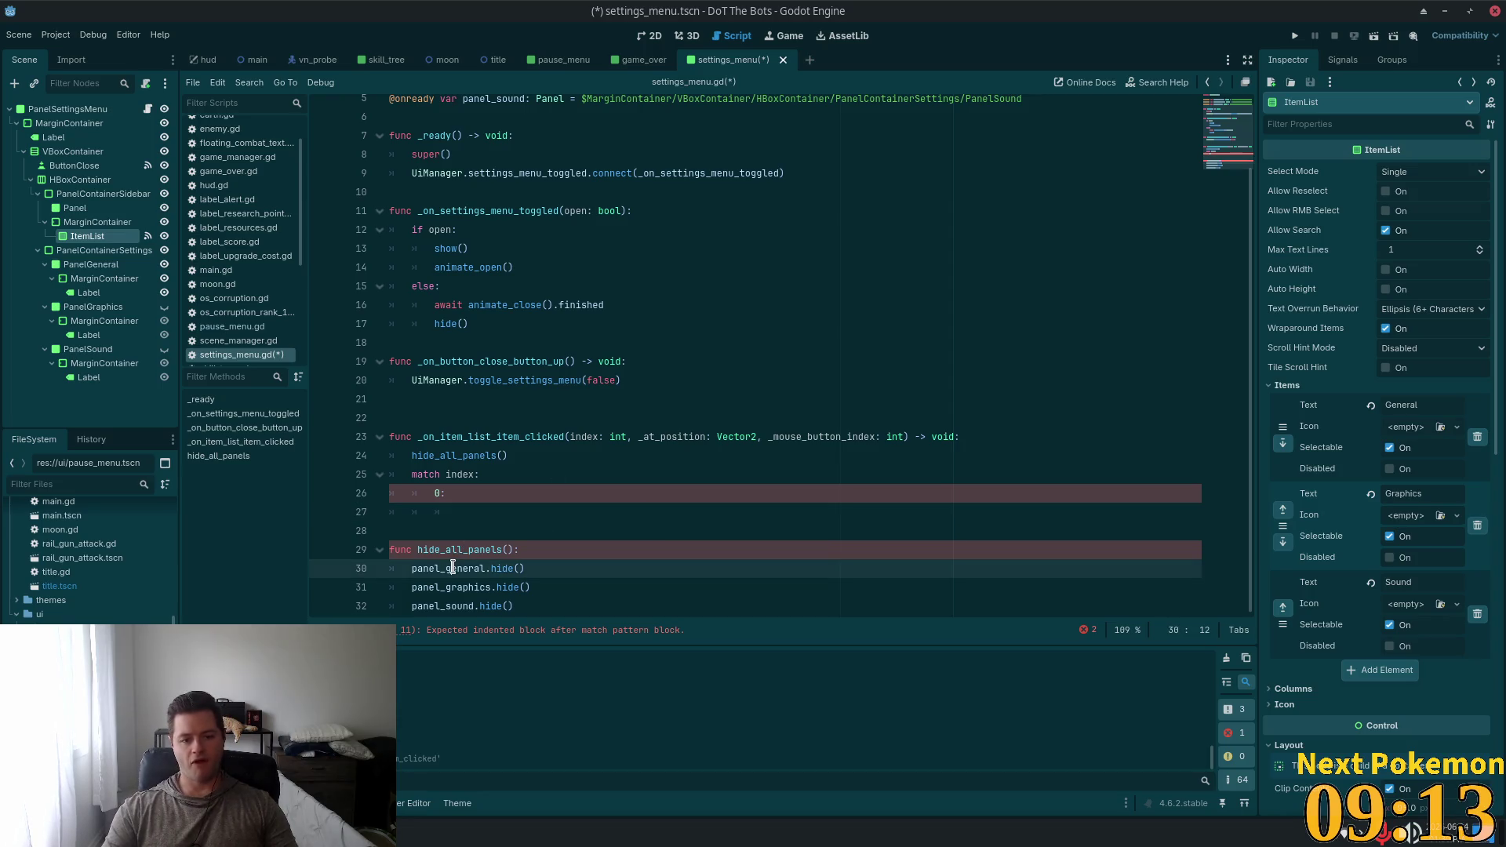
left_click(525, 514)
type("panel_general.sh")
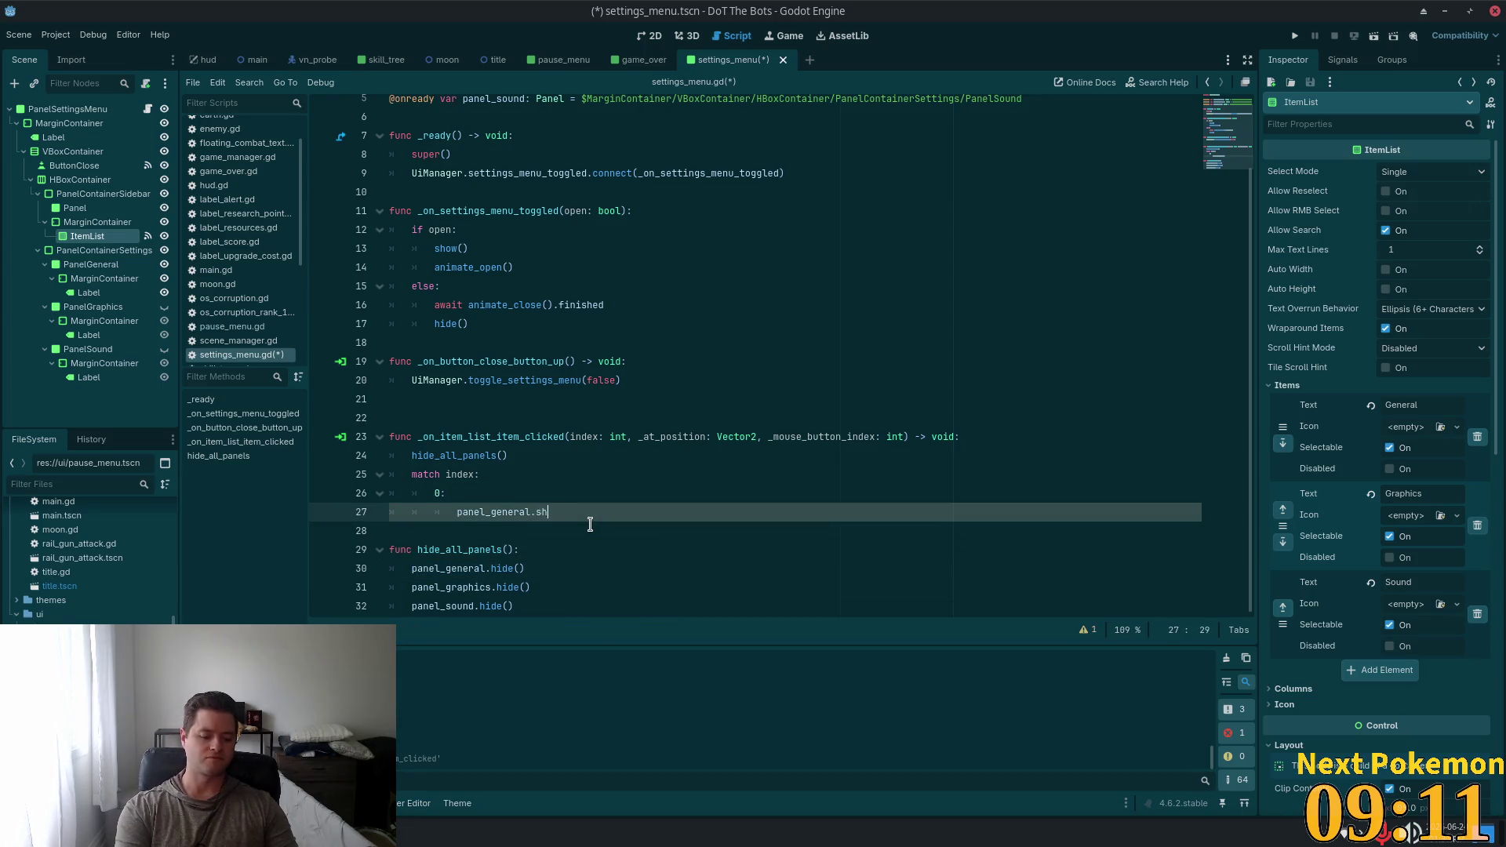
type("ow")
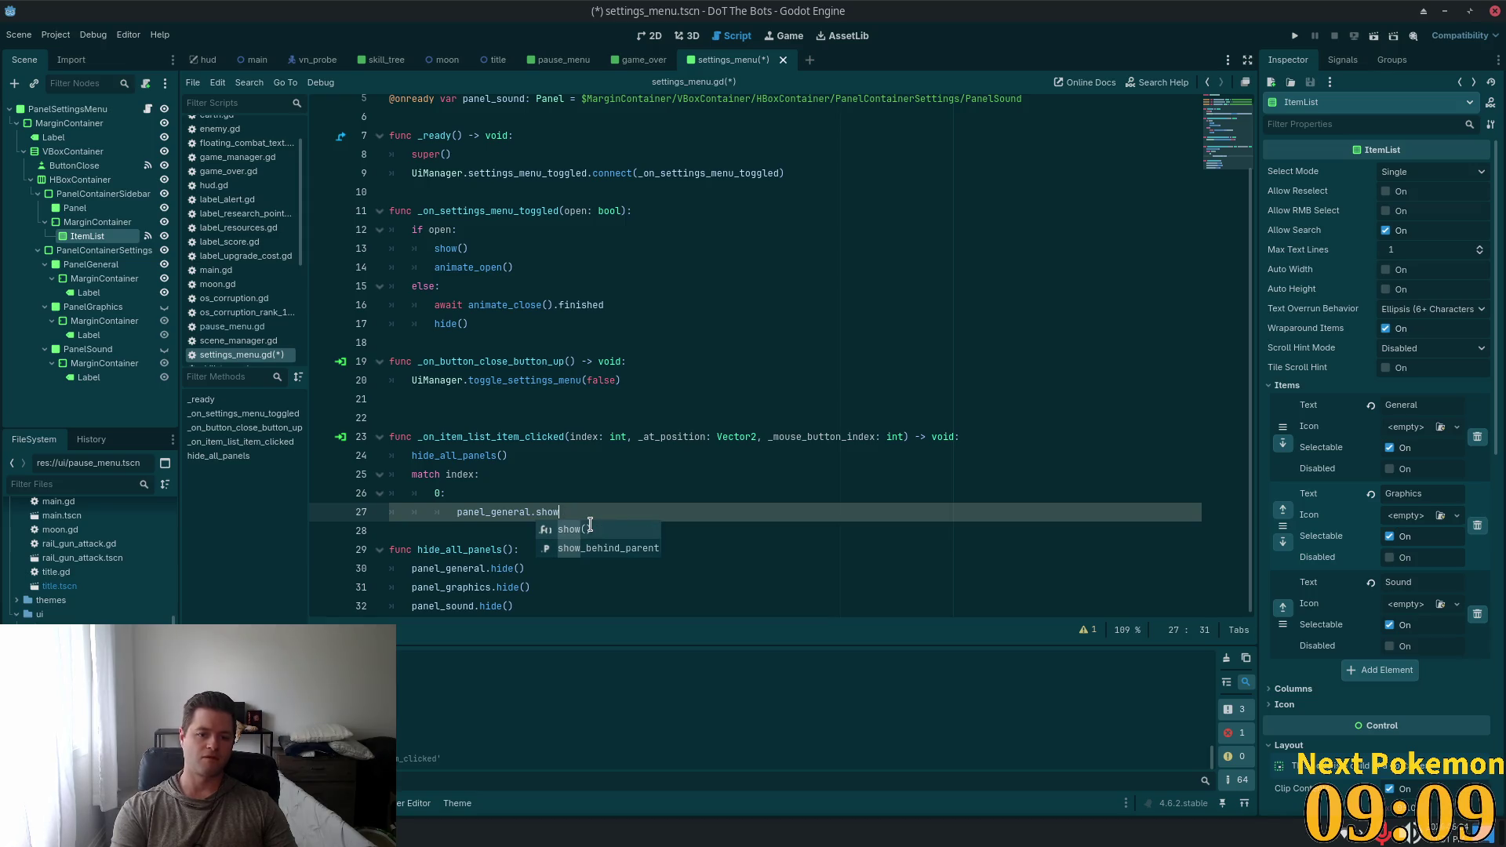
key("Return")
key("Return")
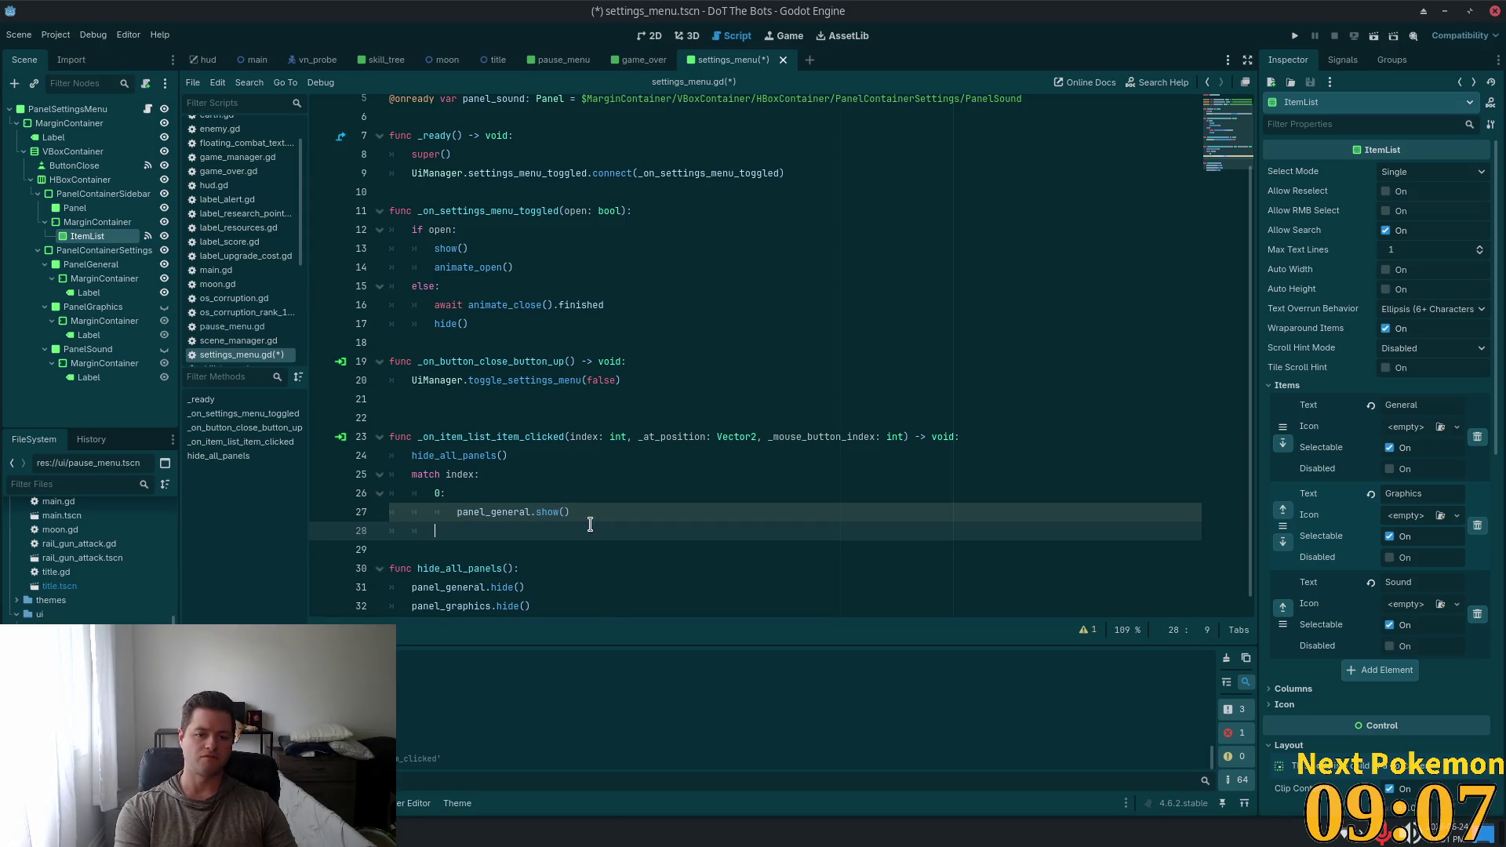
type("1:")
key("Return")
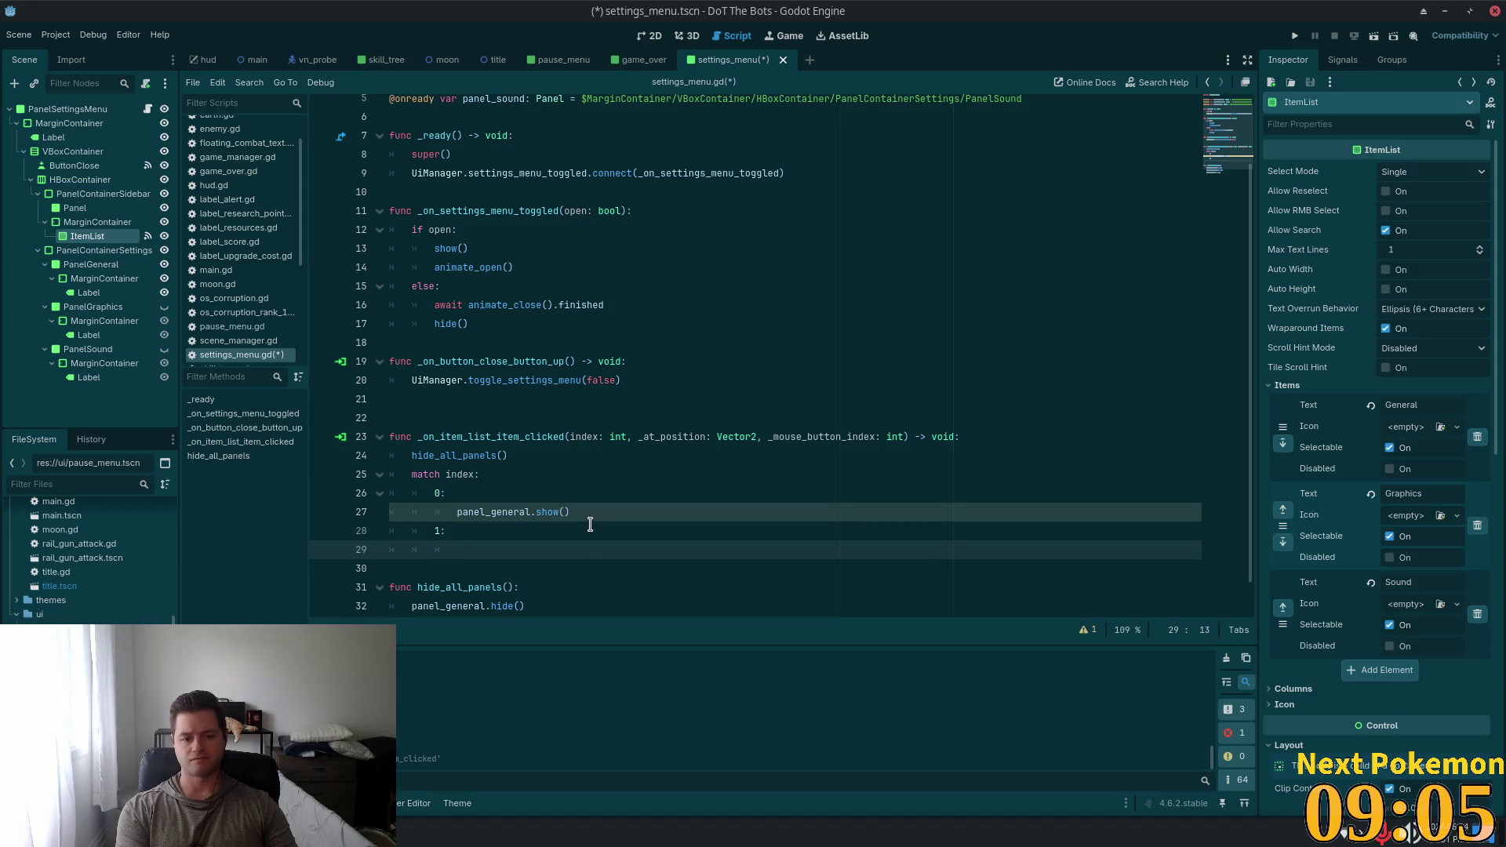
scroll(596, 517, "down", 1)
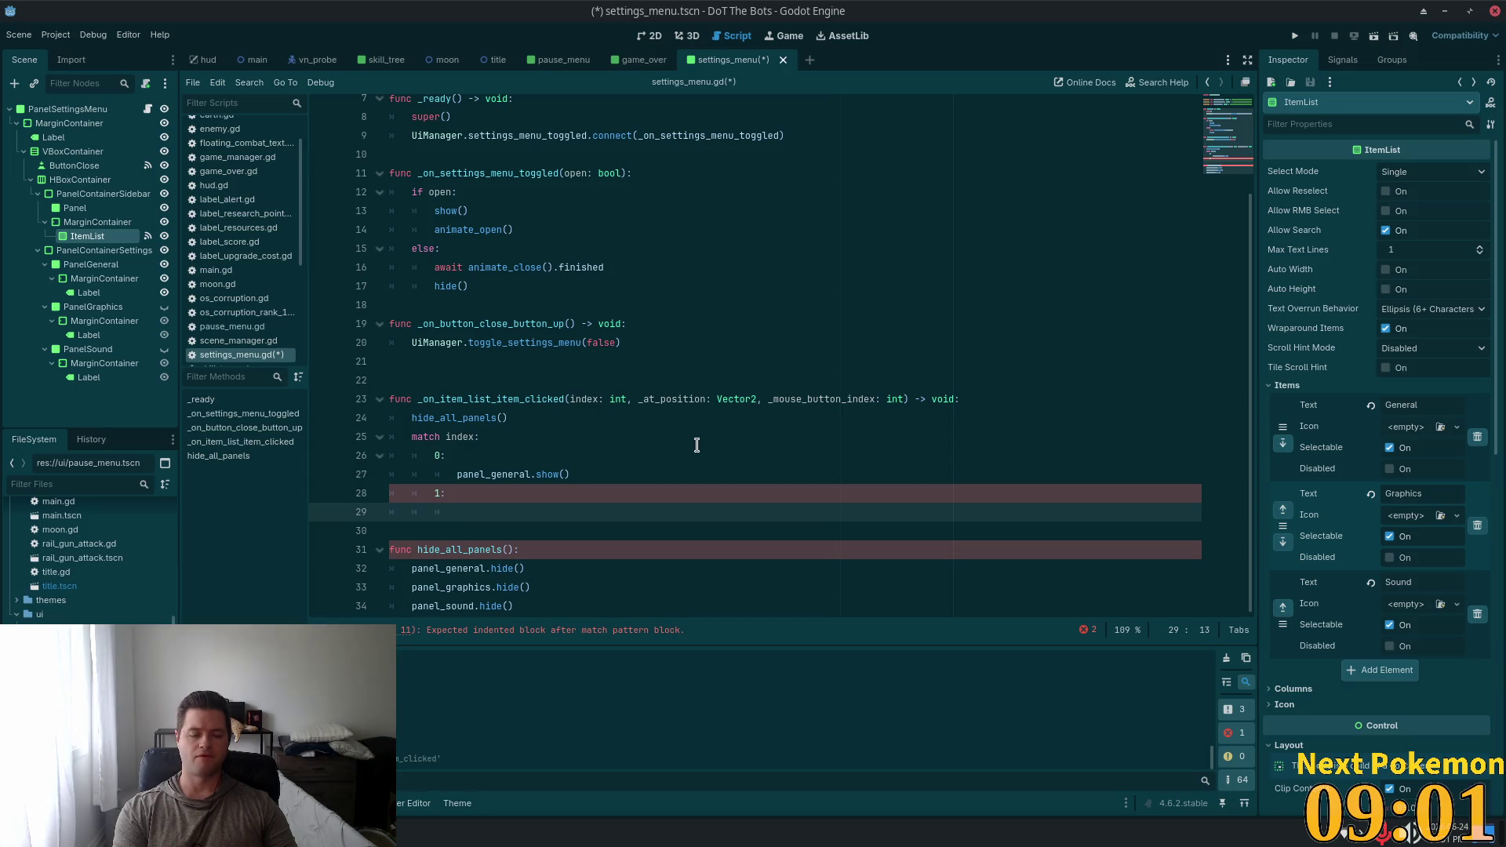
double_click(471, 587)
key("ctrl+c")
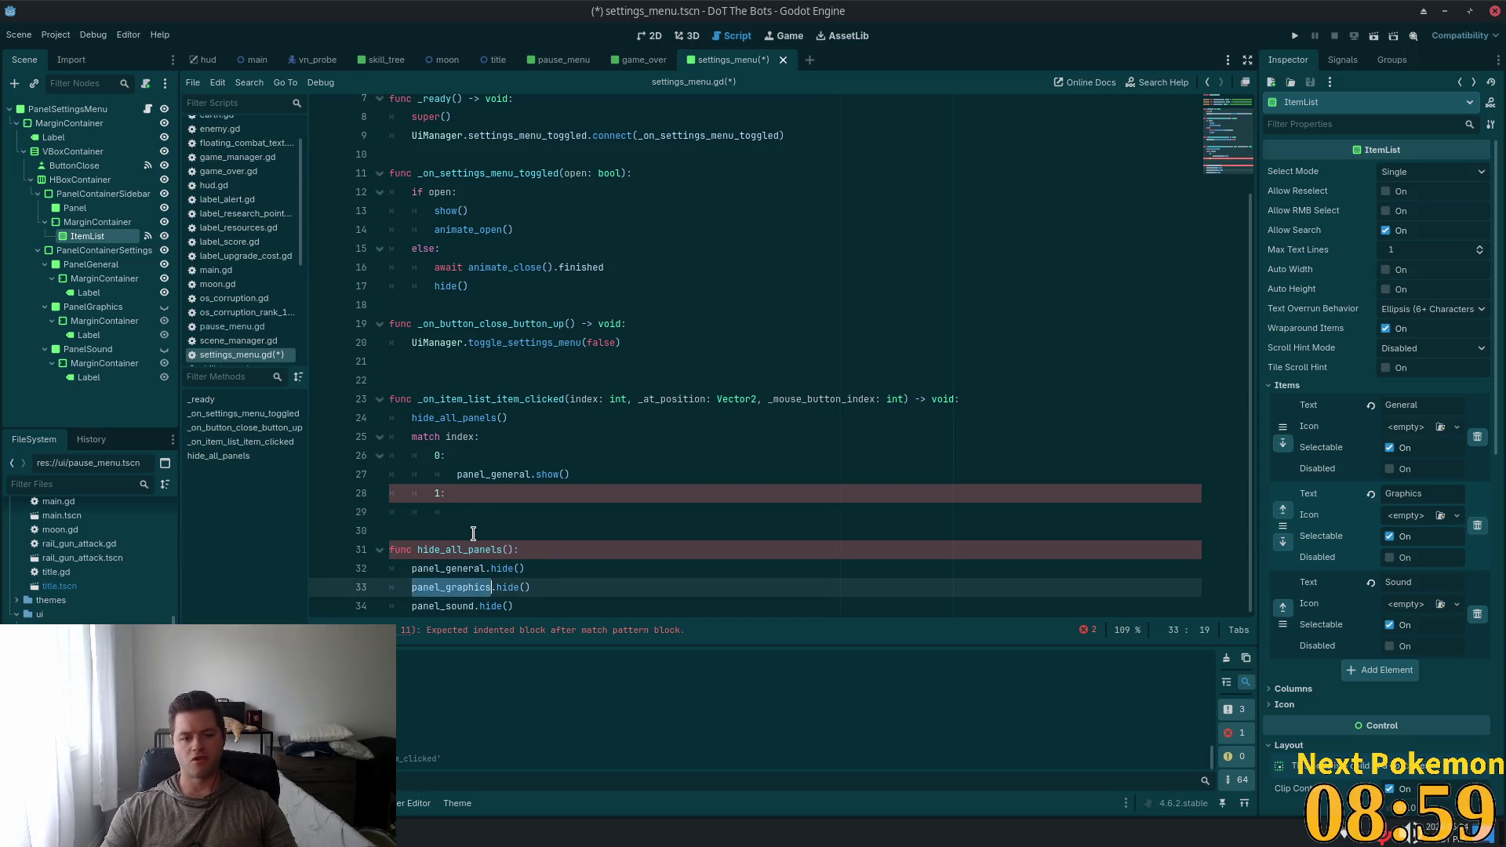
left_click(472, 514)
key("ctrl+v")
type(".,sh")
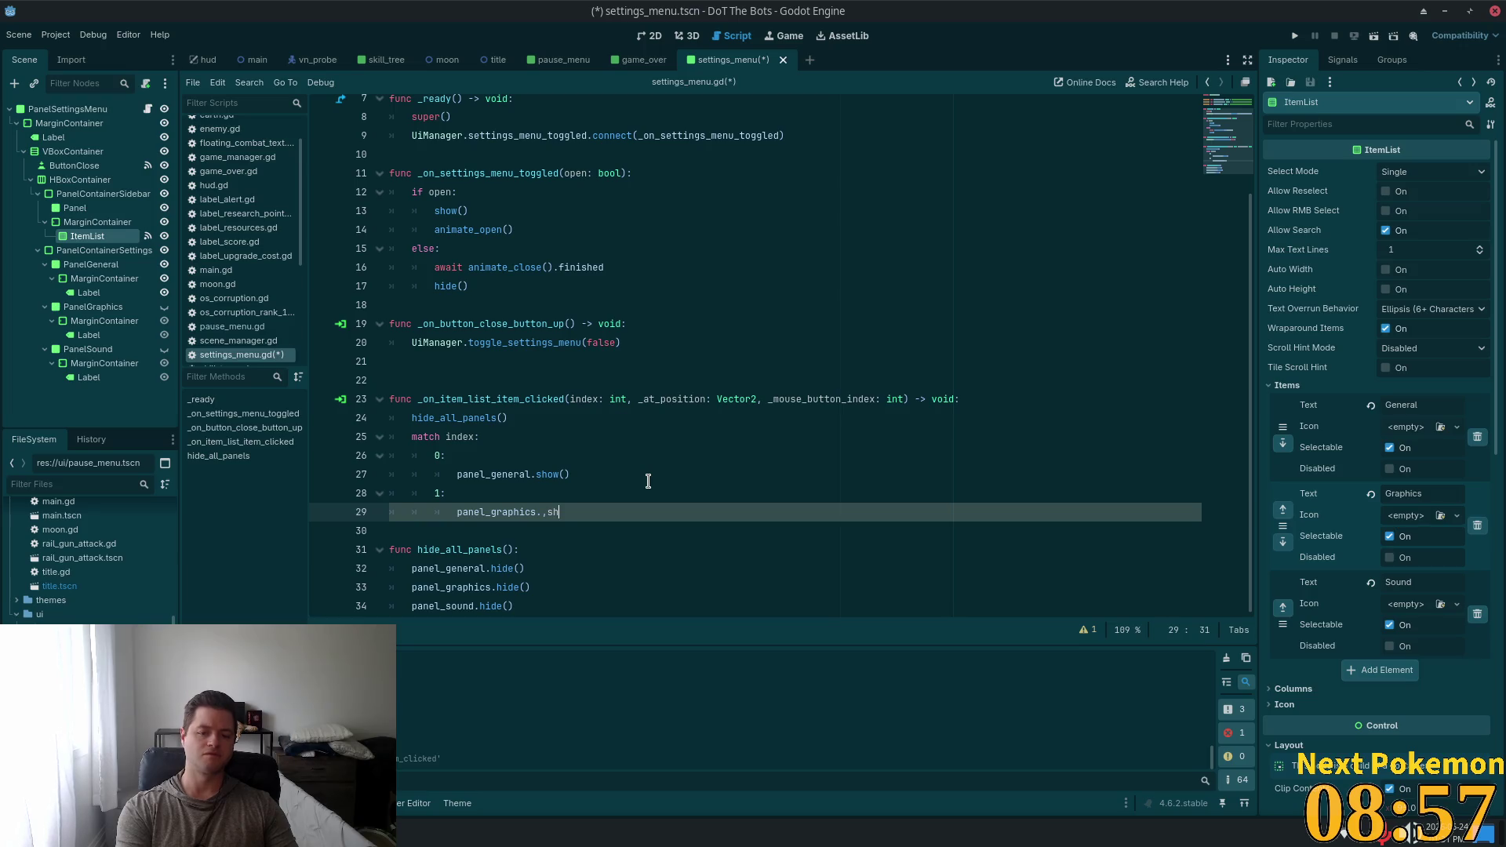
type("show(")
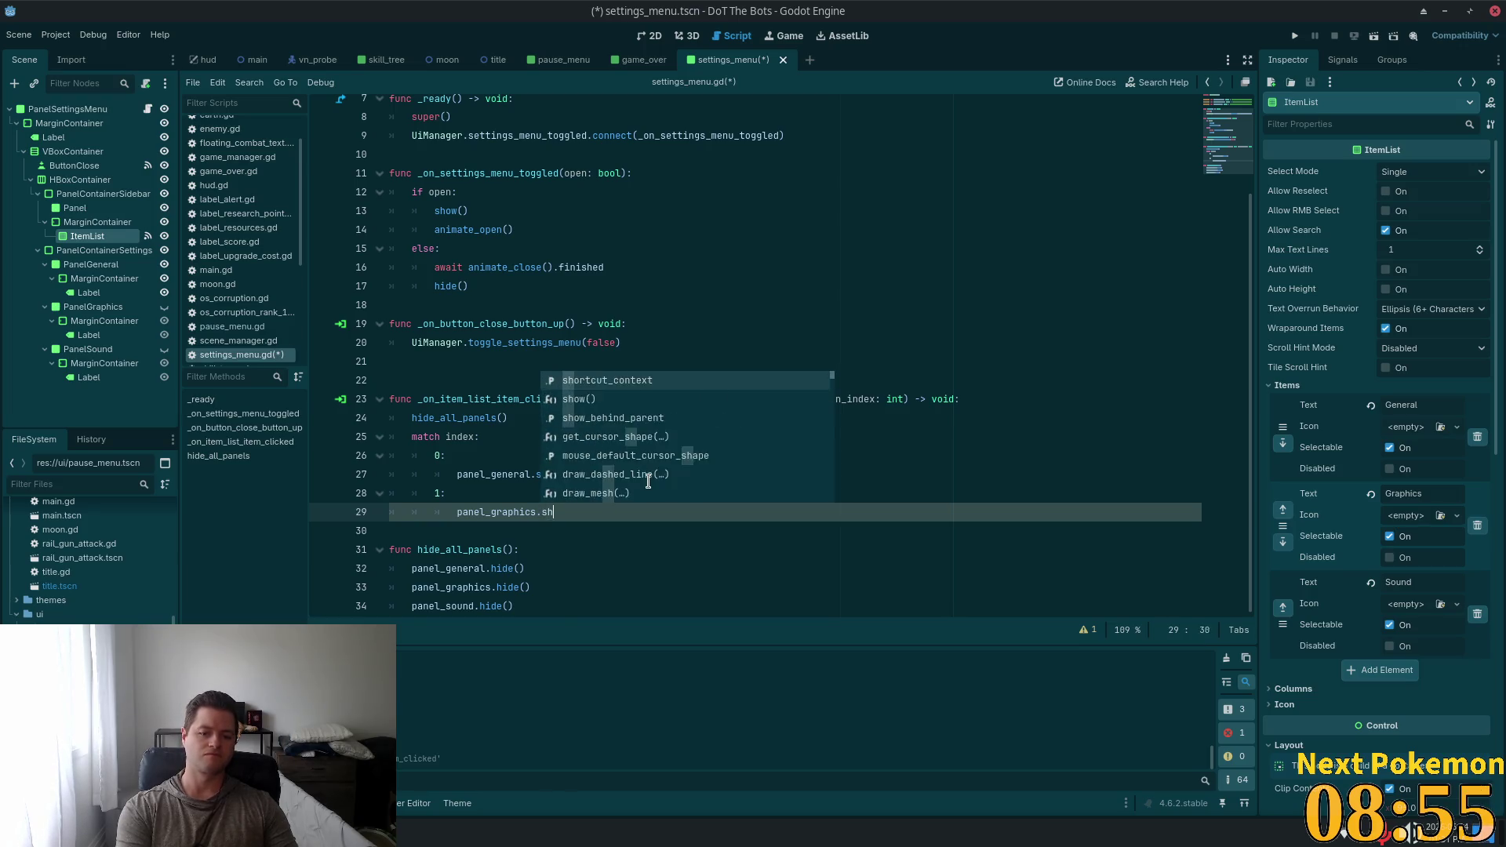
type(")")
key("Return")
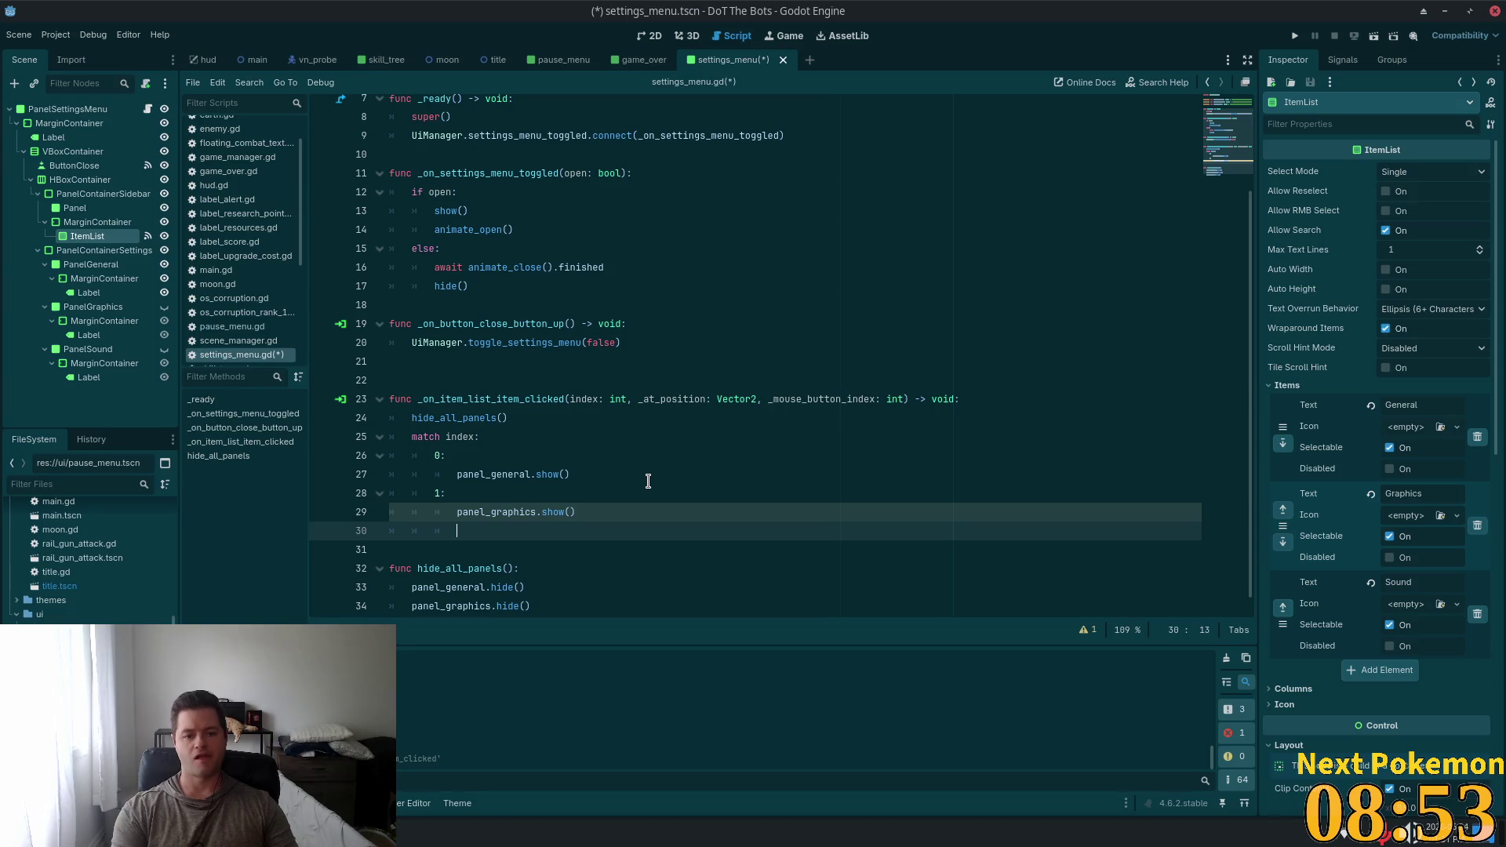
type("2:")
Make case 2 call panel_sound.show()
key("Return")
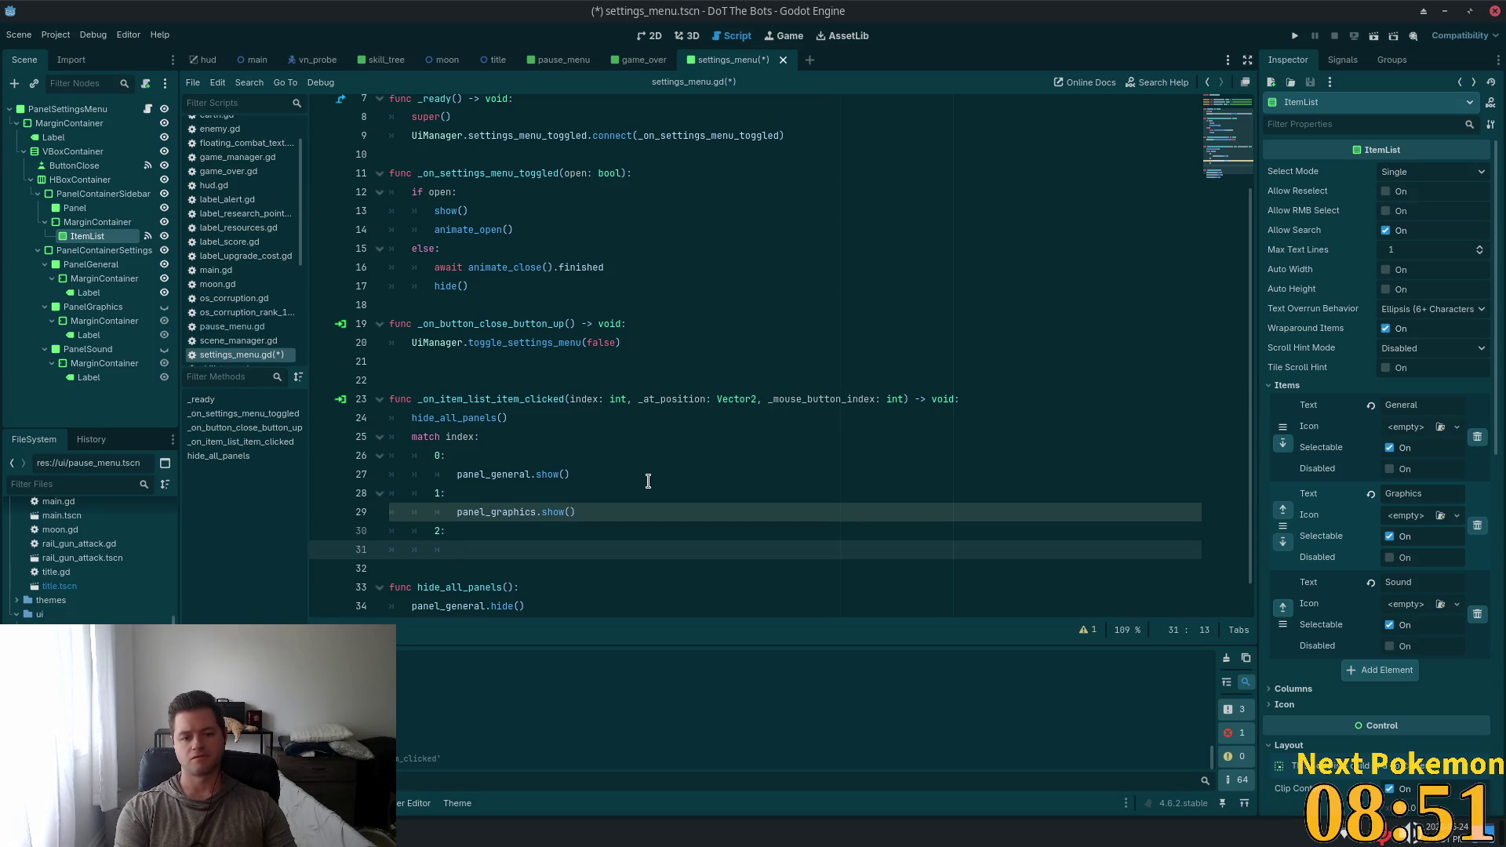
type("panel")
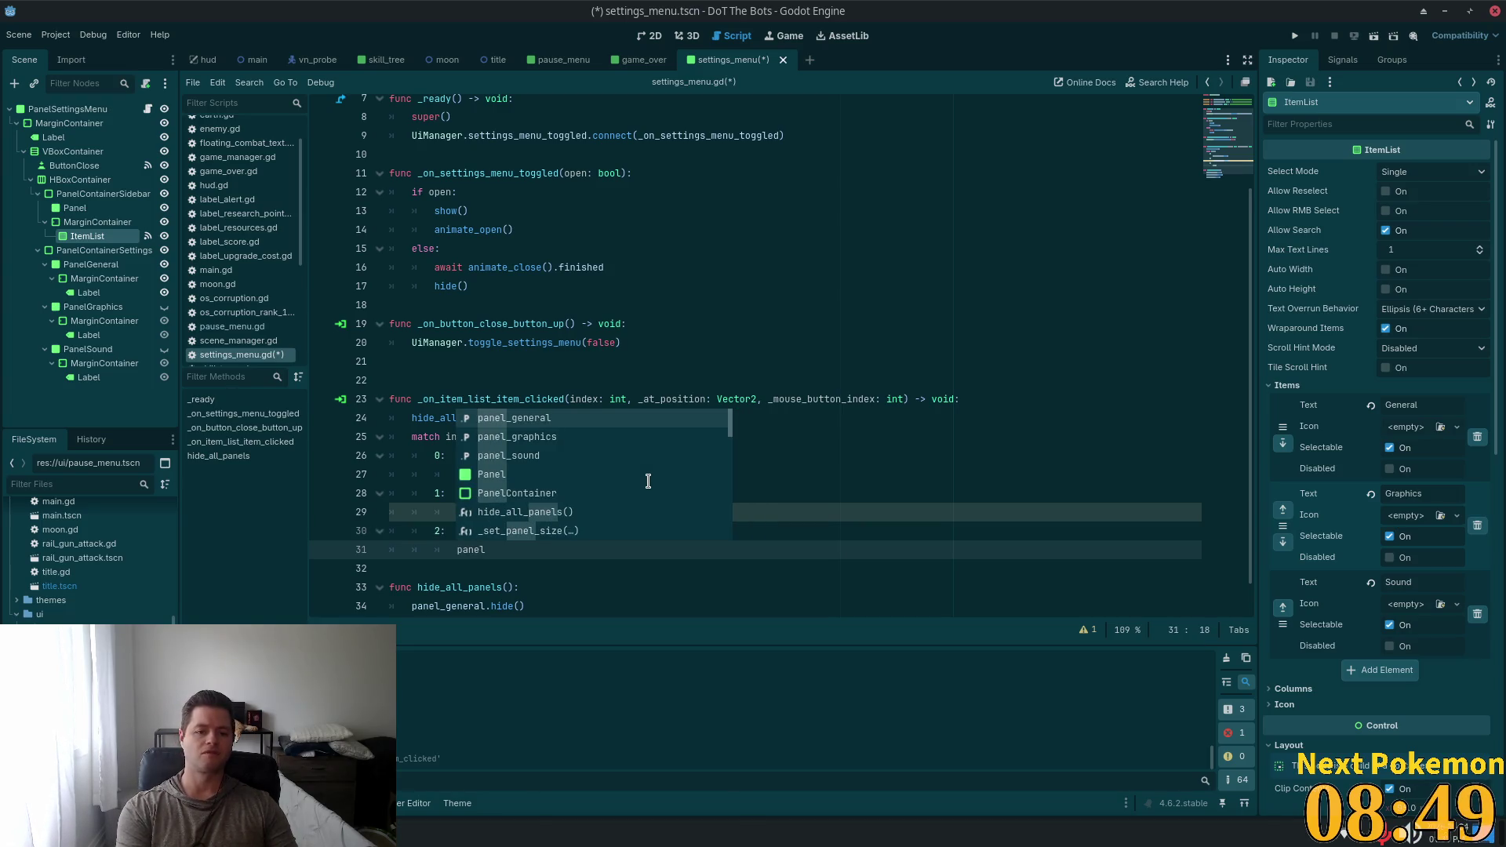
key("Down")
key("Down")
key("Return")
type(".sho")
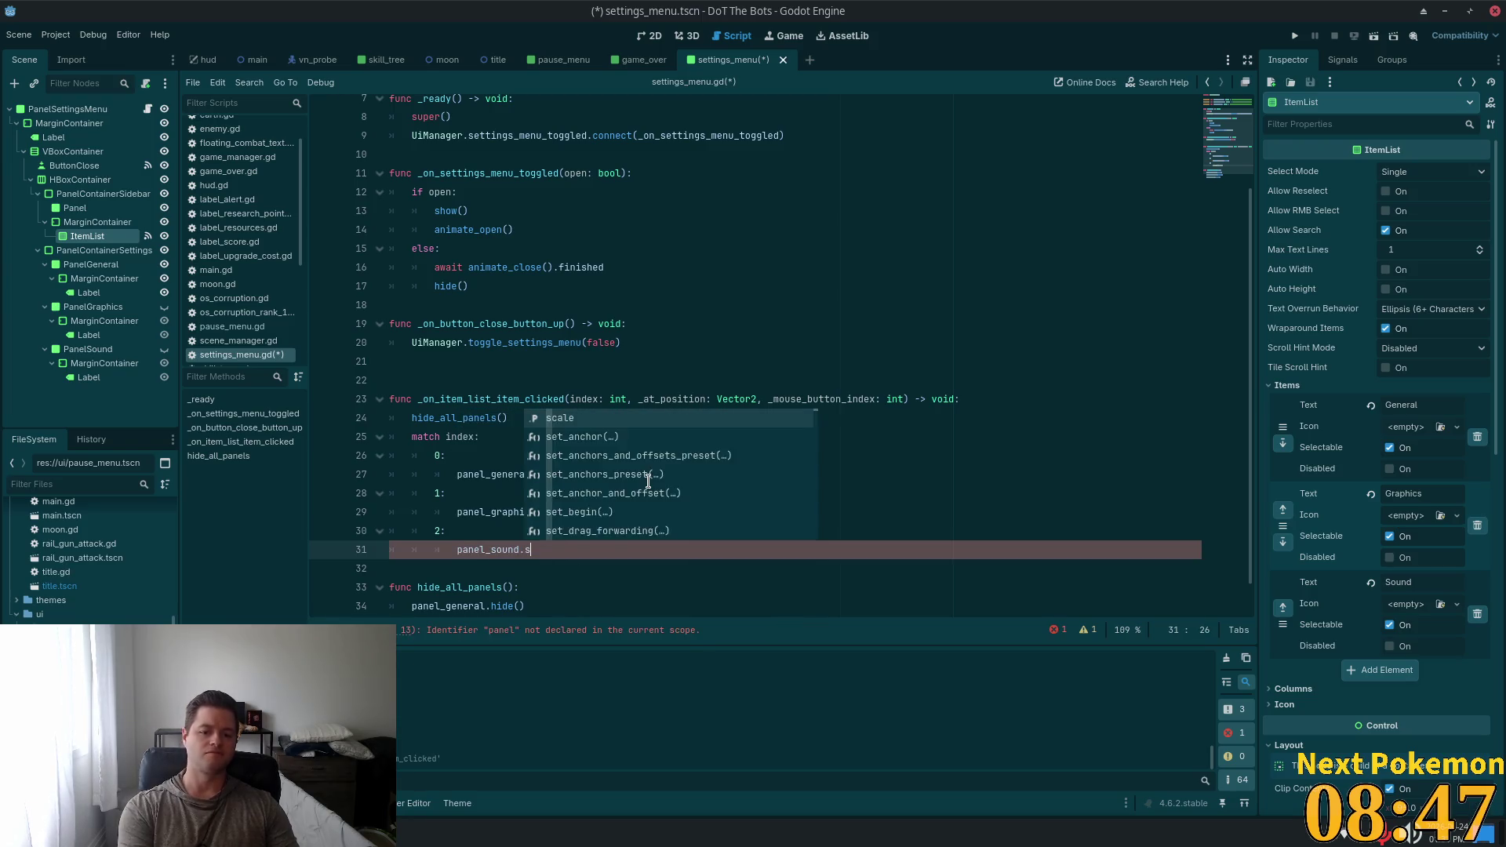
key("Down")
key("Return")
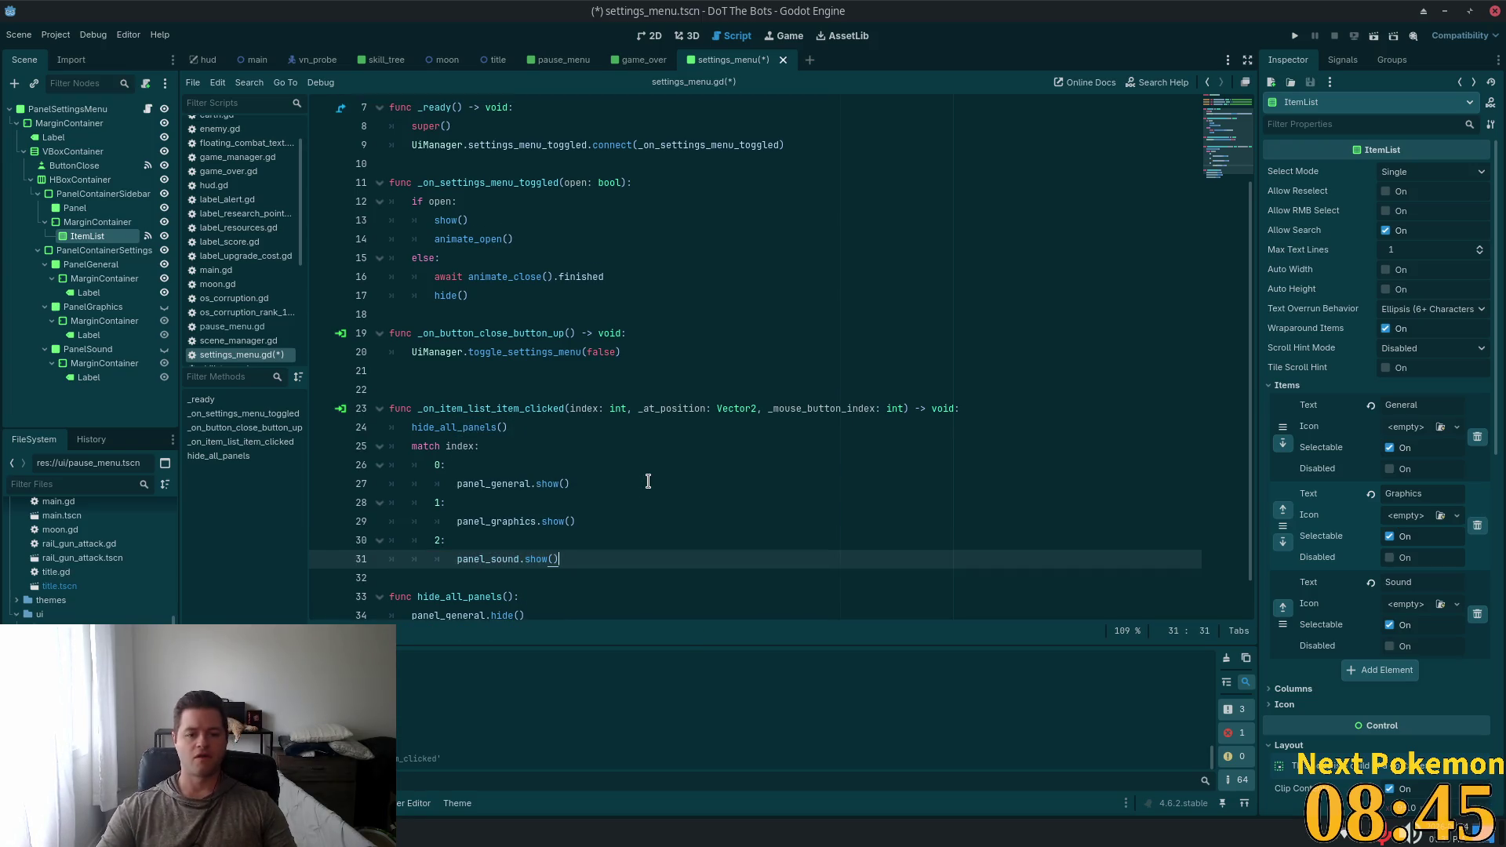
Add a default _ case calling panel_general.show() and save settings_menu.gd
key("Return")
key("BackSpace")
type("_")
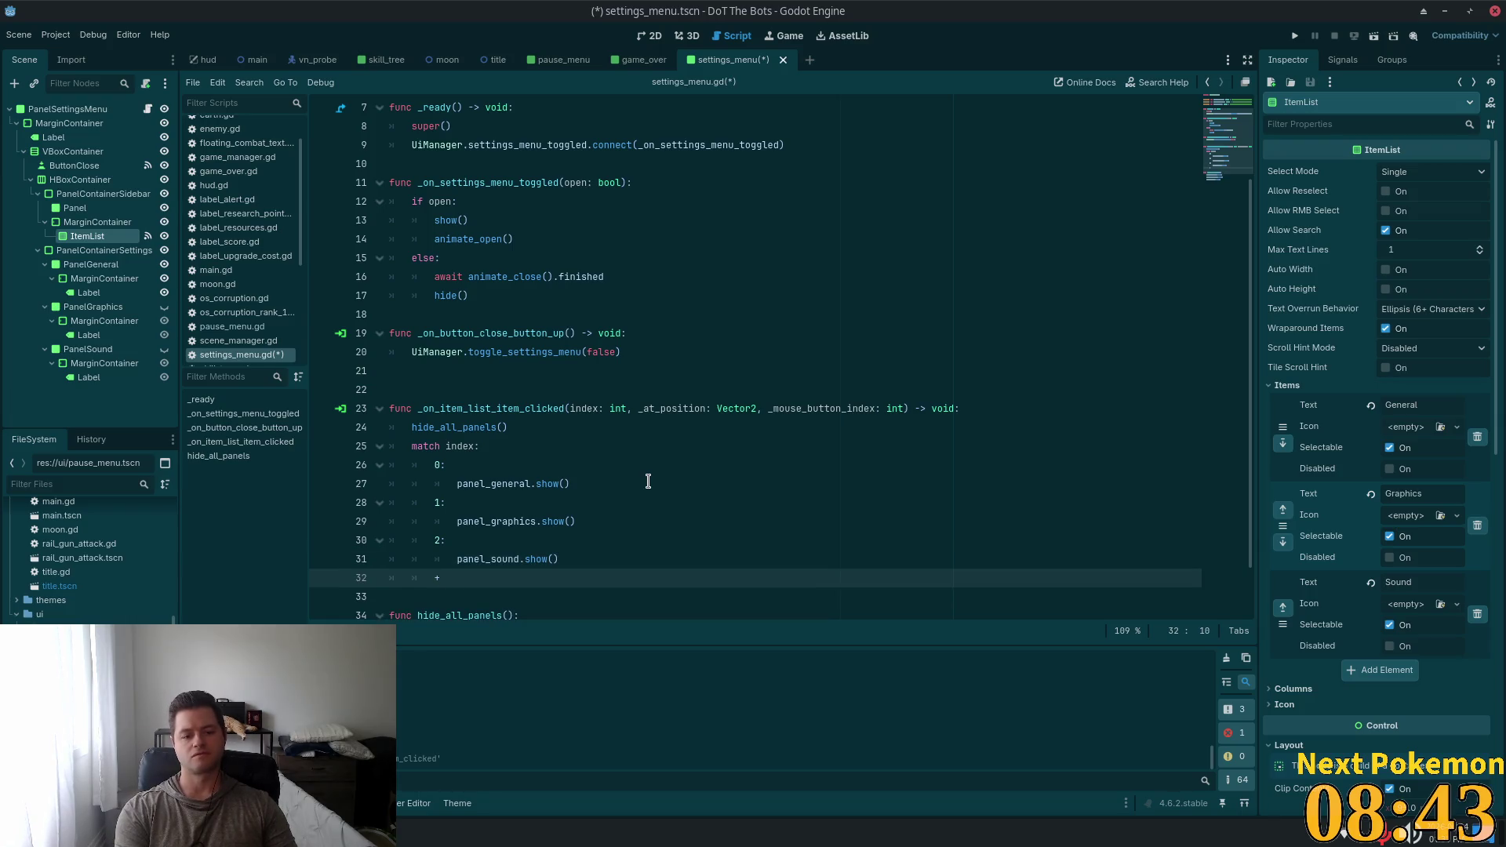
type(":")
key("Return")
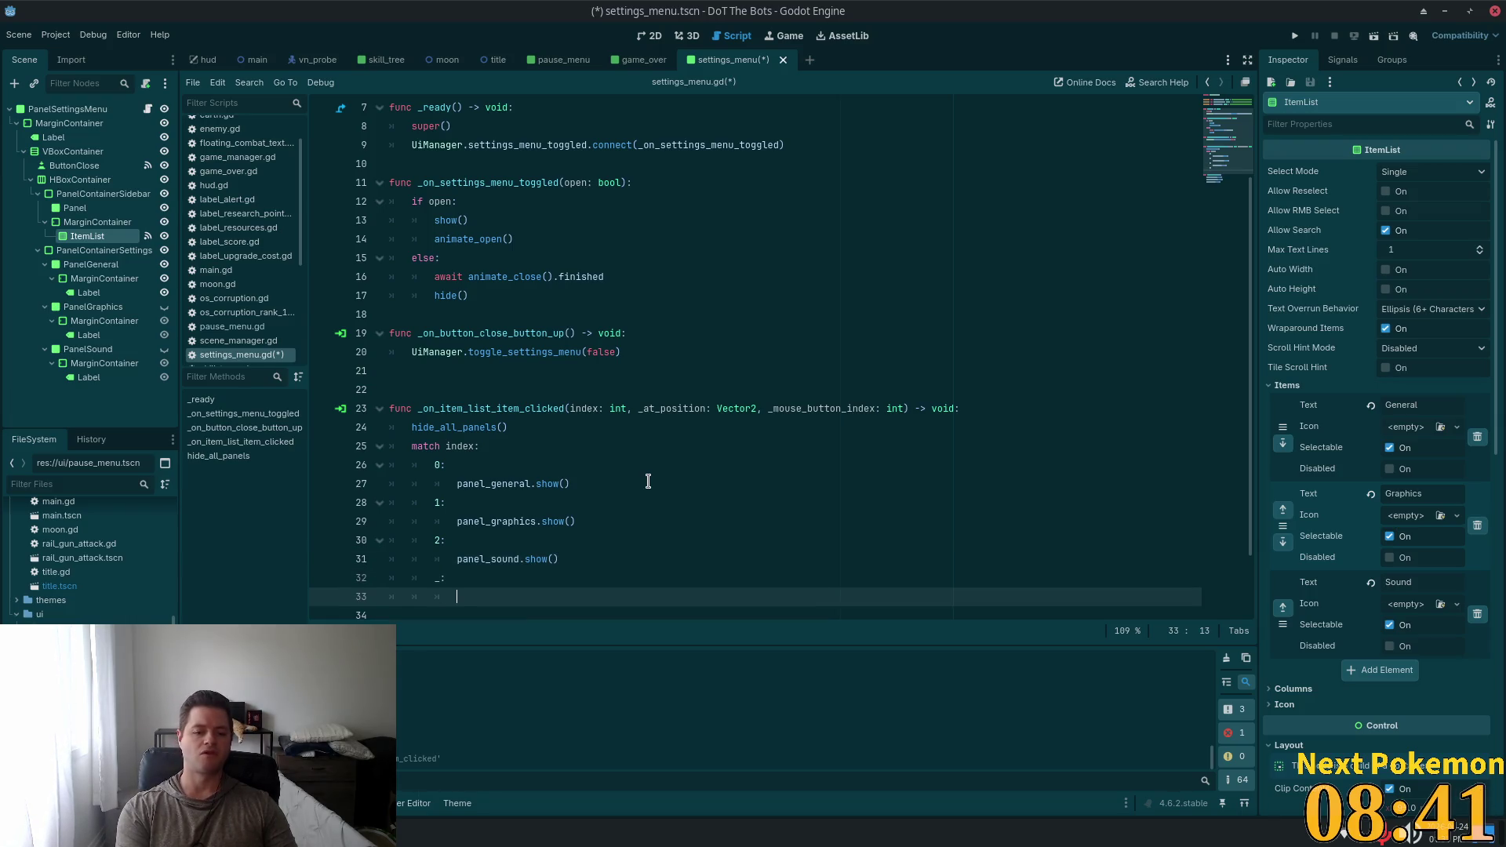
type("nel_g")
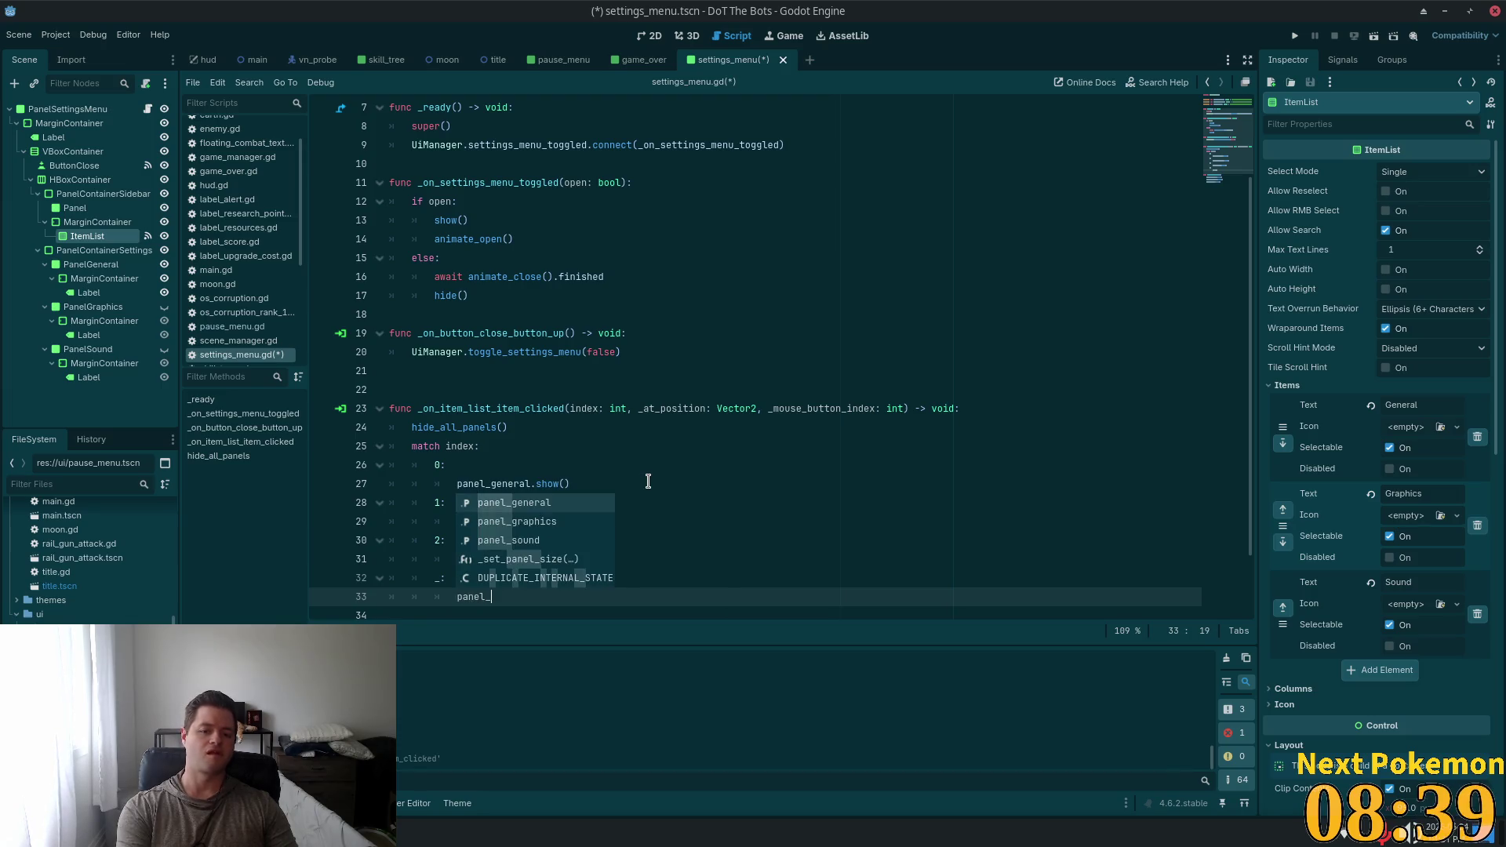
key("Return")
type(".show")
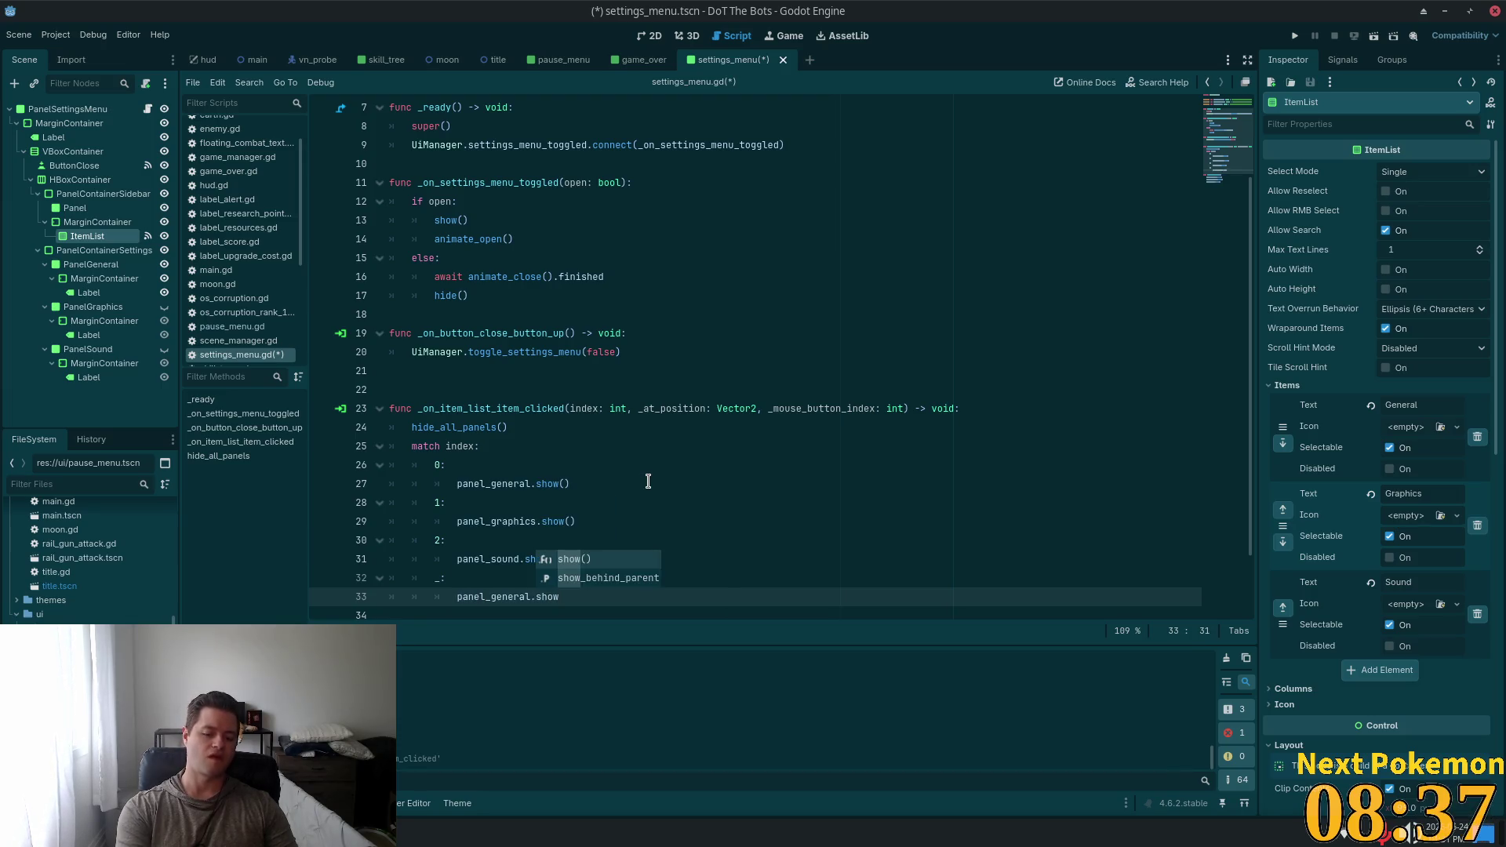
key("Return")
key("ctrl+s")
scroll(676, 310, "down", 2)
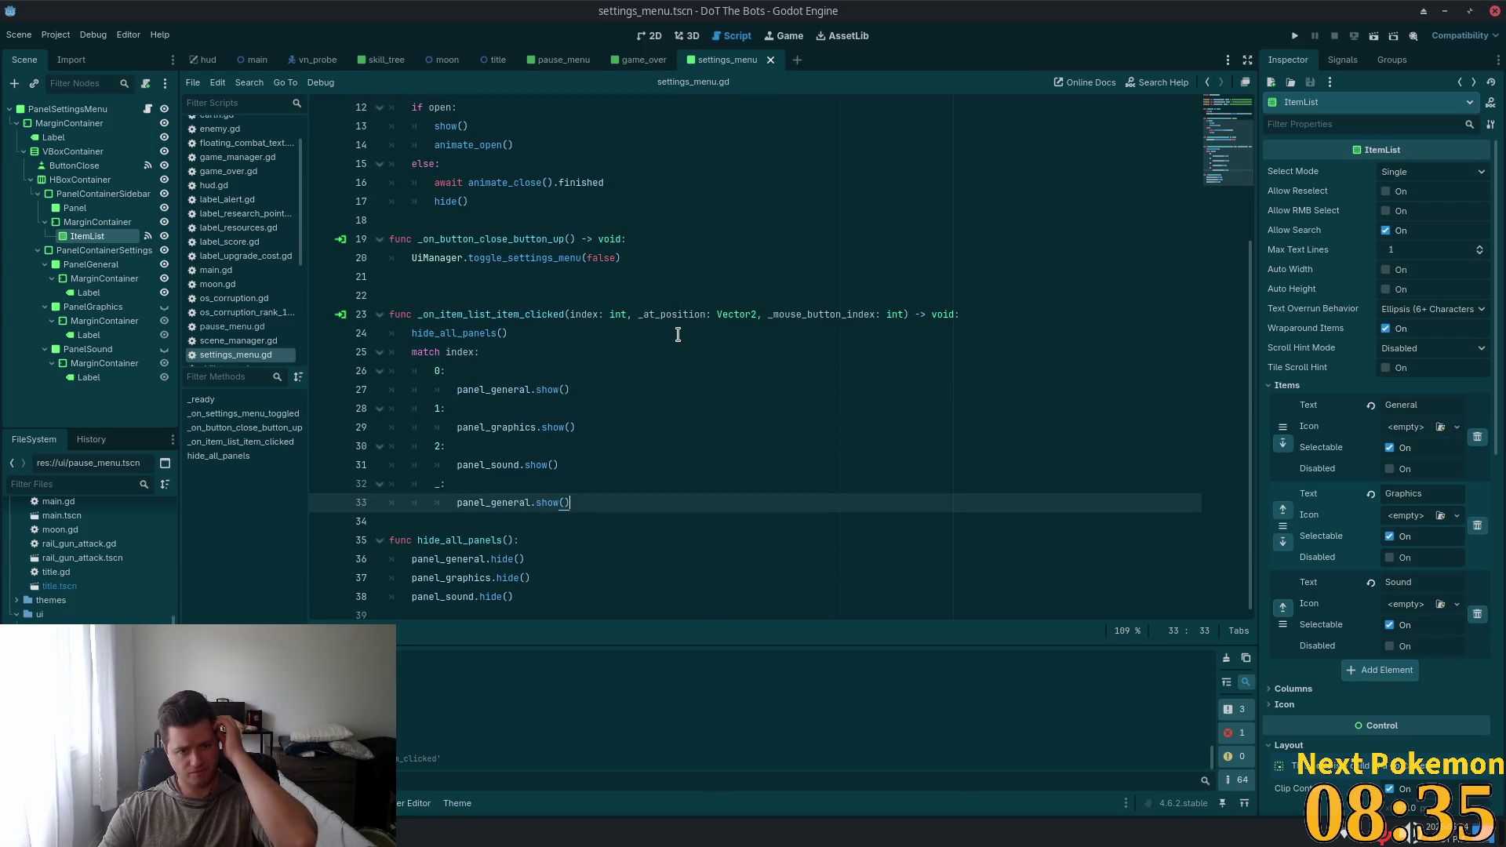
scroll(680, 330, "up", 4)
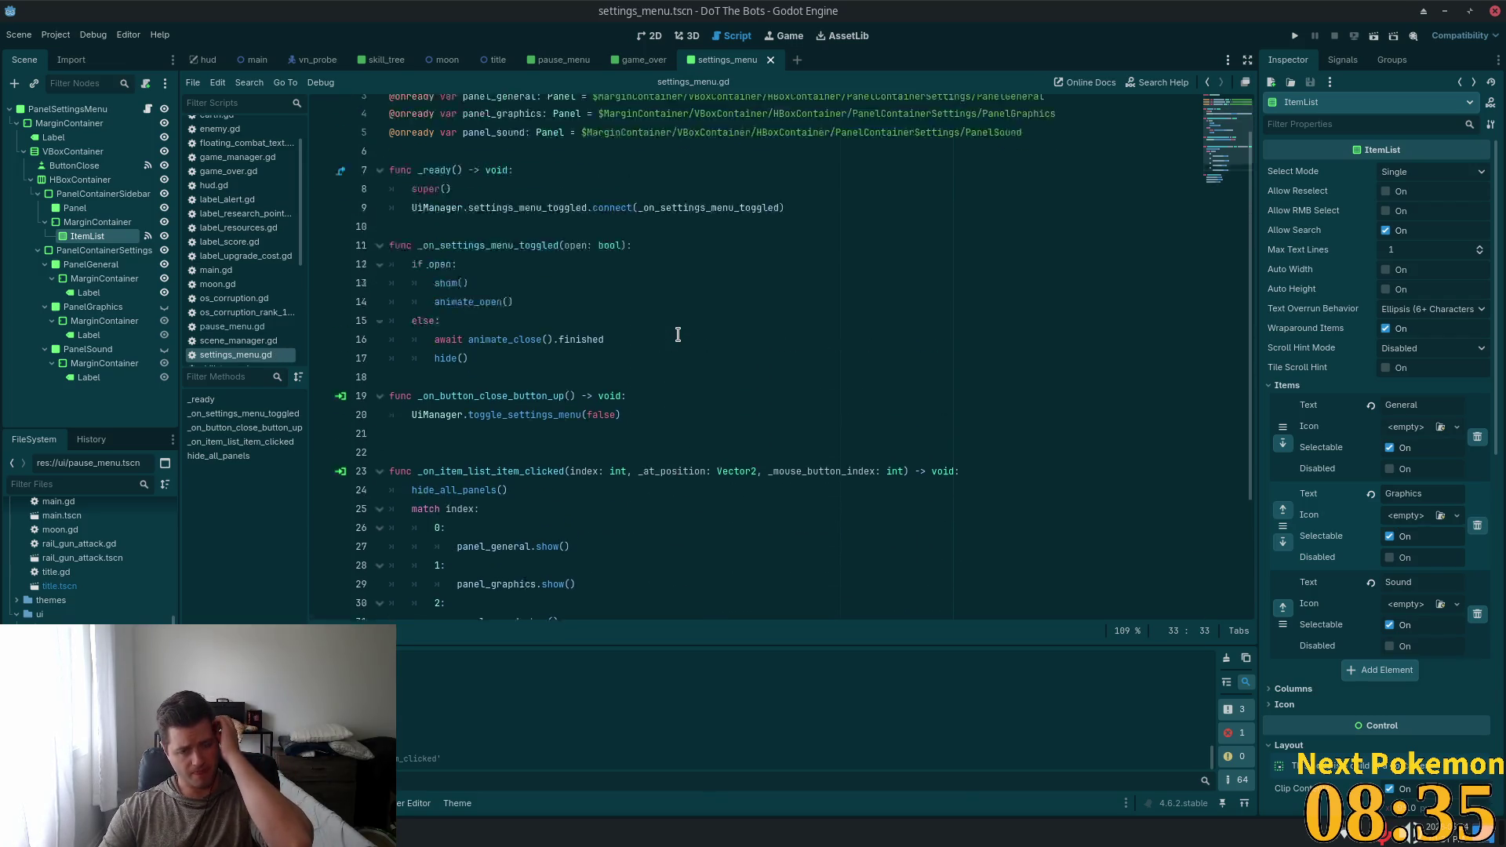
left_click(1294, 35)
left_click(726, 385)
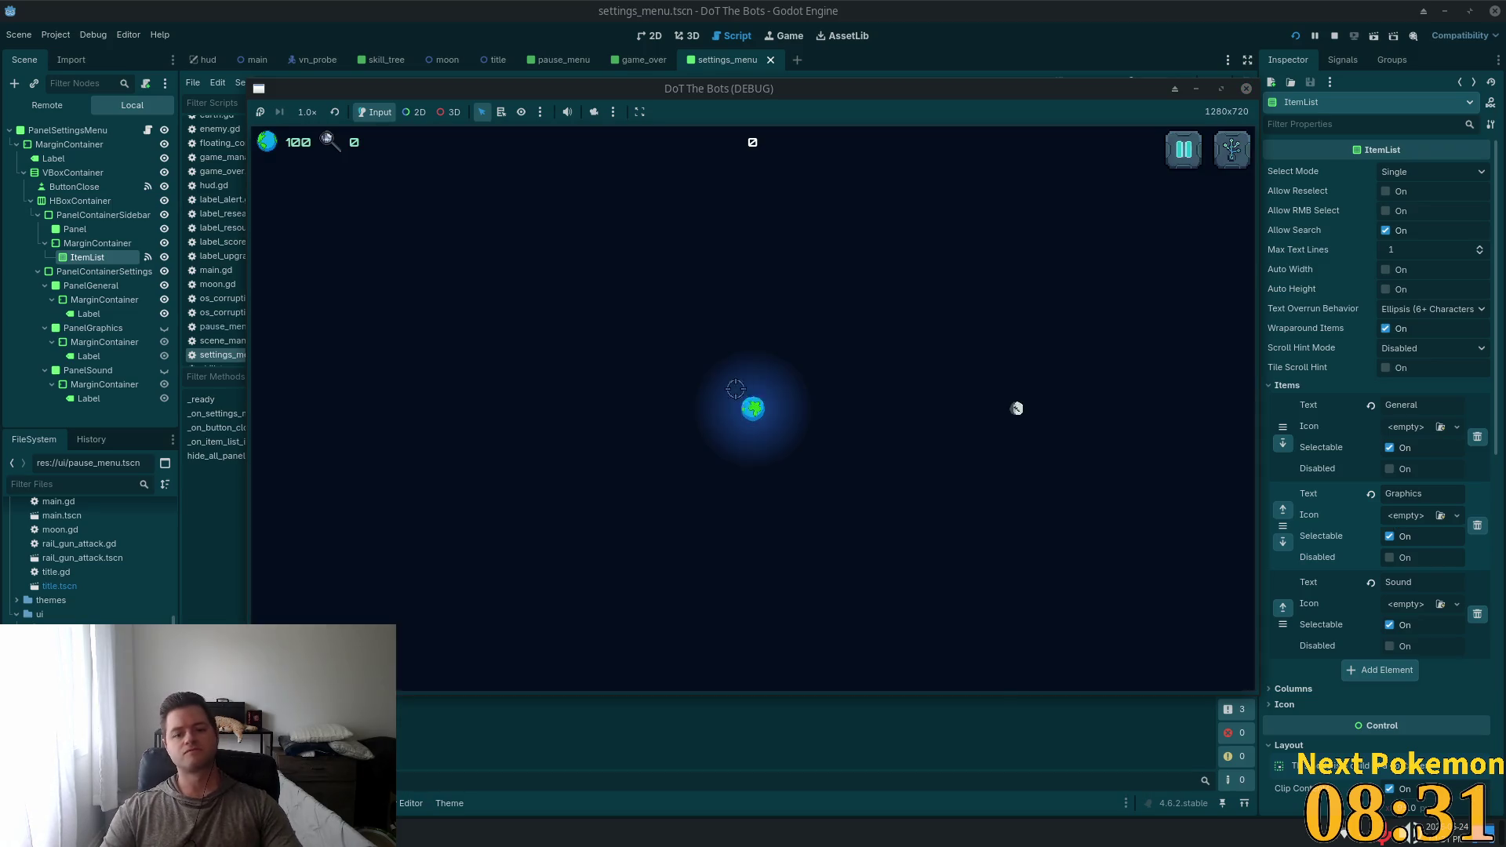
key("Escape")
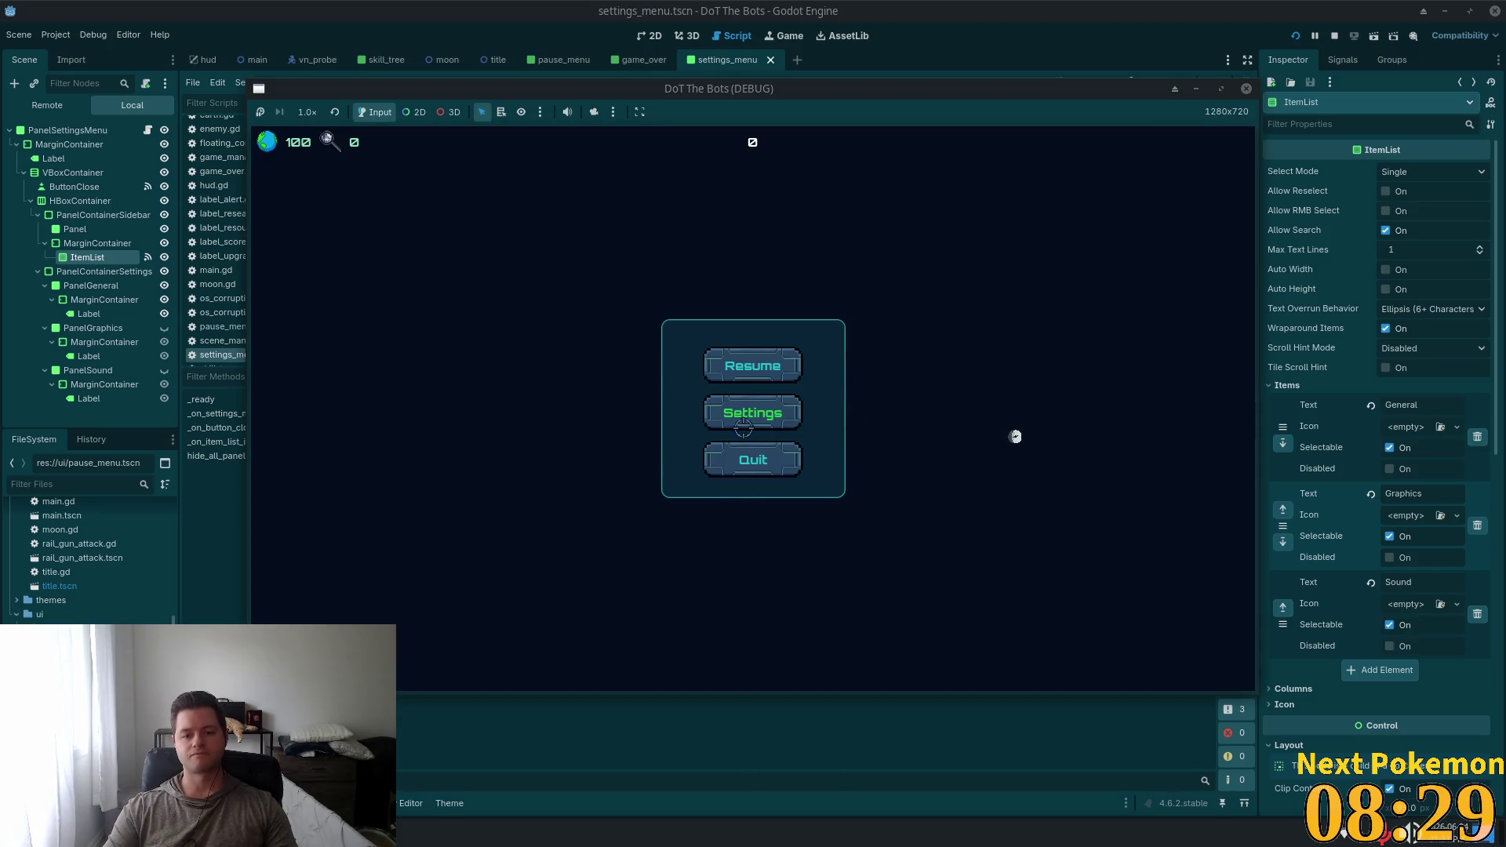
left_click(749, 416)
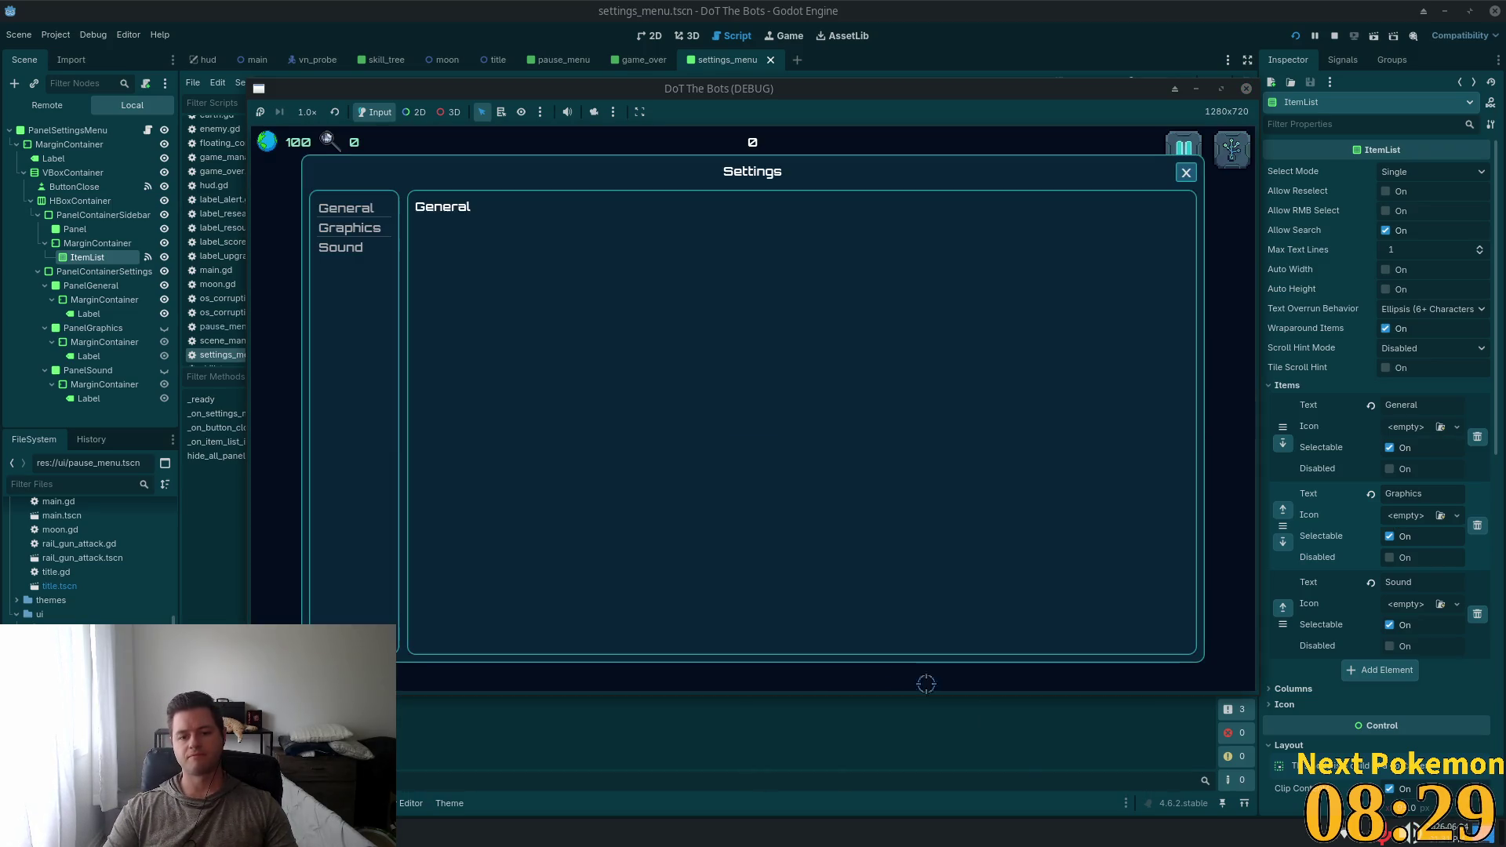
left_click(349, 228)
left_click(340, 247)
left_click(349, 227)
left_click(351, 210)
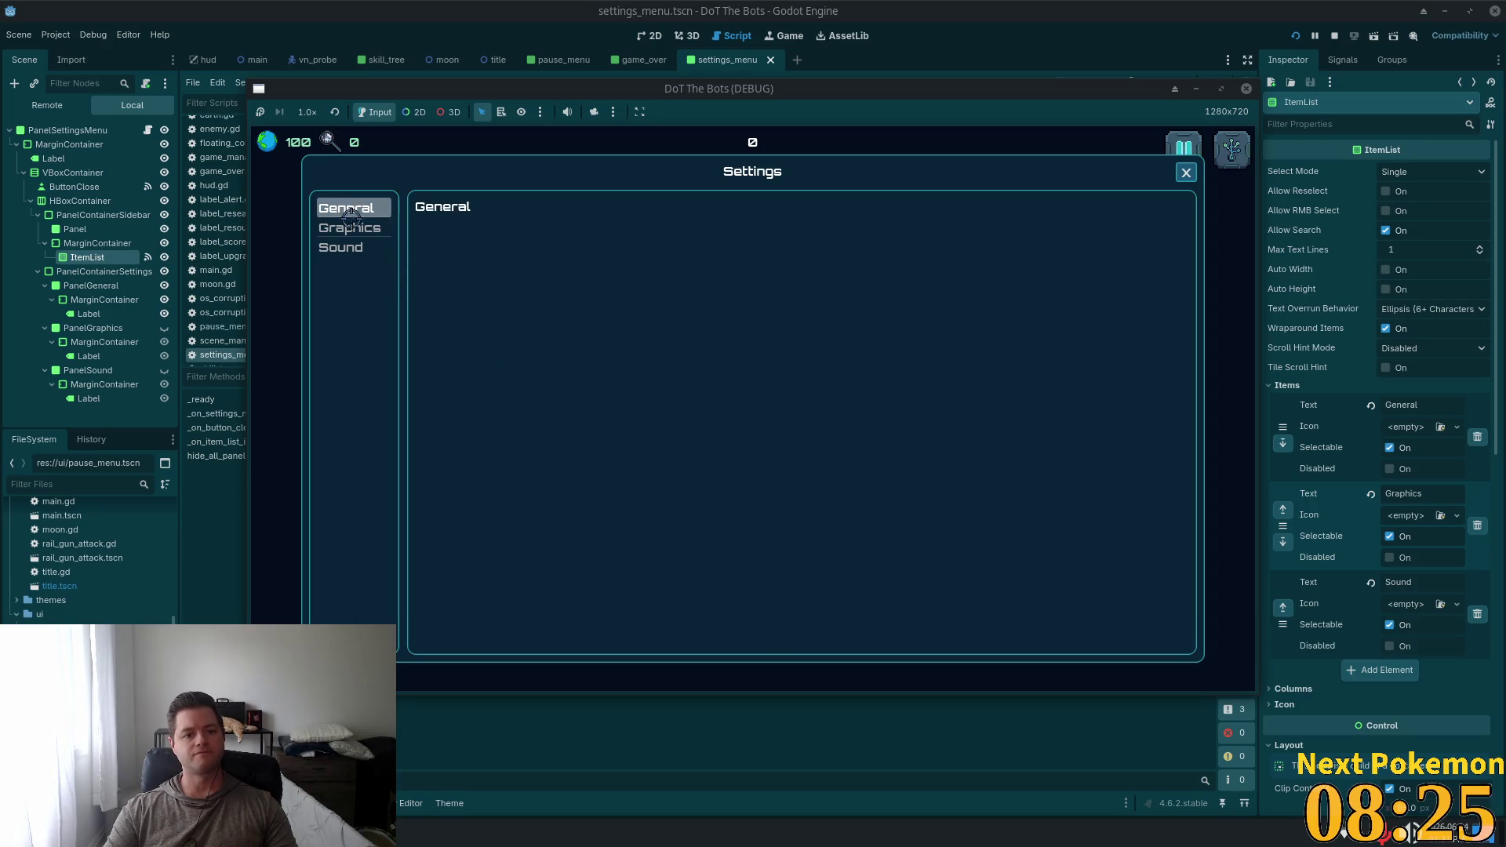
left_click(349, 227)
left_click(341, 247)
left_click(345, 207)
left_click(349, 228)
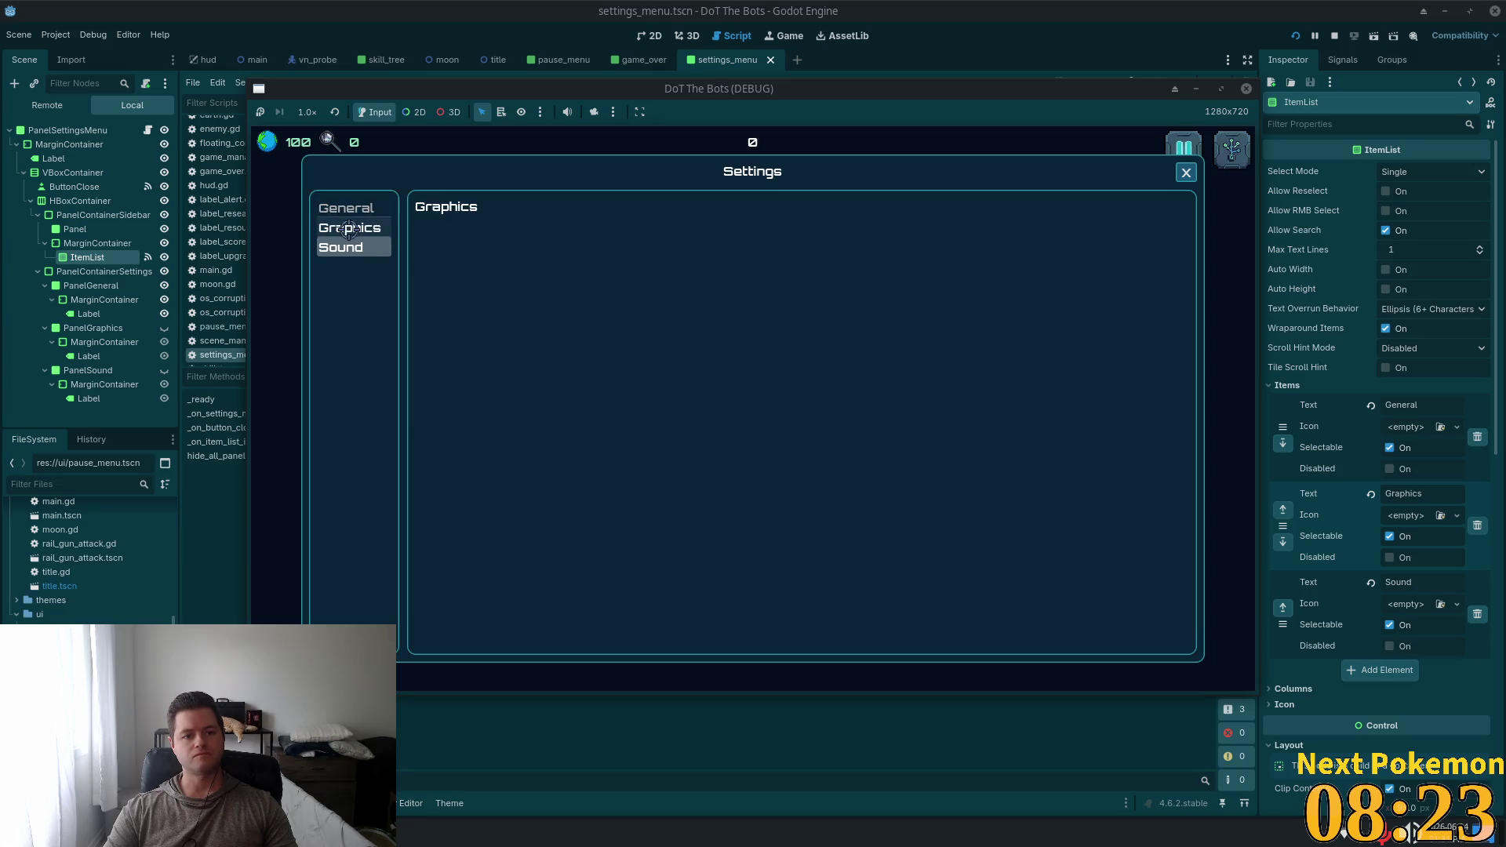
left_click(346, 208)
left_click(345, 229)
left_click(341, 246)
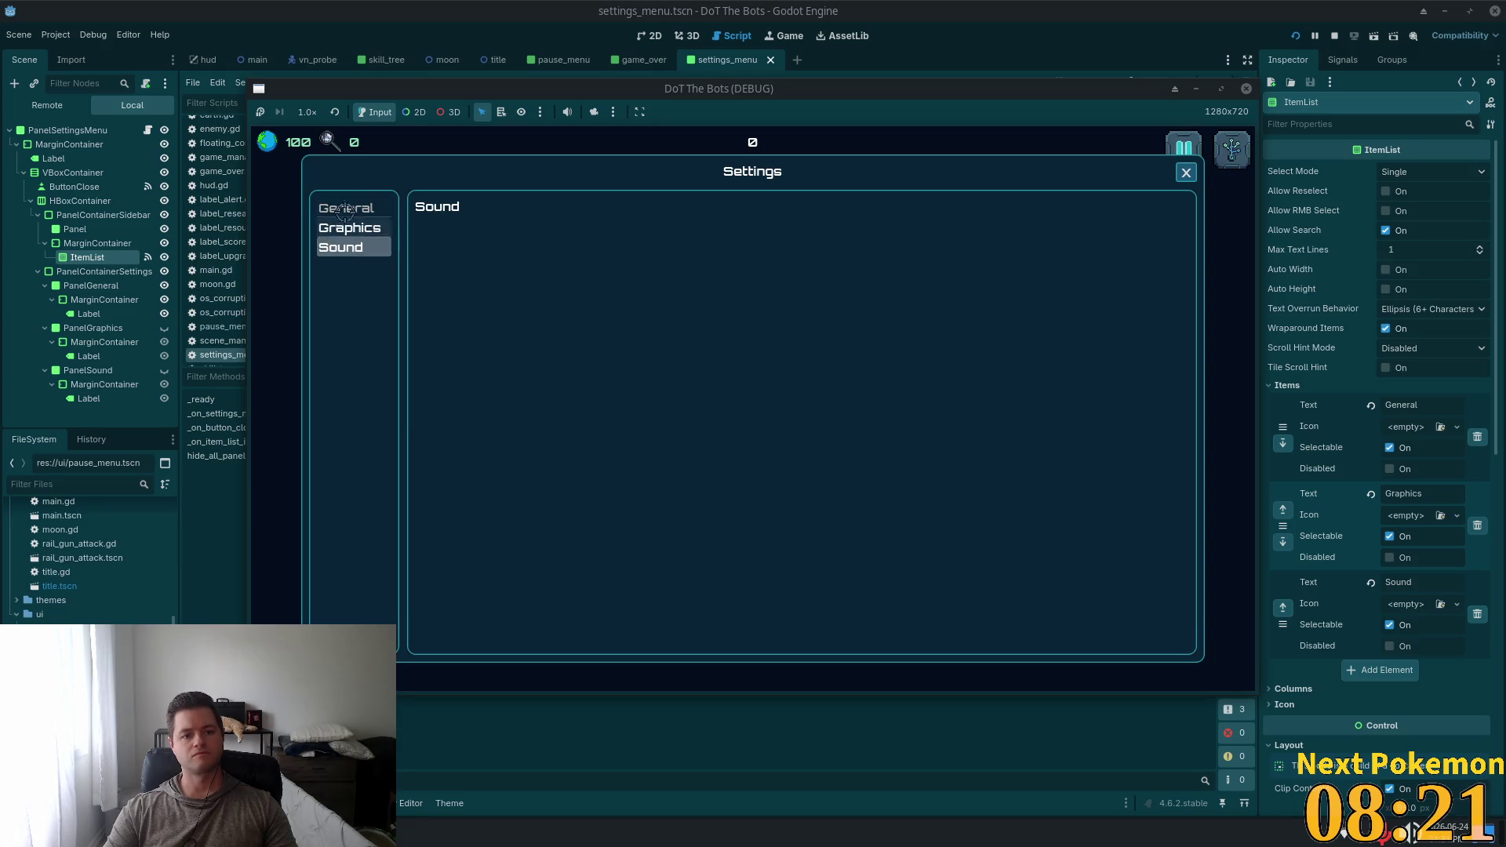
left_click(346, 208)
left_click(340, 247)
left_click(344, 210)
left_click(349, 227)
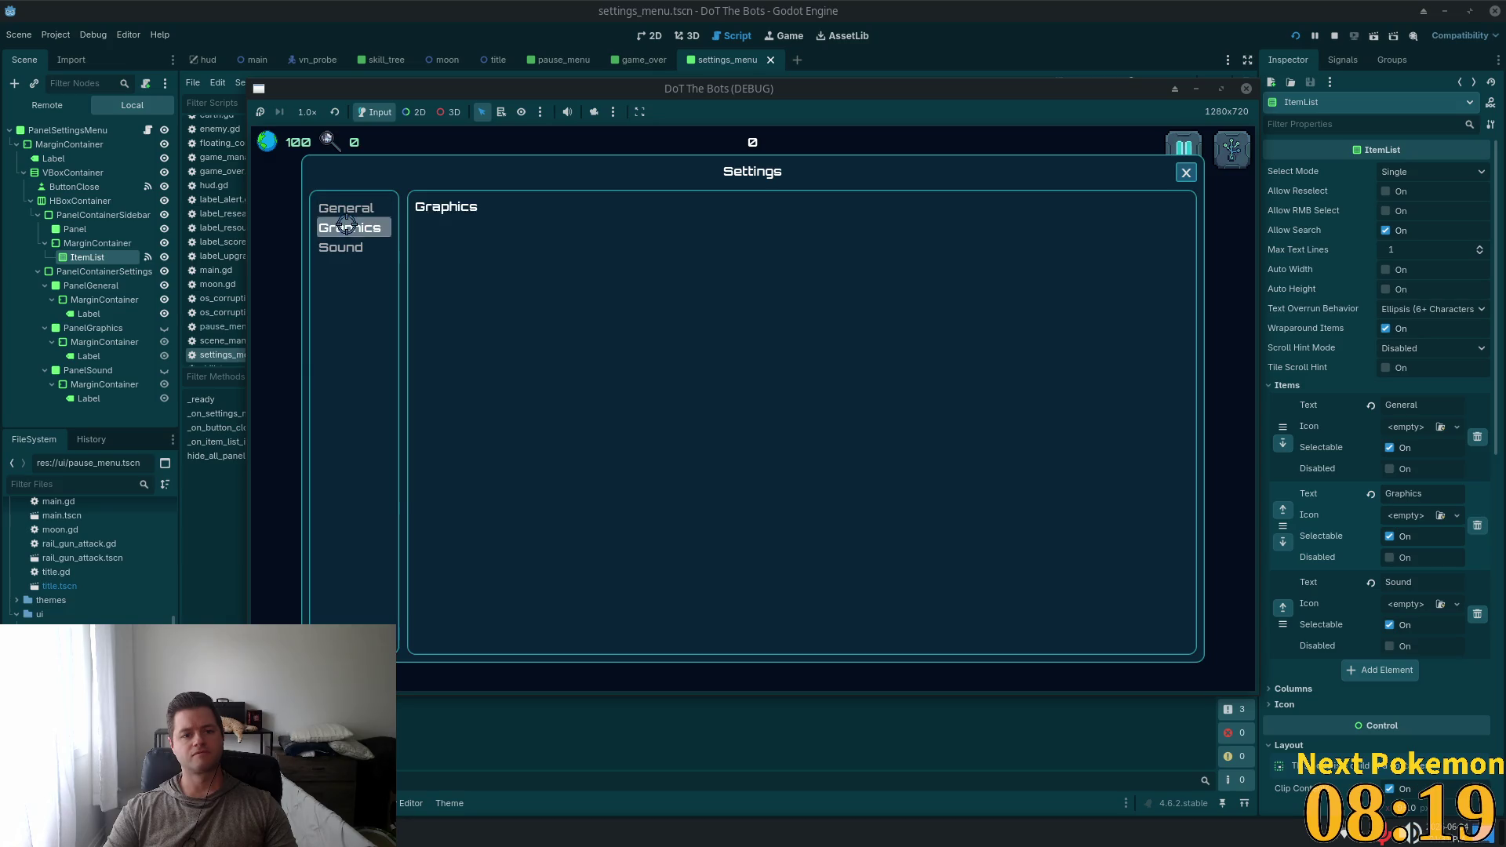
left_click(346, 207)
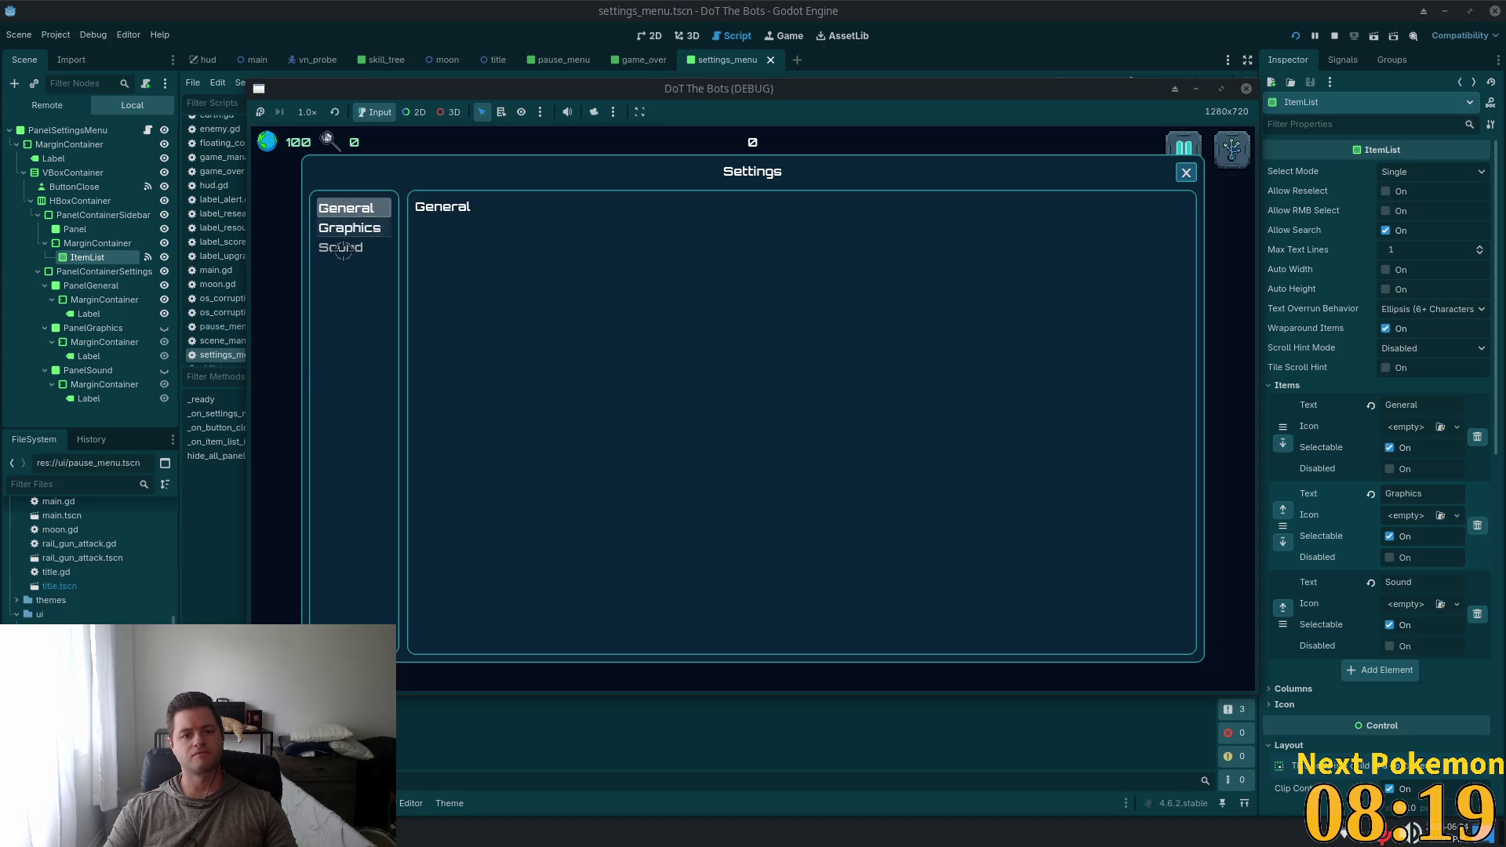
left_click(1190, 172)
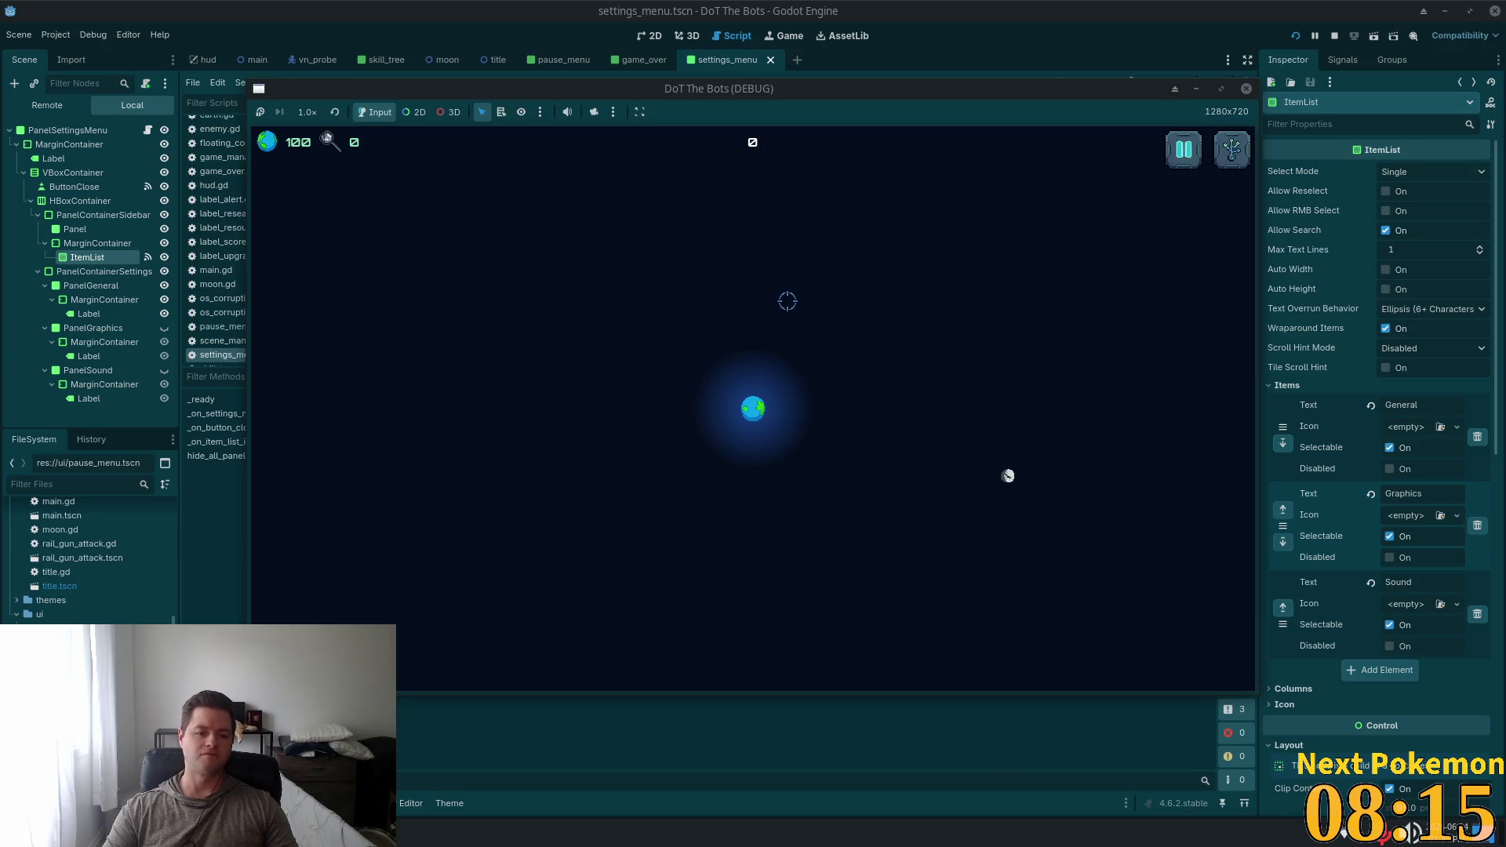
key("F8")
Drop the underscore from _mouse_button_index, then bring up Quick Open in Cursor
scroll(602, 437, "down", 4)
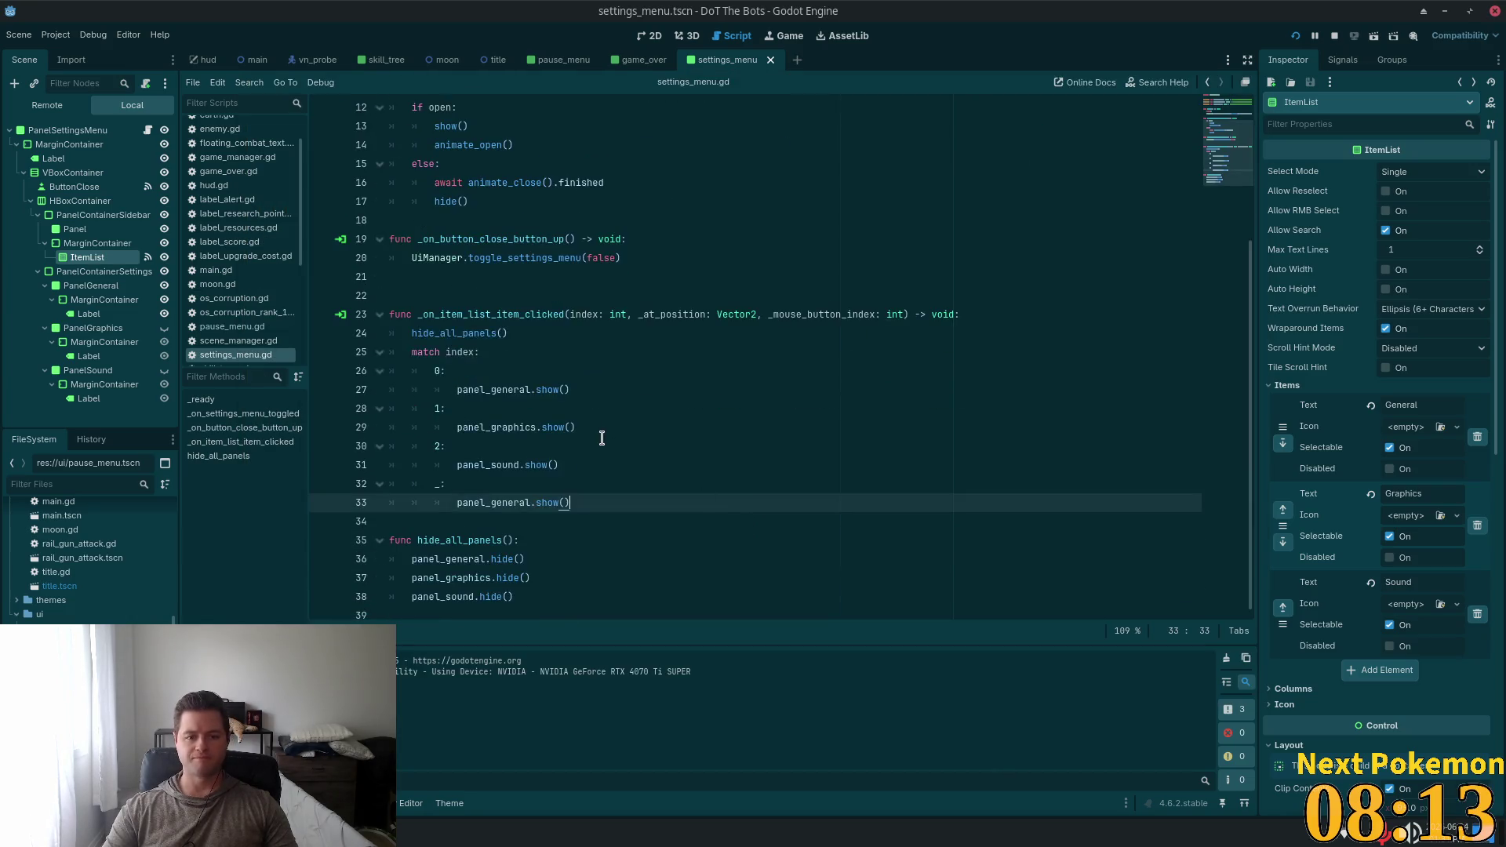
left_click(844, 314)
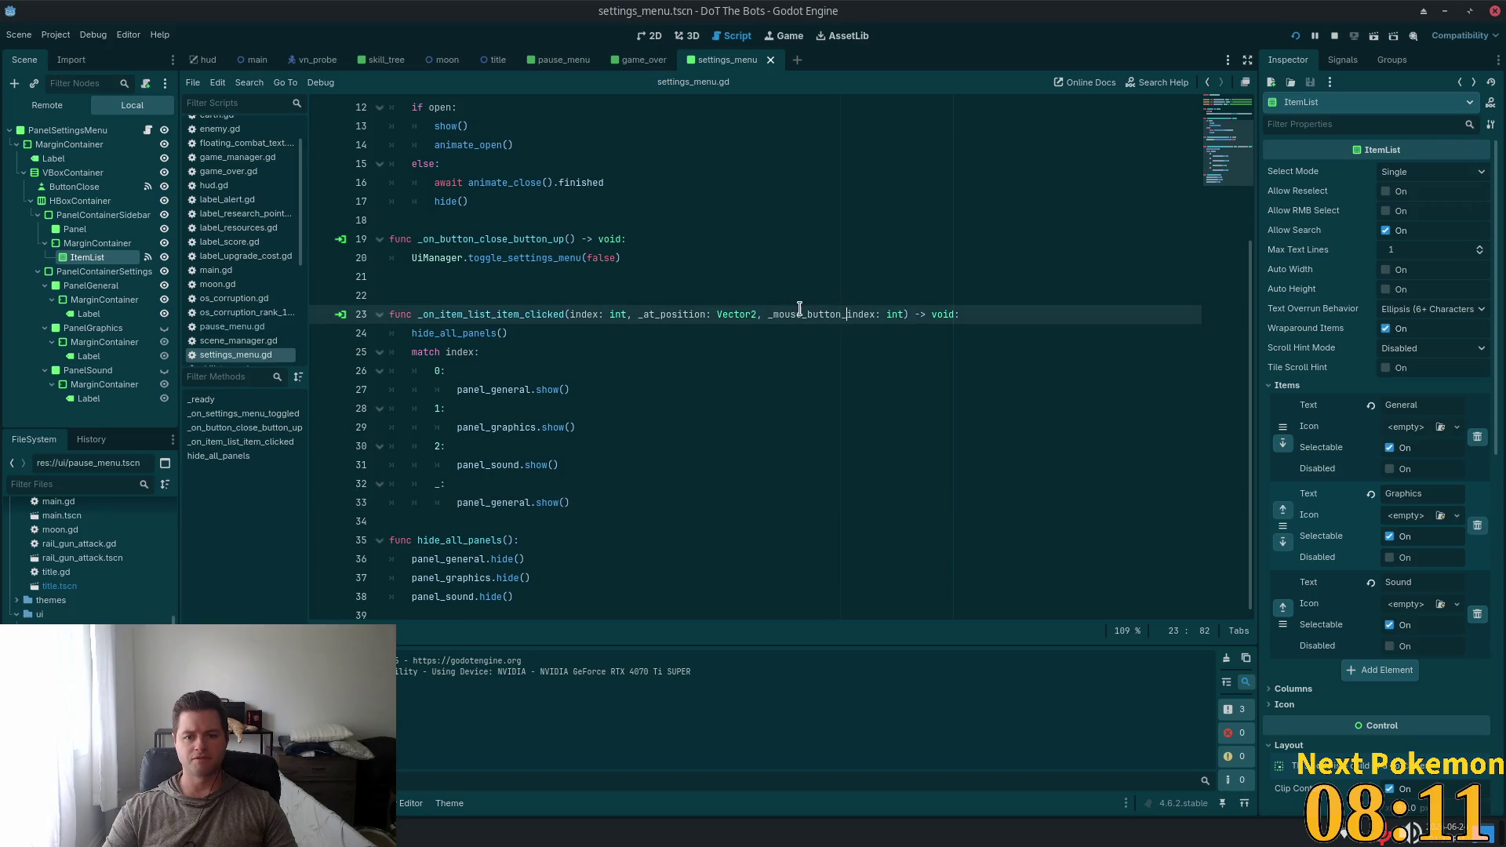
key("BackSpace")
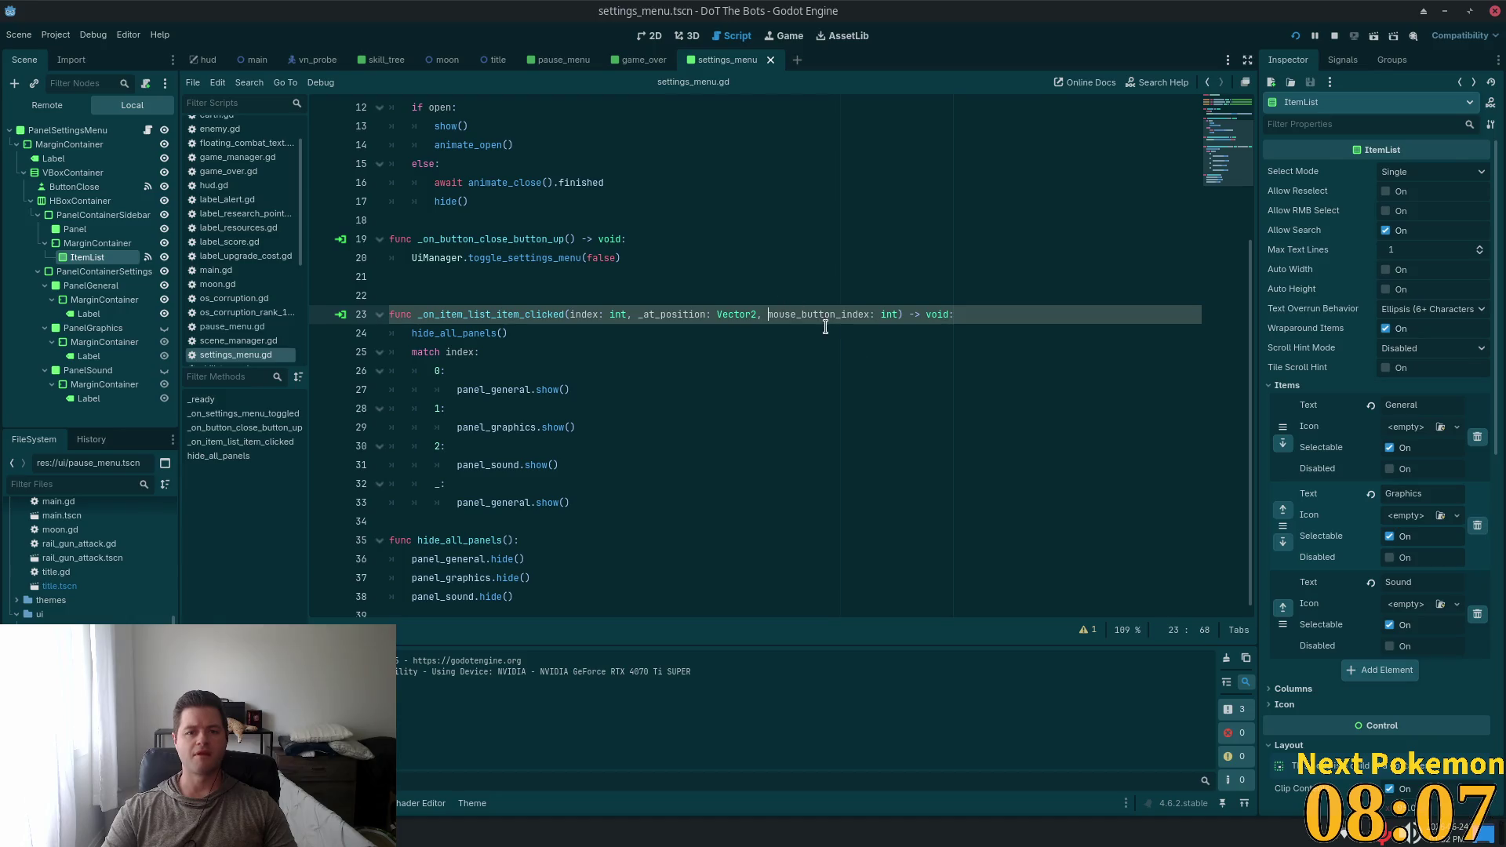
key("alt+Tab")
key("ctrl+p")
In settings_menu.gd, add 'if mouse_button_index != MOUSE_BUTTON_LEFT: return' to the handler and save
type("setting")
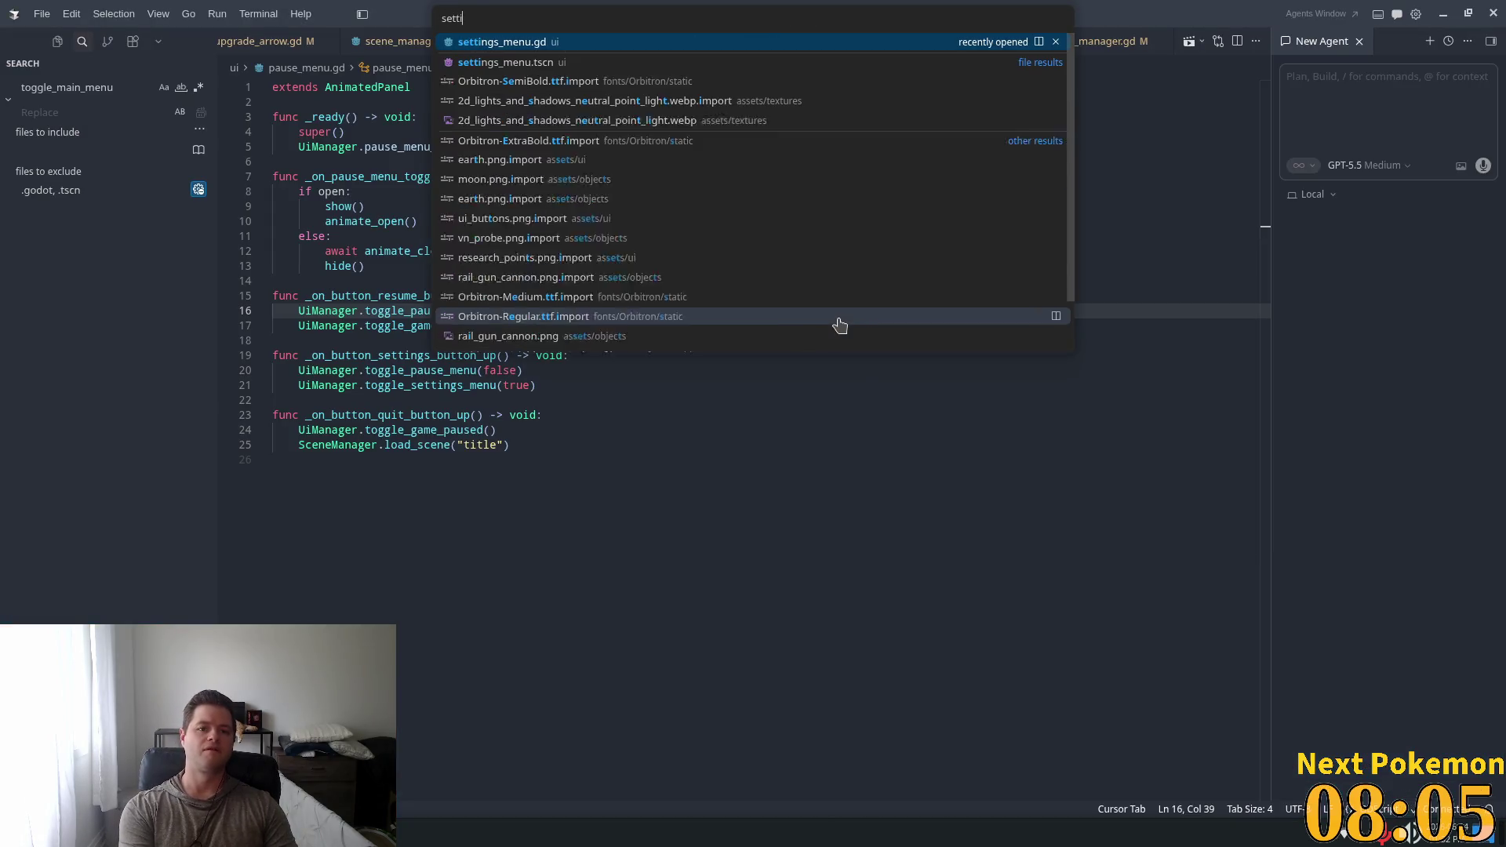
key("Return")
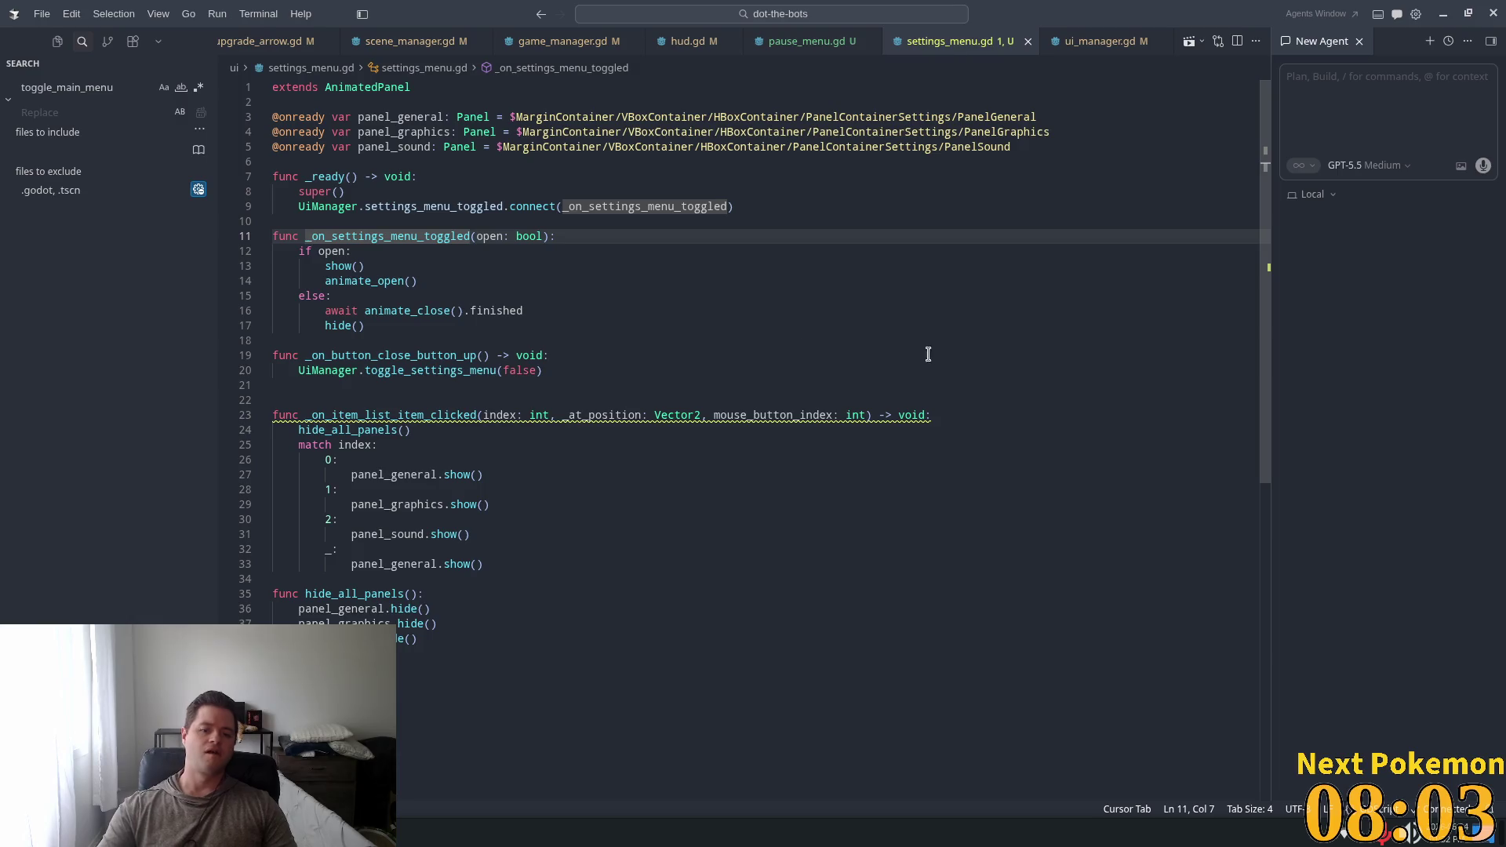
left_click(973, 415)
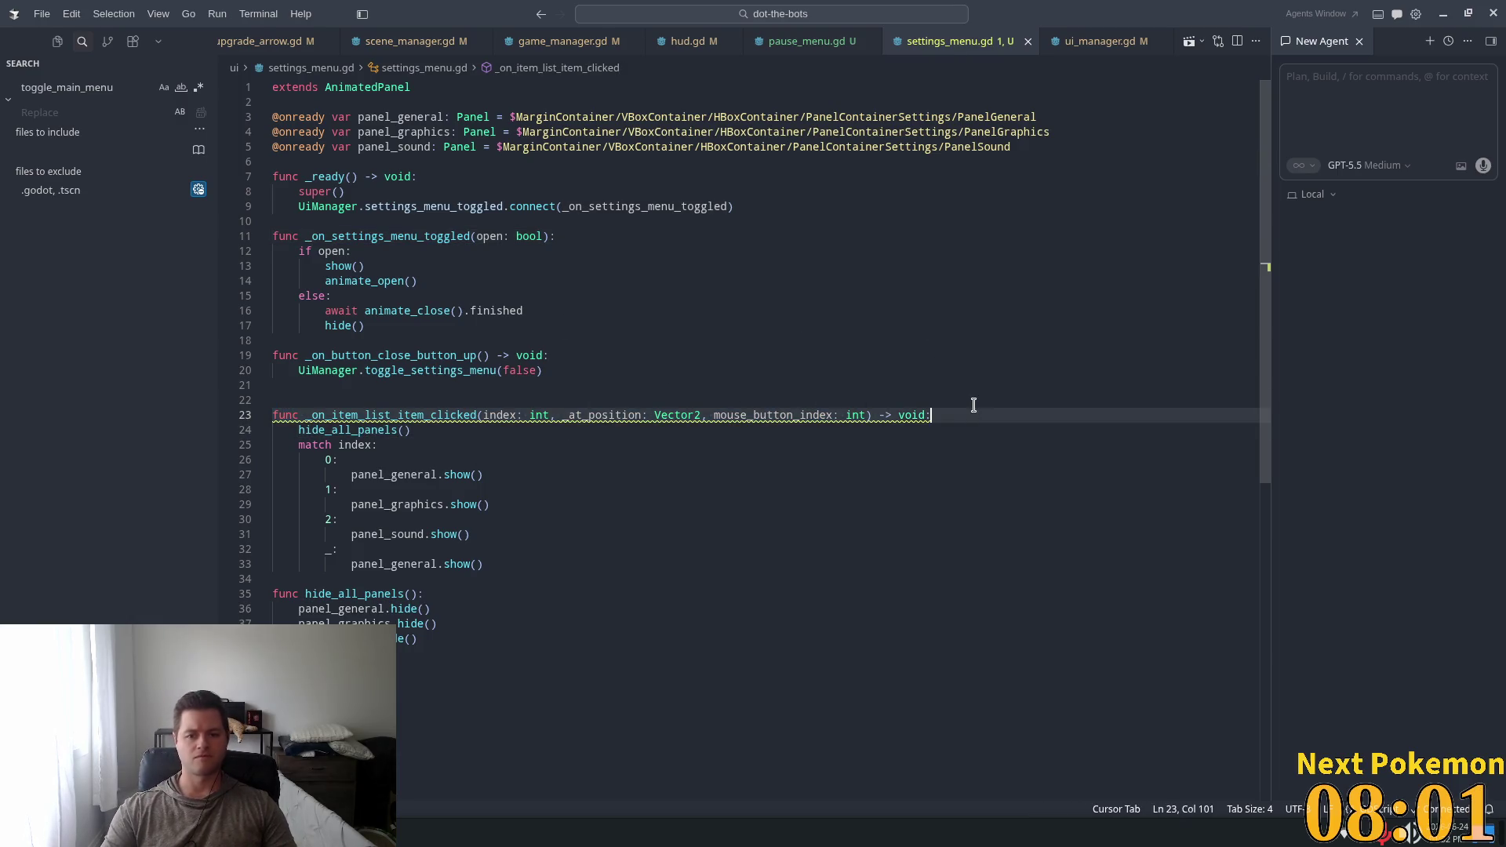
key("Return")
key("Tab")
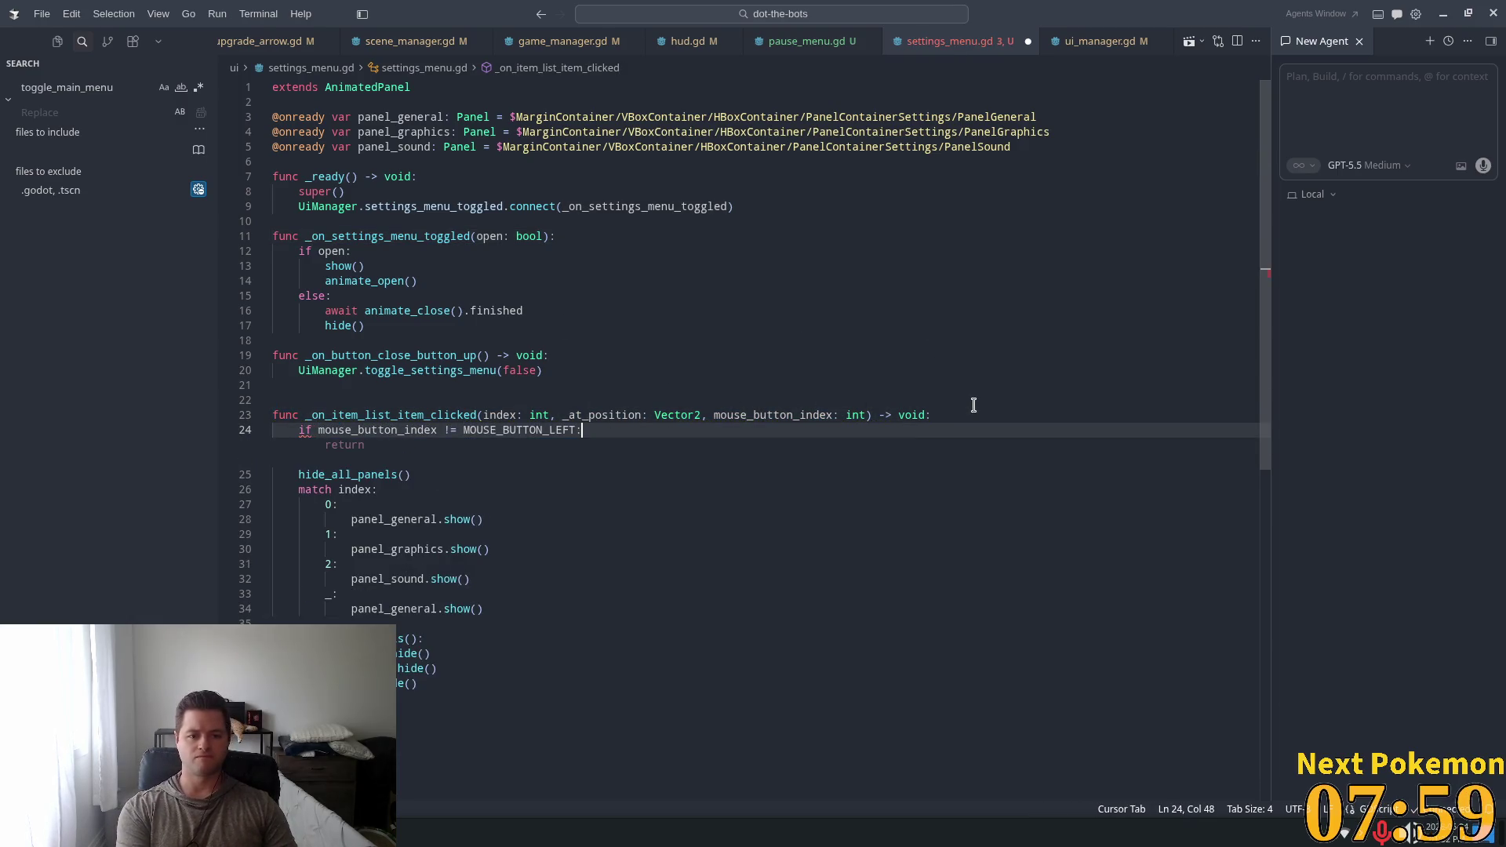
key("ctrl+s")
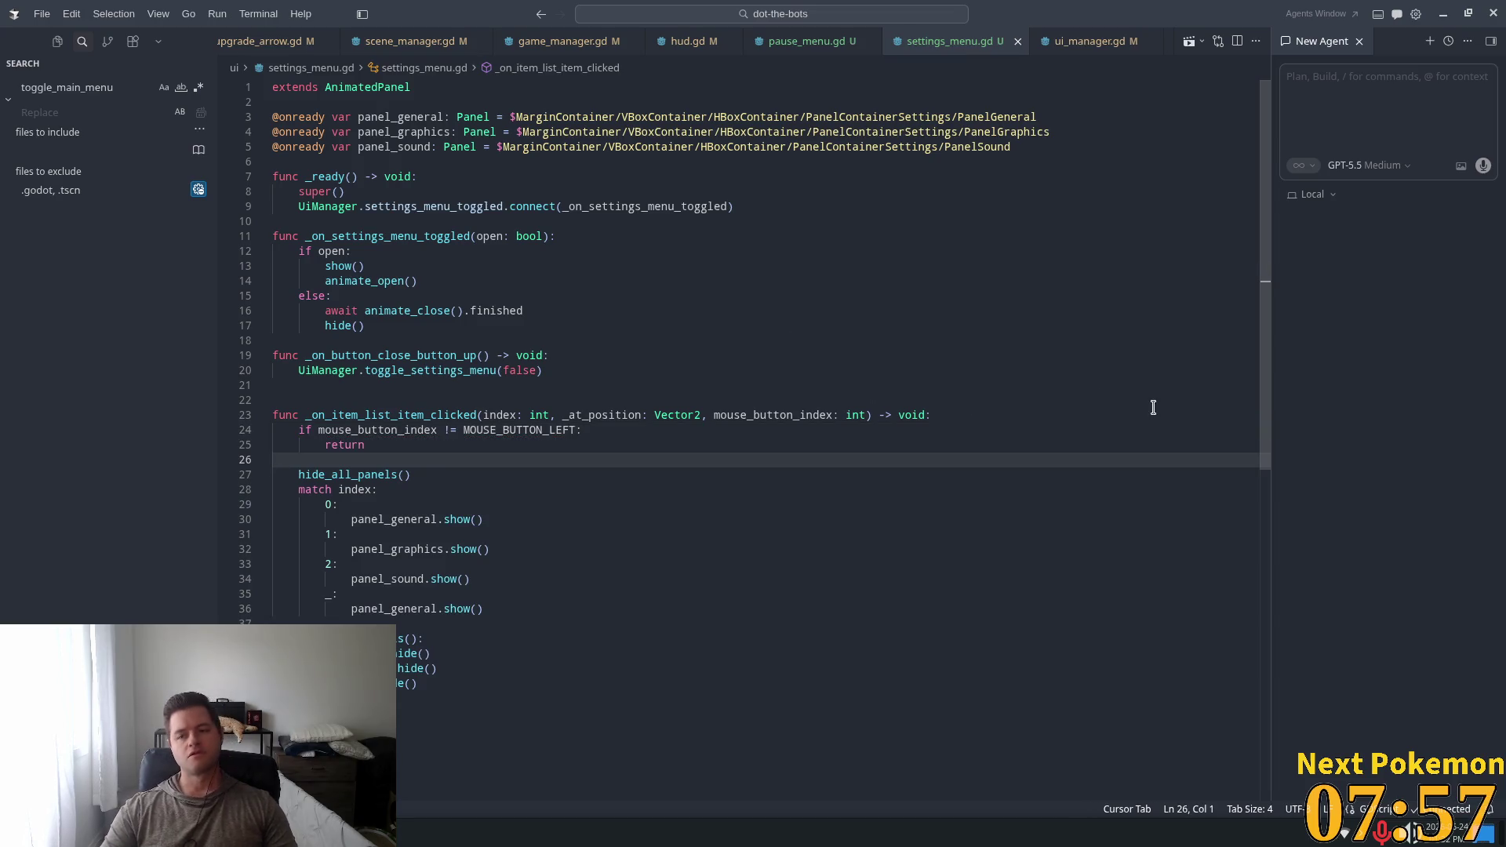
key("alt+Tab")
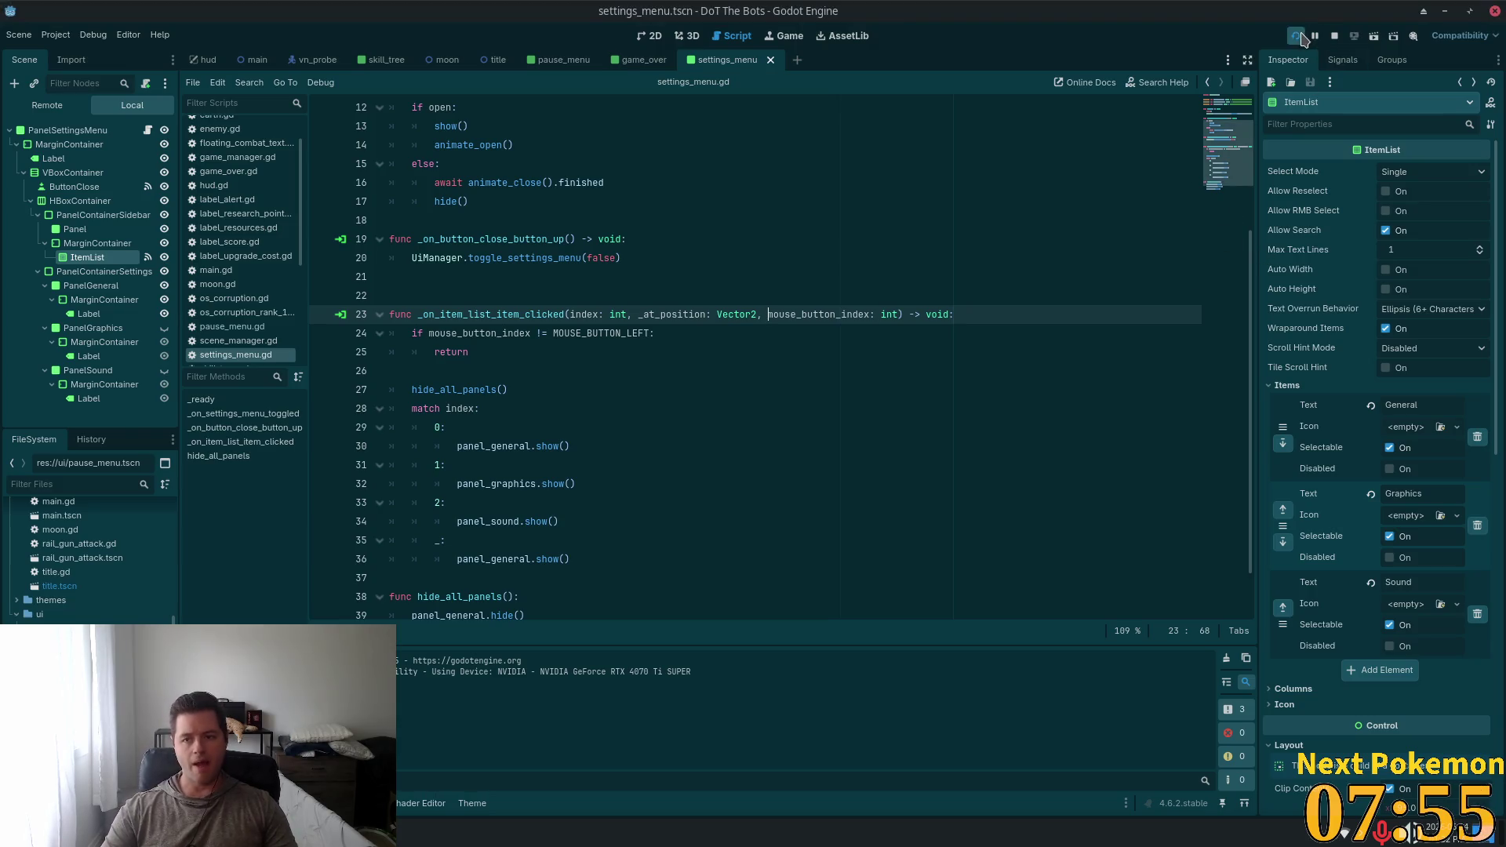
left_click(1294, 35)
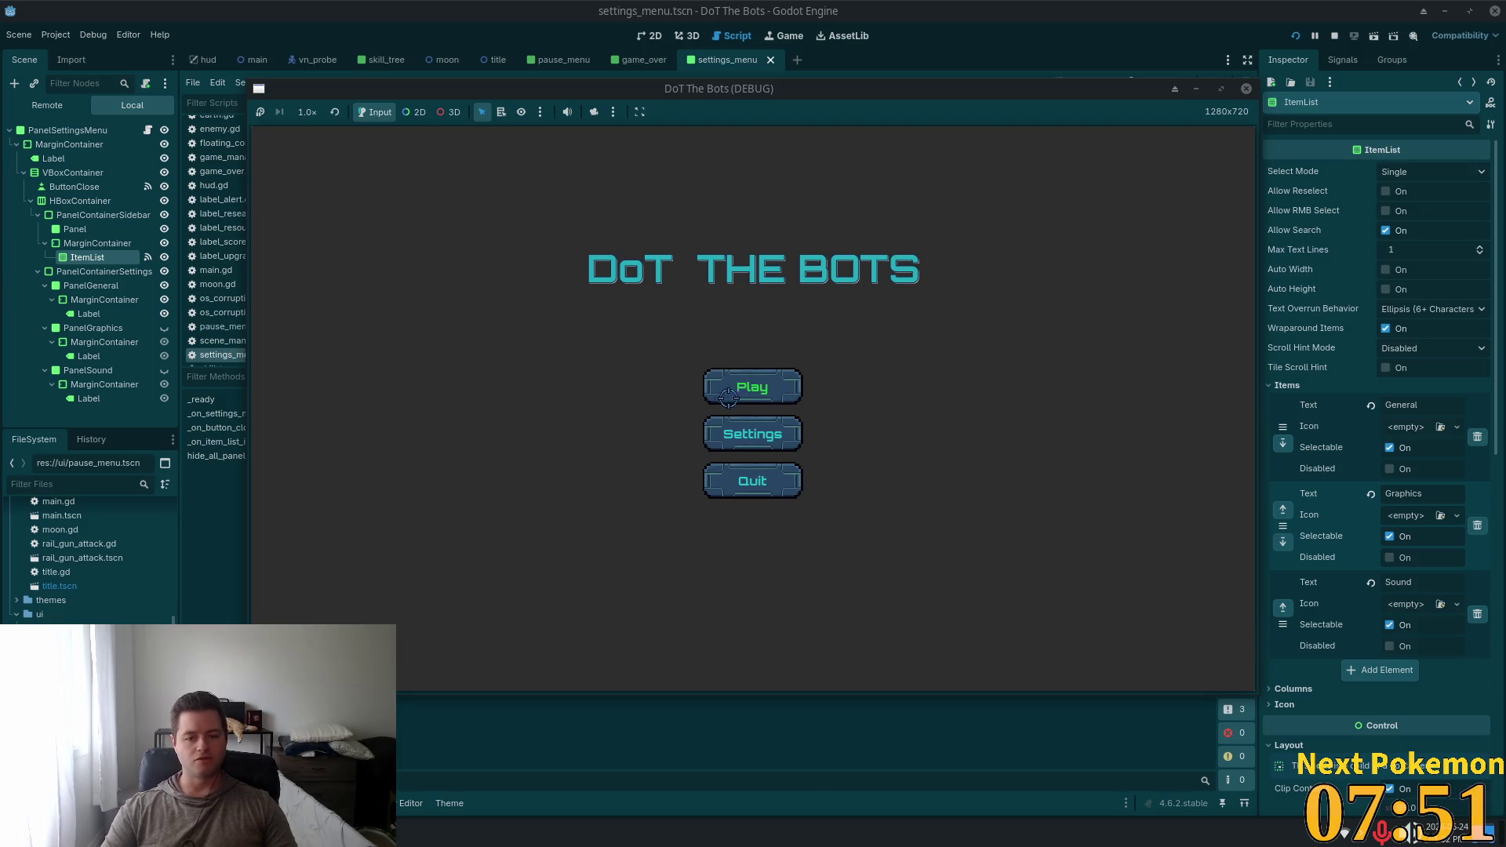
left_click(753, 396)
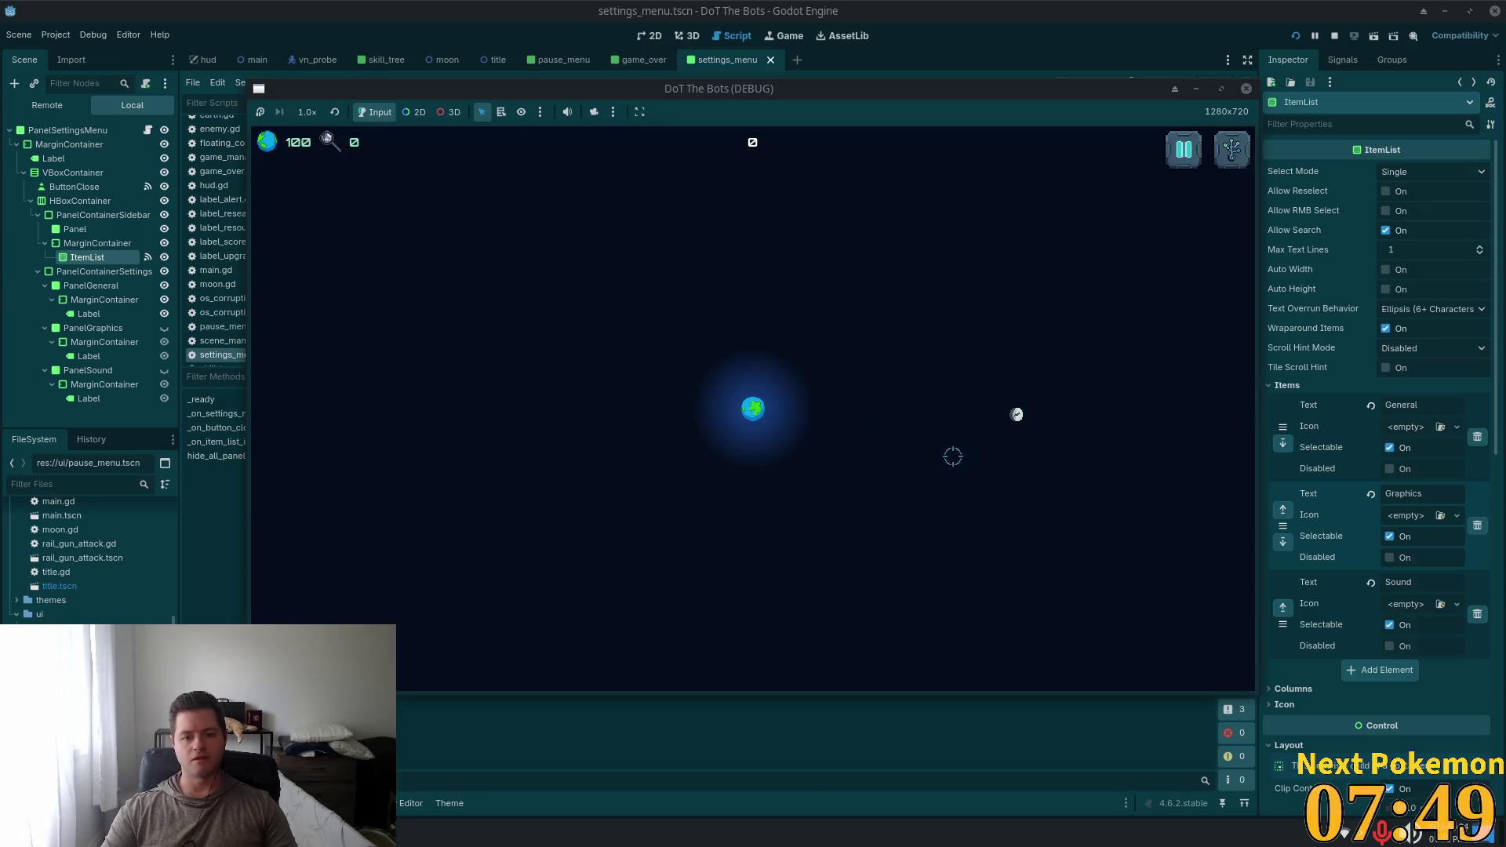
key("Escape")
key("Escape")
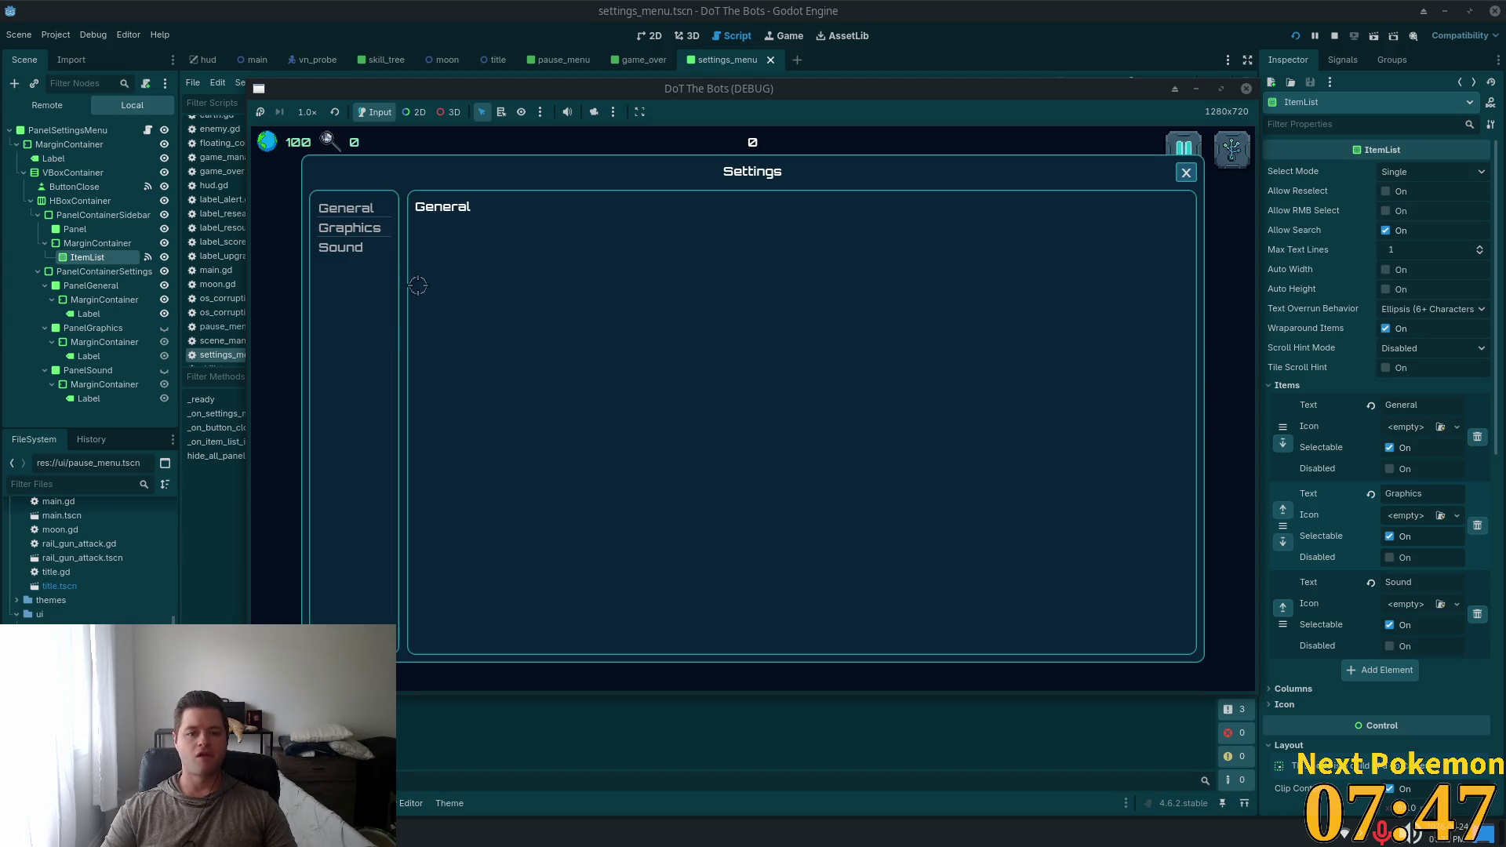
left_click(345, 209)
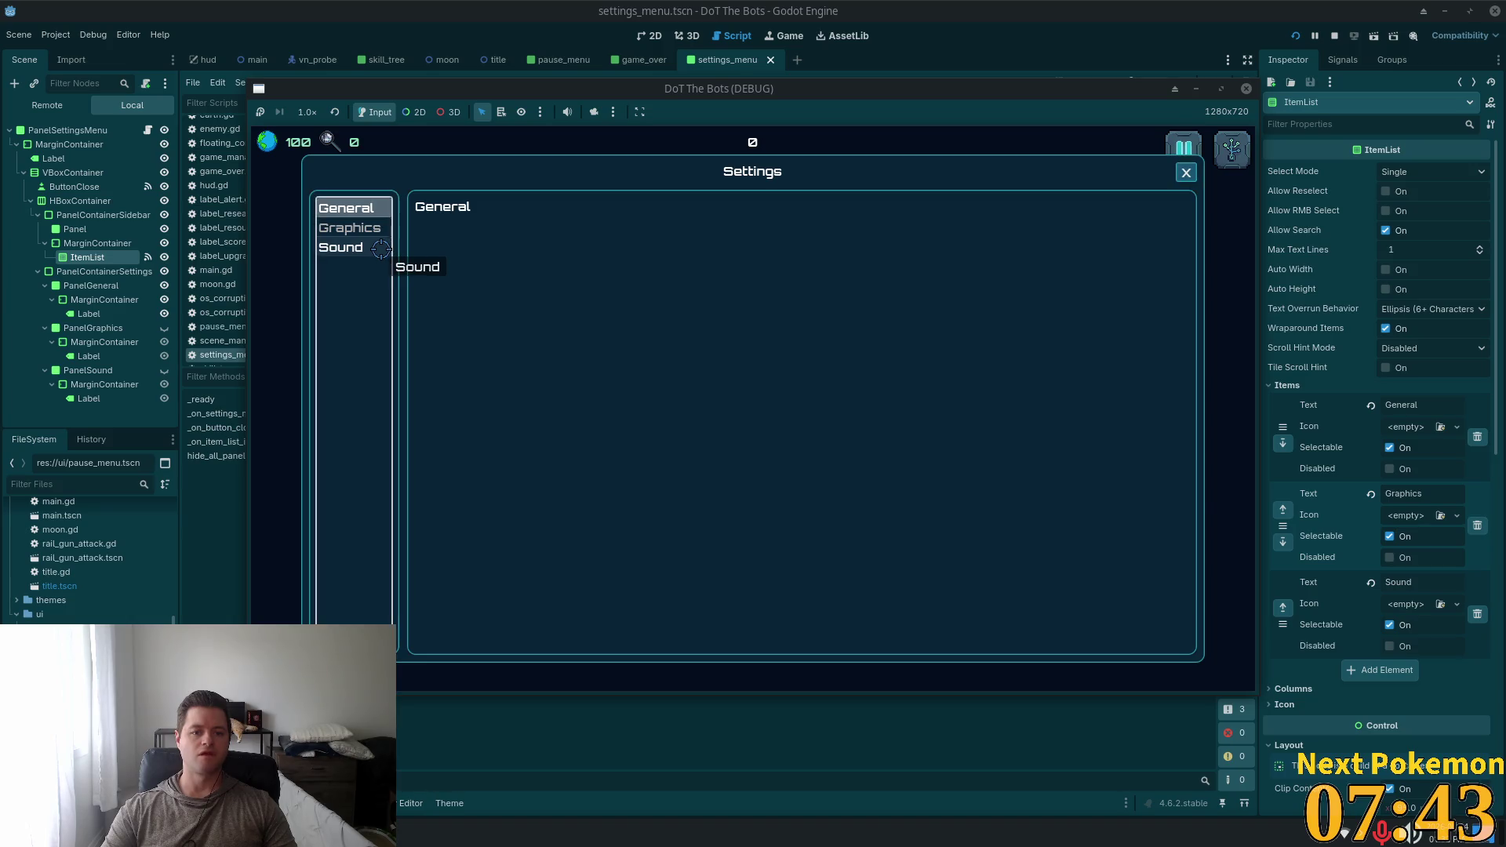
left_click(352, 227)
left_click(357, 213)
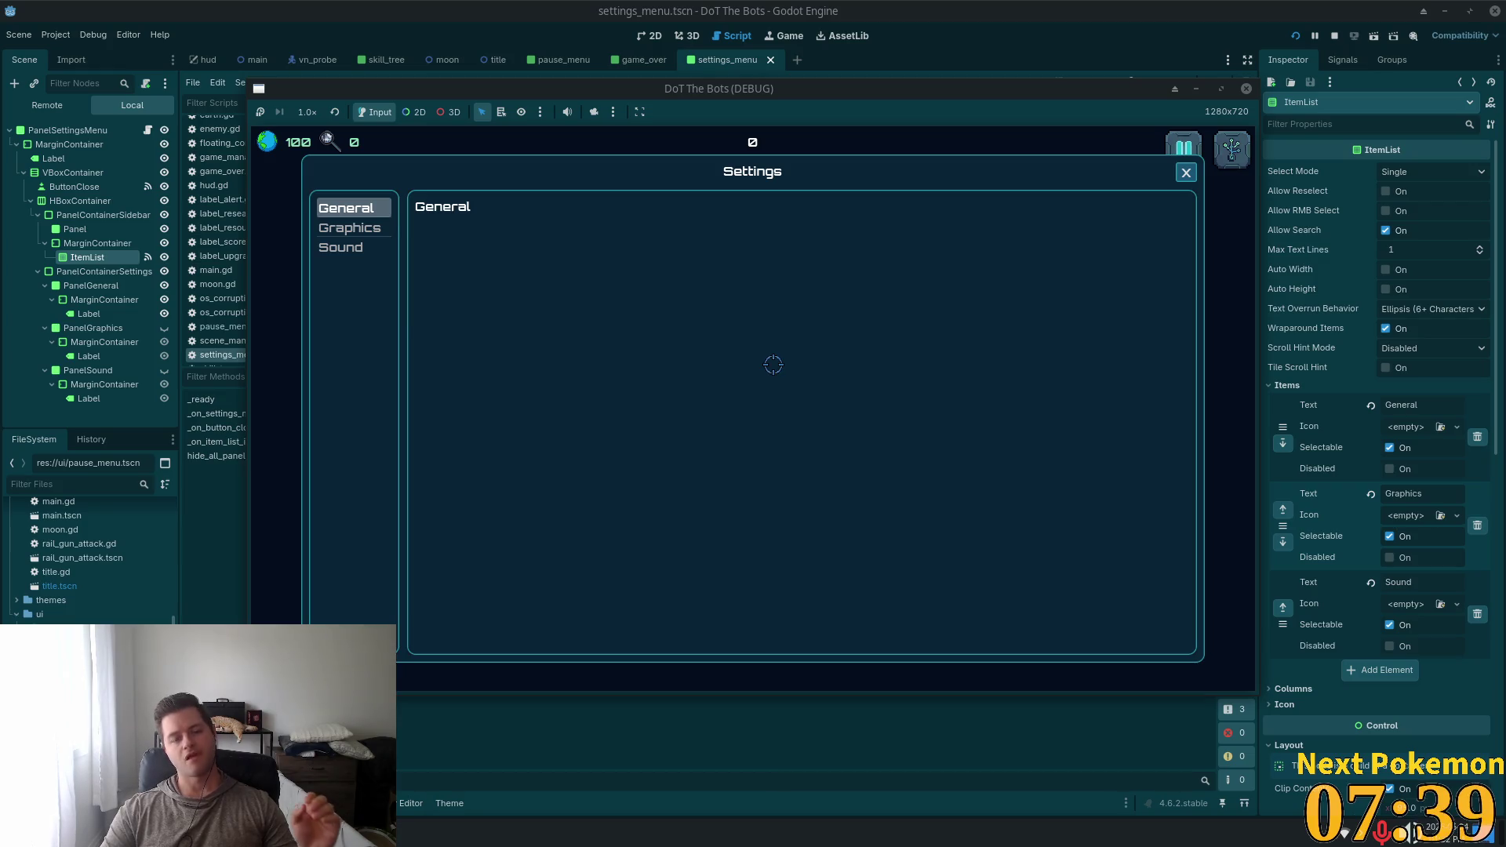
left_click(356, 228)
left_click(349, 247)
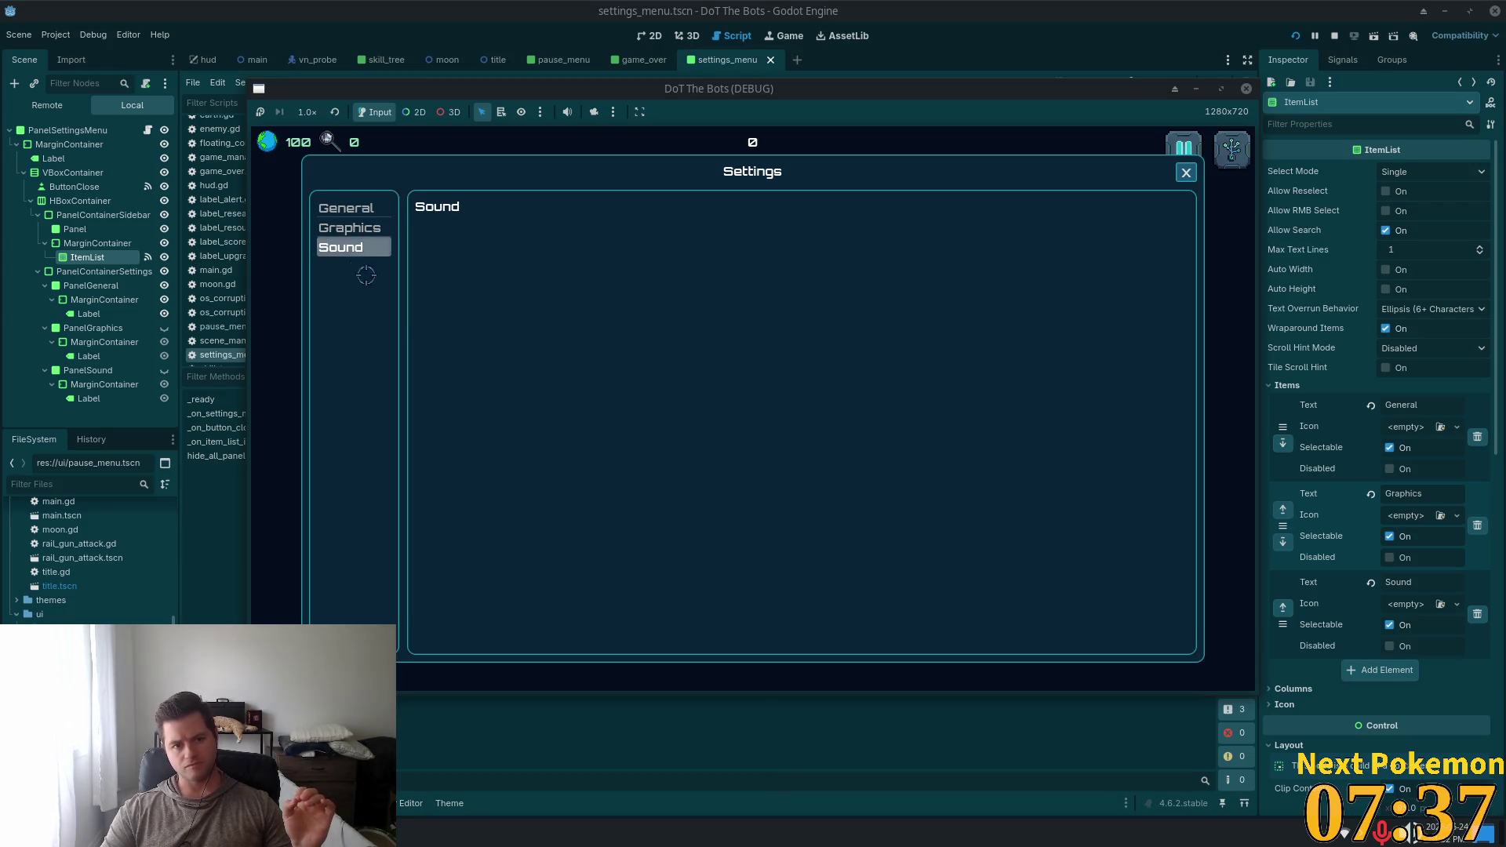
key("Escape")
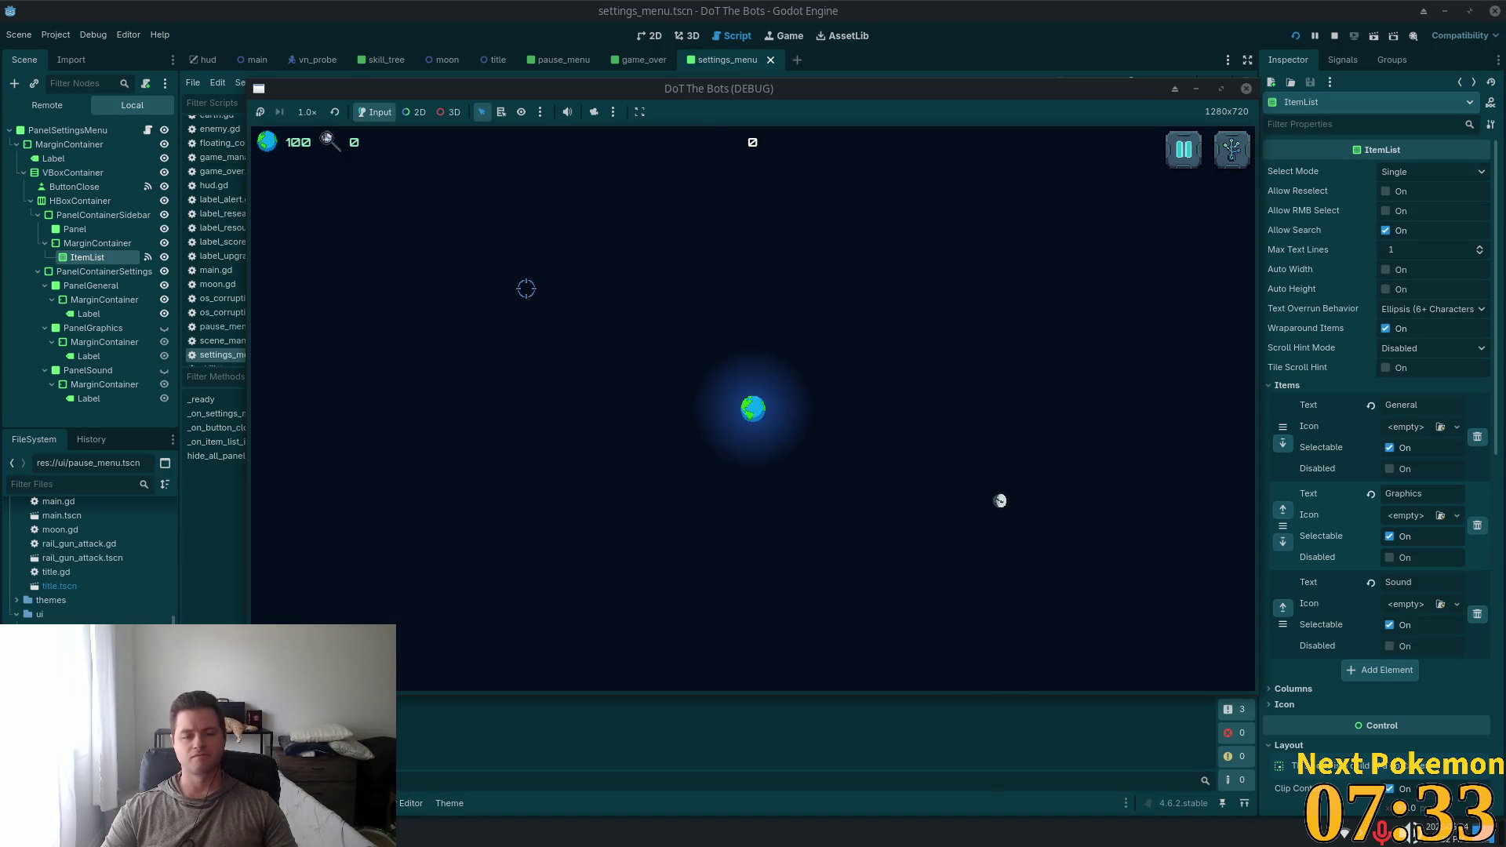
key("F8")
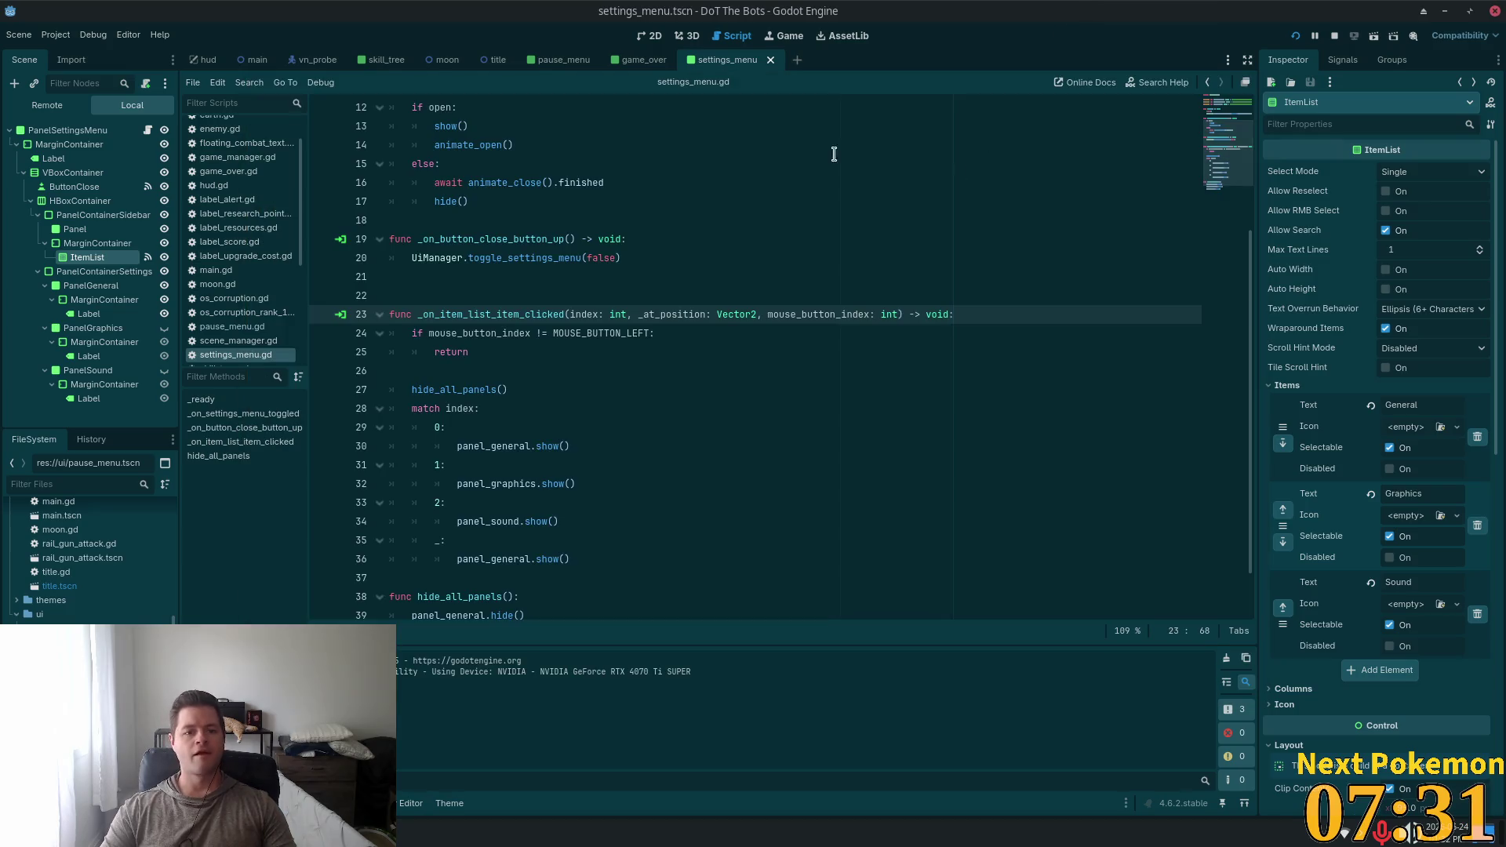
Set PanelSettingsMenu's Transform Size width to 462
left_click(70, 131)
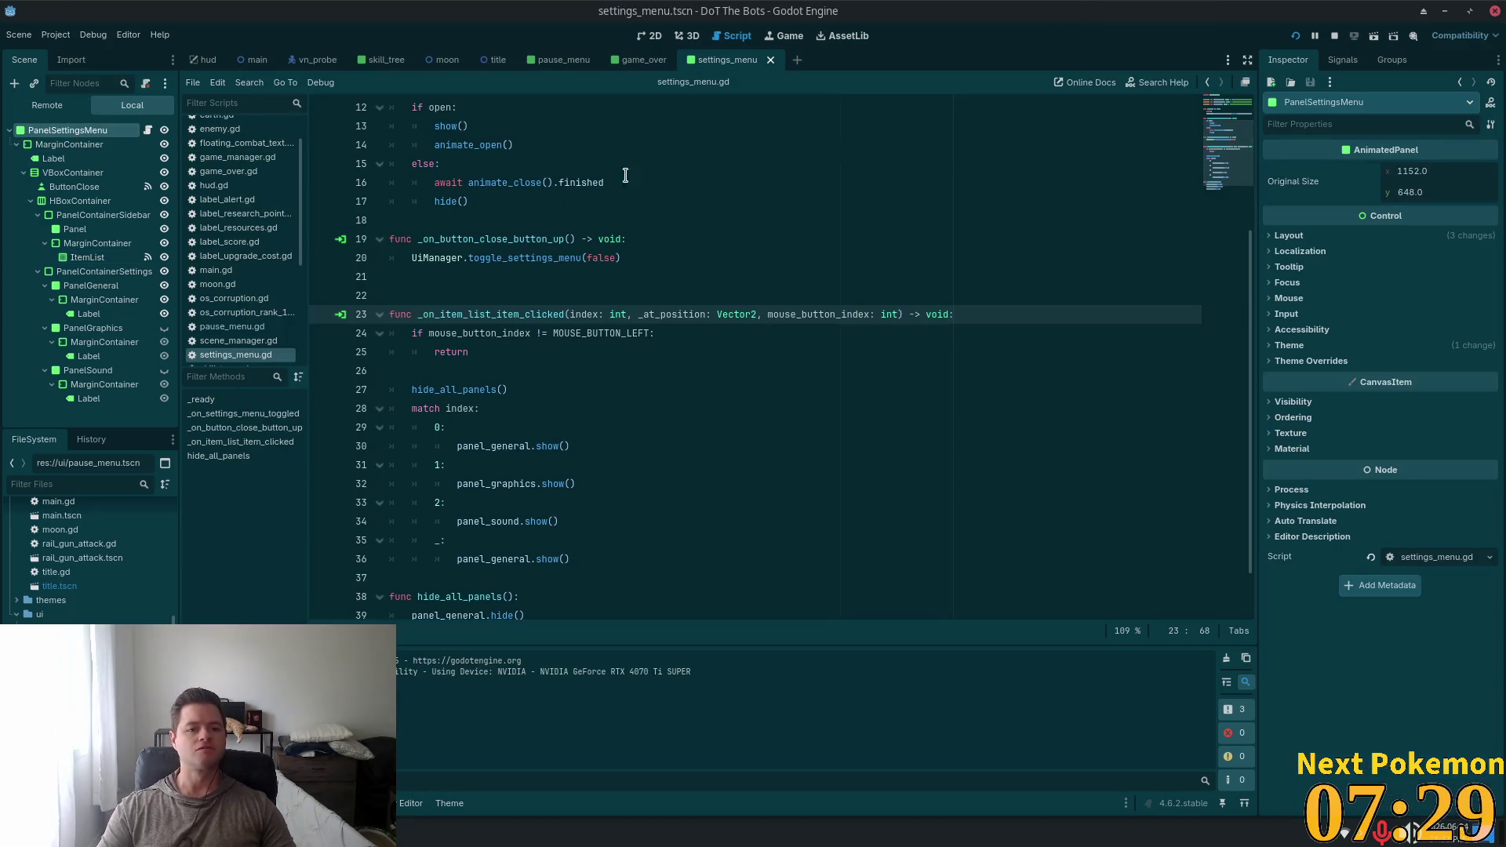
left_click(1324, 237)
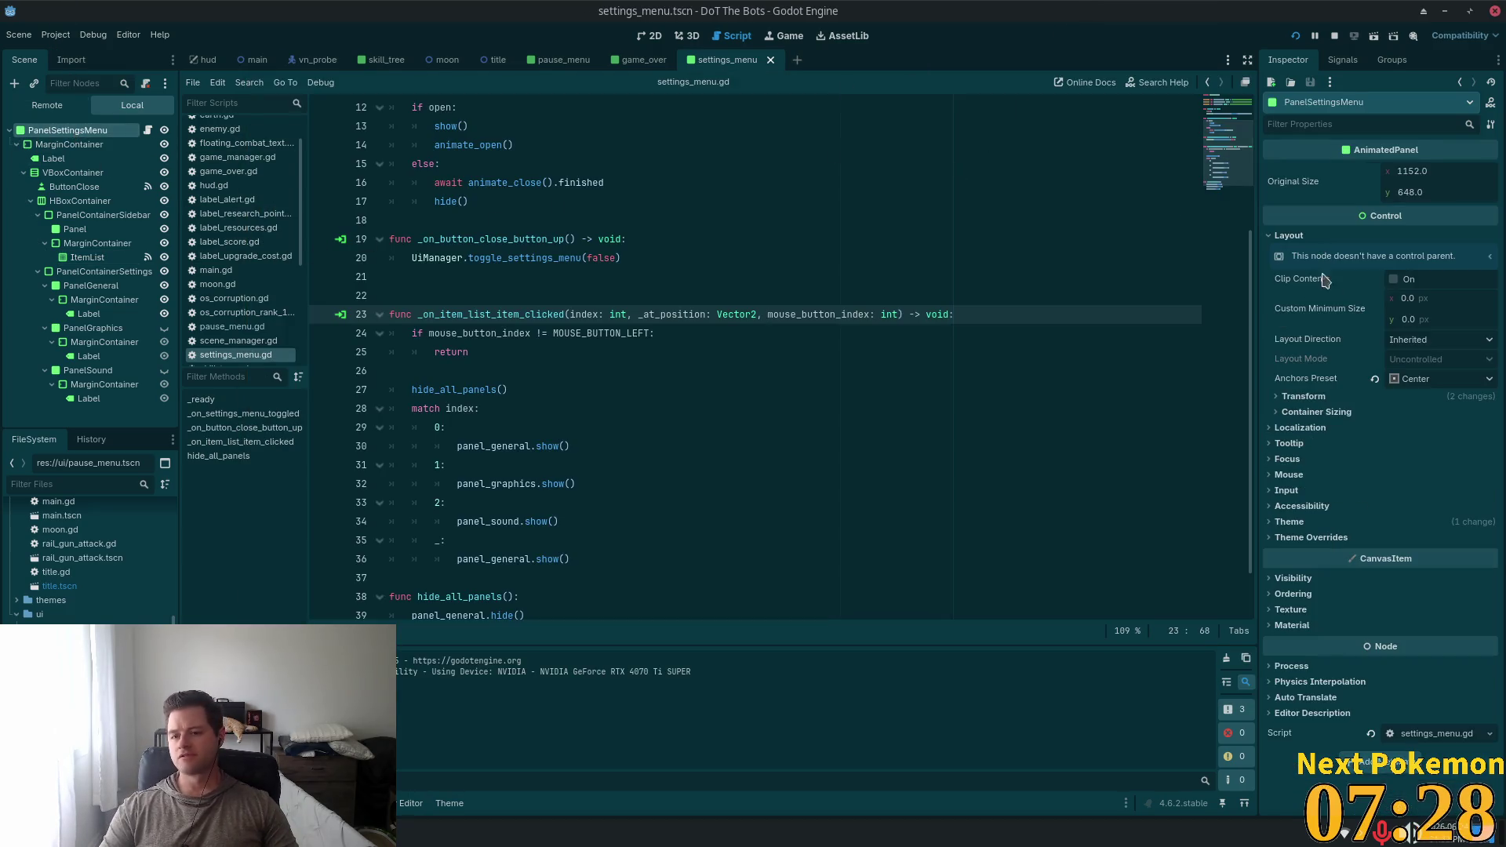
left_click(1304, 397)
left_click(1449, 414)
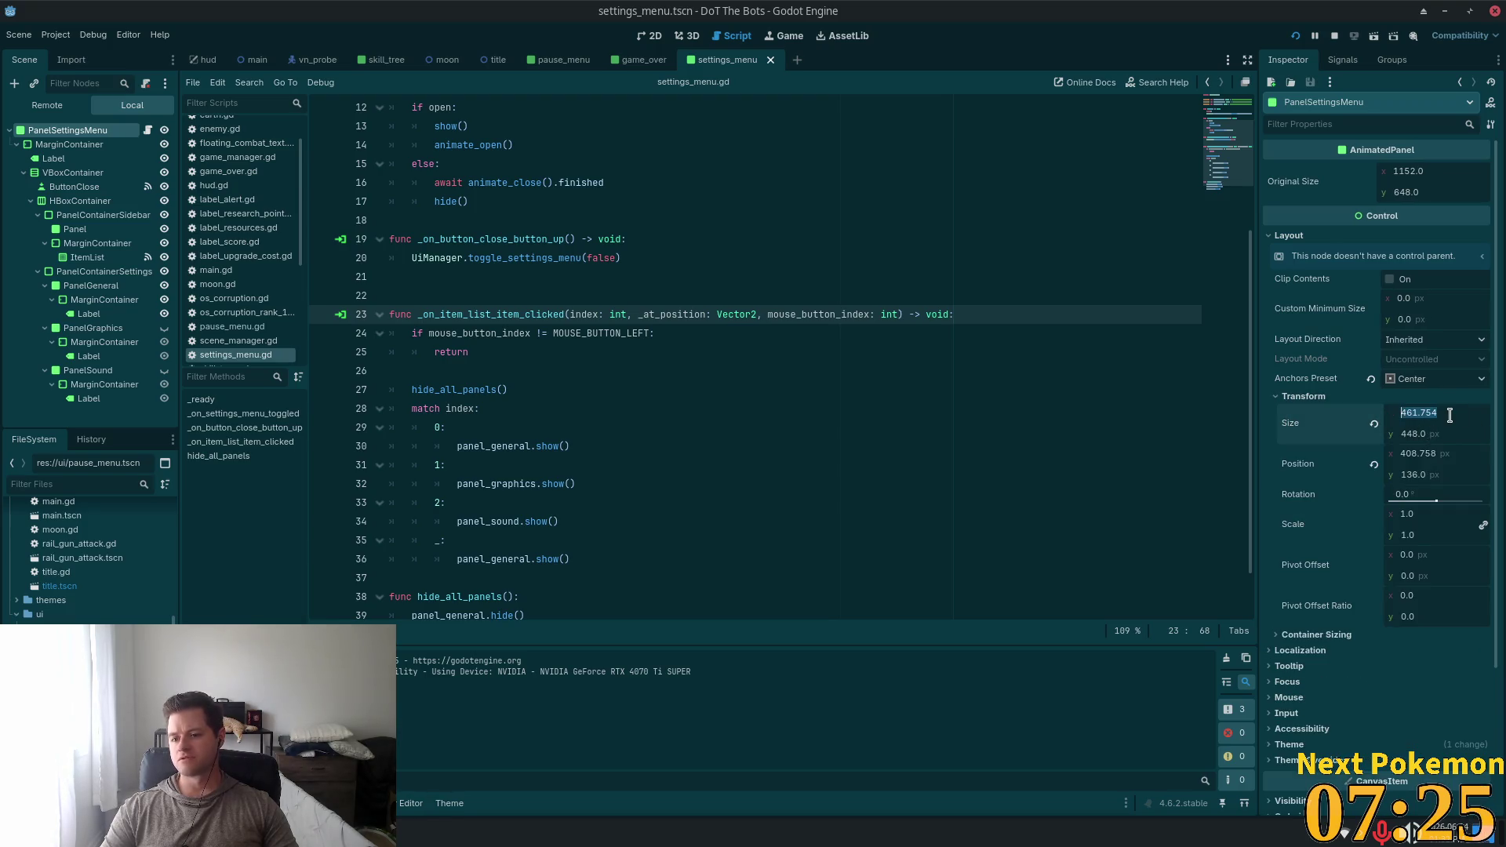
double_click(1429, 406)
type("462")
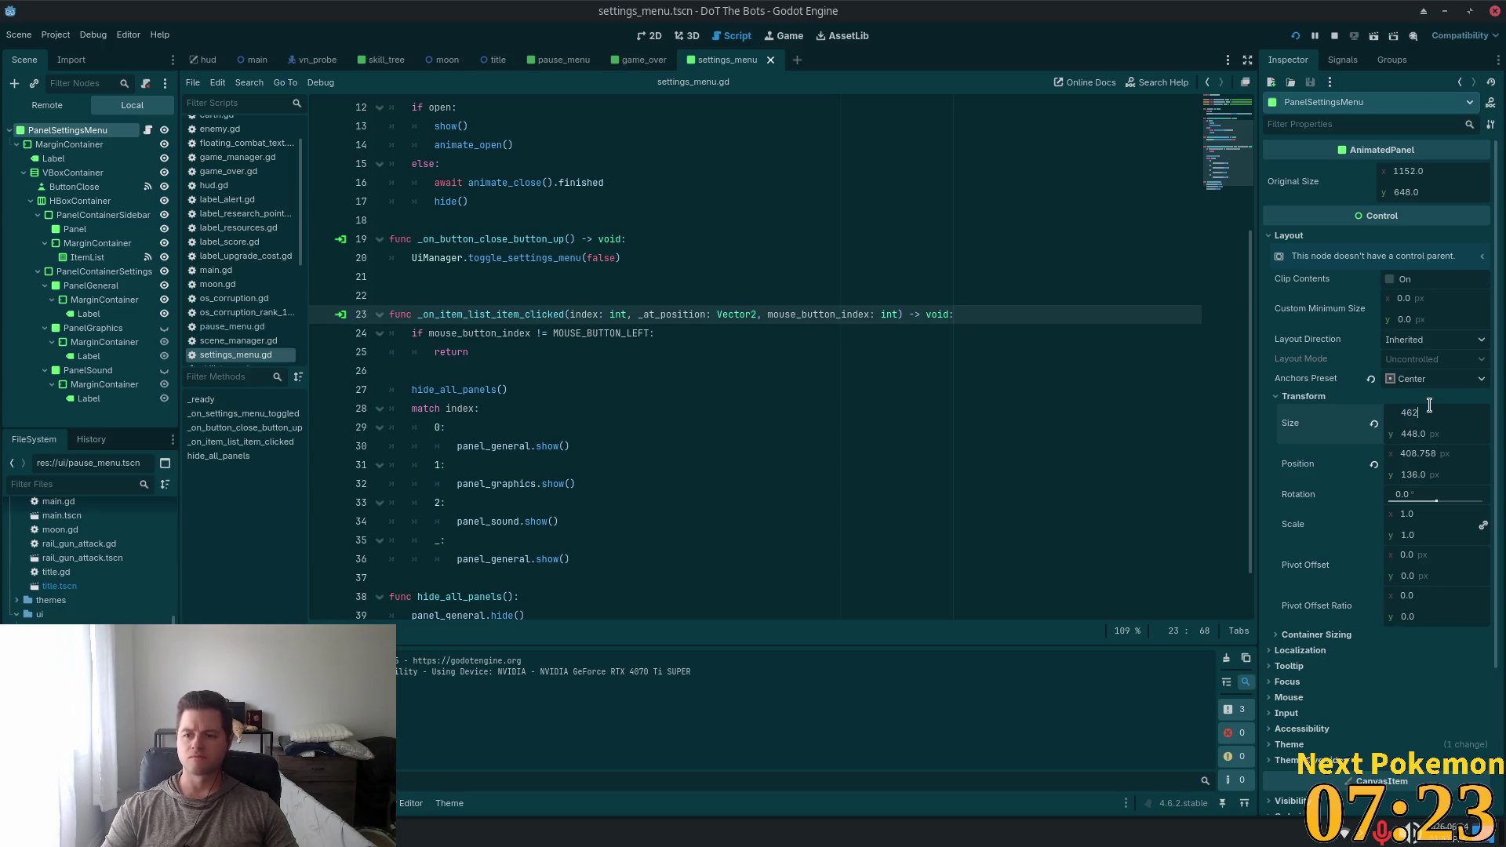
left_click(1442, 435)
Copy Size 462 × 448 into Original Size and run the game
right_click(1360, 415)
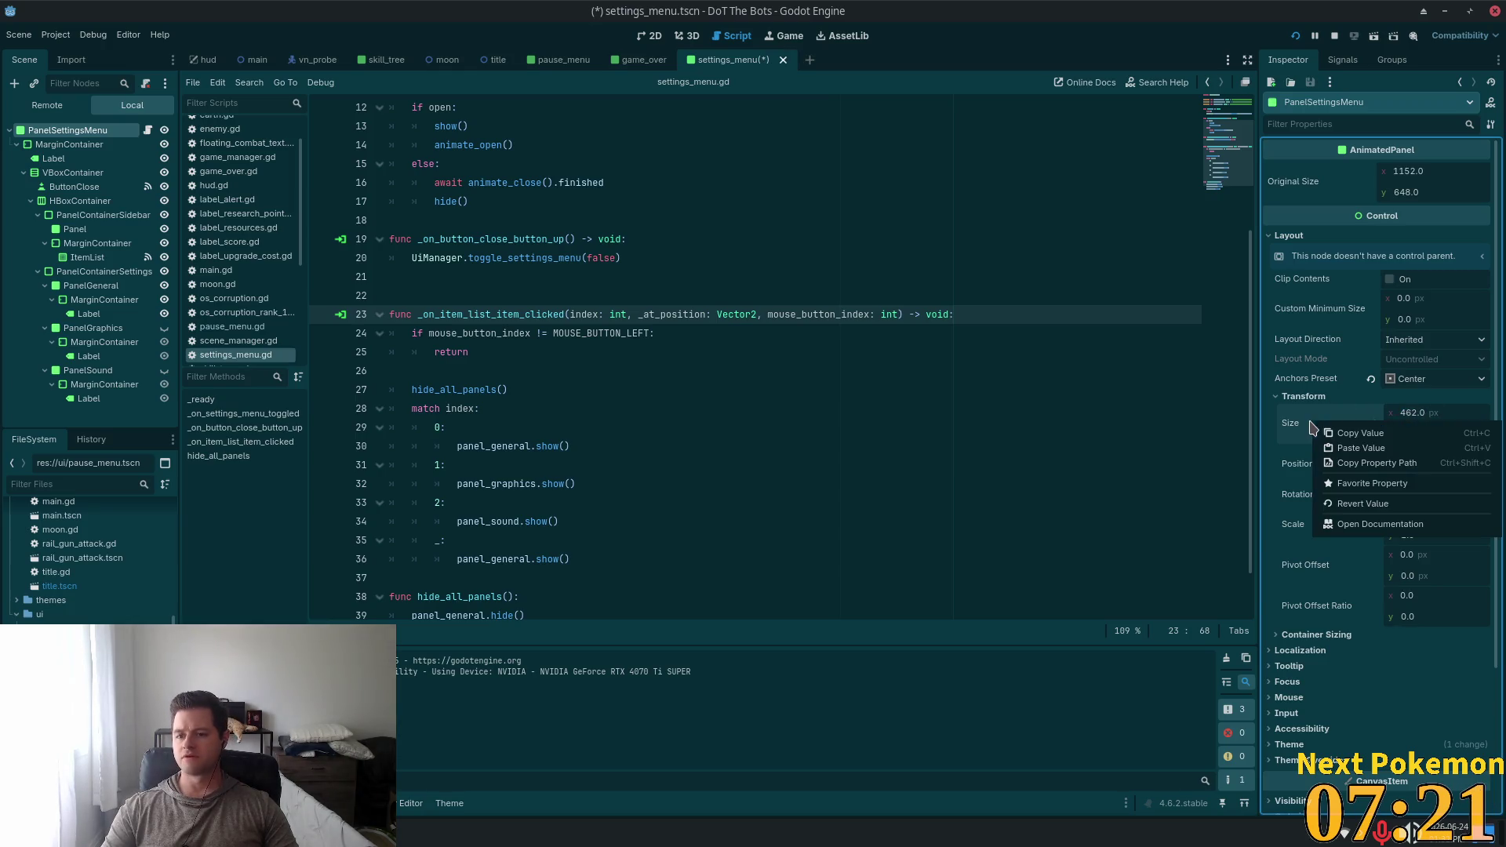
left_click(1368, 430)
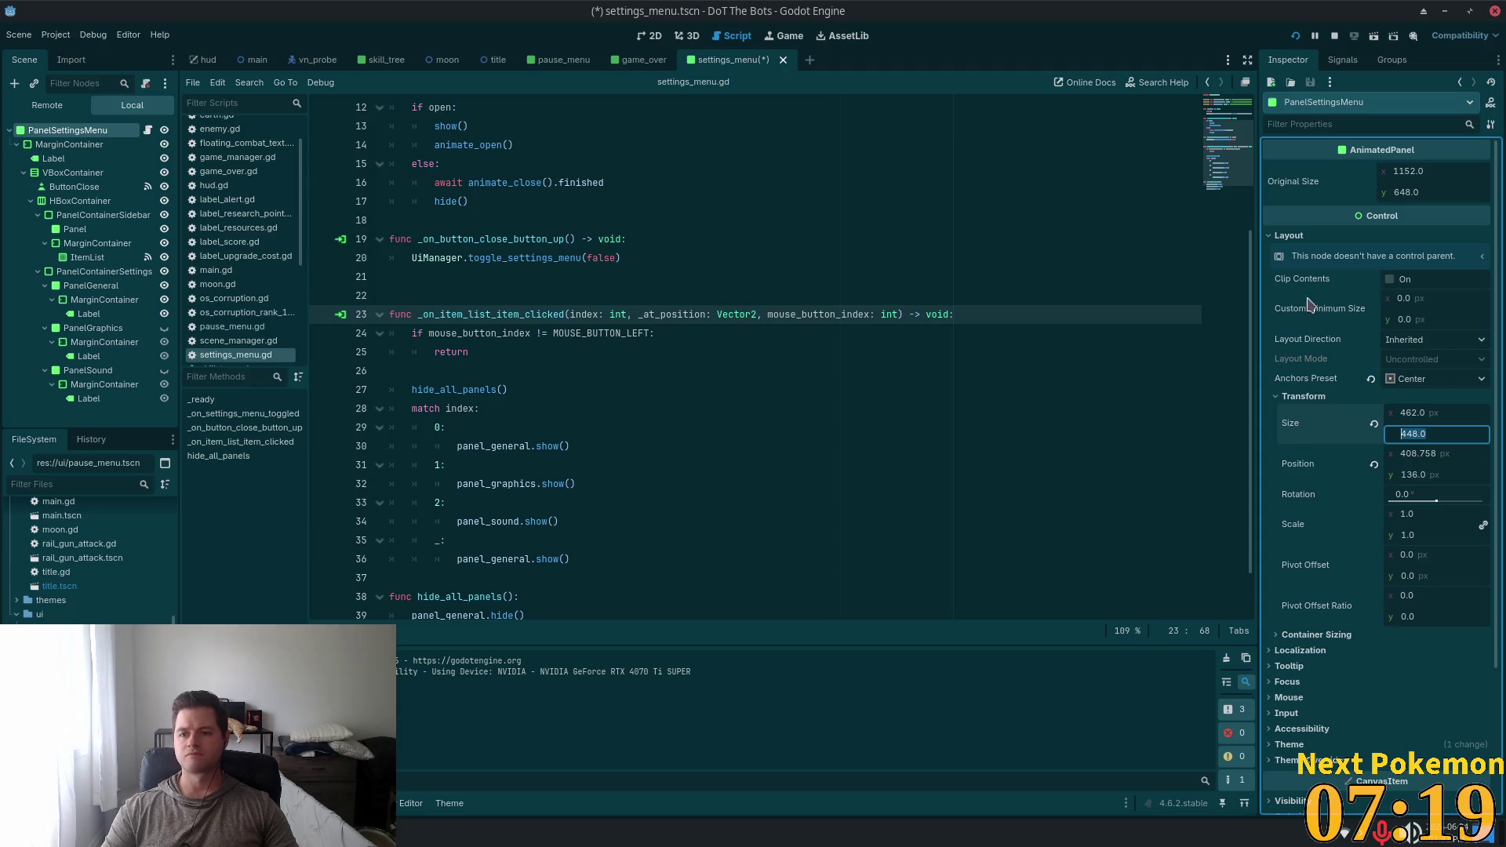
right_click(1285, 187)
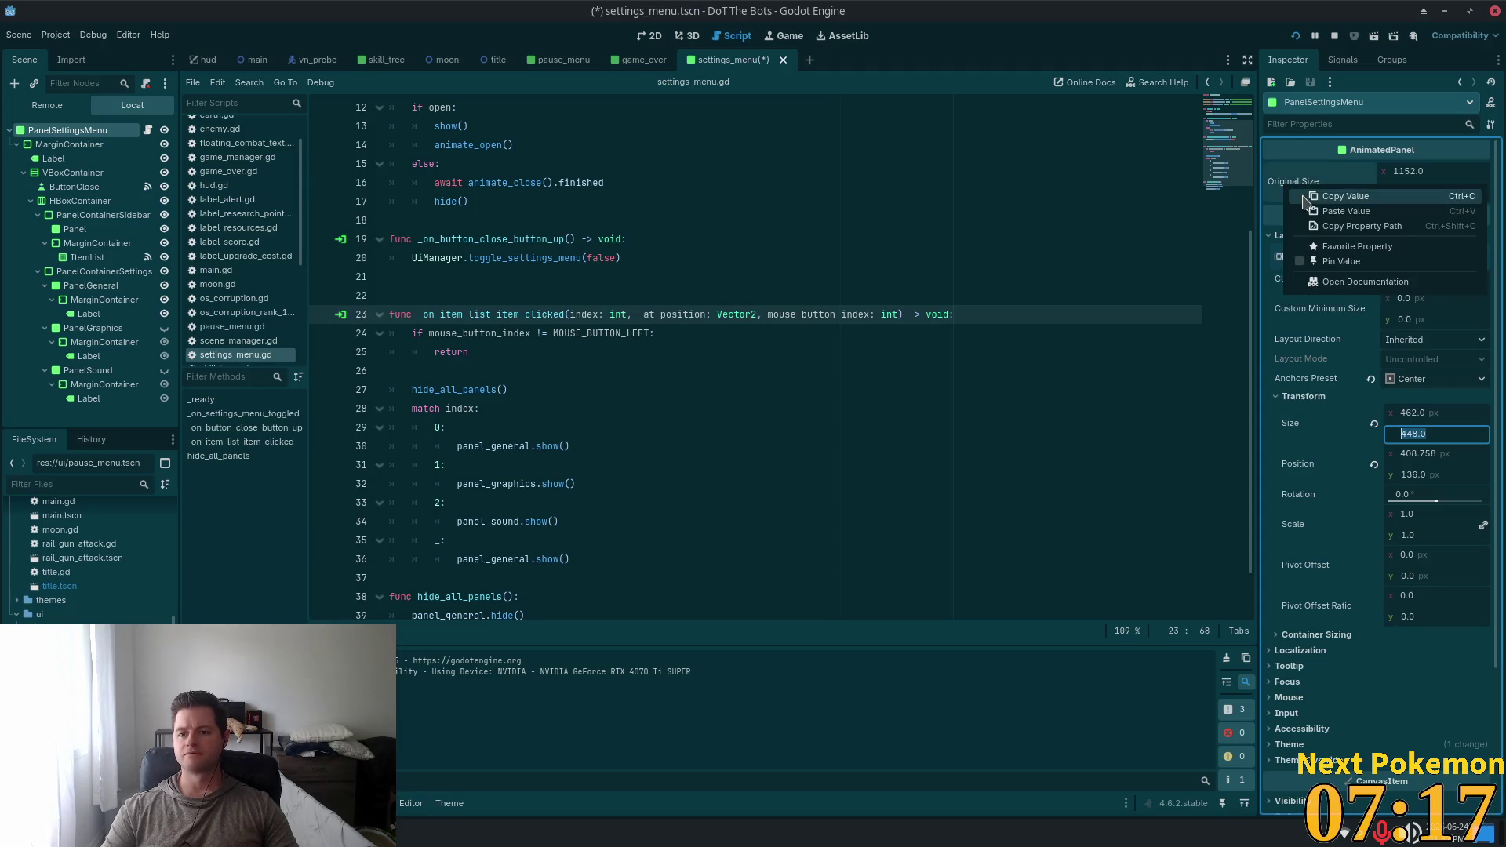
left_click(1333, 214)
key("F5")
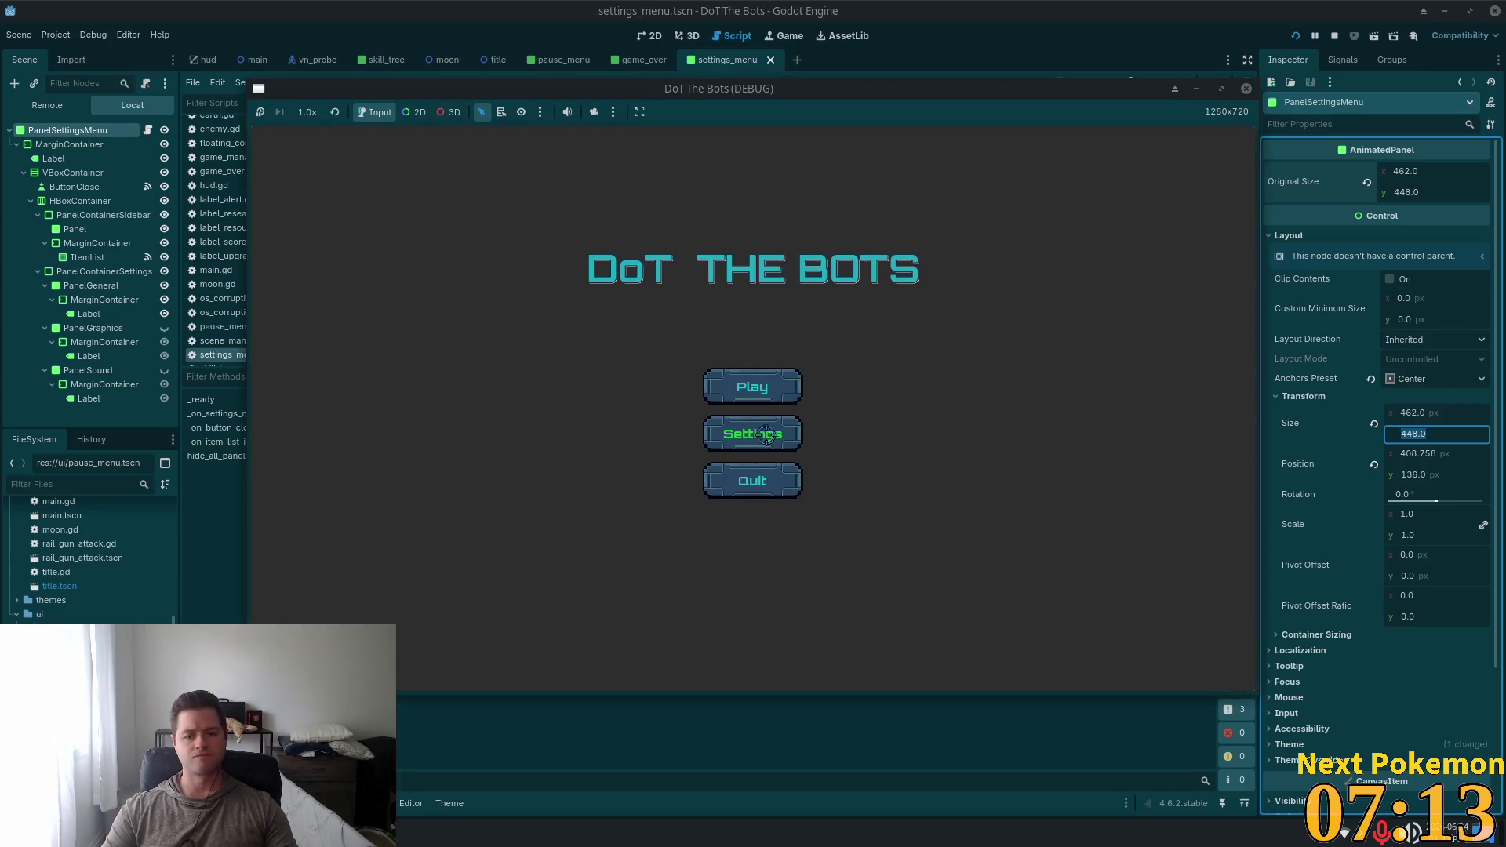
Start playing and switch the settings sidebar to Graphics, then back to General
left_click(782, 388)
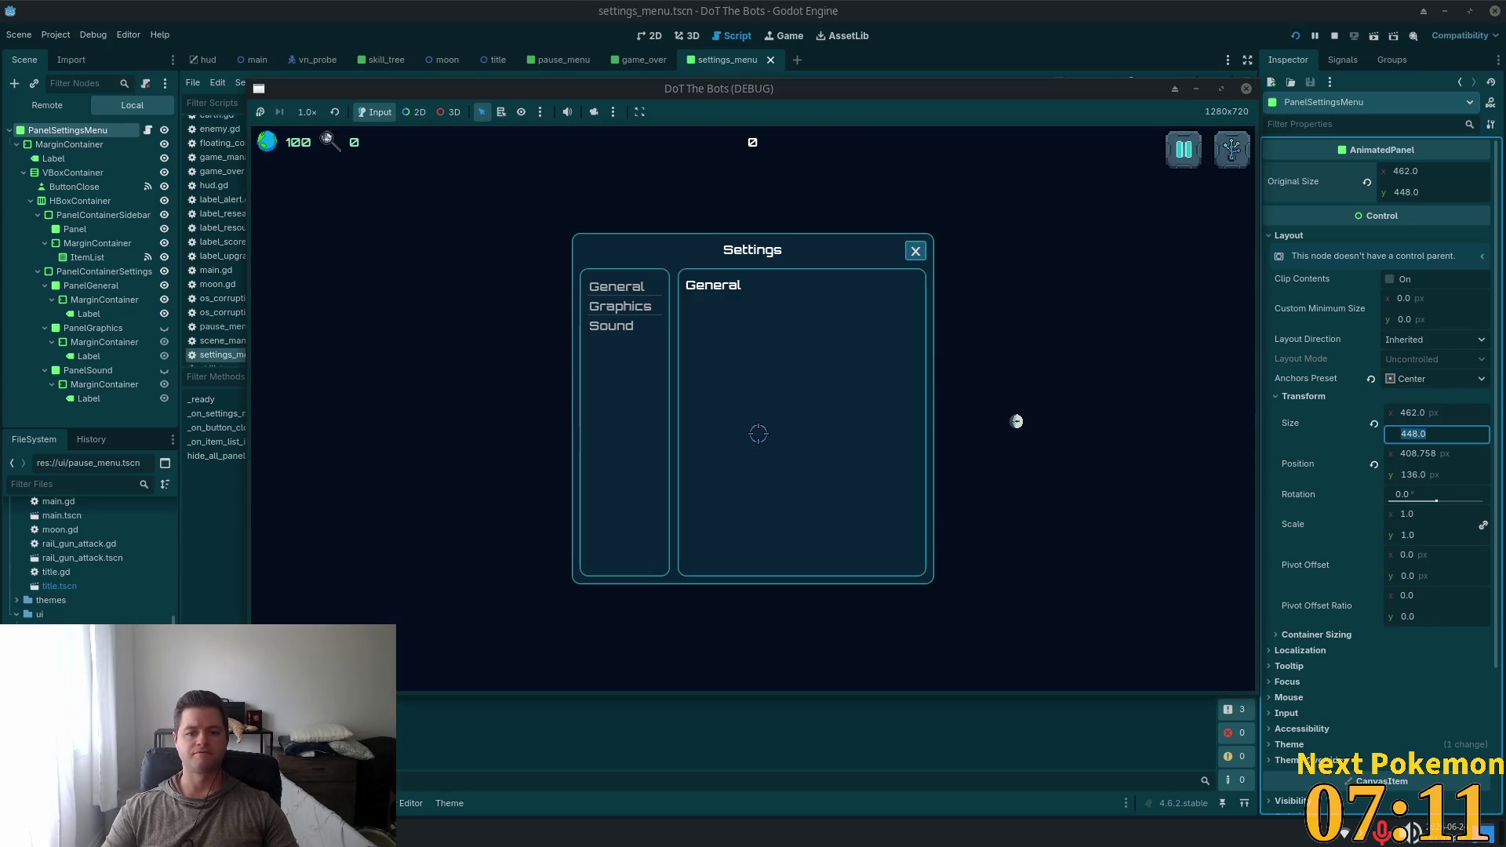
left_click(608, 304)
key("Down")
left_click(604, 287)
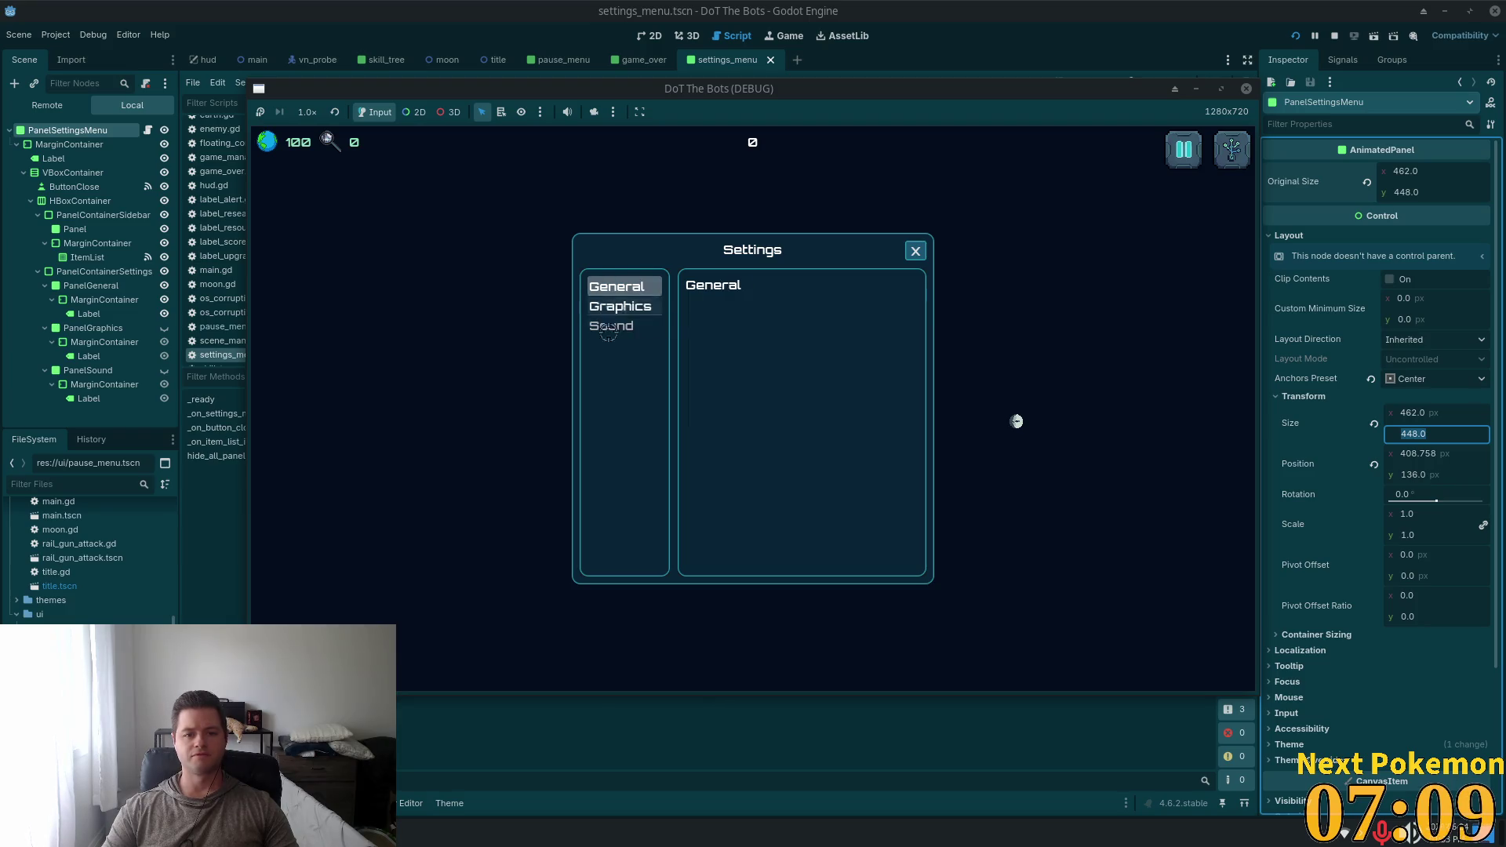
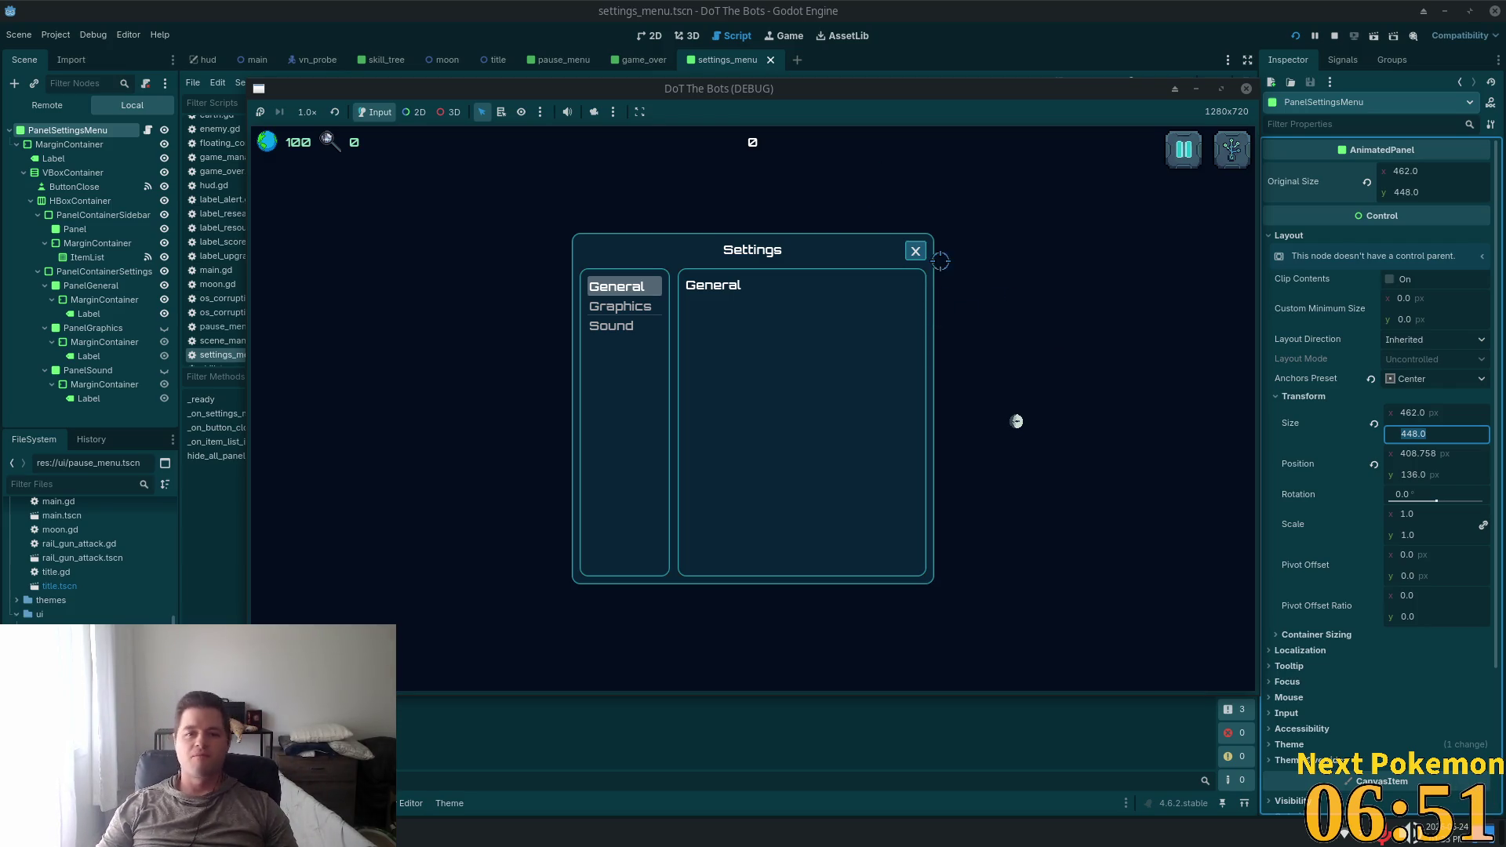
Close the running game, return to the 2D settings menu scene and select ButtonClose to show the ui.tres Theme editor
left_click(1078, 16)
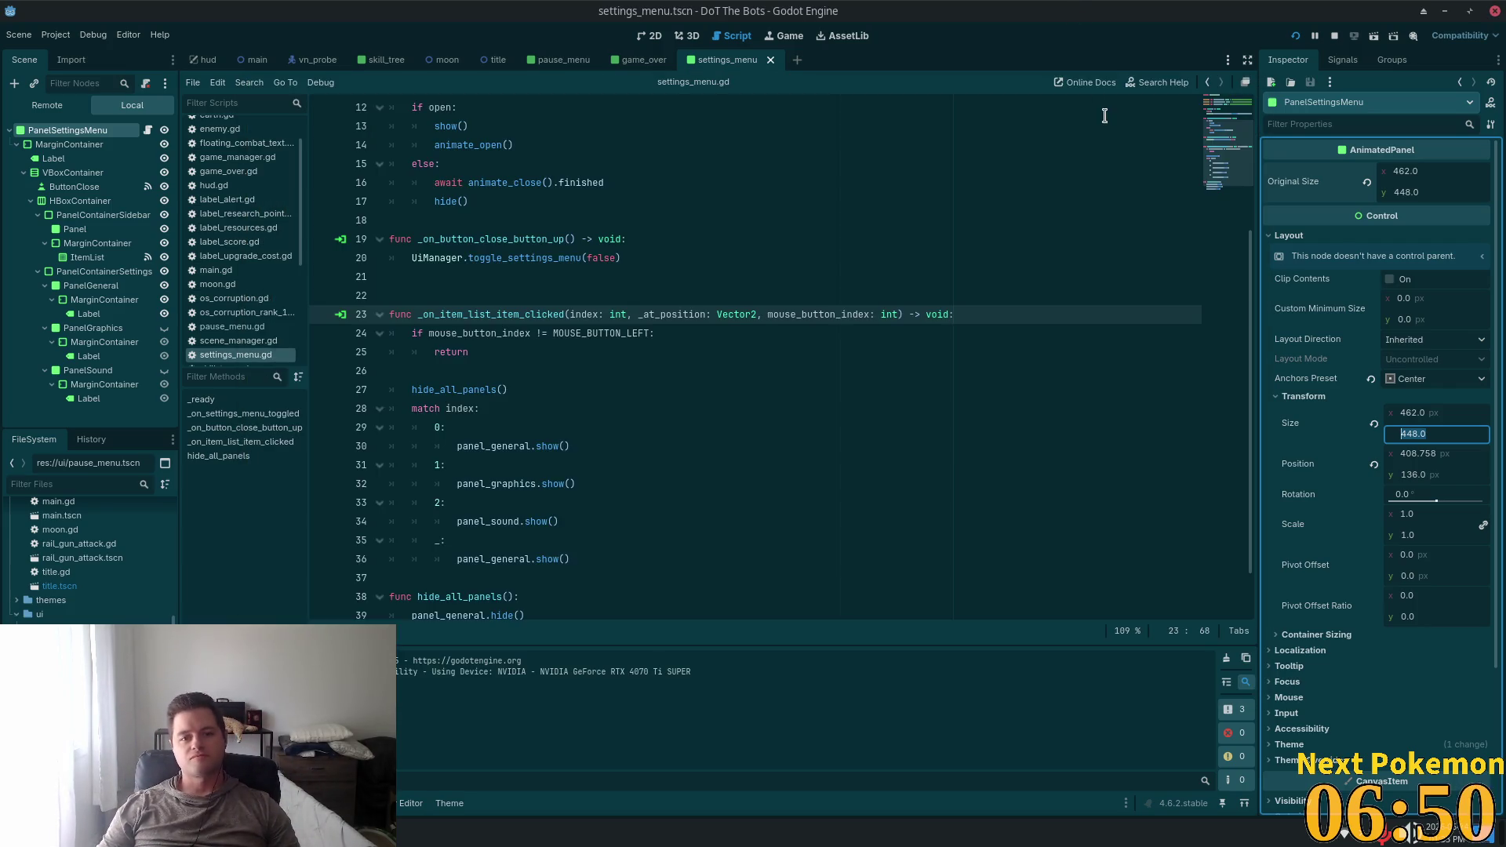
left_click(650, 35)
scroll(1130, 317, "down", 4)
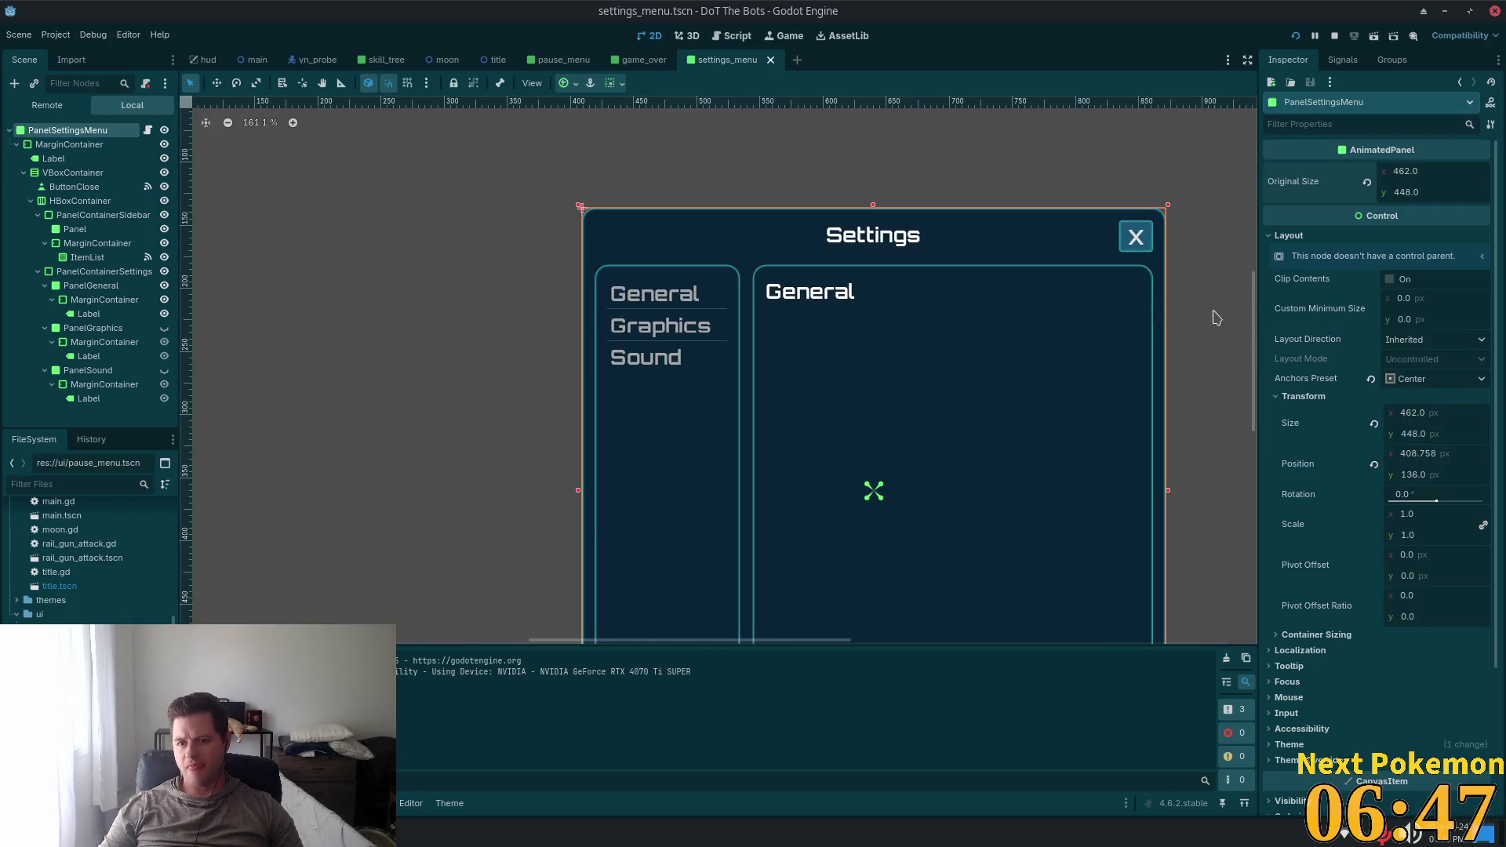
scroll(1097, 229, "down", 1)
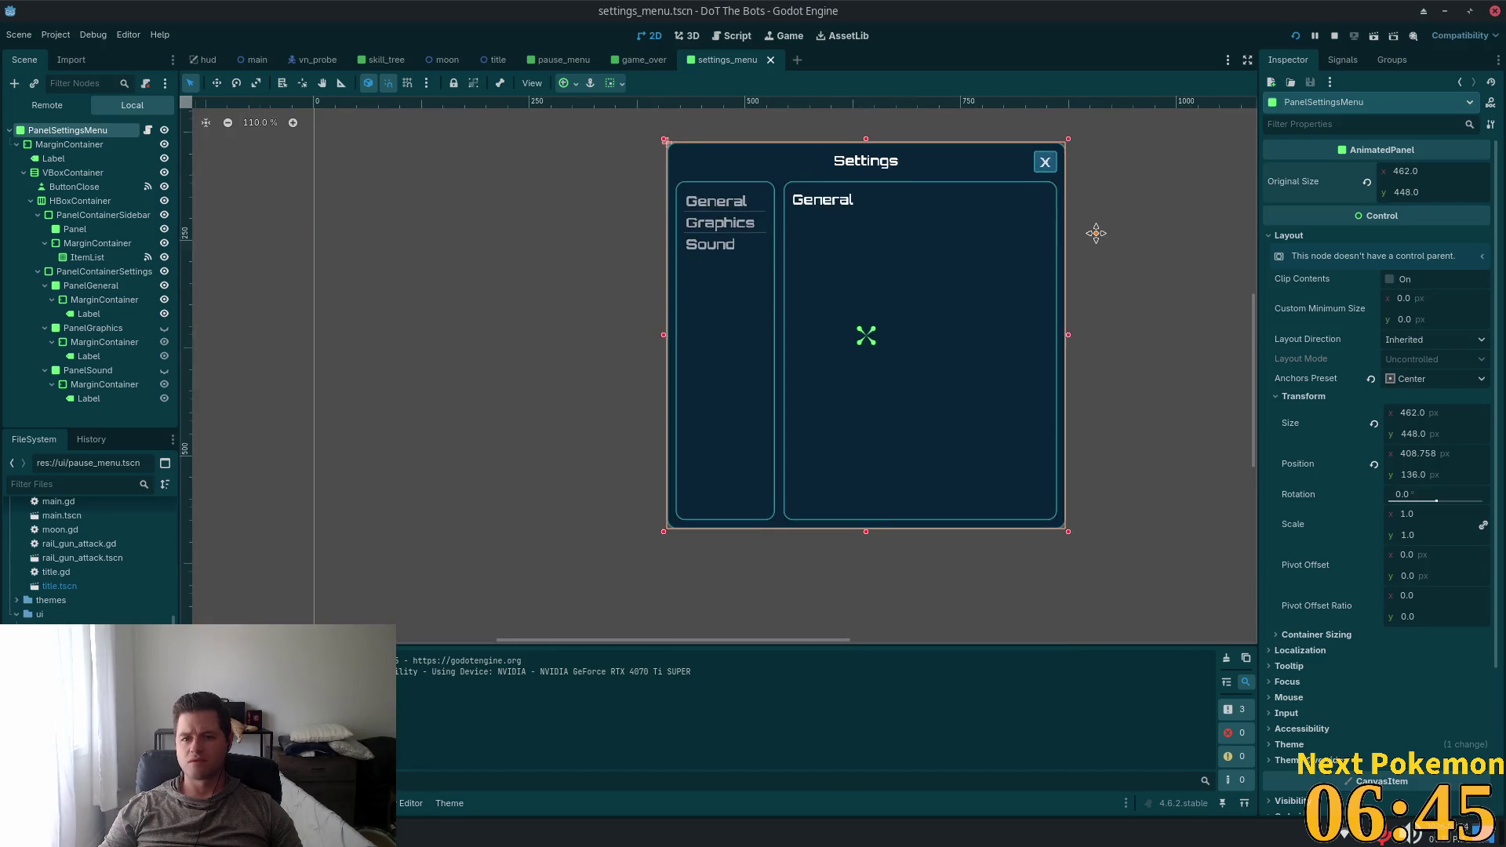
left_click(1106, 395)
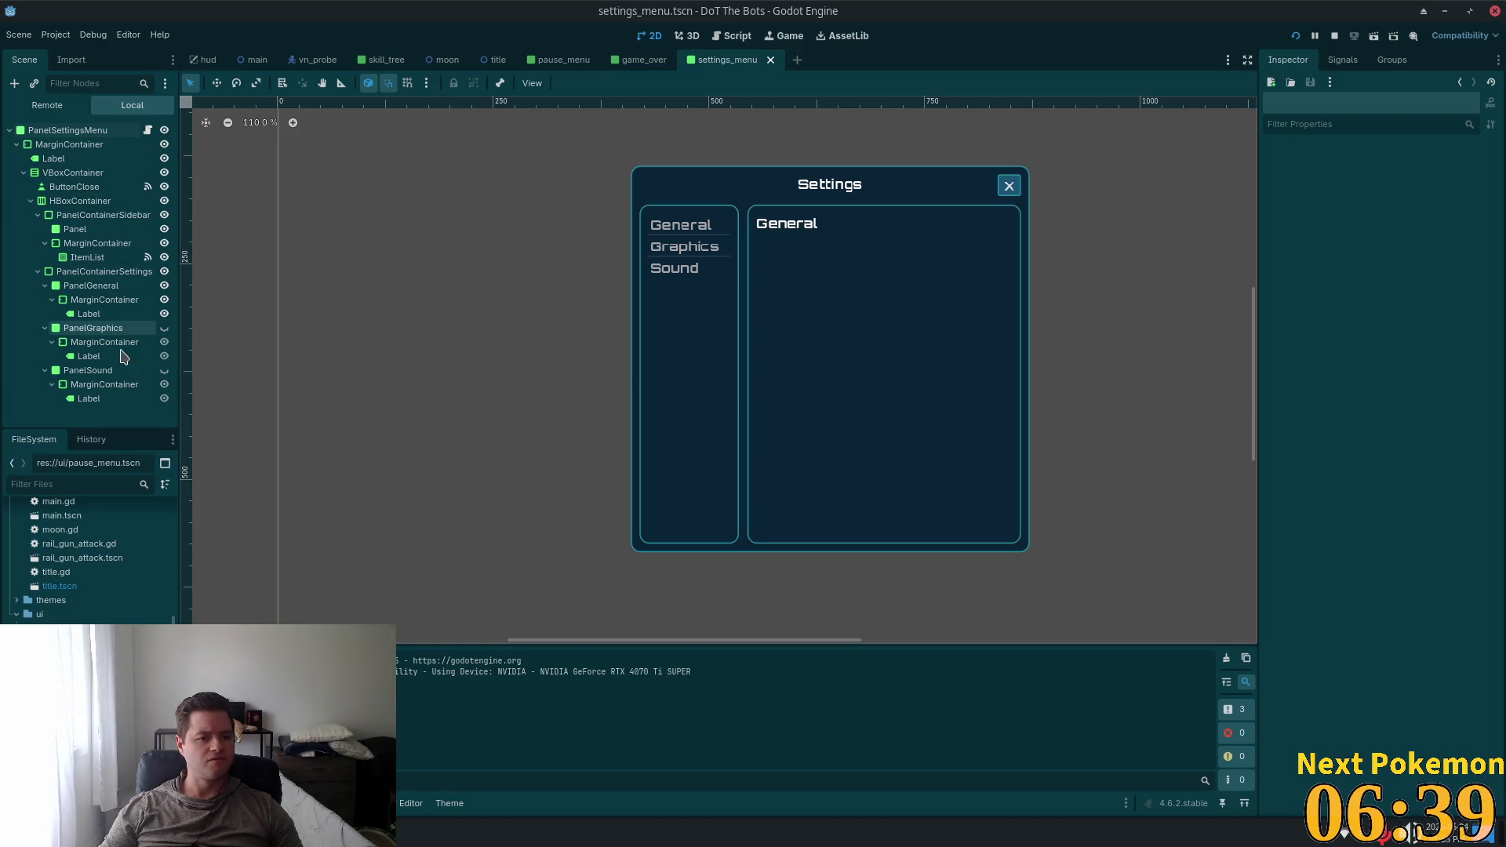
left_click(74, 187)
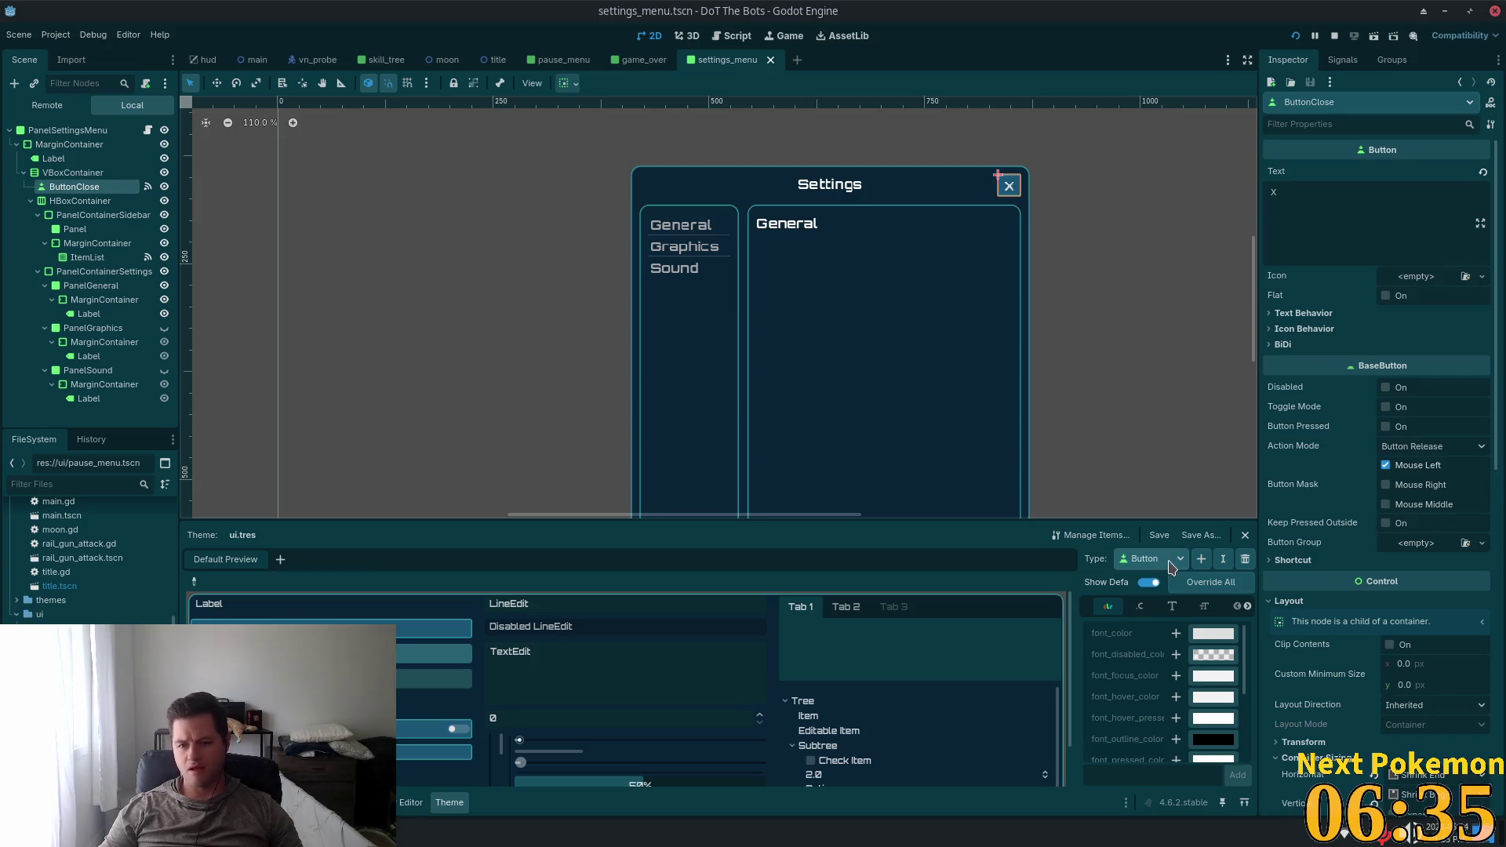
scroll(1030, 666, "down", 2)
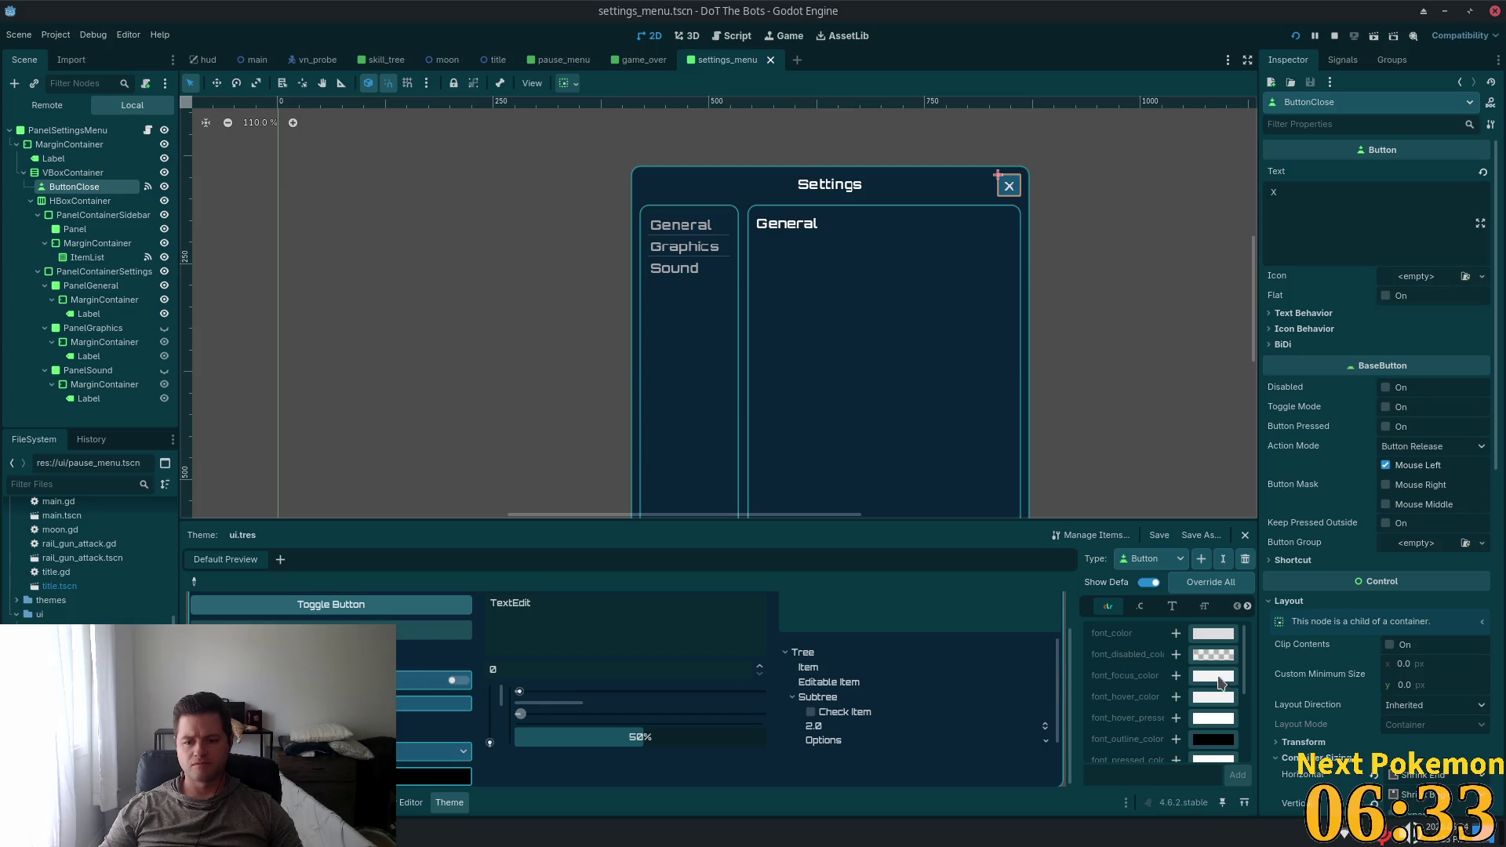
left_click(1151, 611)
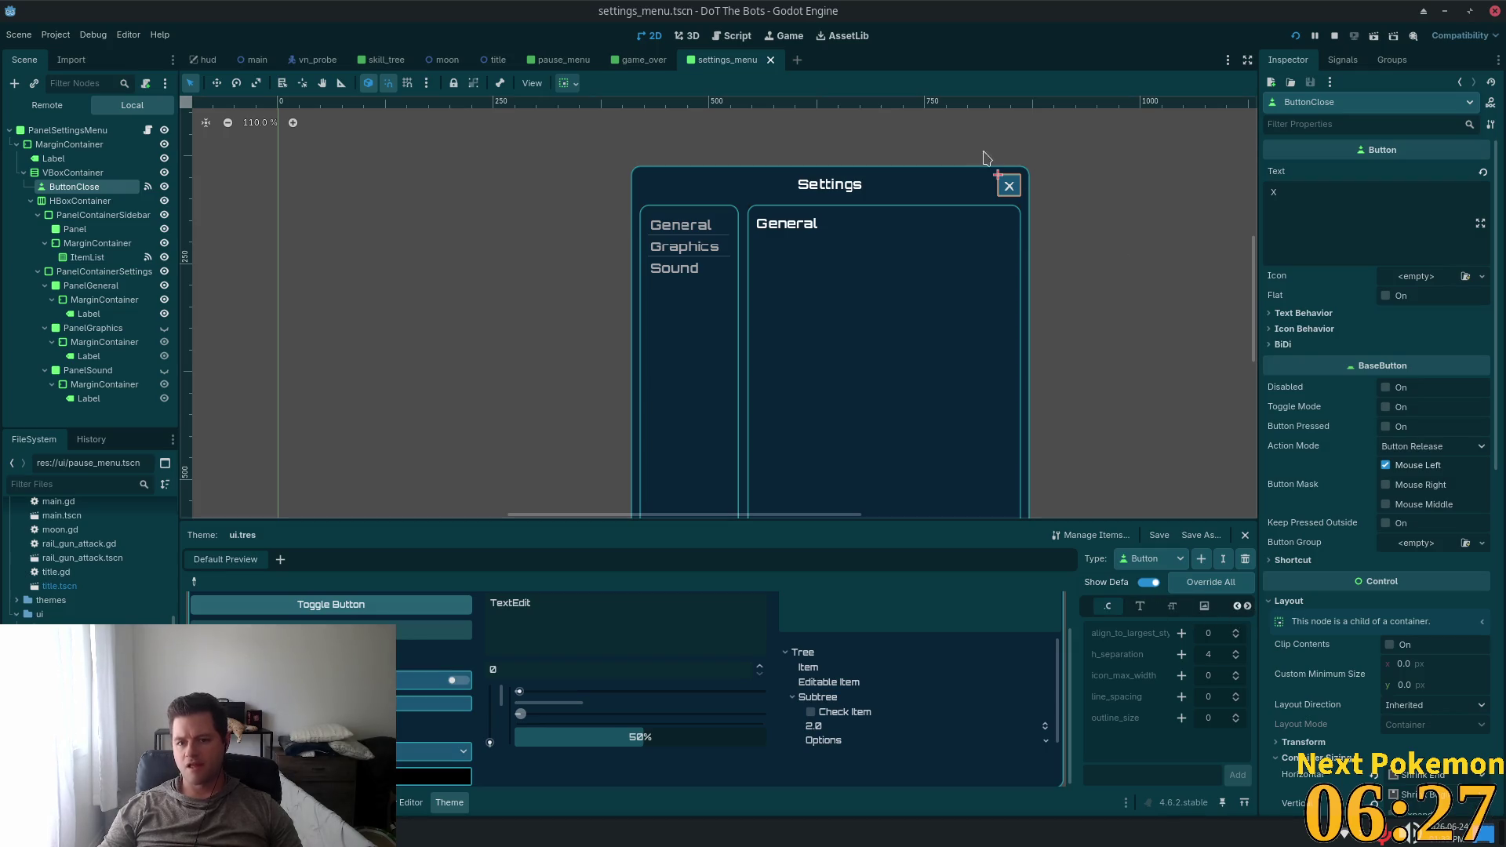
scroll(1015, 184, "up", 15)
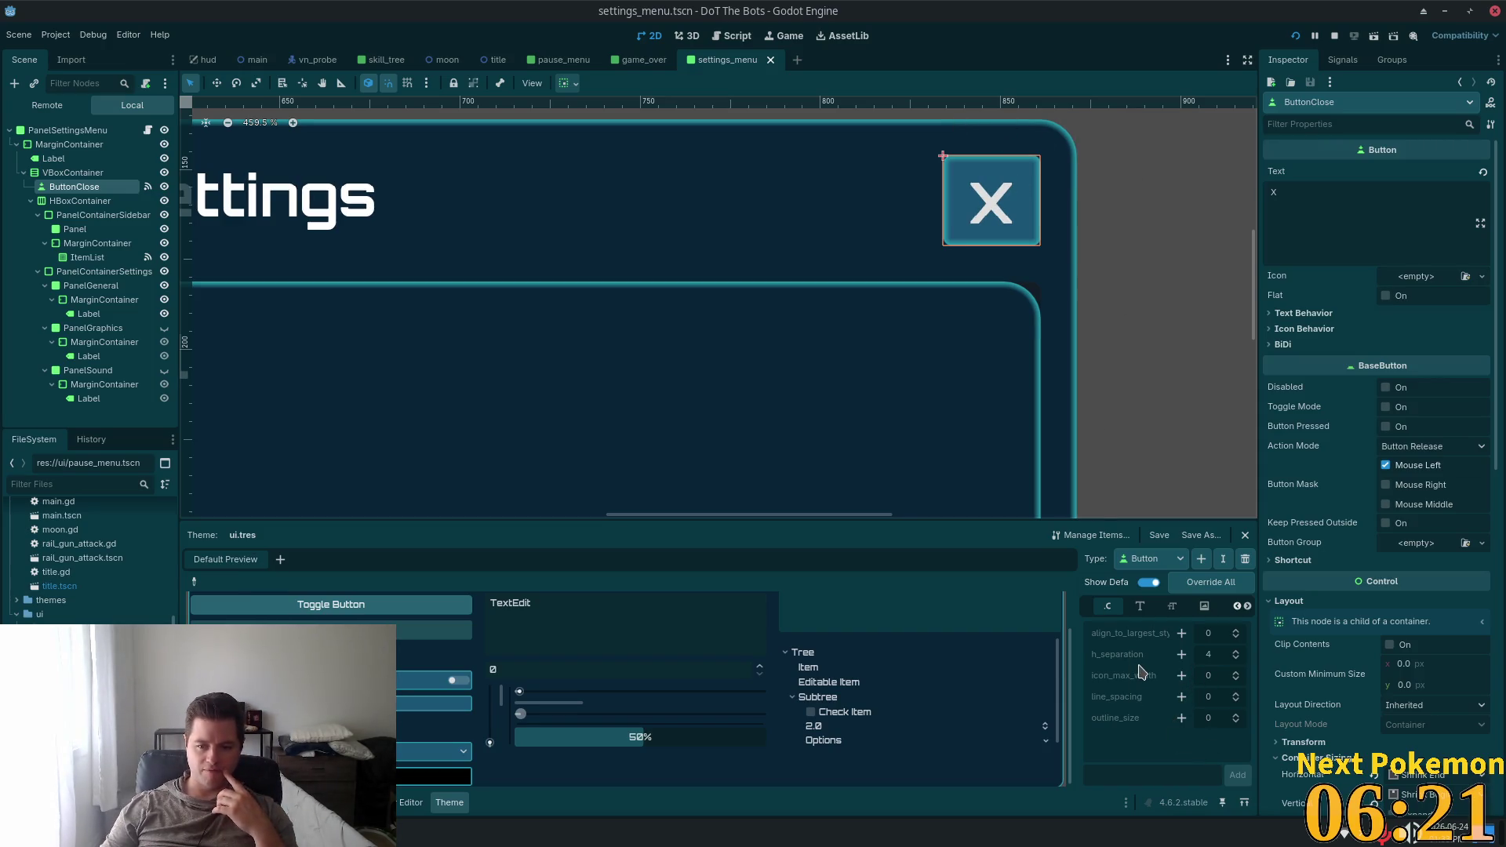
left_click(1247, 607)
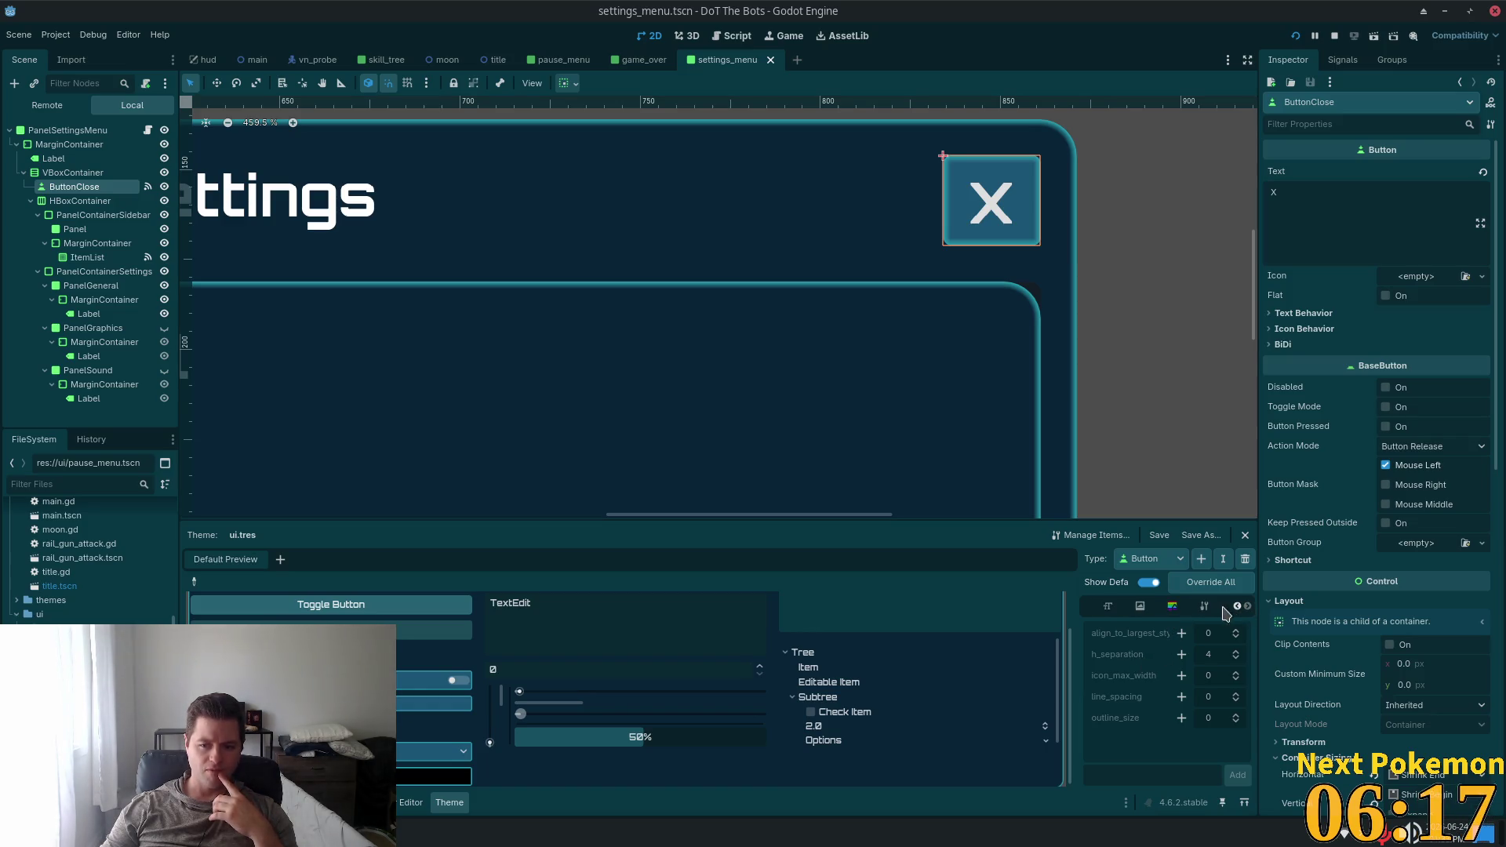
left_click(1226, 609)
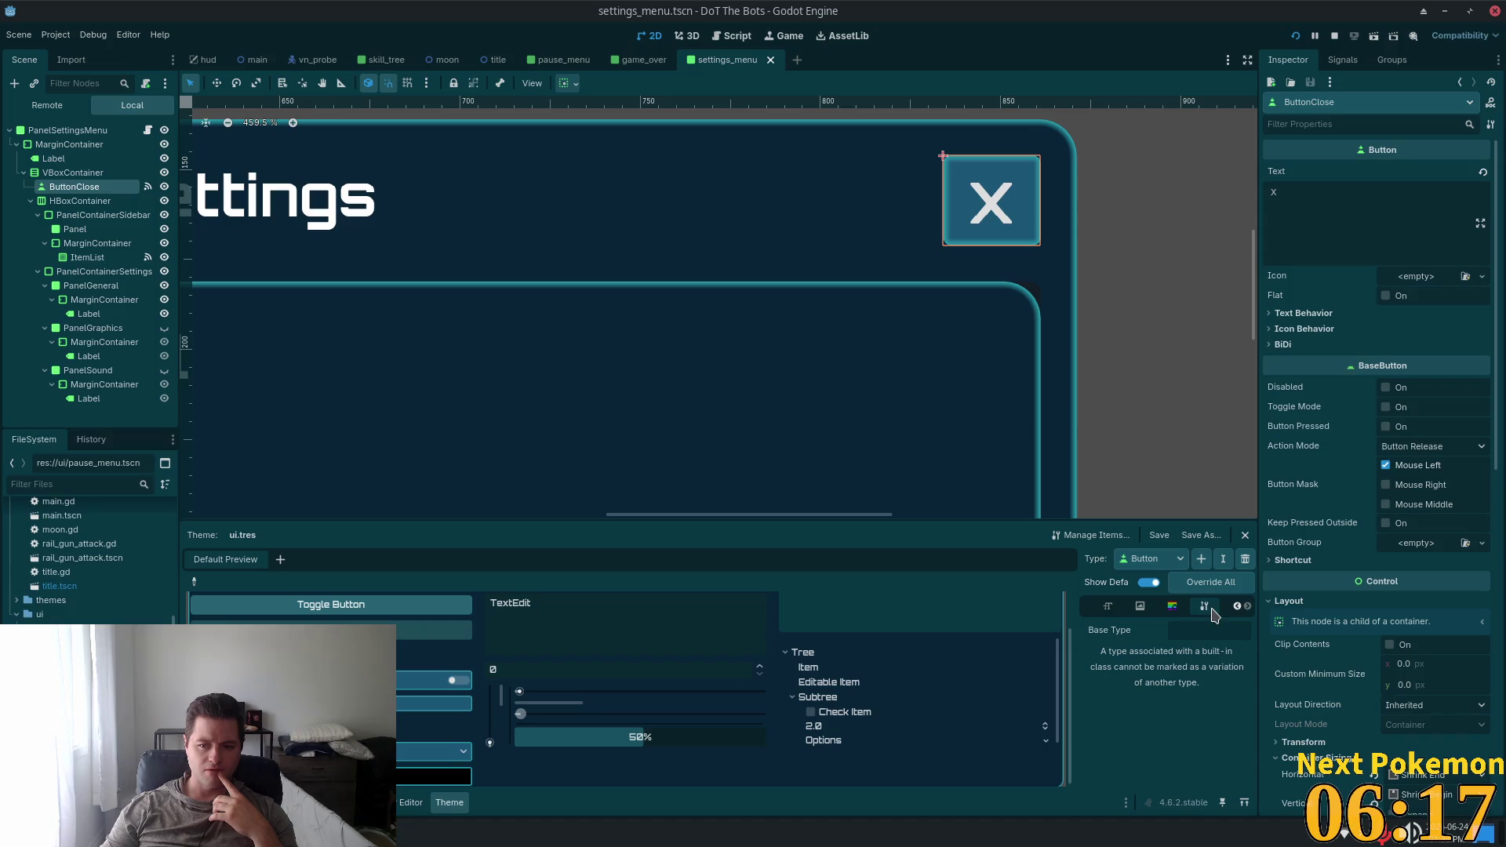
left_click(1171, 607)
scroll(1164, 658, "down", 2)
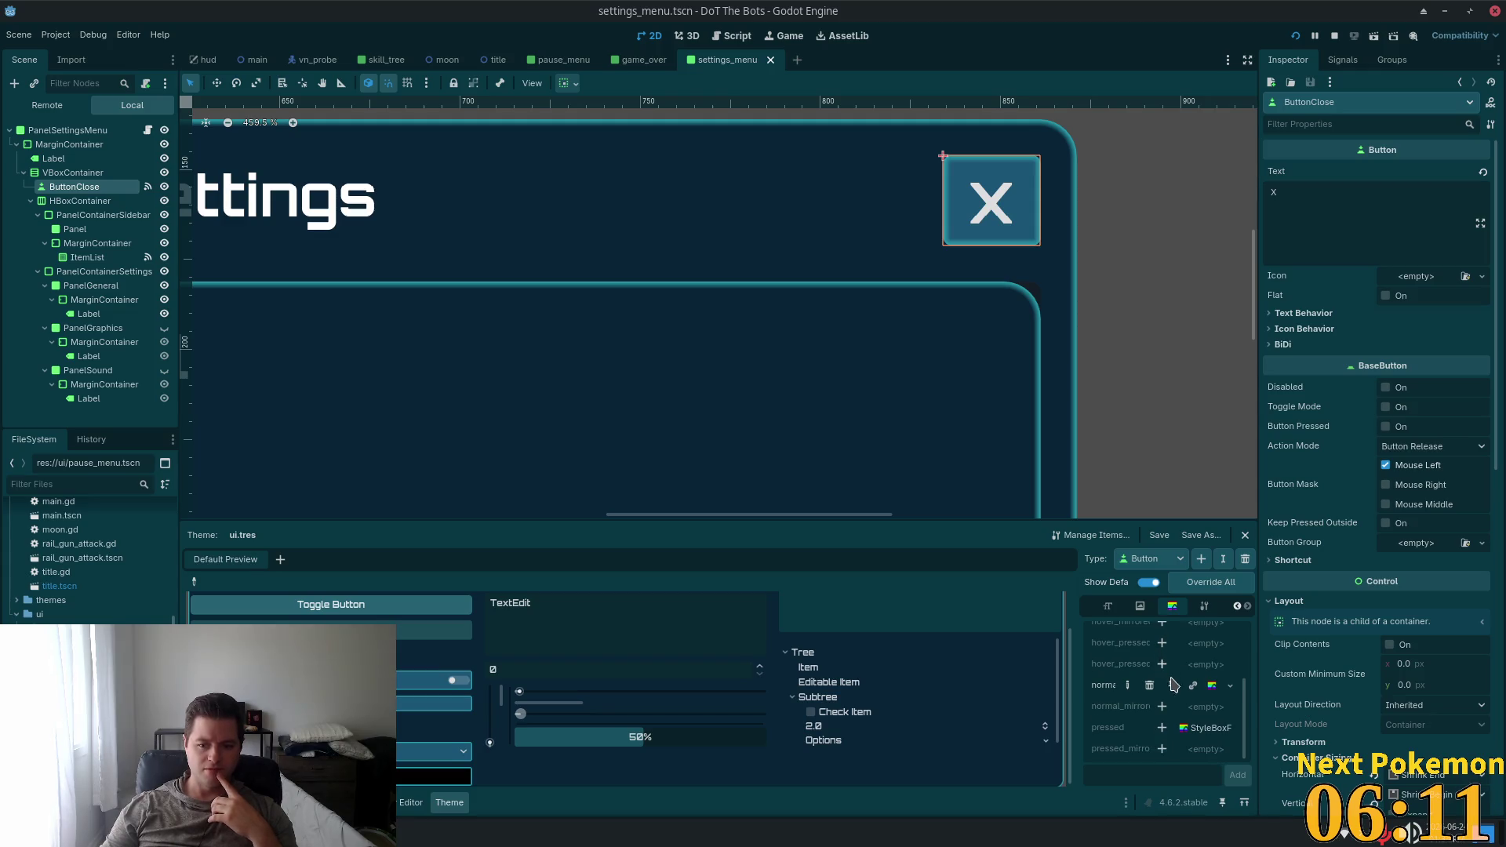
scroll(1176, 675, "up", 2)
scroll(1181, 669, "up", 1)
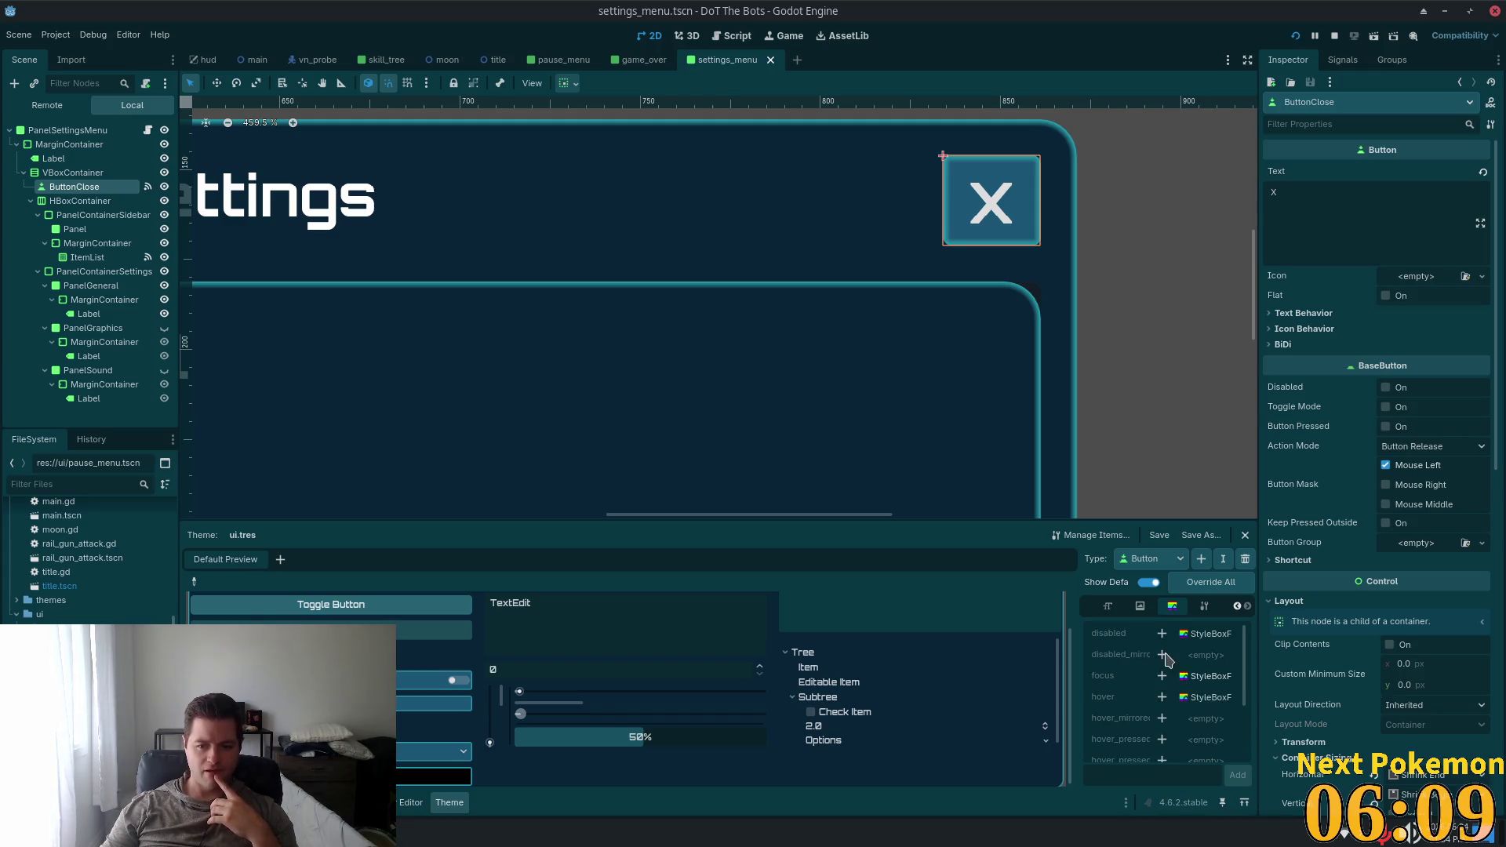
left_click(1141, 608)
left_click(1108, 608)
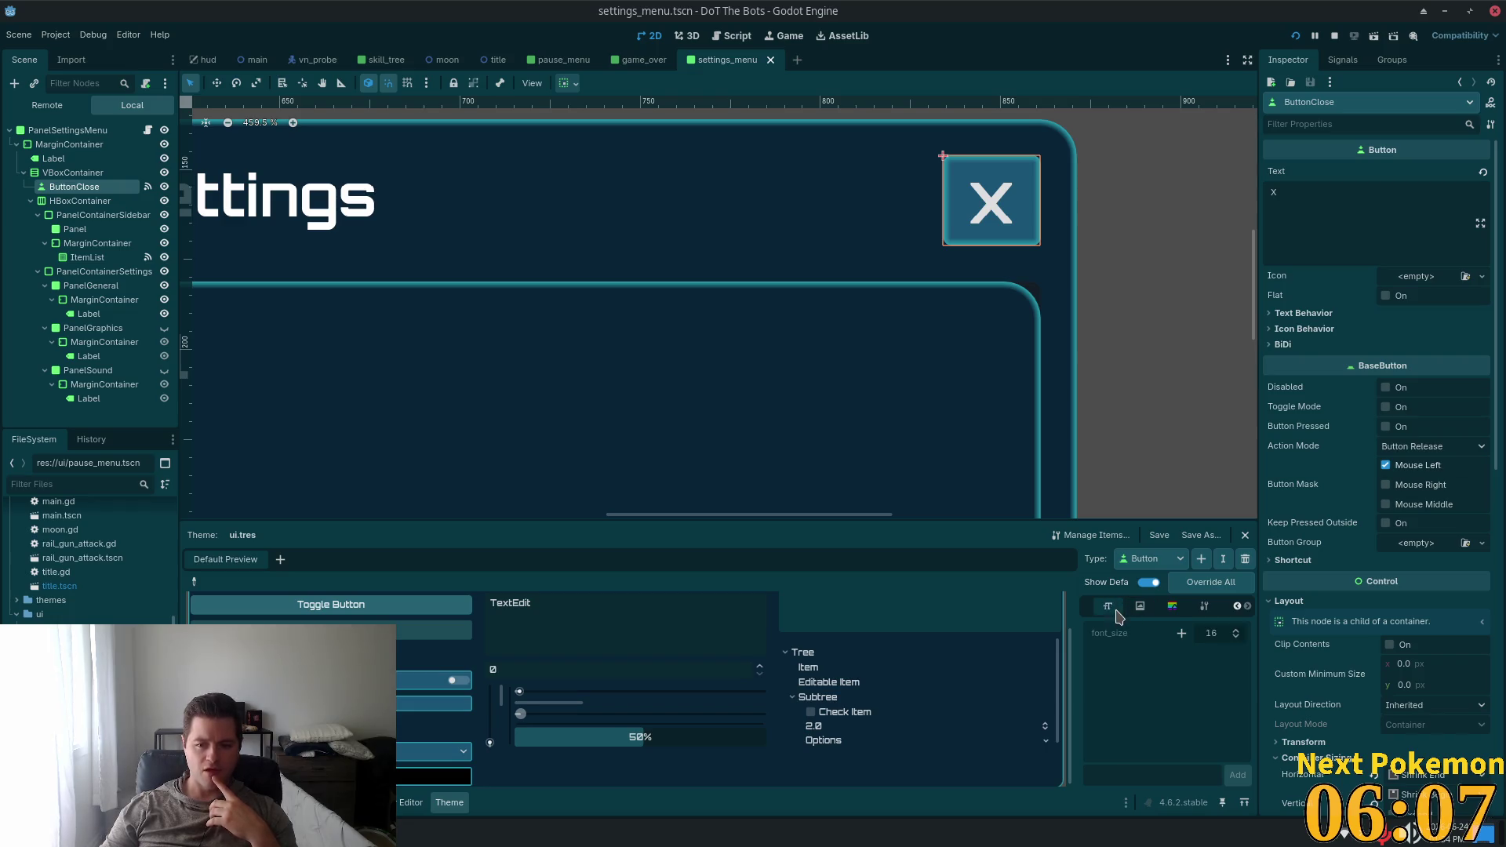
left_click(1236, 606)
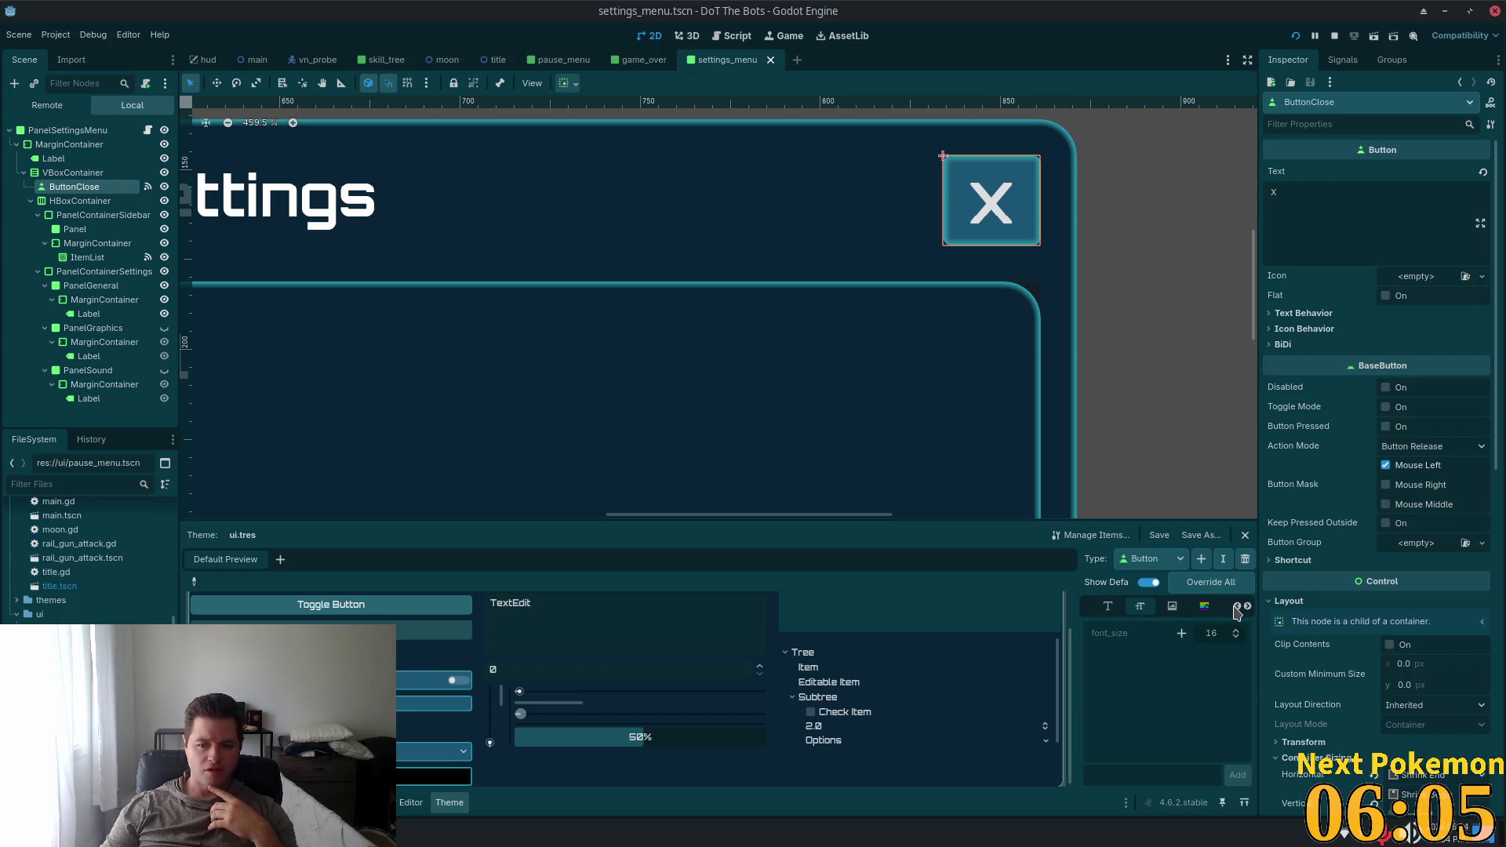
left_click(1236, 607)
left_click(1173, 608)
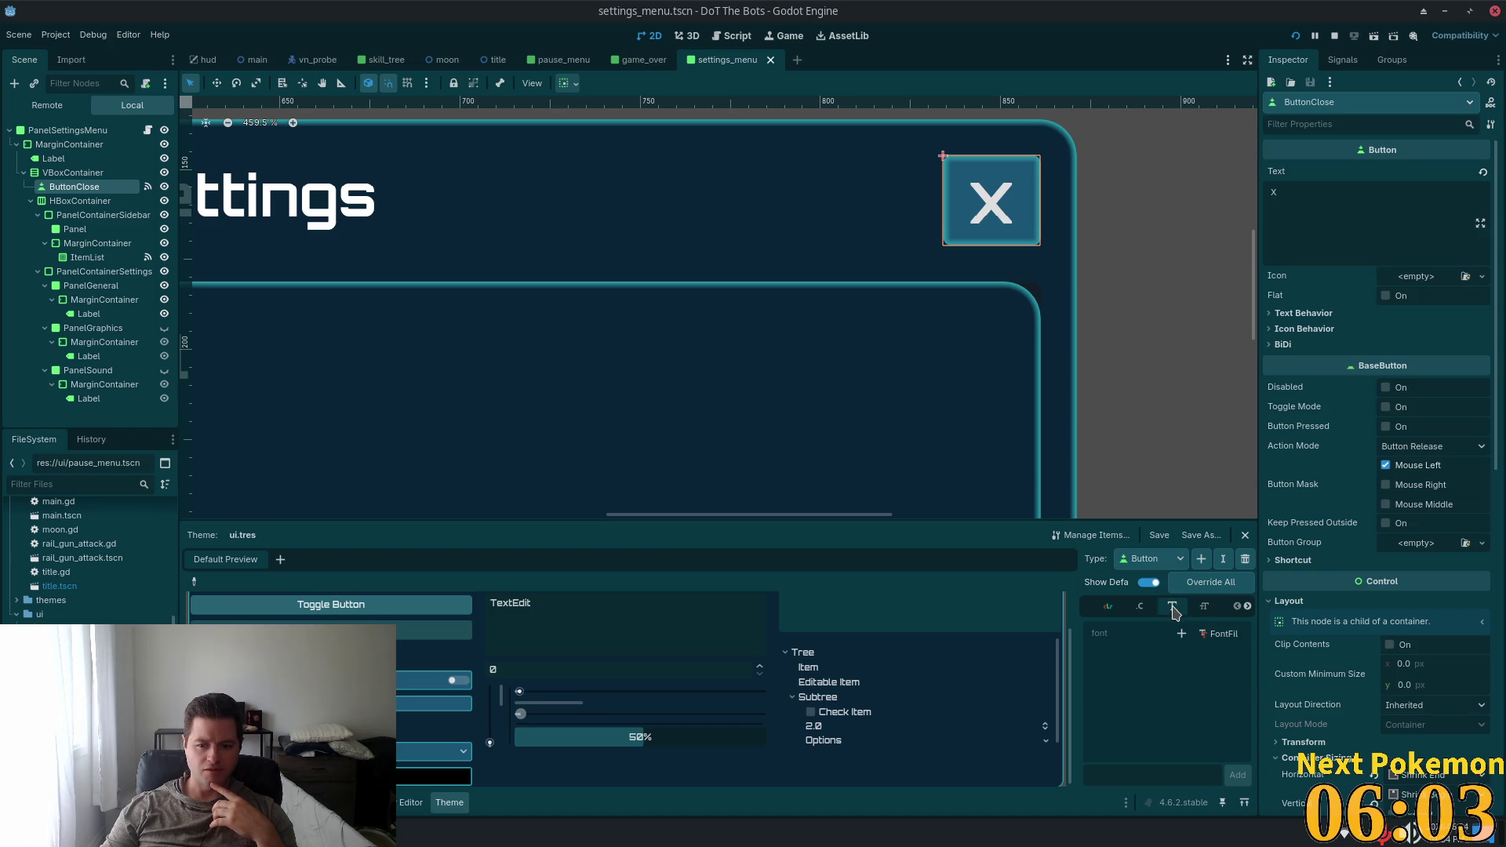
left_click(1137, 609)
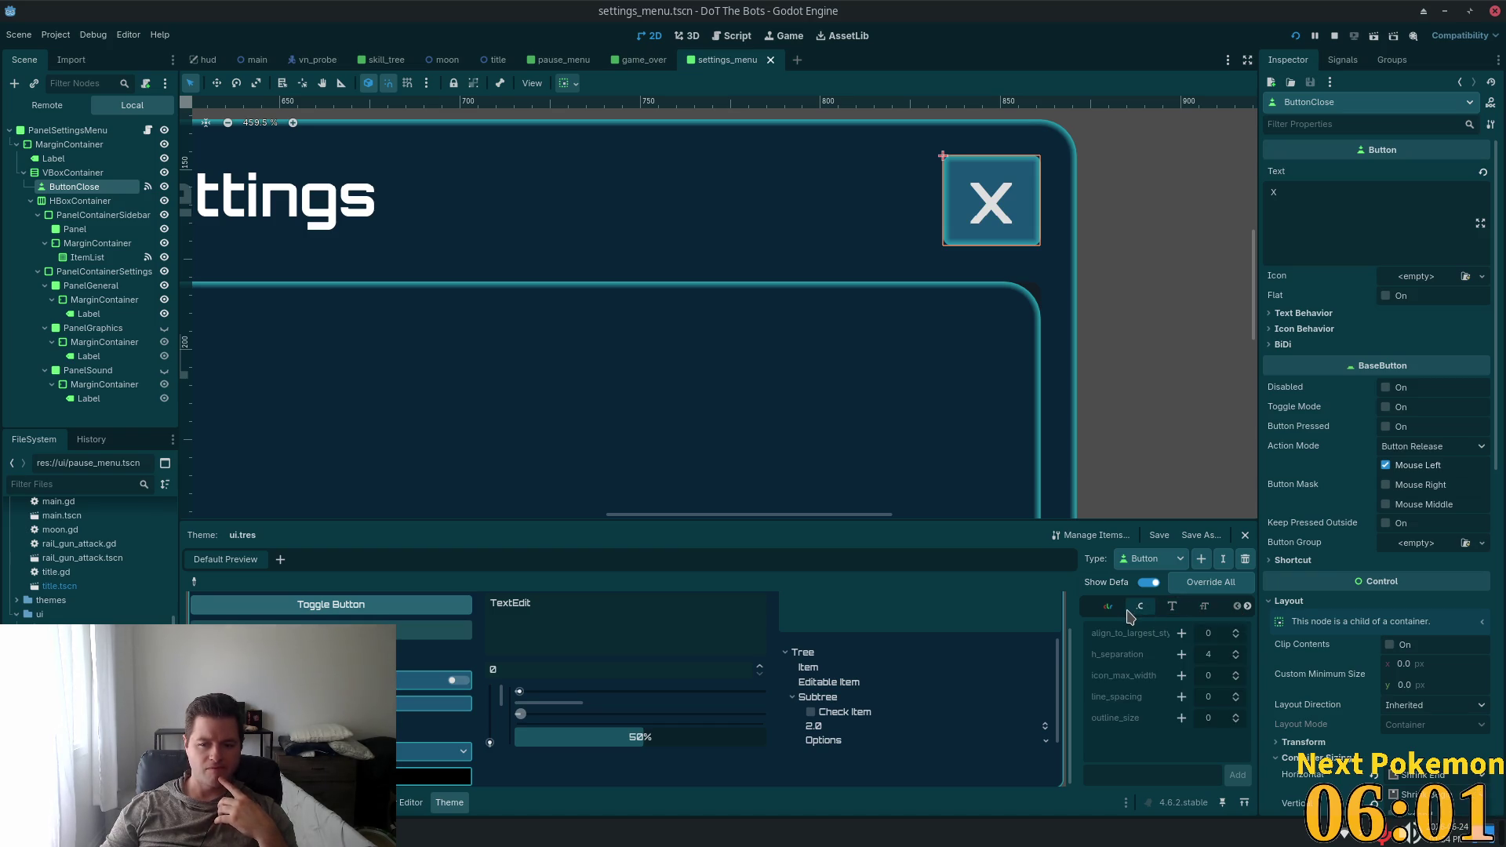
left_click(1106, 608)
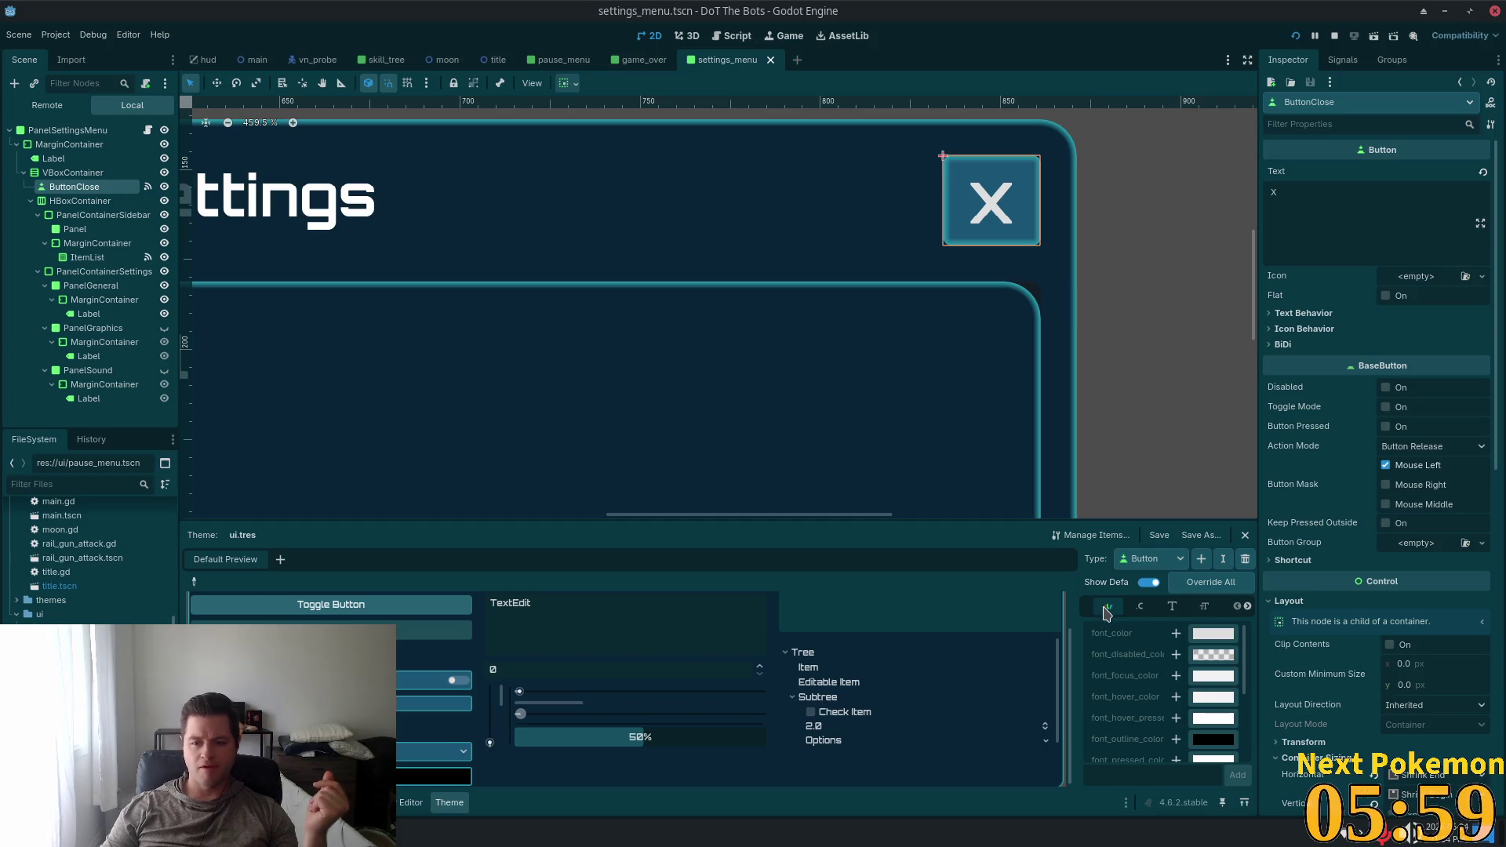
scroll(1181, 680, "down", 5)
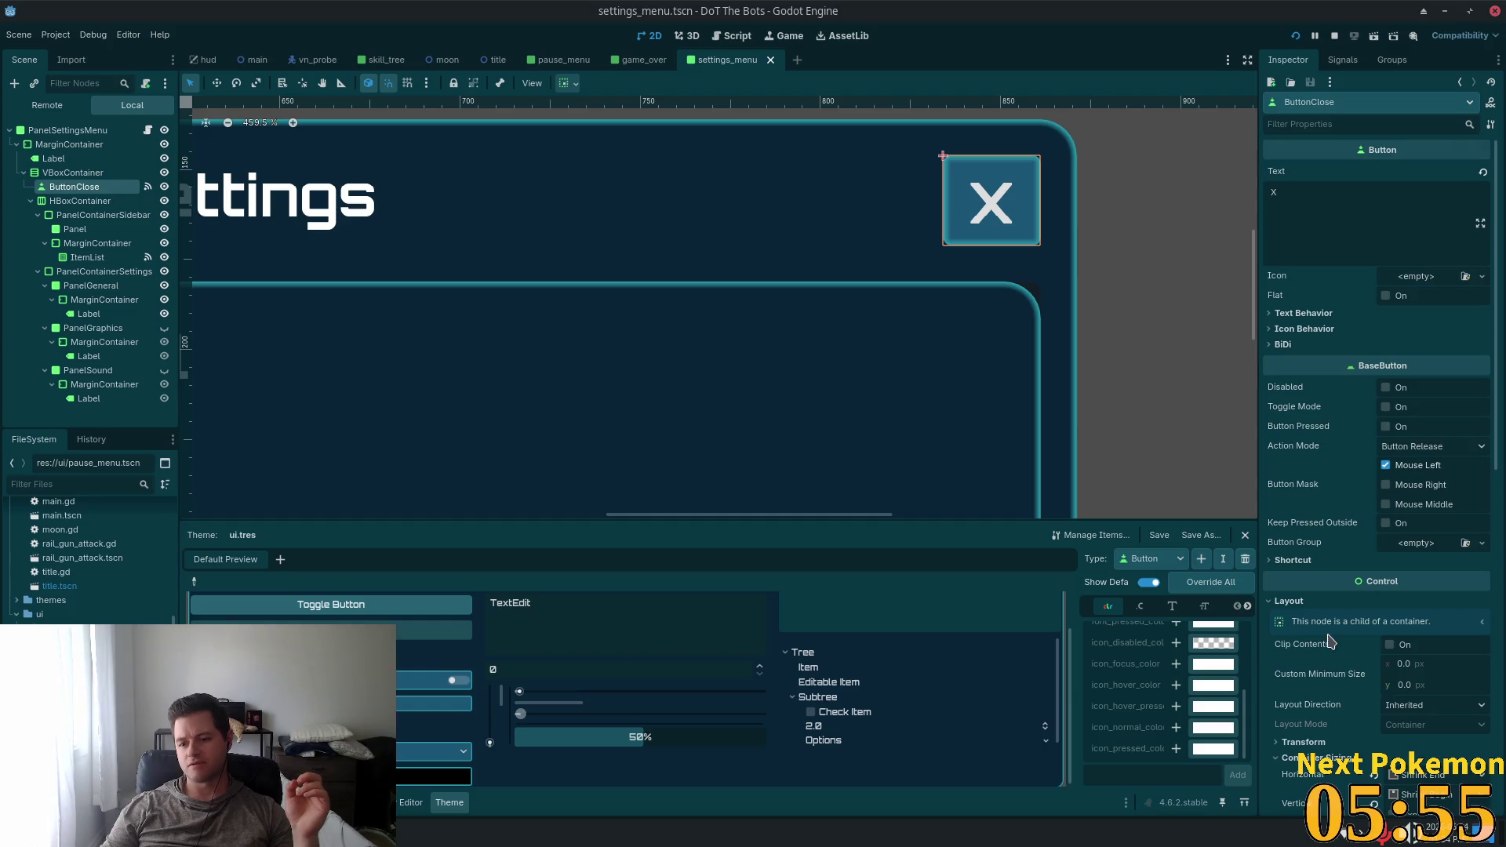
scroll(1327, 645, "down", 5)
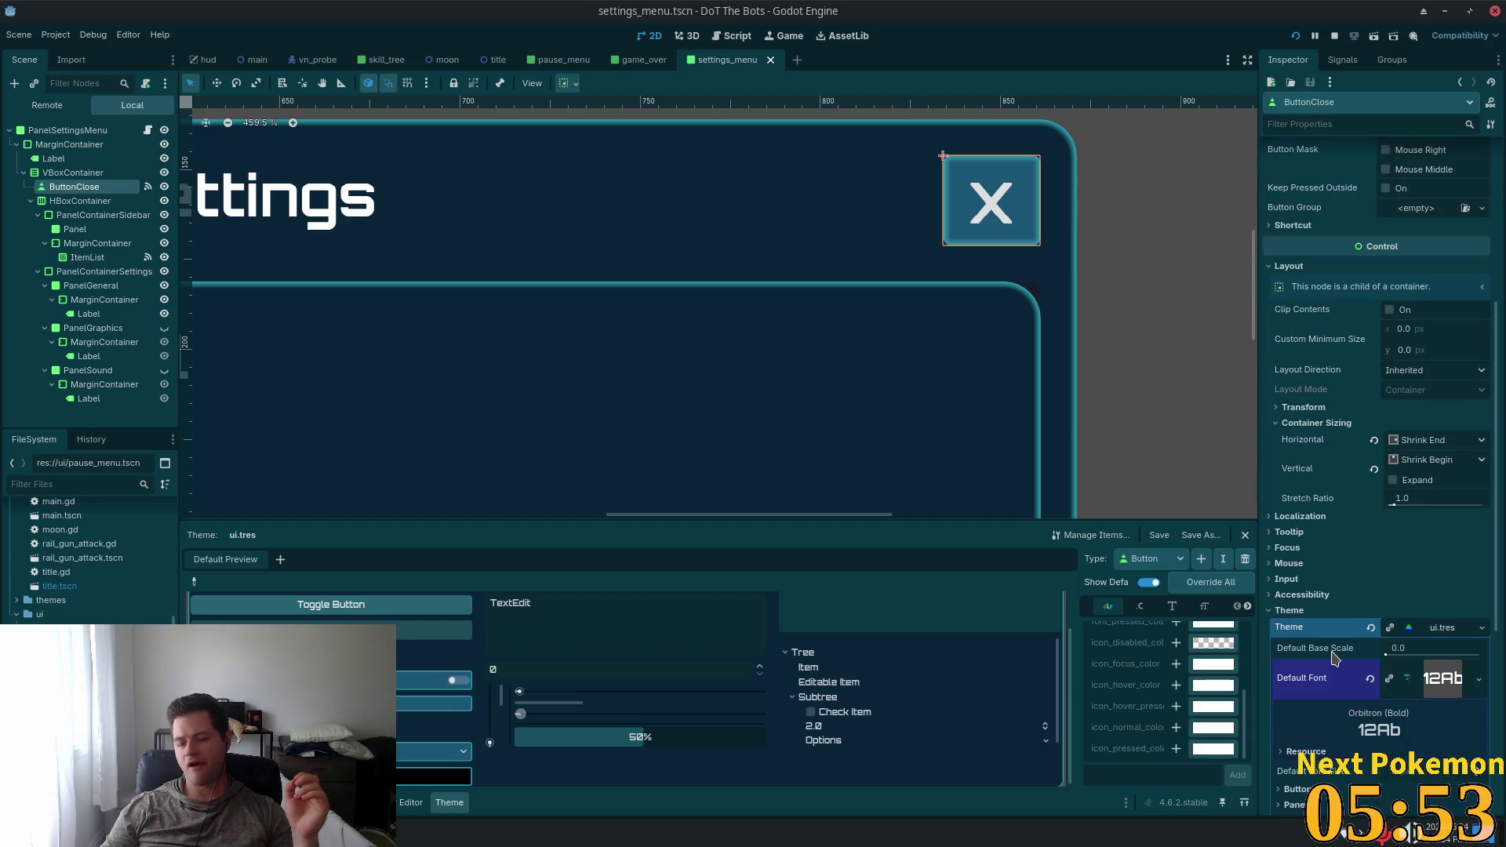
Expand the close button's Styles overrides and open the Button type's normal StyleBoxFlat from the StyleBox list
scroll(1327, 659, "down", 5)
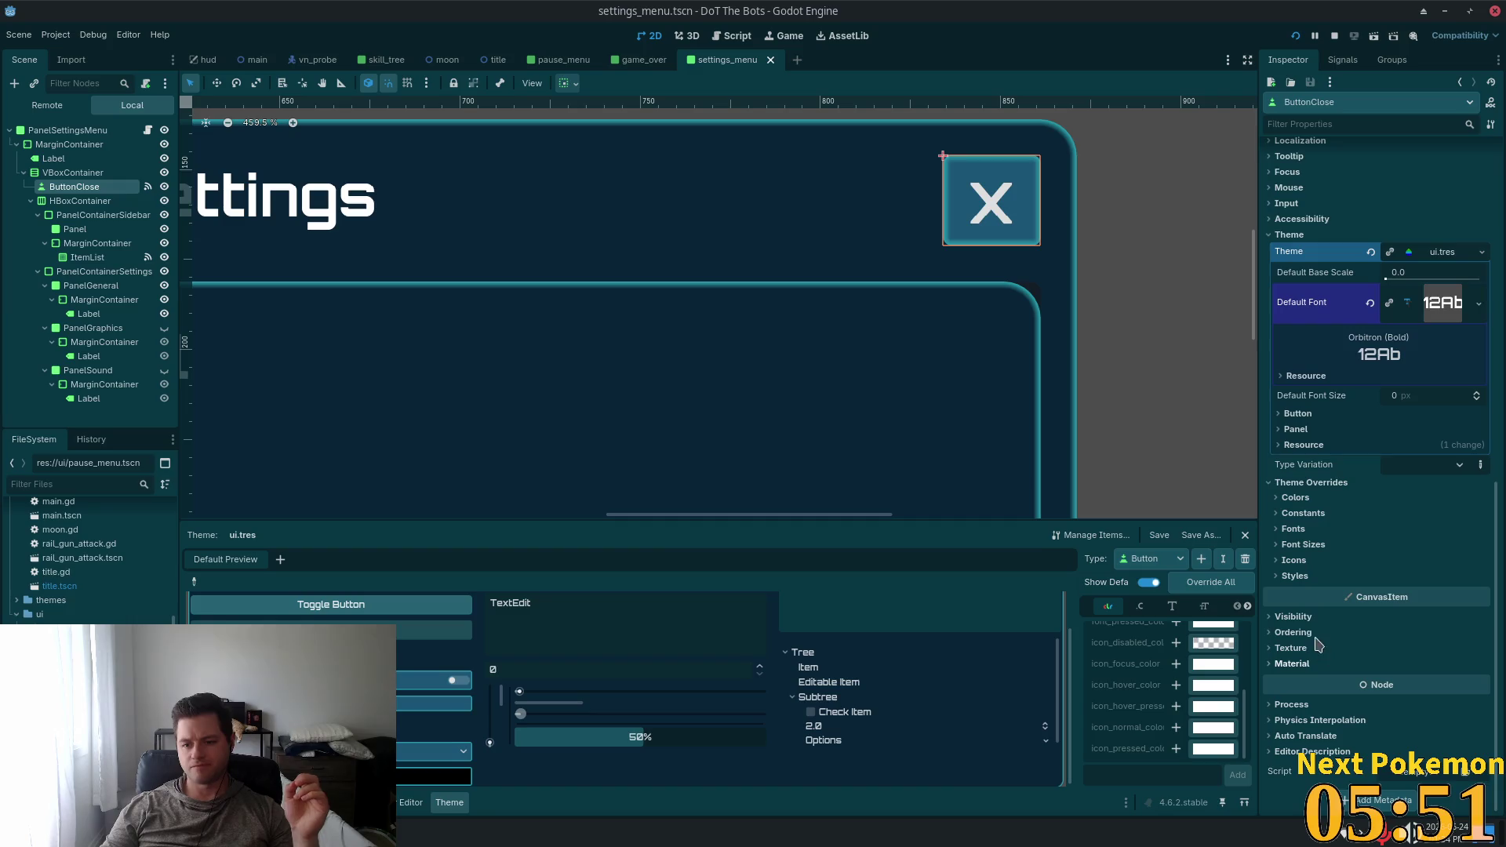
left_click(1275, 576)
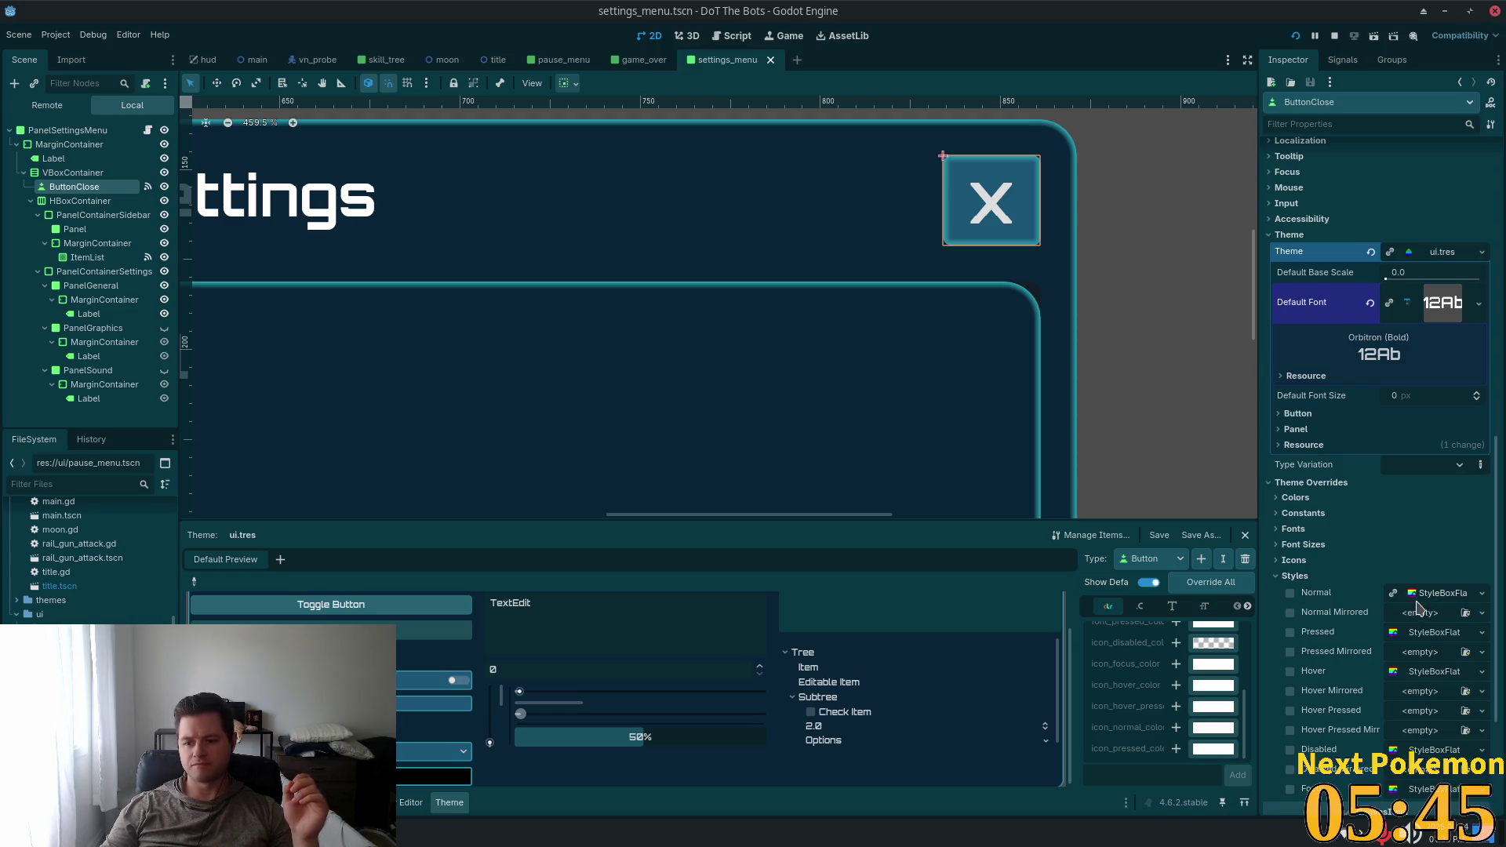
scroll(1411, 604, "down", 3)
scroll(1396, 600, "up", 4)
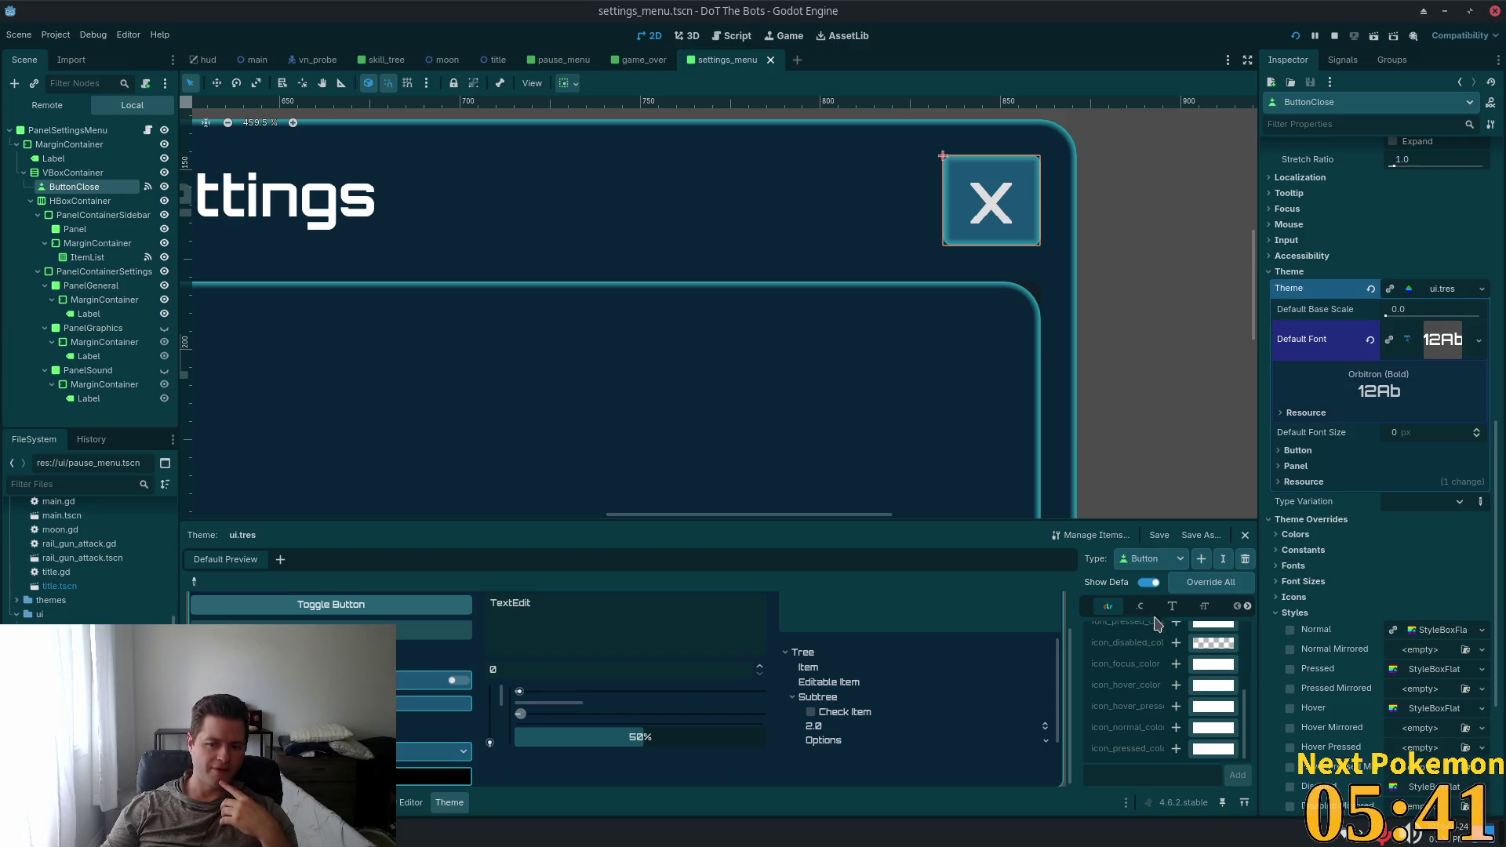
left_click(1202, 608)
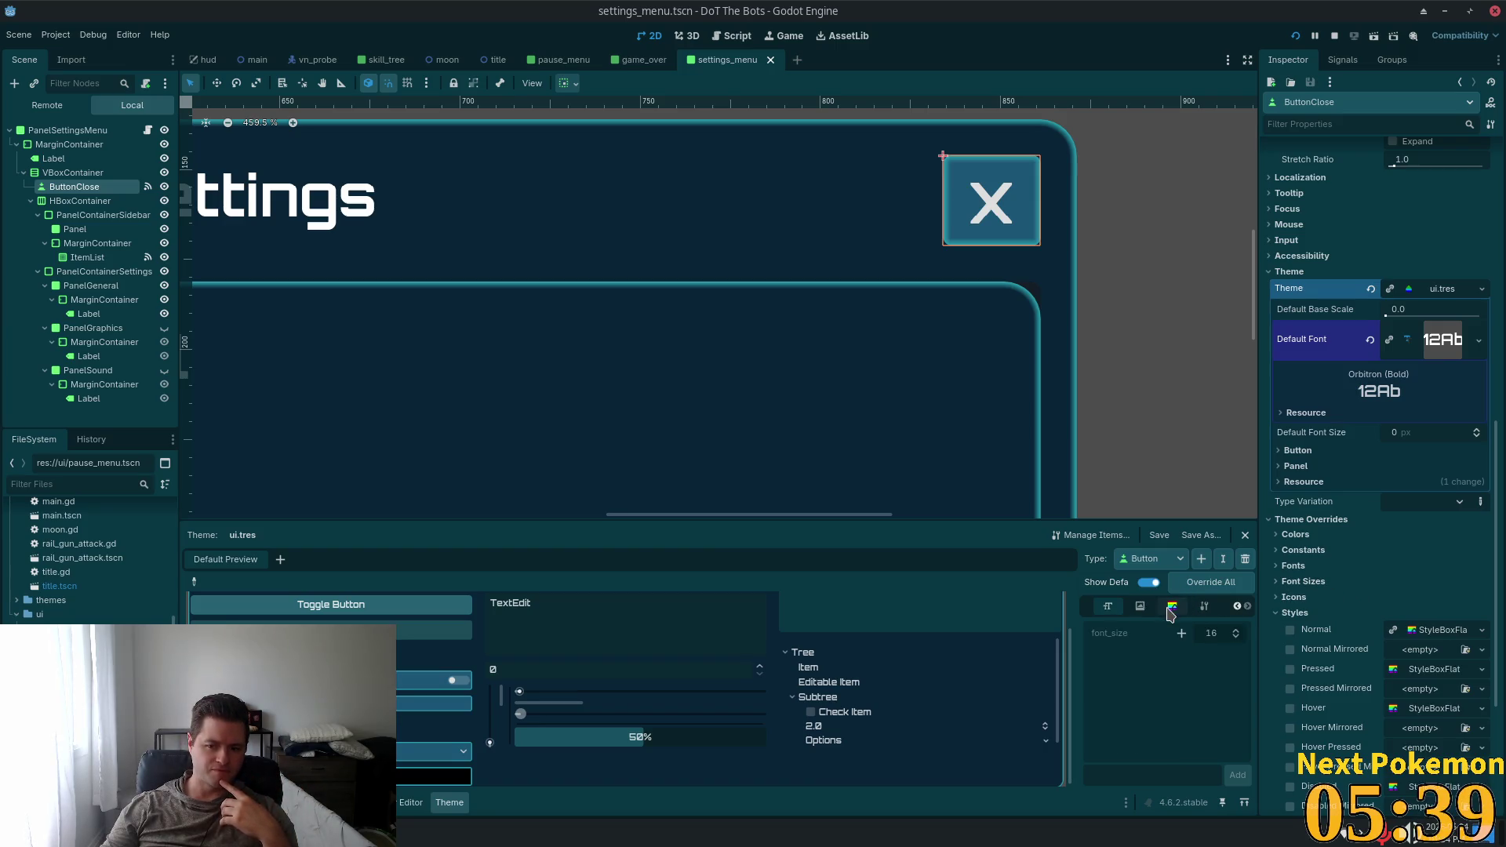
left_click(1172, 606)
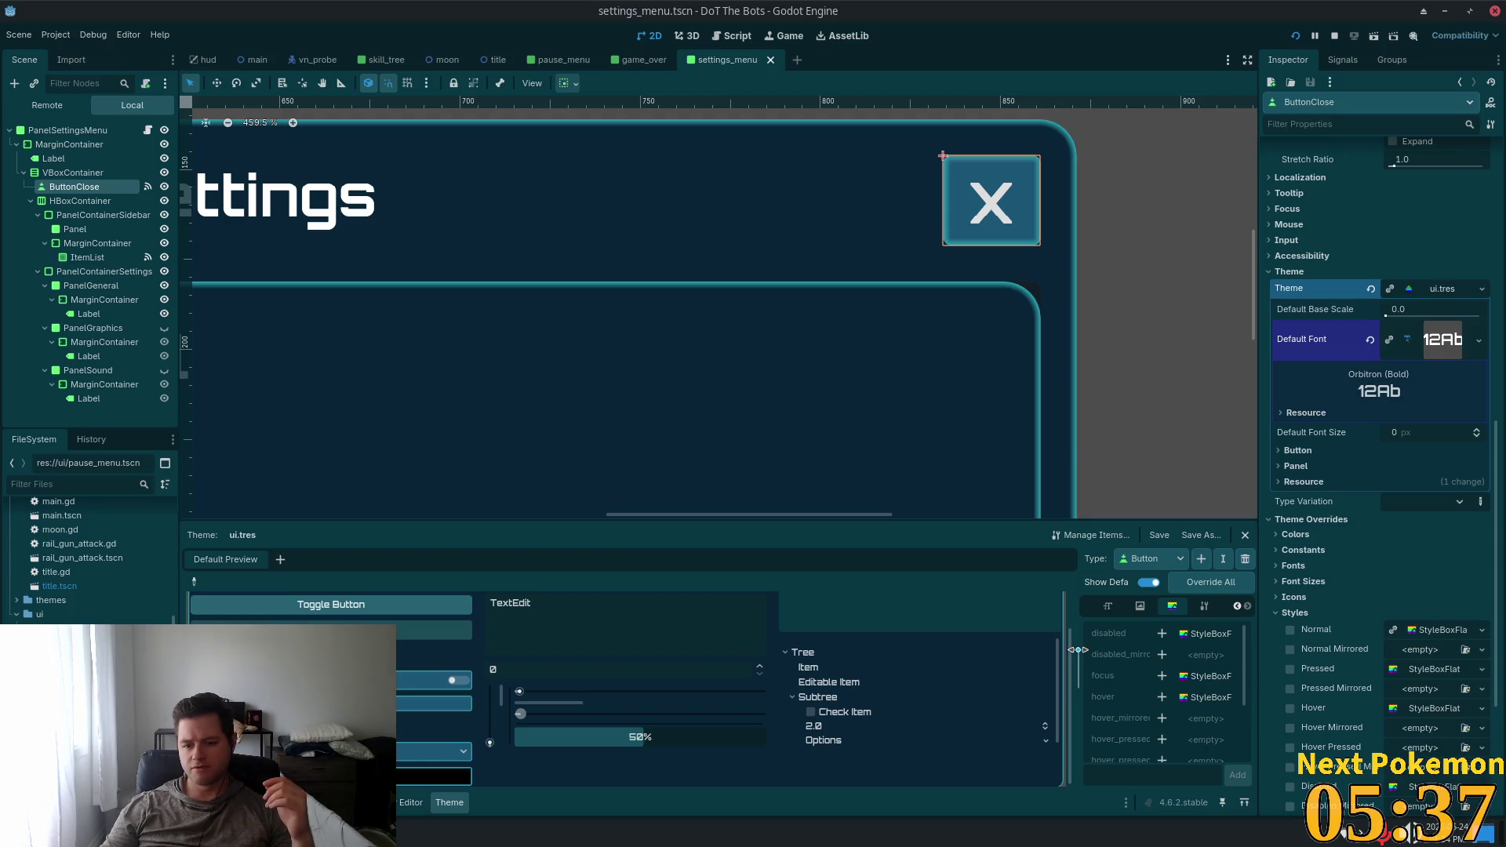
left_click_drag(1075, 659, 931, 659)
scroll(1119, 661, "down", 3)
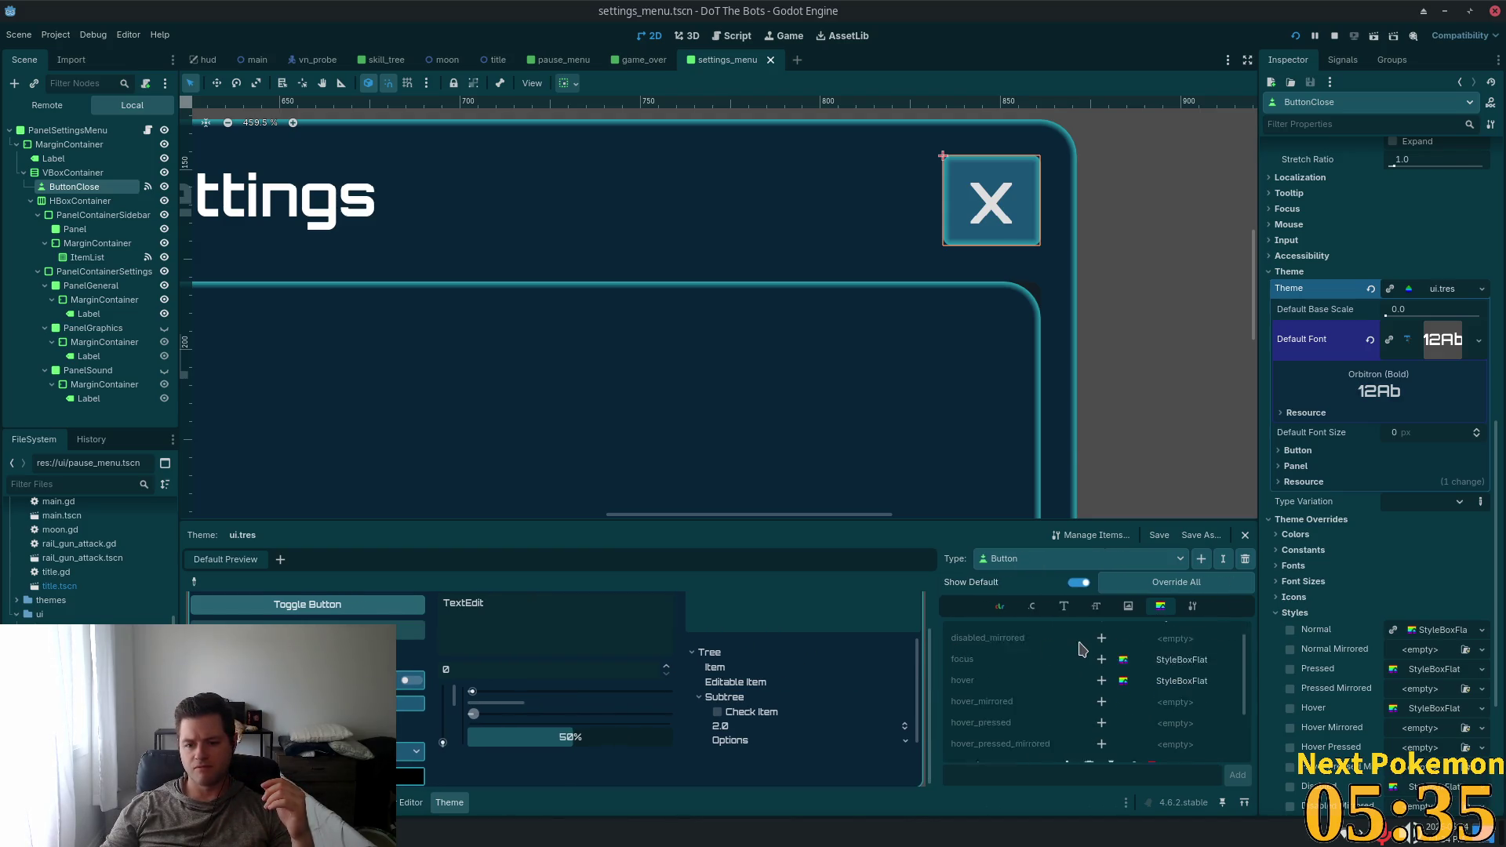
left_click(1175, 687)
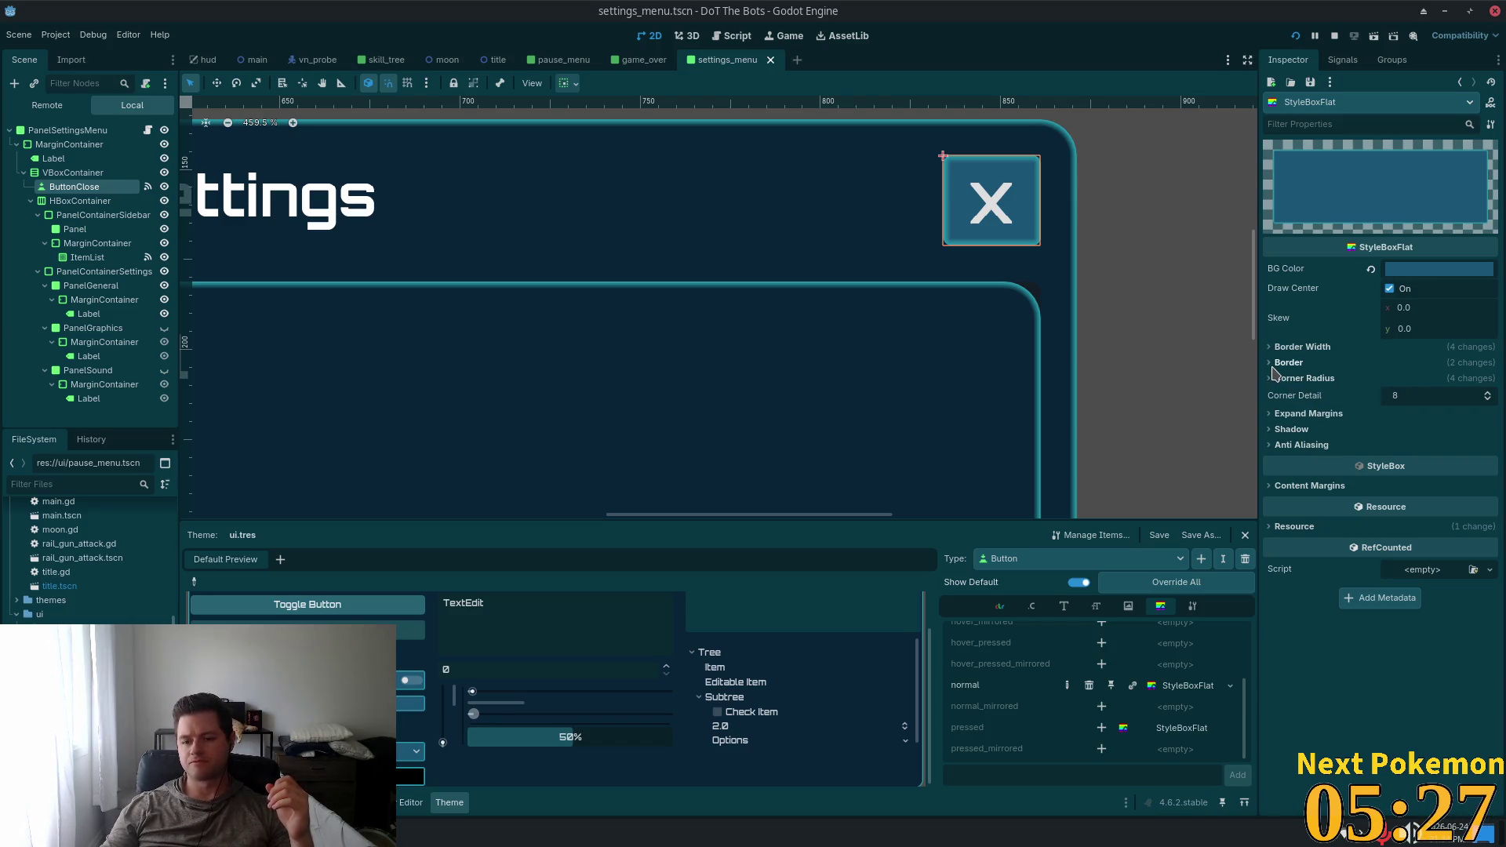
Expand the StyleBoxFlat's Corner Radius section and adjust the top-left and top-right radii
left_click(1397, 396)
left_click(1335, 380)
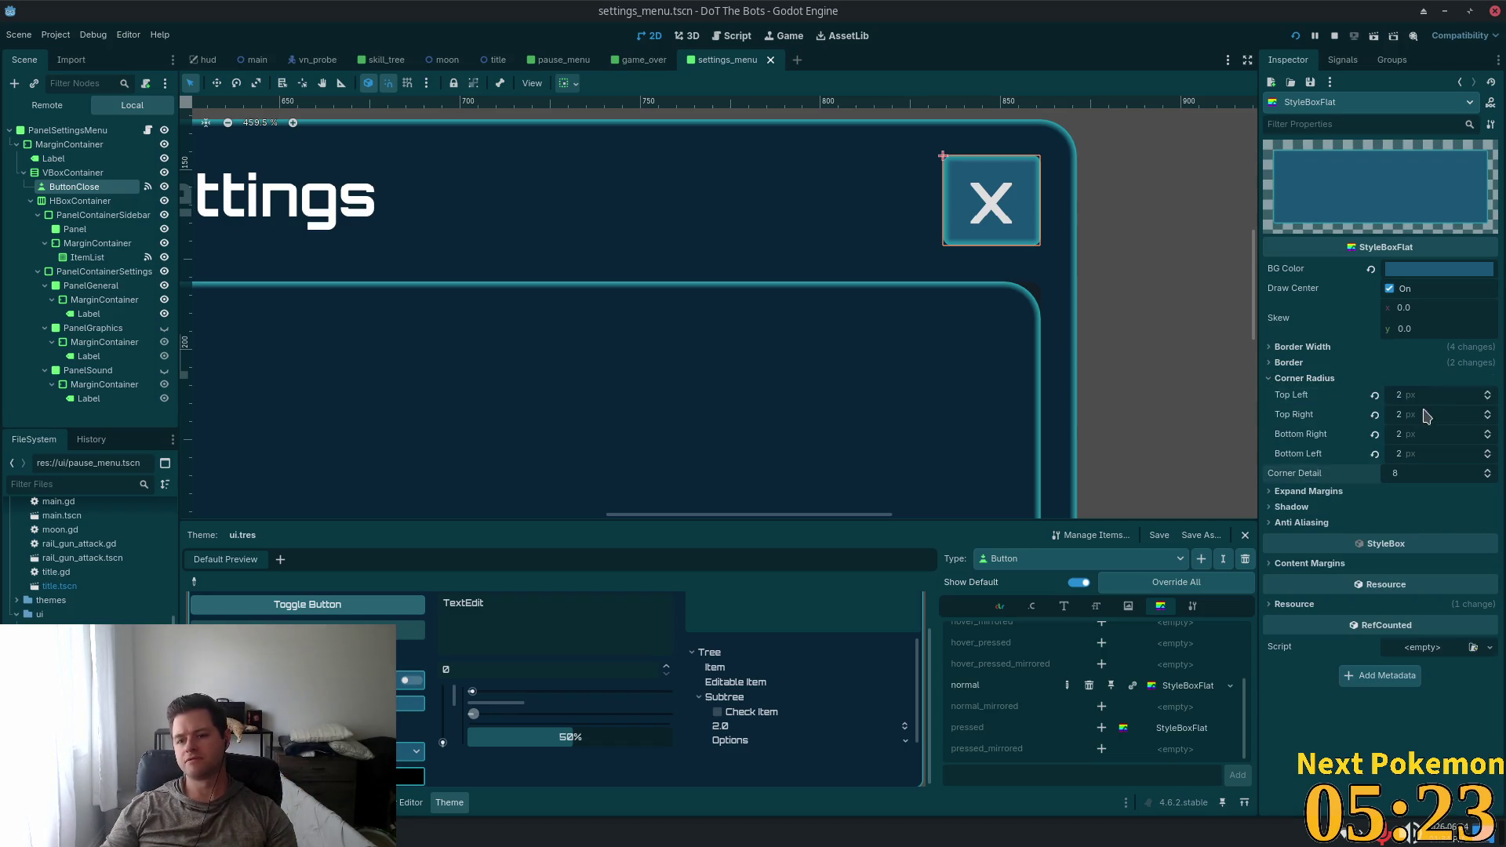
left_click(1425, 400)
type("3")
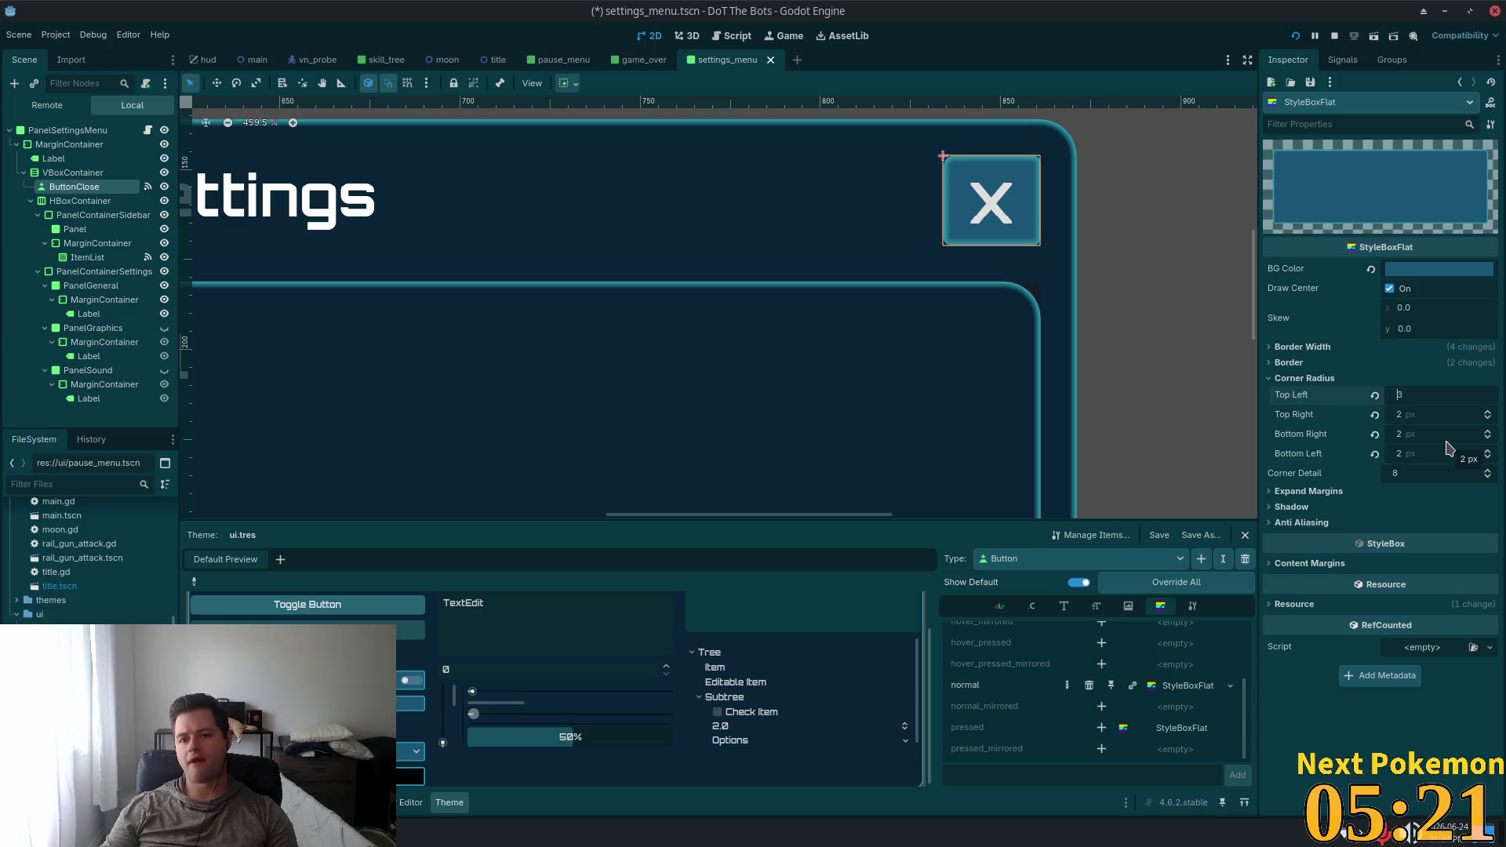
key("Down")
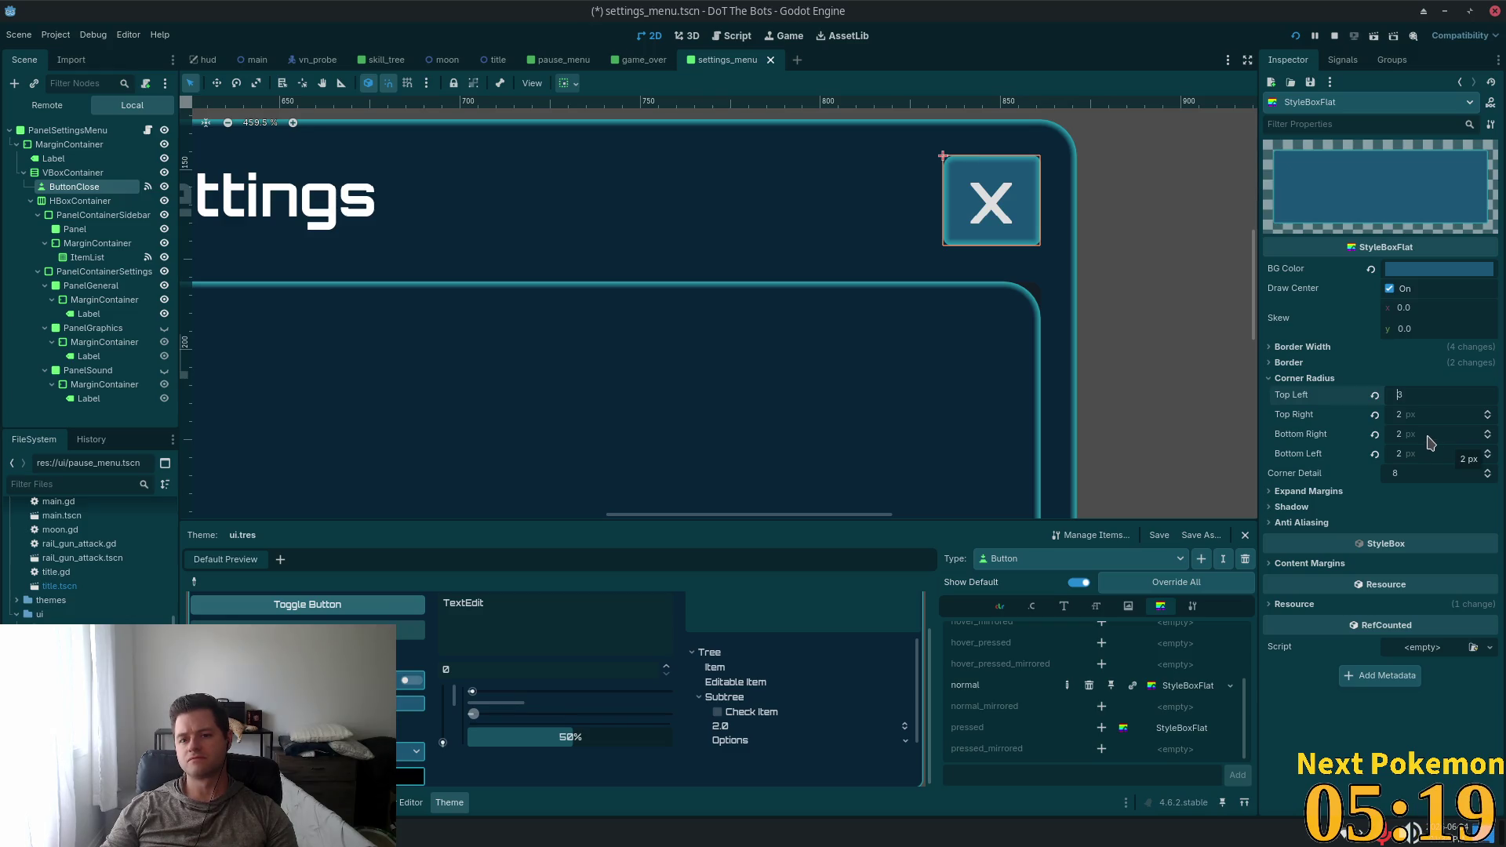
key("Down")
left_click(1416, 420)
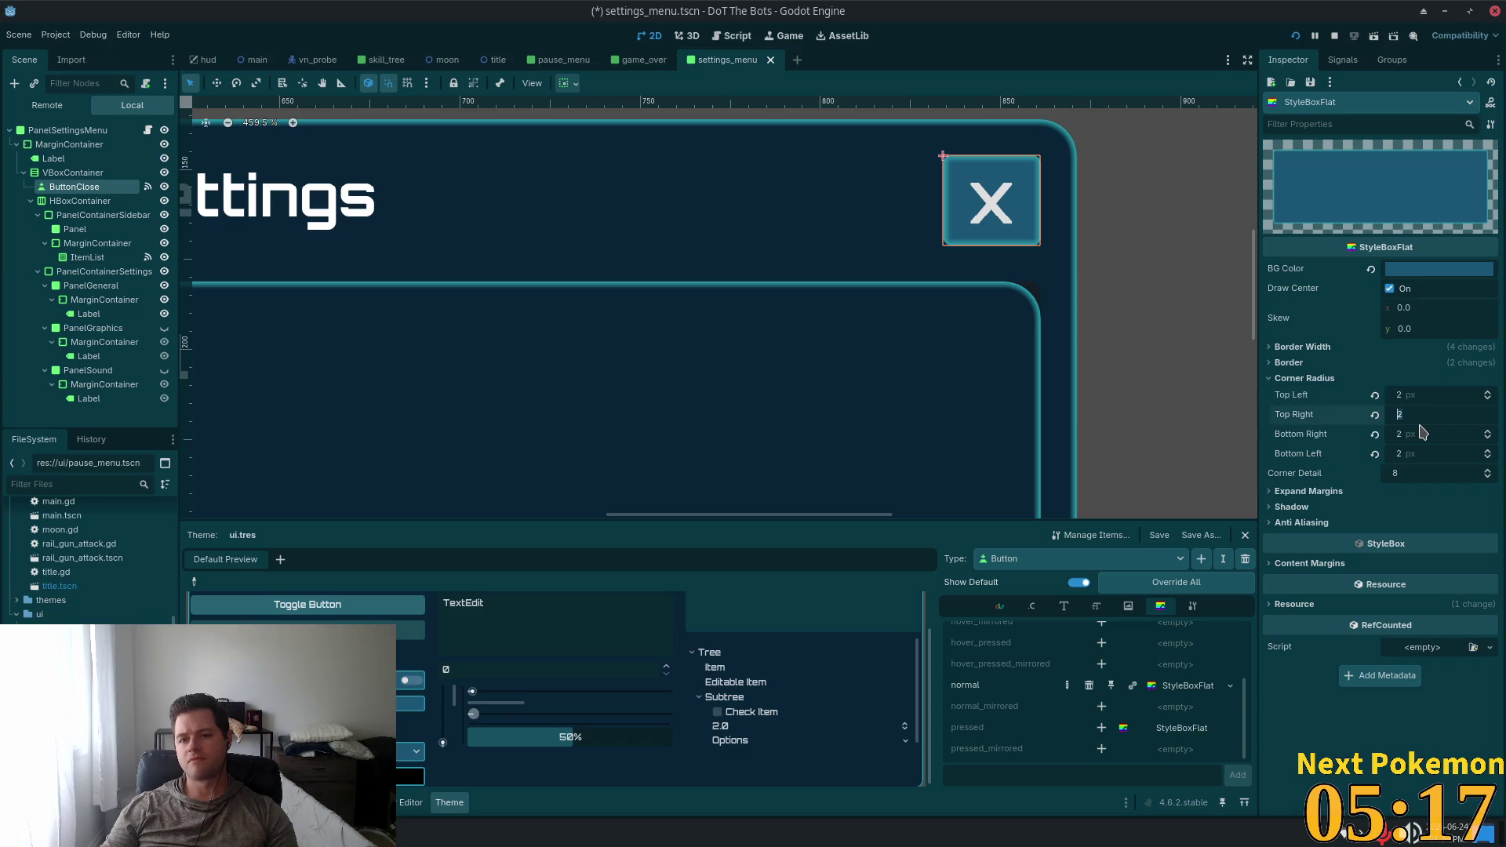
key("Up")
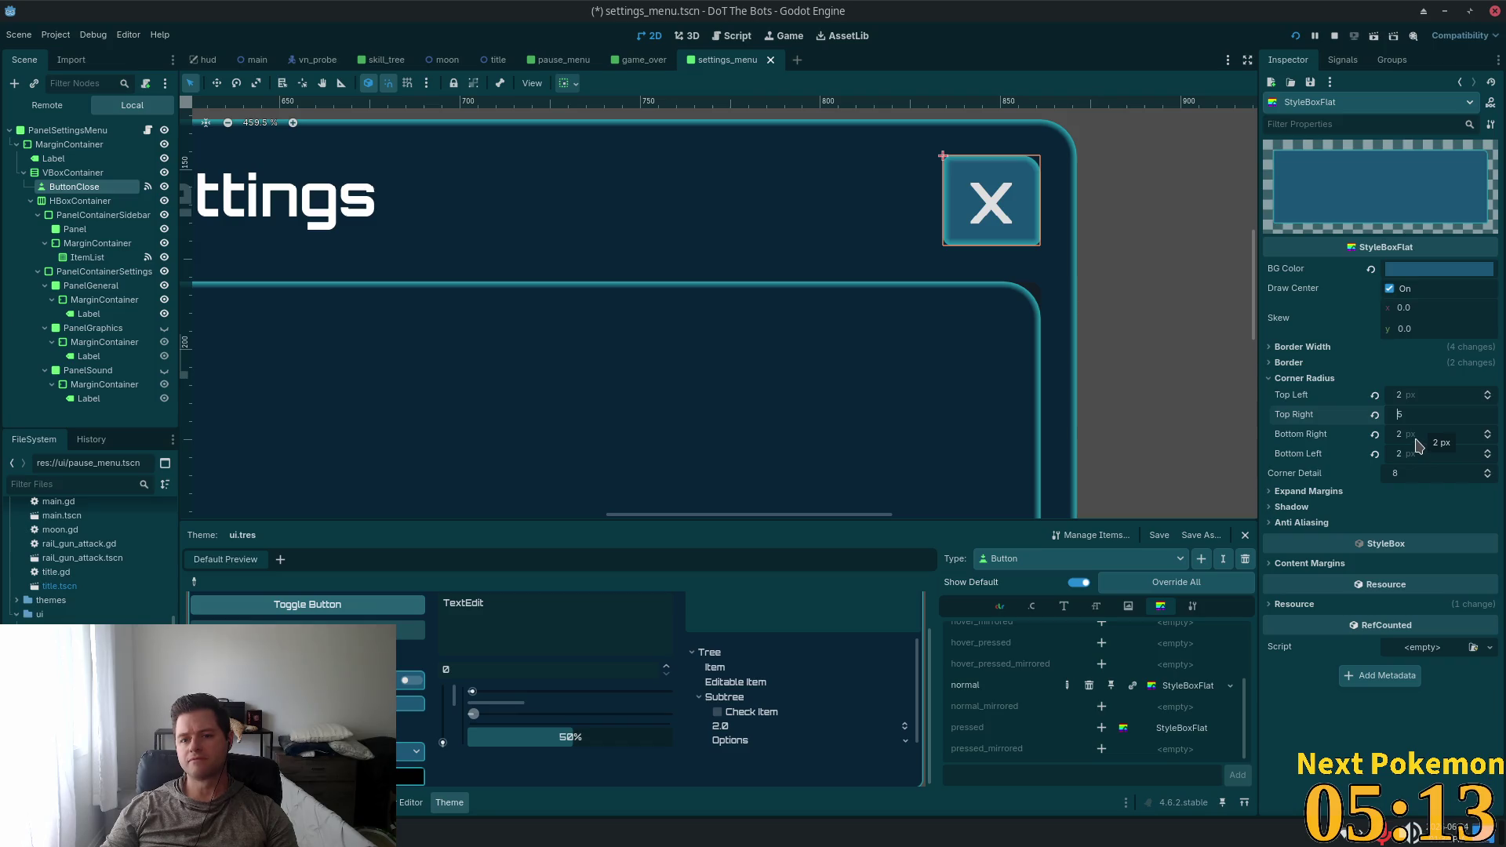
Set the remaining corner radii to 5 px so all four match, and save settings_menu.tscn
left_click(1385, 394)
type("5")
key("Tab")
key("Tab")
type("5")
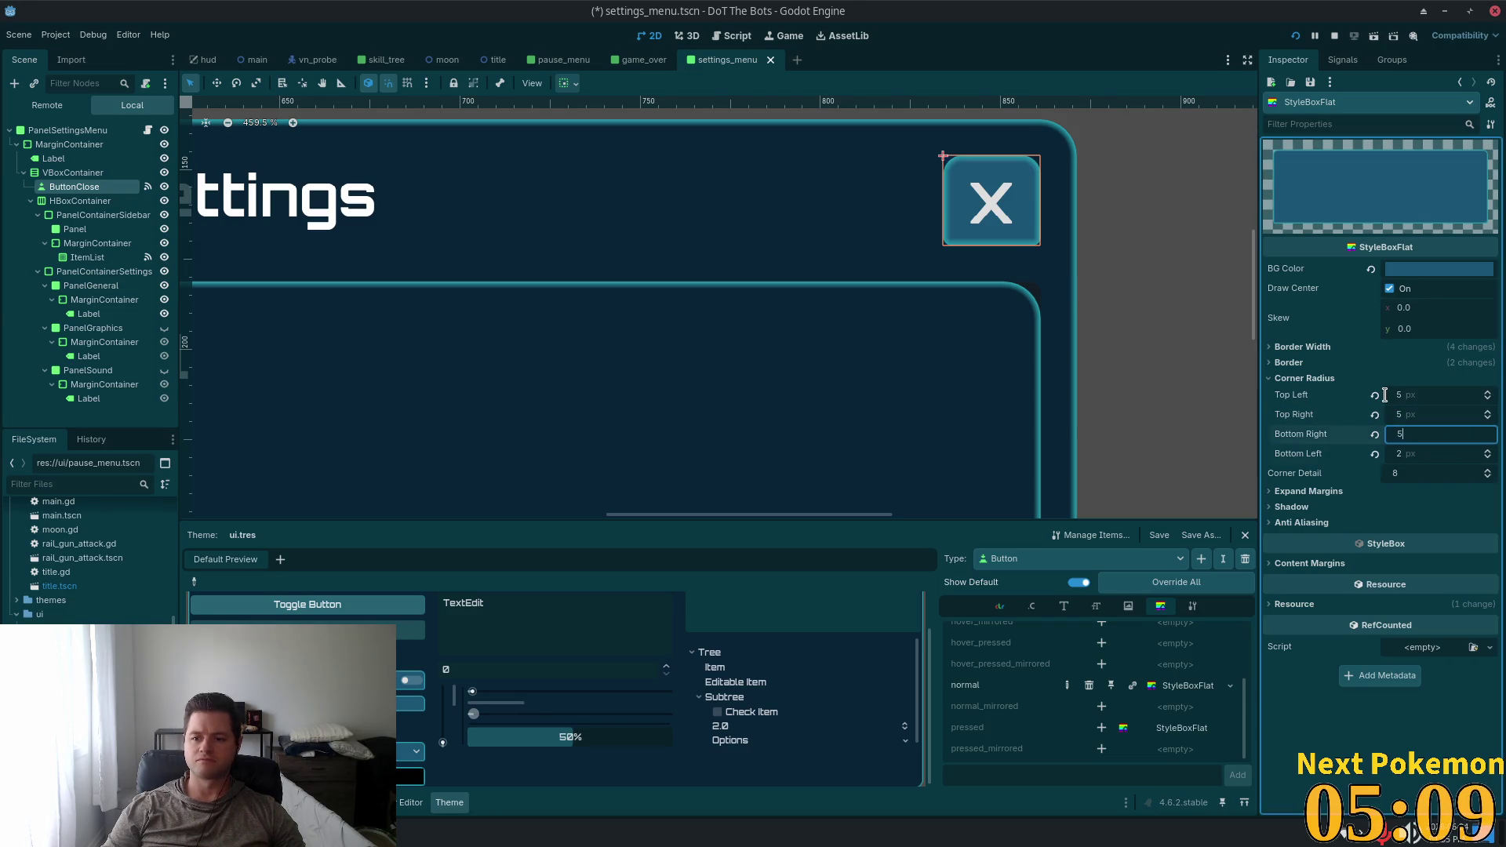
key("Tab")
type("5")
key("Tab")
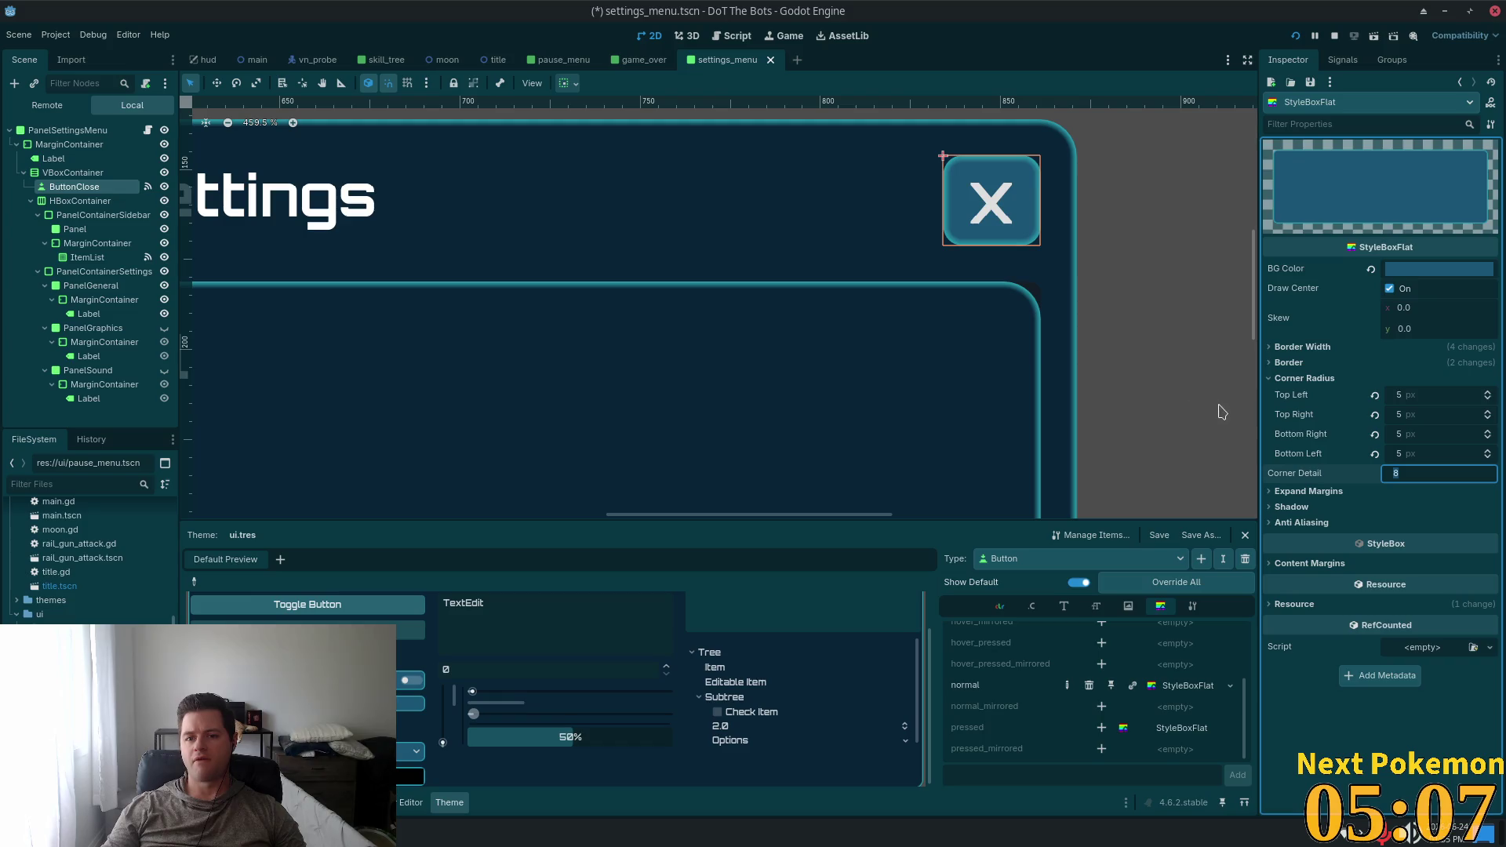
scroll(1110, 400, "down", 5)
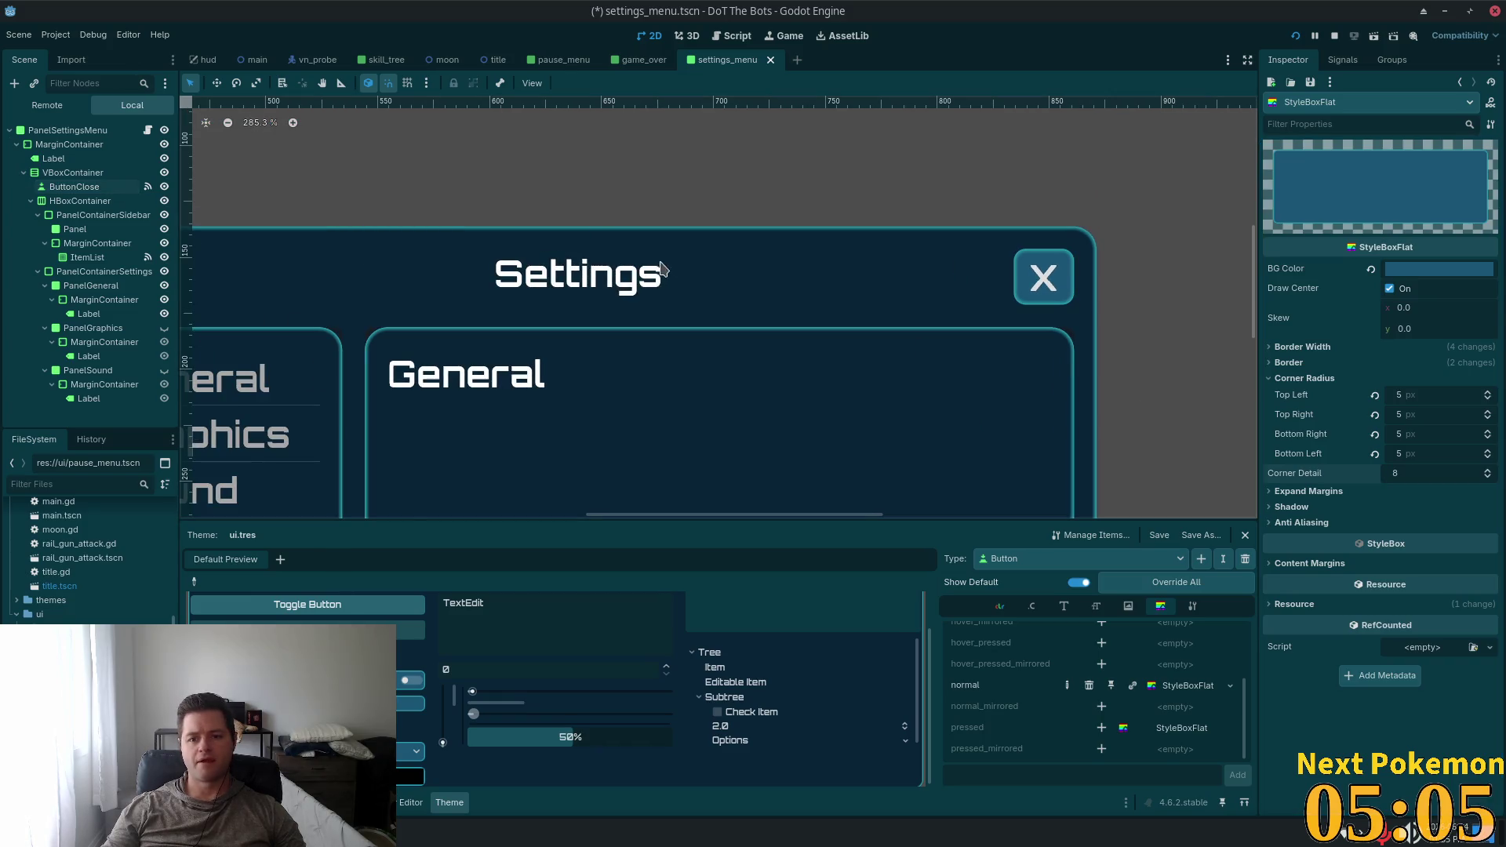
scroll(639, 284, "down", 3)
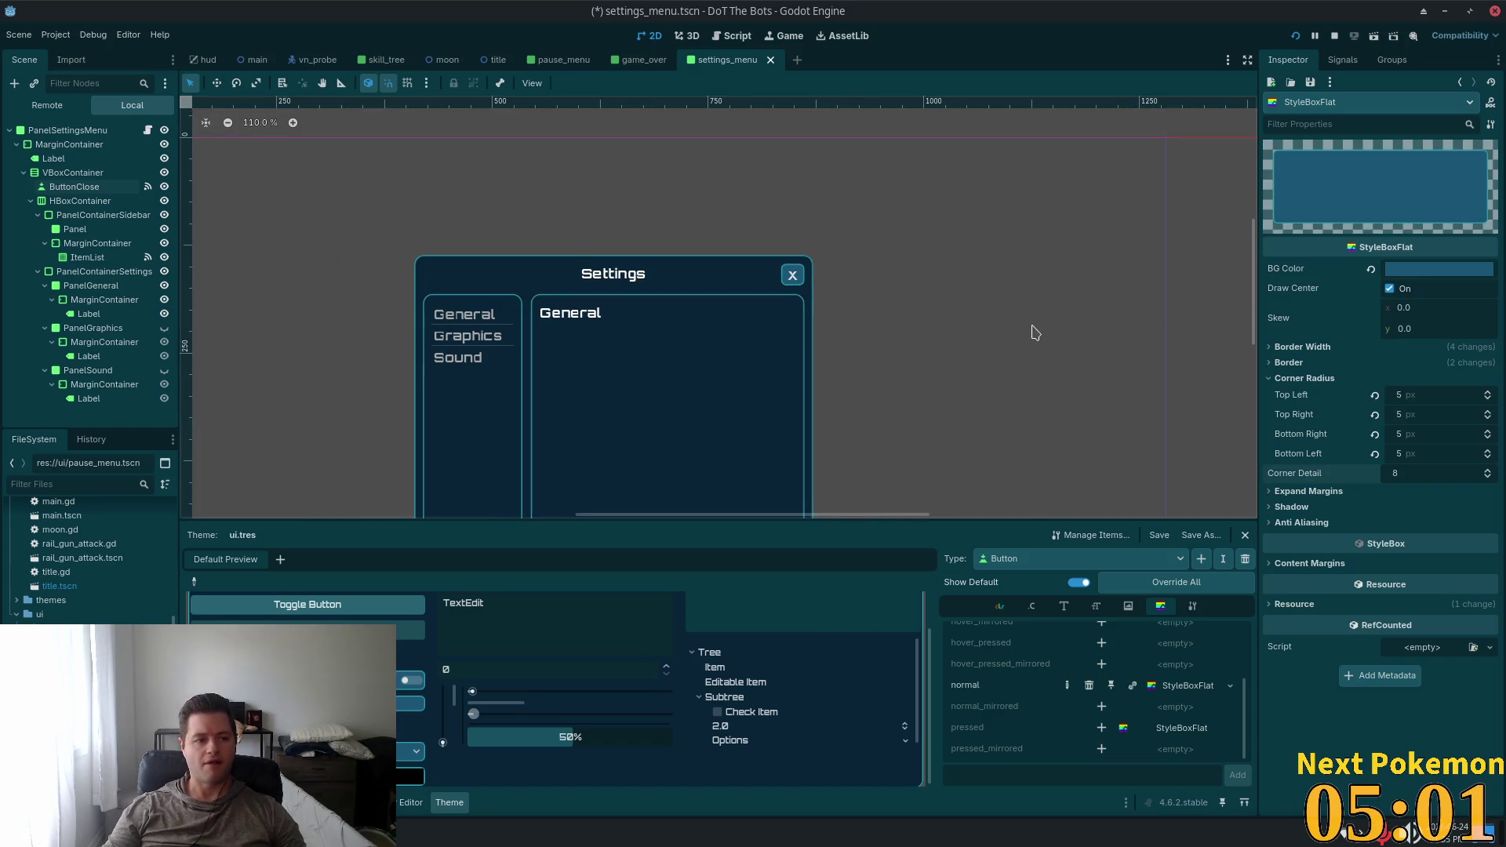
key("ctrl+s")
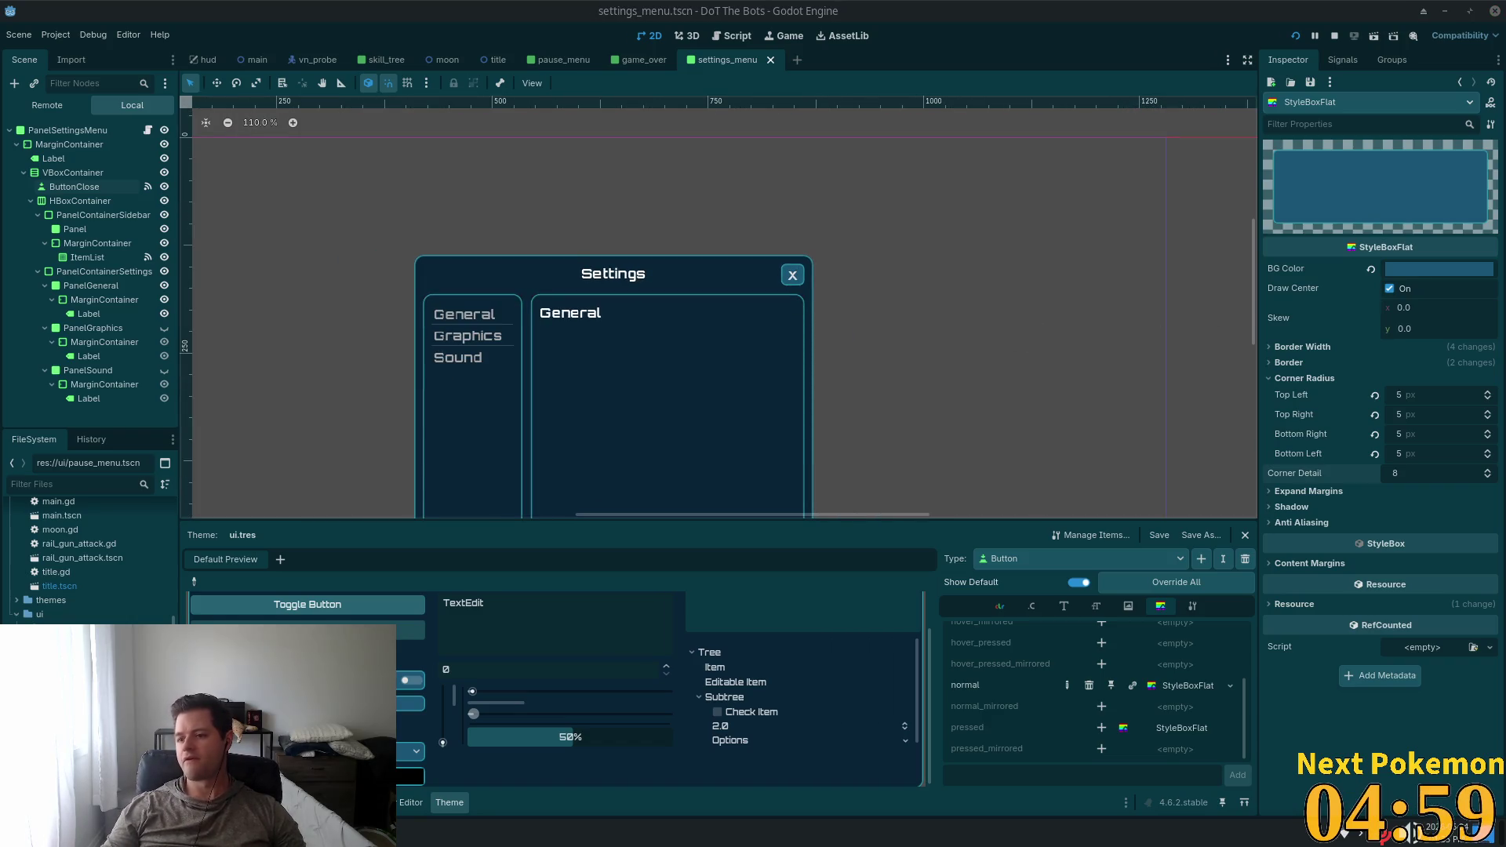
scroll(1054, 255, "down", 4)
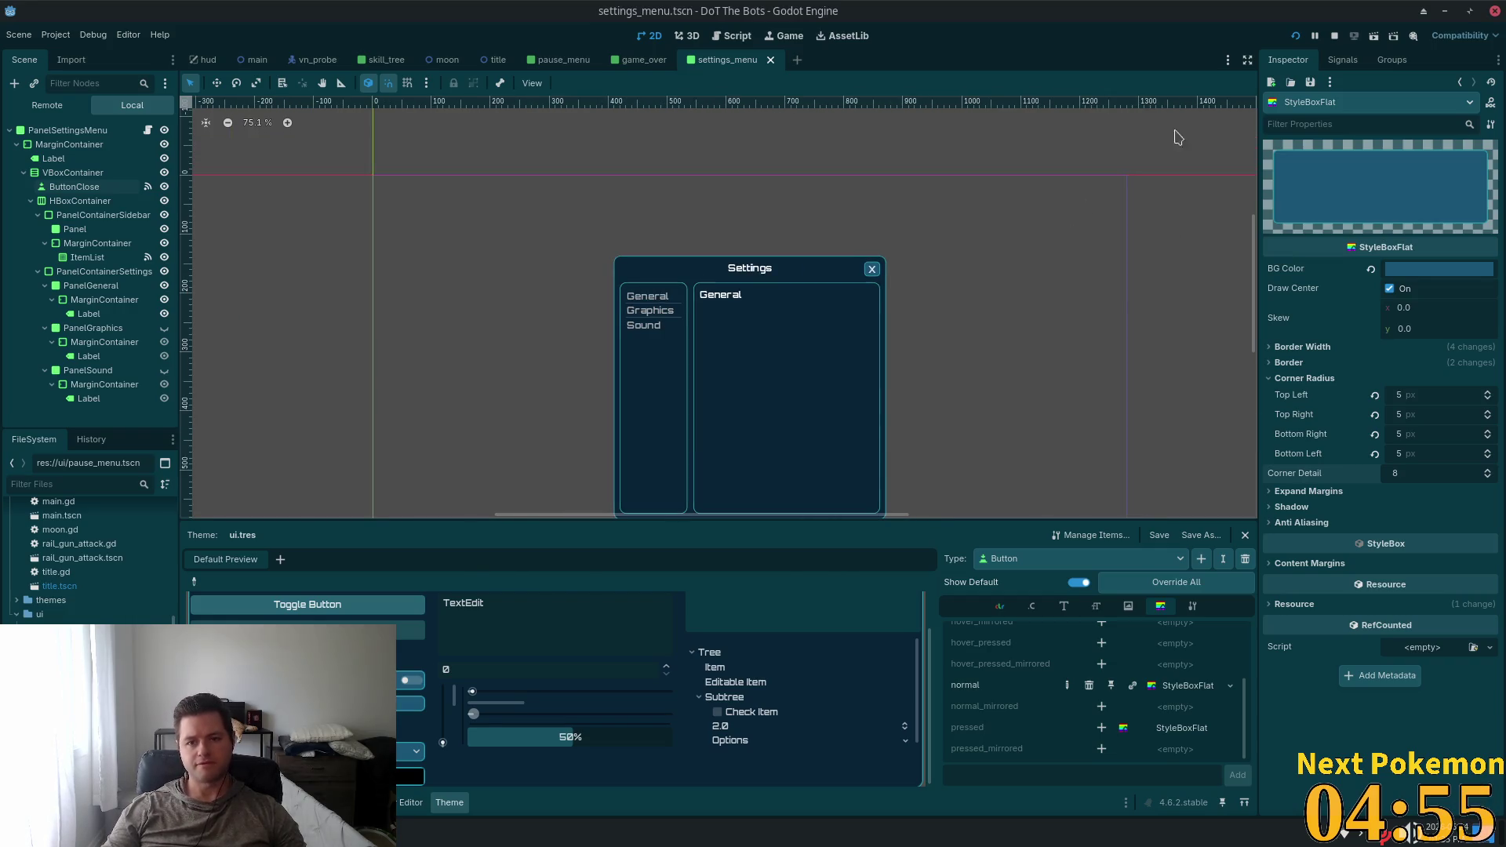
Run the project, start a game and buy the top upgrade in the skill tree
left_click(1296, 36)
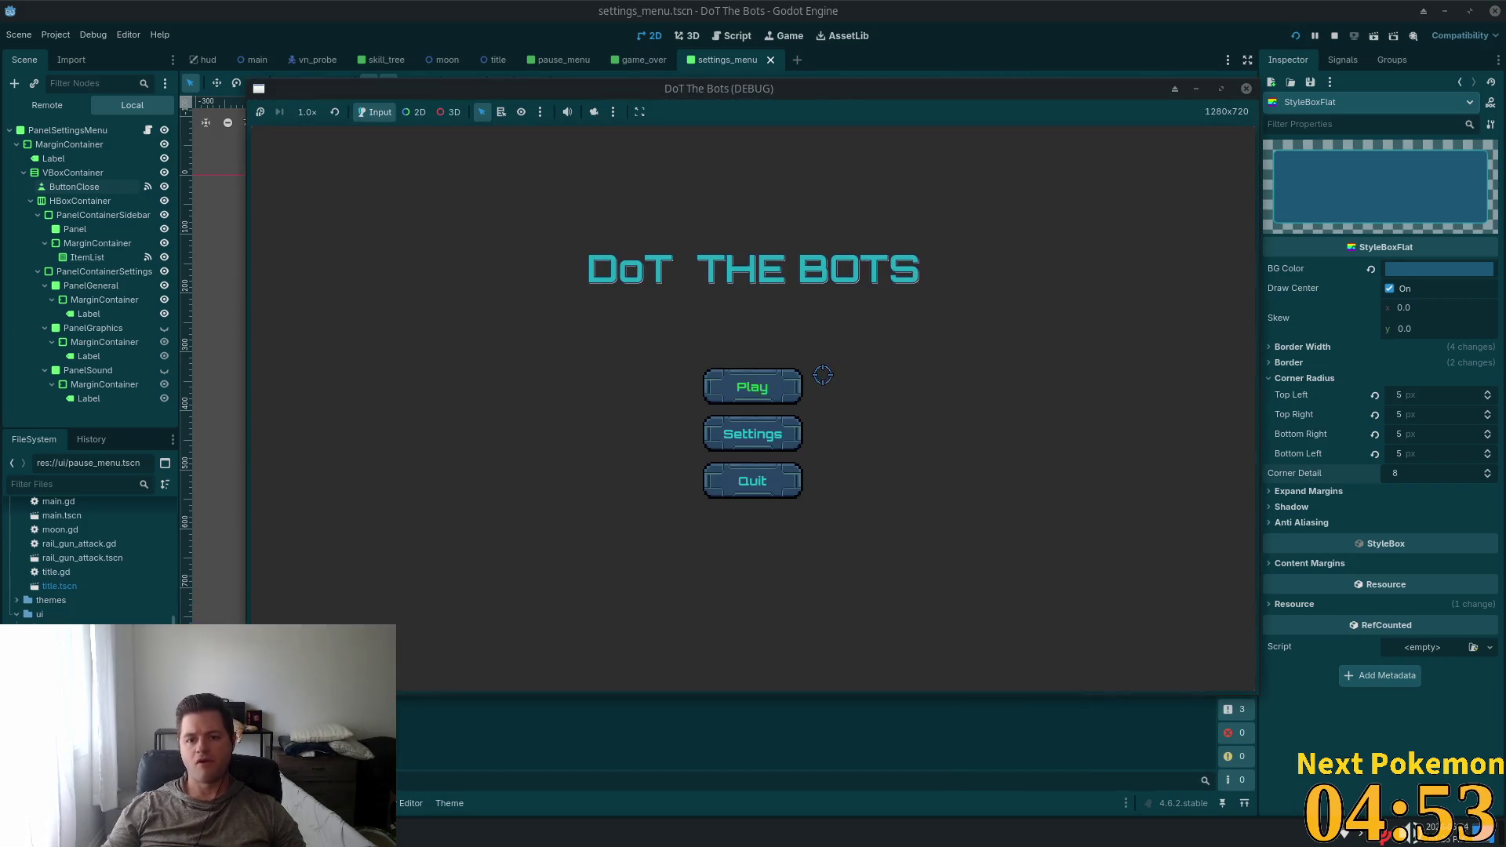
left_click(800, 377)
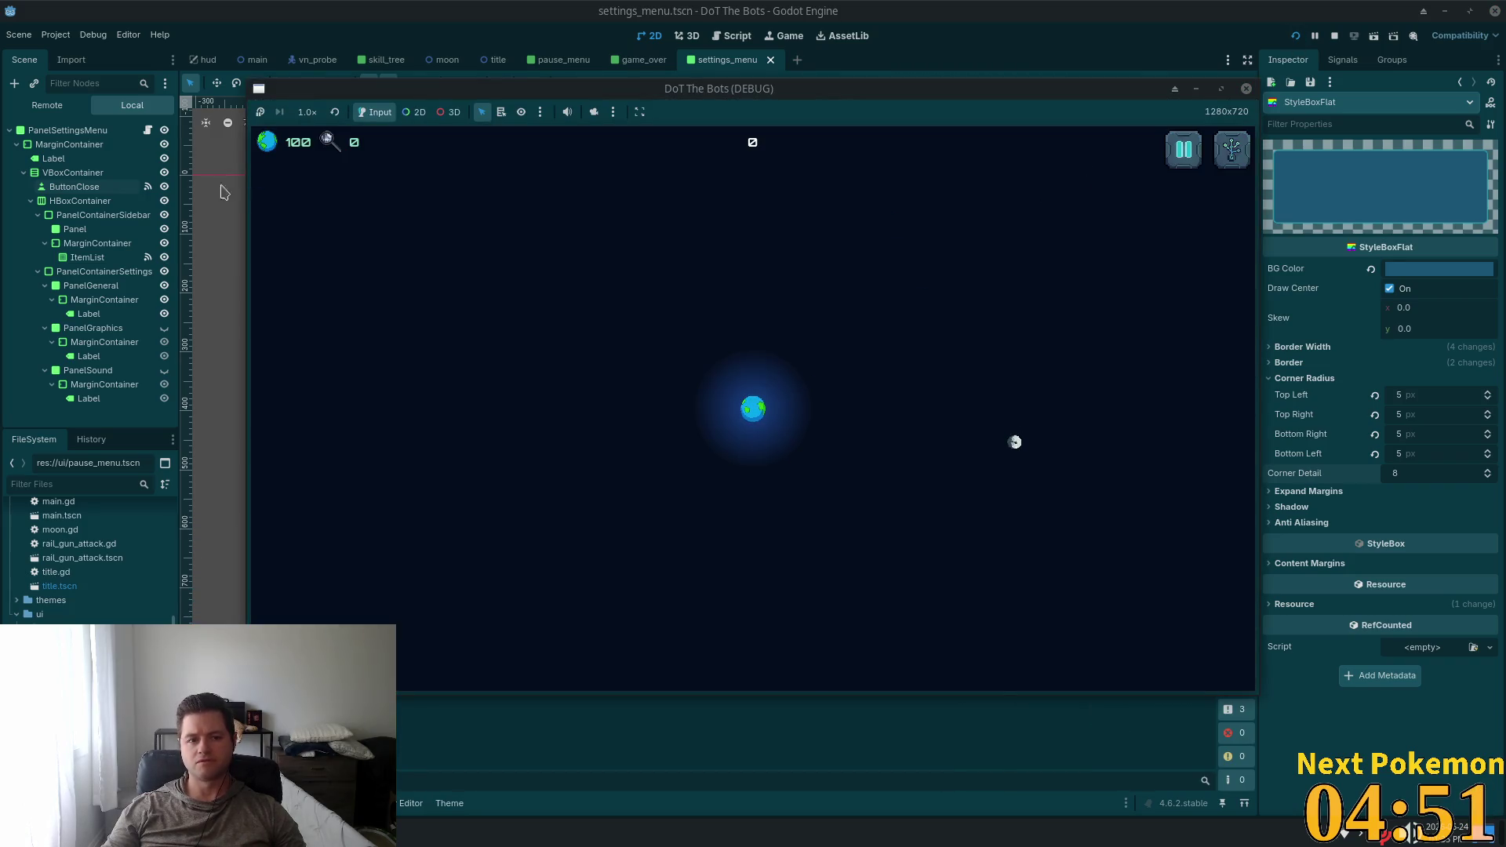
mouse_move(349, 150)
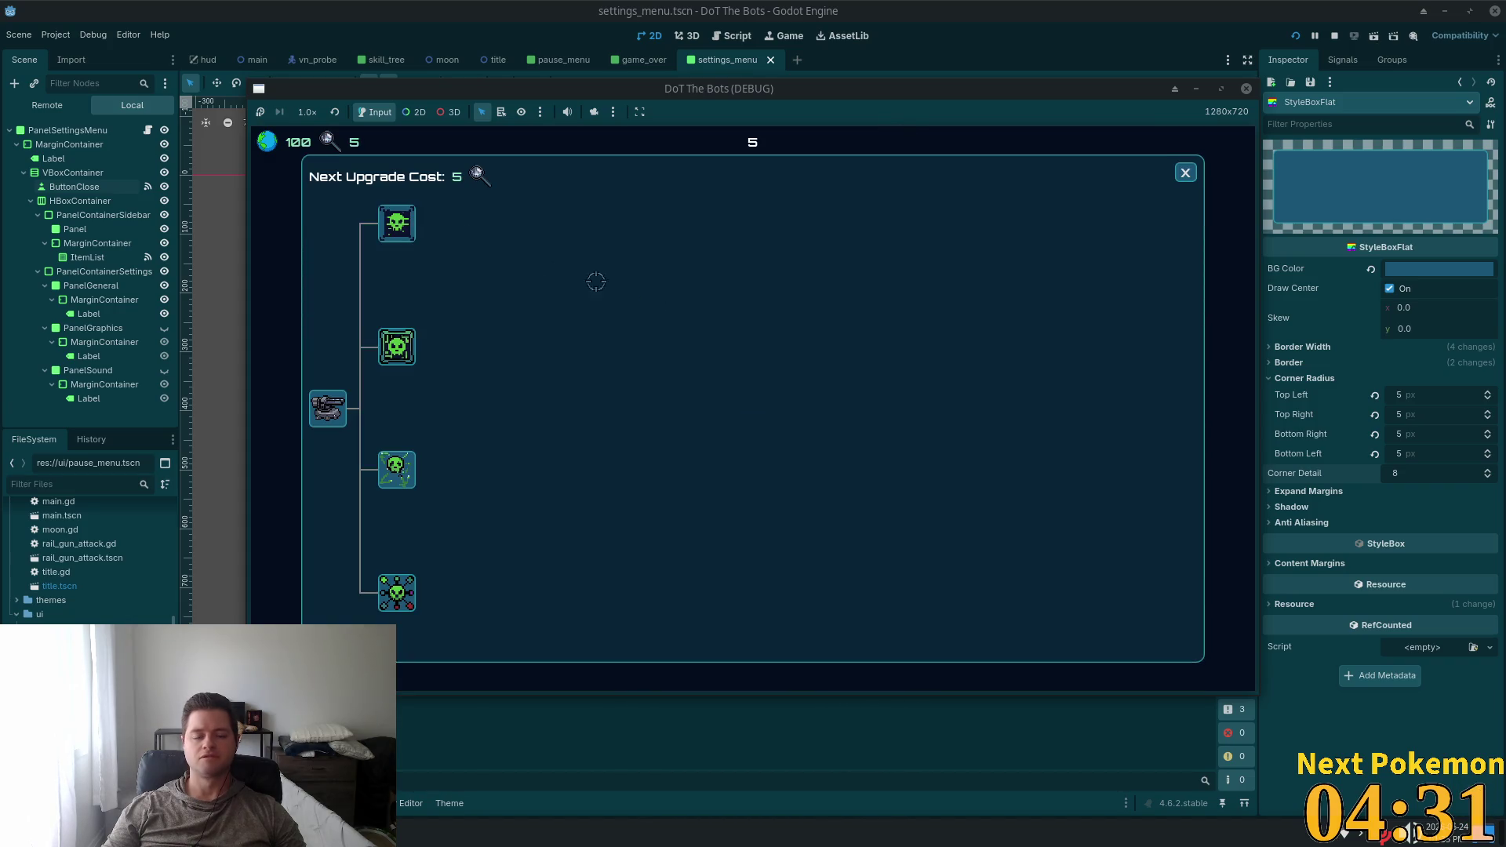
left_click(410, 225)
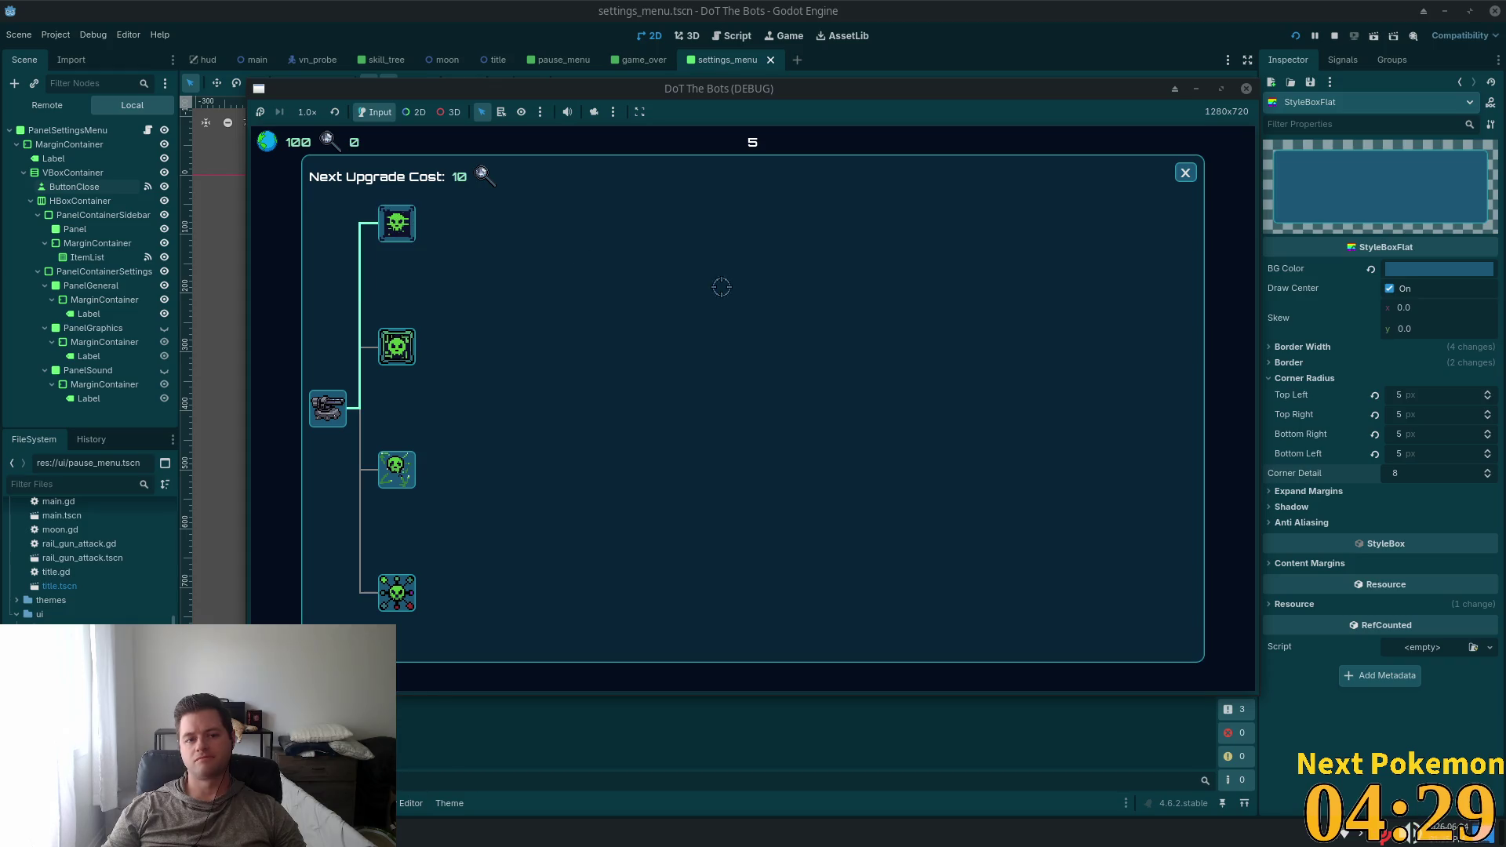
left_click(1185, 173)
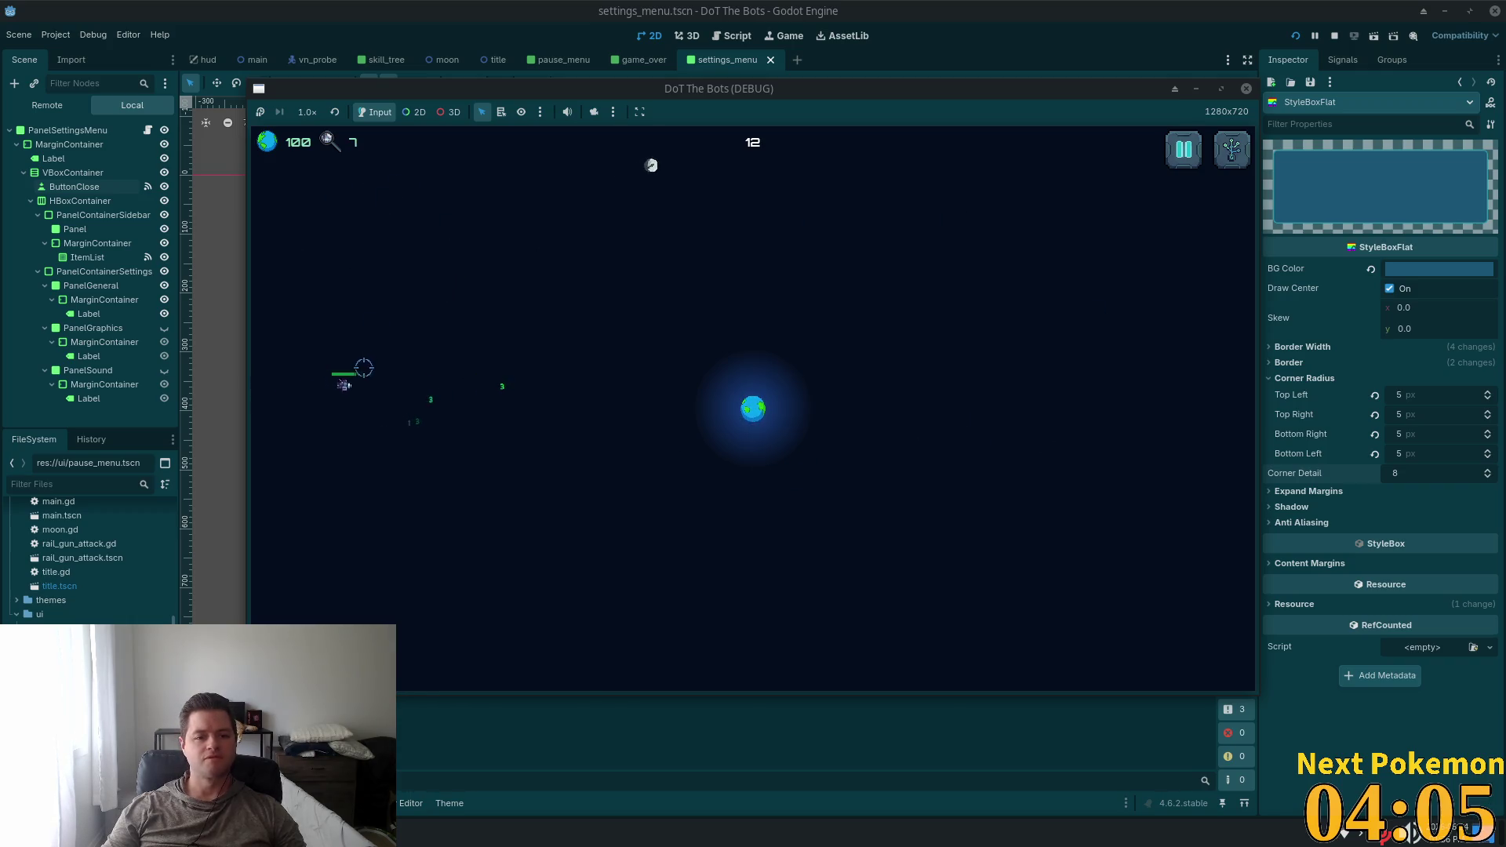
Toggle the skill tree with Tab, leaving it open at a Next Upgrade Cost of 10
key("Tab")
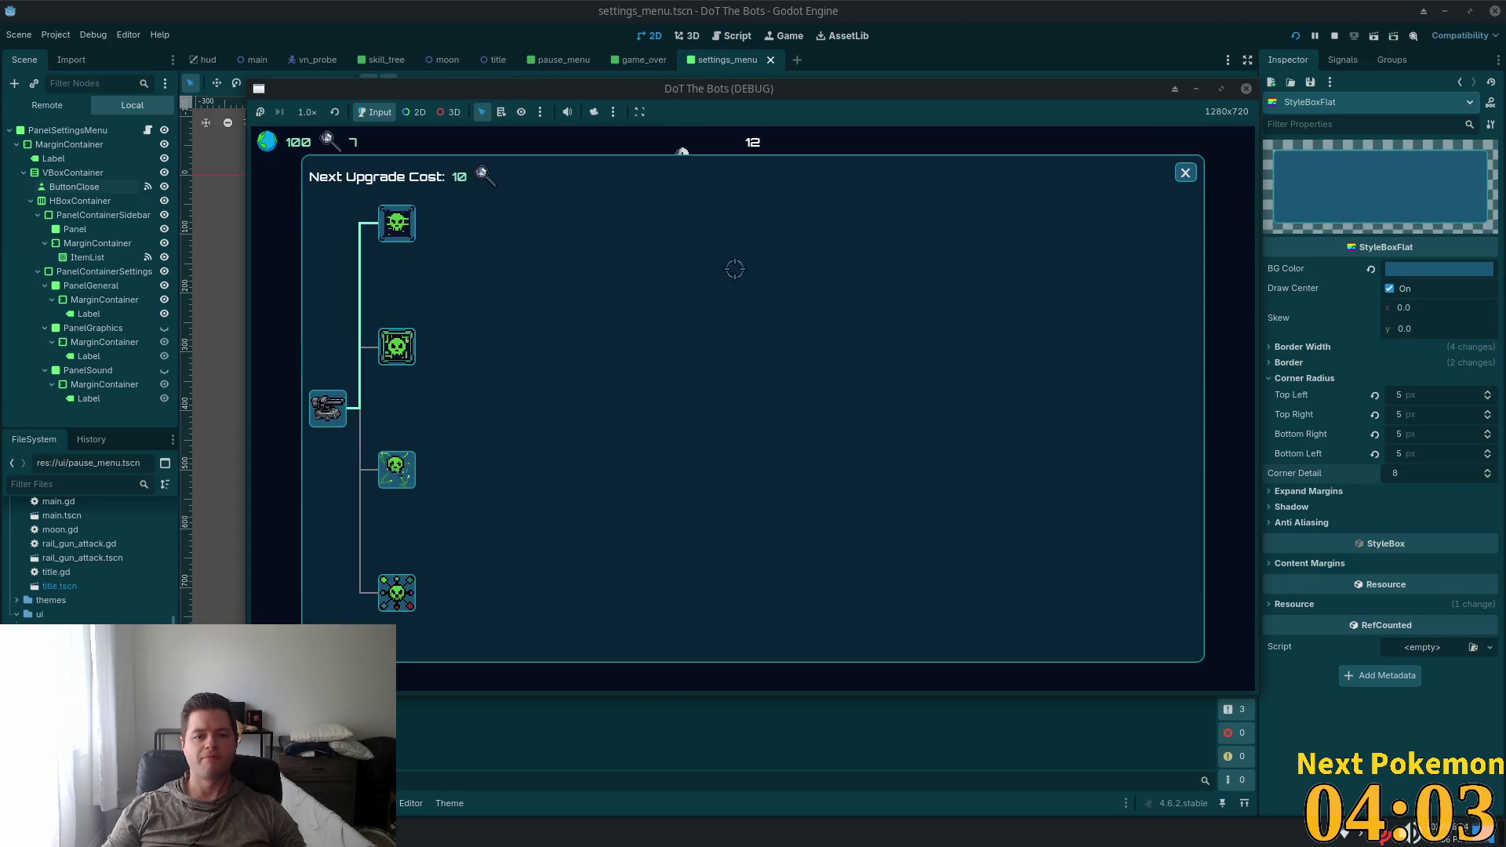
key("Tab")
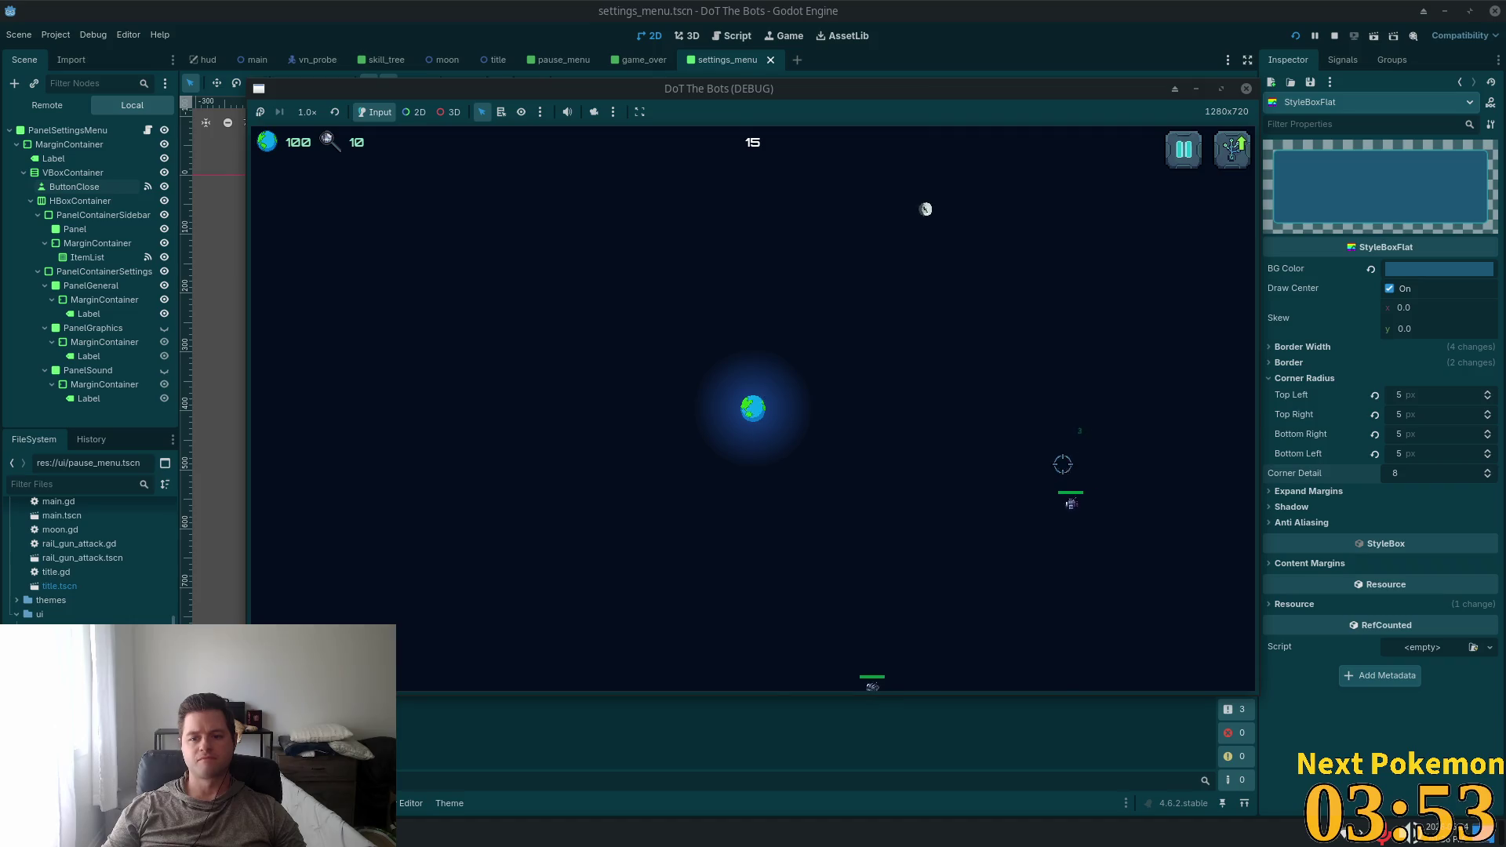
key("Tab")
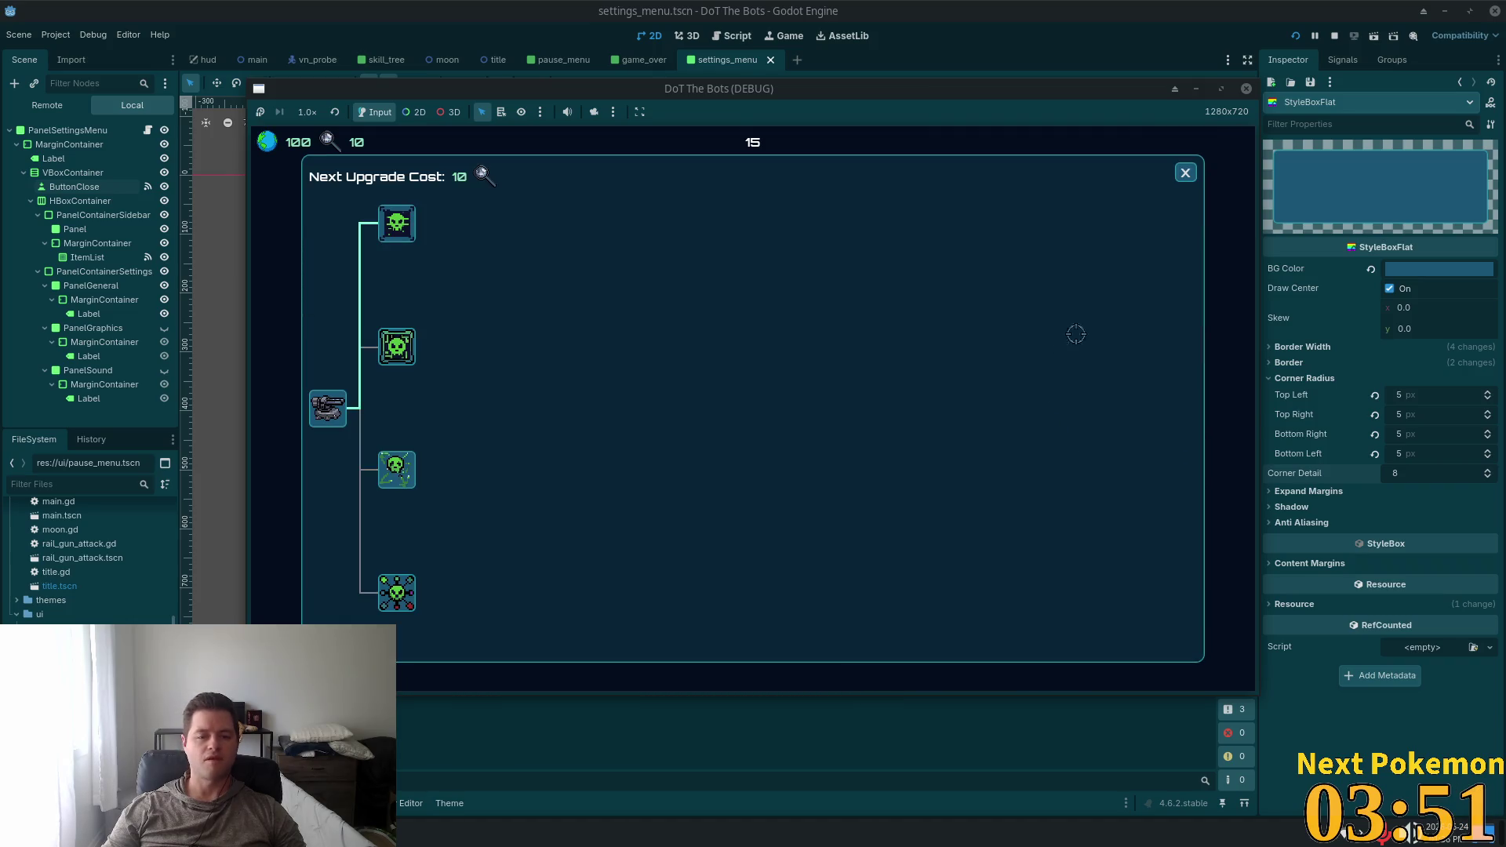
Resume the game, shoot three enemies with the rail gun, and reopen the skill tree
left_click(1183, 176)
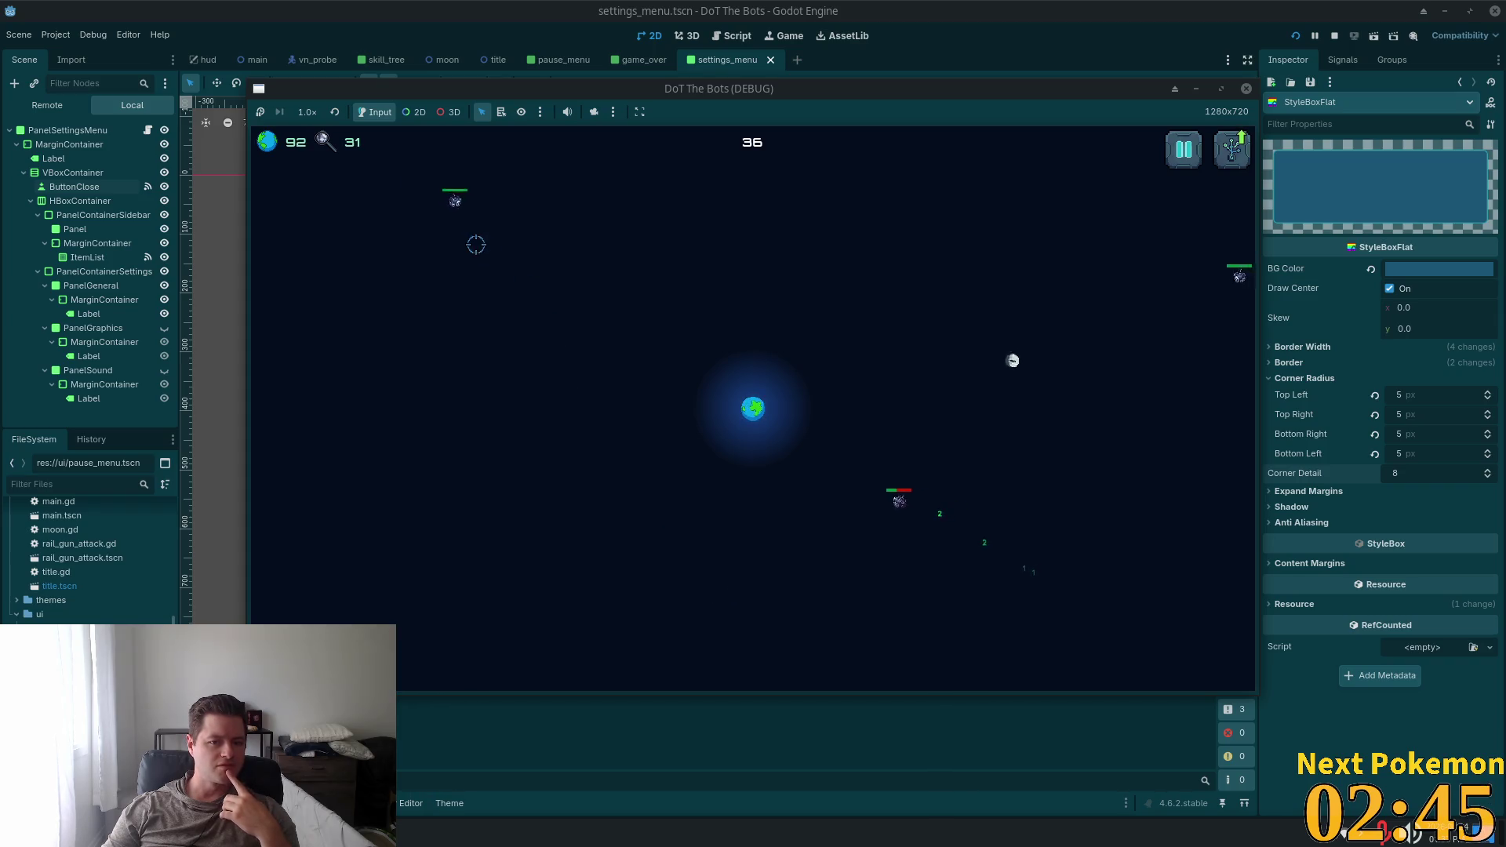
left_click(1161, 308)
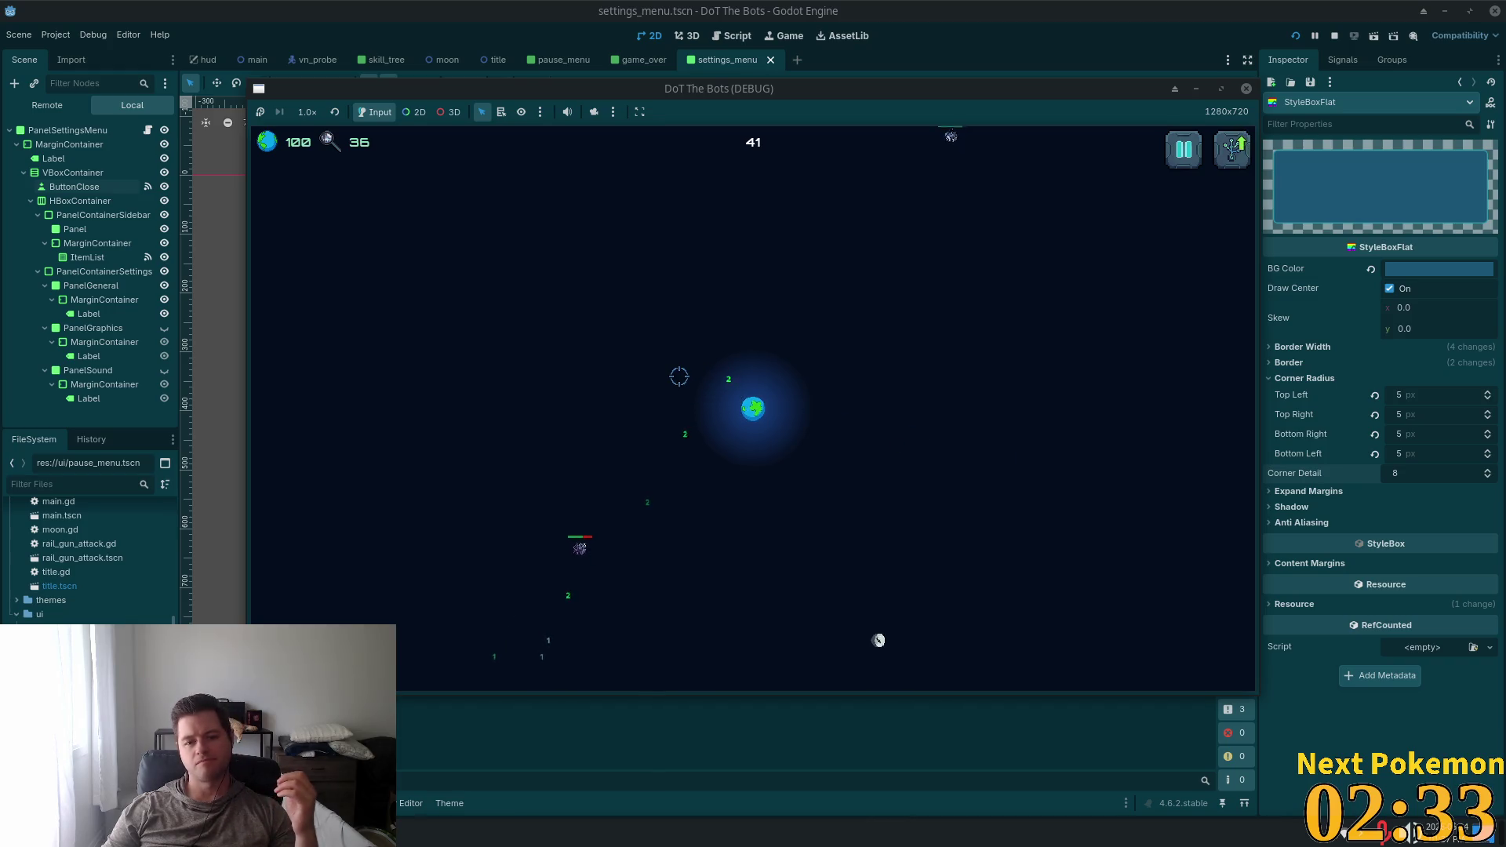
left_click(909, 208)
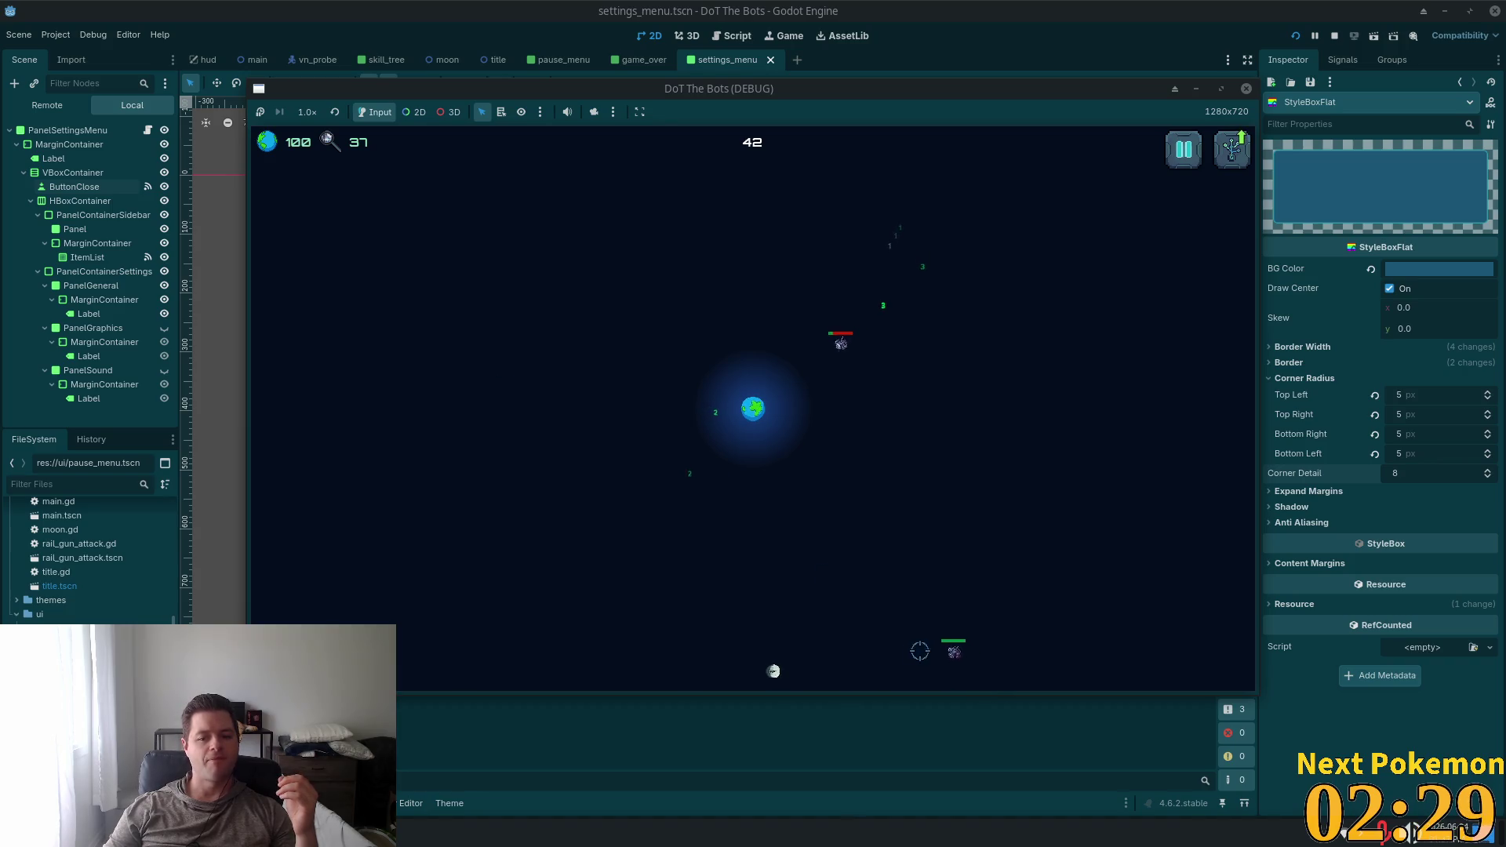
left_click(934, 638)
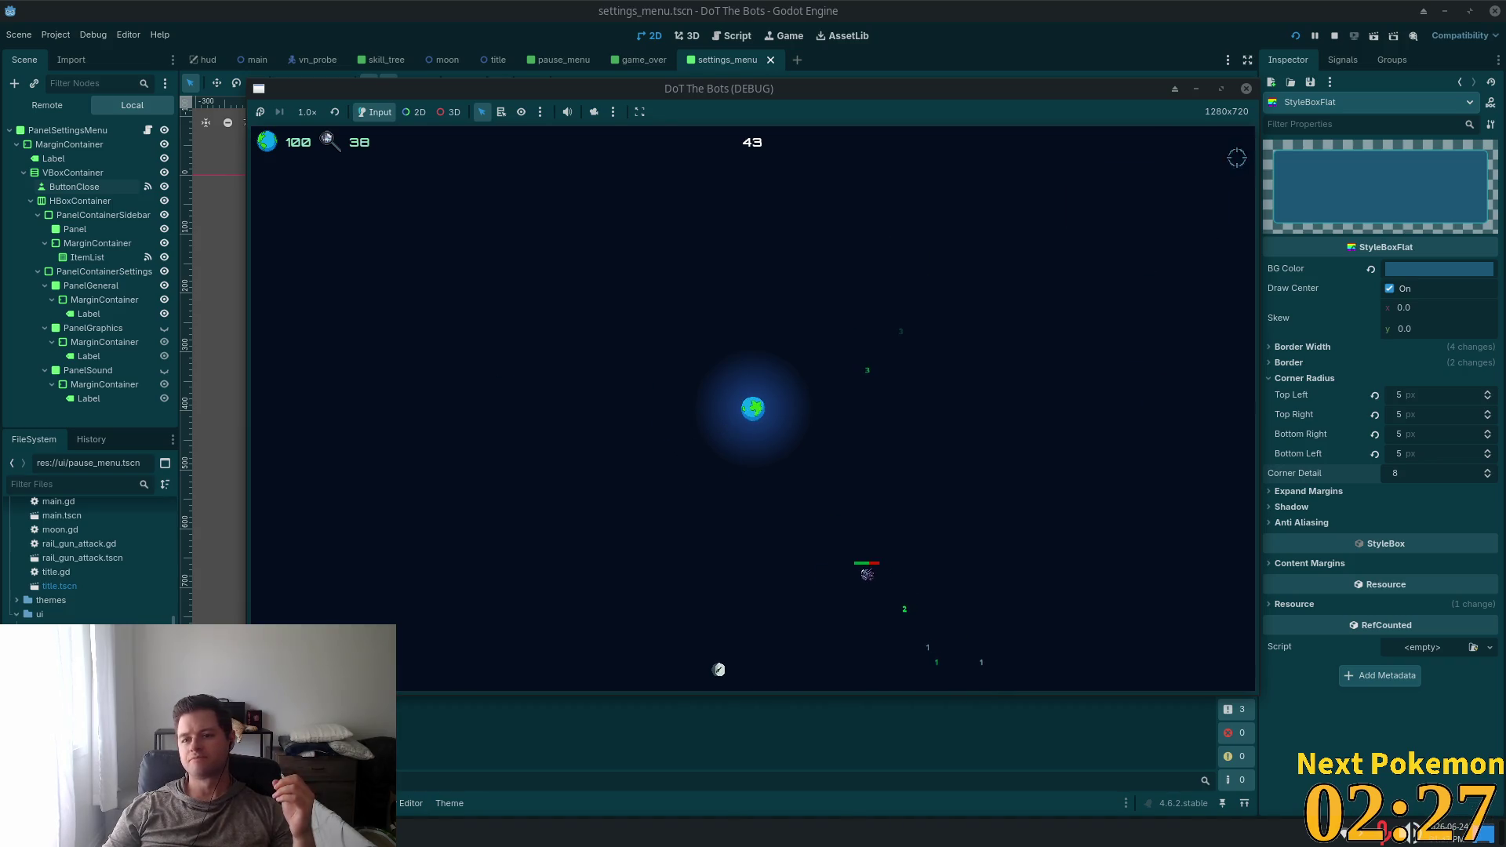
left_click(1231, 149)
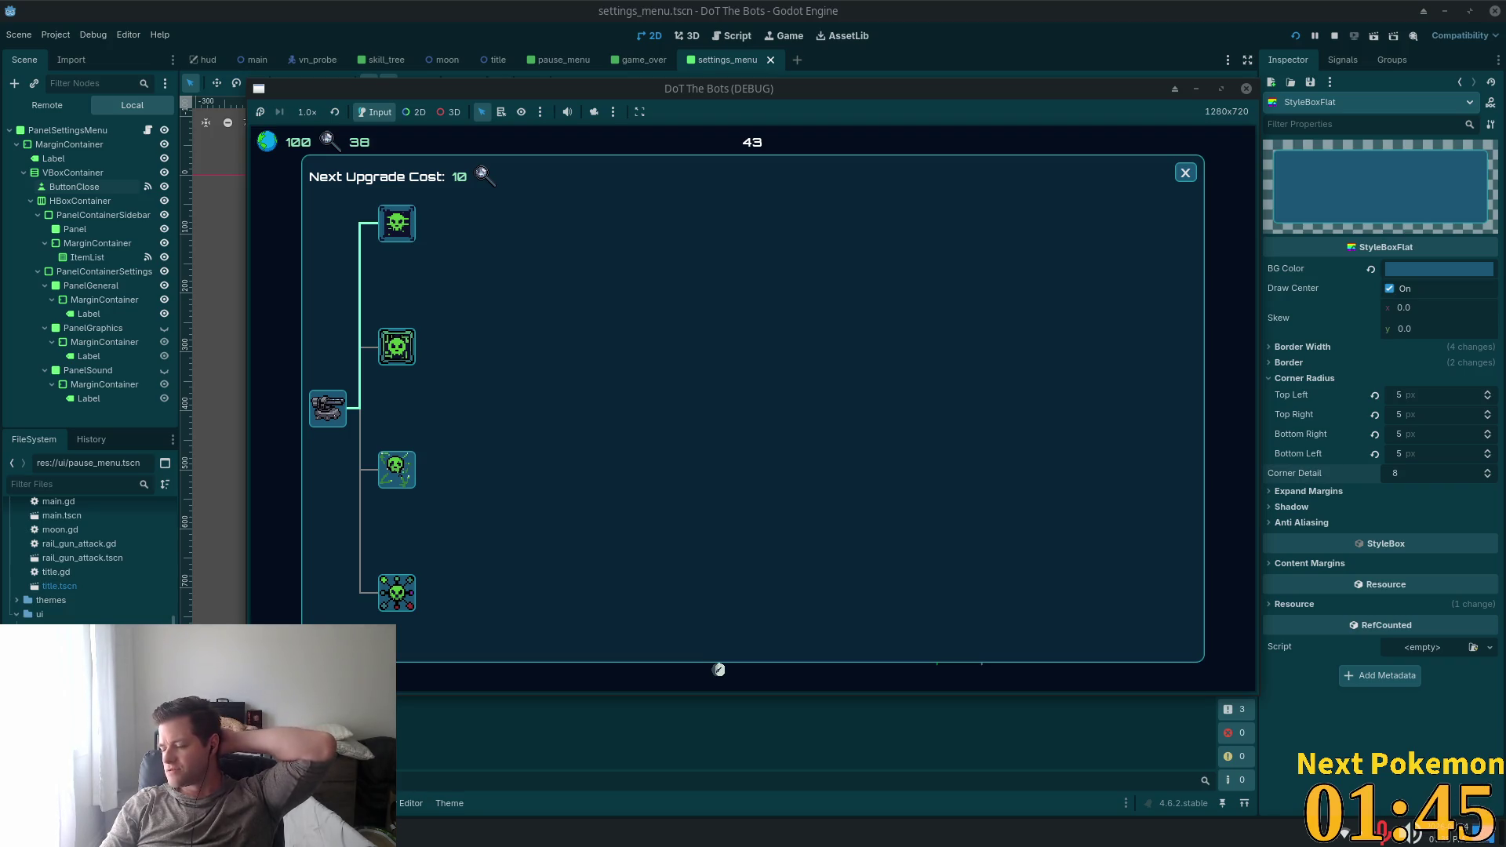
Check the settings menu toggle code in settings_menu.gd, then return to the Godot editor
key("alt+Tab")
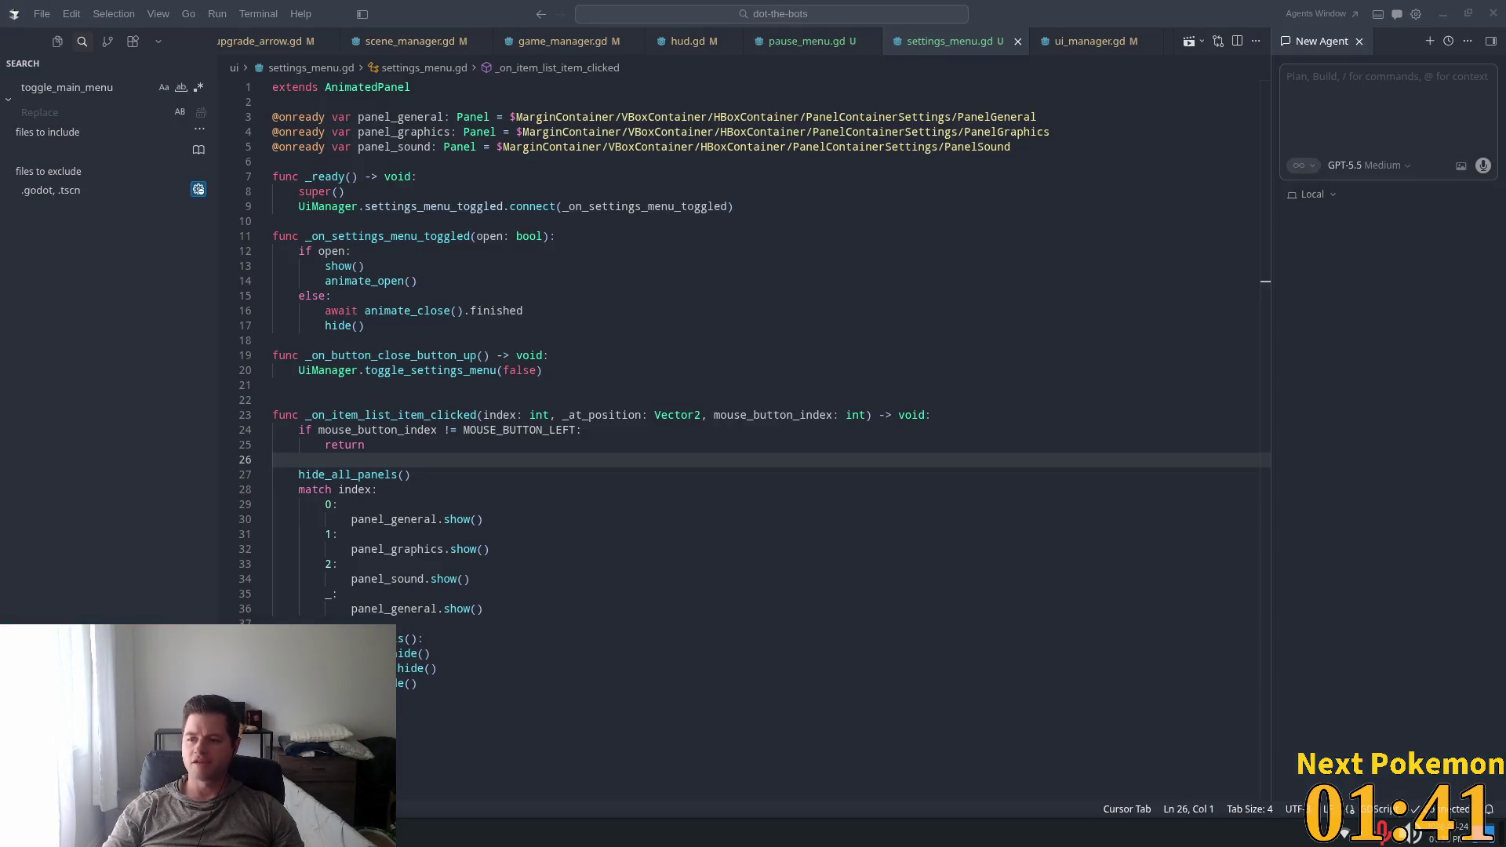
left_click(734, 267)
key("alt+Tab")
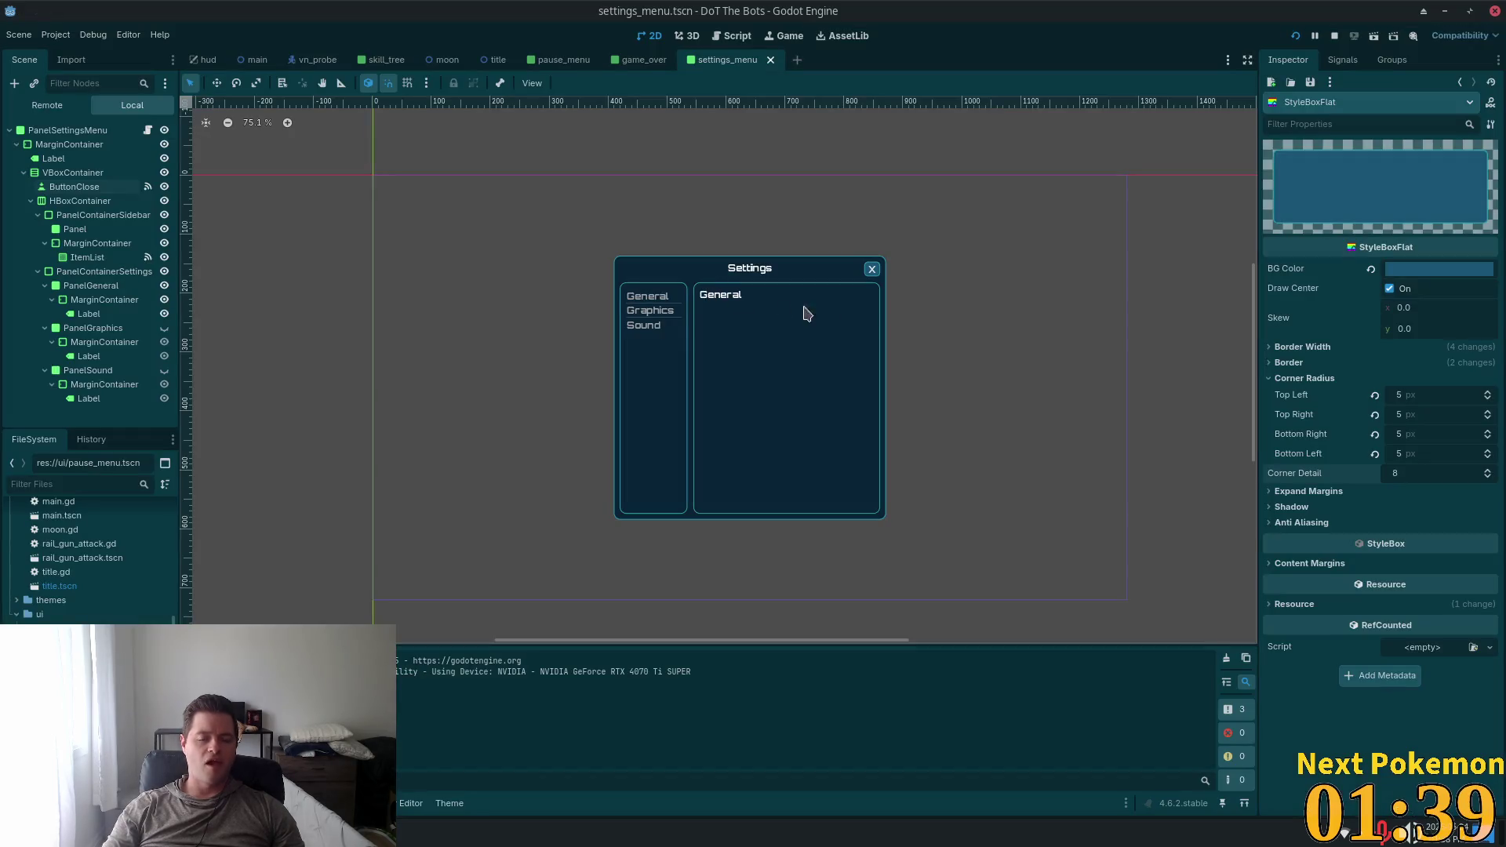
Zoom the canvas in and inspect ItemList, the PanelSound Label, then the PanelSound node
scroll(615, 318, "up", 3)
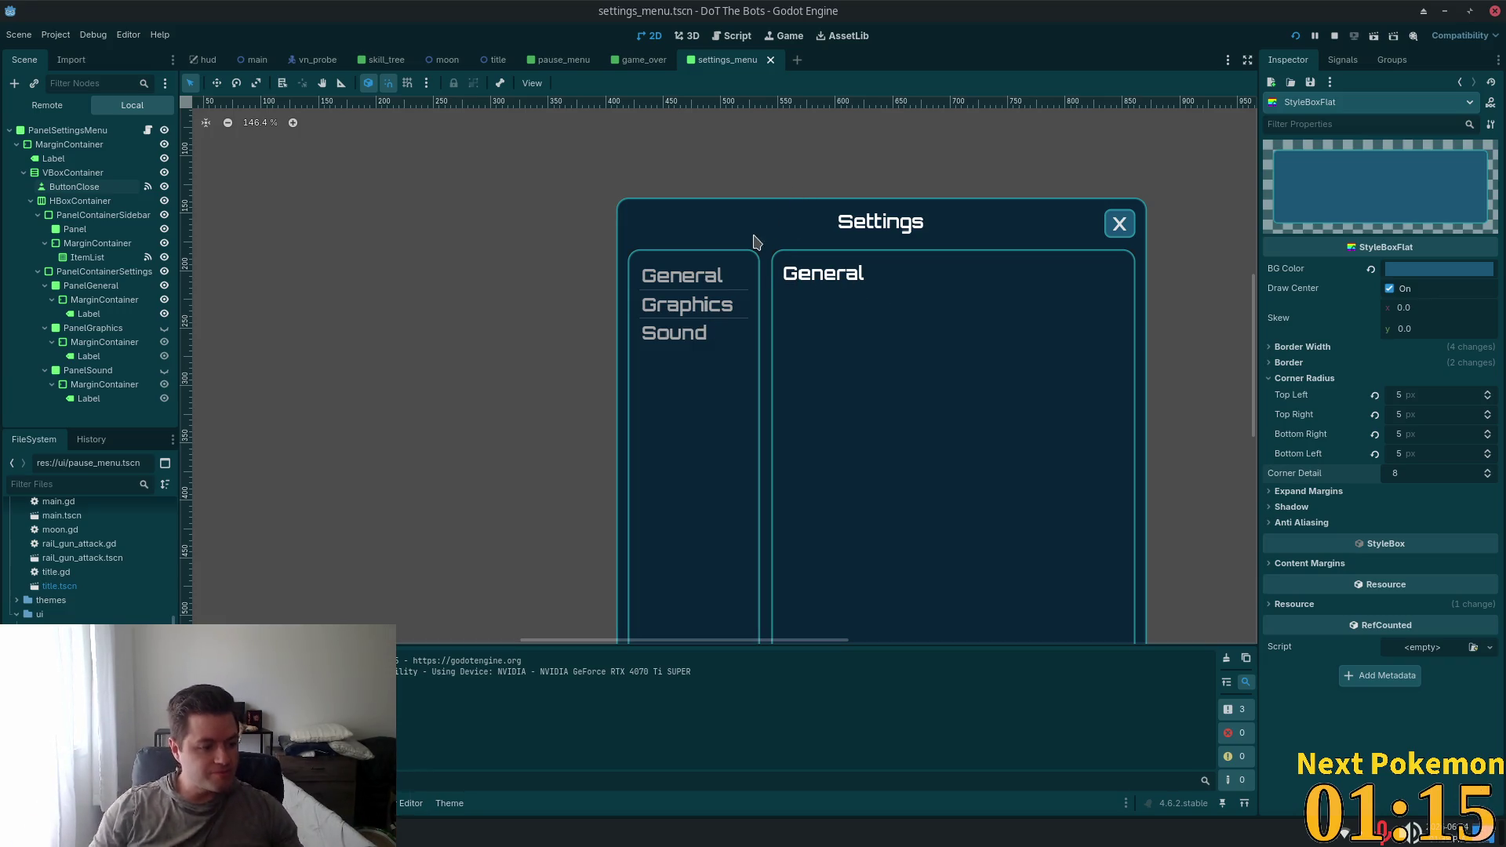
scroll(749, 263, "up", 1)
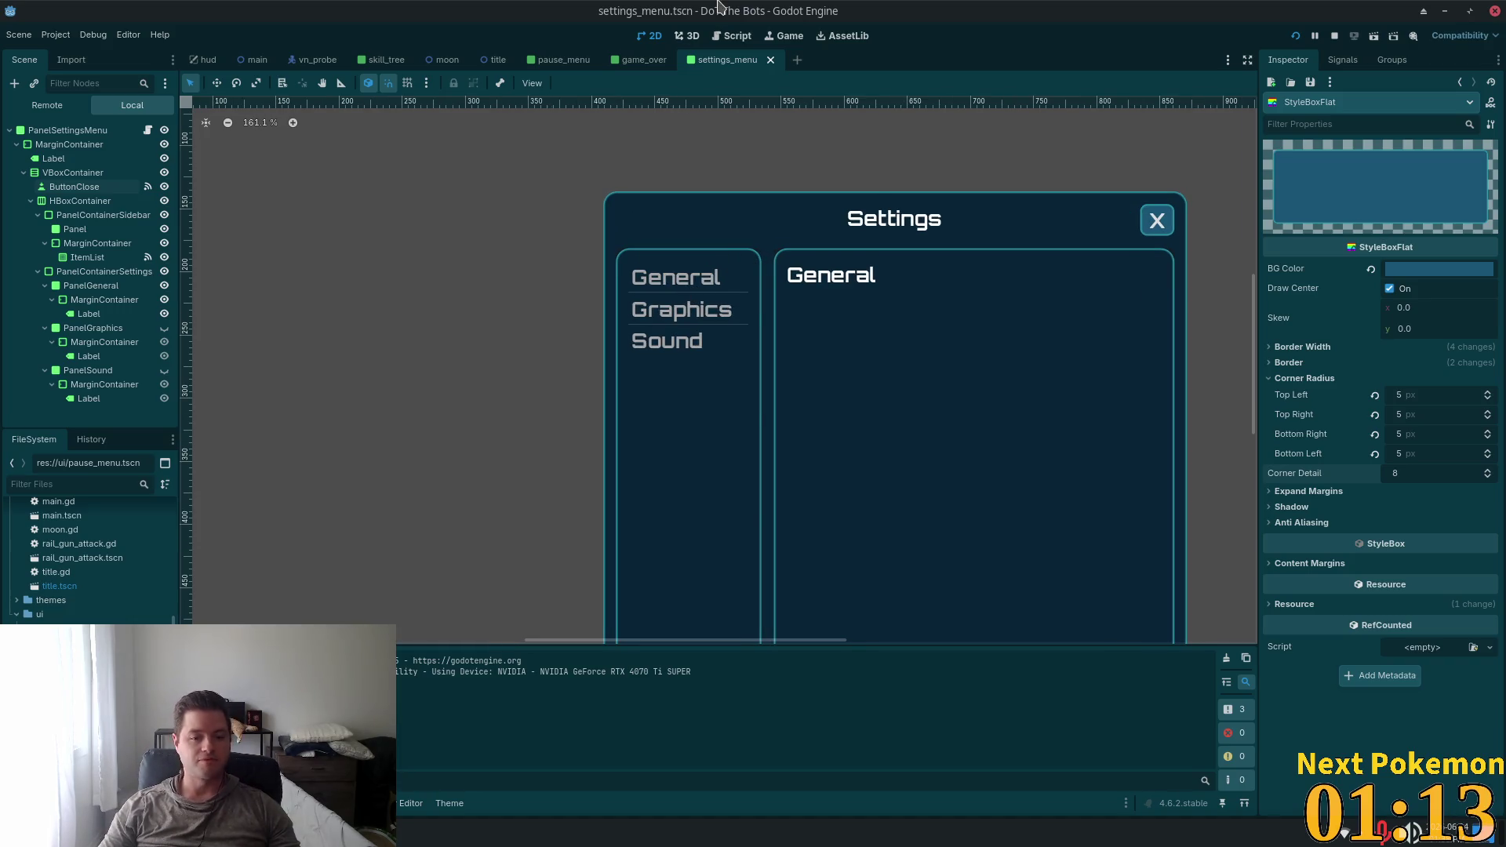
left_click(679, 338)
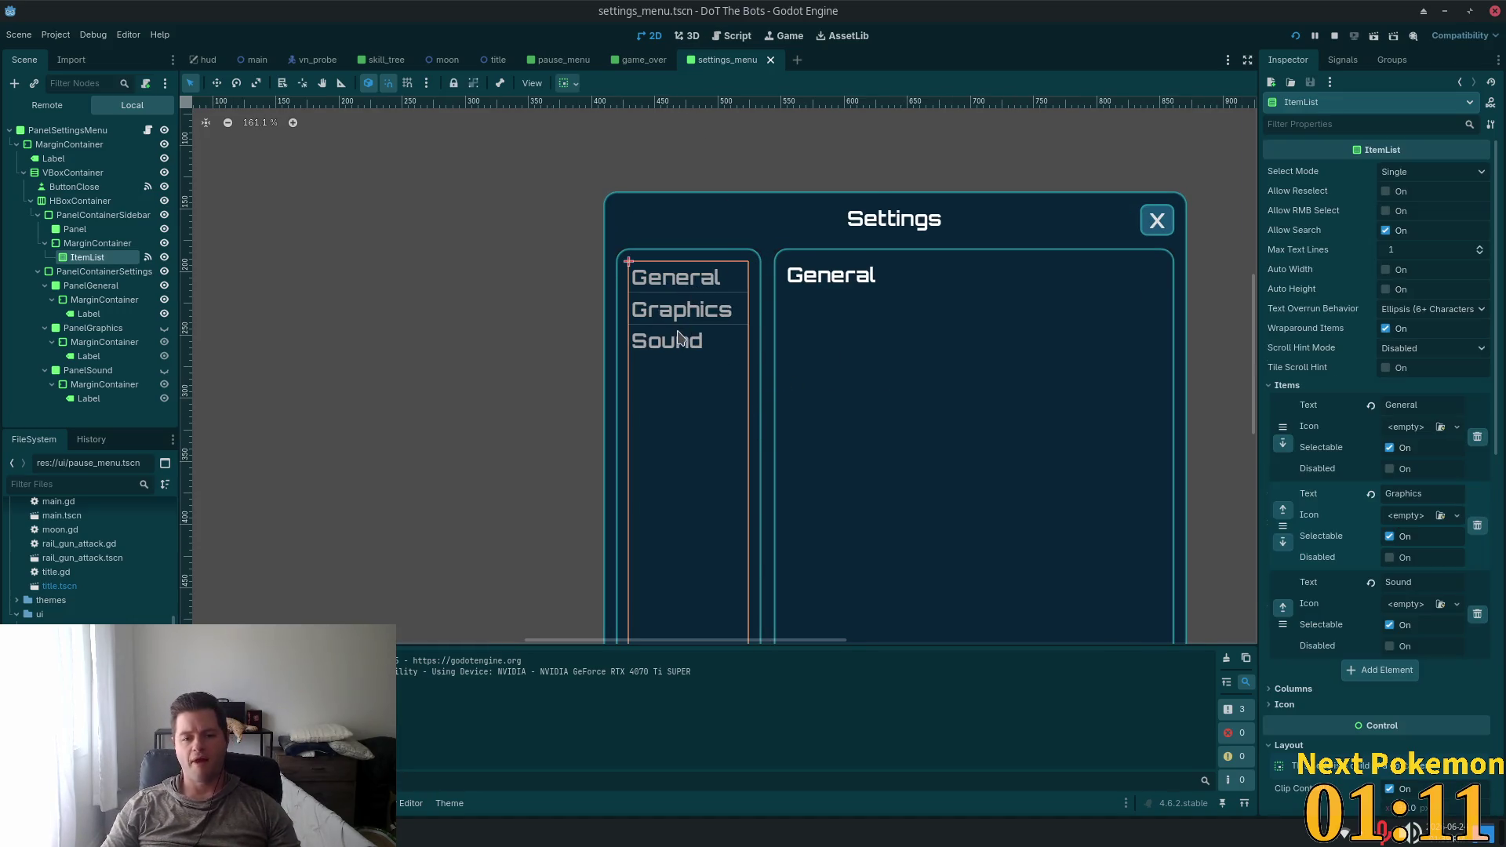
left_click(86, 399)
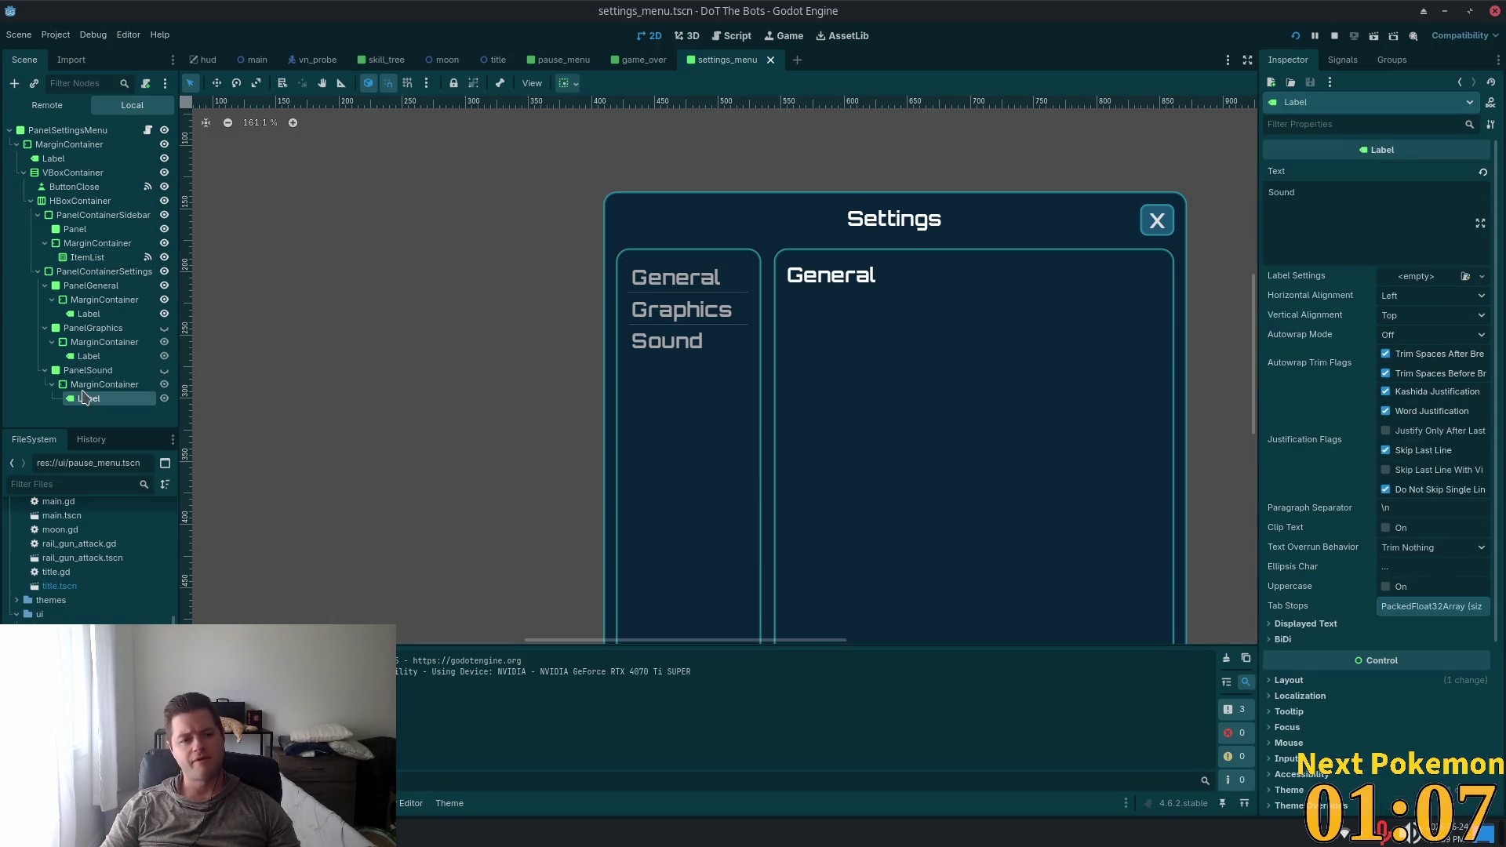
left_click(119, 373)
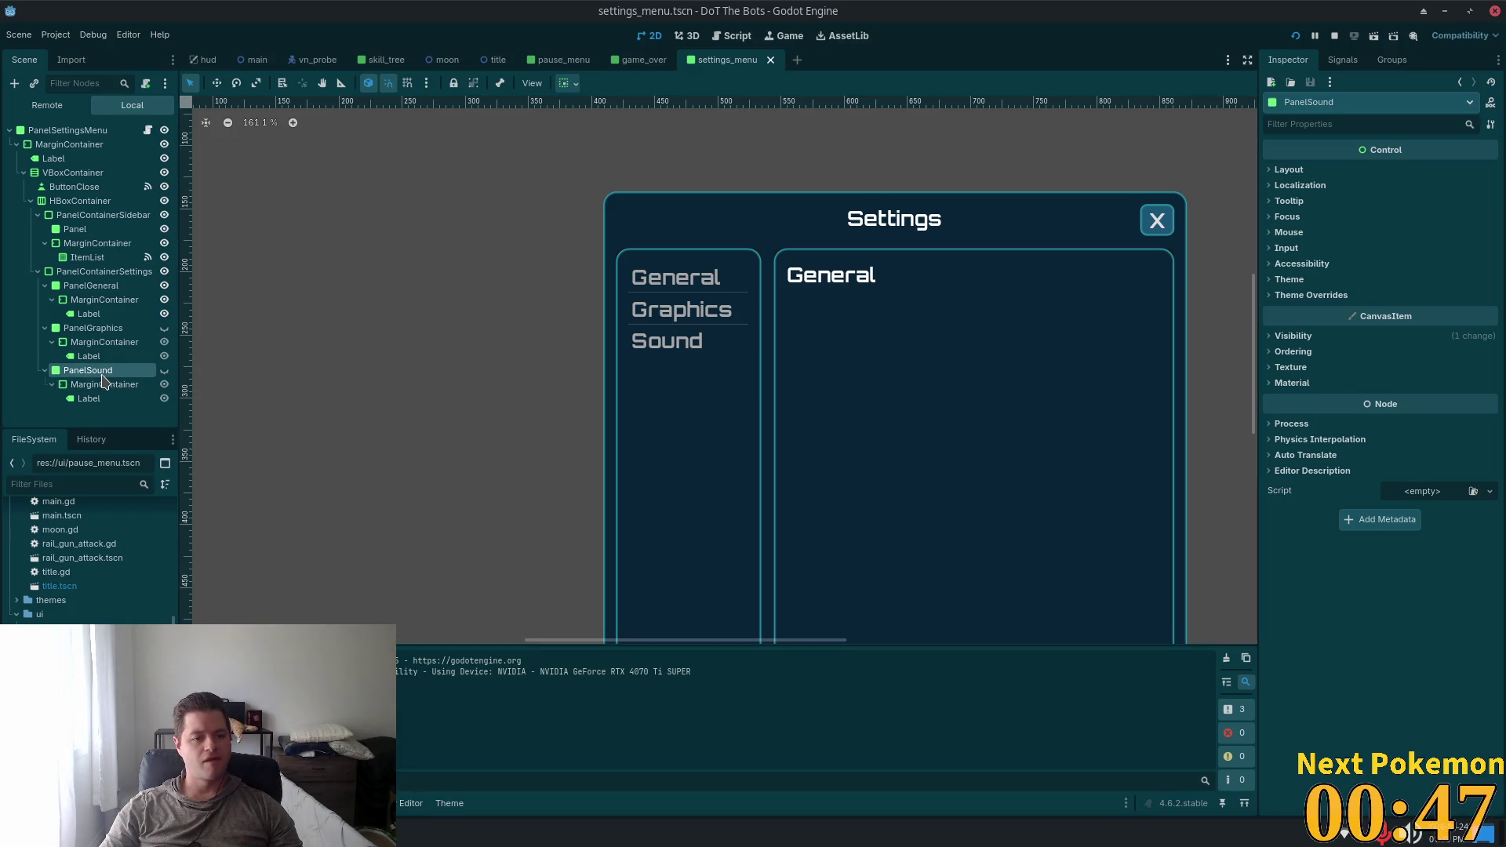
Inspect PanelSound's MarginContainer and Sound label, then reselect PanelSound
left_click(108, 389)
left_click(105, 399)
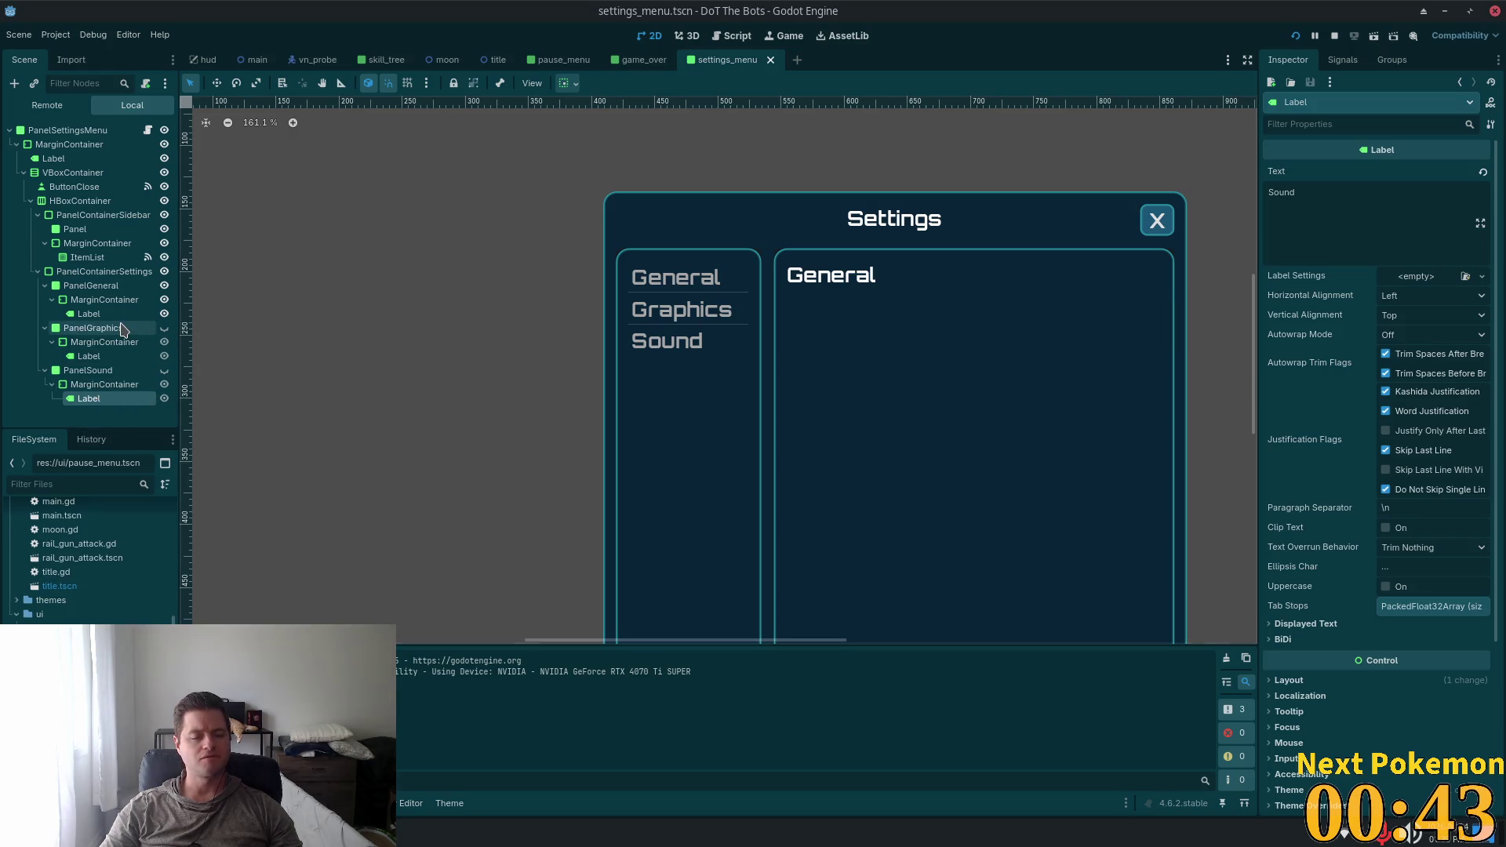
left_click(92, 371)
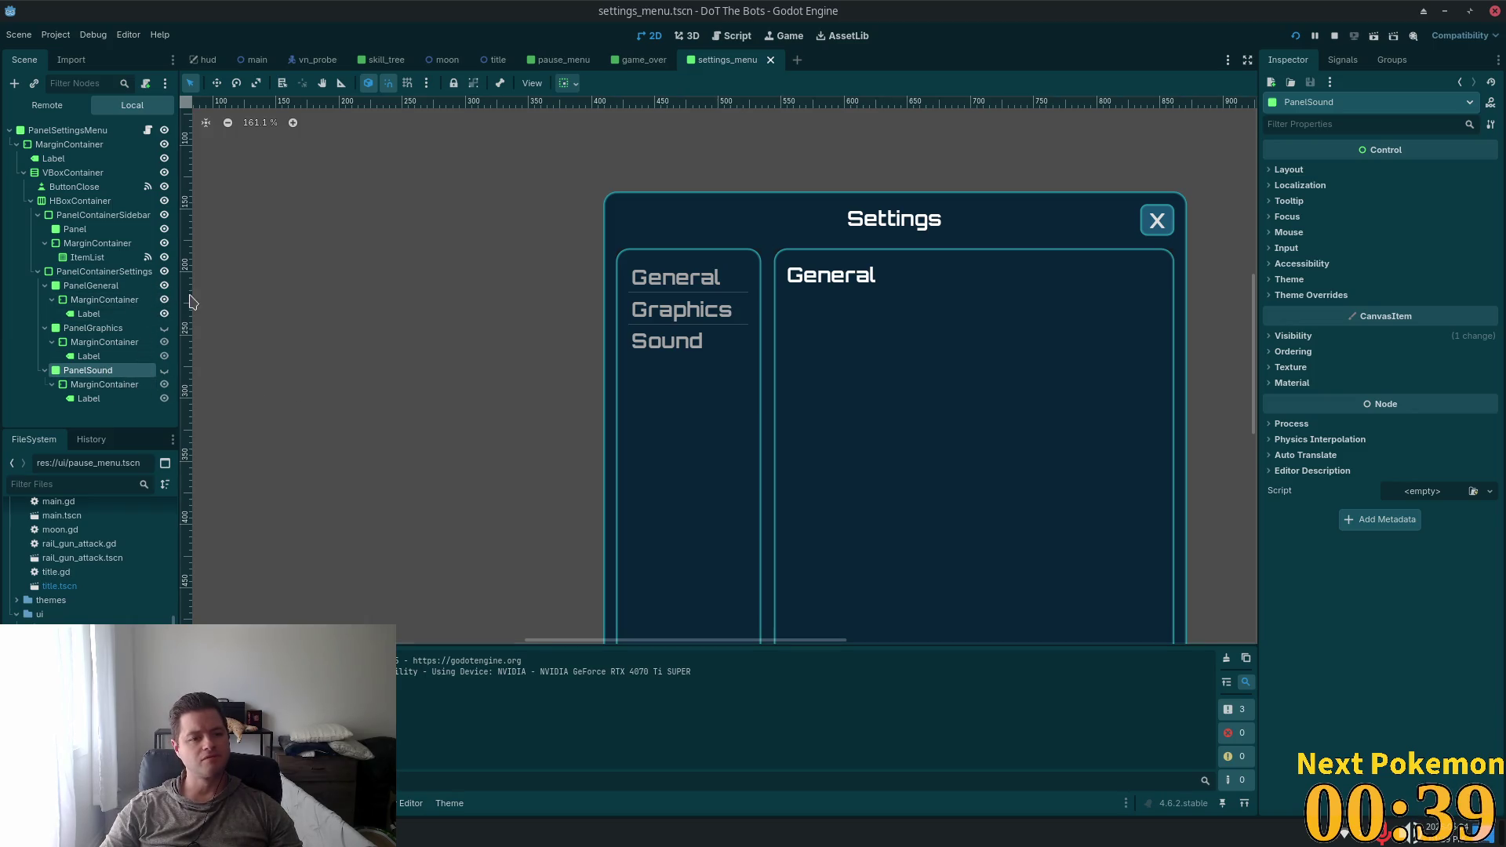
Hide PanelGeneral and make PanelSound visible using the Scene dock eye toggles
left_click(165, 272)
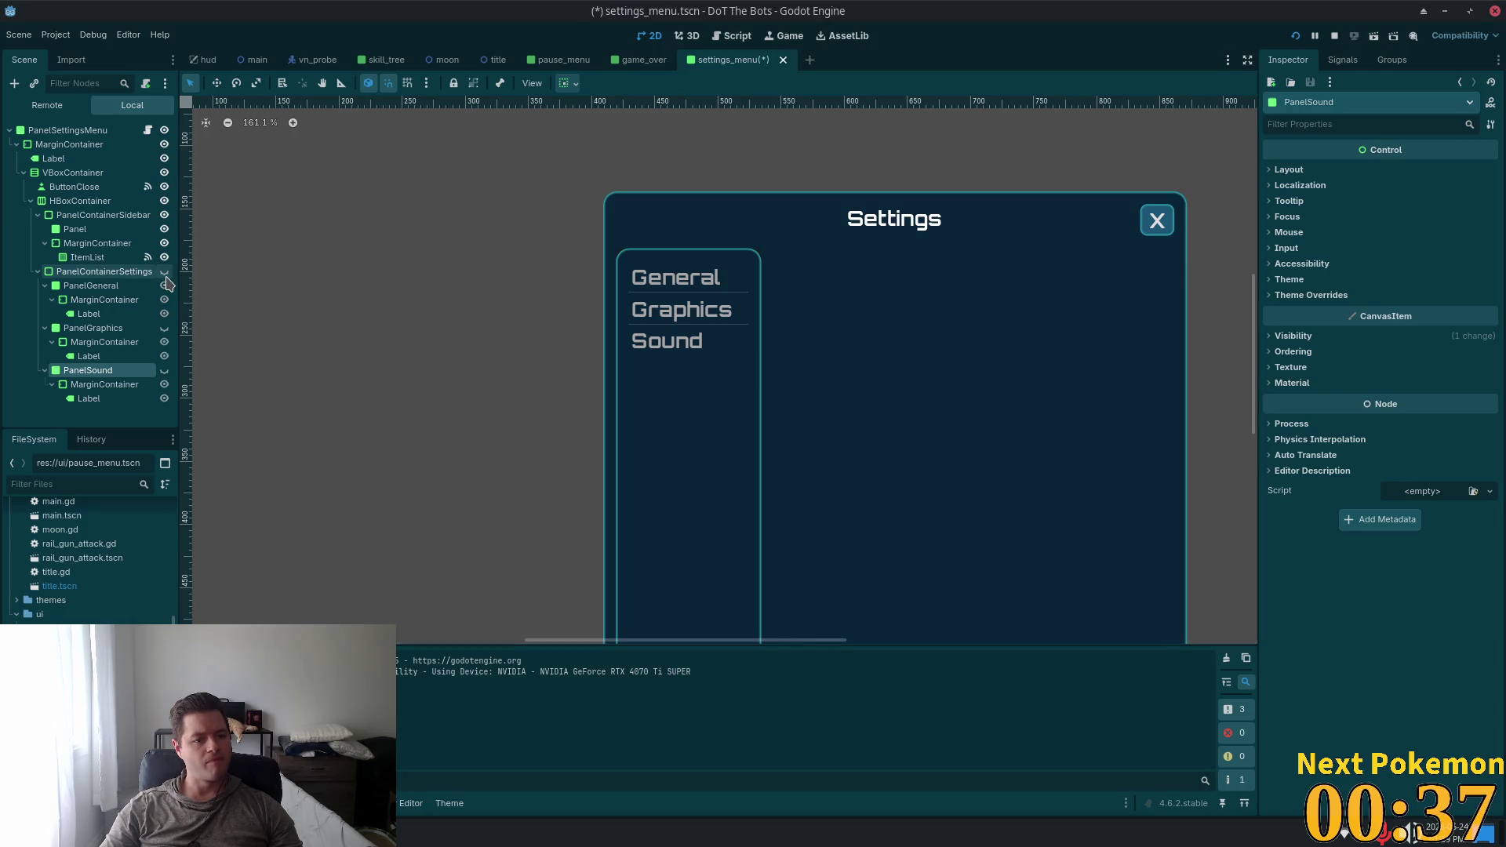
left_click(164, 272)
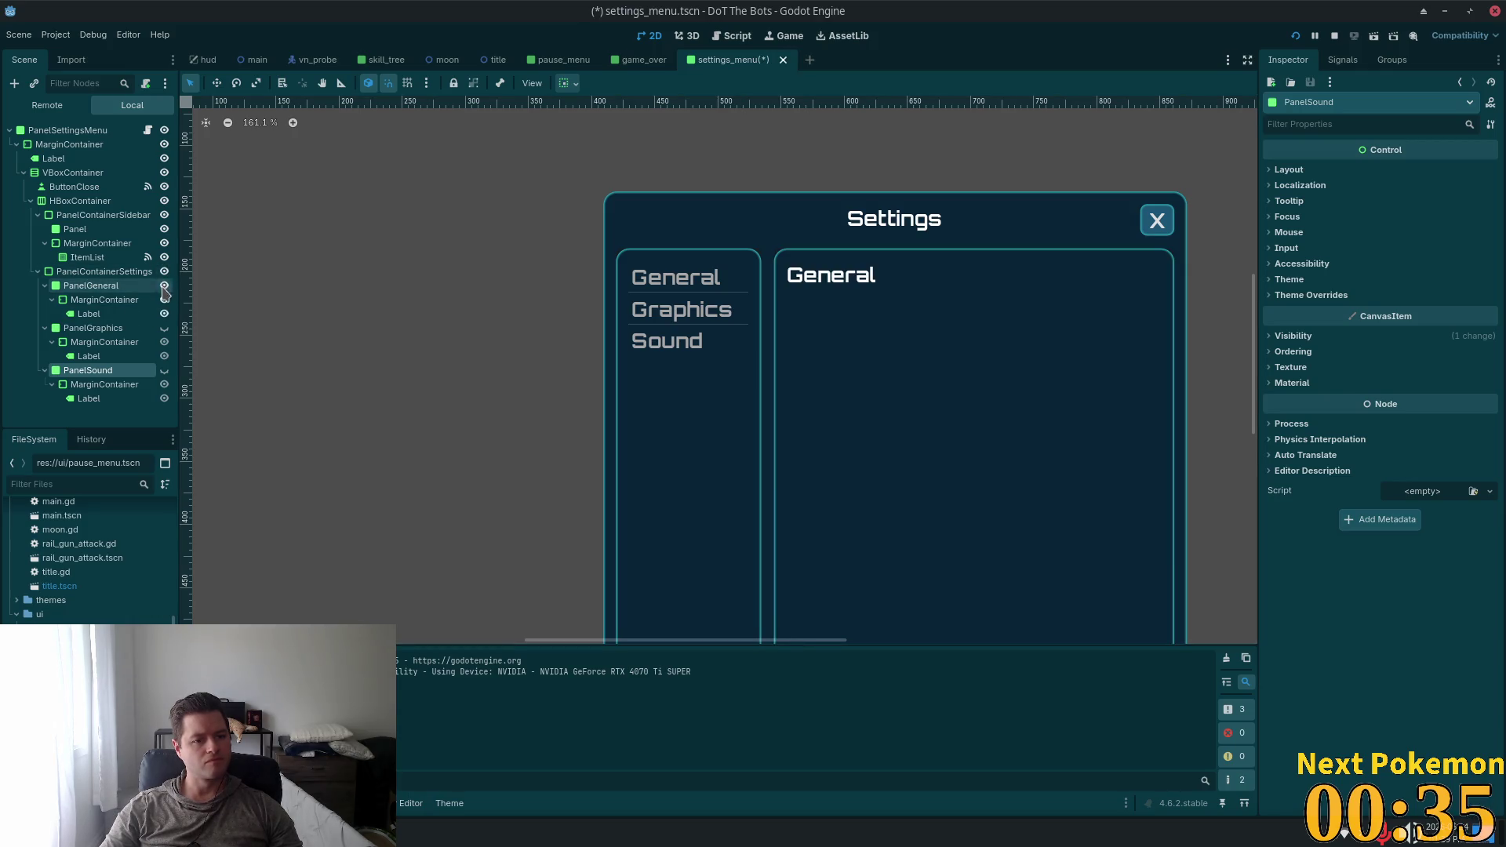
left_click(164, 286)
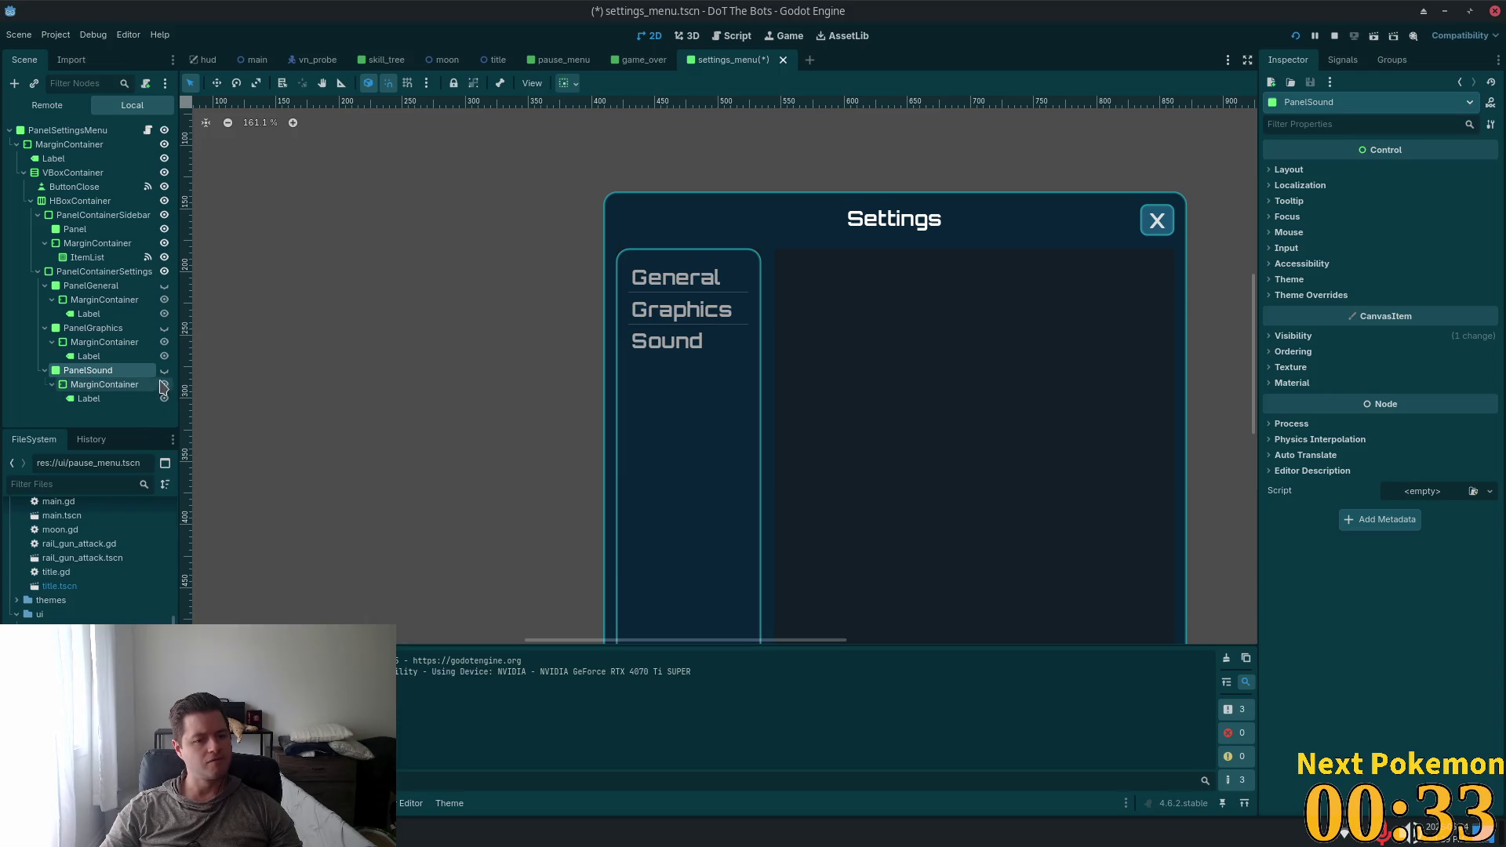
left_click(164, 370)
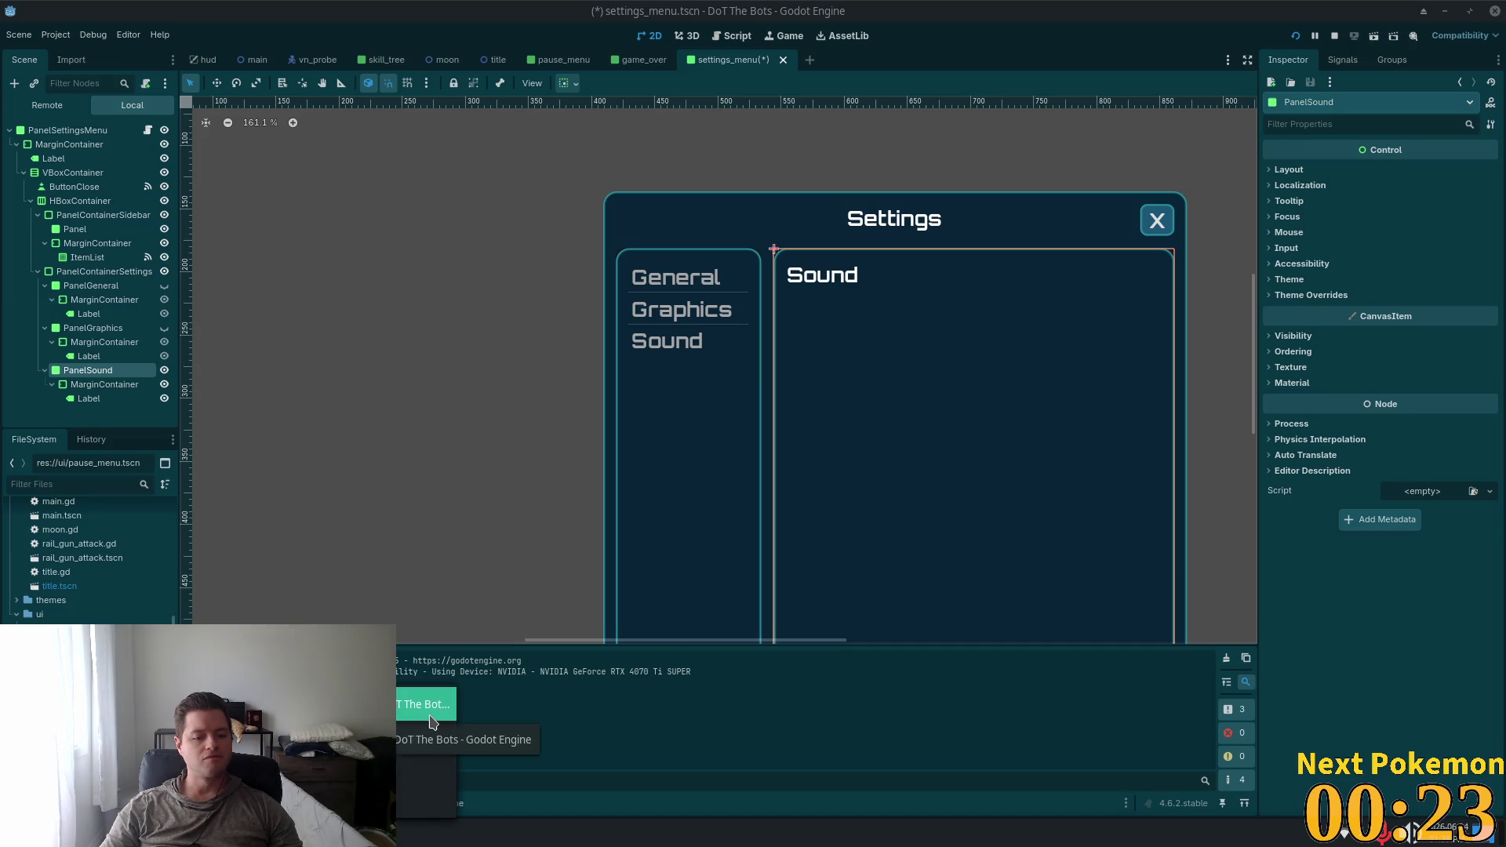
In the Alchemy project, expand PanelSound, hide PanelGeneral, show PanelSound and select HBoxContainerMaster
left_click(475, 760)
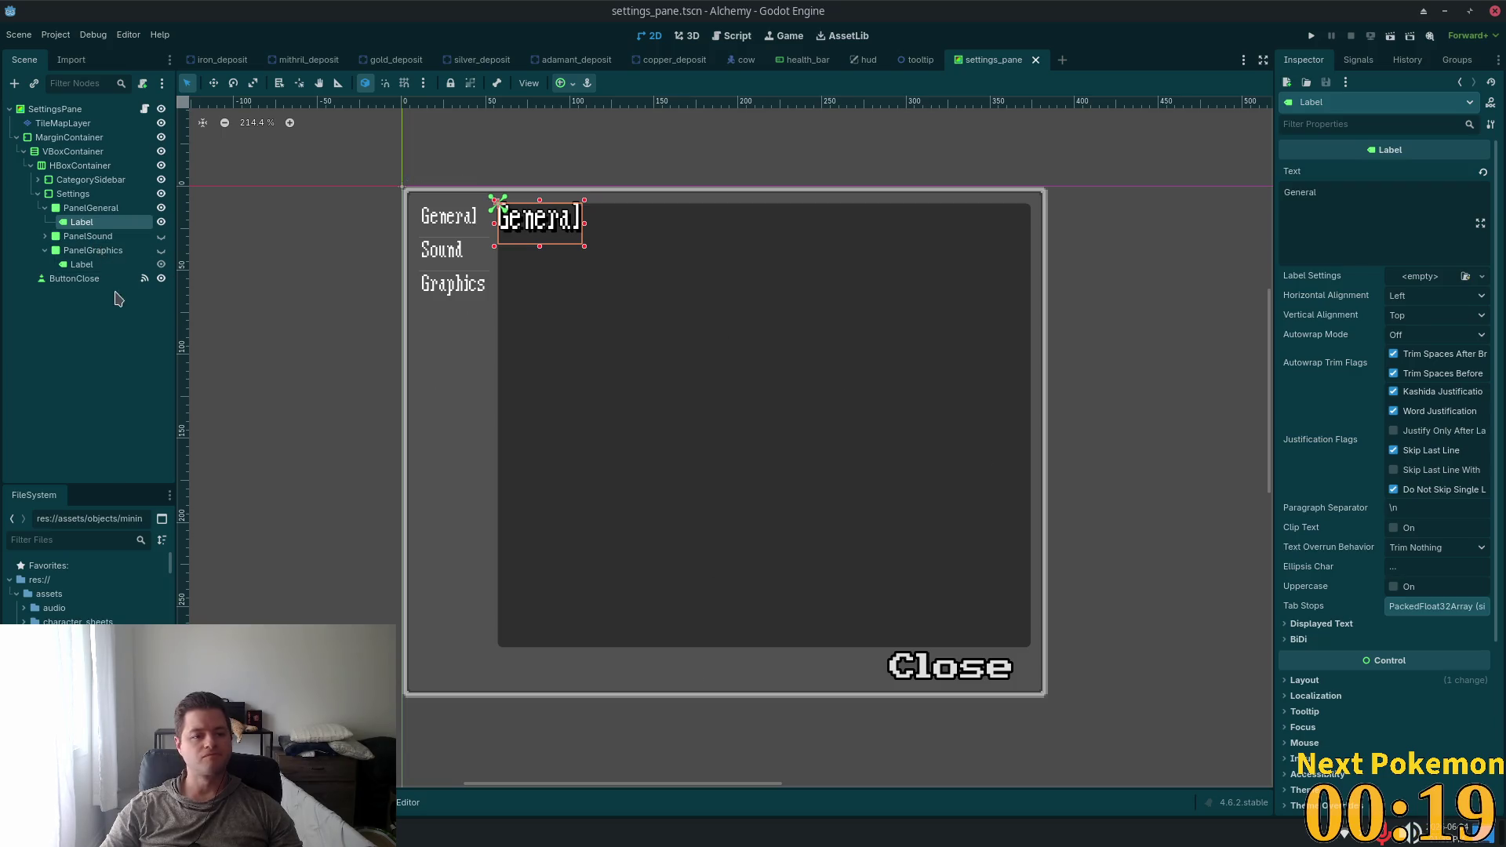
left_click(45, 236)
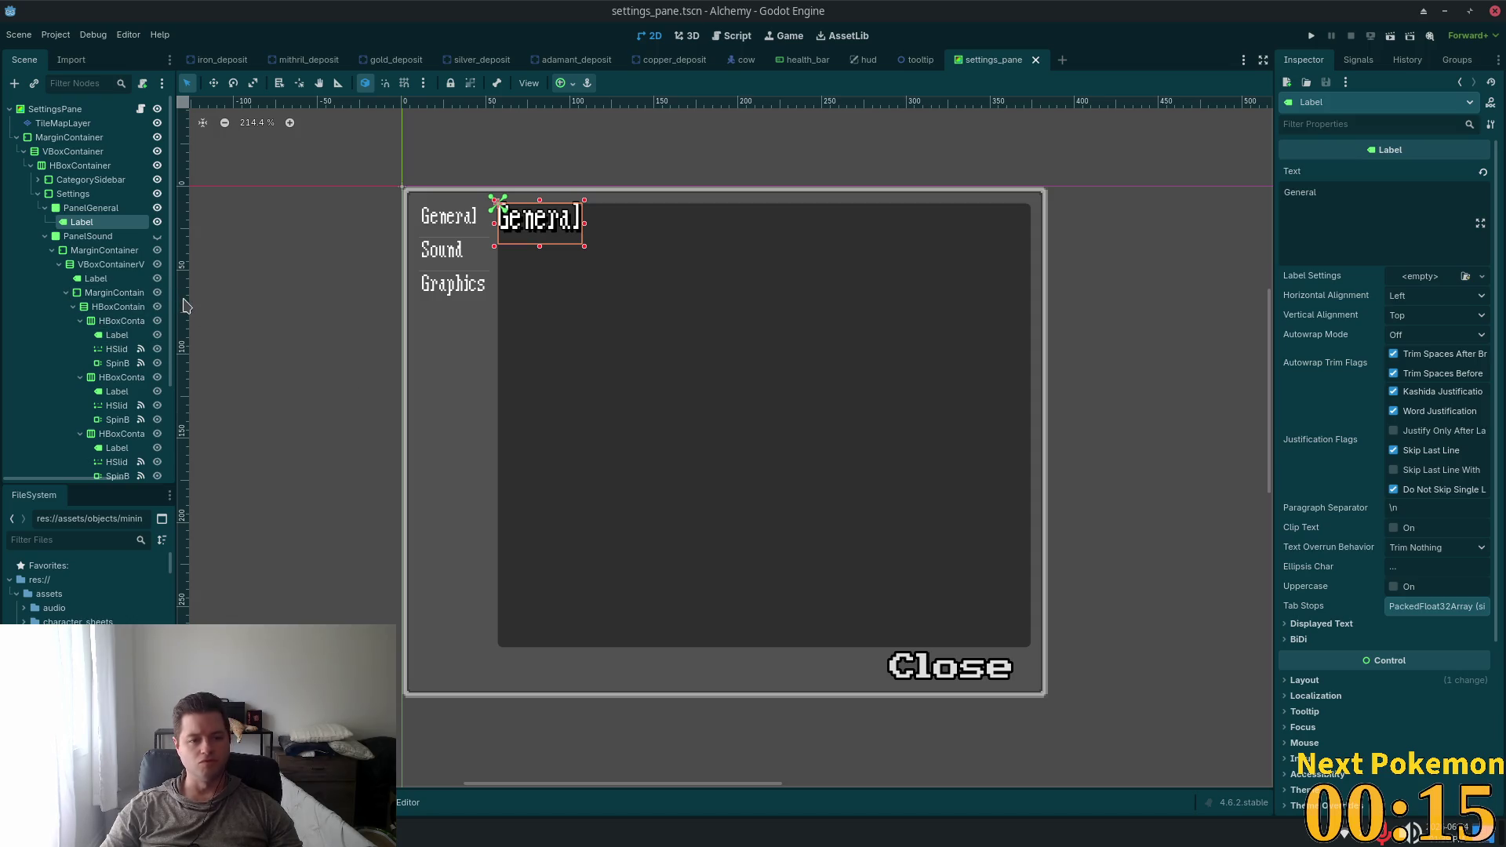
left_click_drag(158, 299, 320, 302)
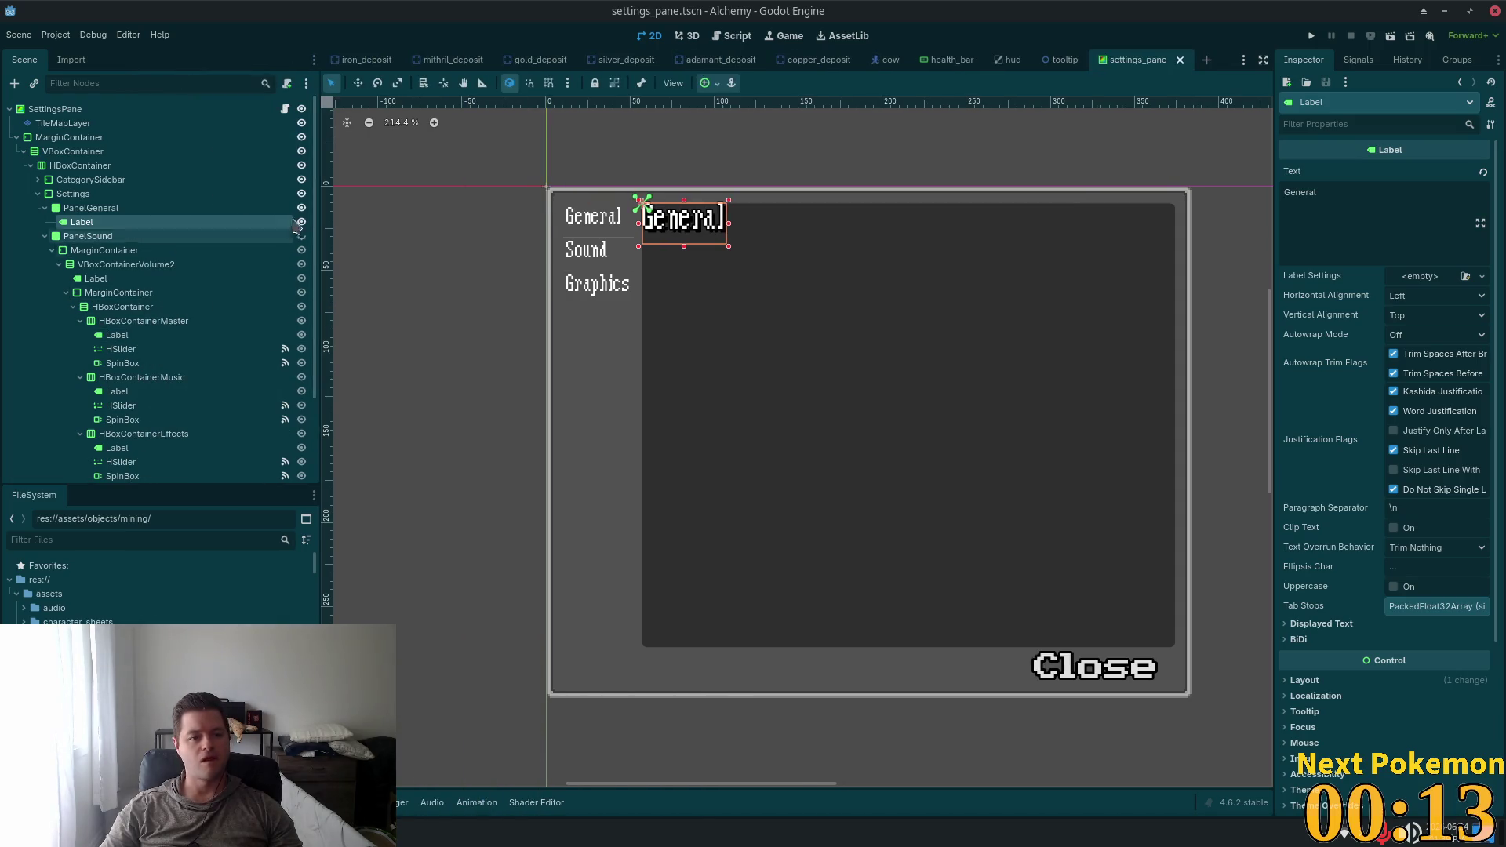
left_click(302, 207)
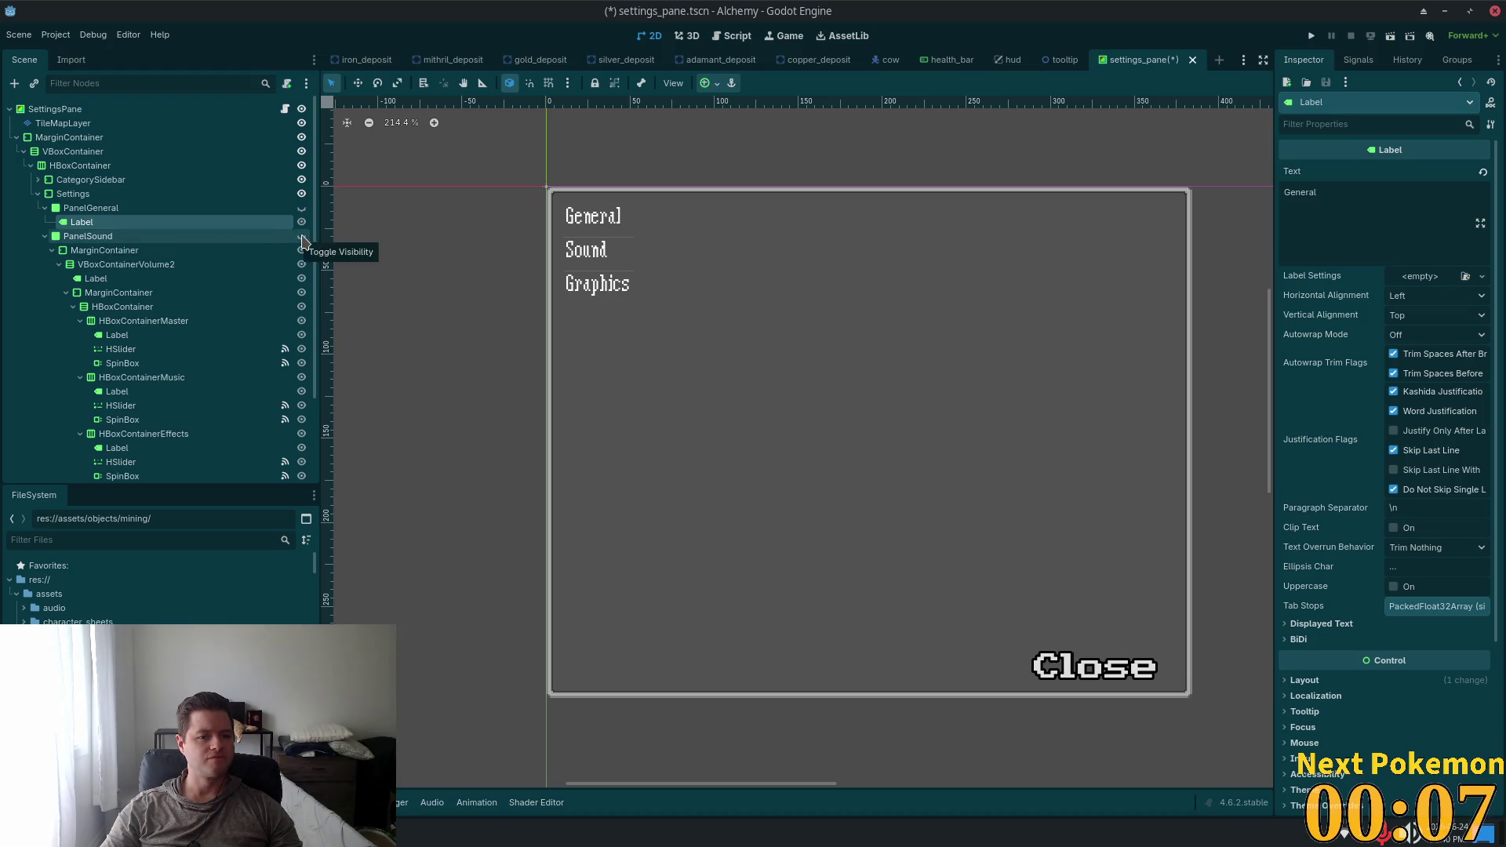
left_click(301, 237)
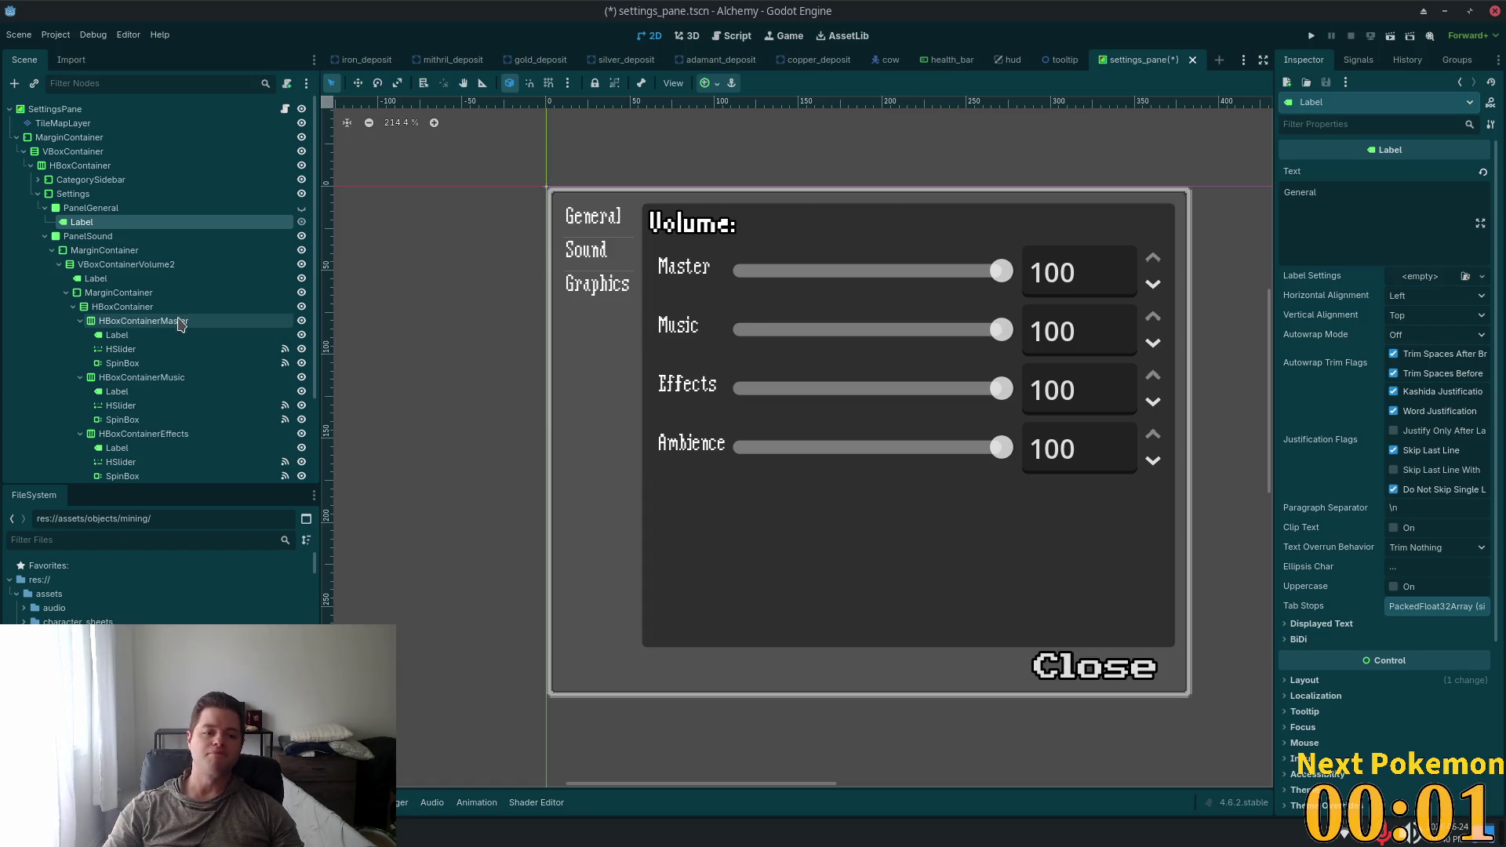
left_click(144, 322)
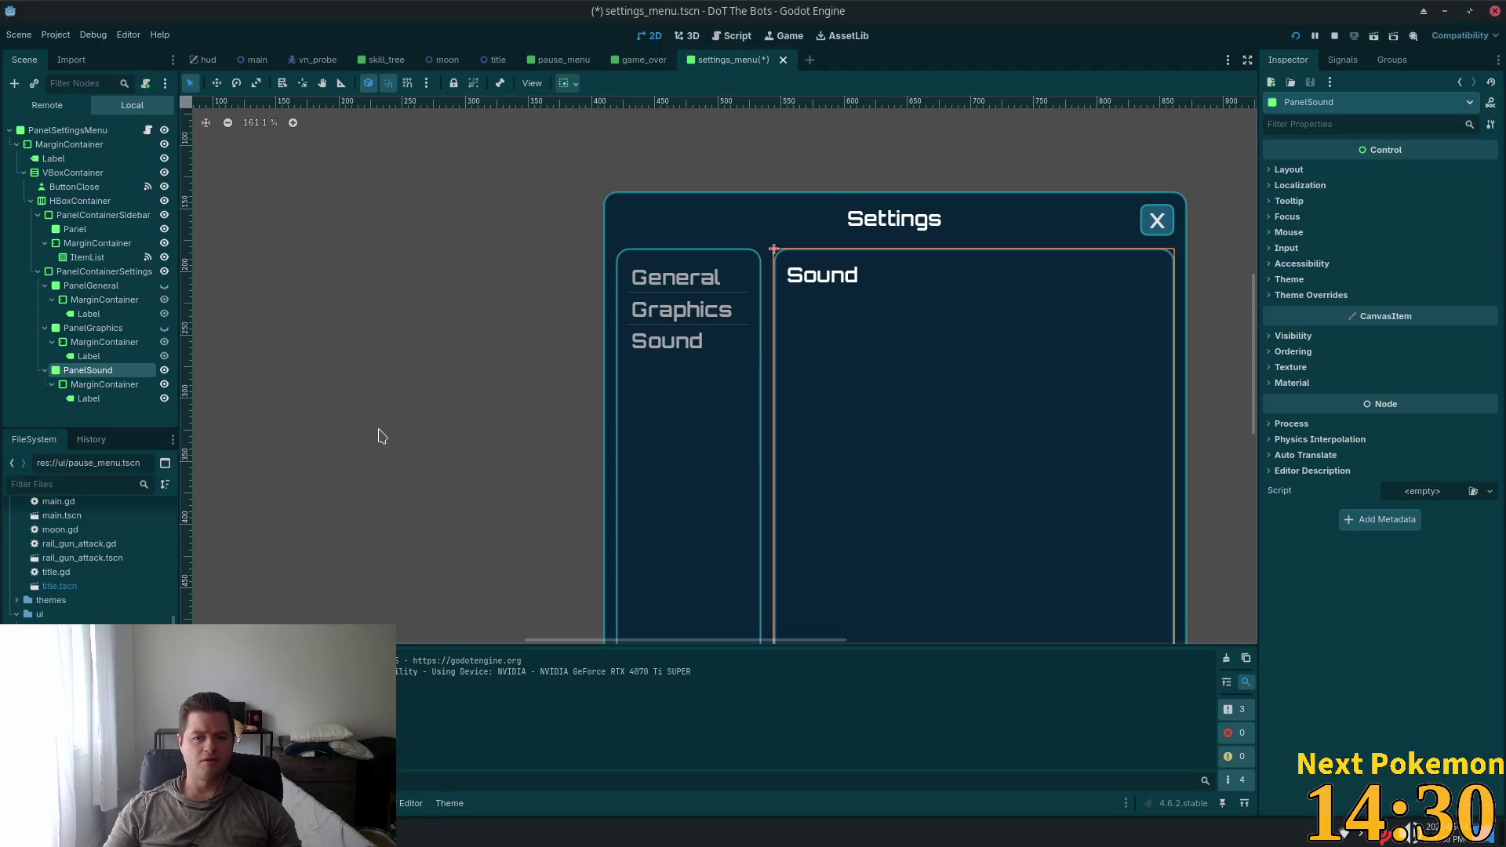
Change the Sound panel heading label's text to 'Volume'
left_click(88, 399)
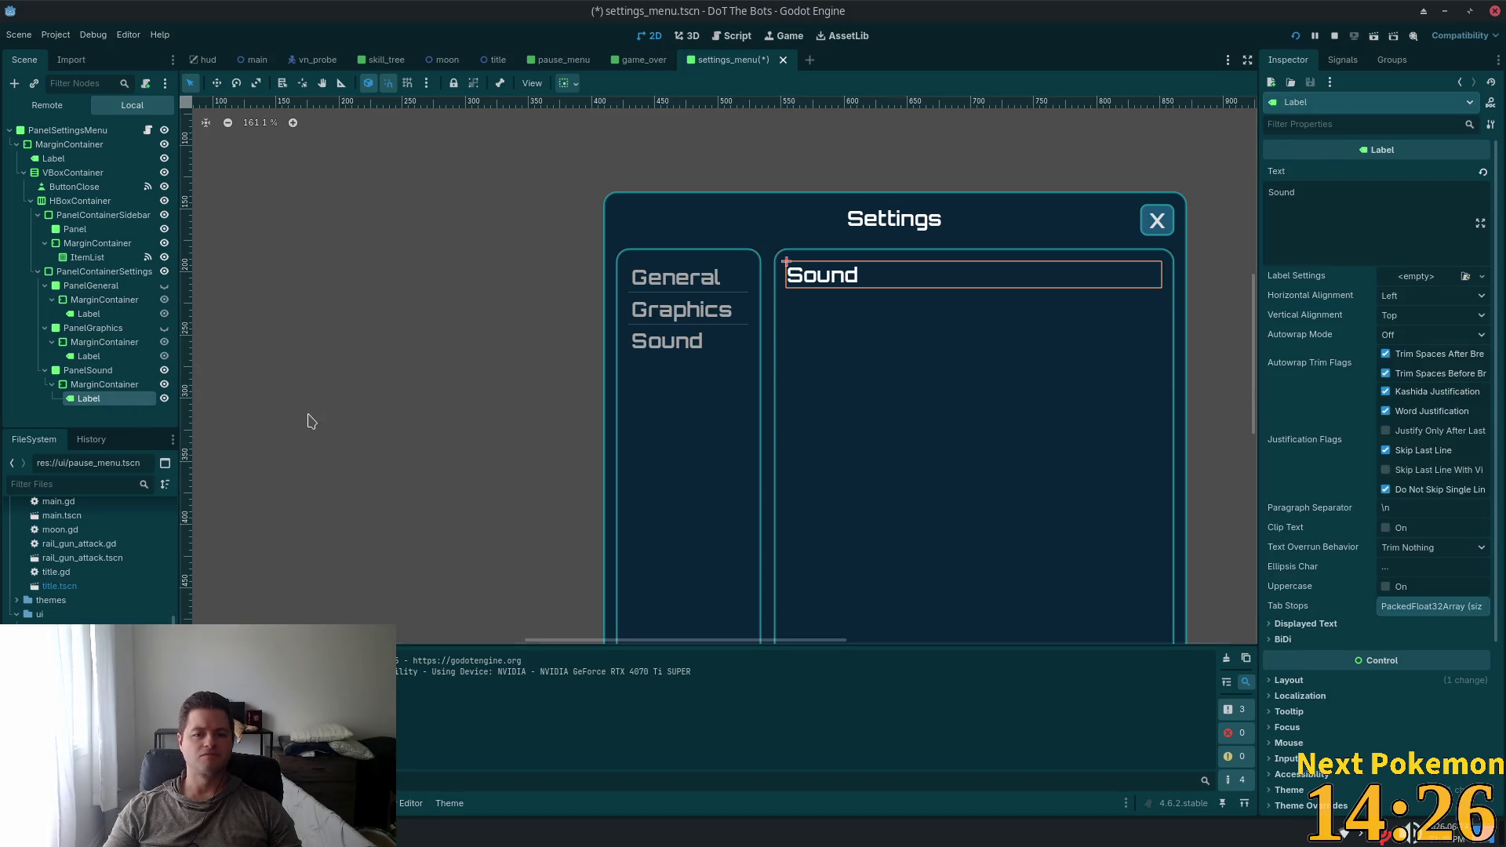
double_click(1316, 200)
type("Volume")
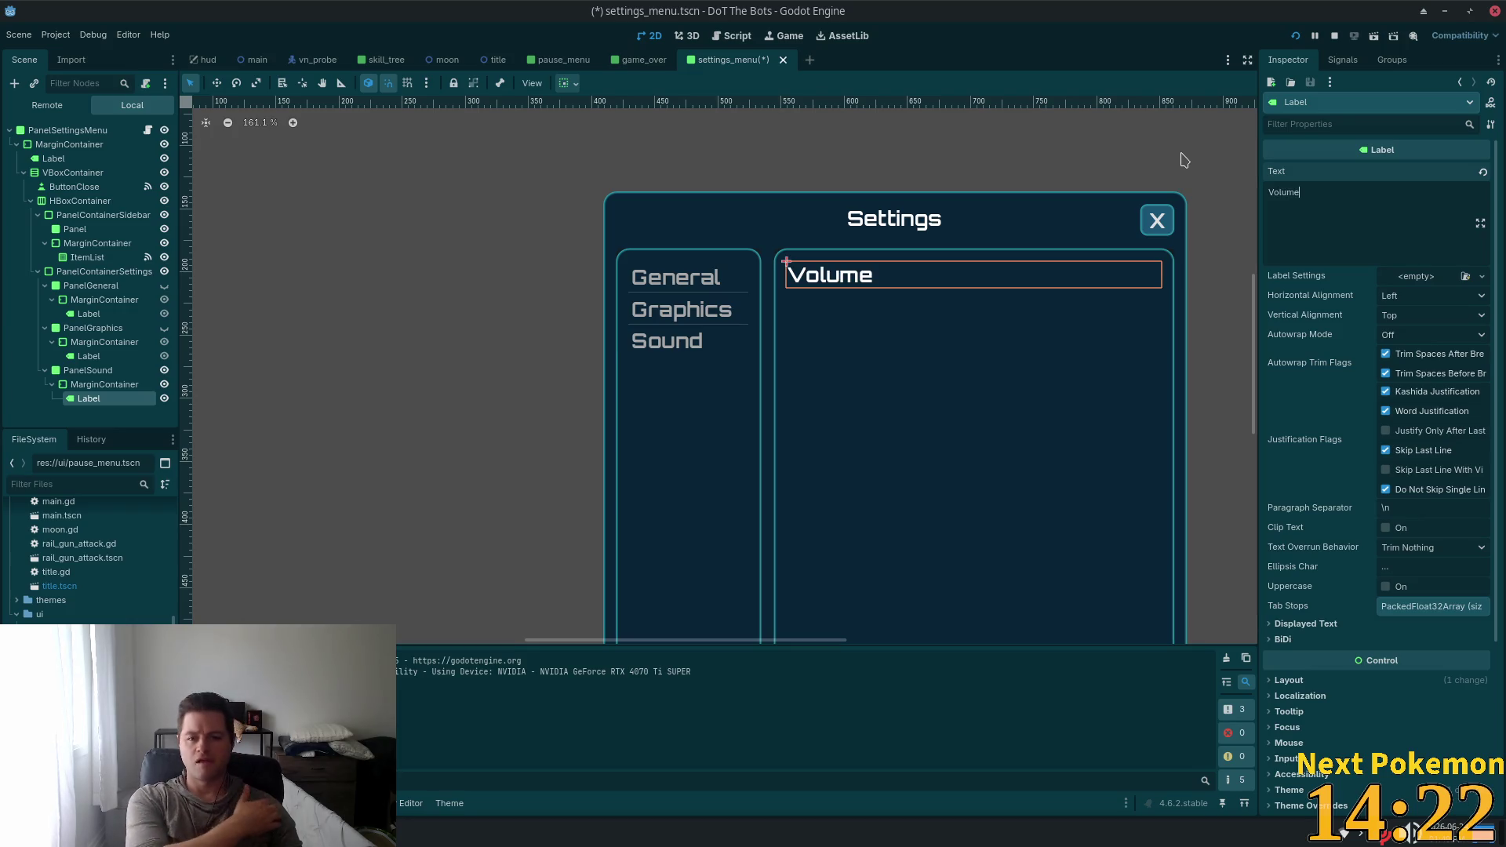
key("BackSpace")
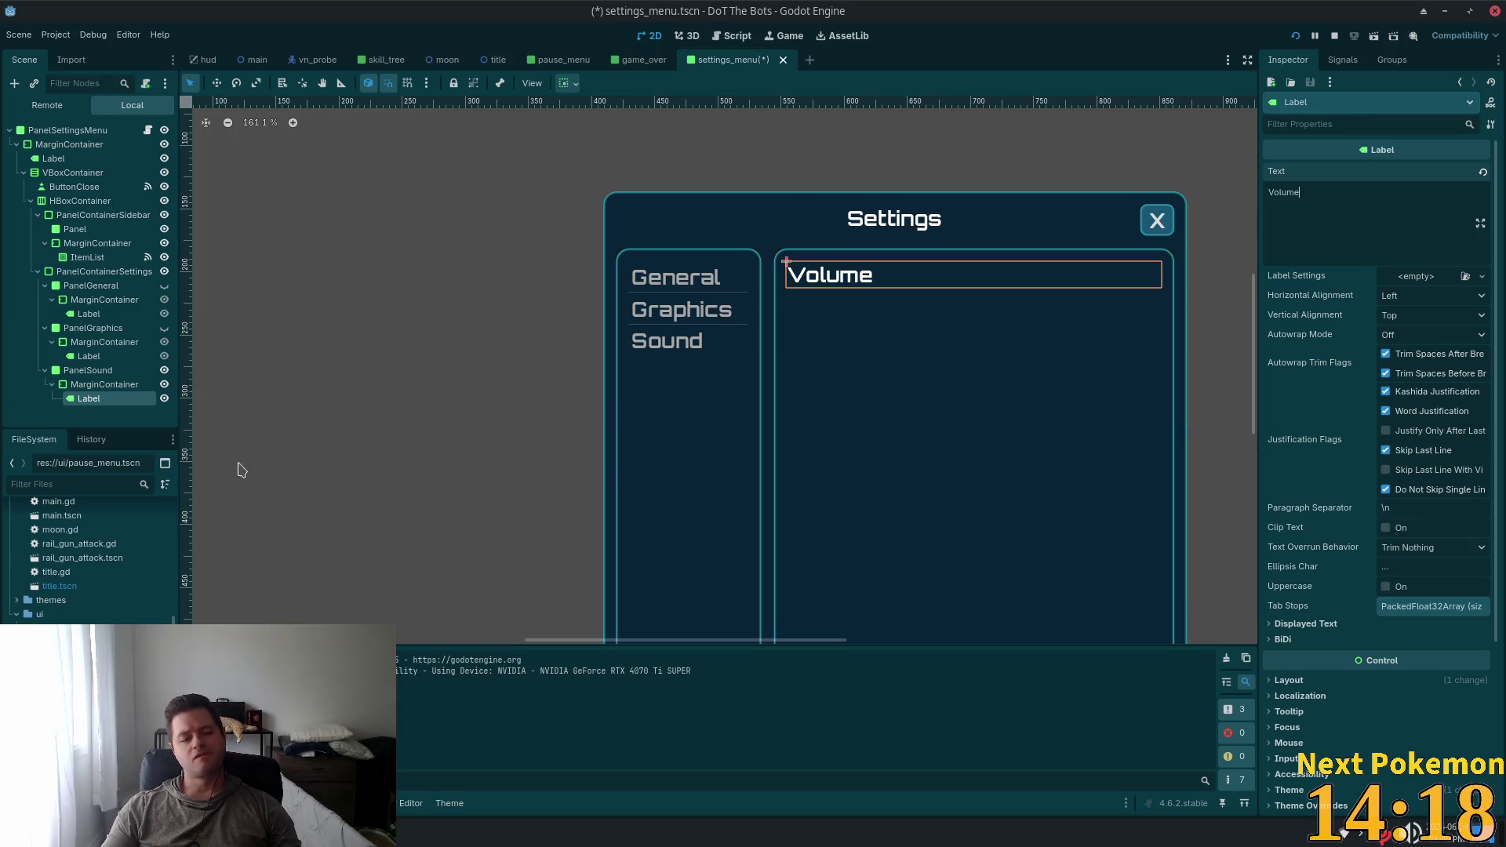
Add a VBoxContainer under the MarginContainer and move the Volume label into it
left_click(104, 384)
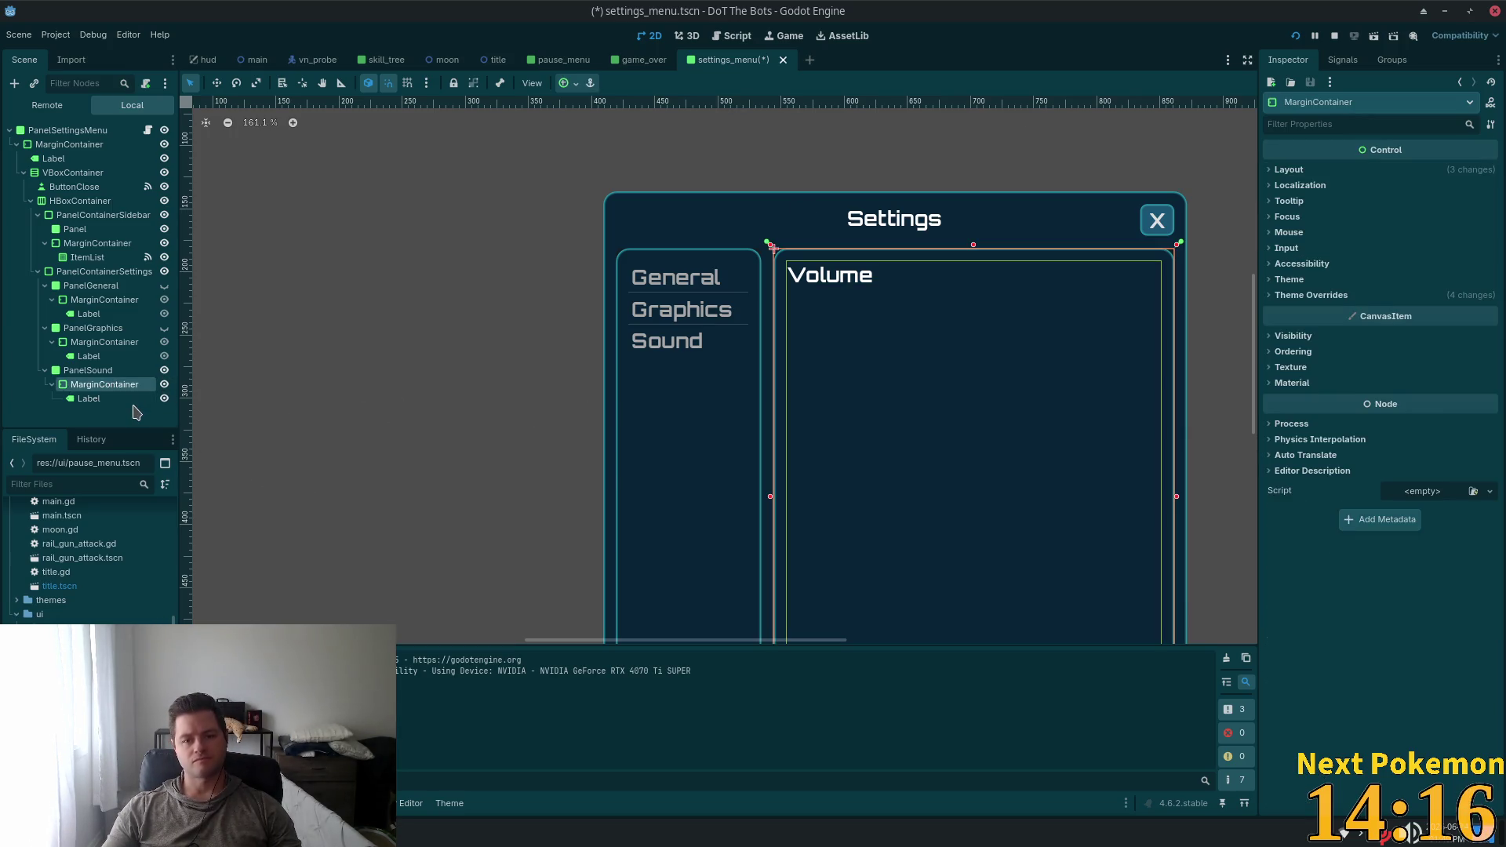
left_click(15, 83)
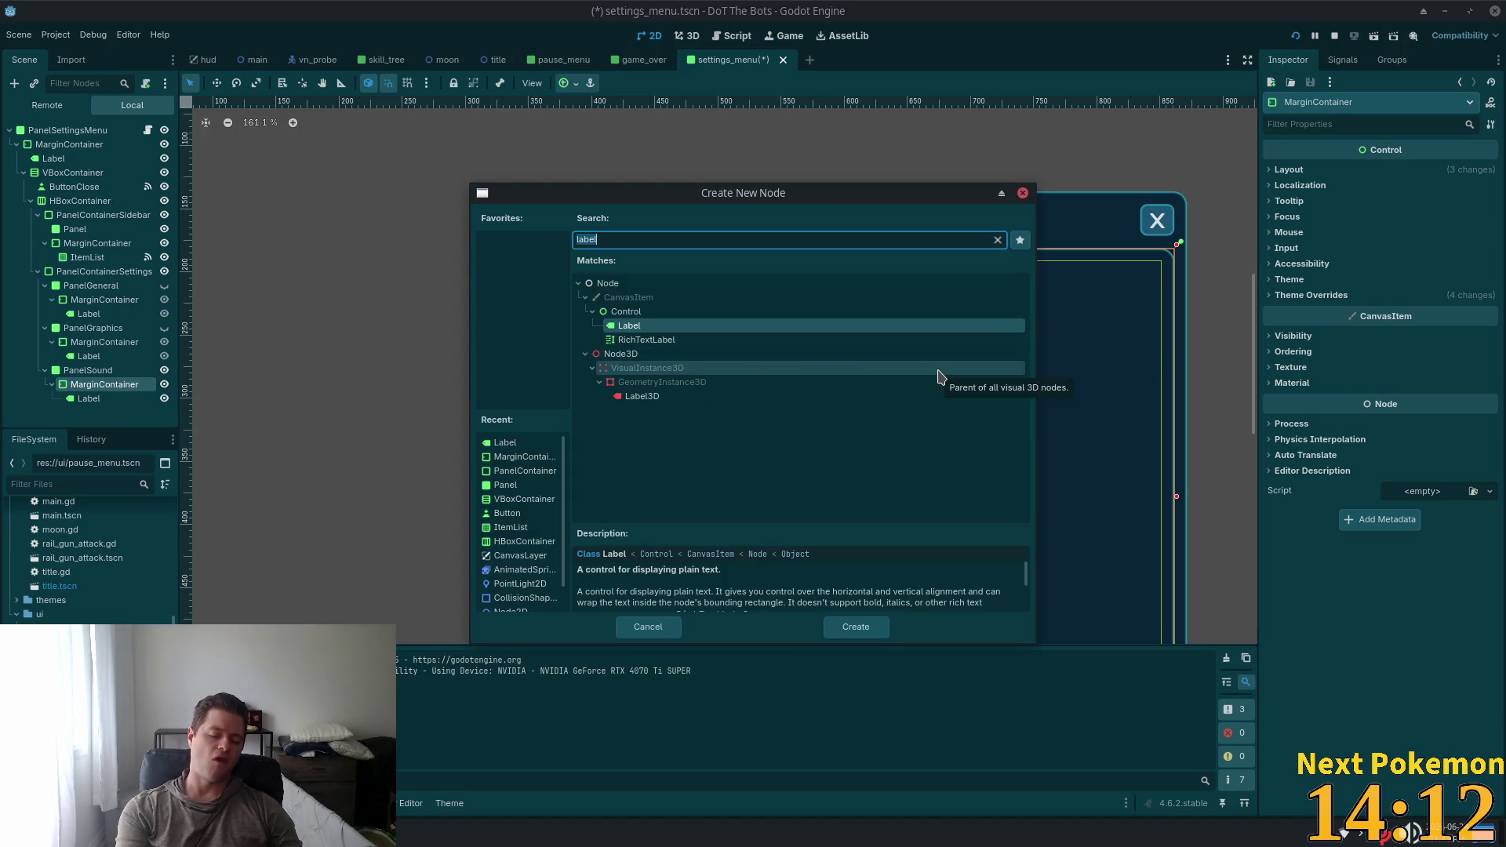
type("v")
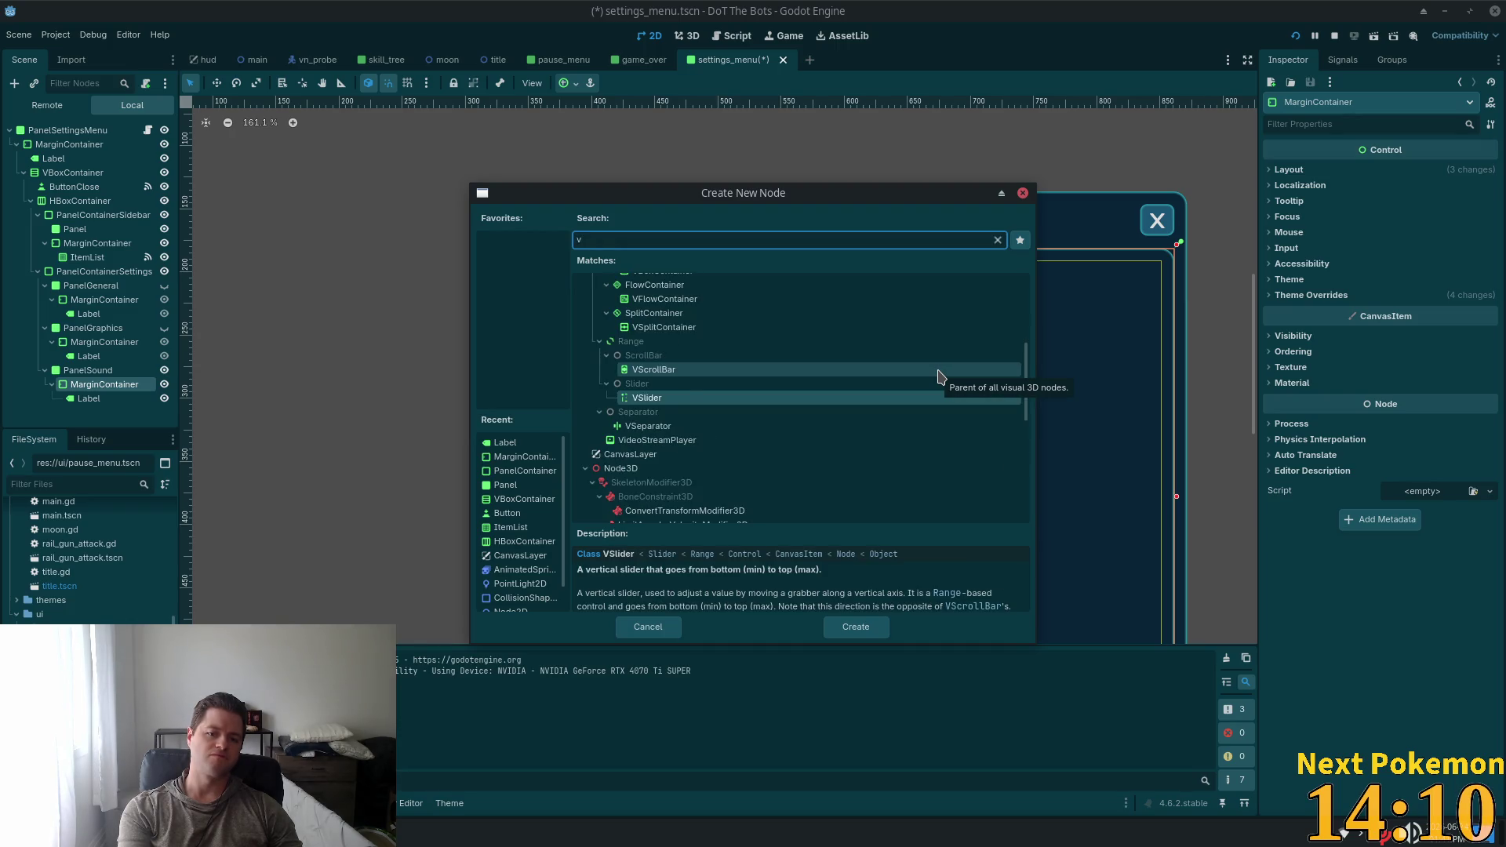
type("b")
key("Return")
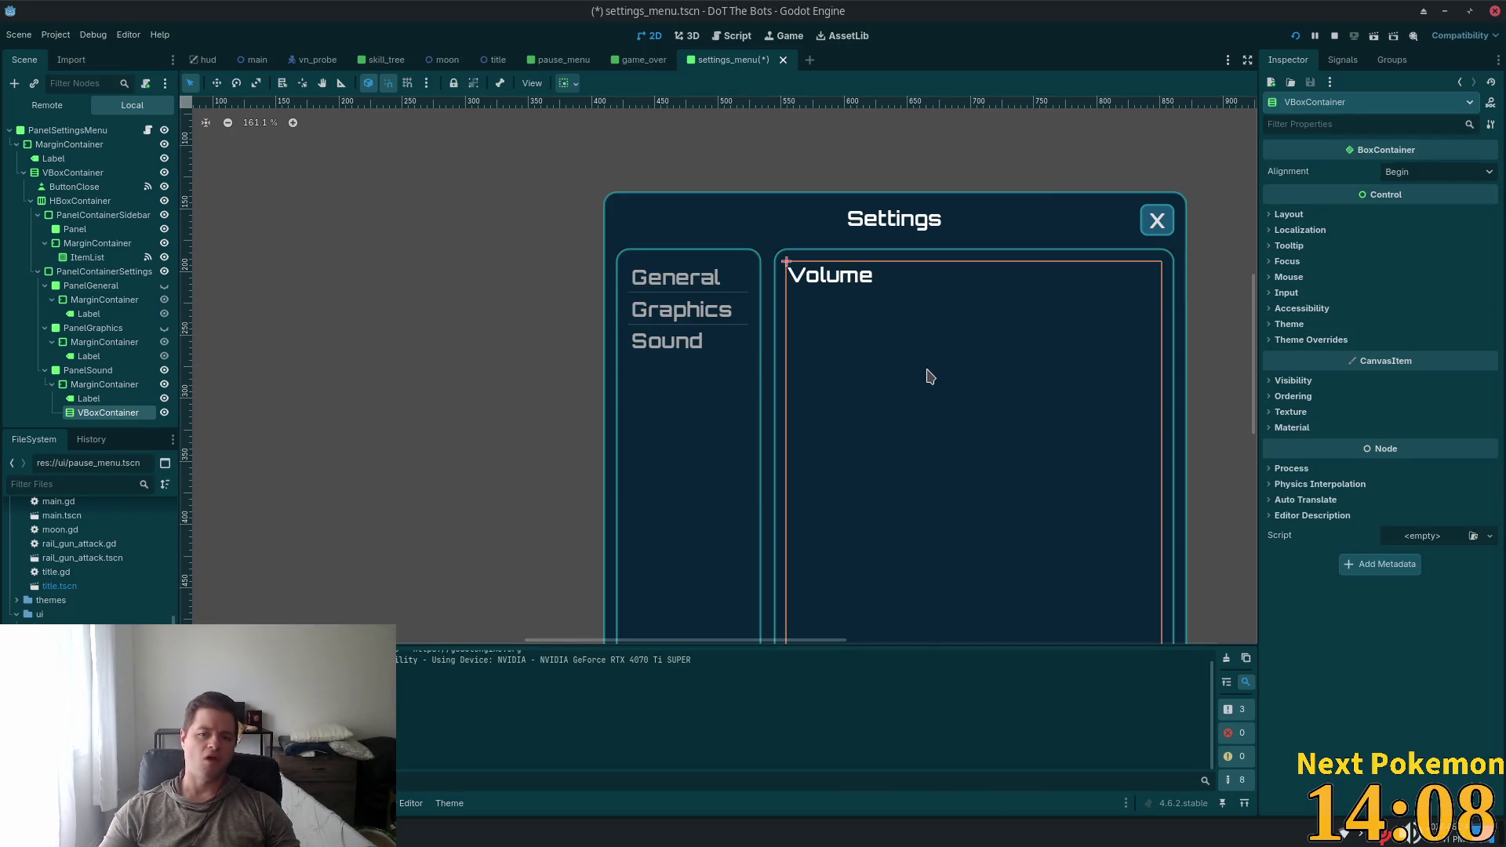
scroll(277, 338, "down", 1)
left_click_drag(88, 399, 108, 412)
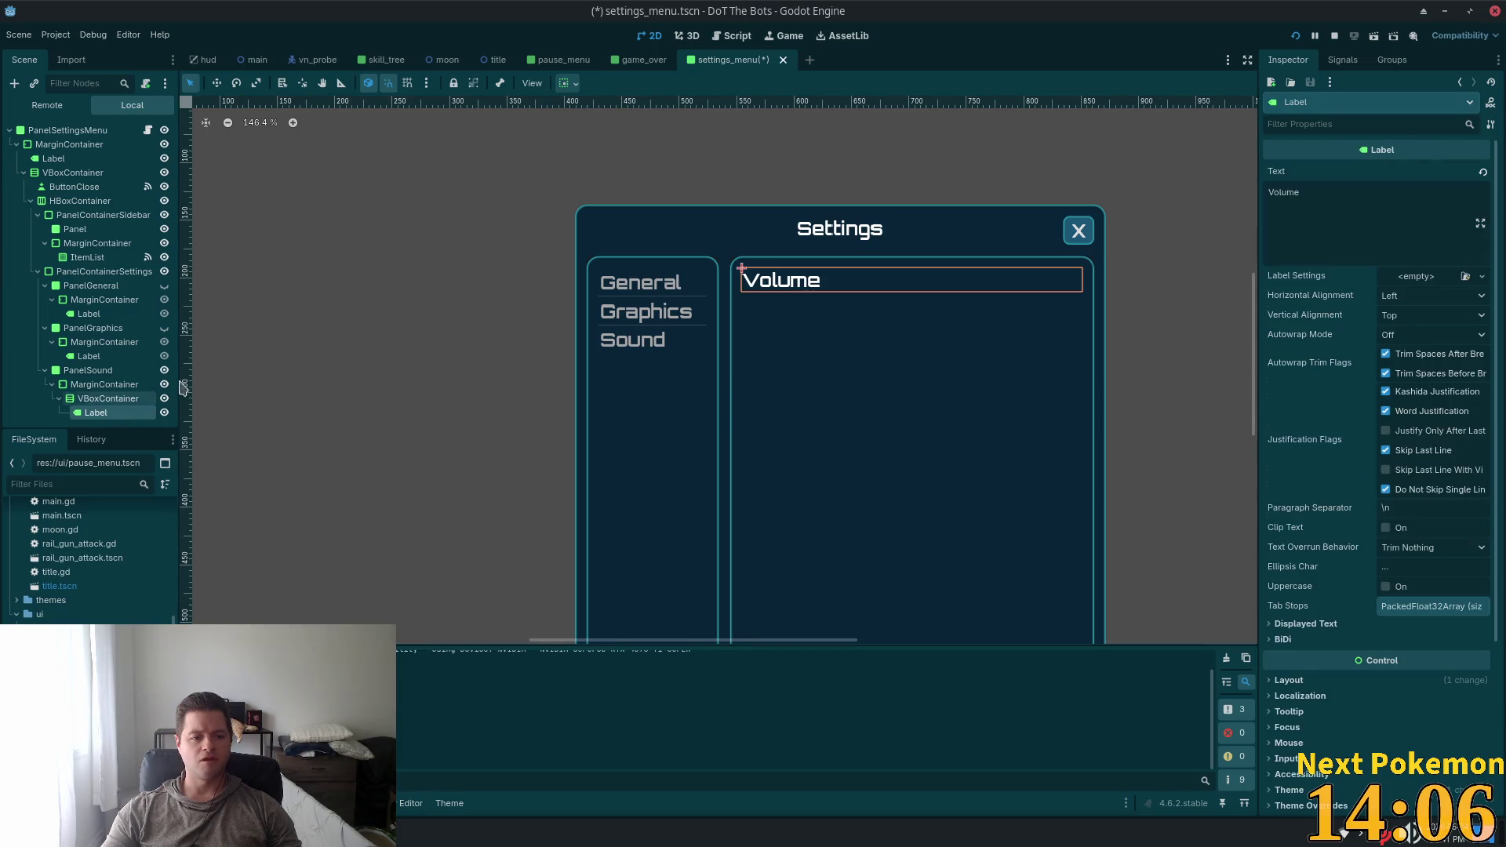
Rename the new container to VBoxContainerVolume
left_click(110, 399)
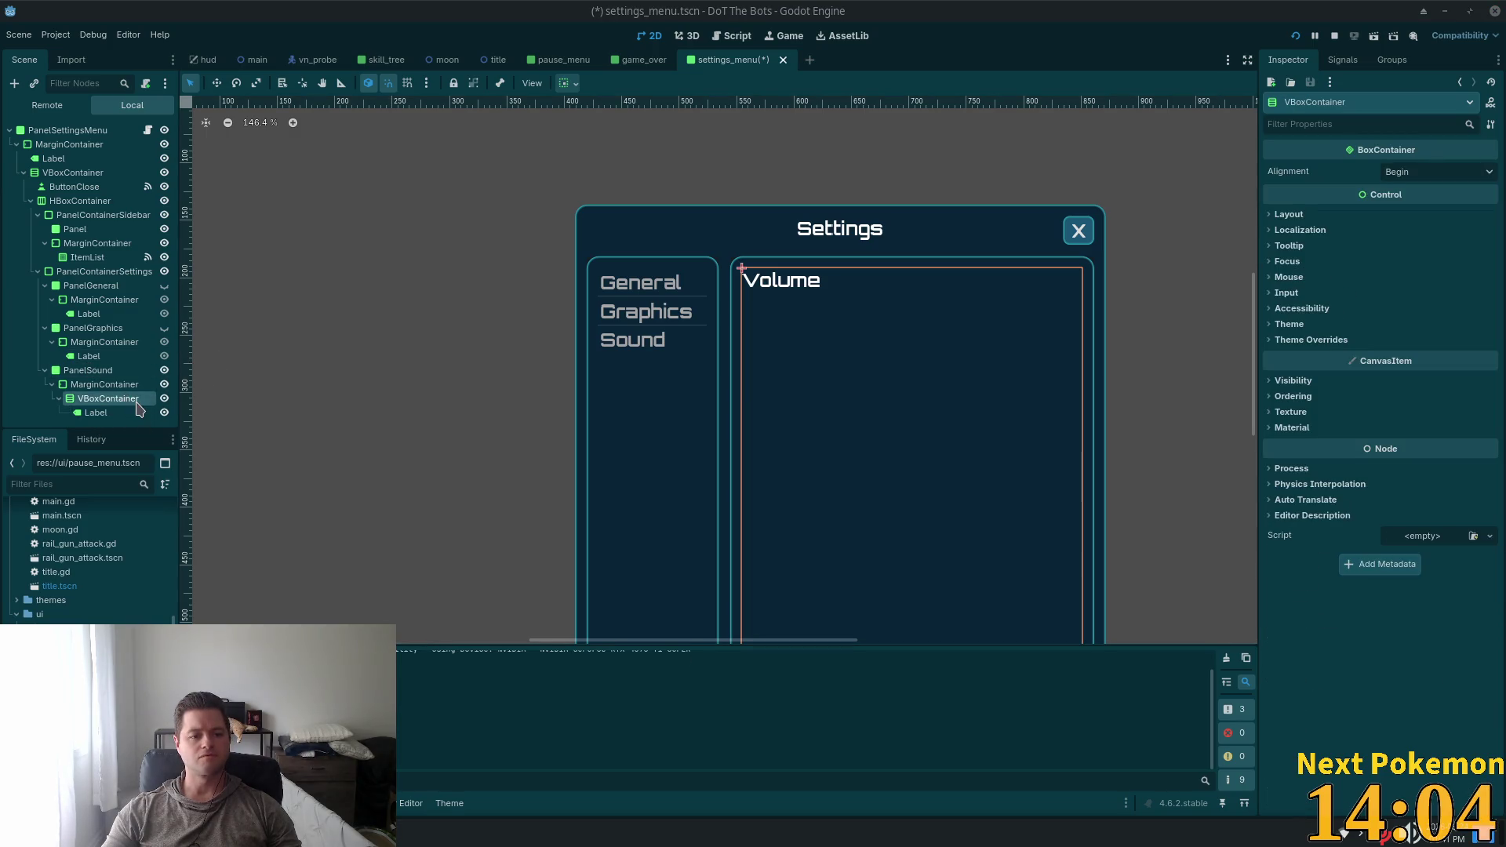
key("F2")
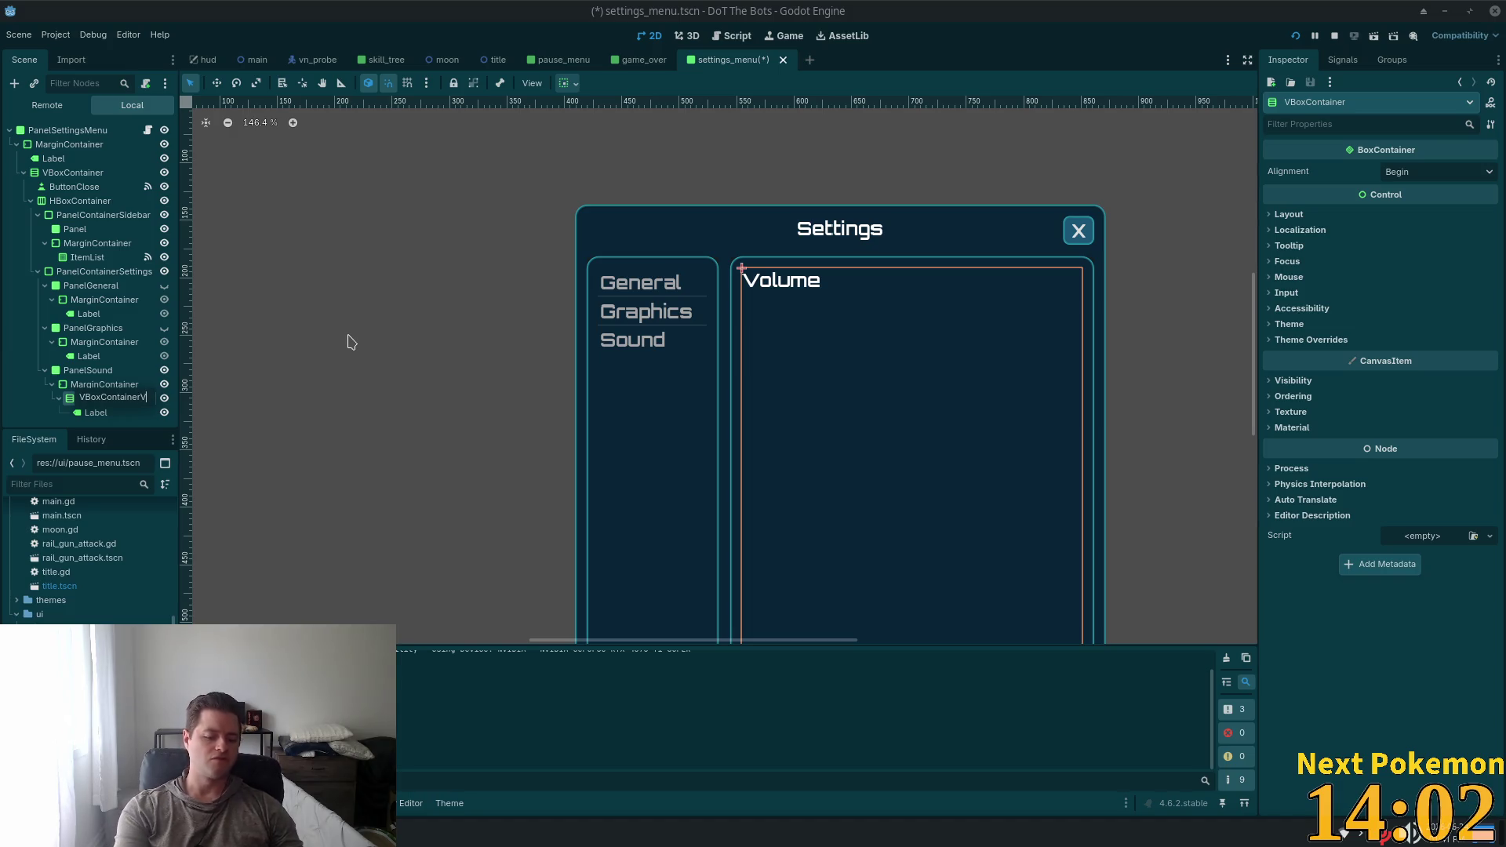
type("ou")
key("BackSpace")
key("BackSpace")
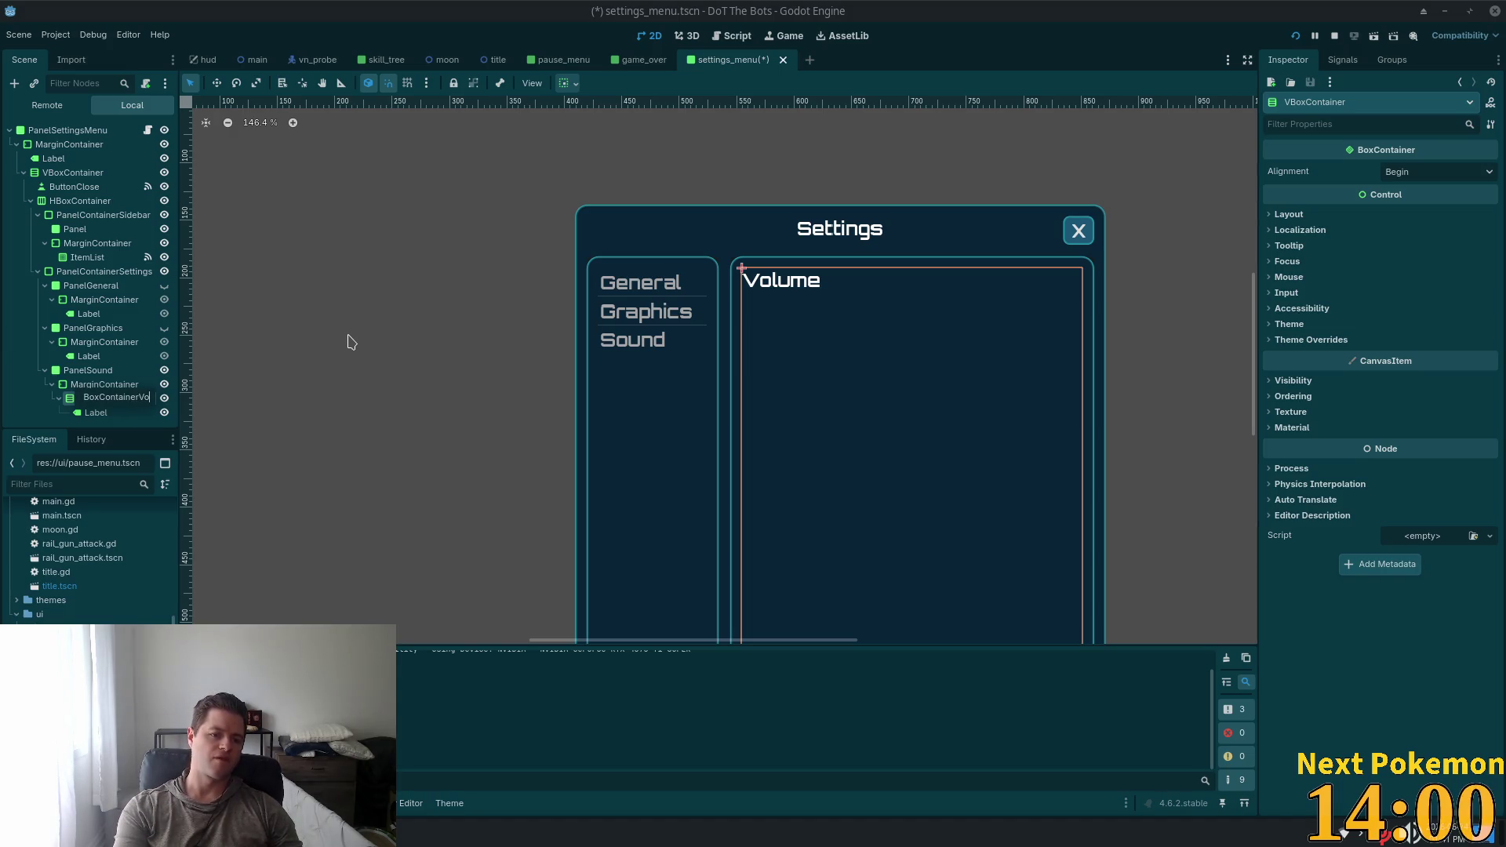
type("lume")
key("Return")
scroll(244, 276, "down", 1)
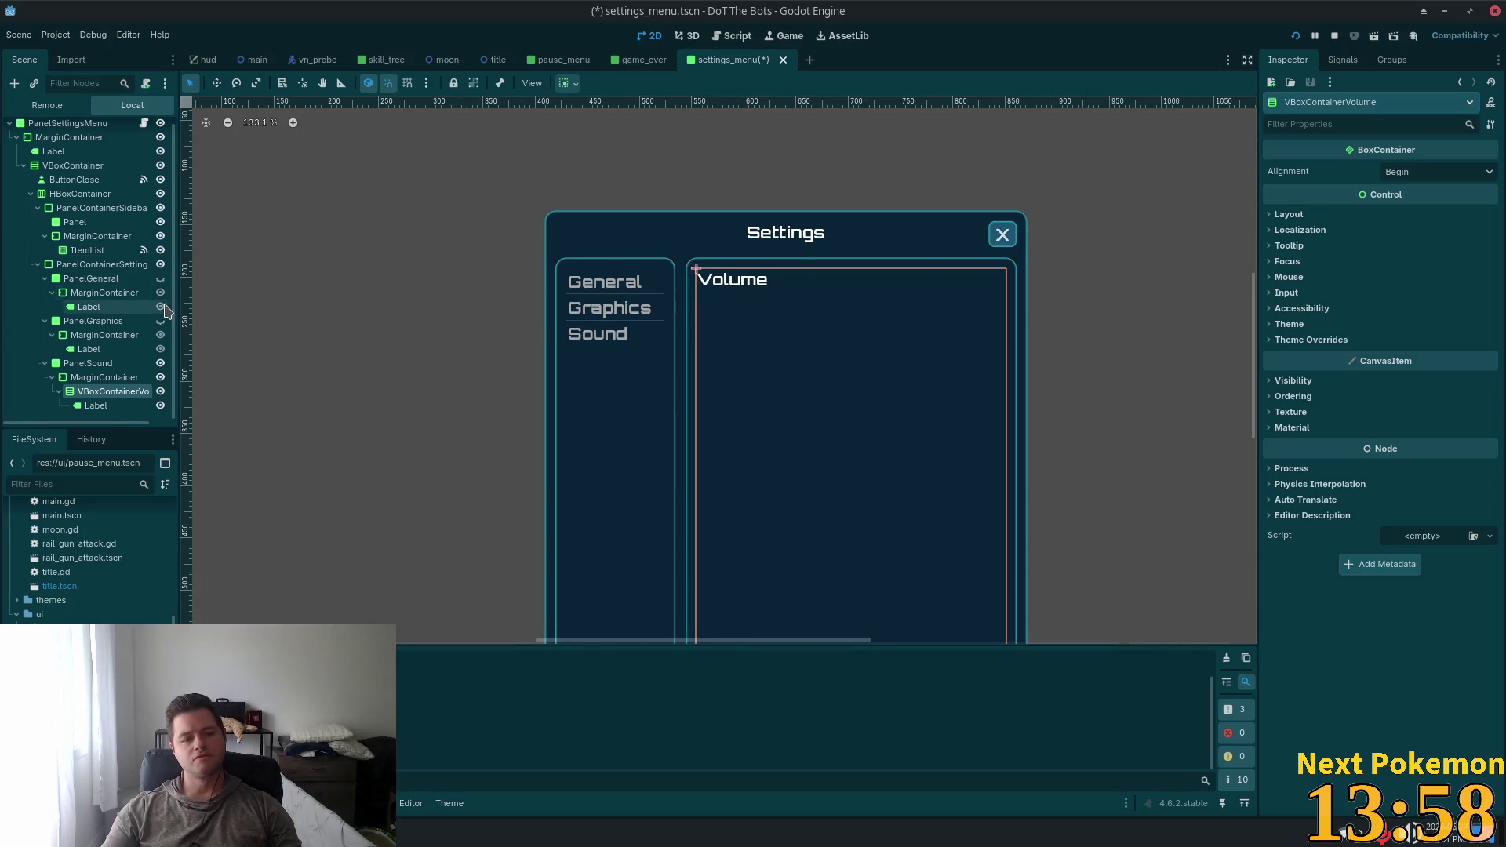
scroll(549, 372, "up", 6)
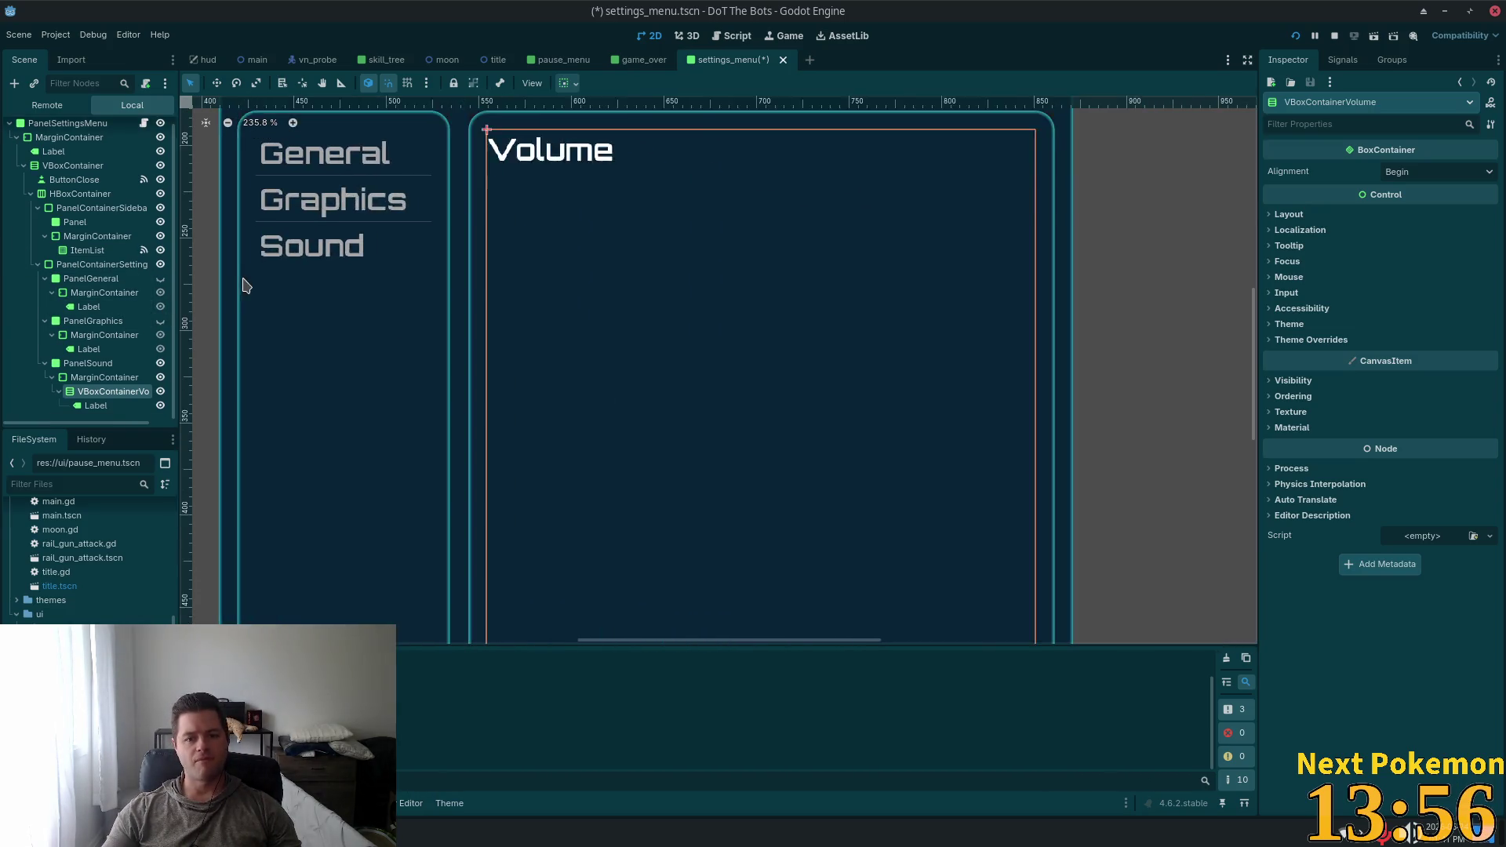
scroll(244, 285, "down", 1)
left_click(95, 405)
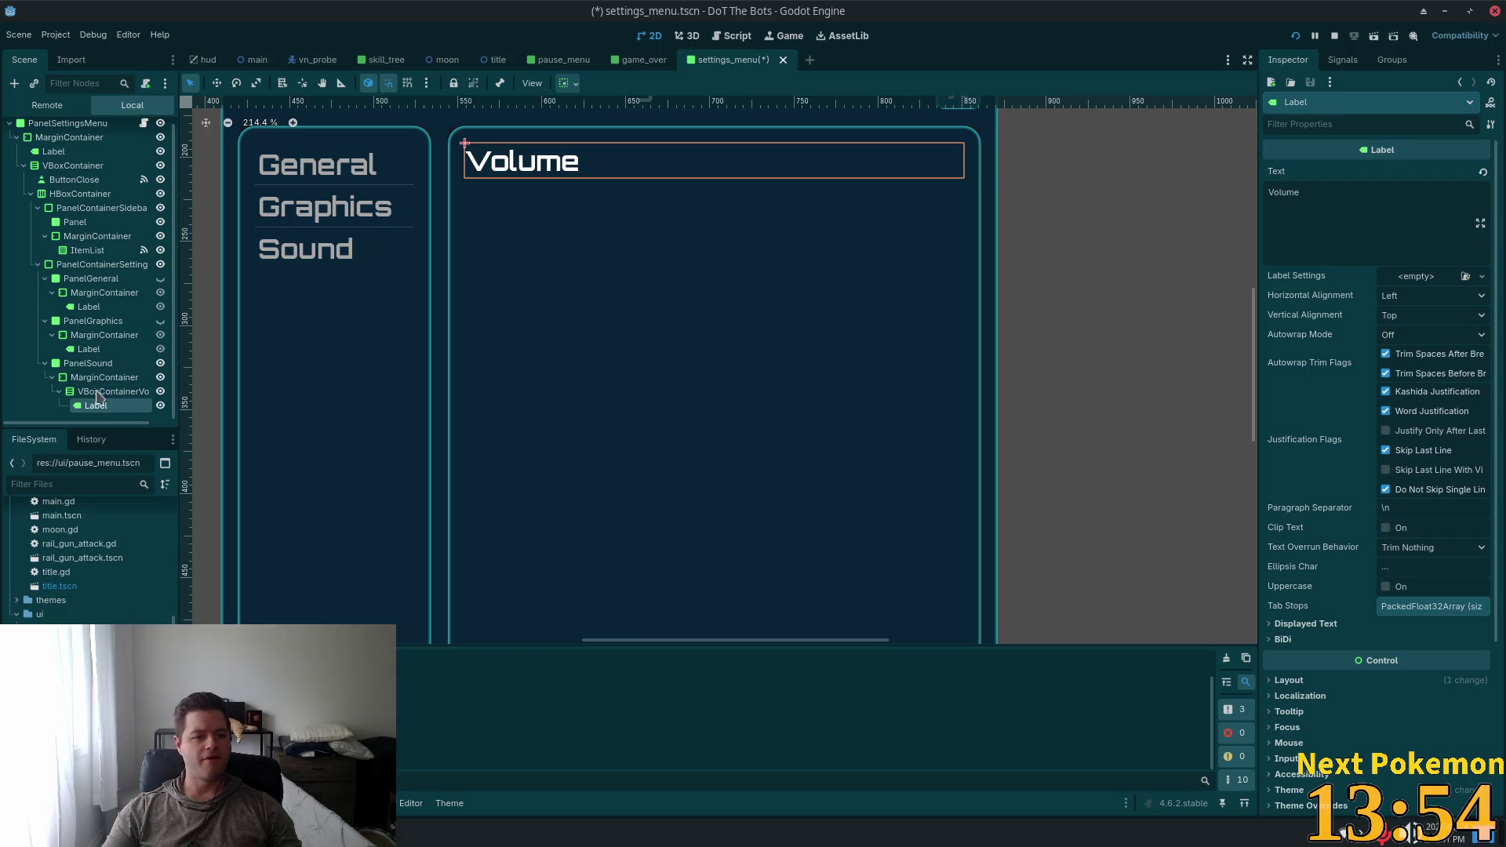
Add an HBoxContainer with a child Label inside VBoxContainerVolume
left_click(98, 392)
key("ctrl+a")
type("vb")
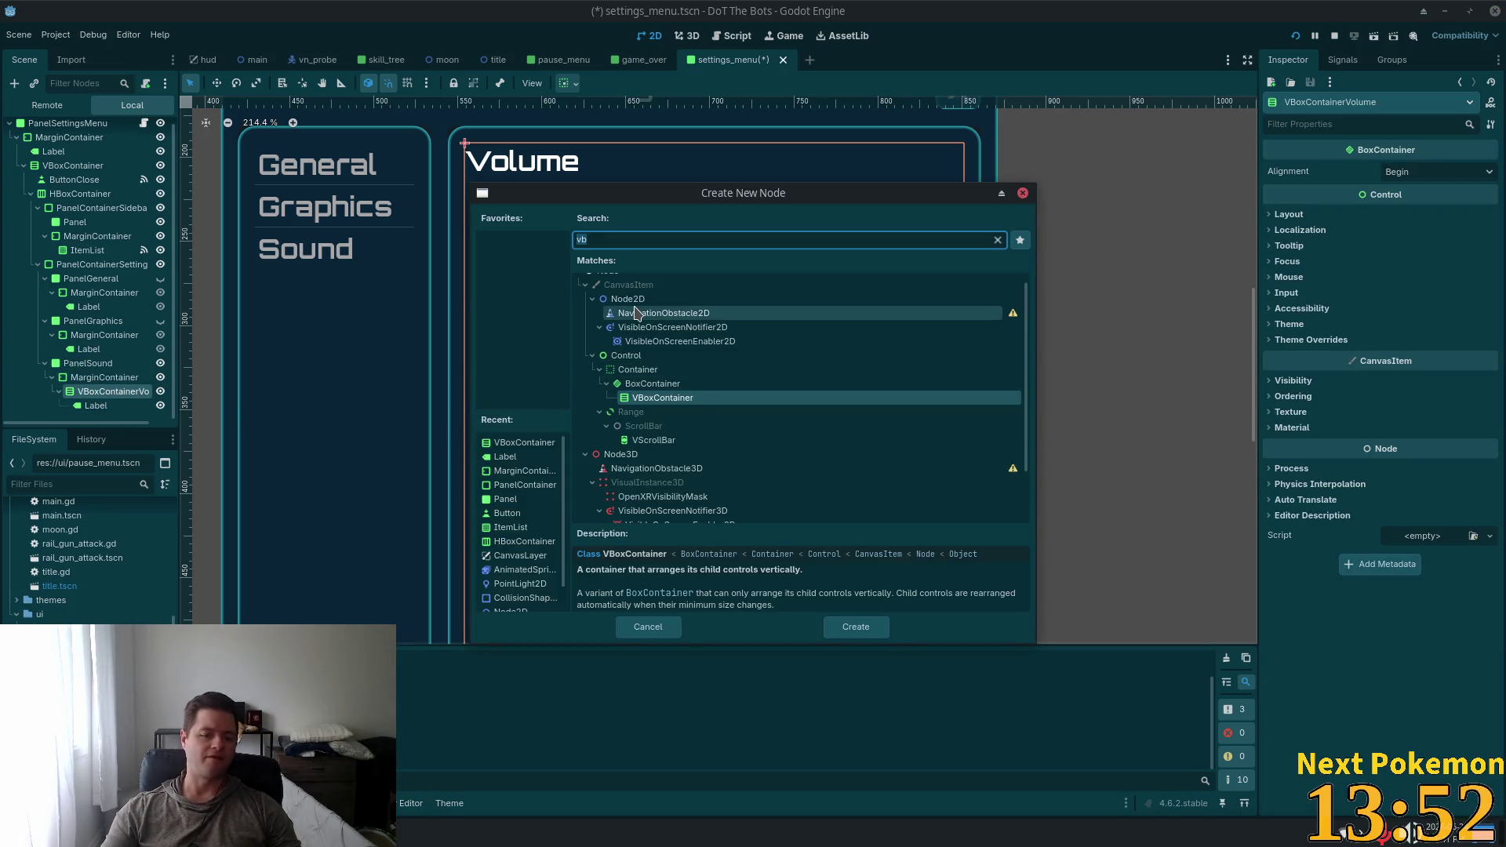
type("hbox")
key("Return")
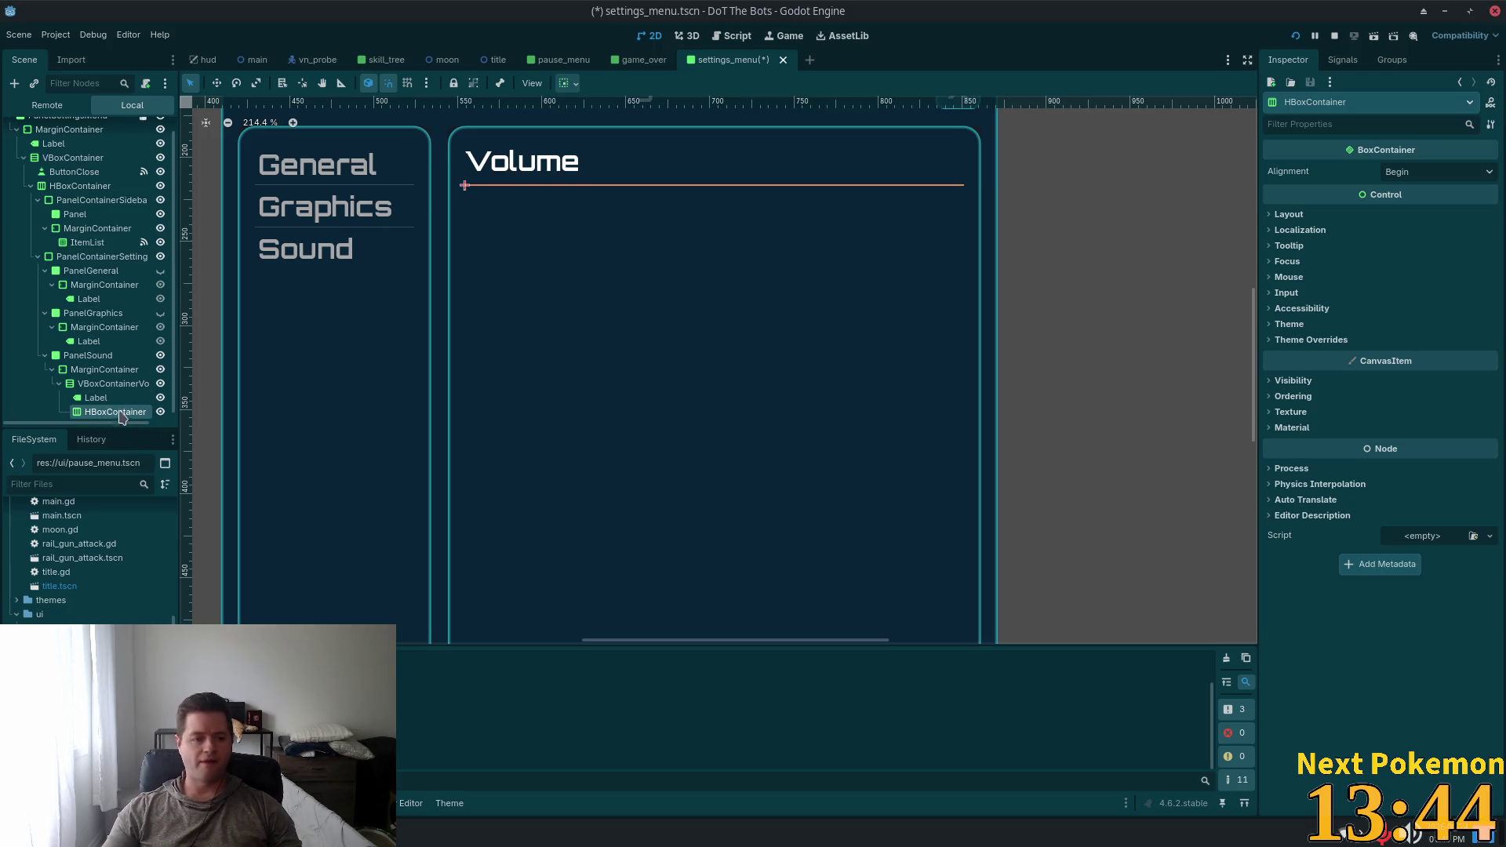
key("ctrl+a")
type("label")
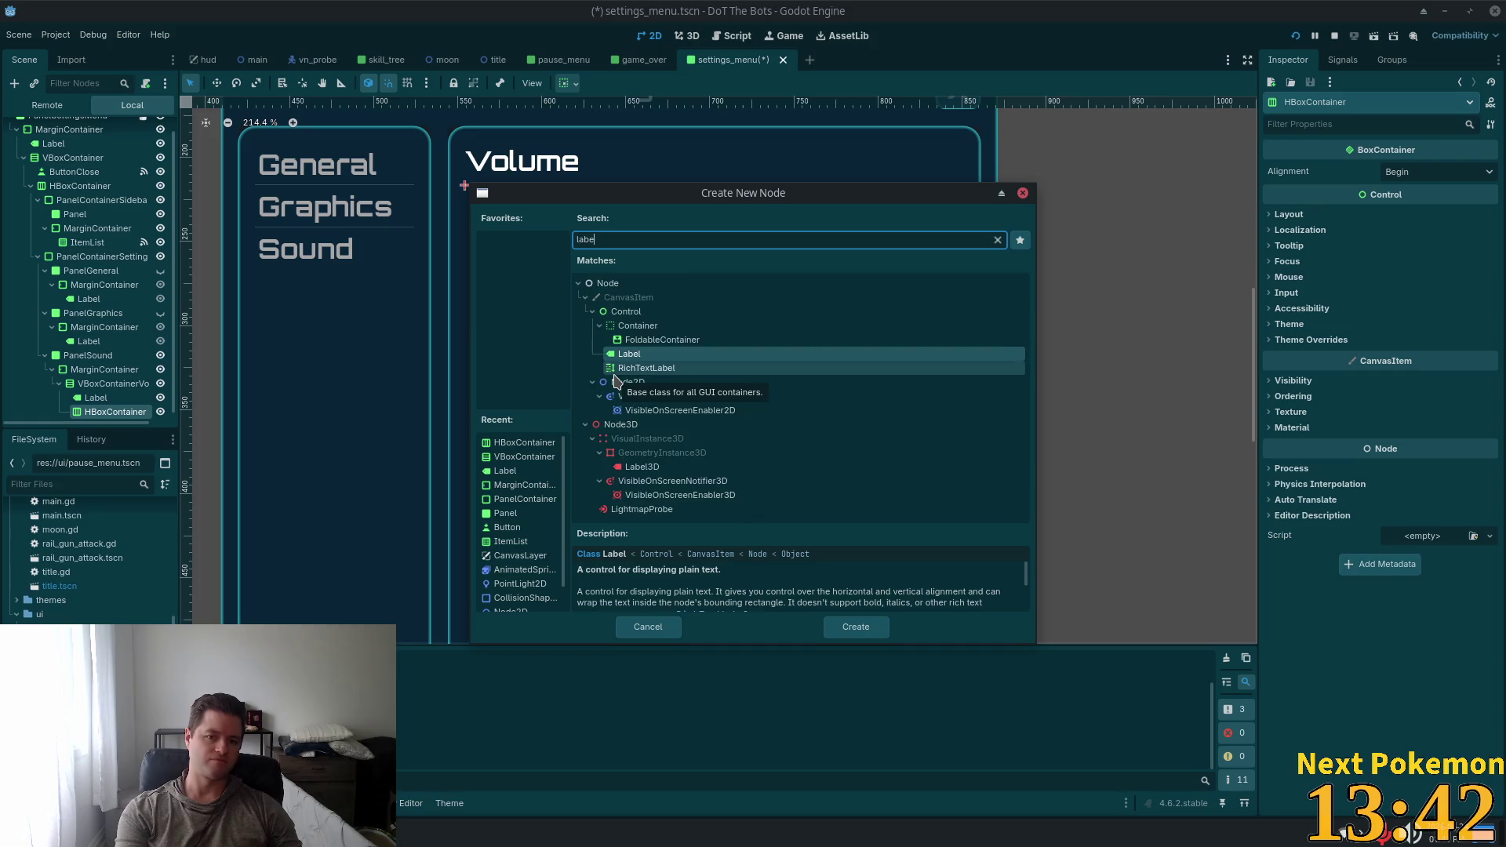
key("Return")
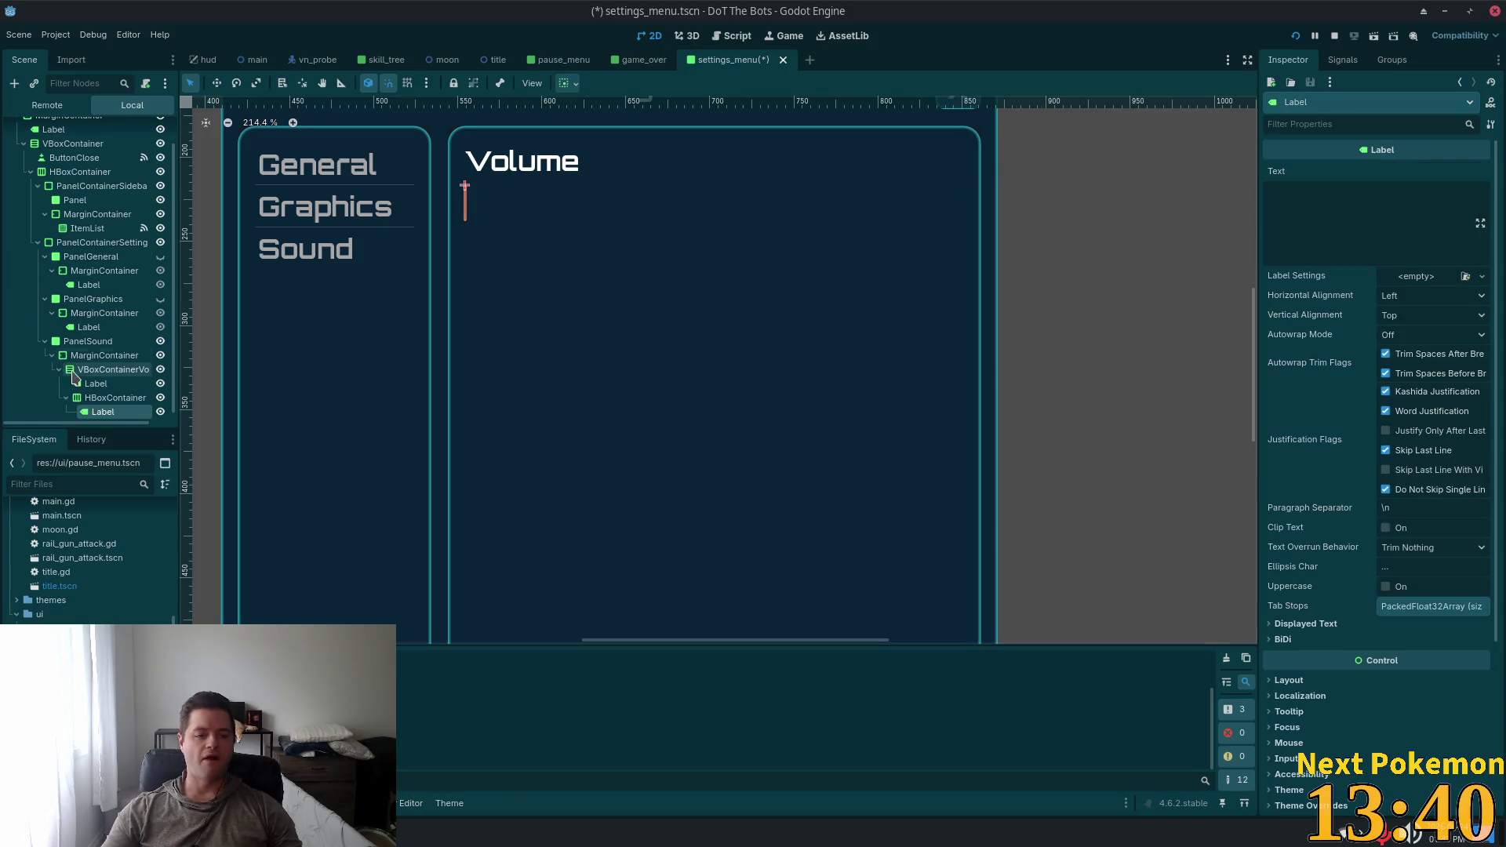
scroll(83, 384, "down", 1)
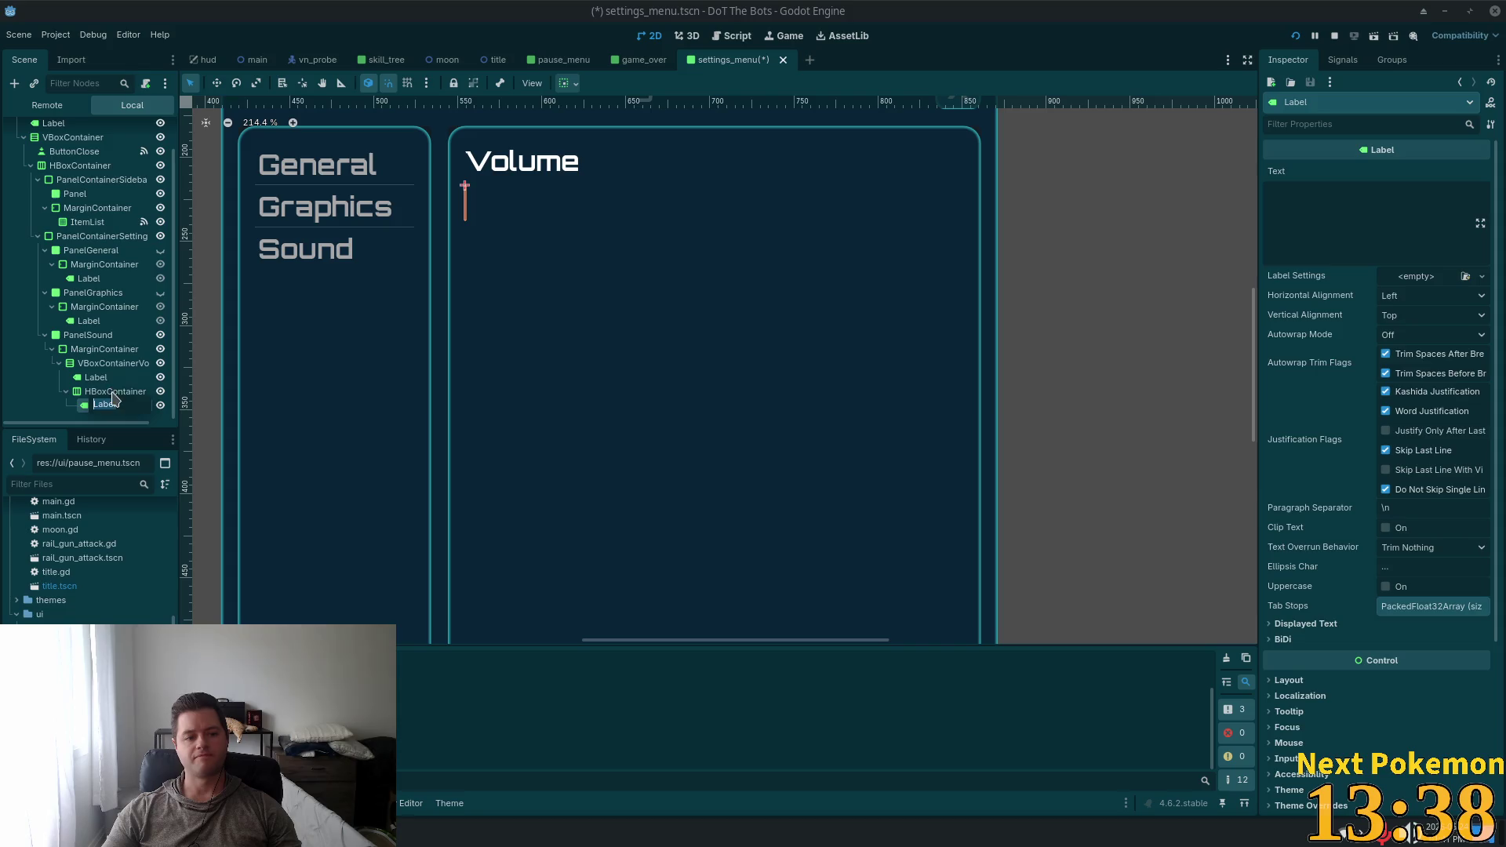
Rename the HBoxContainer to HBoxContainerMaster
double_click(118, 391)
key("End")
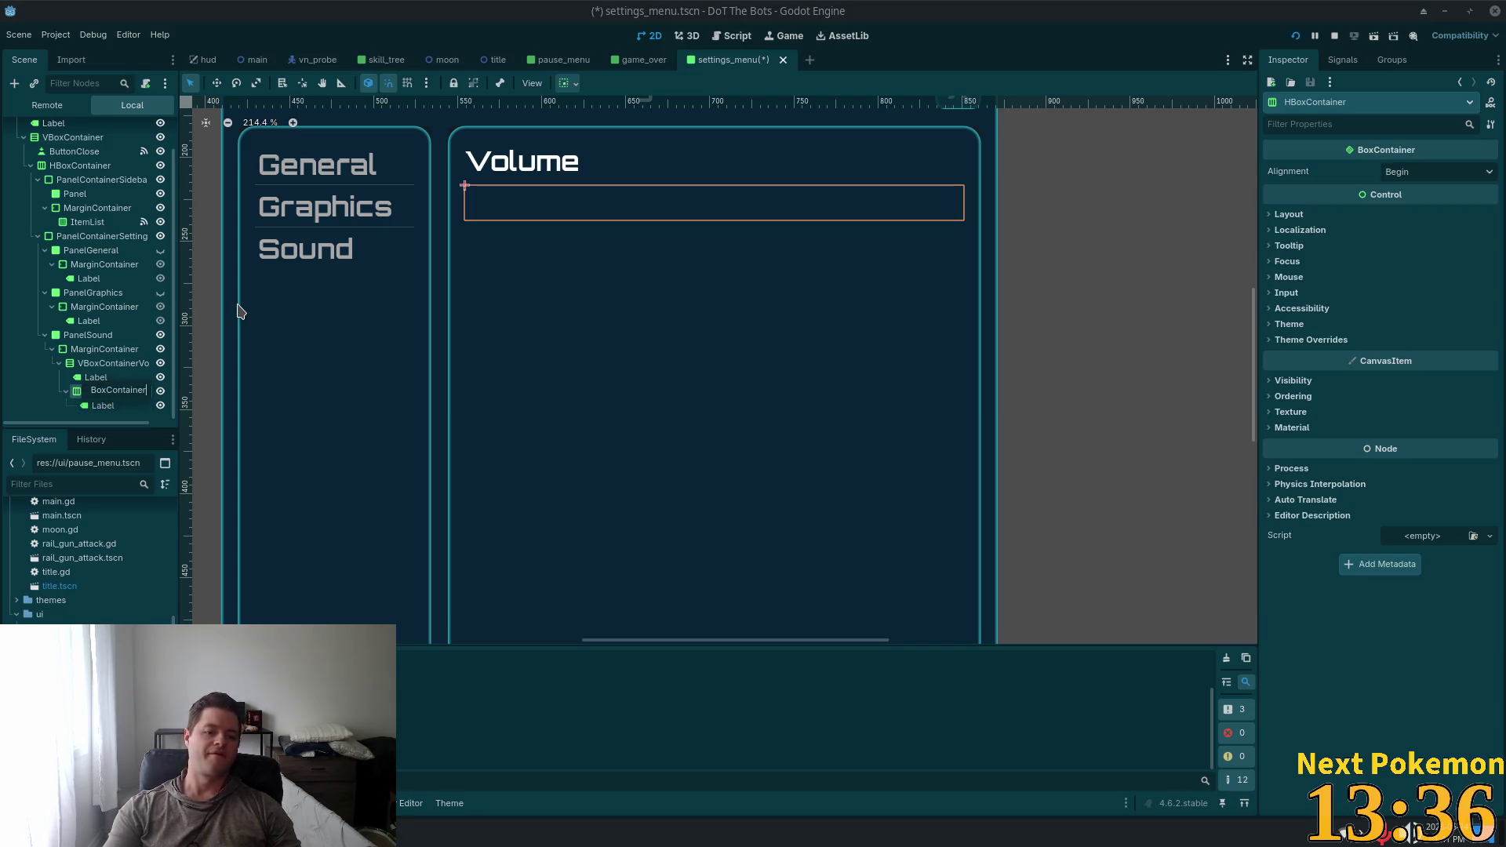
type("Master")
key("Return")
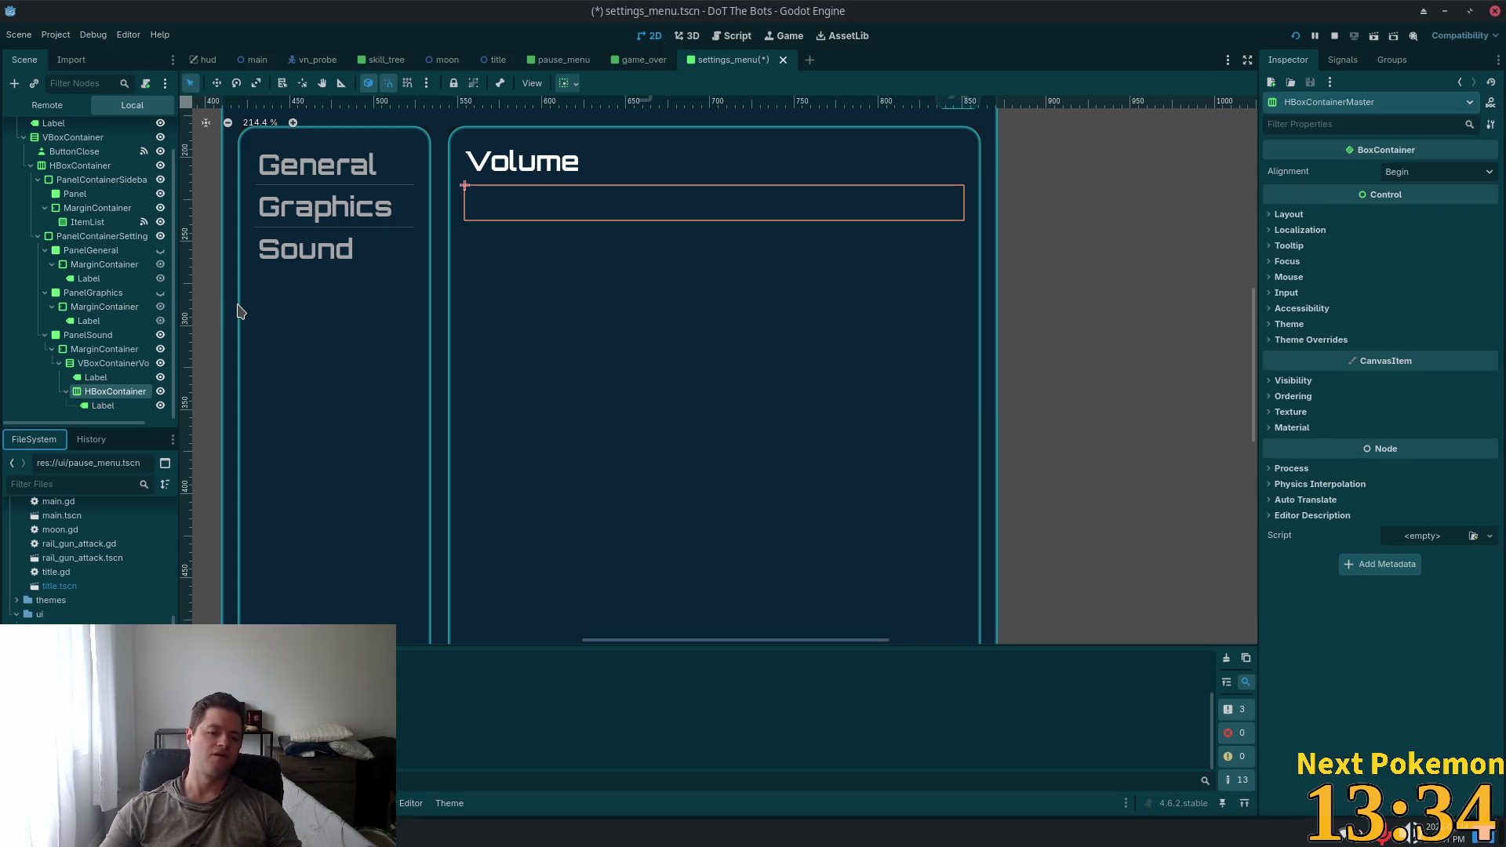
Set the new label's text to 'Master'
left_click(129, 407)
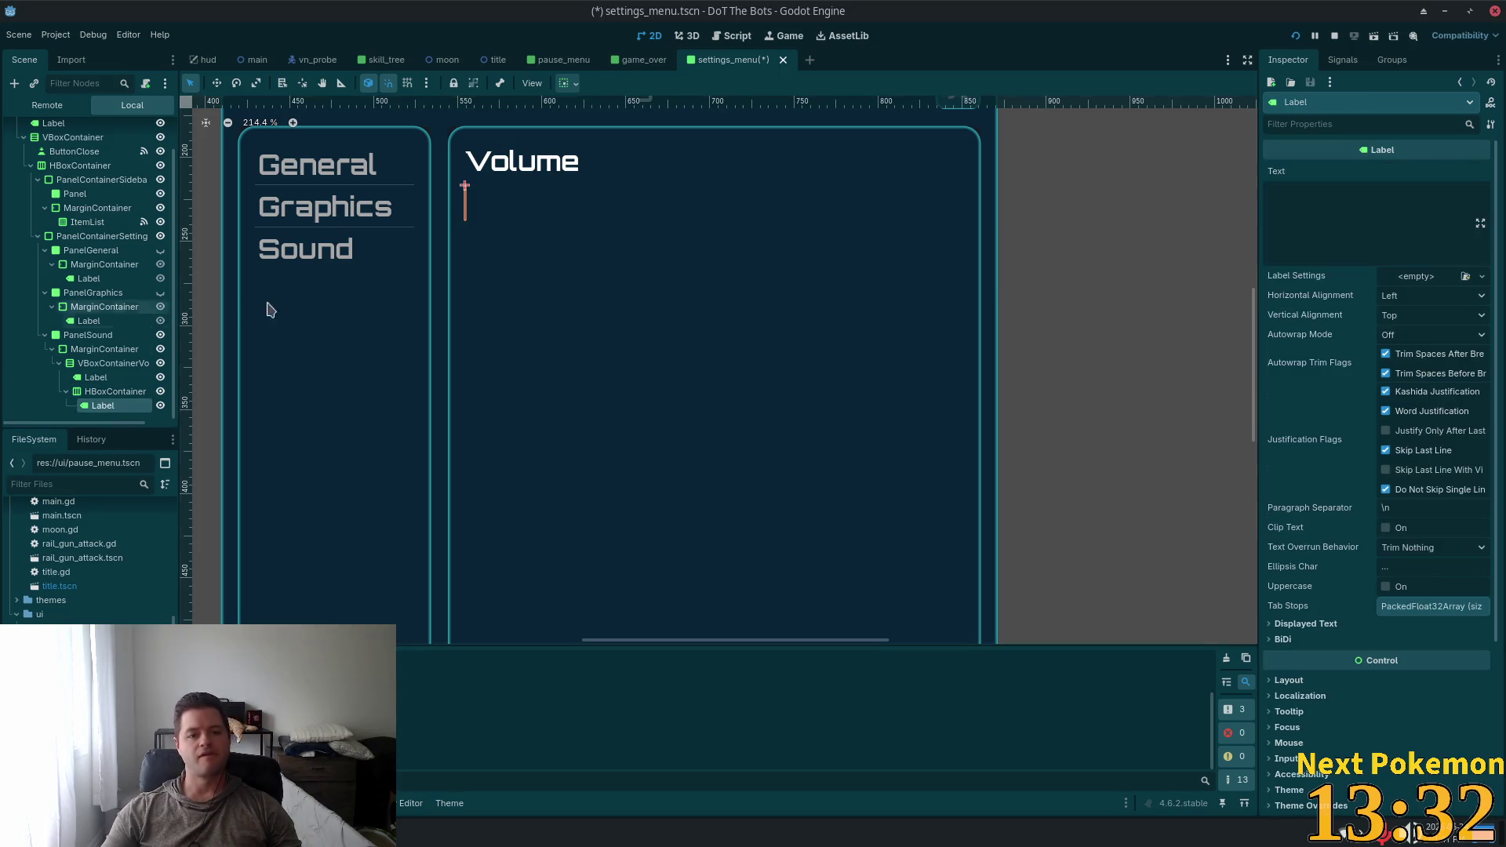
left_click(1332, 235)
type("Master")
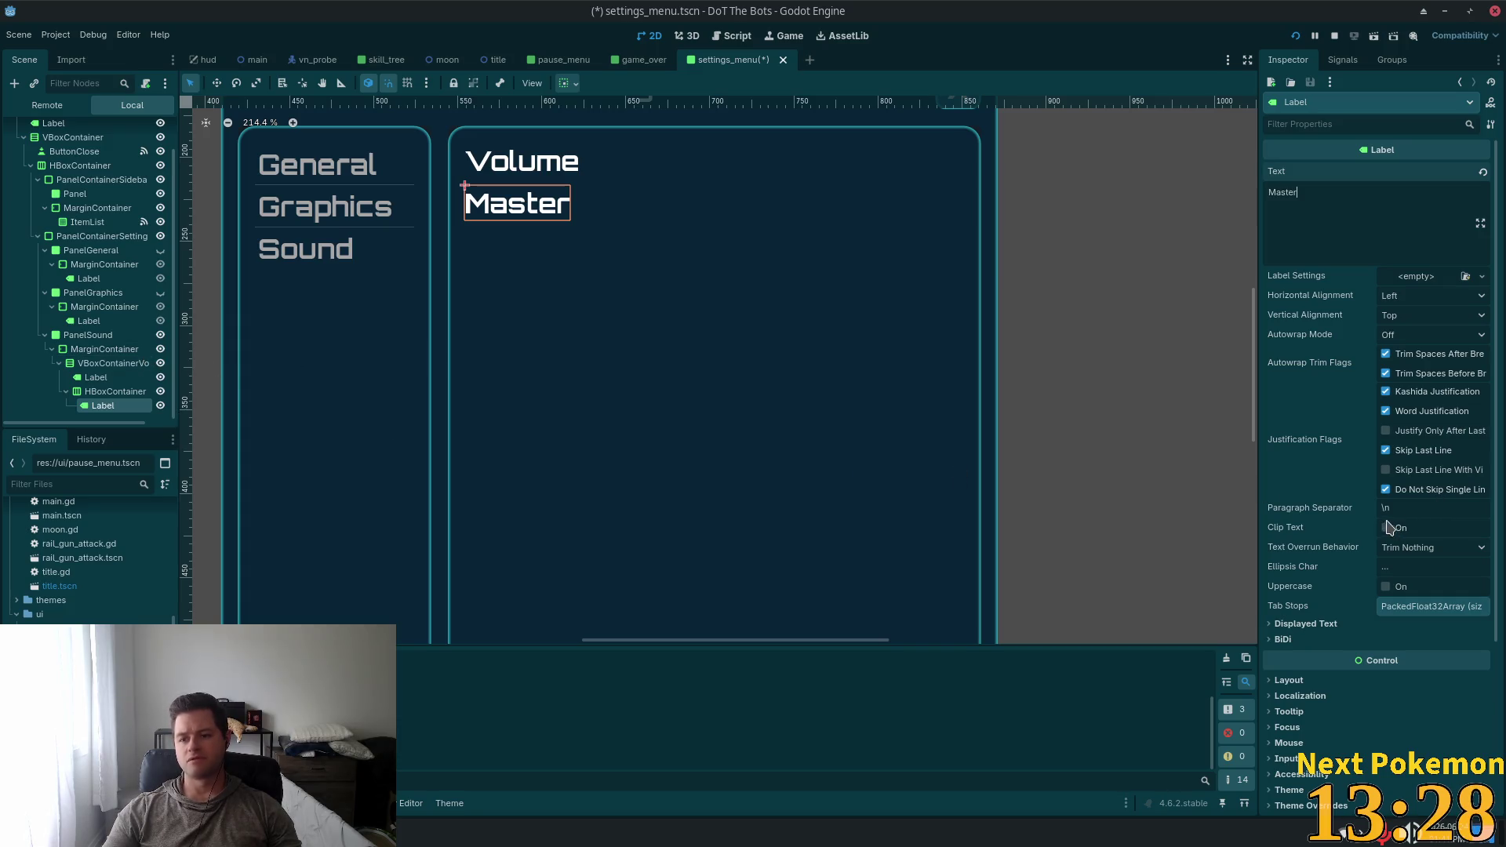
scroll(1384, 588, "down", 3)
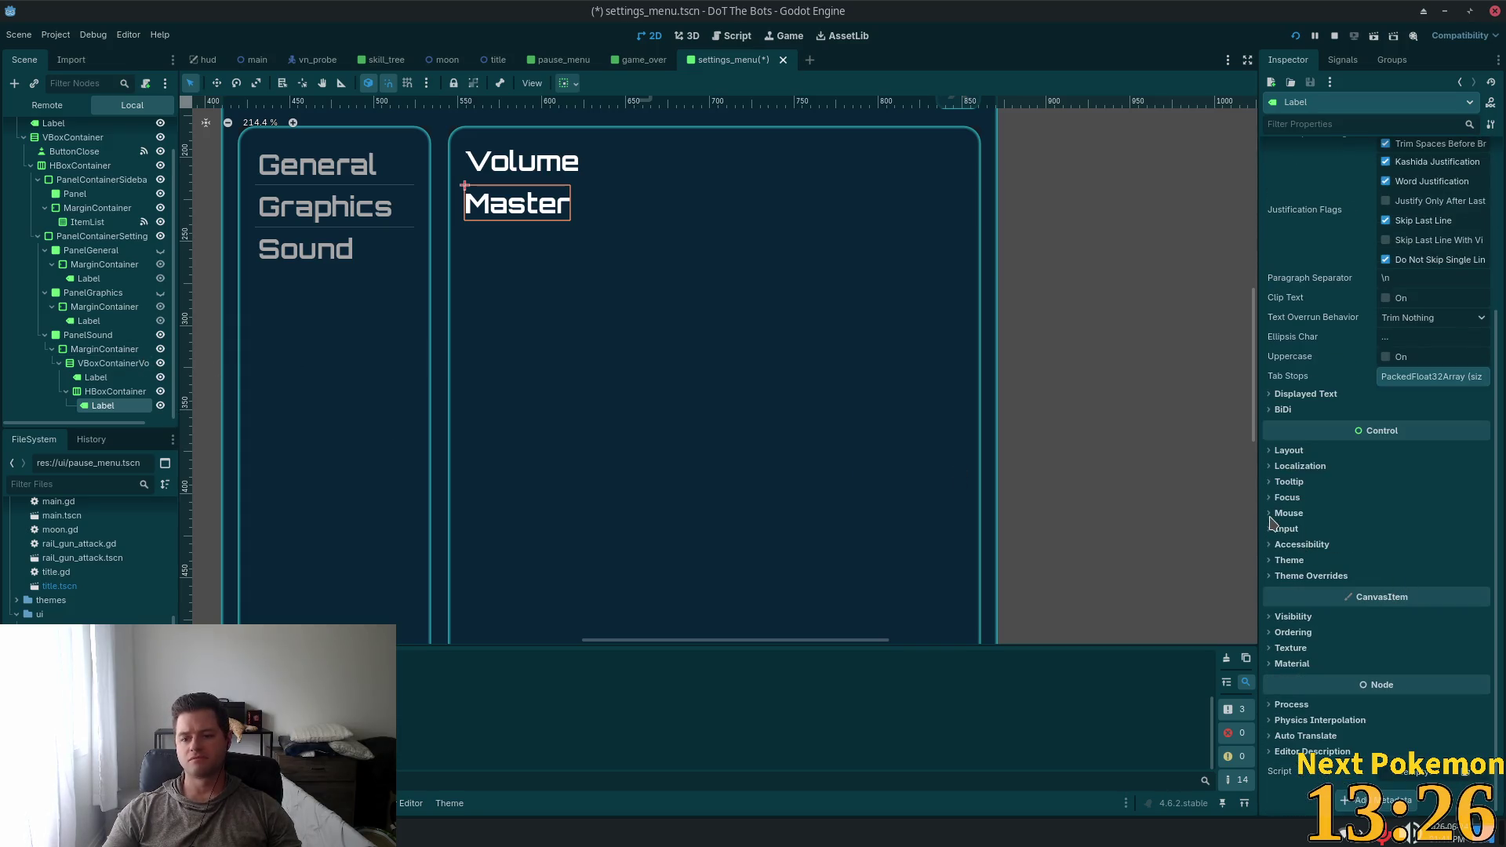
left_click(1289, 560)
Apply the ui.tres theme to the Master label using Quick Load
left_click(1481, 578)
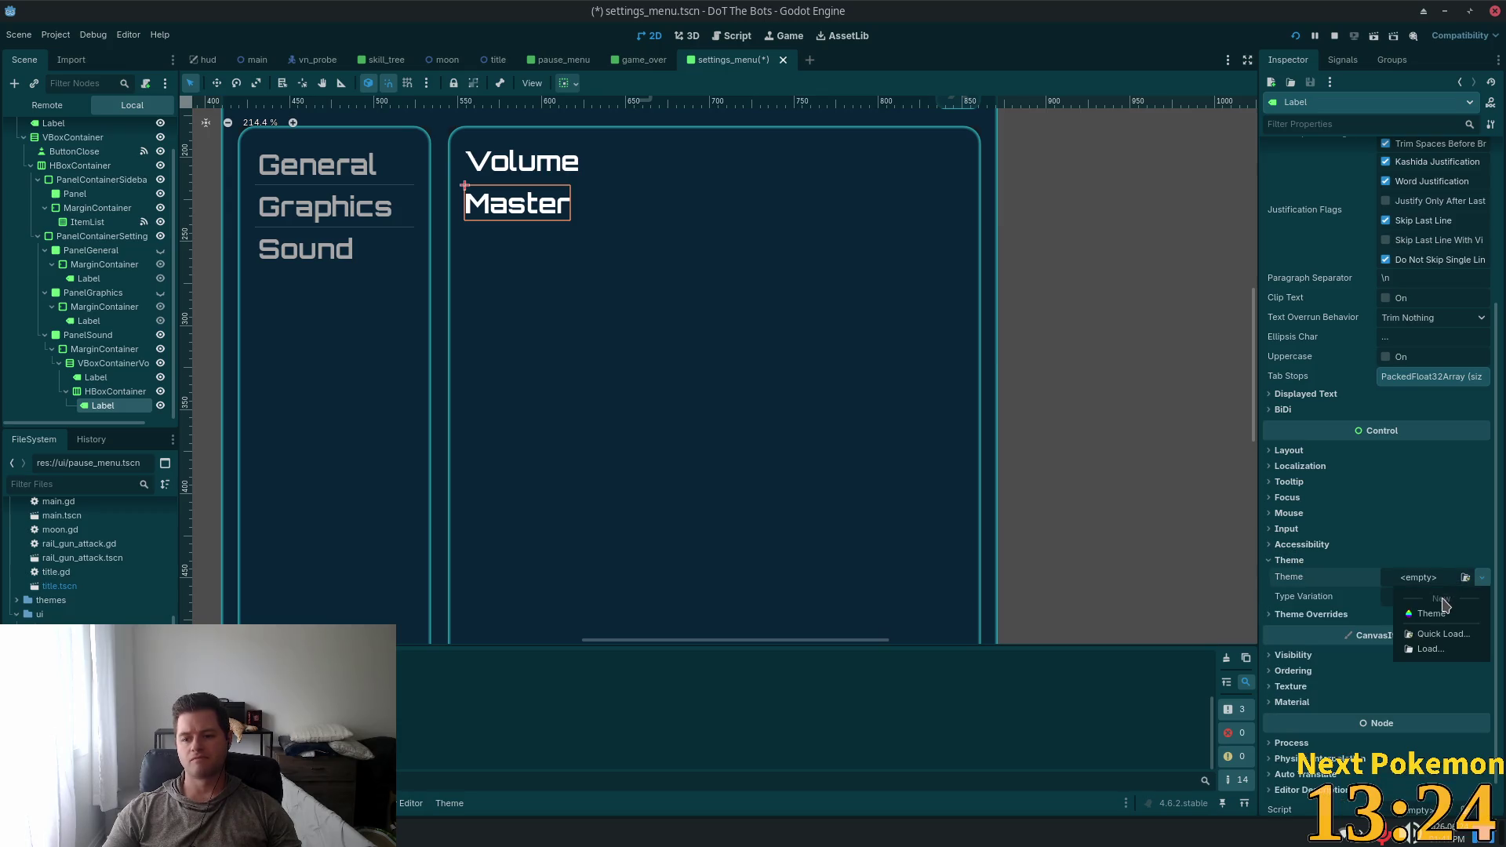
left_click(1442, 634)
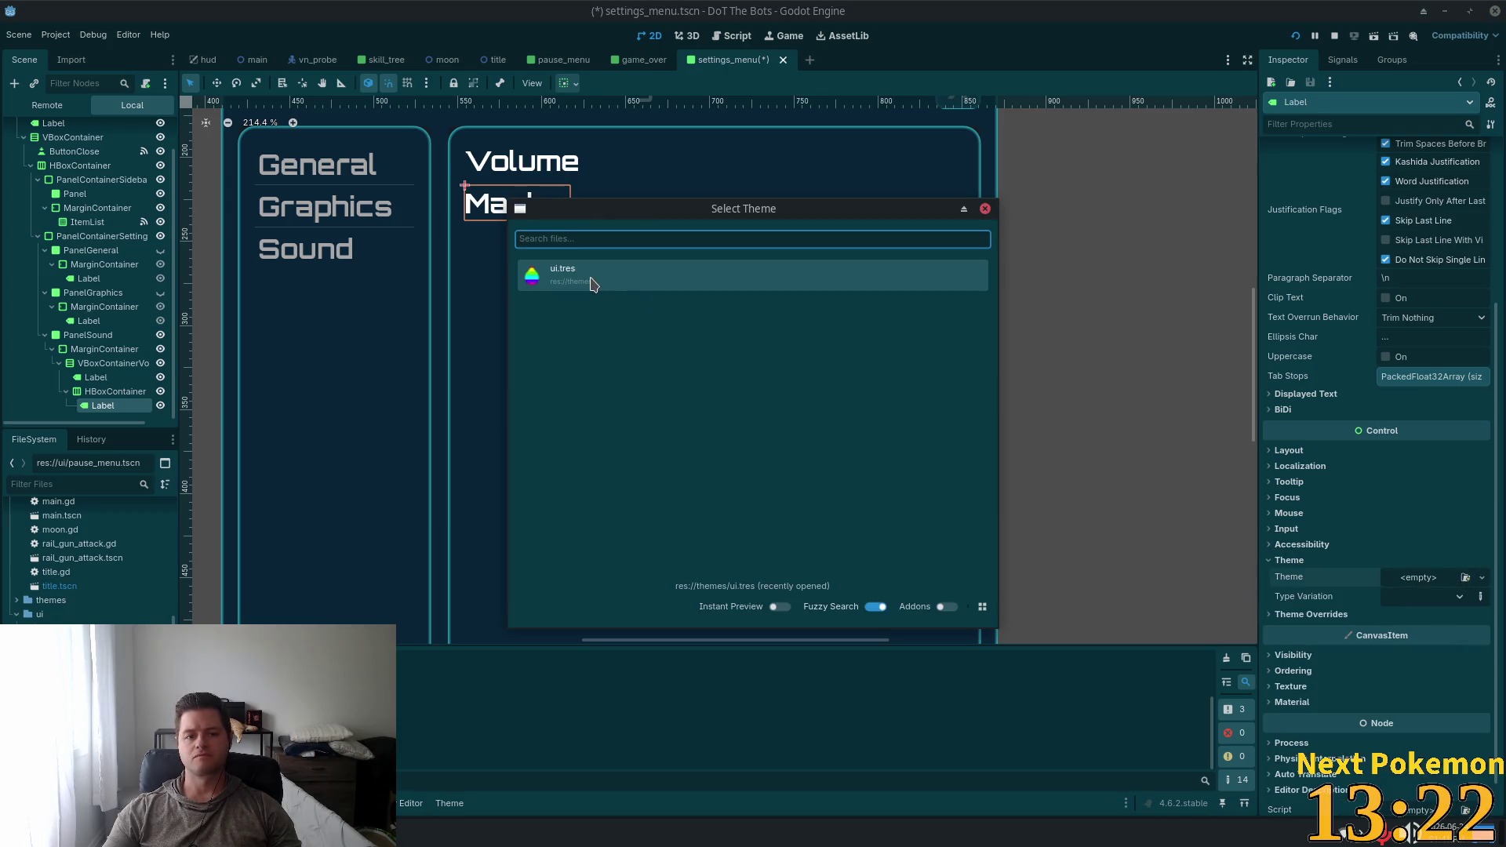
left_click(590, 284)
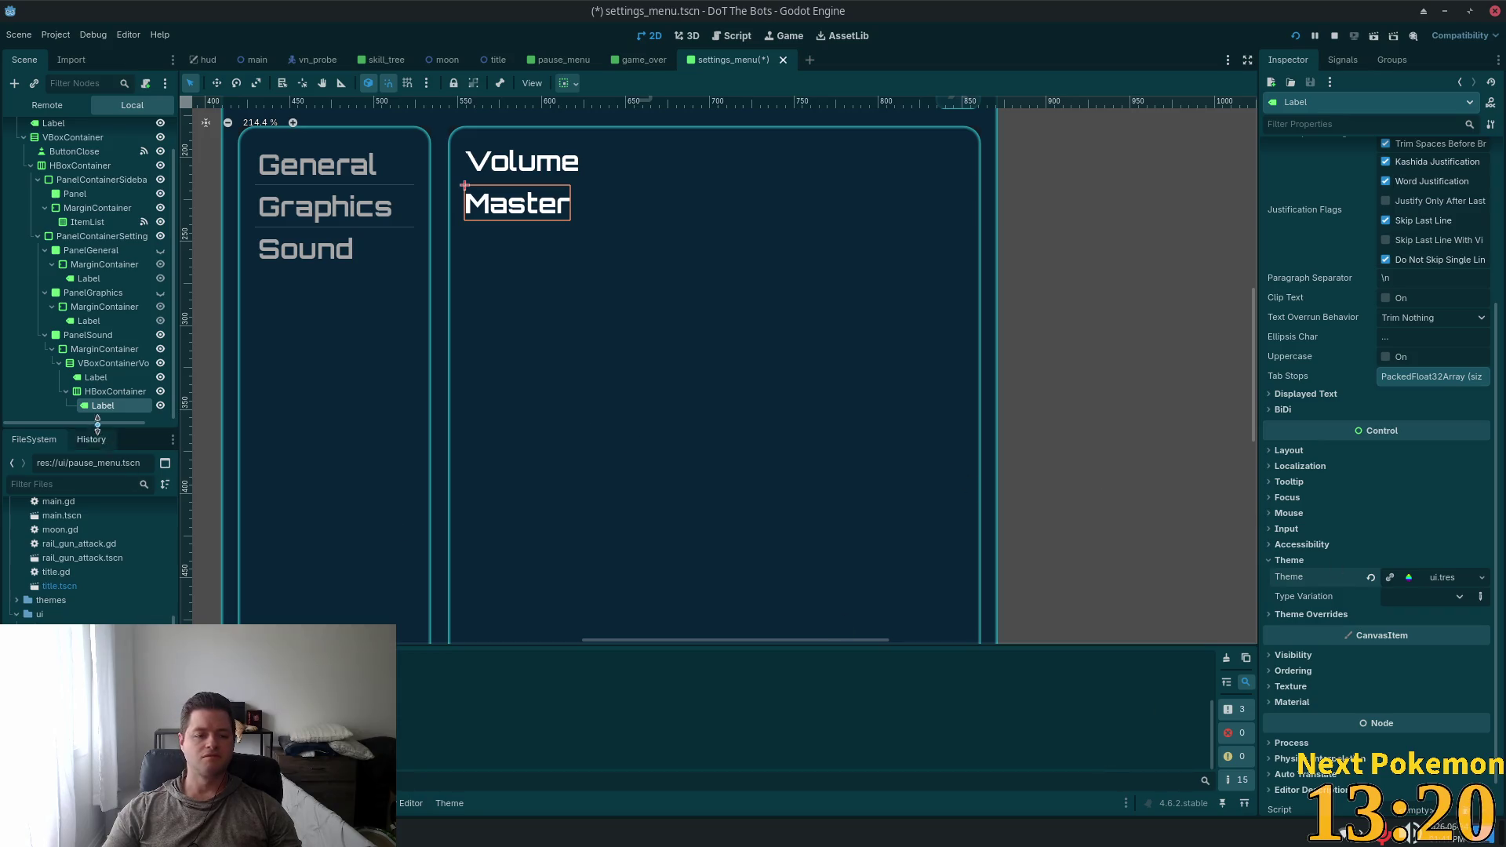
Give the Master label a new LabelSettings resource
scroll(1387, 445, "up", 5)
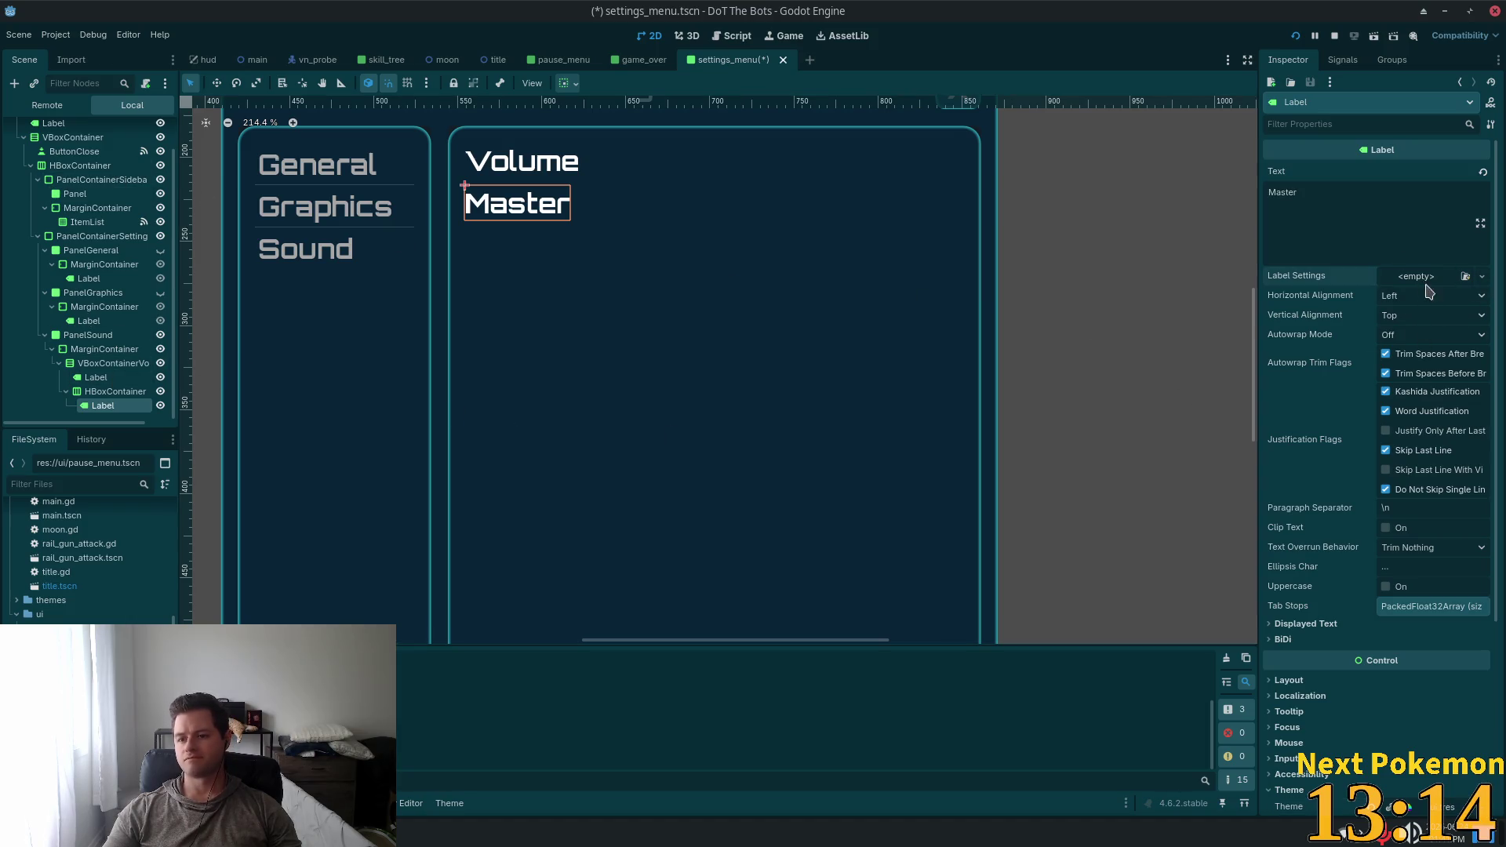
left_click(1481, 276)
left_click(1445, 314)
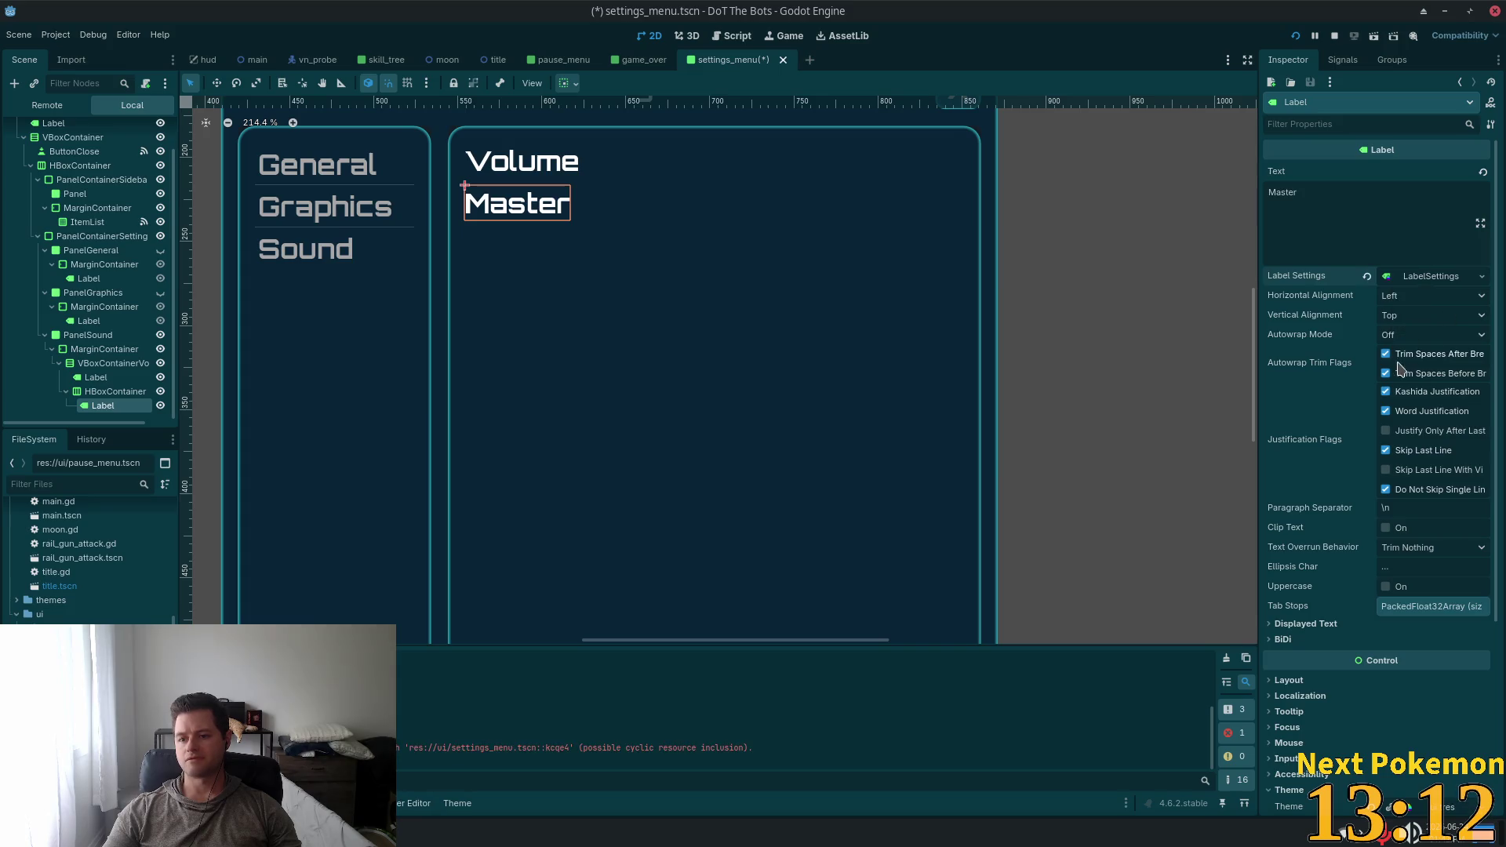
left_click(1436, 275)
left_click(1367, 277)
left_click(1482, 276)
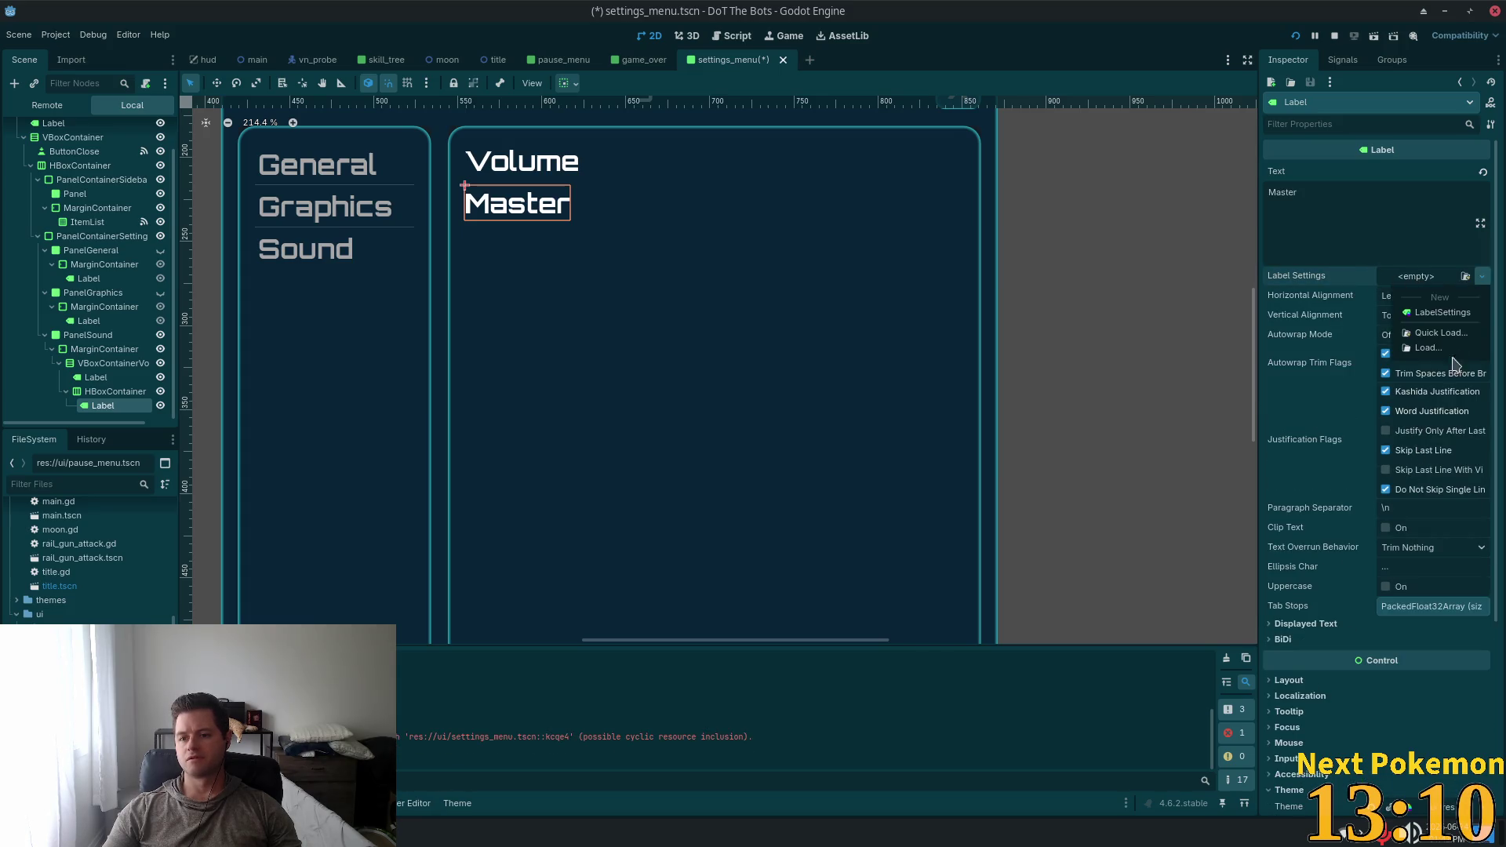
left_click(1436, 338)
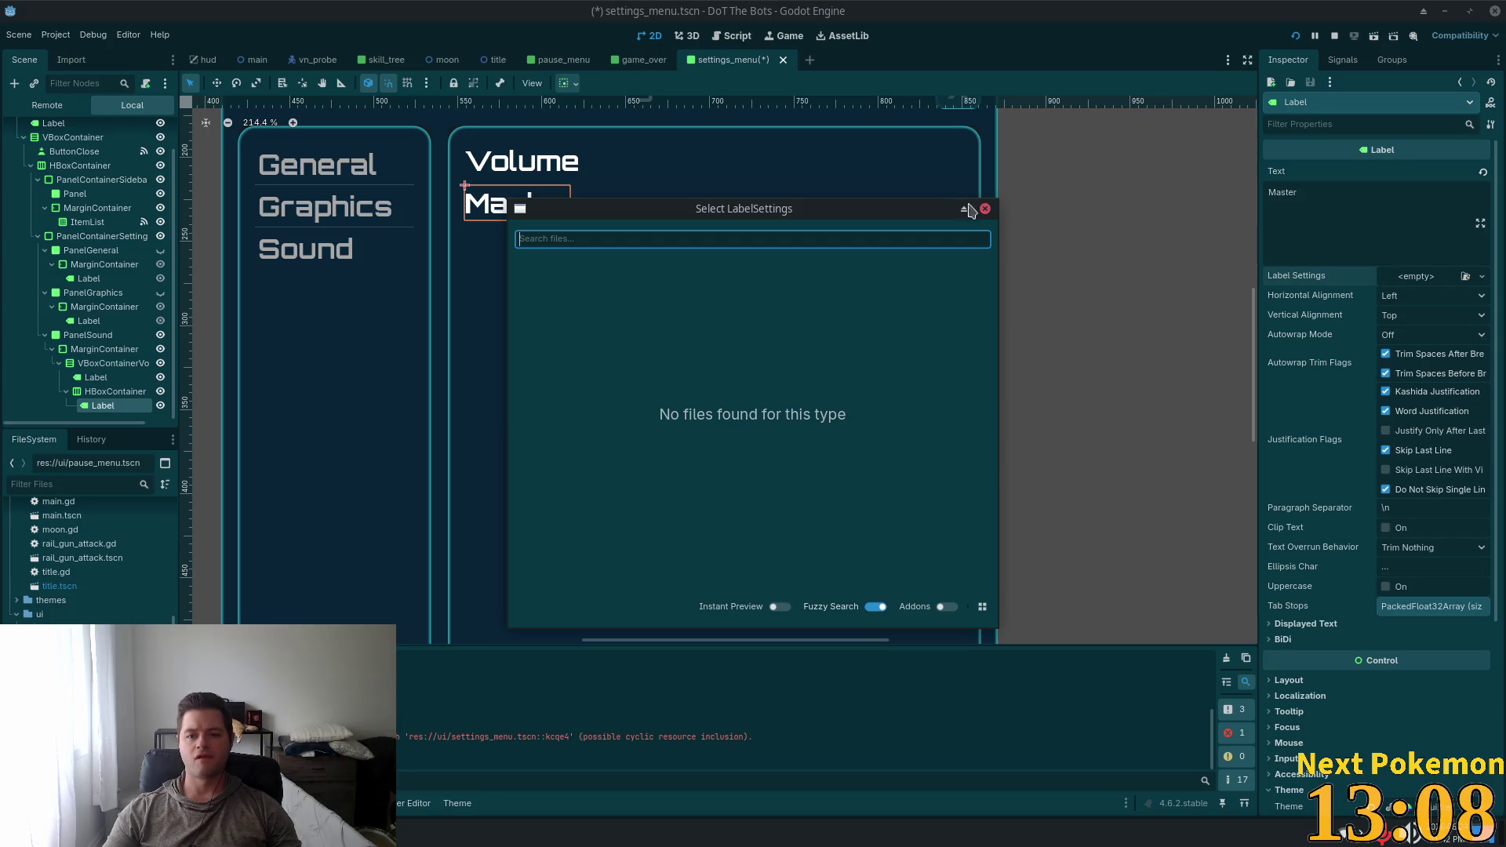
left_click(985, 209)
left_click(1482, 276)
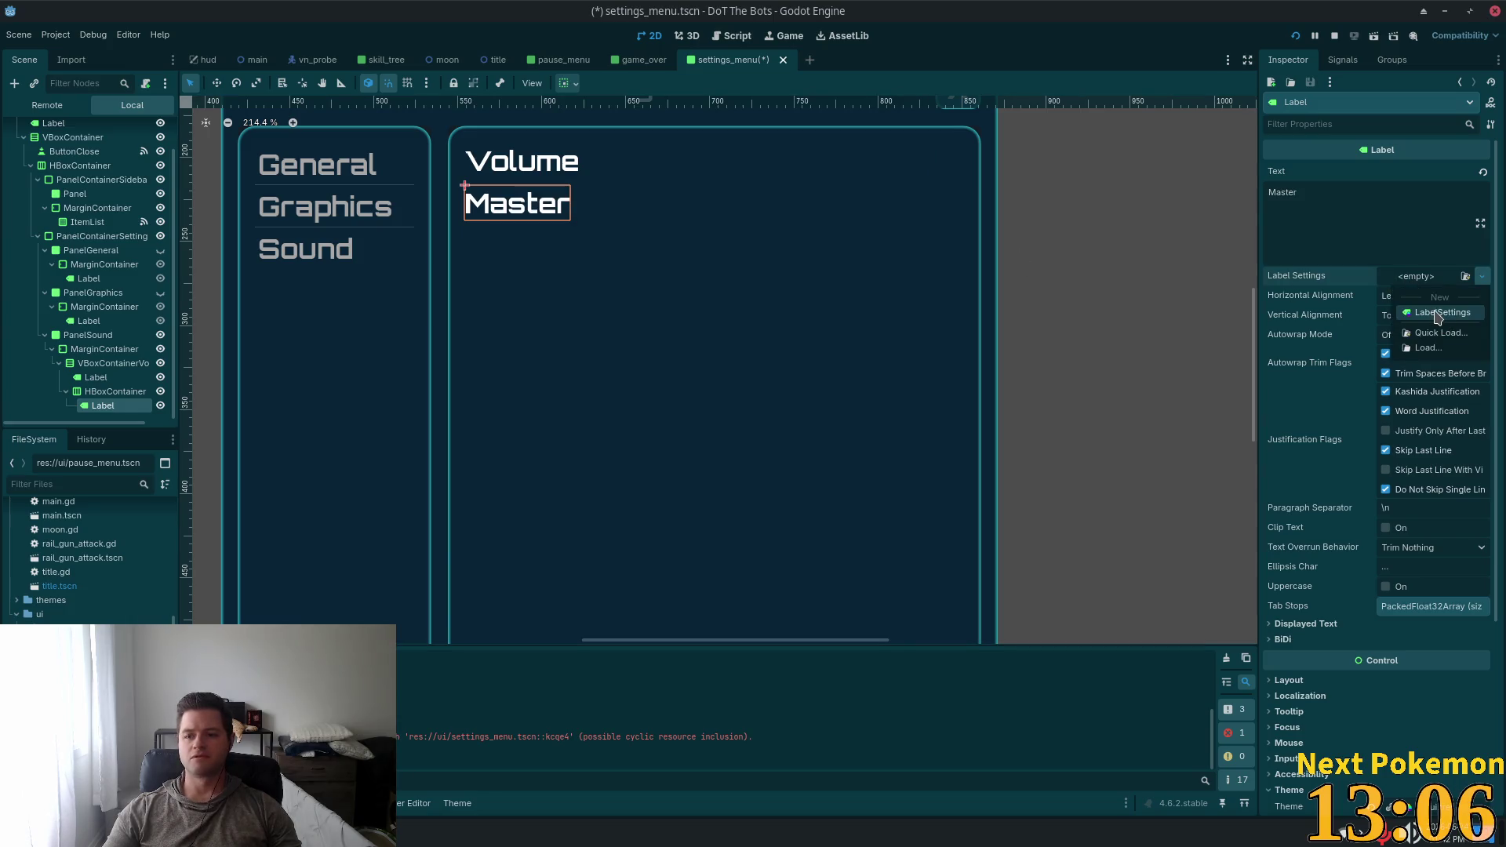
left_click(1438, 313)
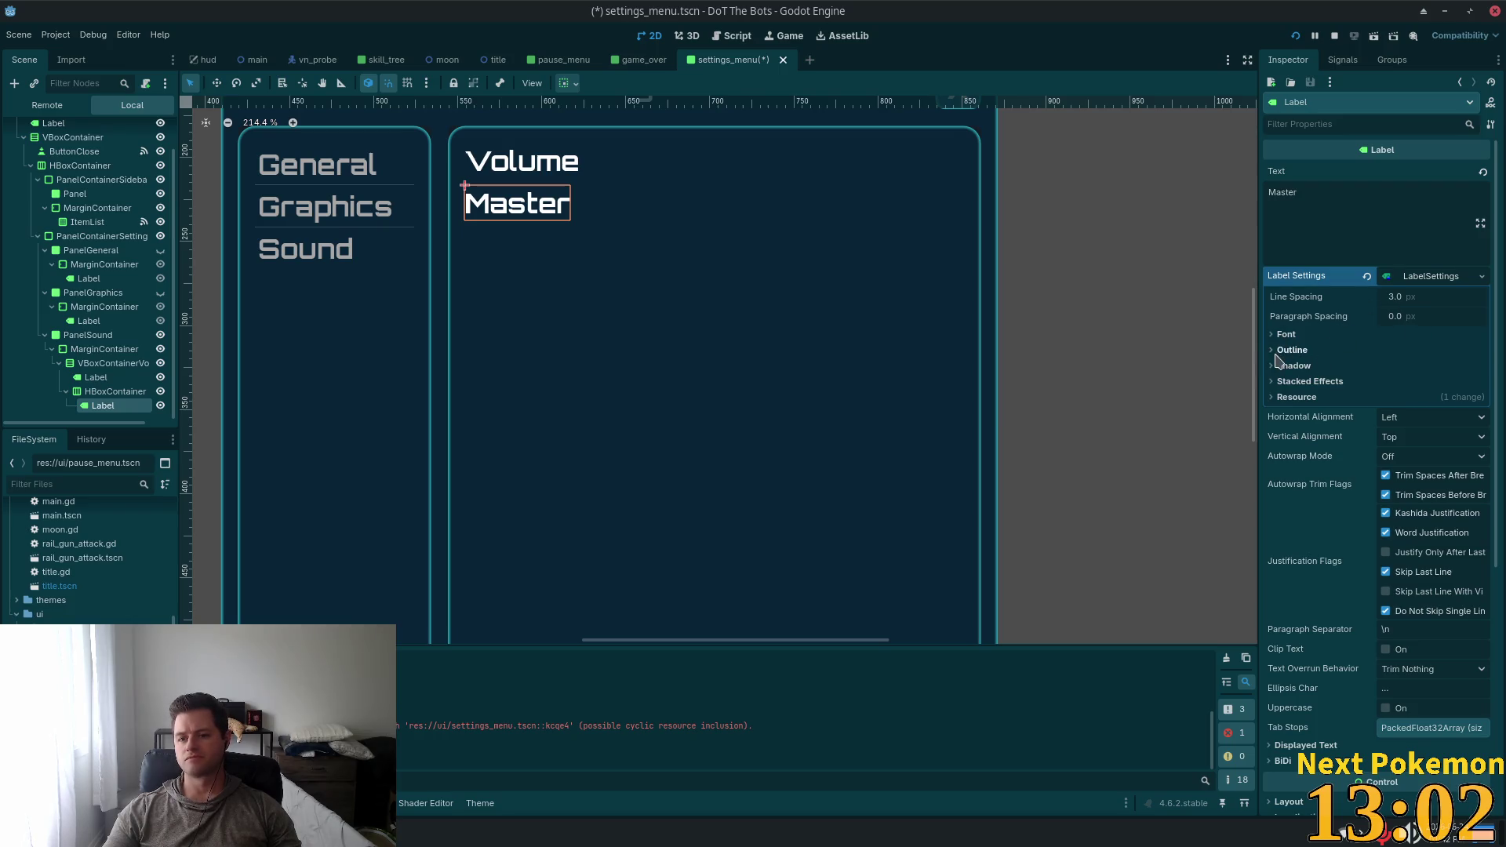
Lower the label settings font size to 12 px
left_click(1286, 334)
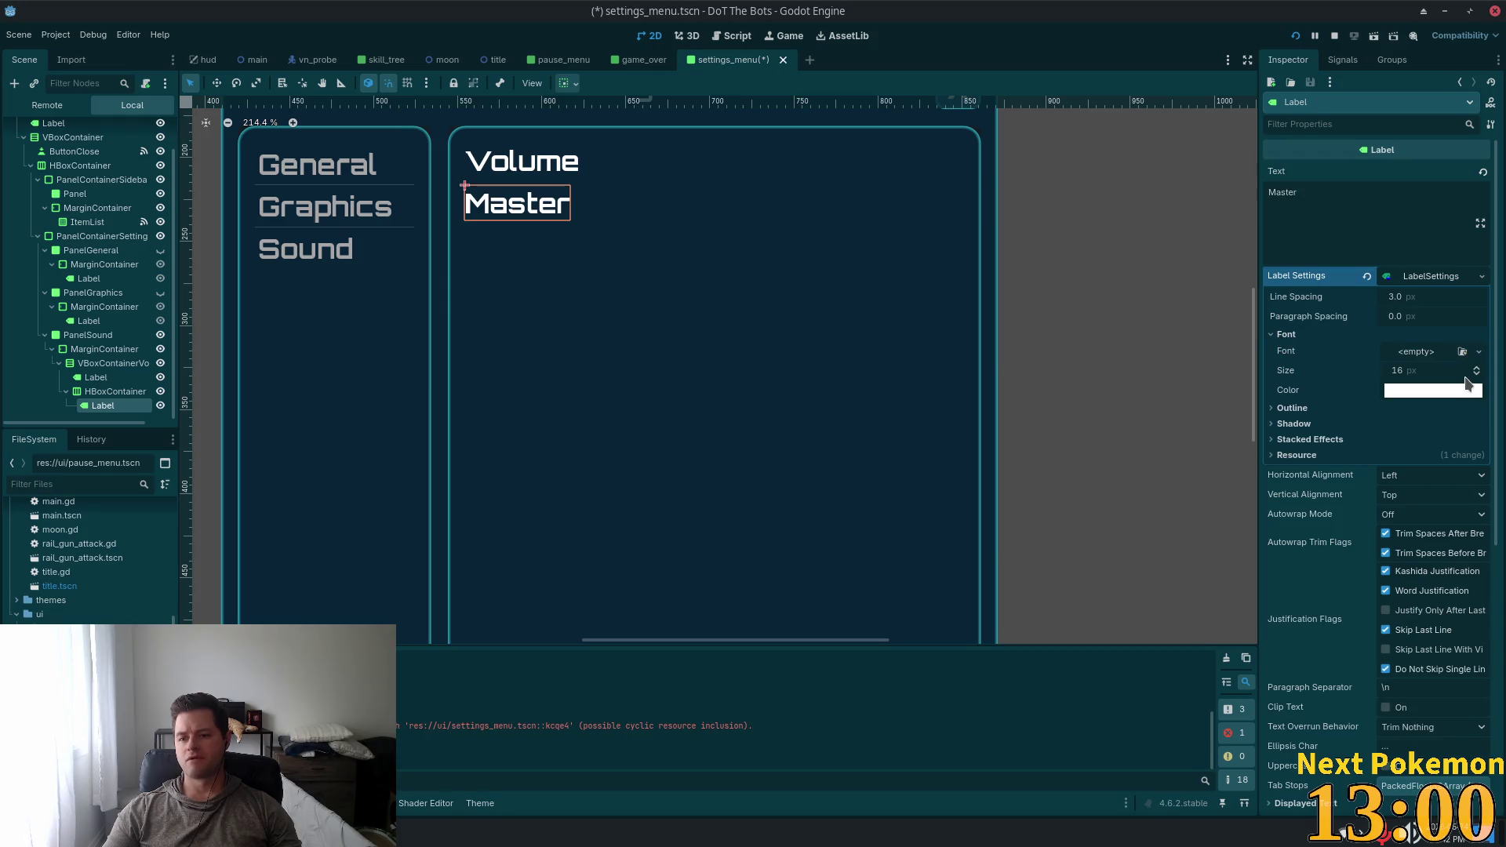
left_click(1477, 375)
left_click(1477, 374)
left_click(1477, 375)
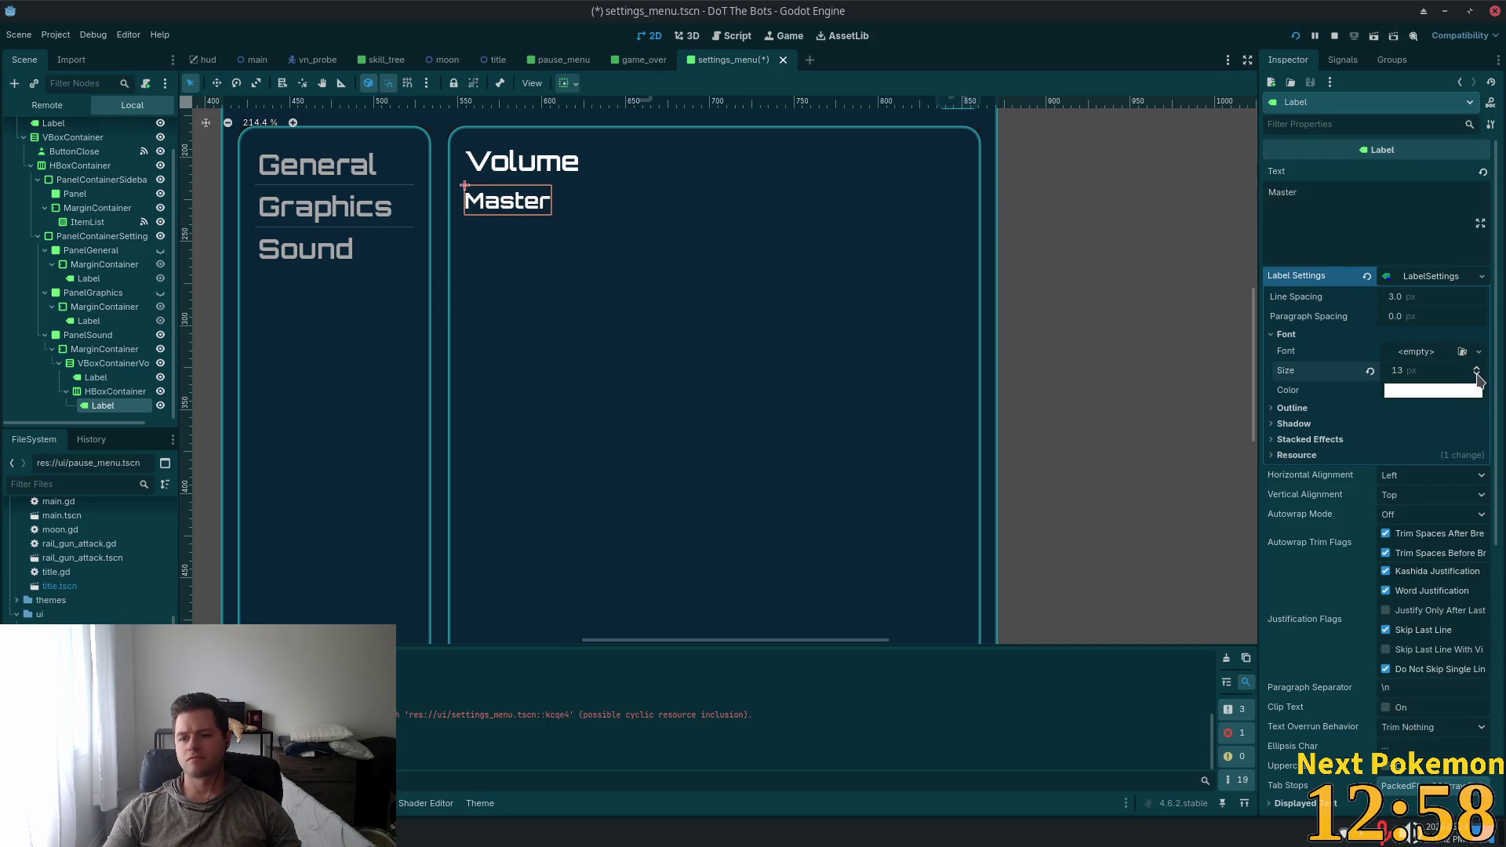
left_click(1478, 377)
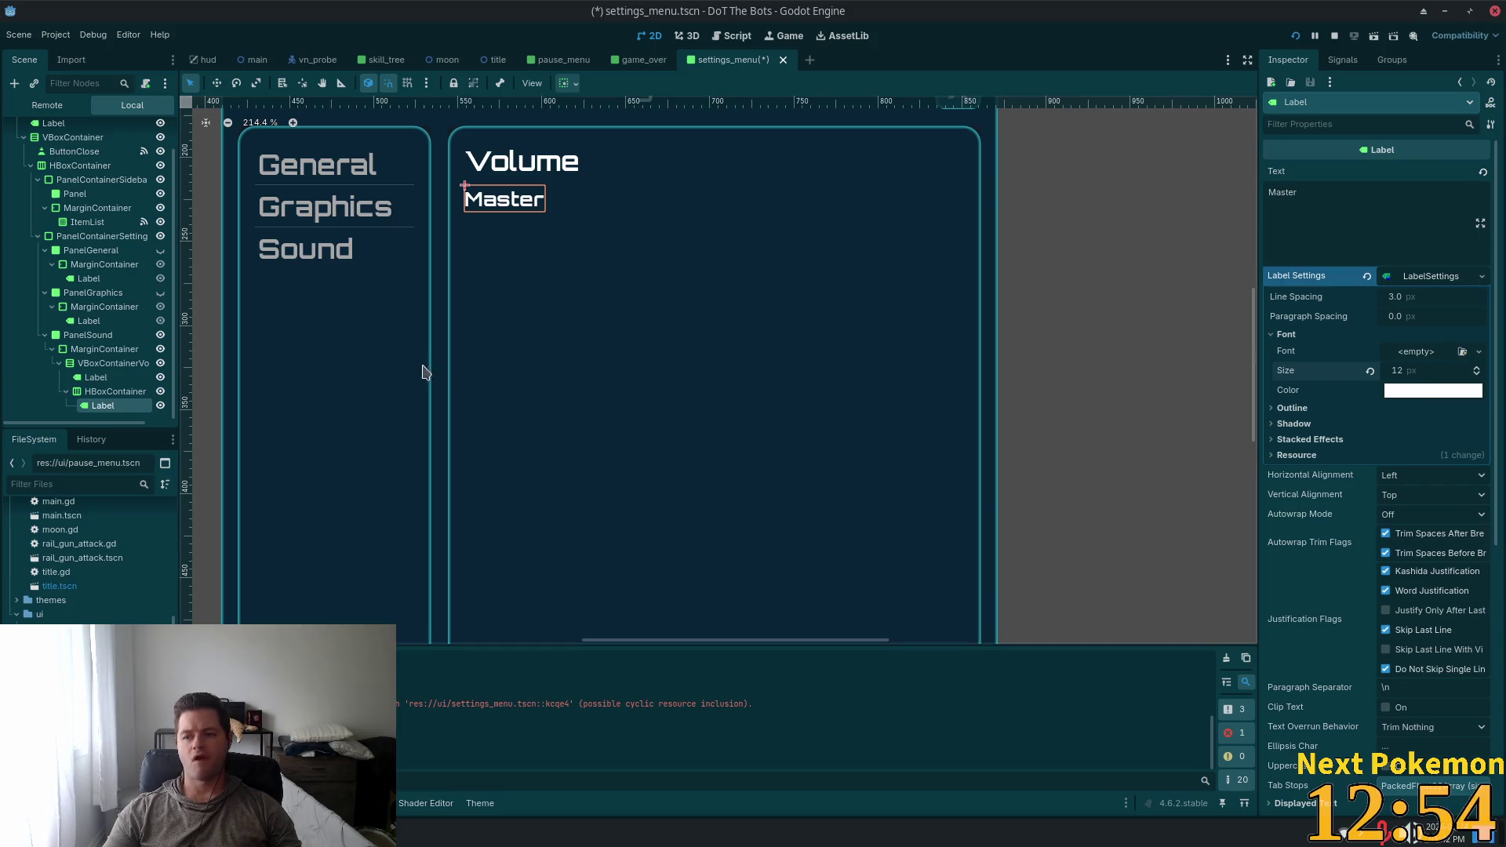
Add an HSlider to the Master row's HBoxContainer
left_click(92, 391)
key("ctrl+a")
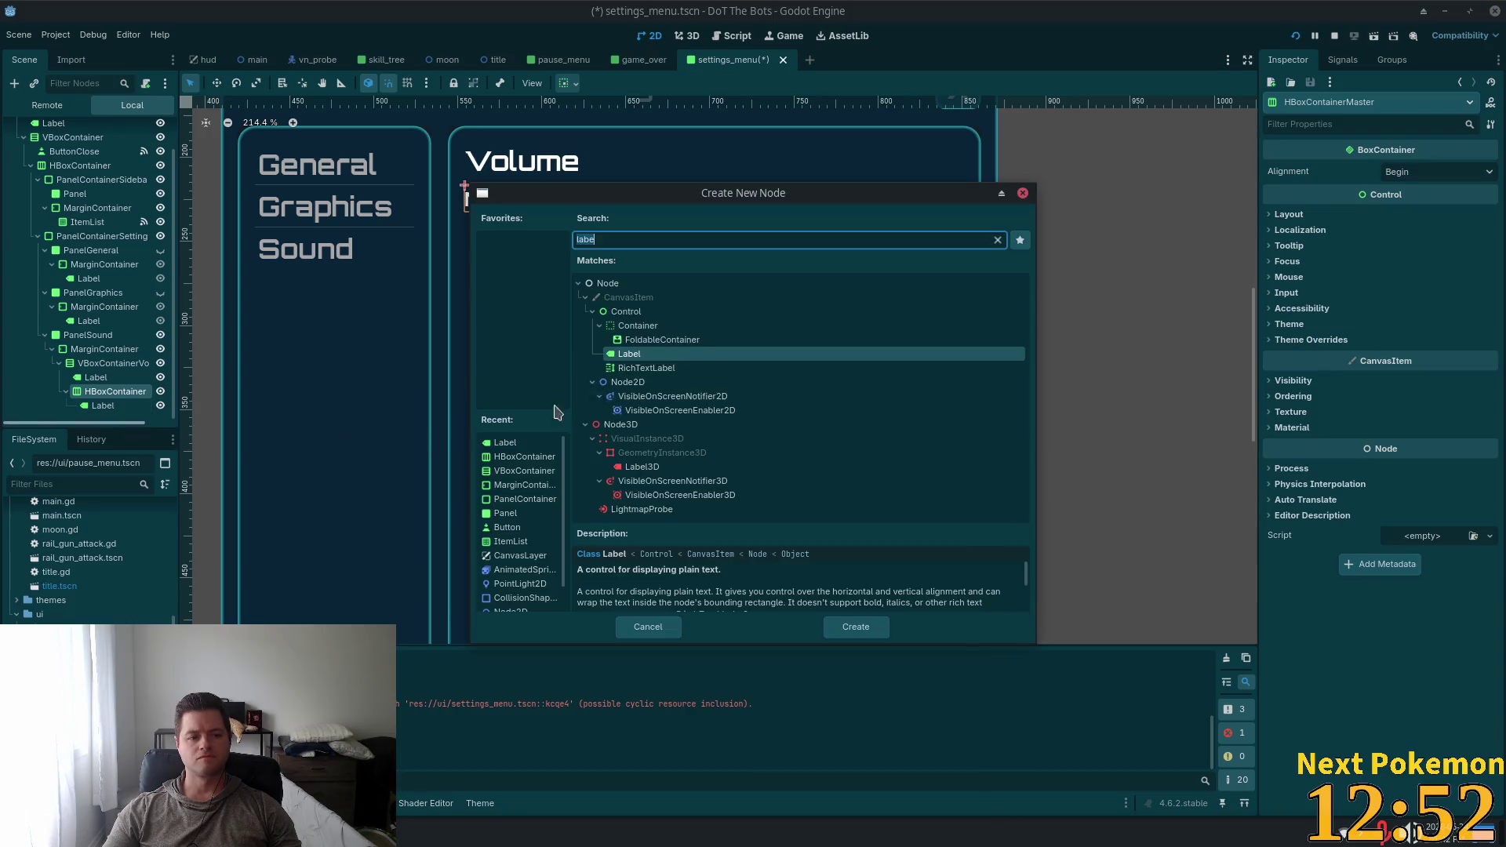
type("slider")
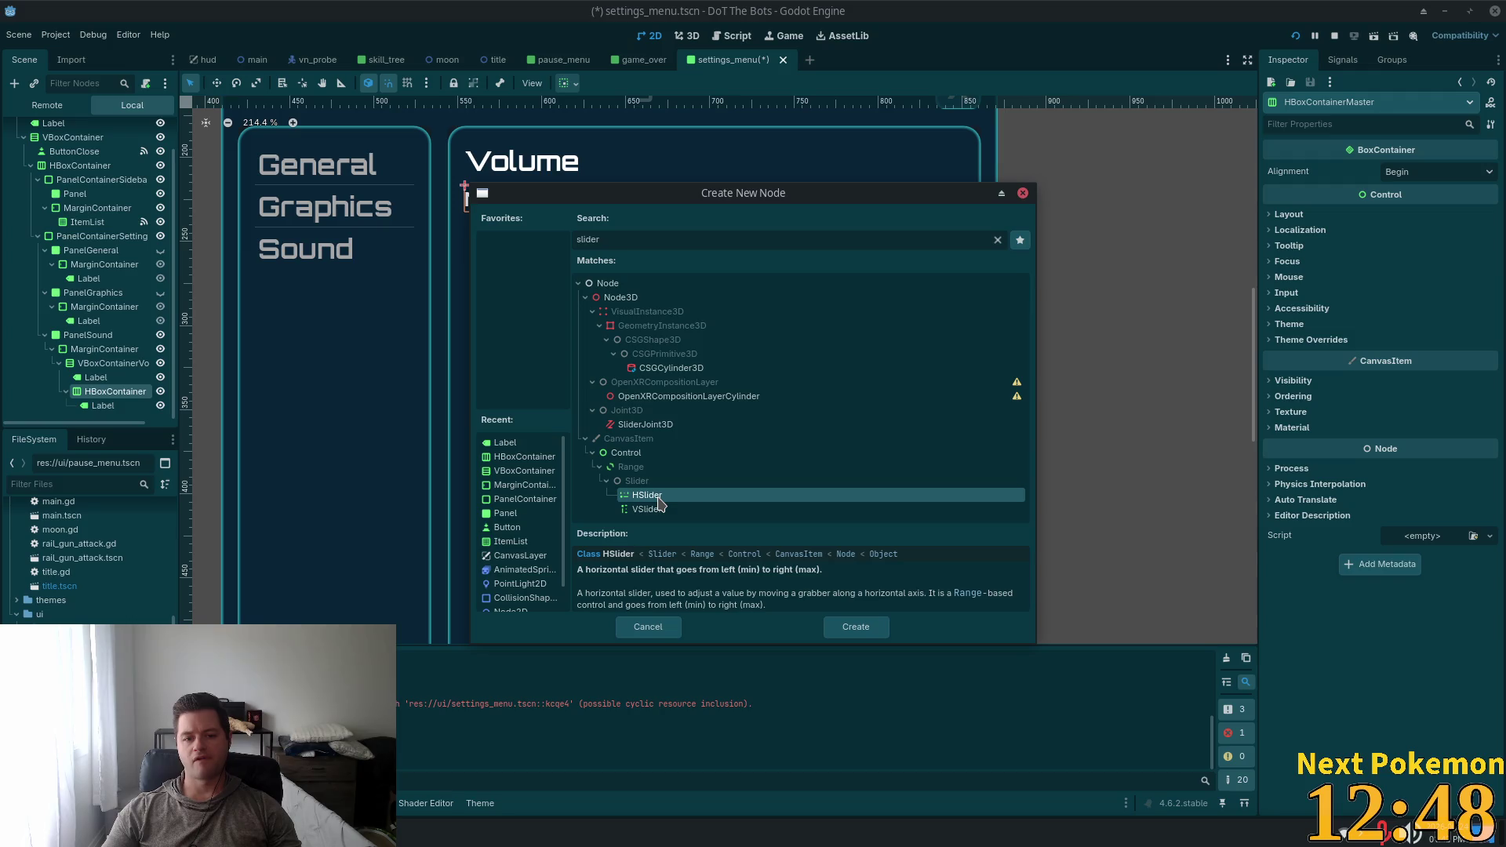
key("Return")
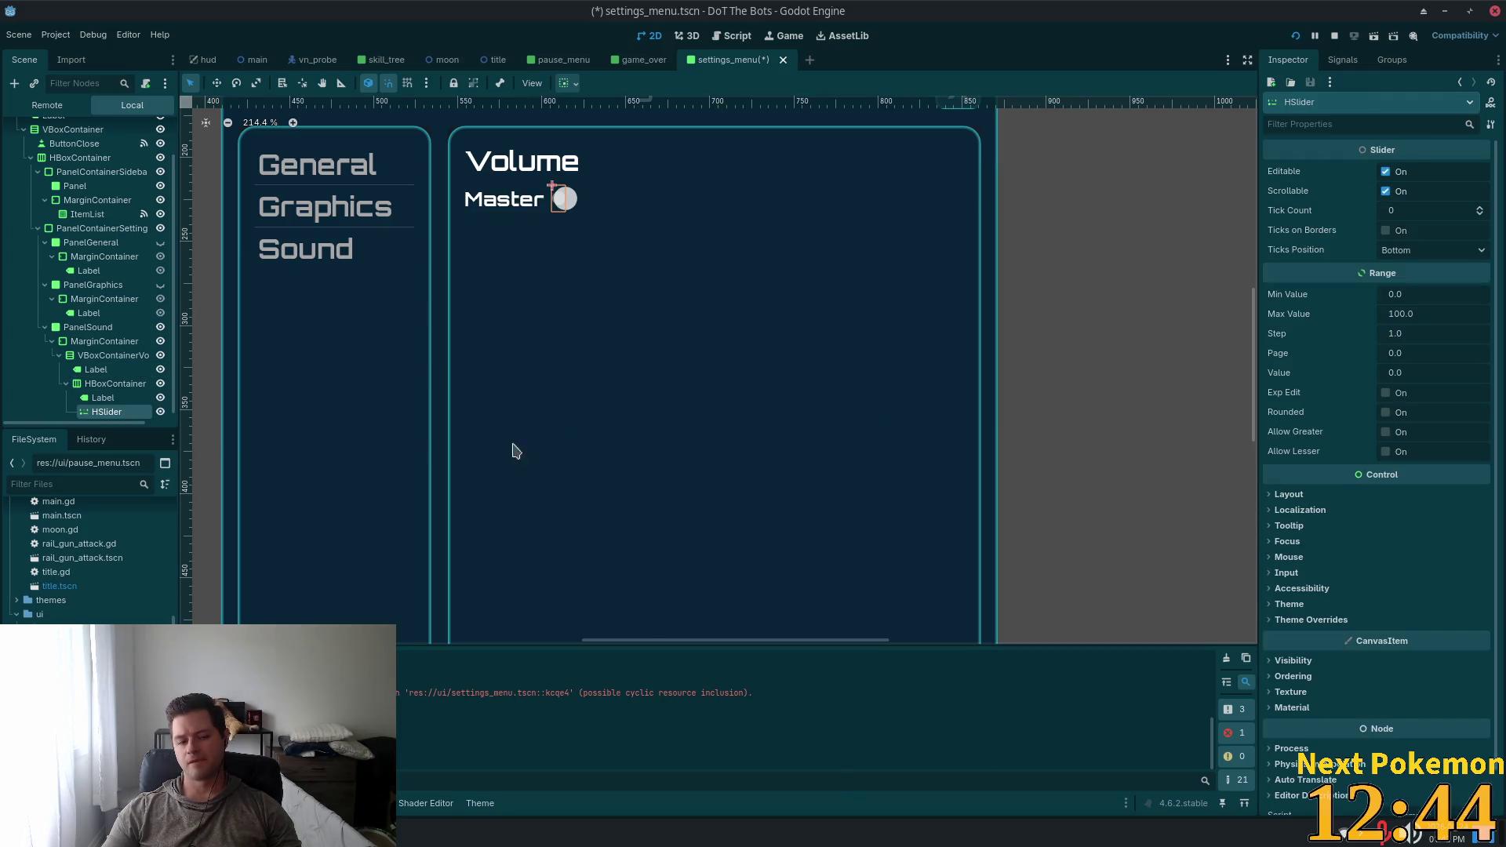
Set the slider's horizontal container sizing to Expand
left_click(1320, 496)
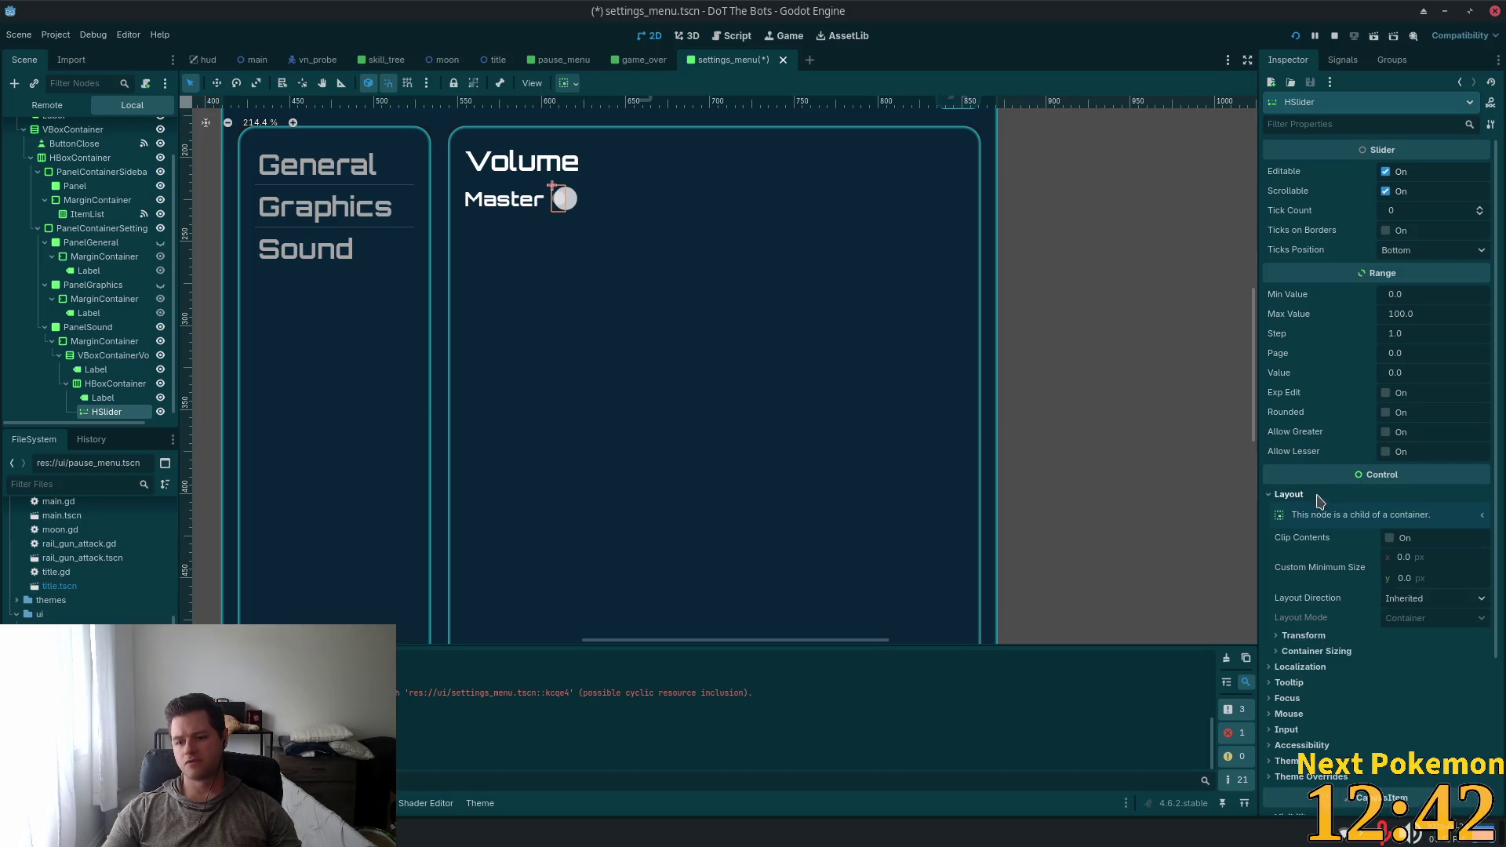
left_click(1350, 653)
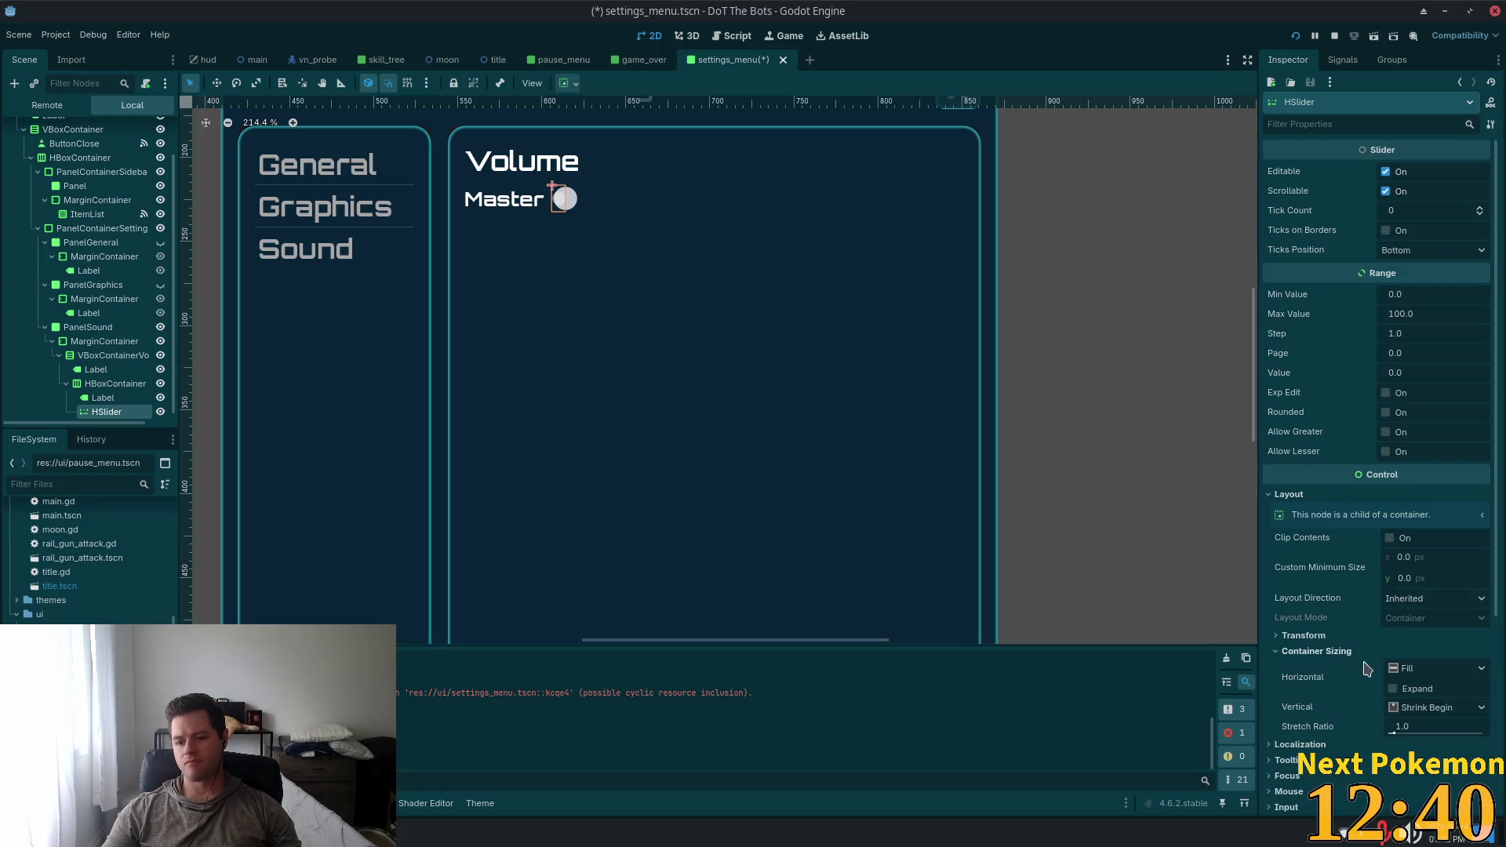
left_click(1425, 690)
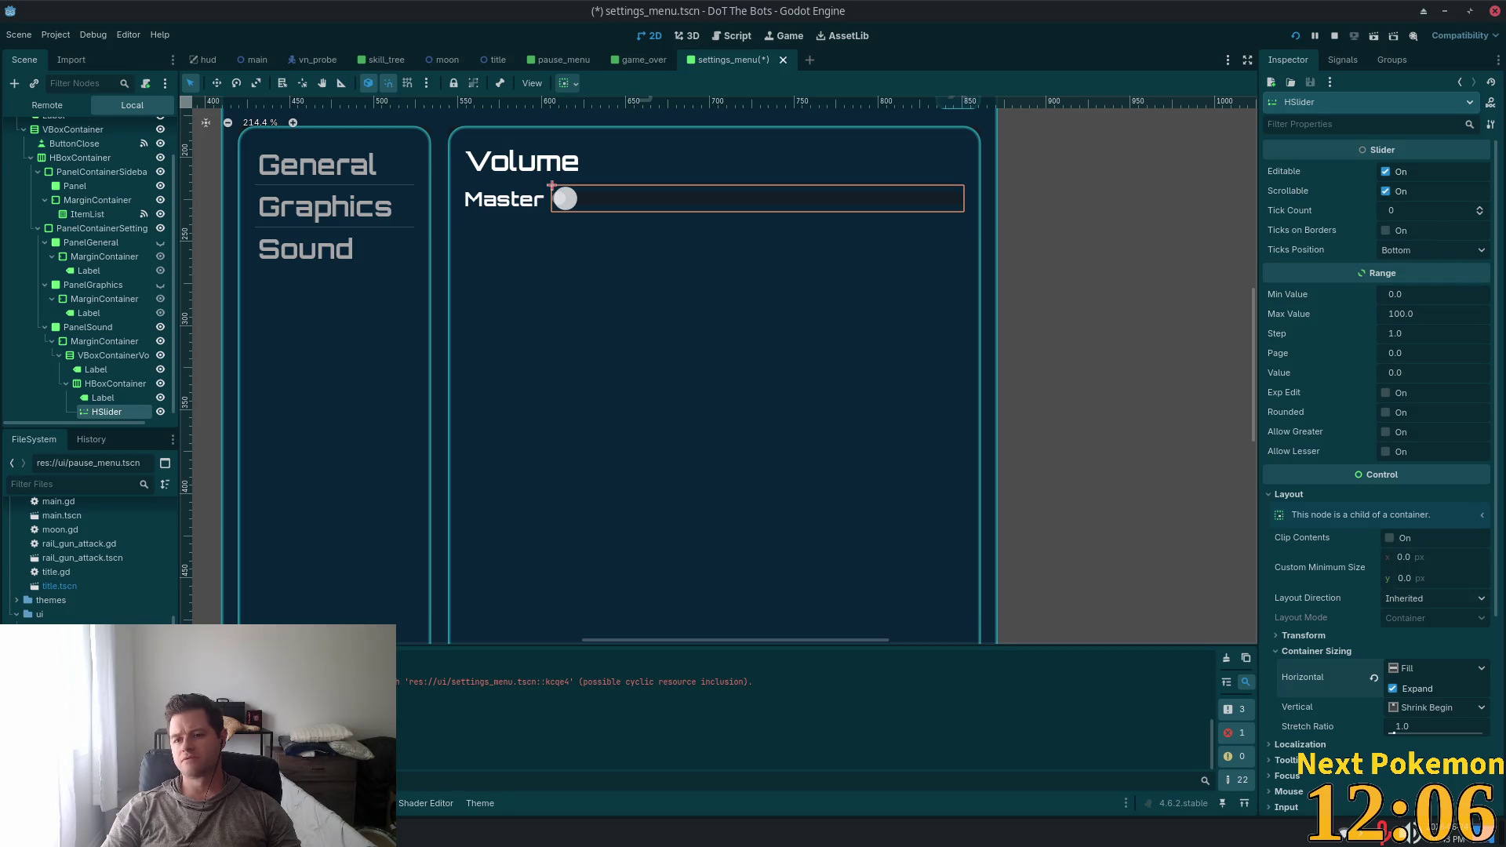
Set the Master slider's Tick Count to 1 and leave Ticks on Borders off
left_click(1409, 219)
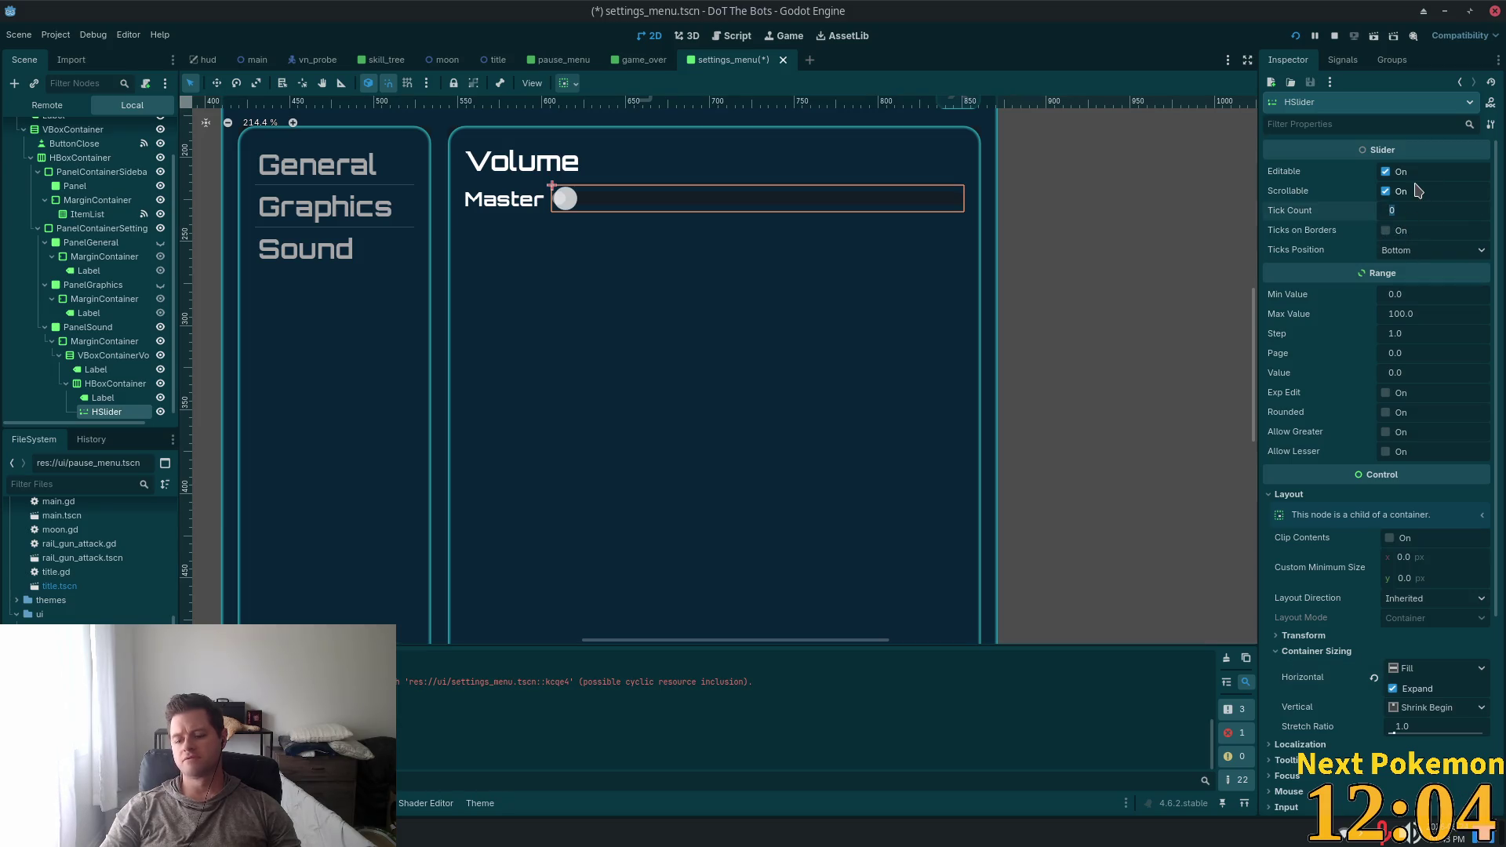
type("1")
key("Tab")
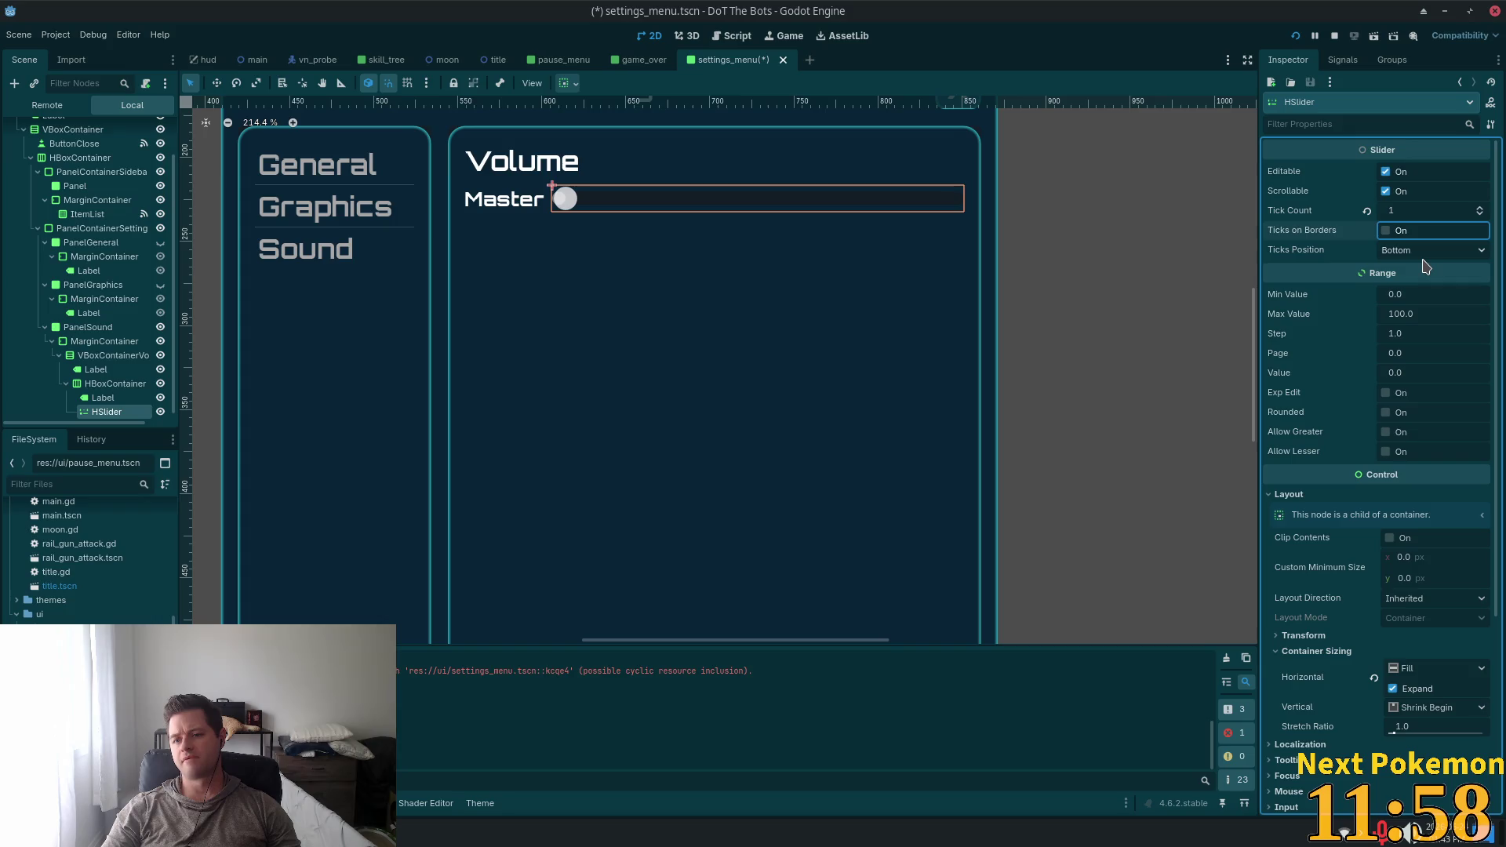
left_click(1386, 231)
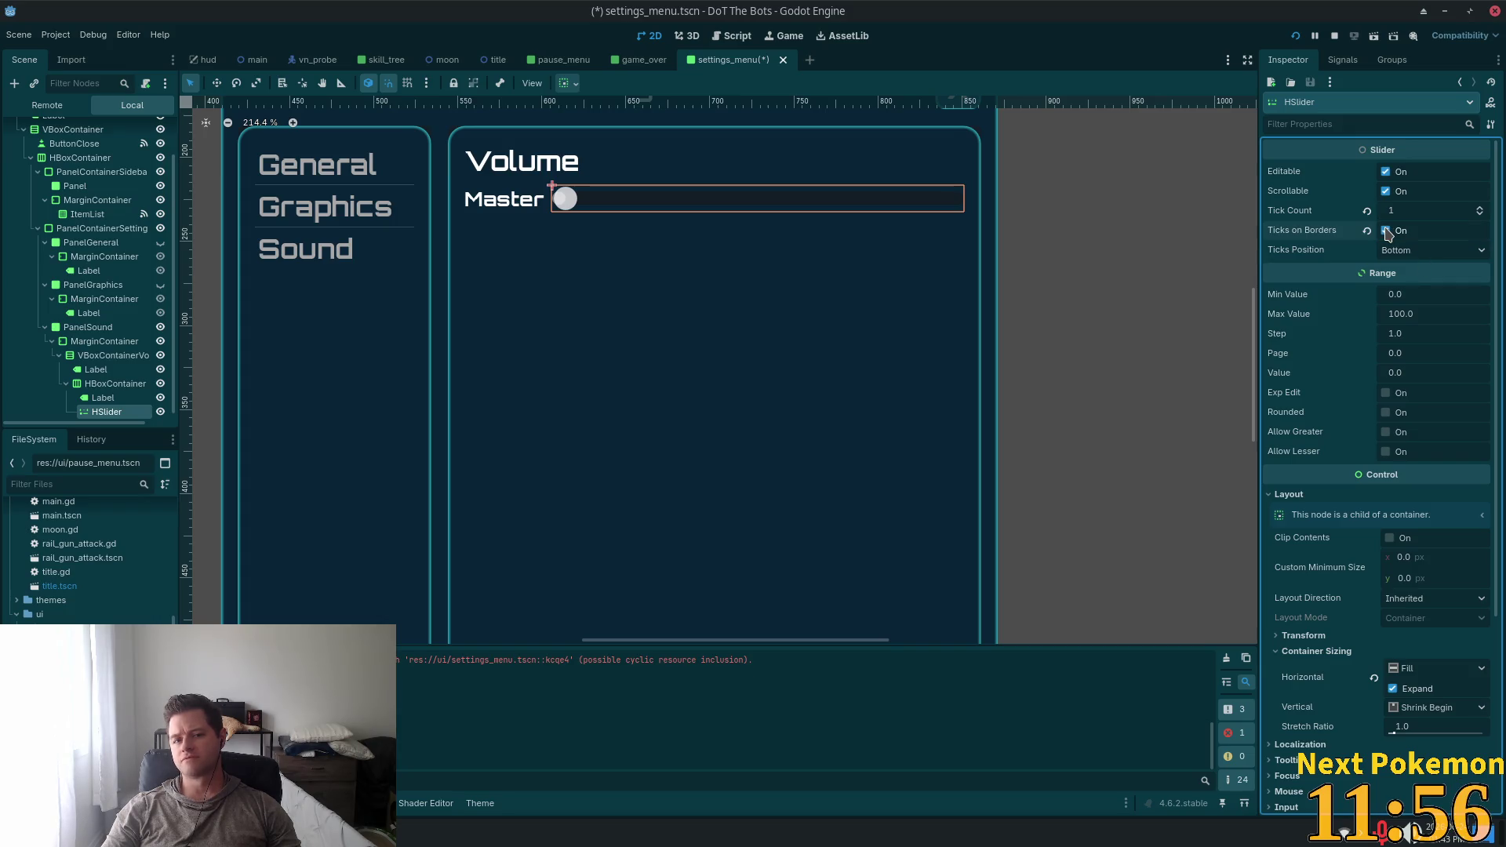
left_click(1385, 234)
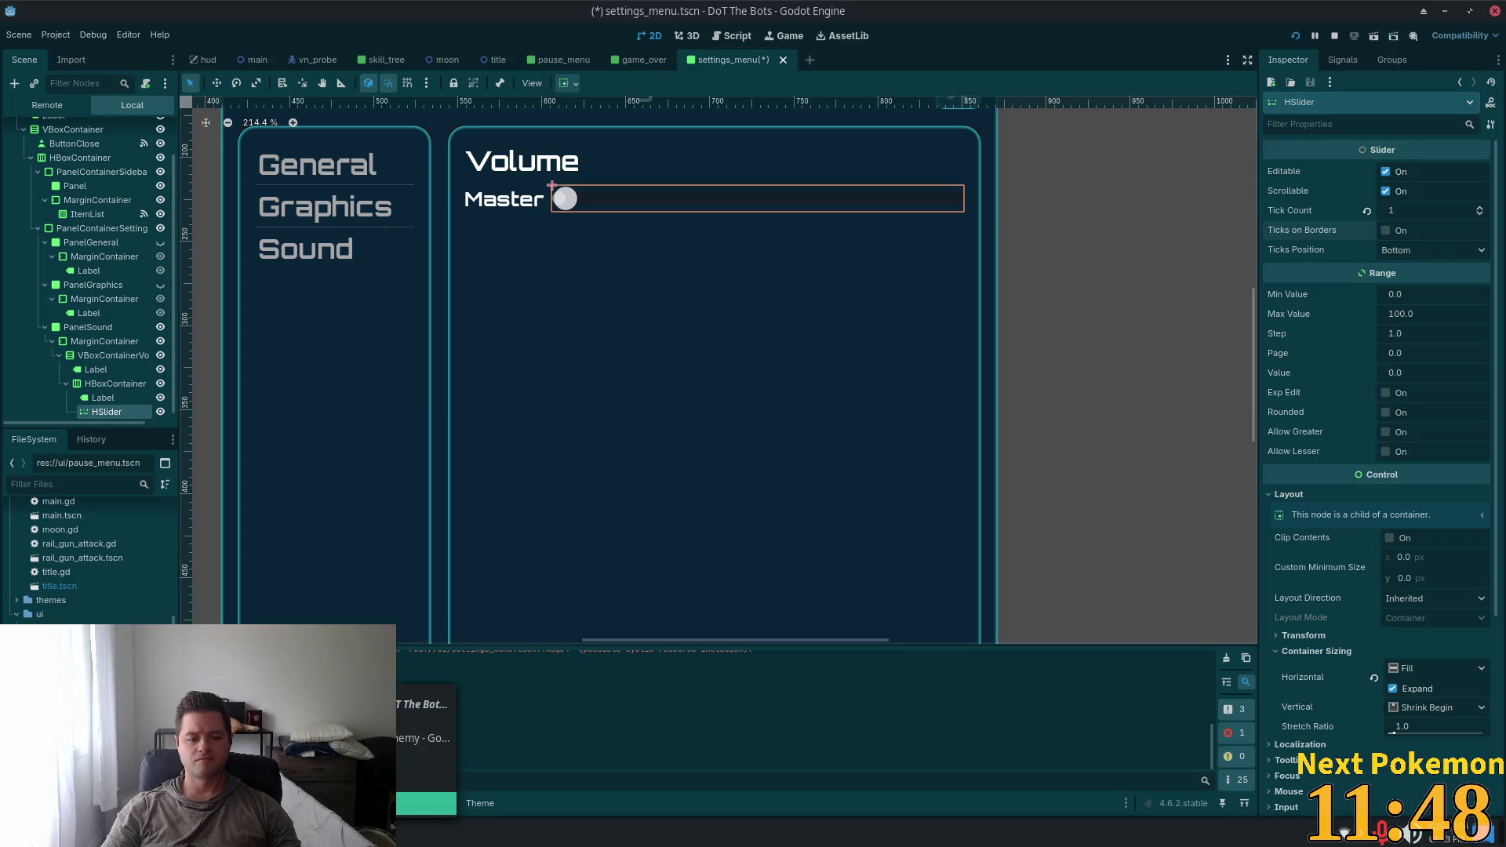
left_click(427, 753)
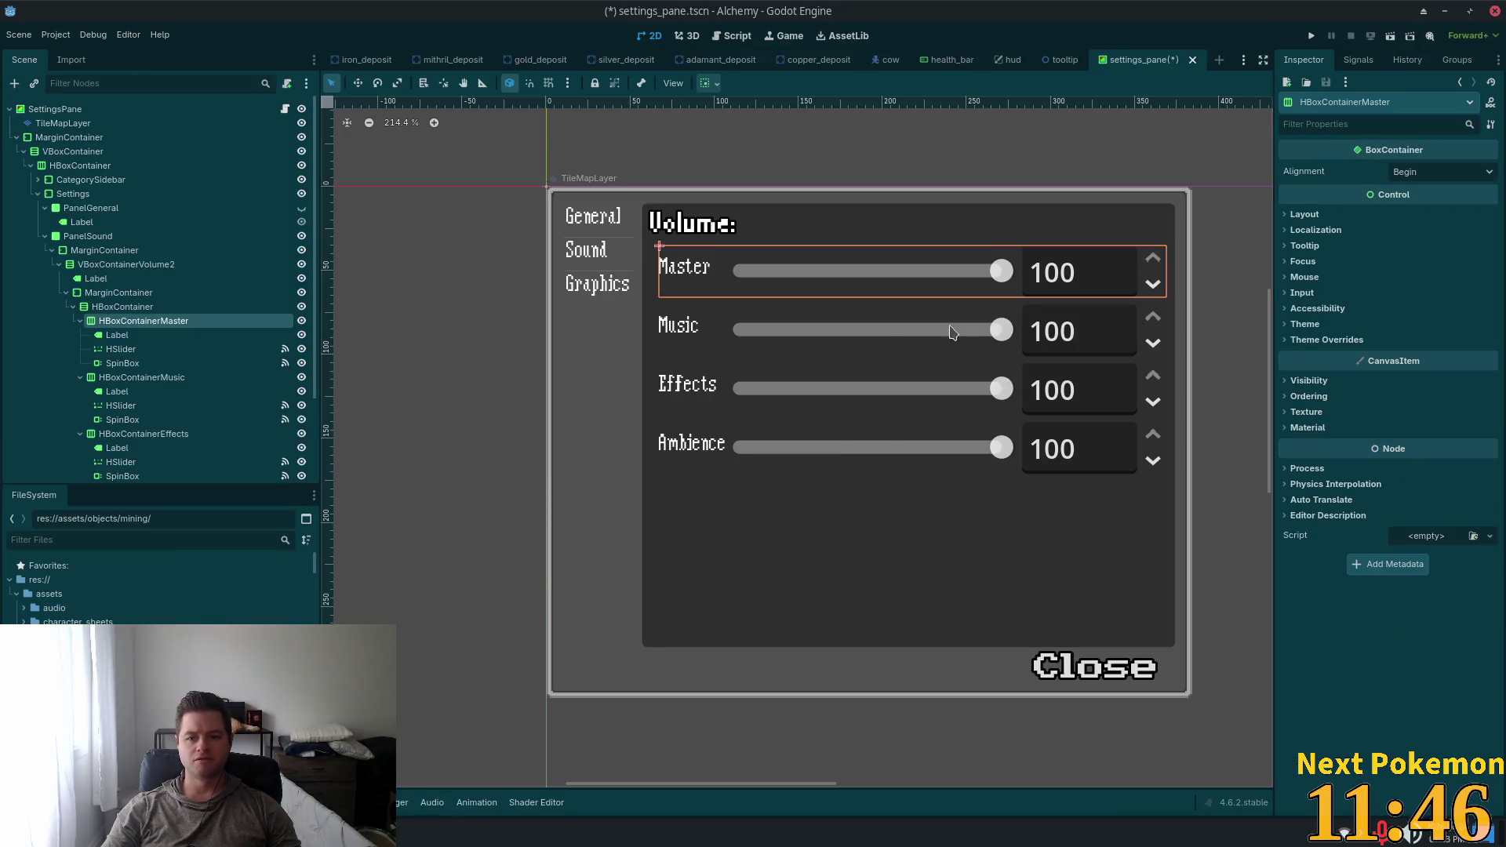
left_click(140, 350)
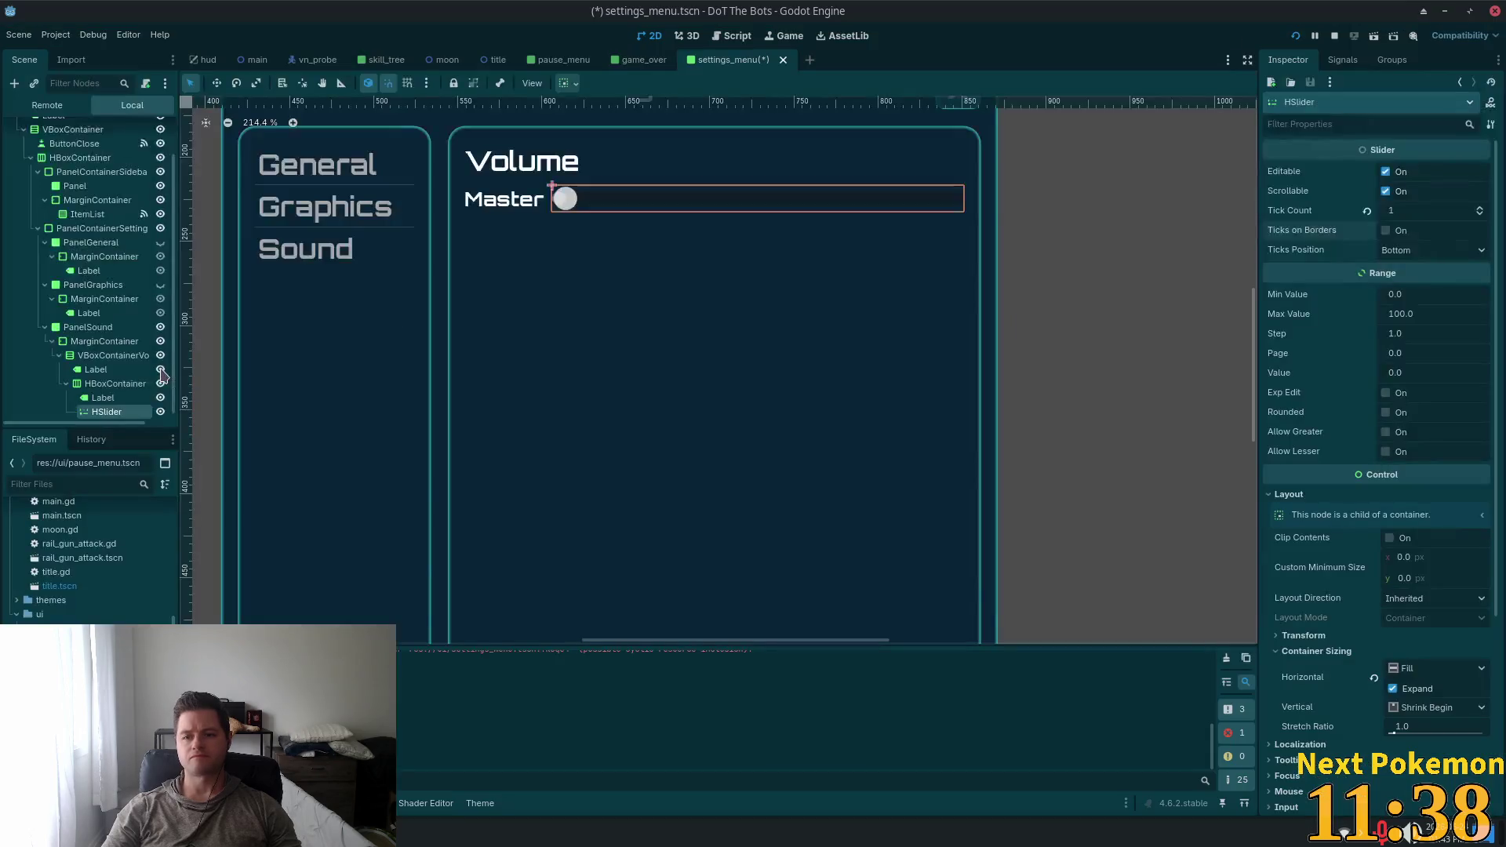
Try tick counts of 100 and 4 with centered border ticks, then undo to 0 ticks
left_click(1445, 217)
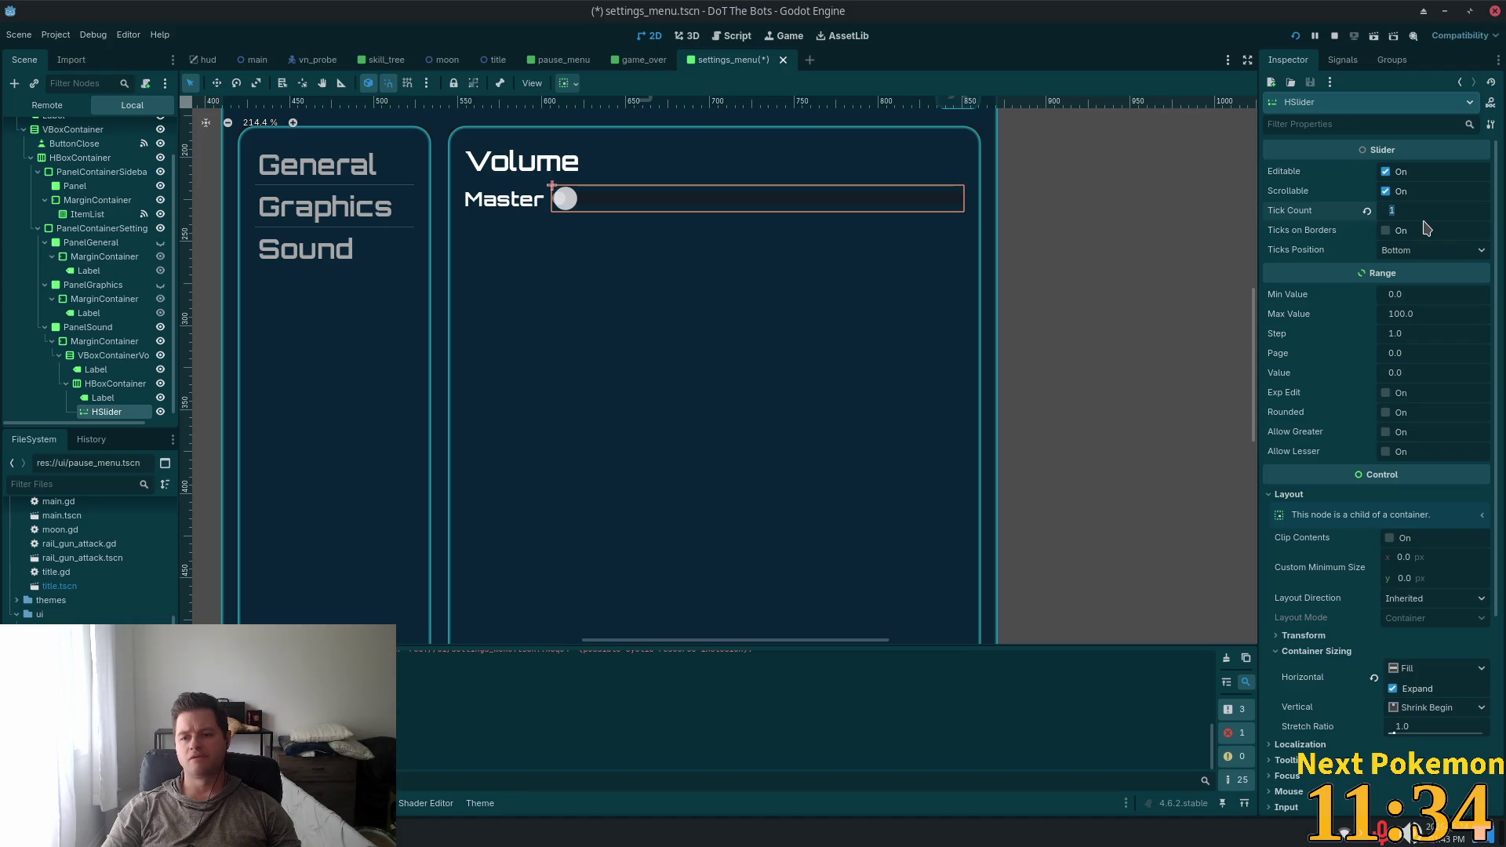
type("100")
key("Tab")
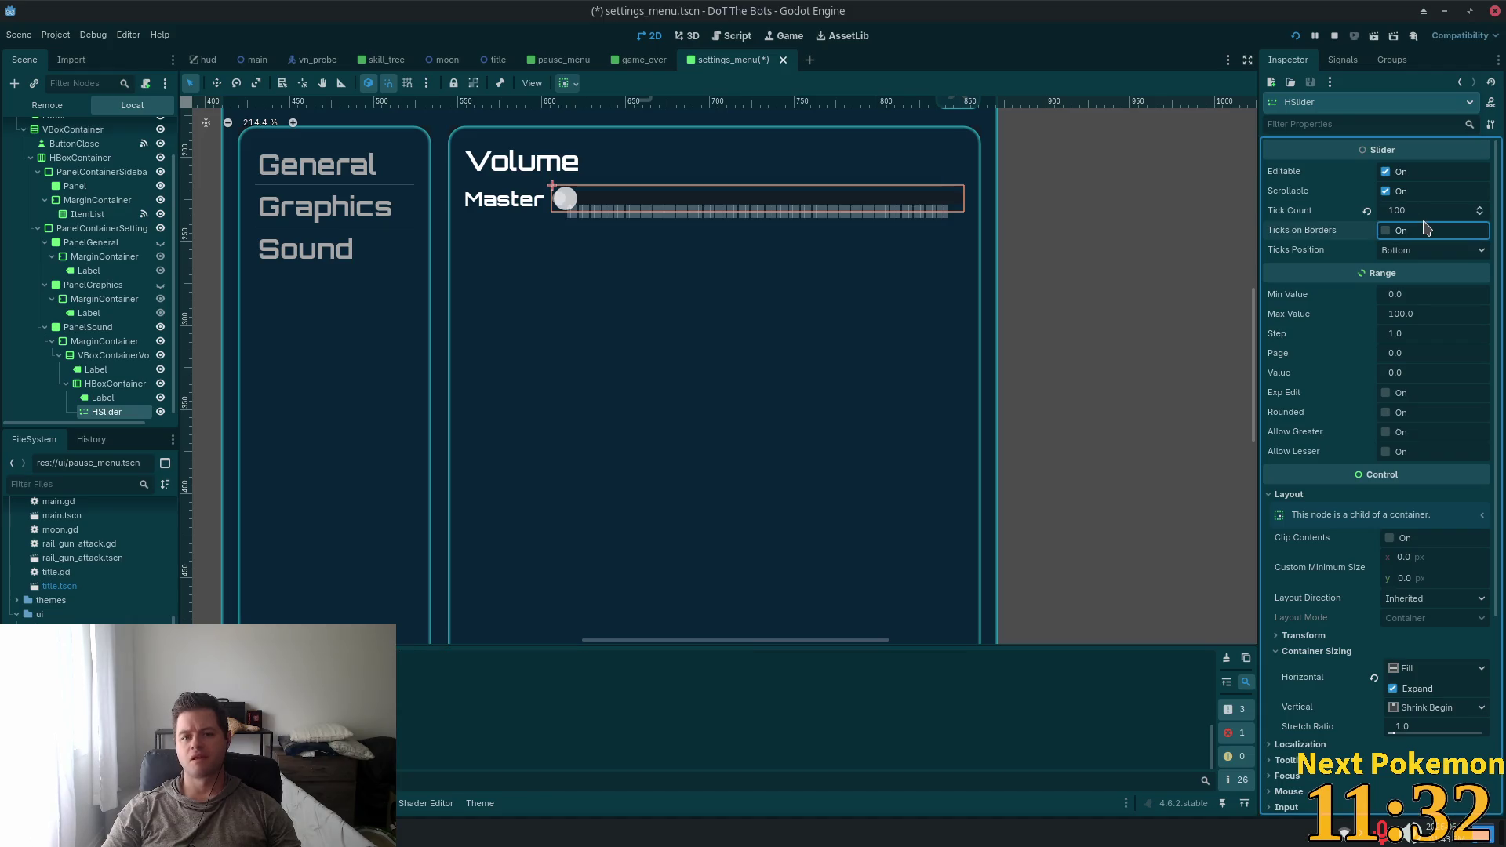
key("shift+Tab")
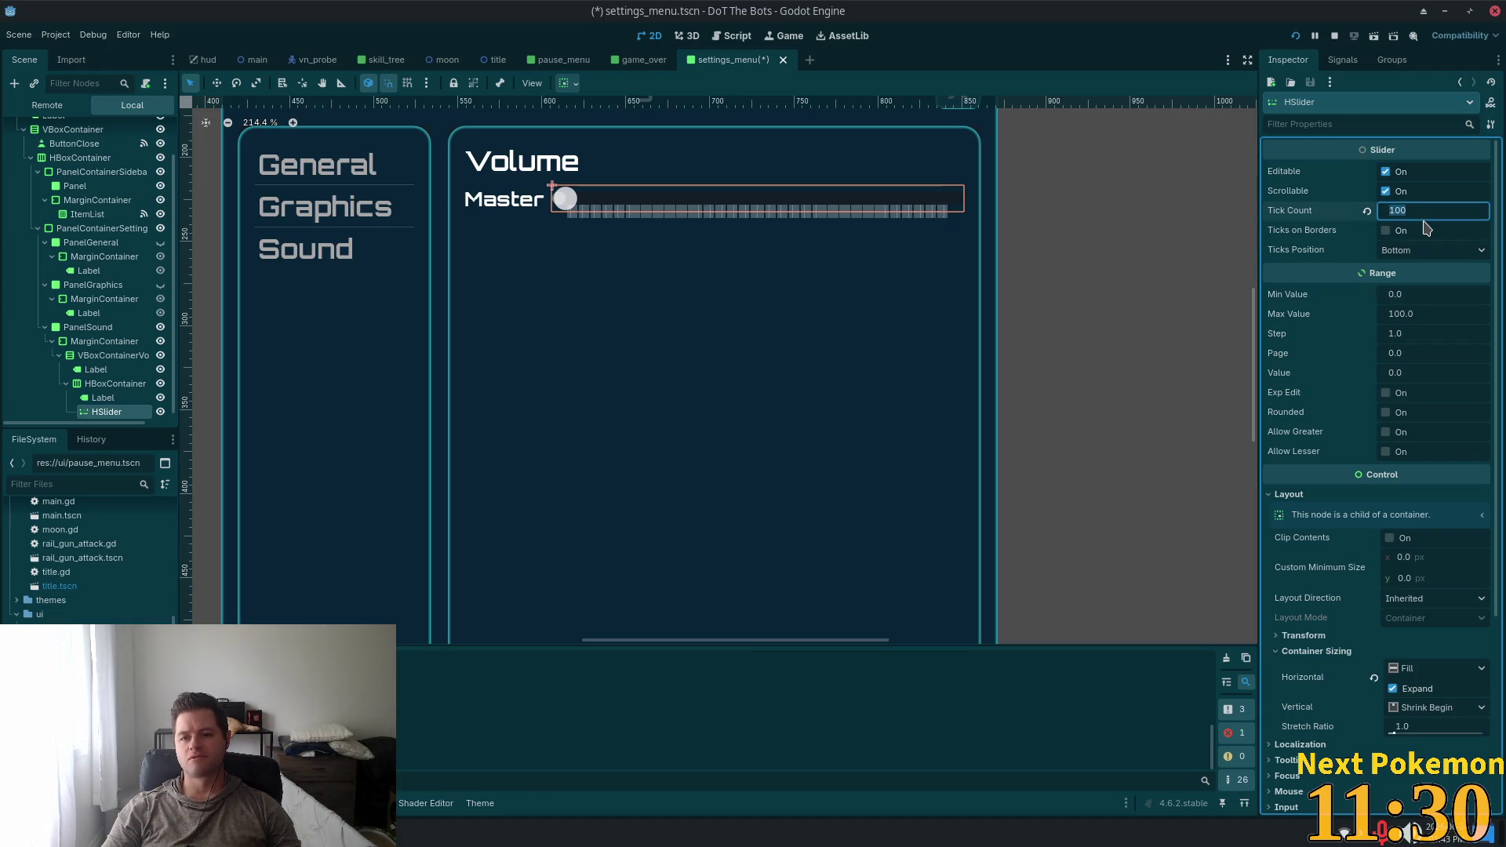
type("4")
key("Tab")
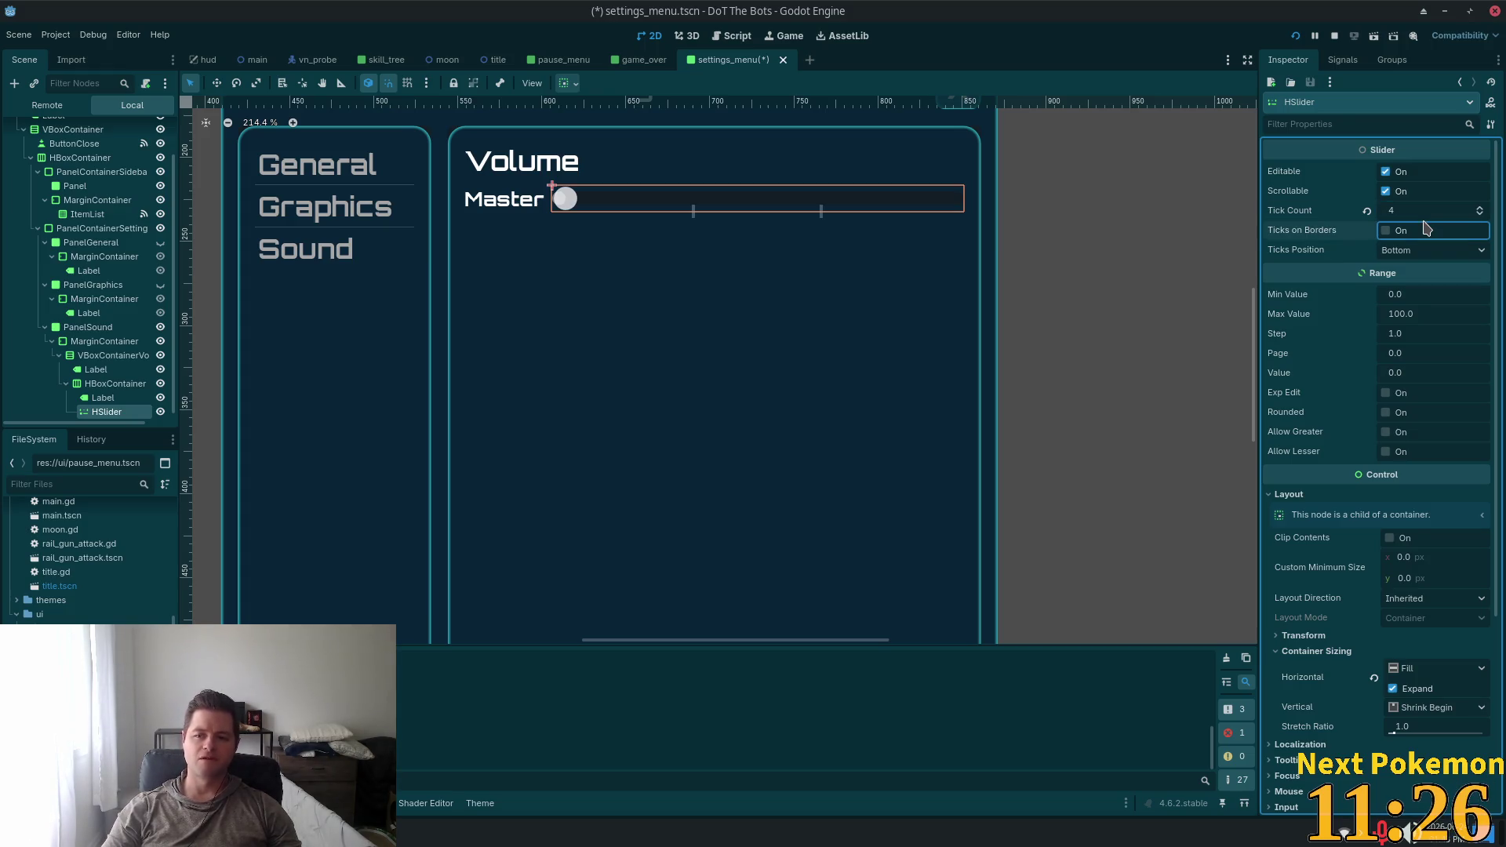
left_click(1390, 232)
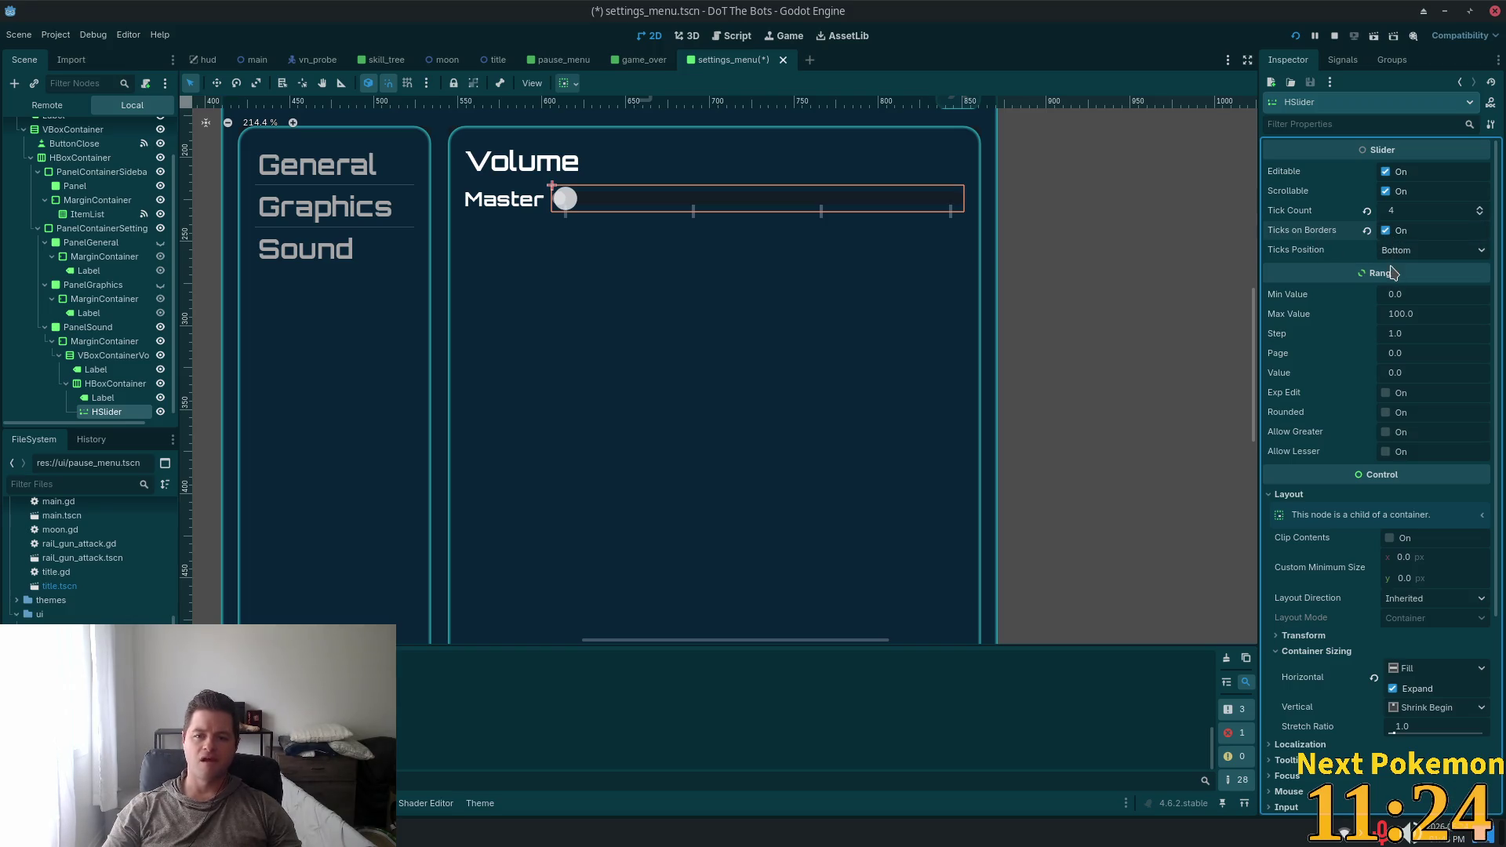
left_click(1392, 251)
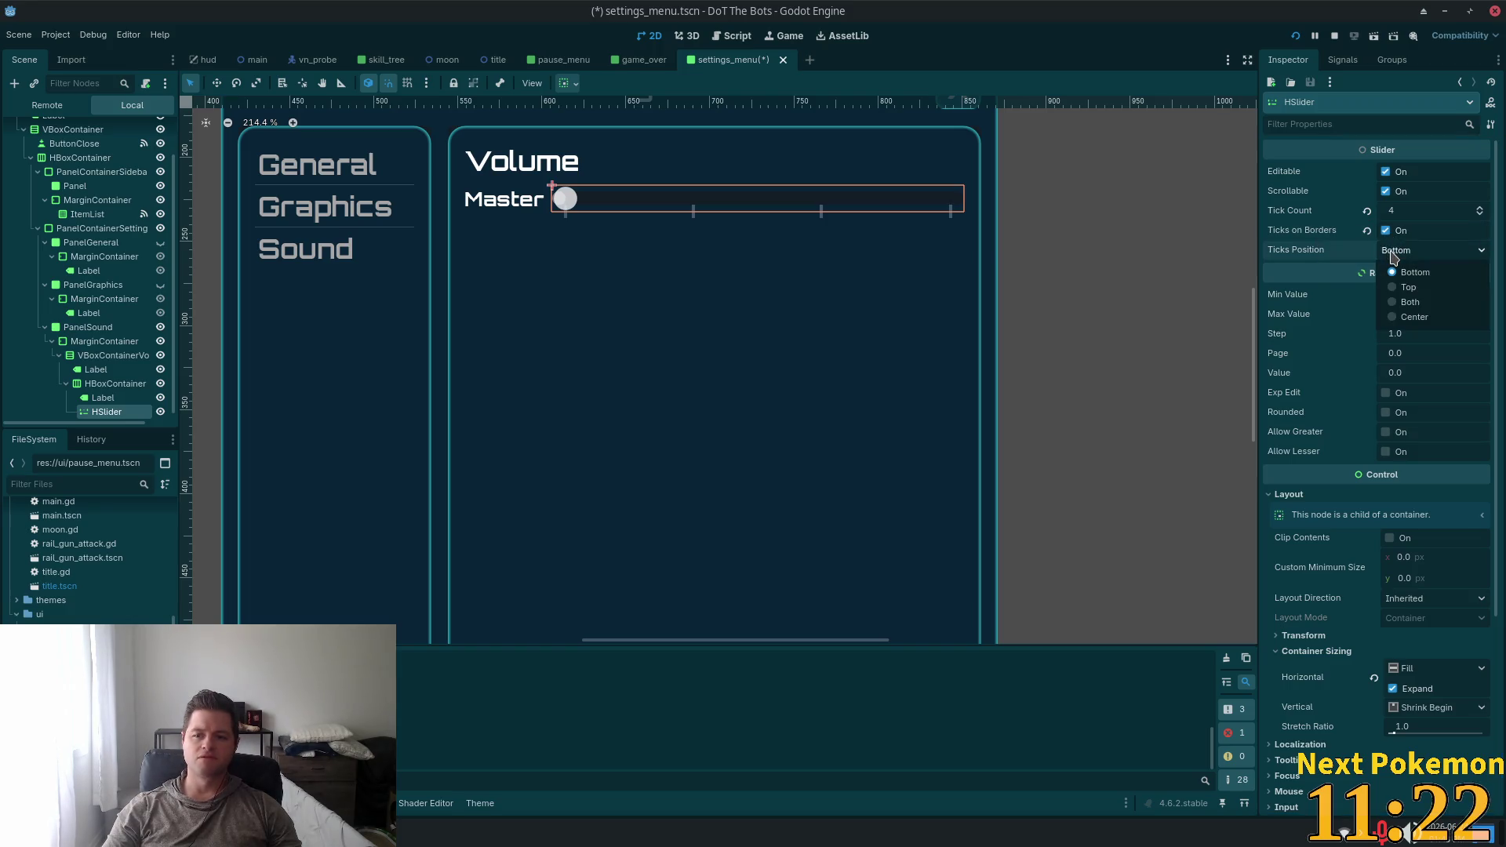
left_click(1415, 317)
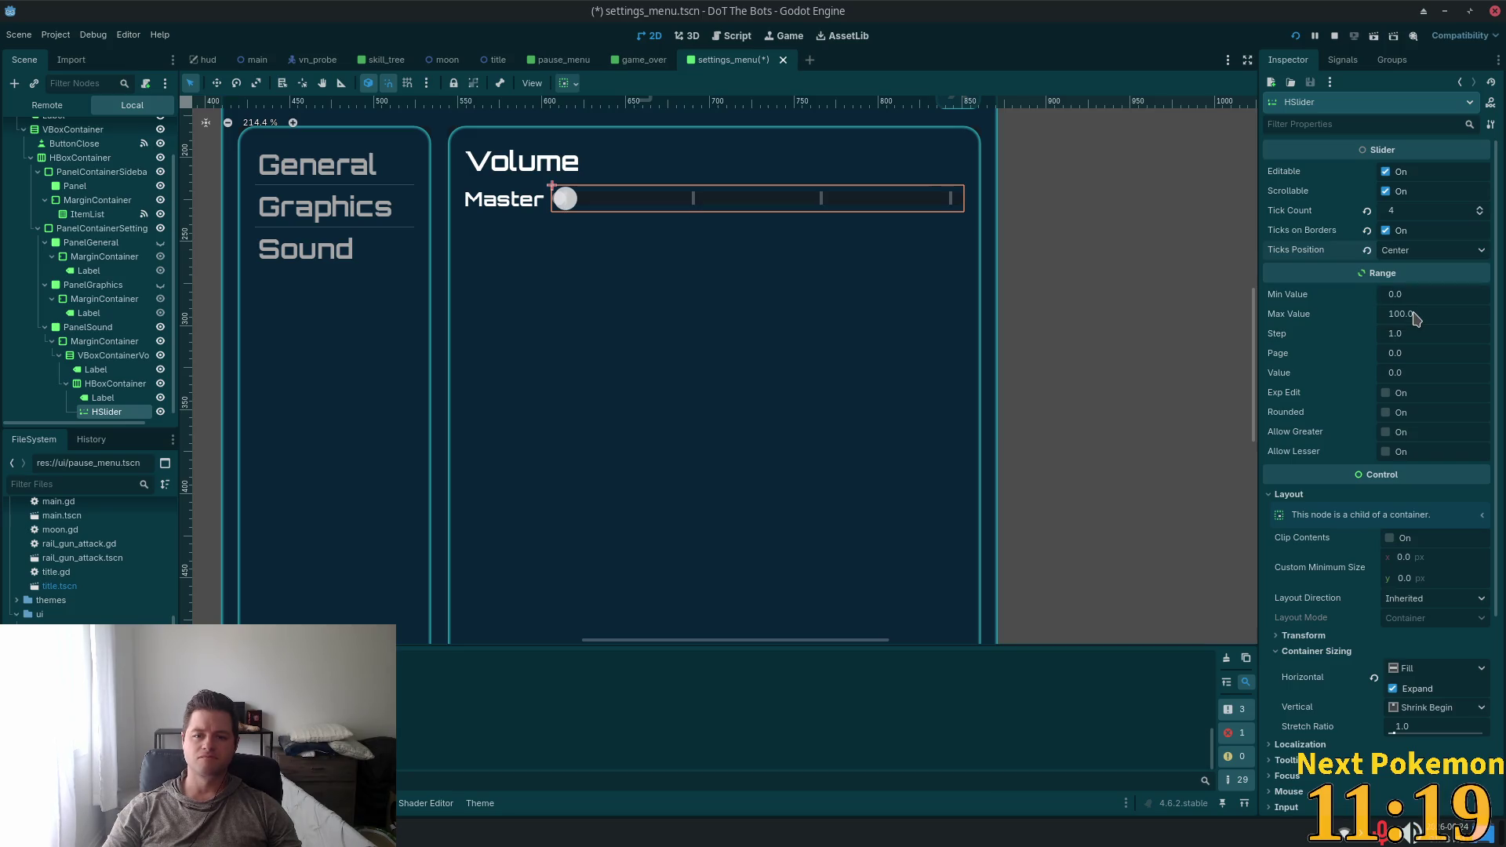
left_click(1396, 210)
key("ctrl+z")
key("ctrl+z")
key("ctrl+z")
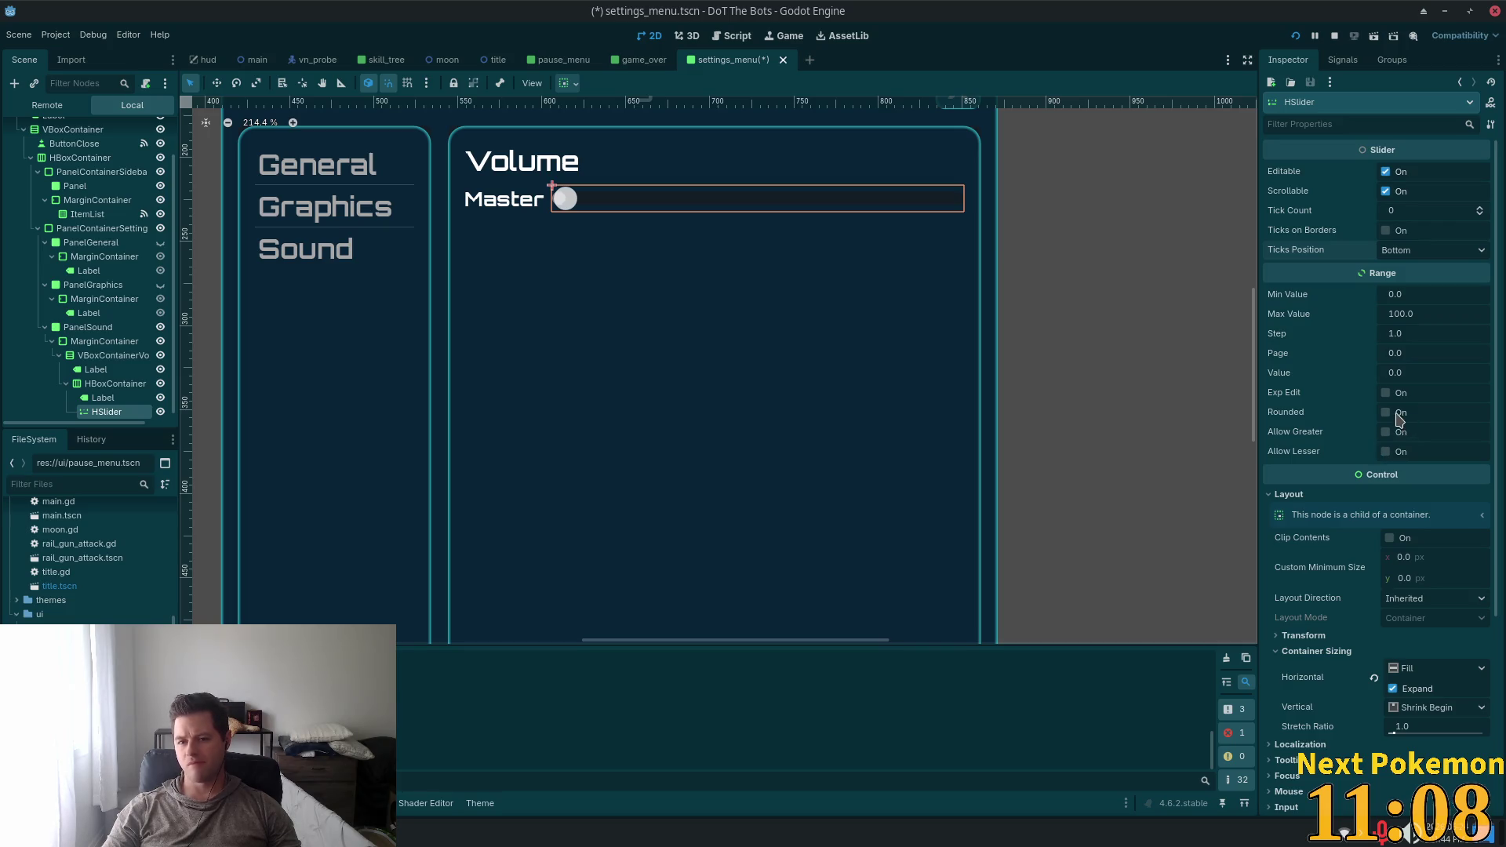
Find and expand the HSlider's Theme section in the Inspector
scroll(1012, 256, "up", 6)
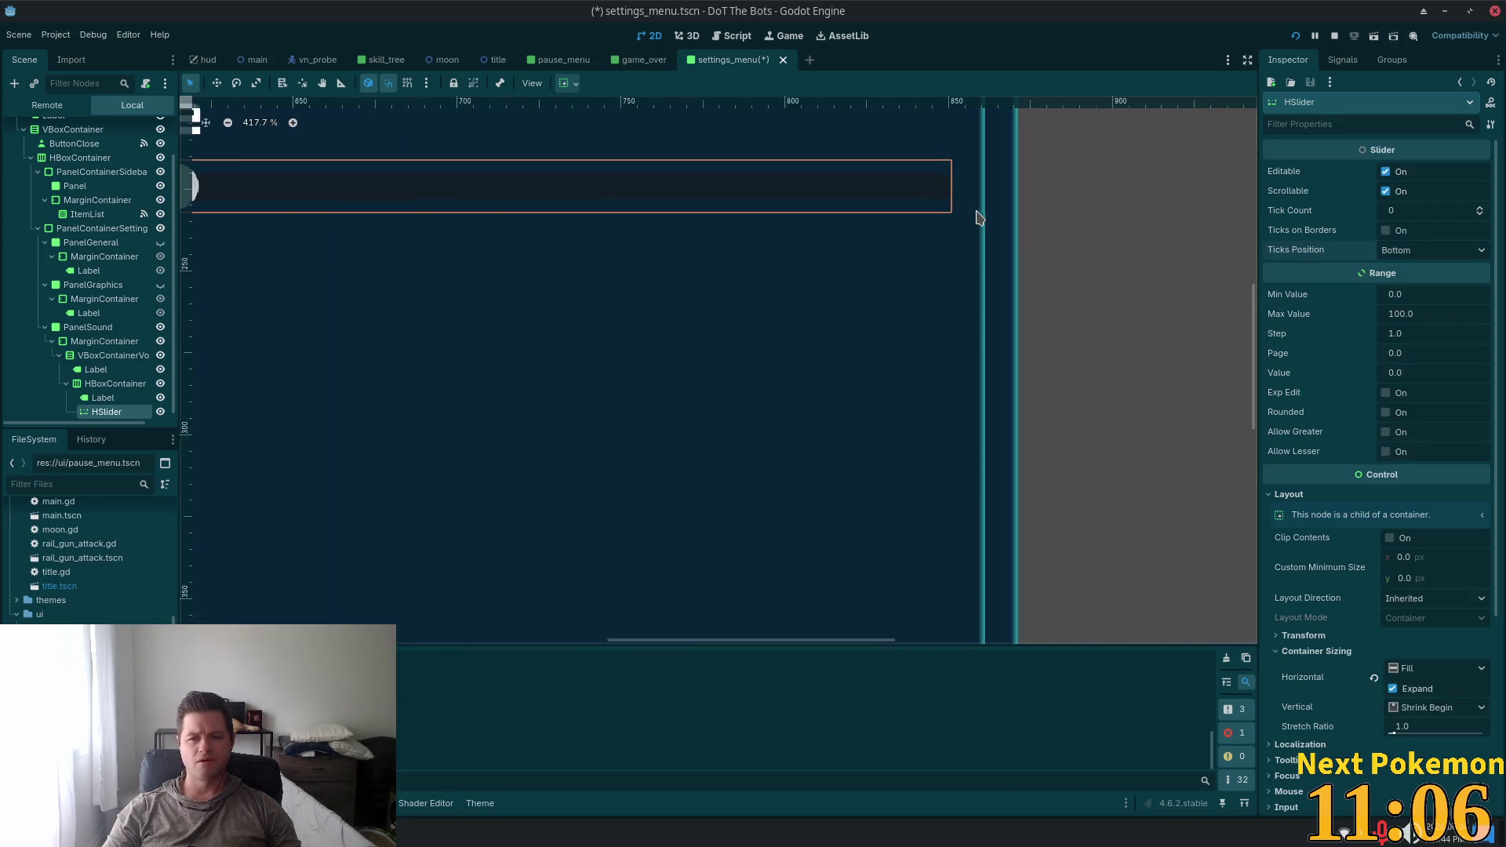
scroll(985, 225, "up", 2)
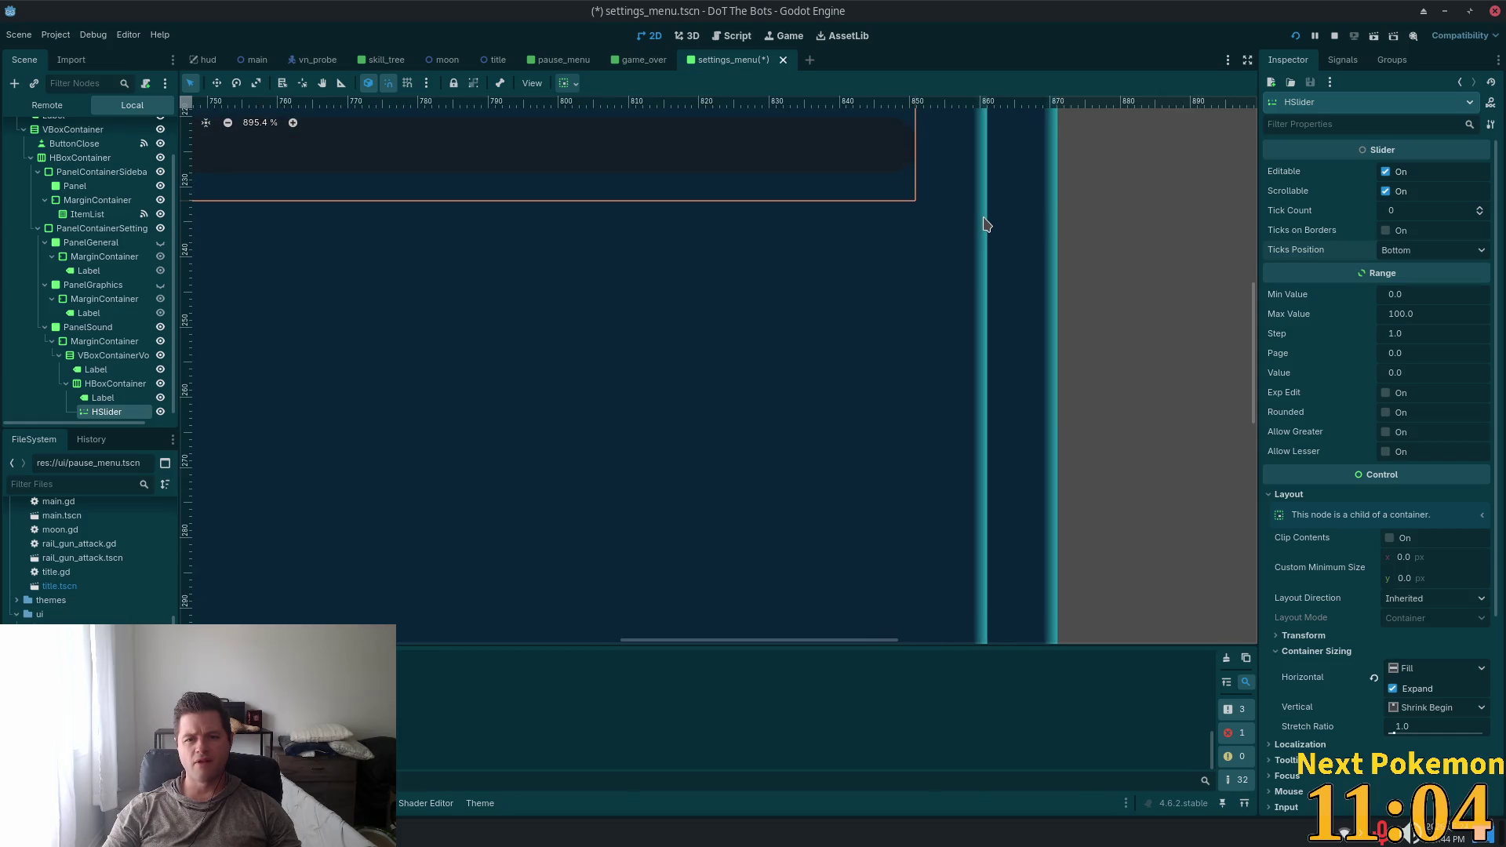
scroll(992, 249, "down", 6)
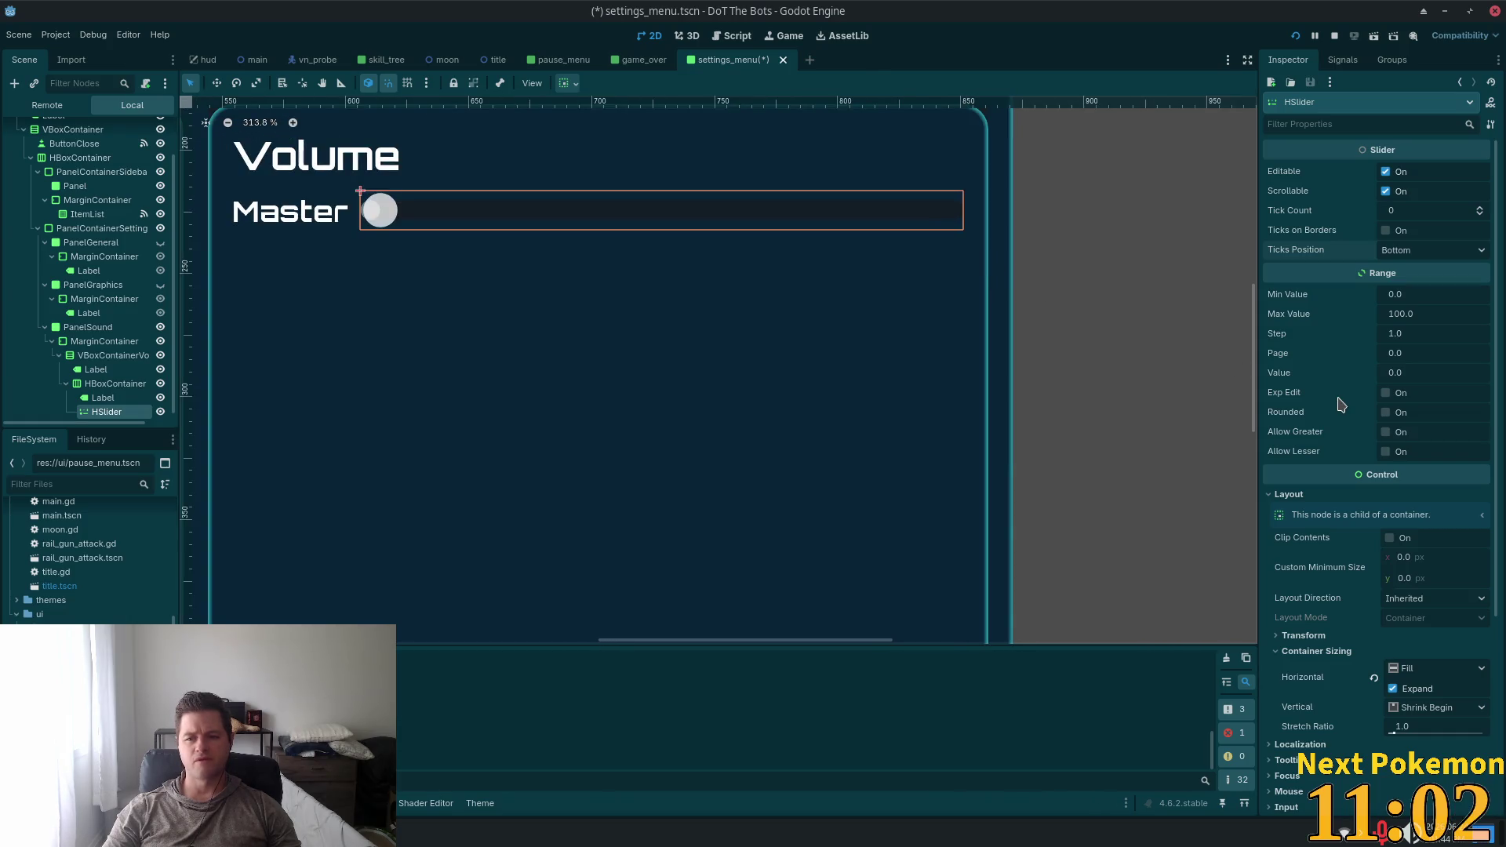
scroll(1306, 448, "down", 4)
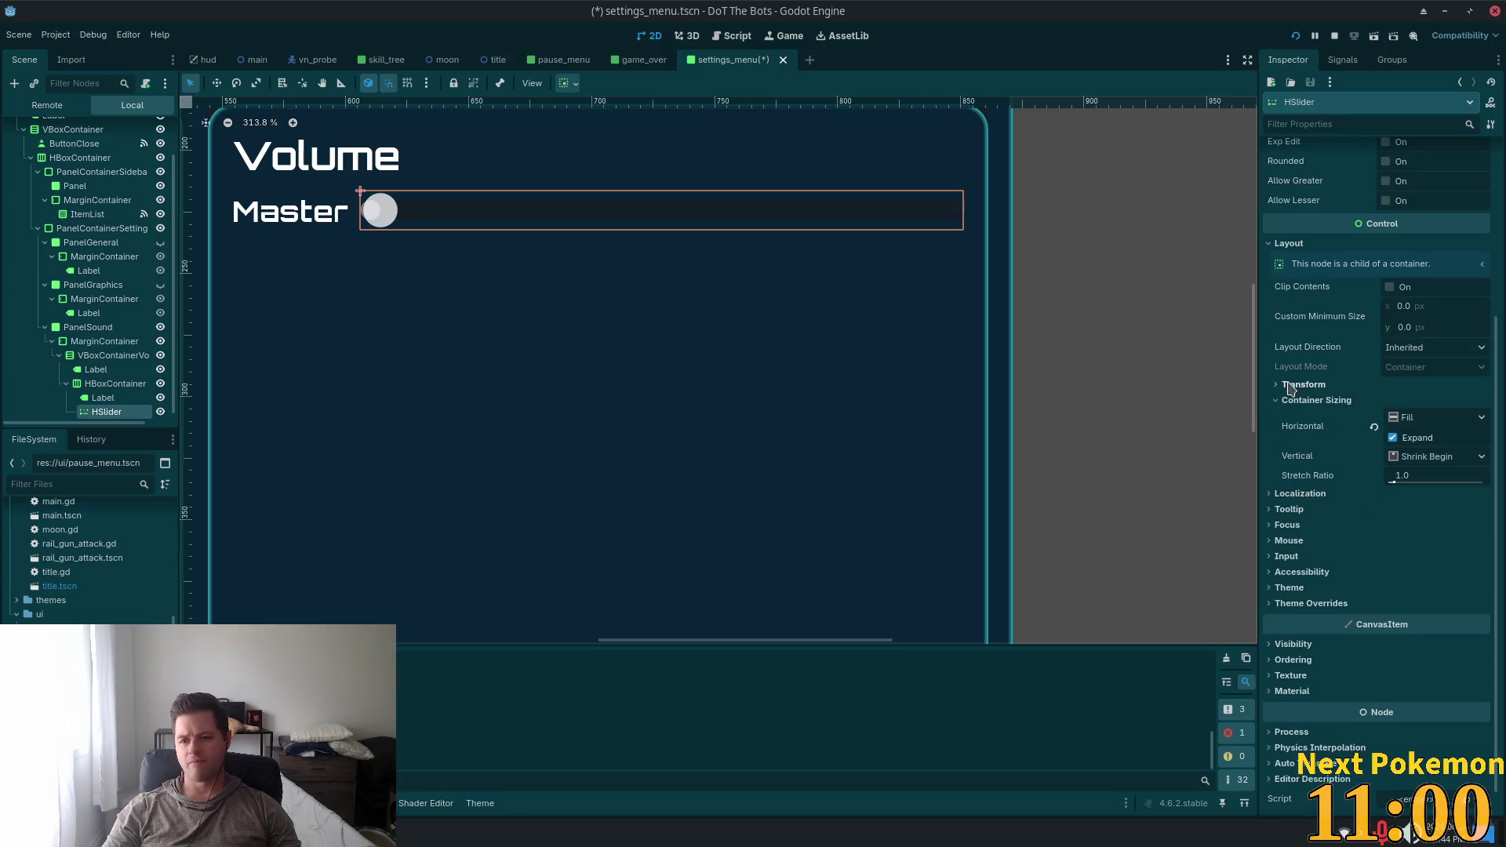
scroll(703, 293, "down", 3)
scroll(1374, 374, "up", 2)
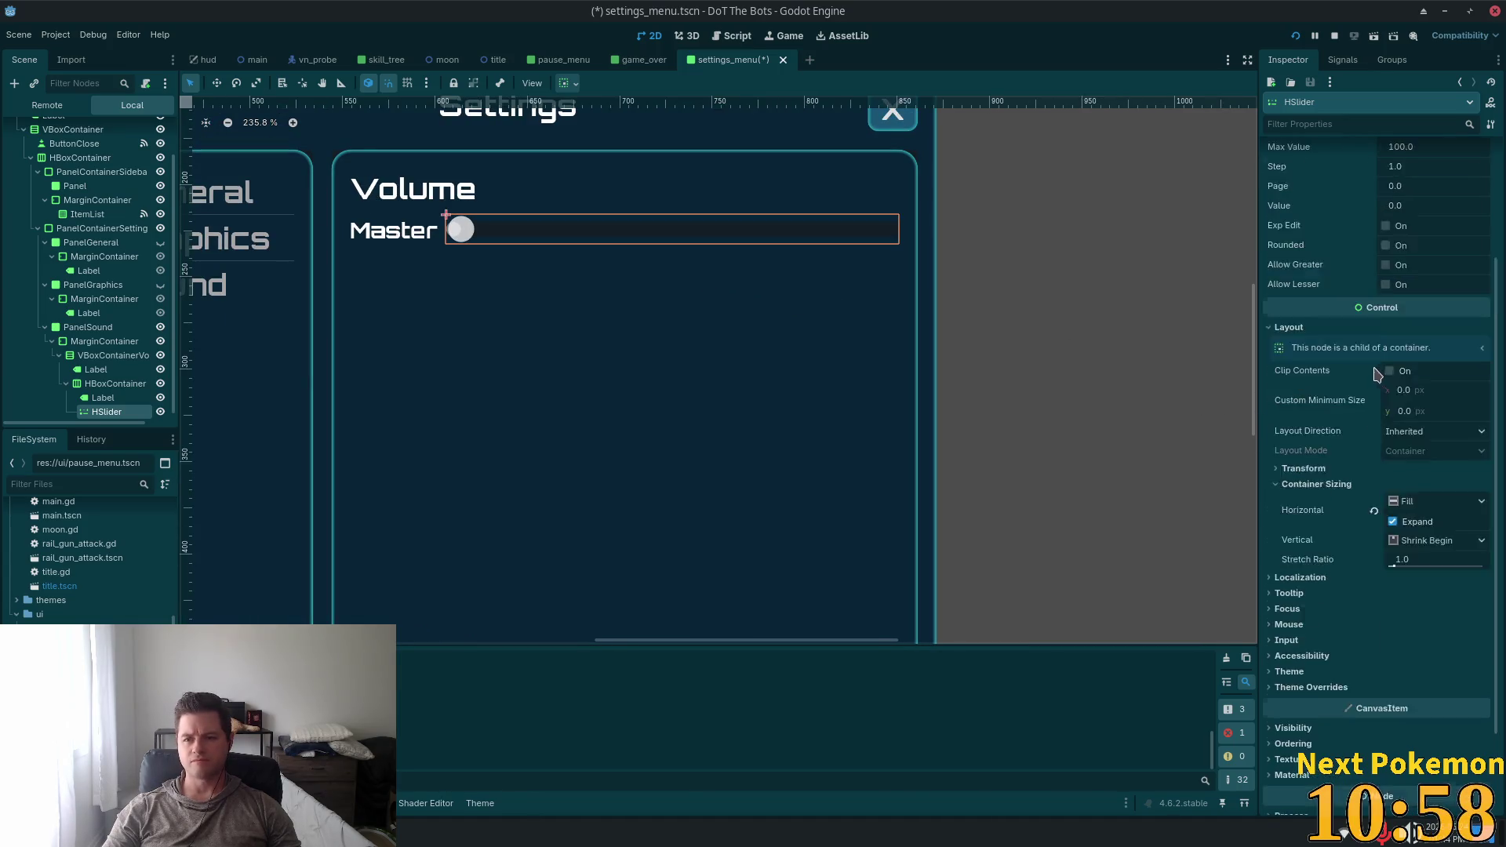
scroll(1374, 374, "up", 3)
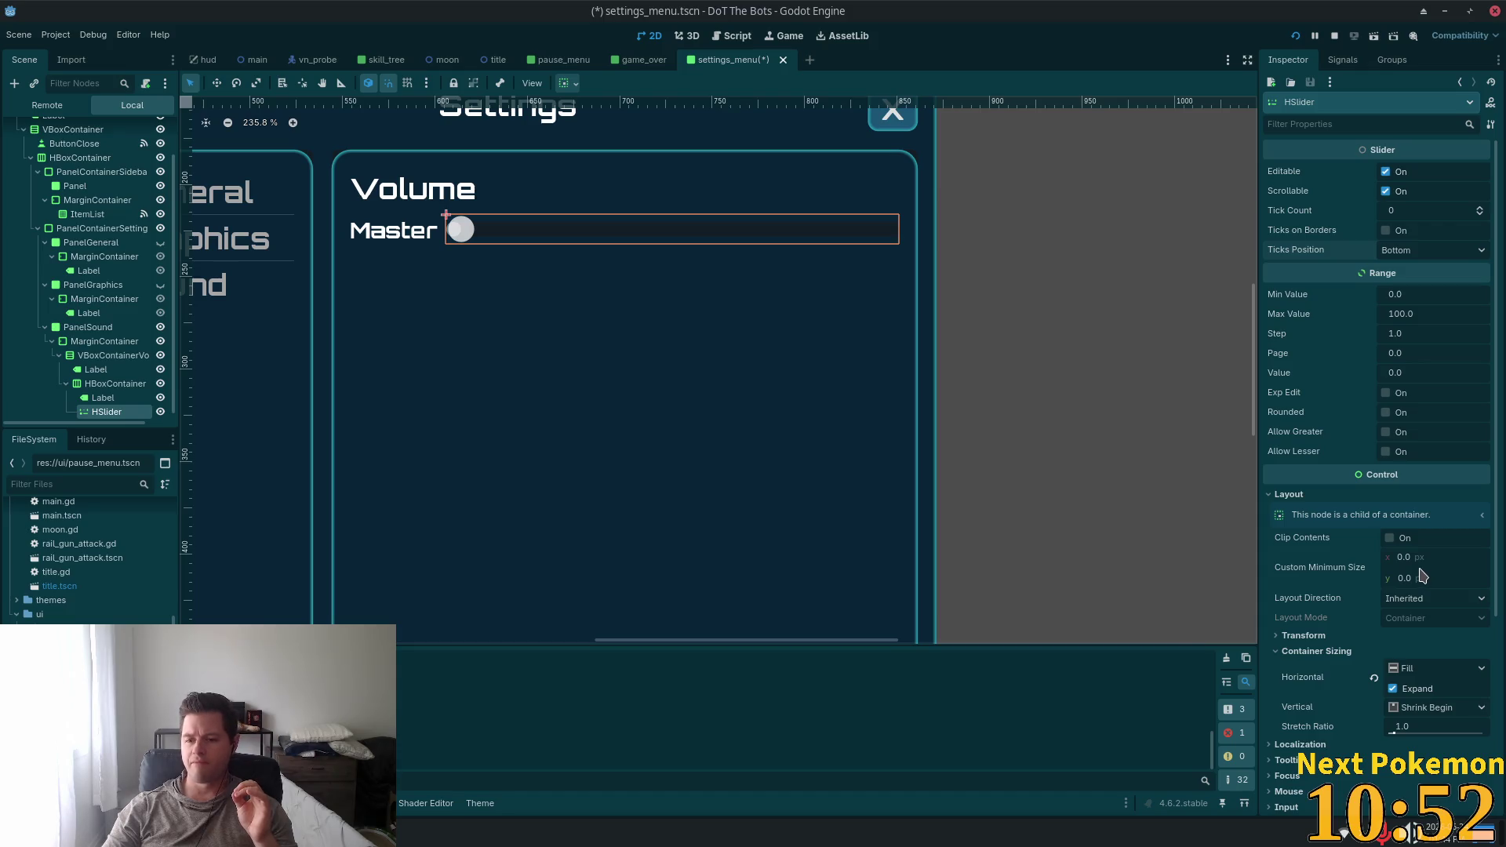
mouse_move(1369, 581)
scroll(1345, 572, "down", 5)
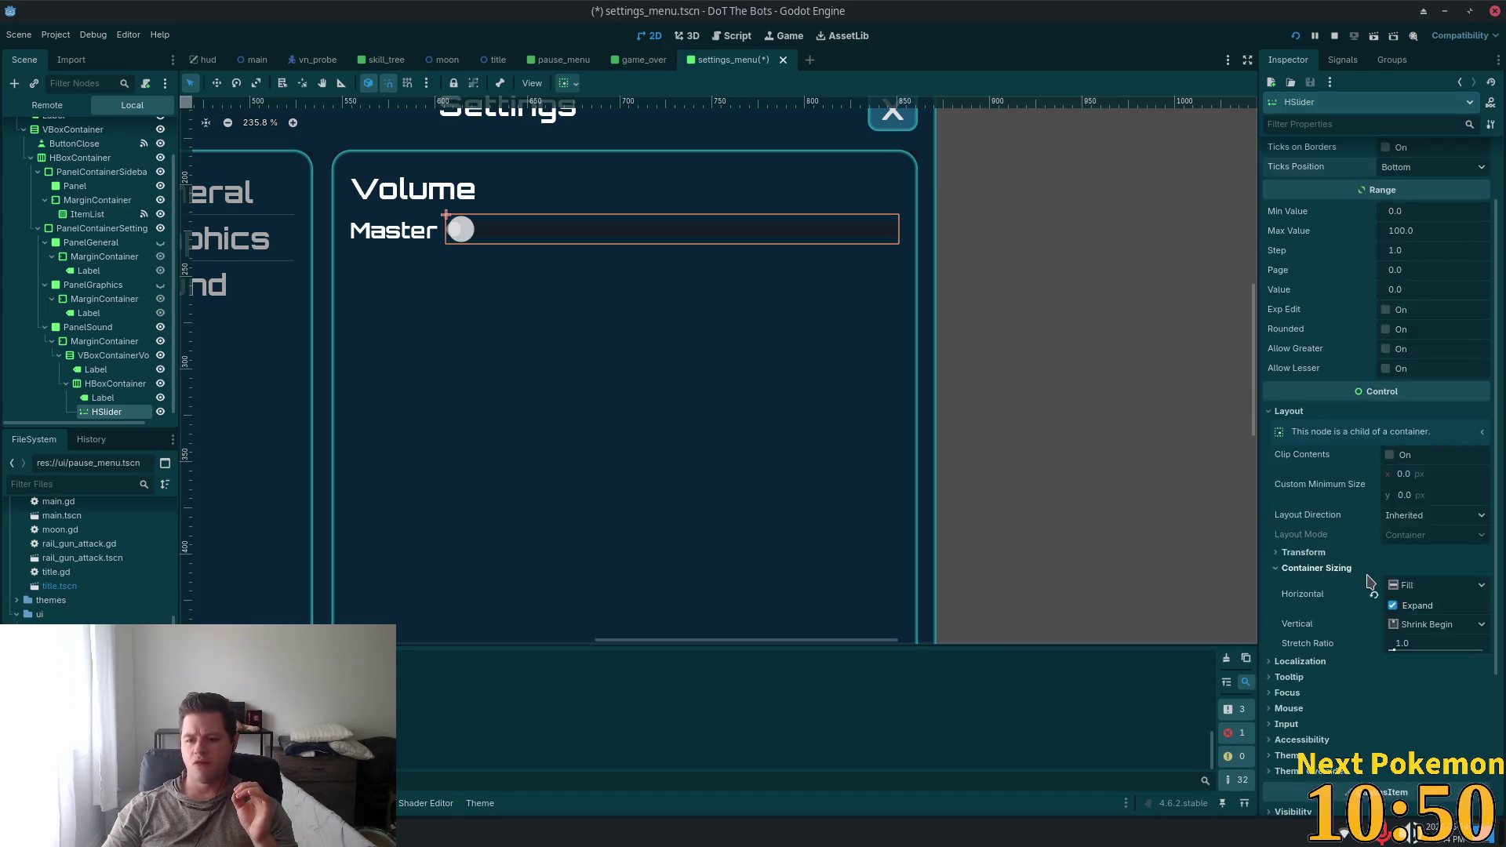
left_click(1318, 574)
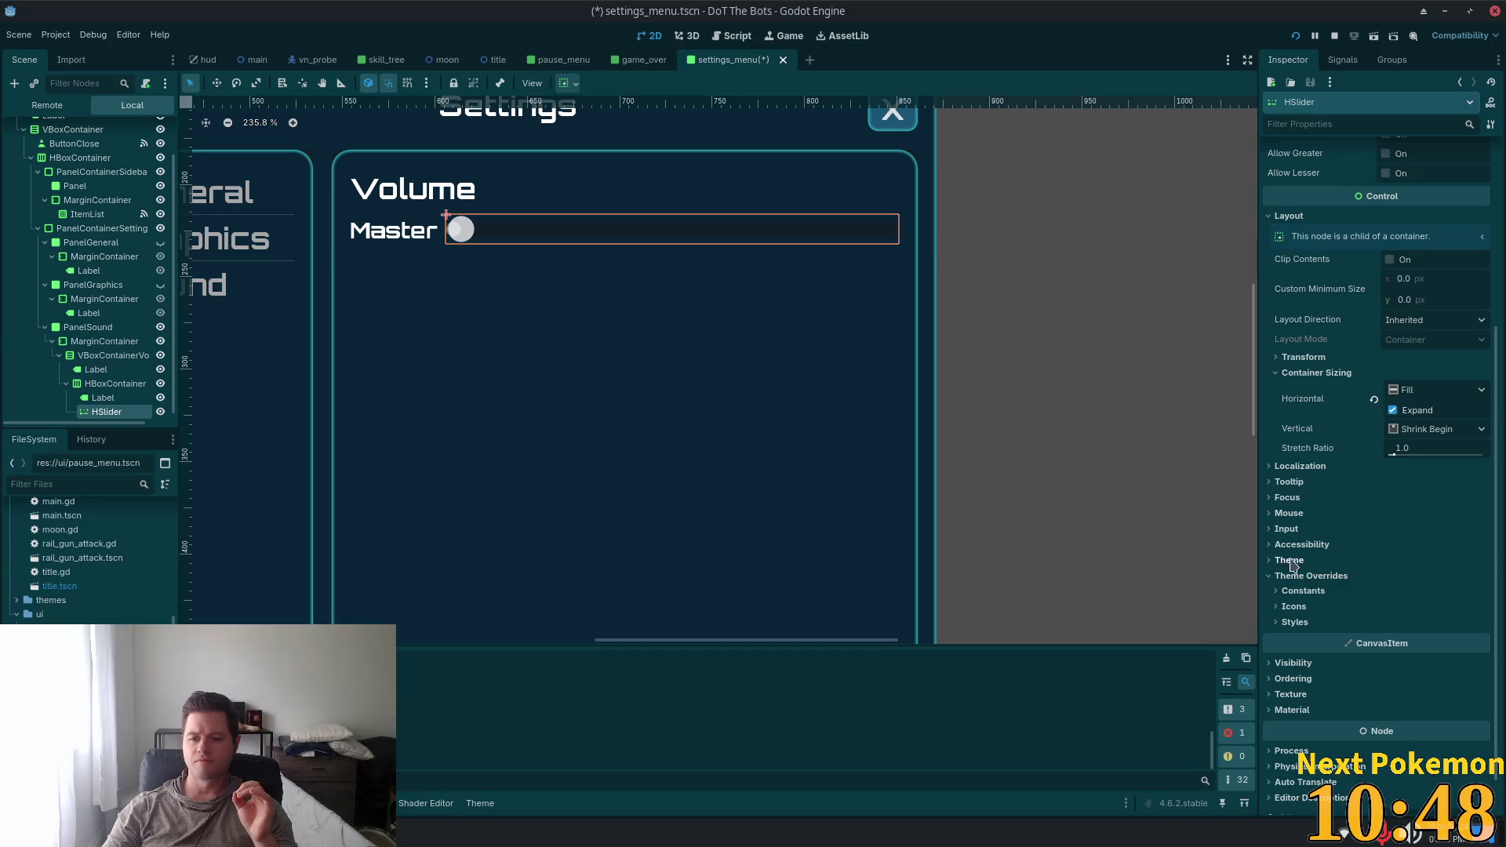
left_click(1291, 573)
left_click(1294, 577)
left_click(1290, 560)
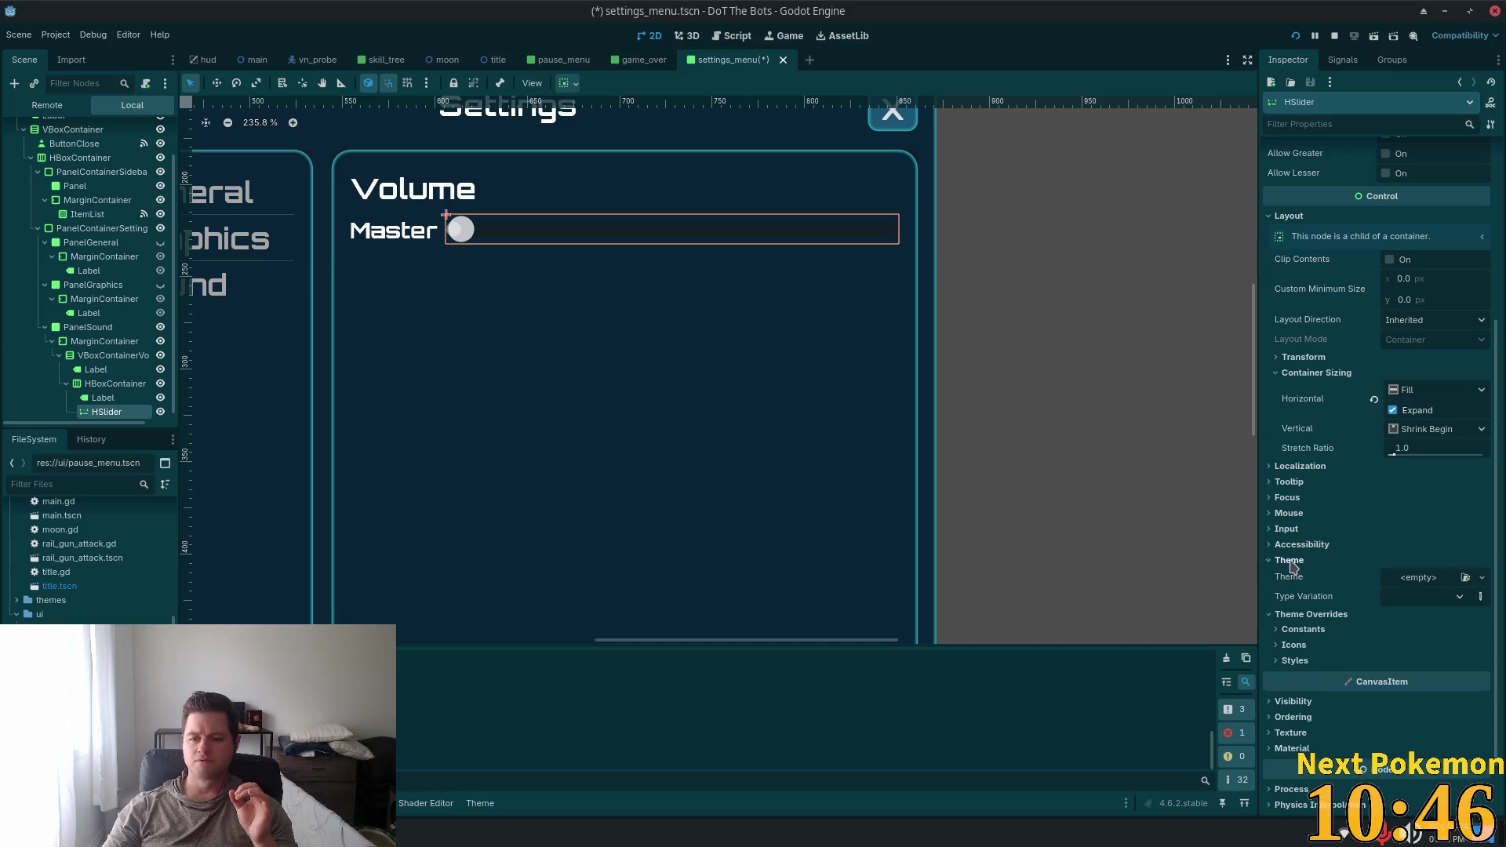
Quick-load ui.tres as the HSlider's theme
left_click(1481, 578)
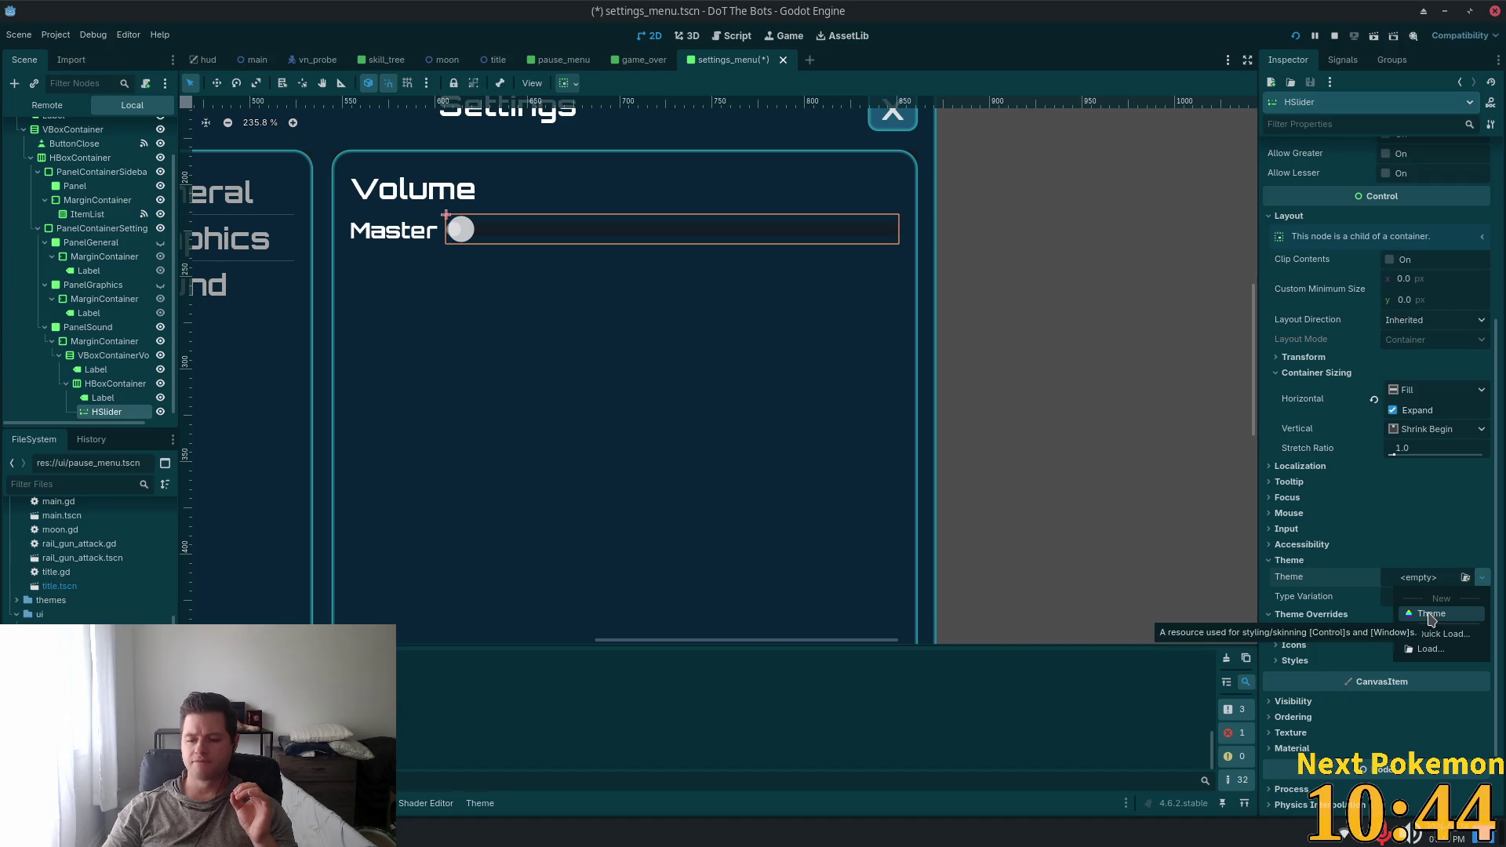
left_click(1443, 634)
double_click(596, 275)
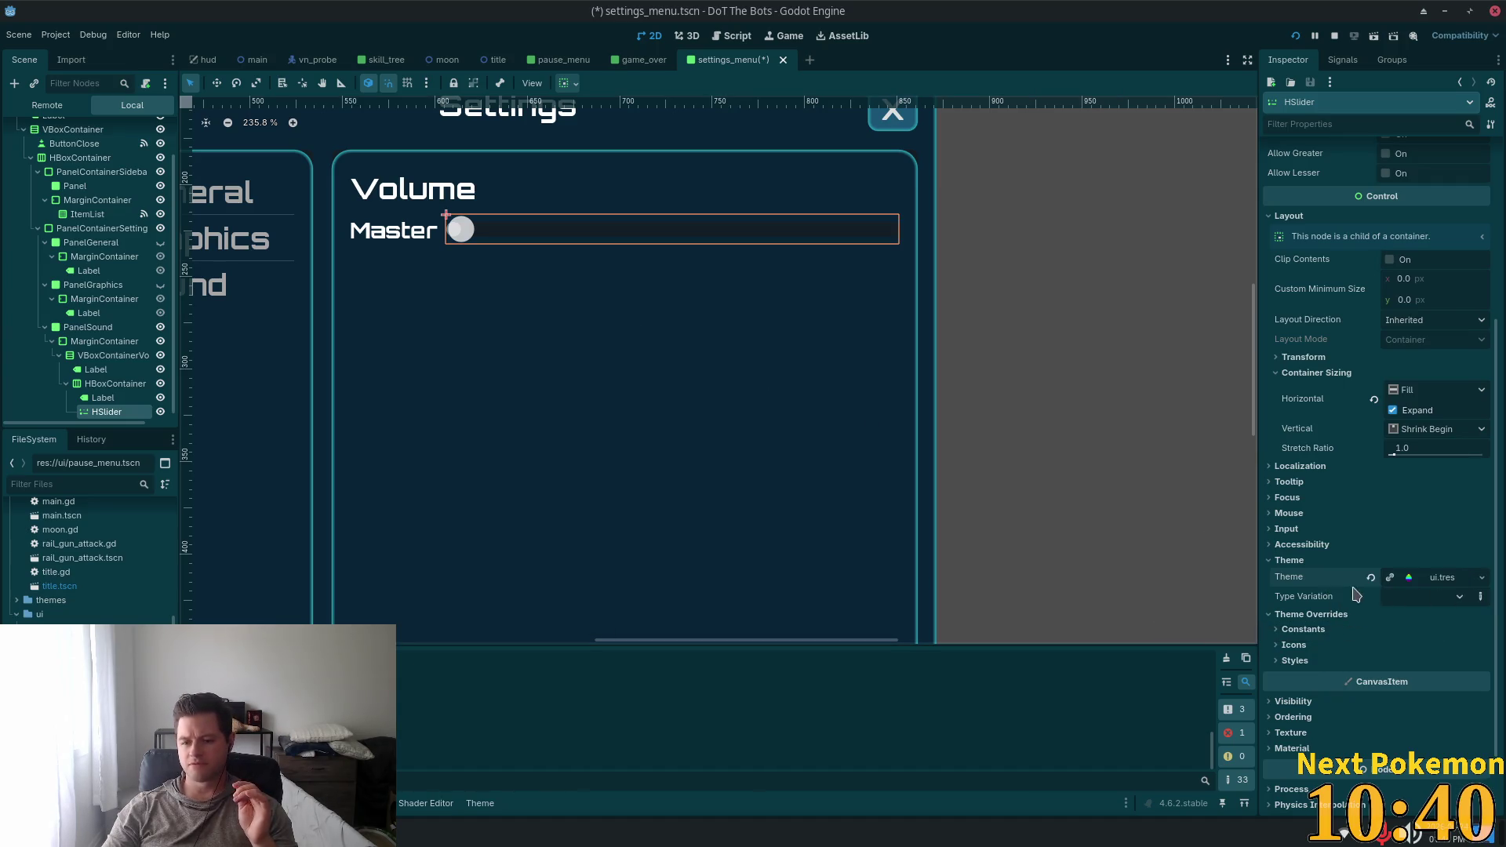
scroll(102, 396, "down", 1)
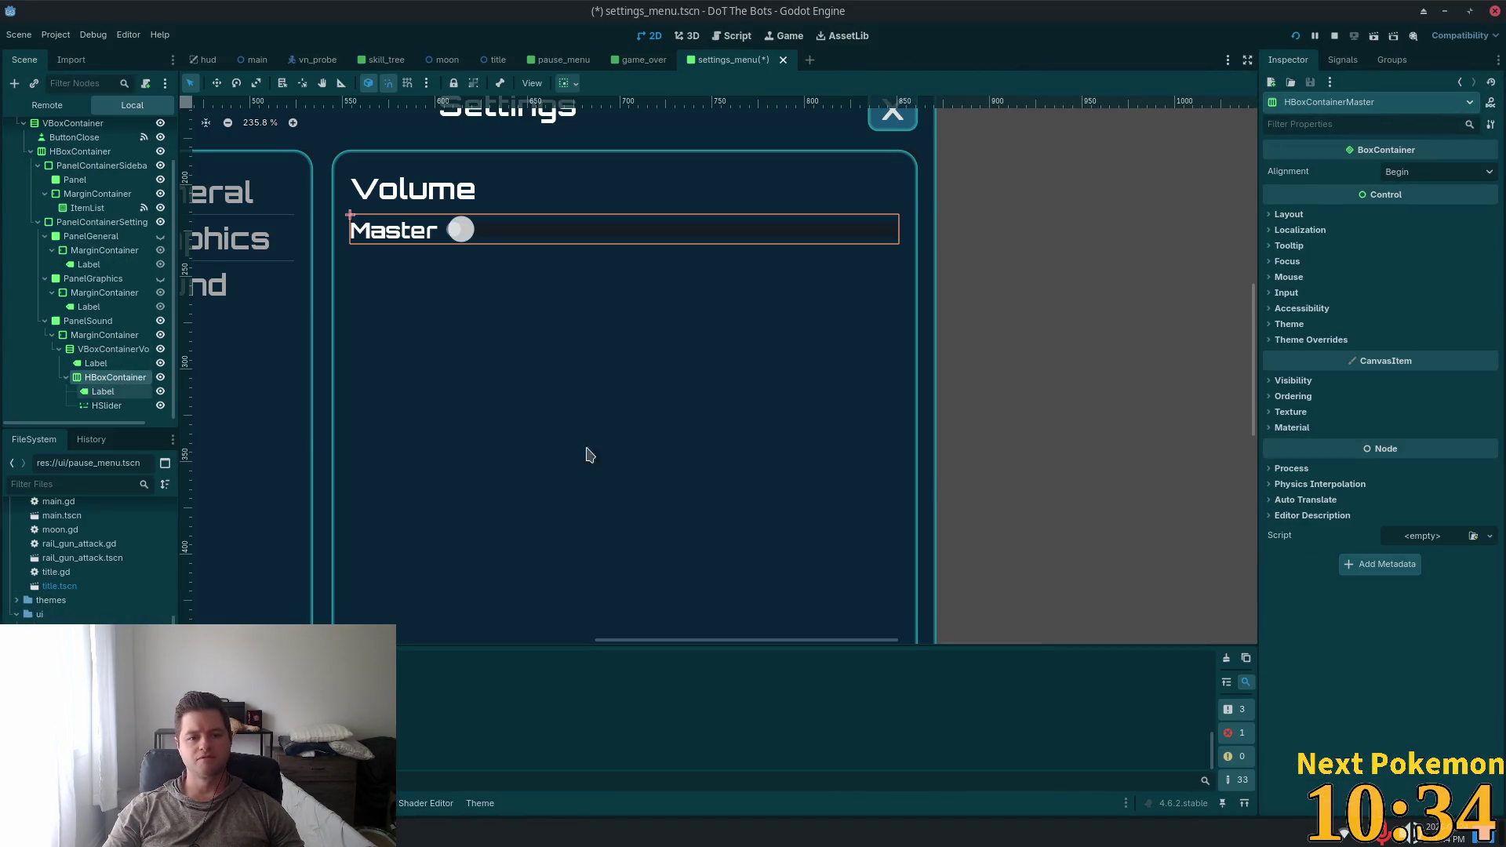
Add a SpinBox node after the slider in the Master row's HBoxContainer
key("ctrl+a")
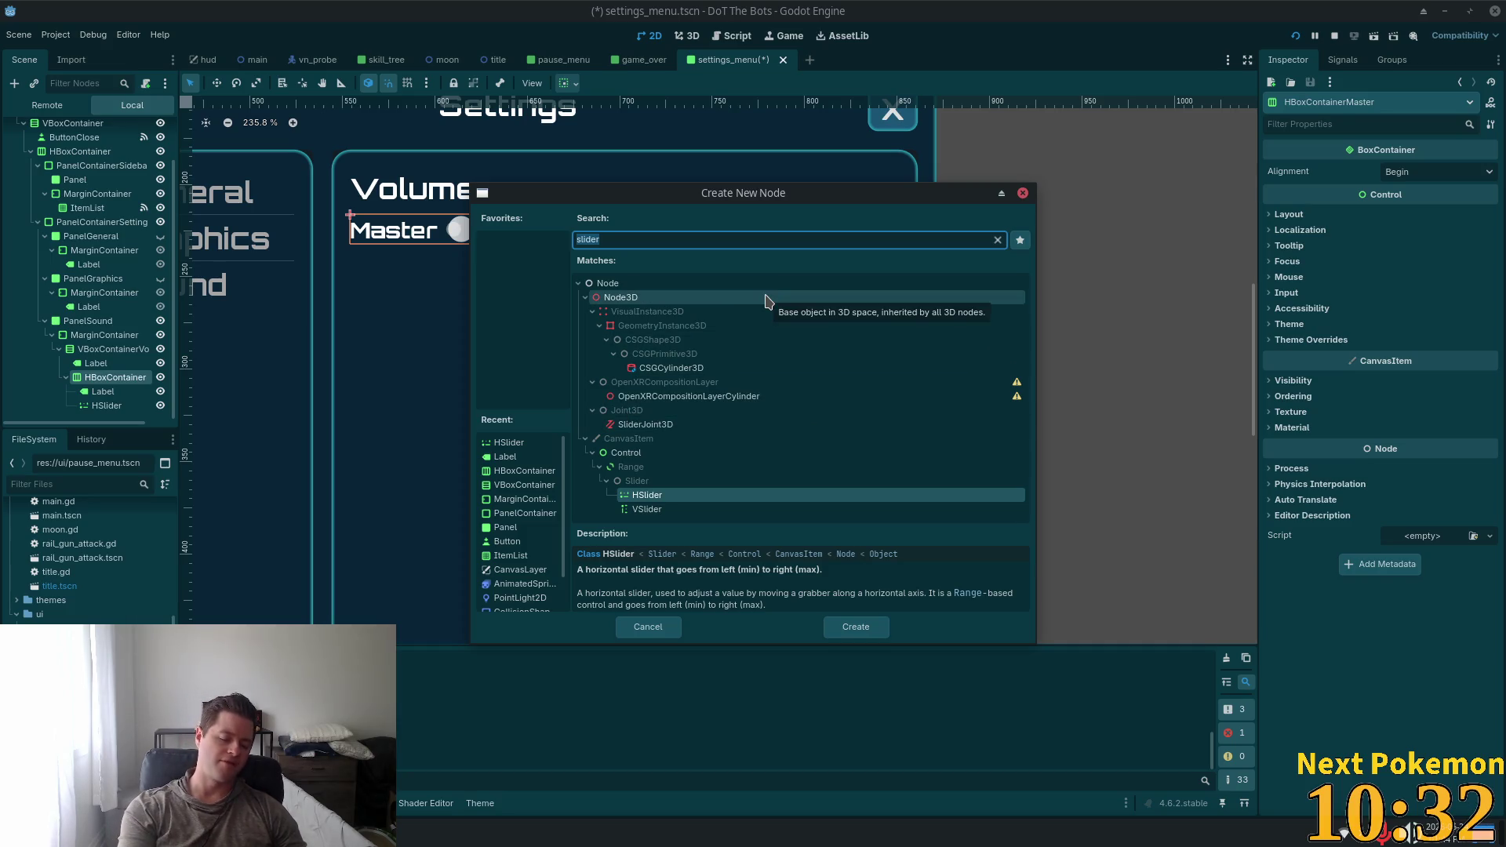
type("spi")
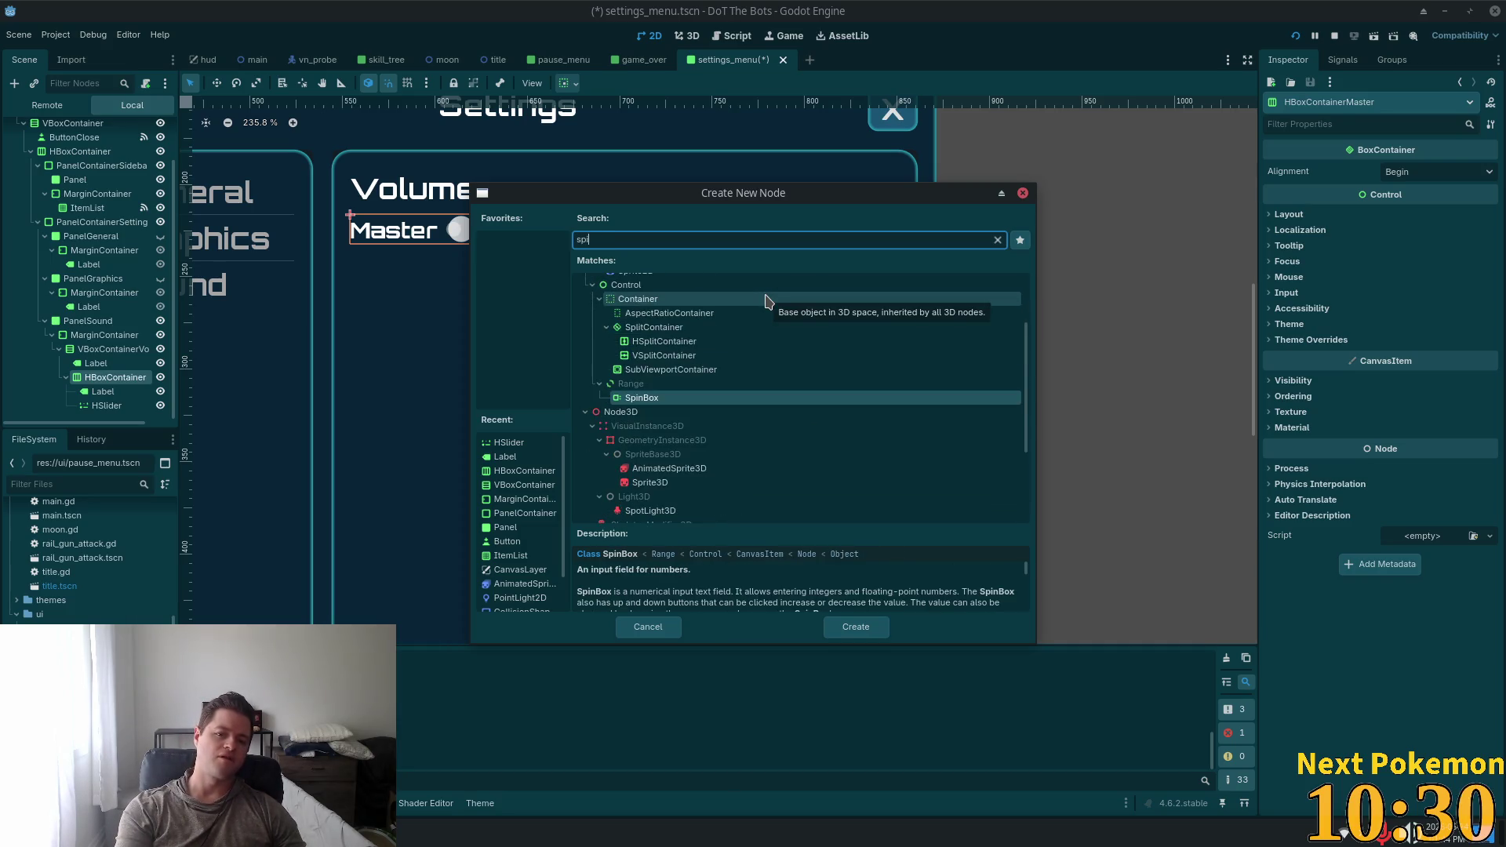
type("n")
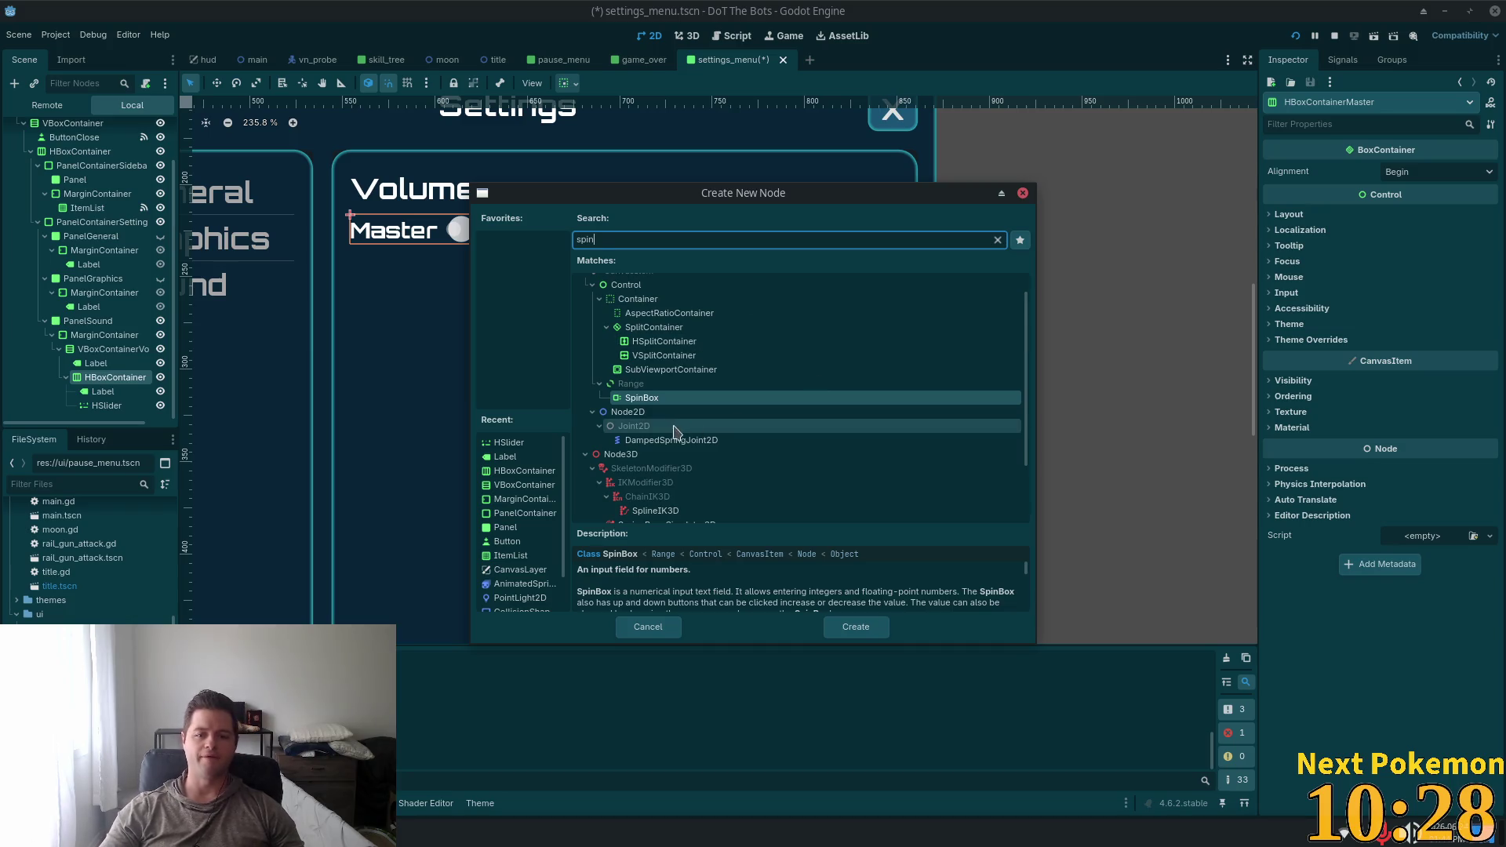
double_click(642, 398)
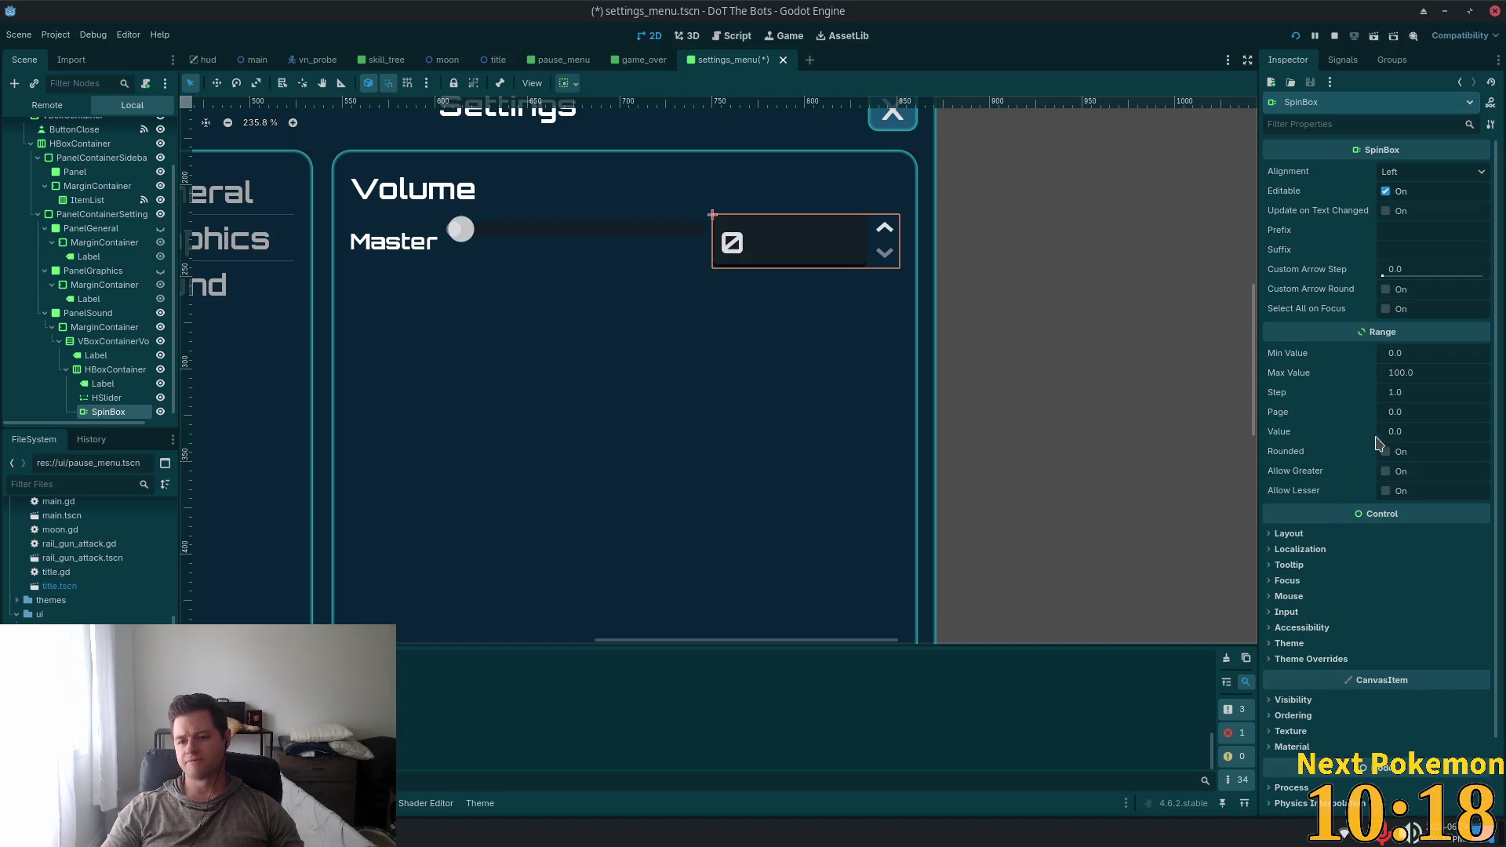
Set the SpinBox's horizontal container sizing to Shrink End
left_click(1289, 534)
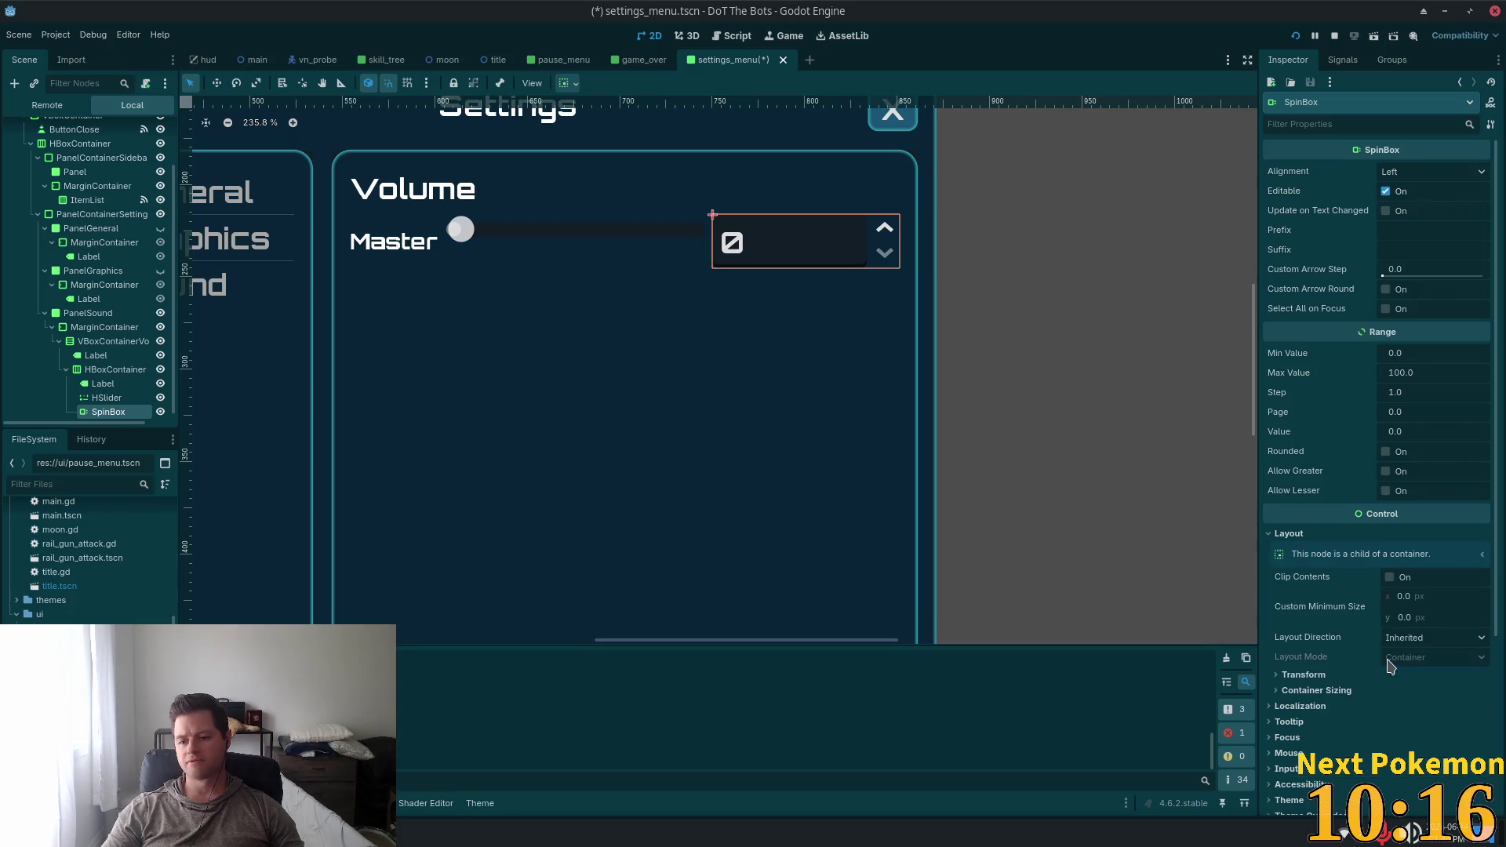
left_click(1316, 691)
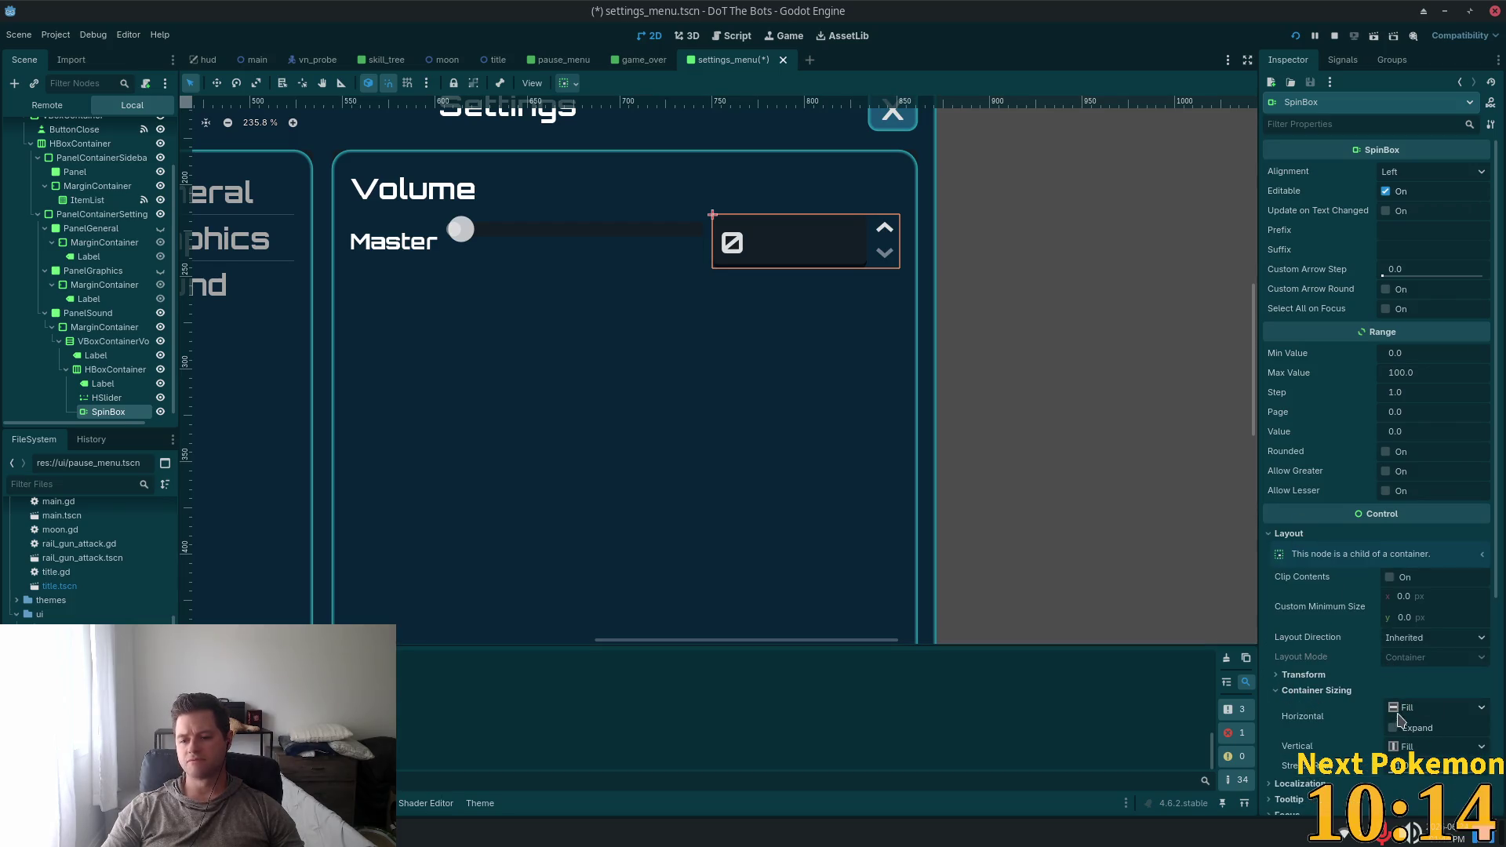
left_click(1419, 708)
left_click(1467, 778)
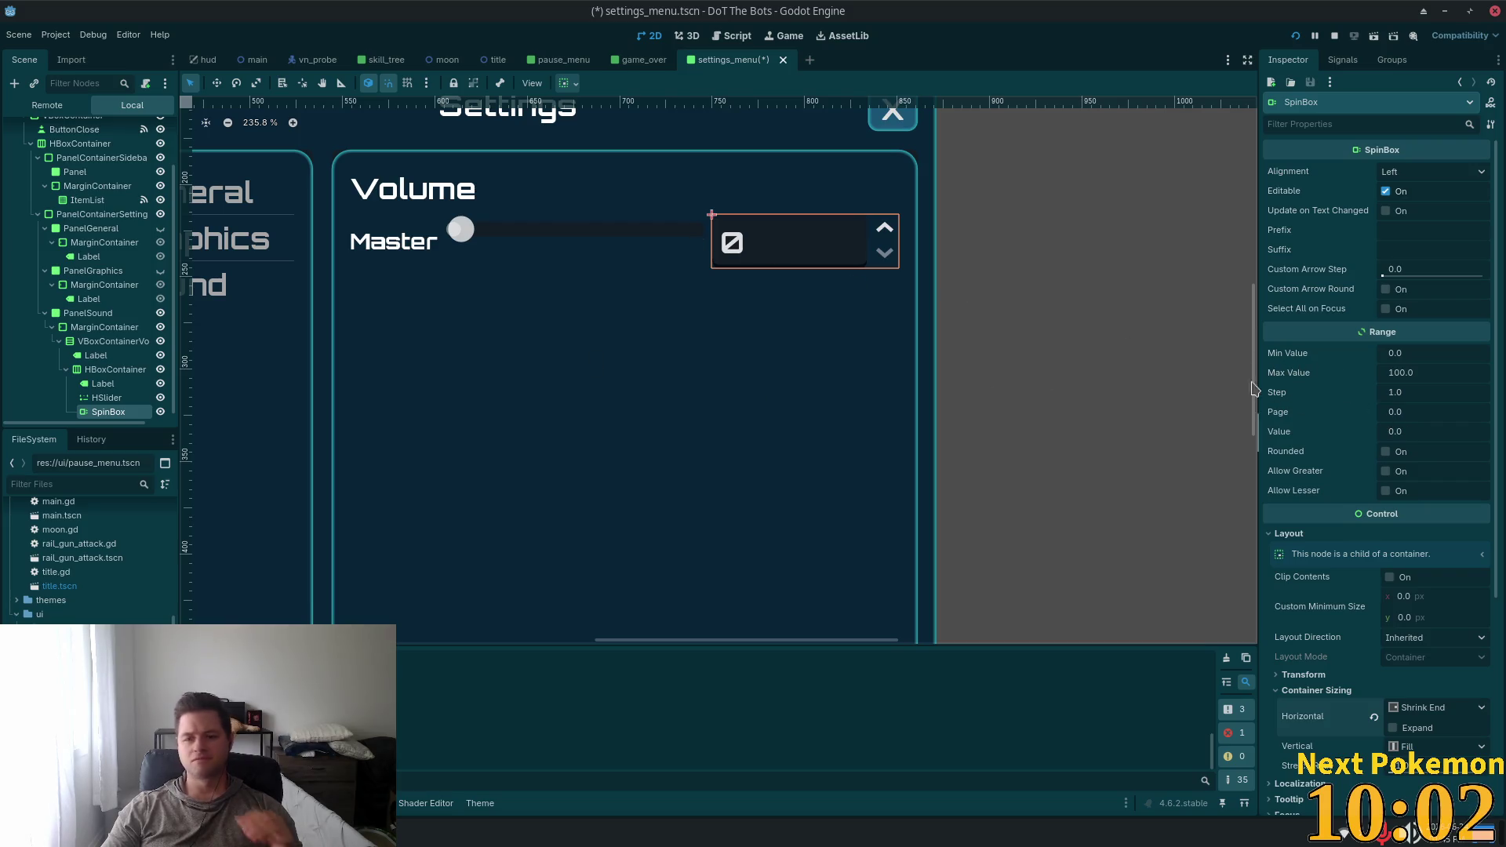
Keep the SpinBox's stretch ratio at 1.0
left_click(1318, 676)
scroll(1326, 627, "down", 5)
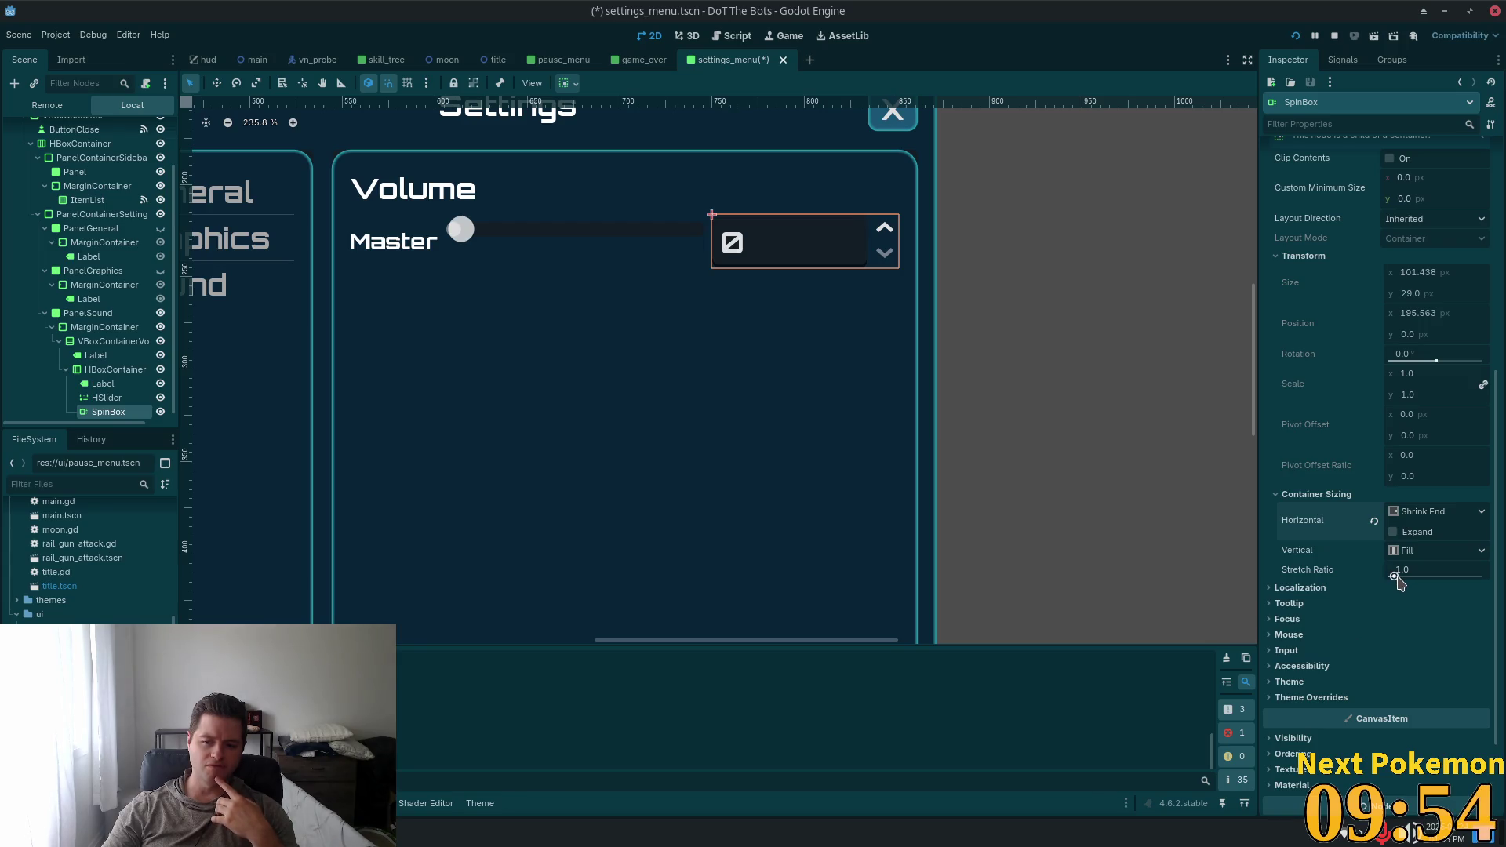
left_click_drag(1395, 577, 1393, 577)
left_click(1432, 571)
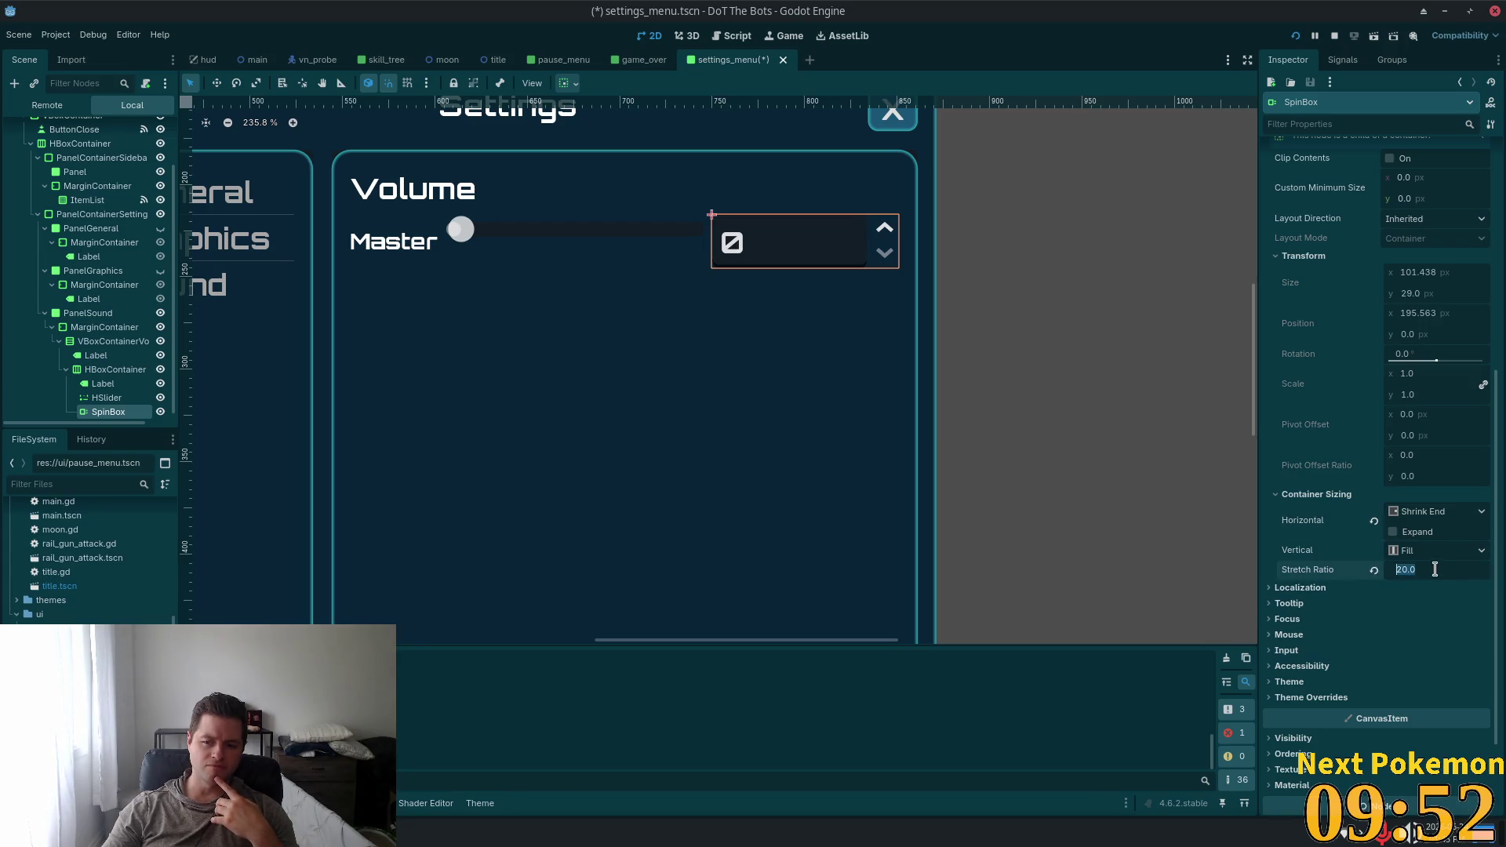
type("1")
key("Return")
scroll(1445, 571, "down", 2)
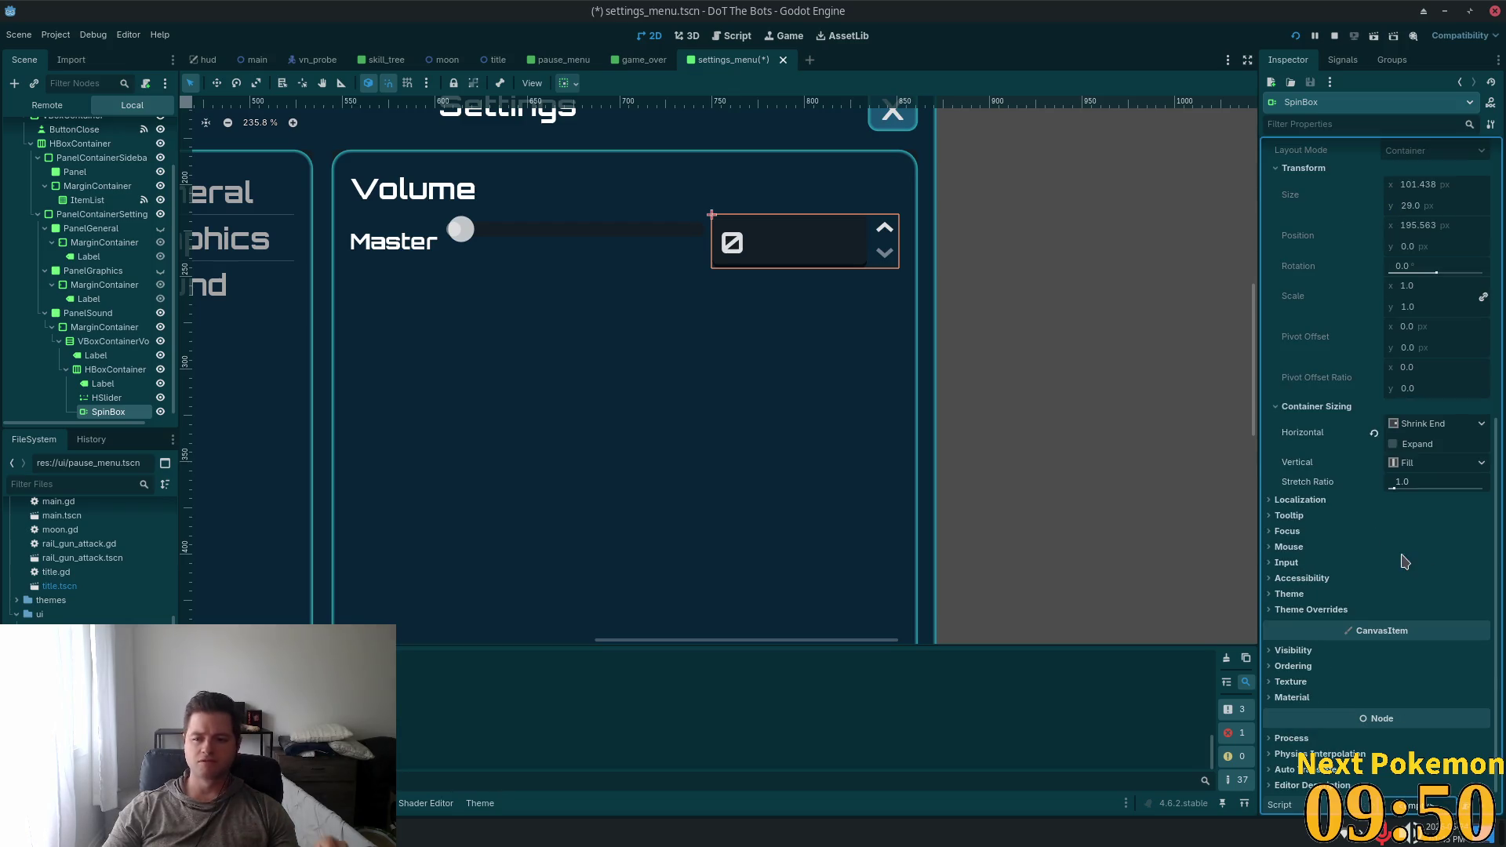
Open the SpinBox's constant overrides and try a buttons width of -6
left_click(1299, 611)
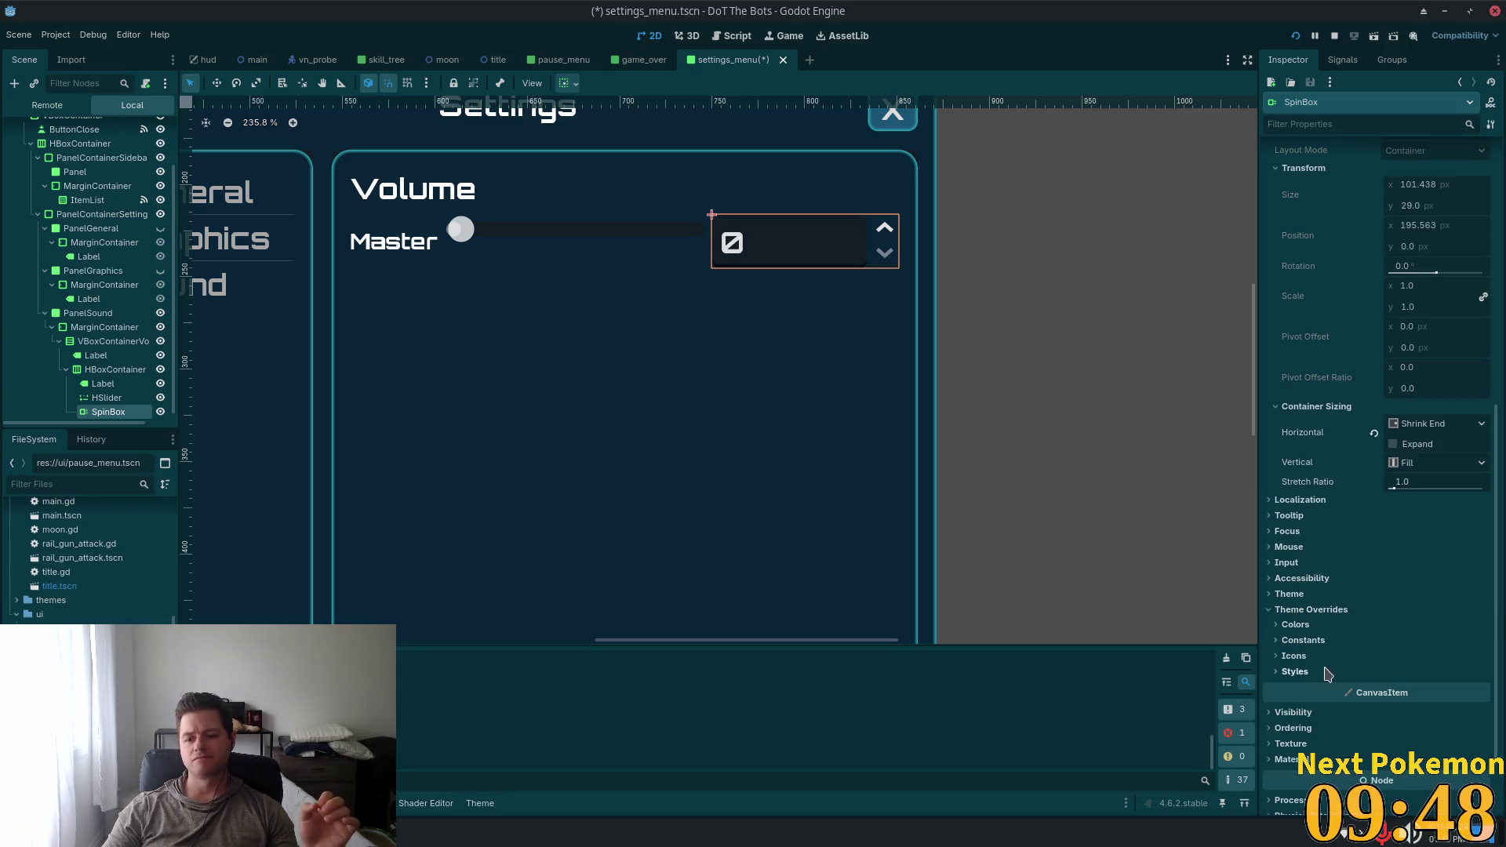
left_click(1314, 641)
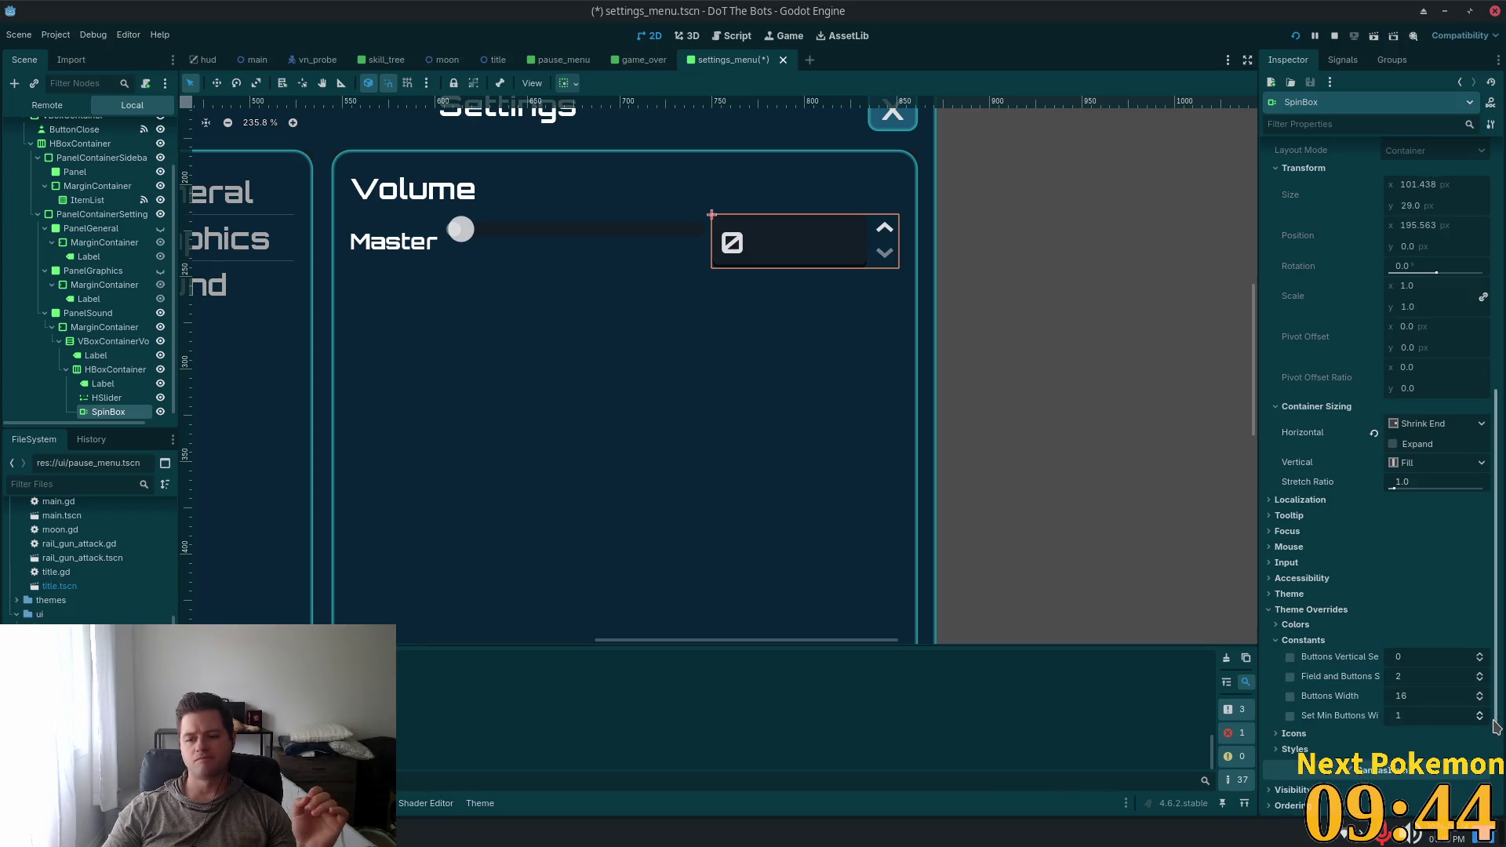
left_click_drag(1426, 708, 1381, 709)
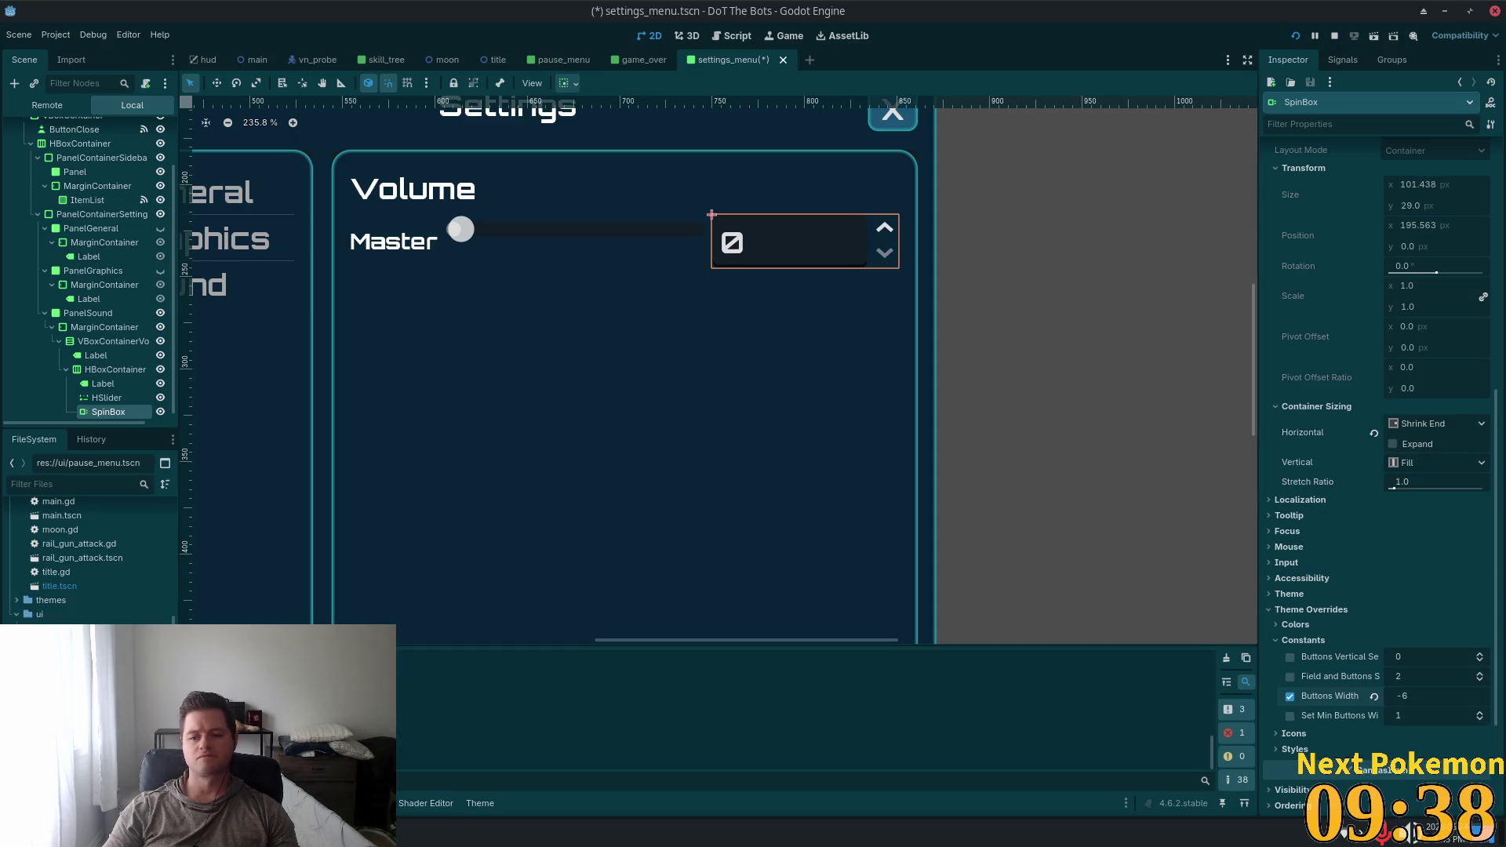
key("Tab")
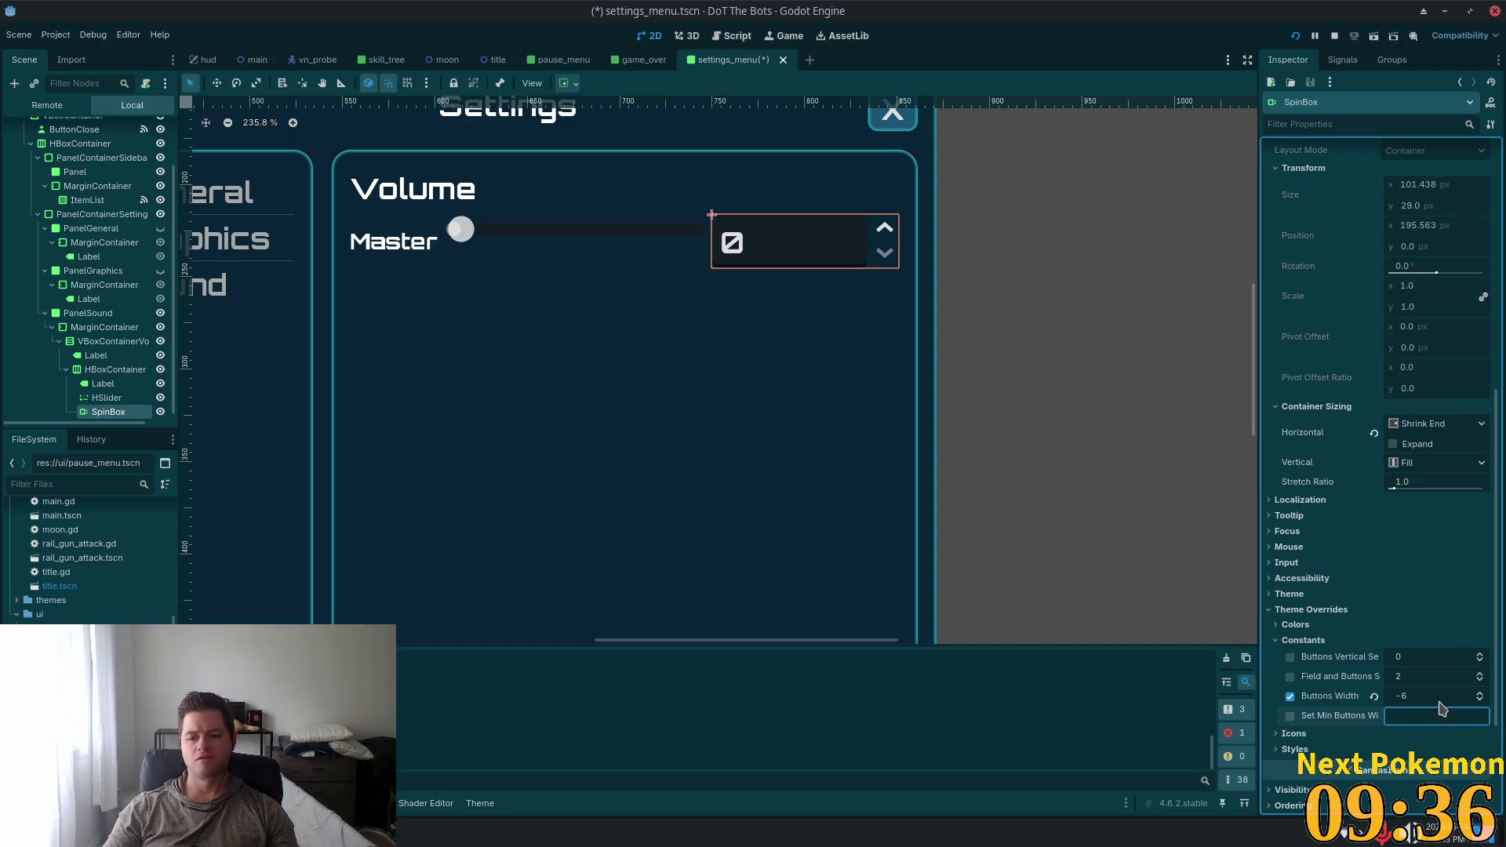
left_click(1429, 695)
key("ctrl+a")
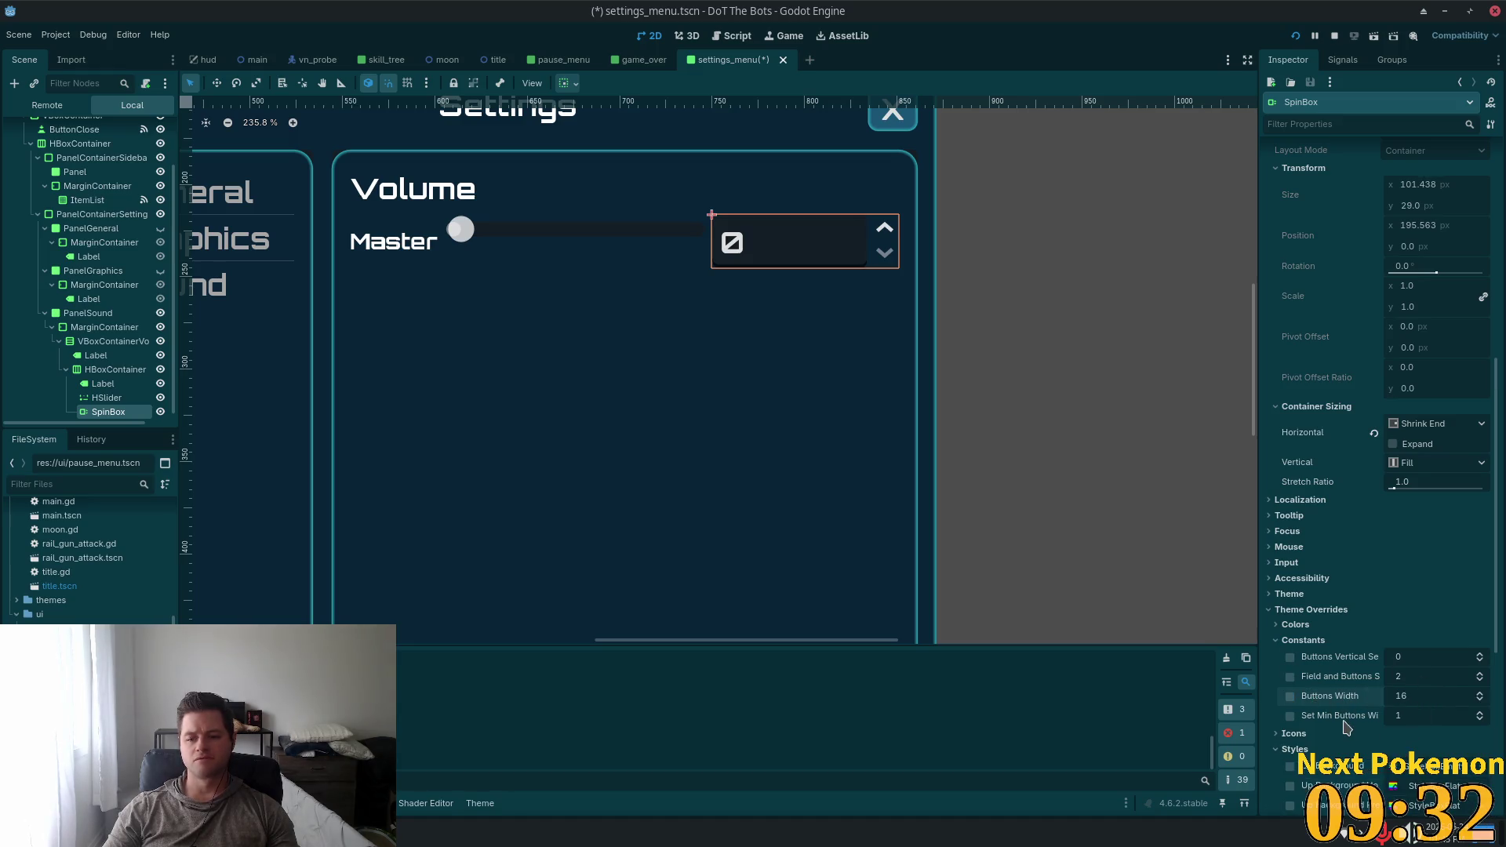
Set the Field and Buttons Separation constant override to 0
mouse_move(1337, 722)
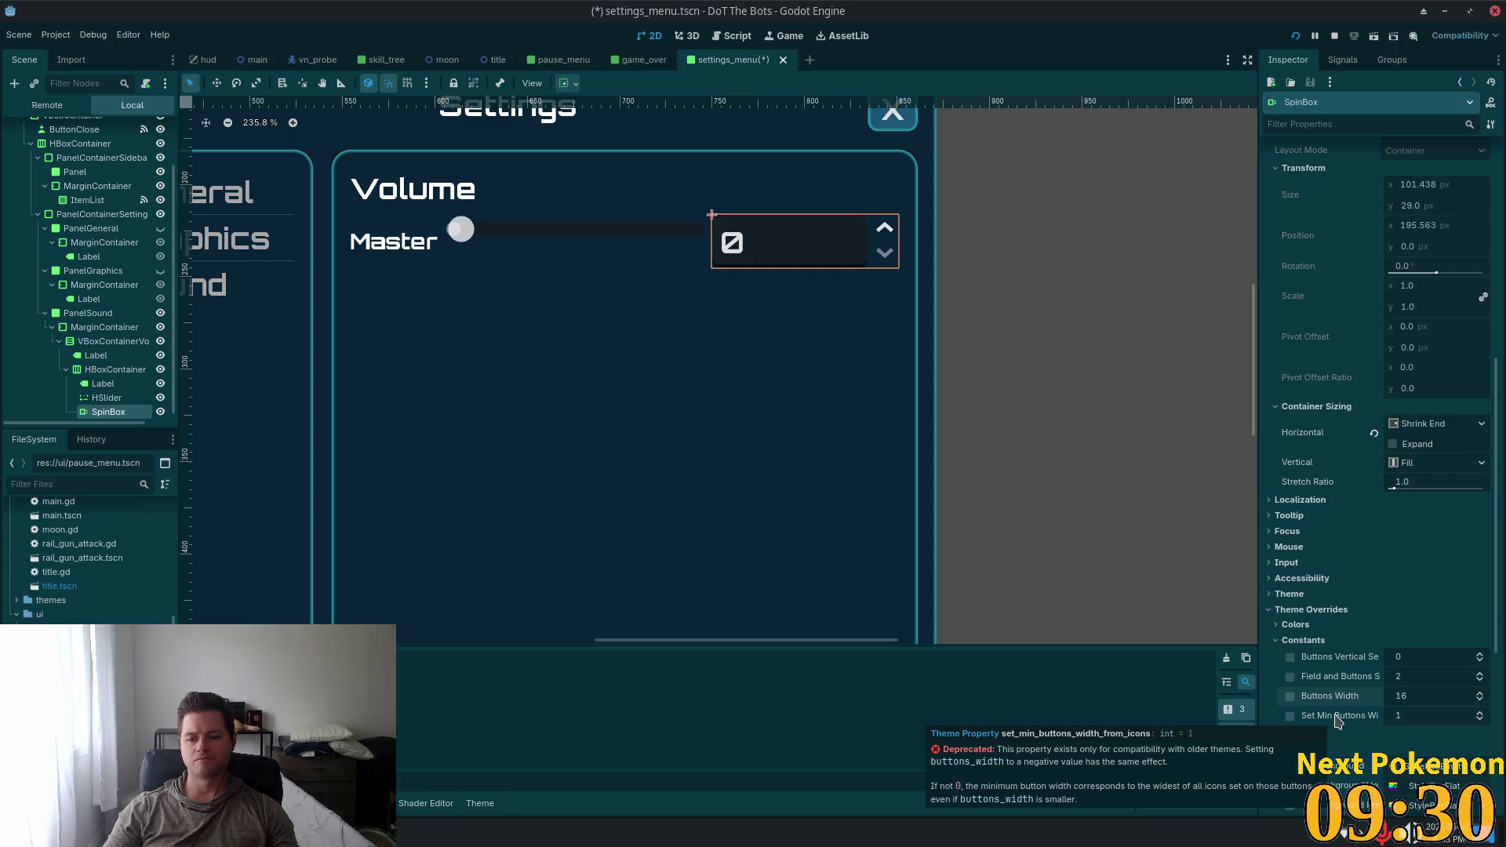
mouse_move(1371, 663)
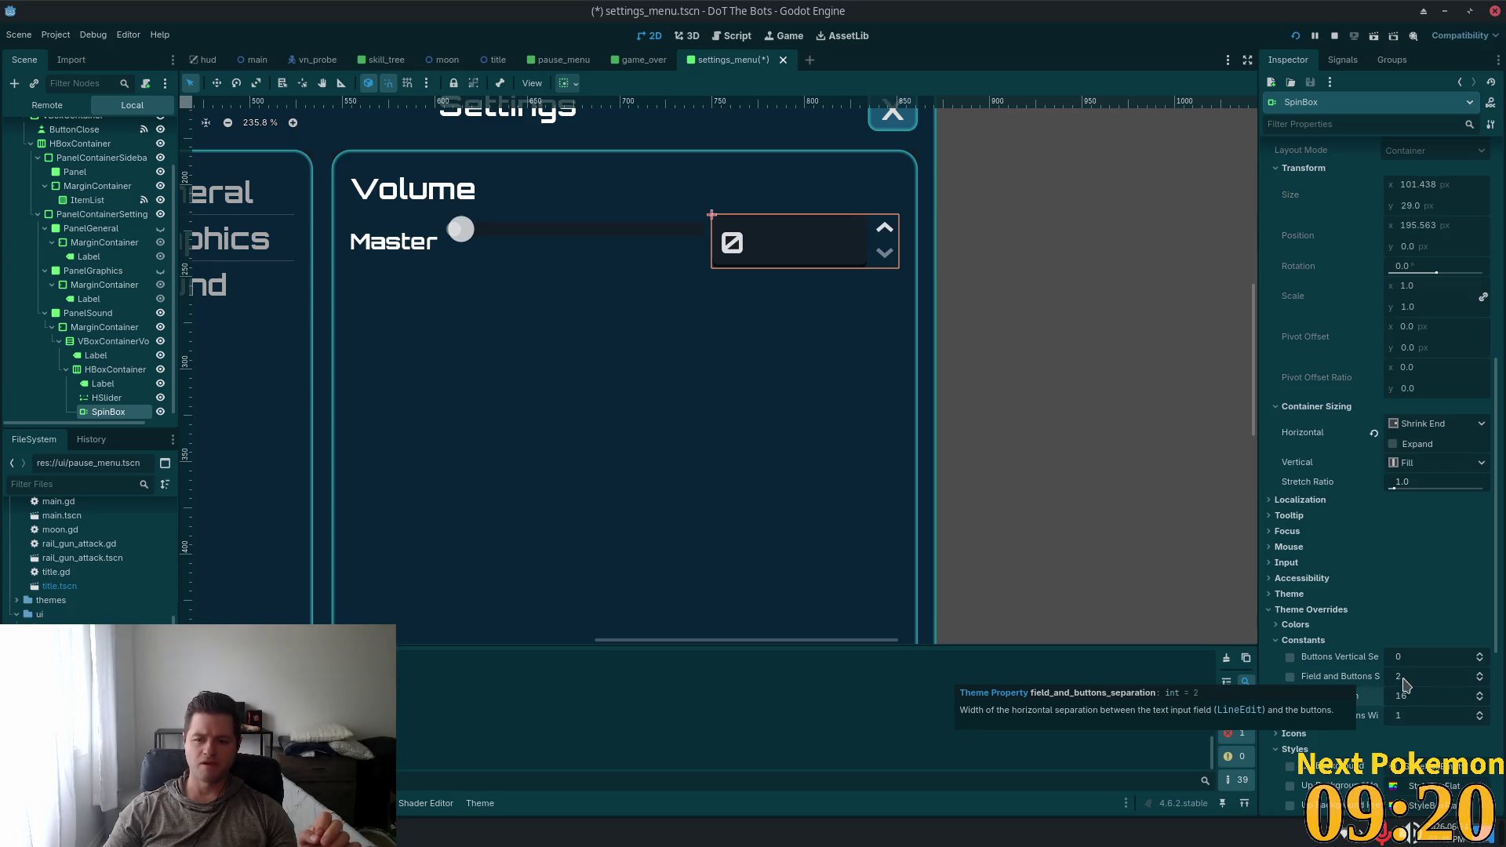
left_click(1403, 676)
type("0")
key("Tab")
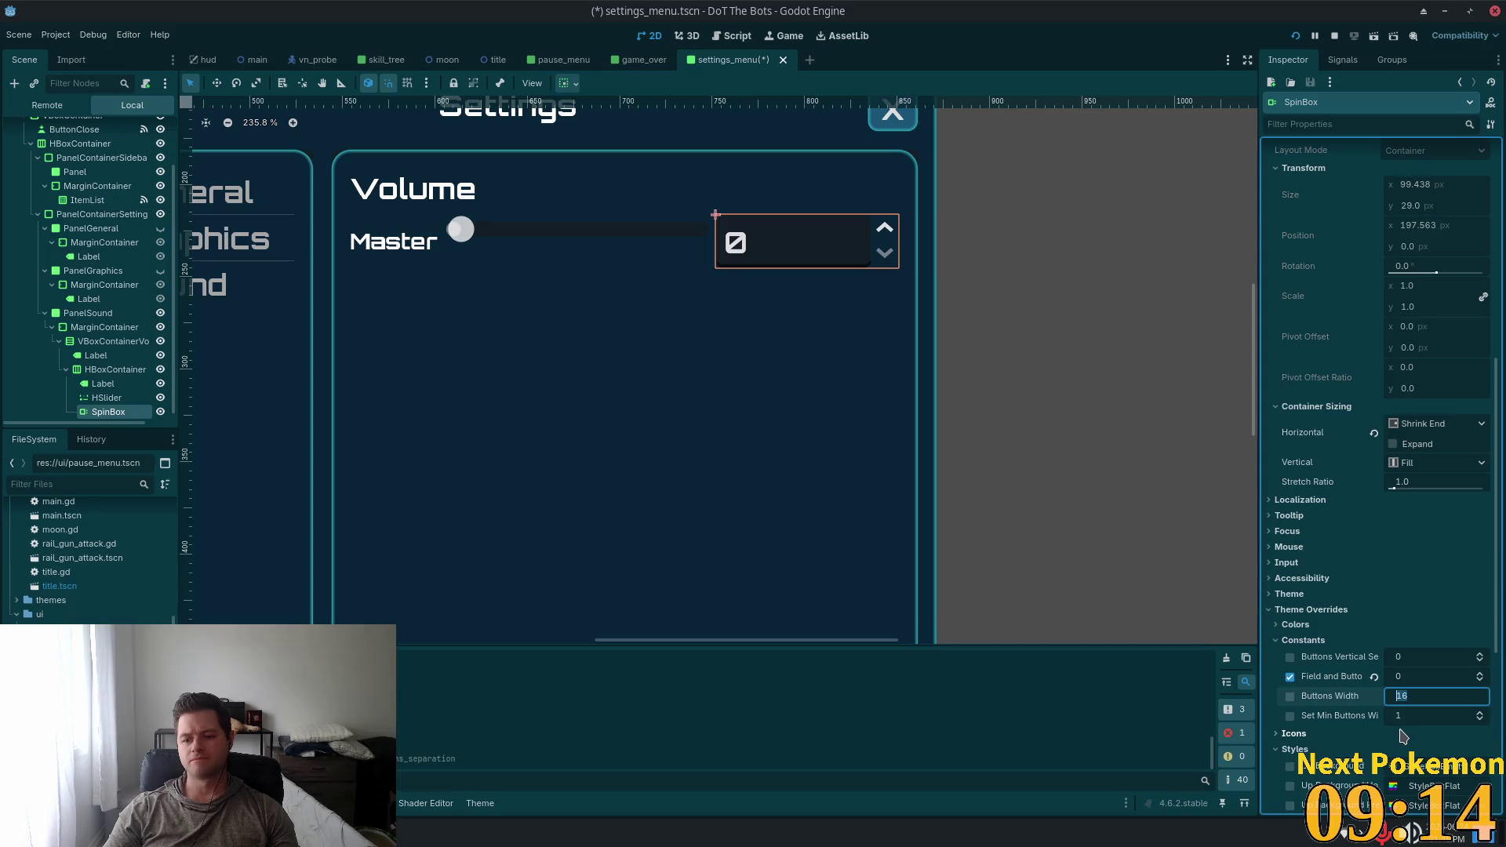
scroll(1378, 633, "down", 5)
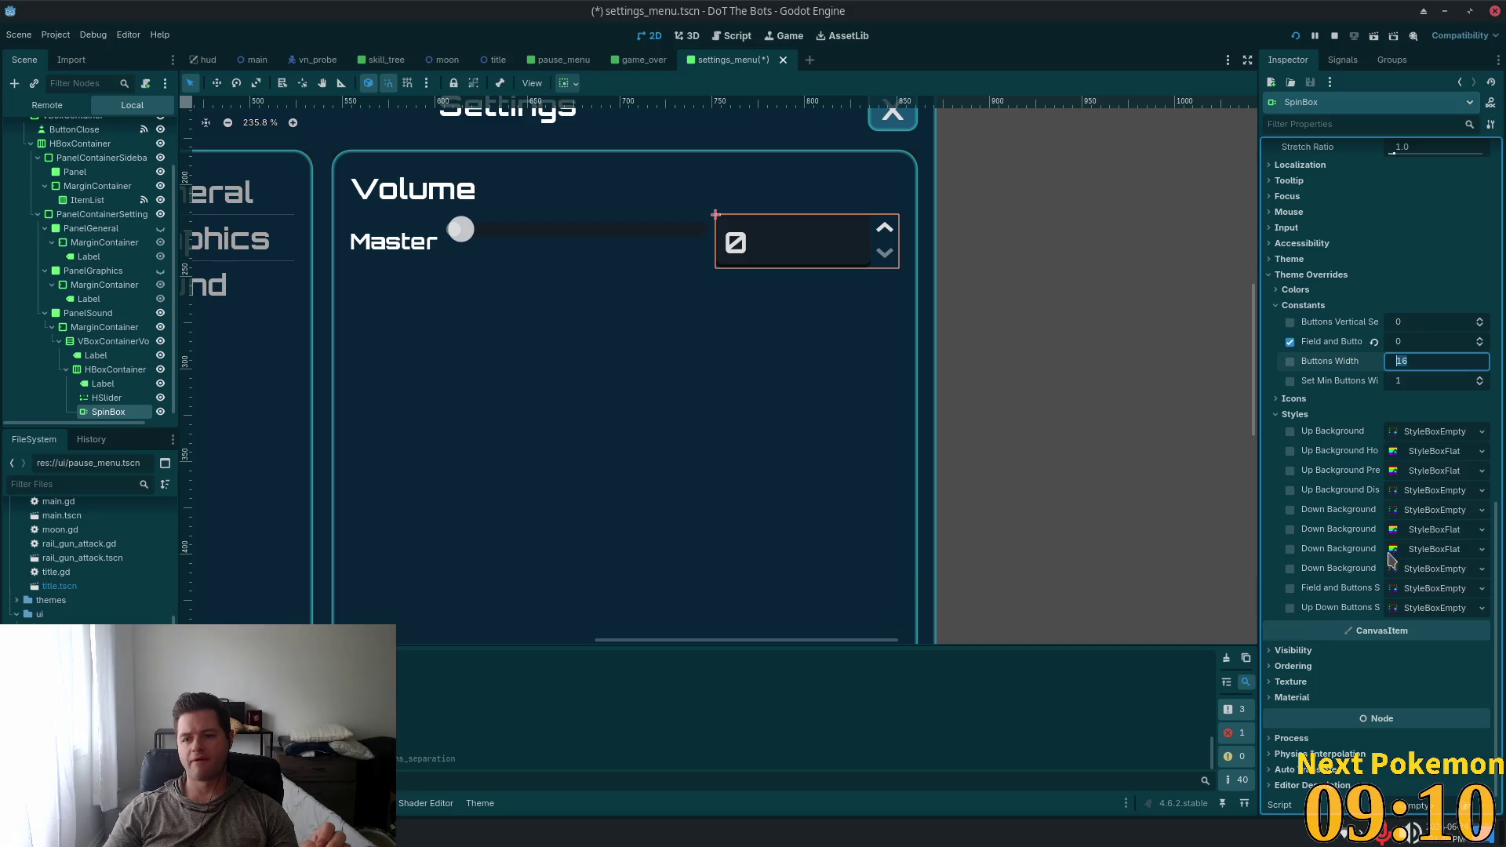
scroll(1388, 558, "up", 4)
Collapse the override sections and expand the SpinBox's Theme section
left_click(1300, 557)
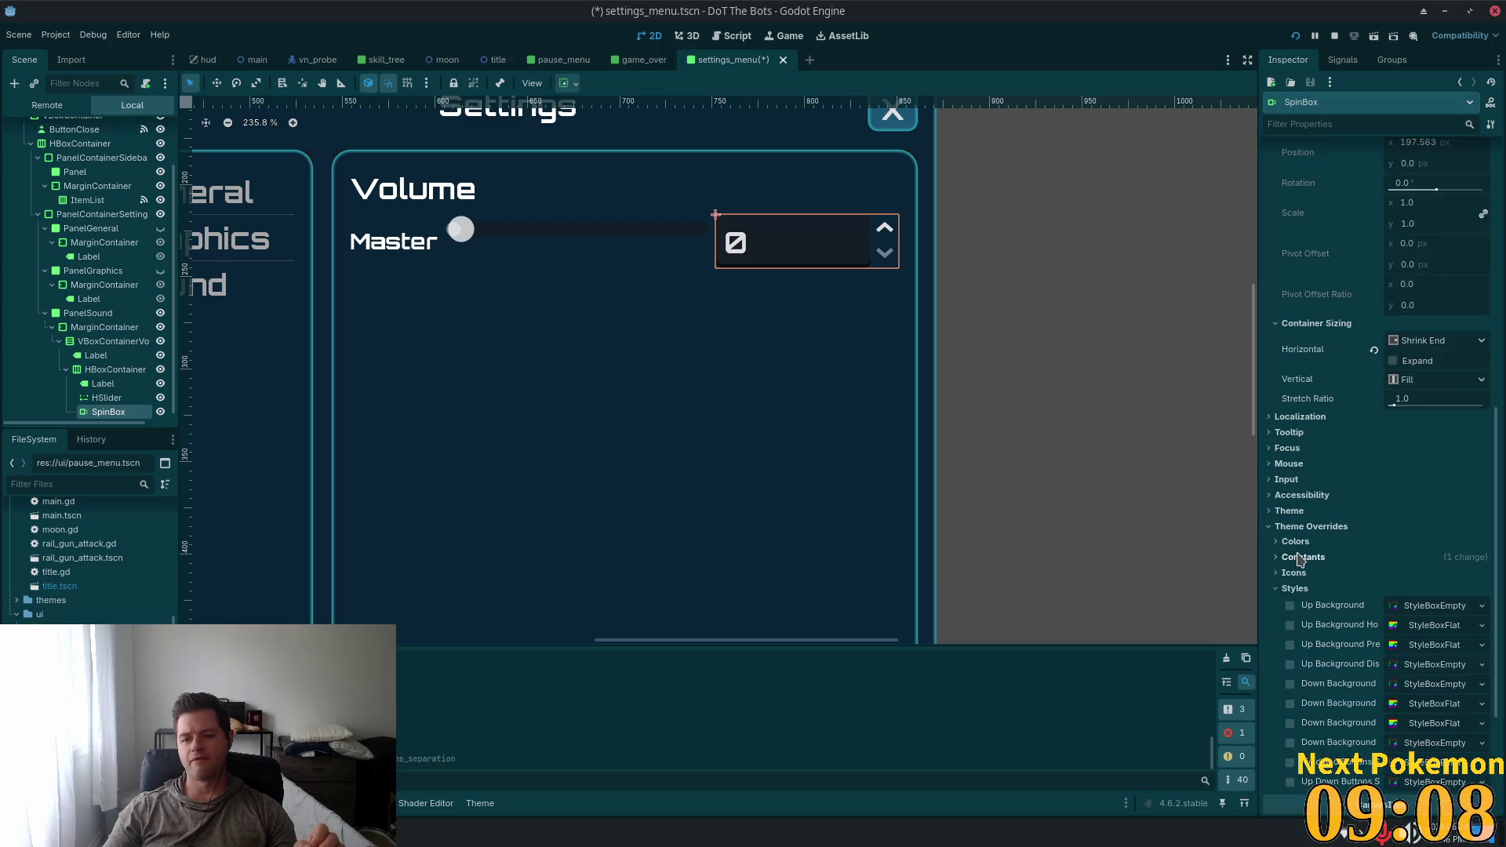
left_click(1286, 527)
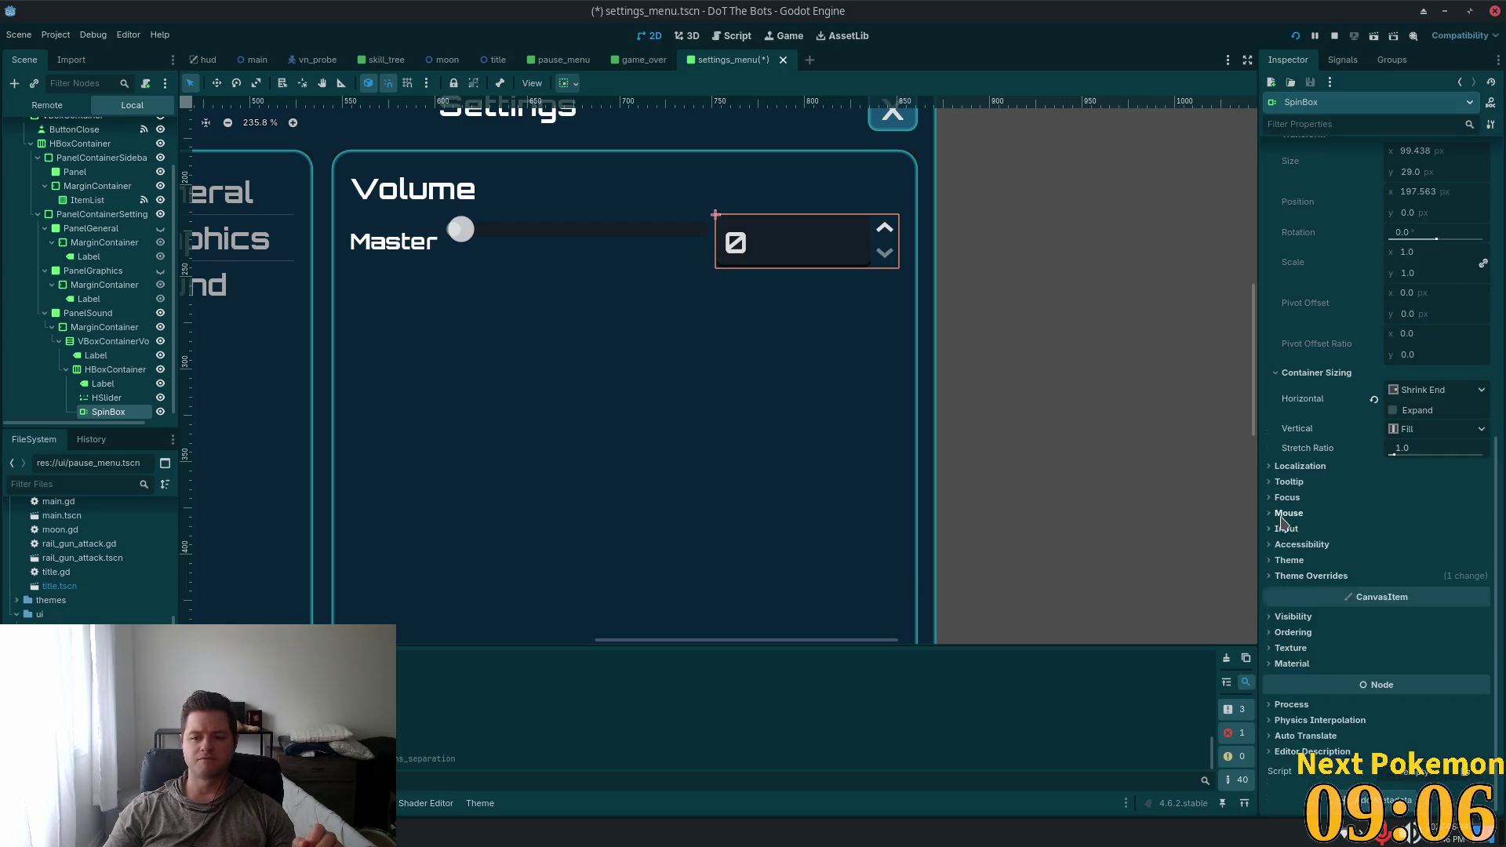
left_click(1281, 516)
left_click(1286, 515)
left_click(1291, 528)
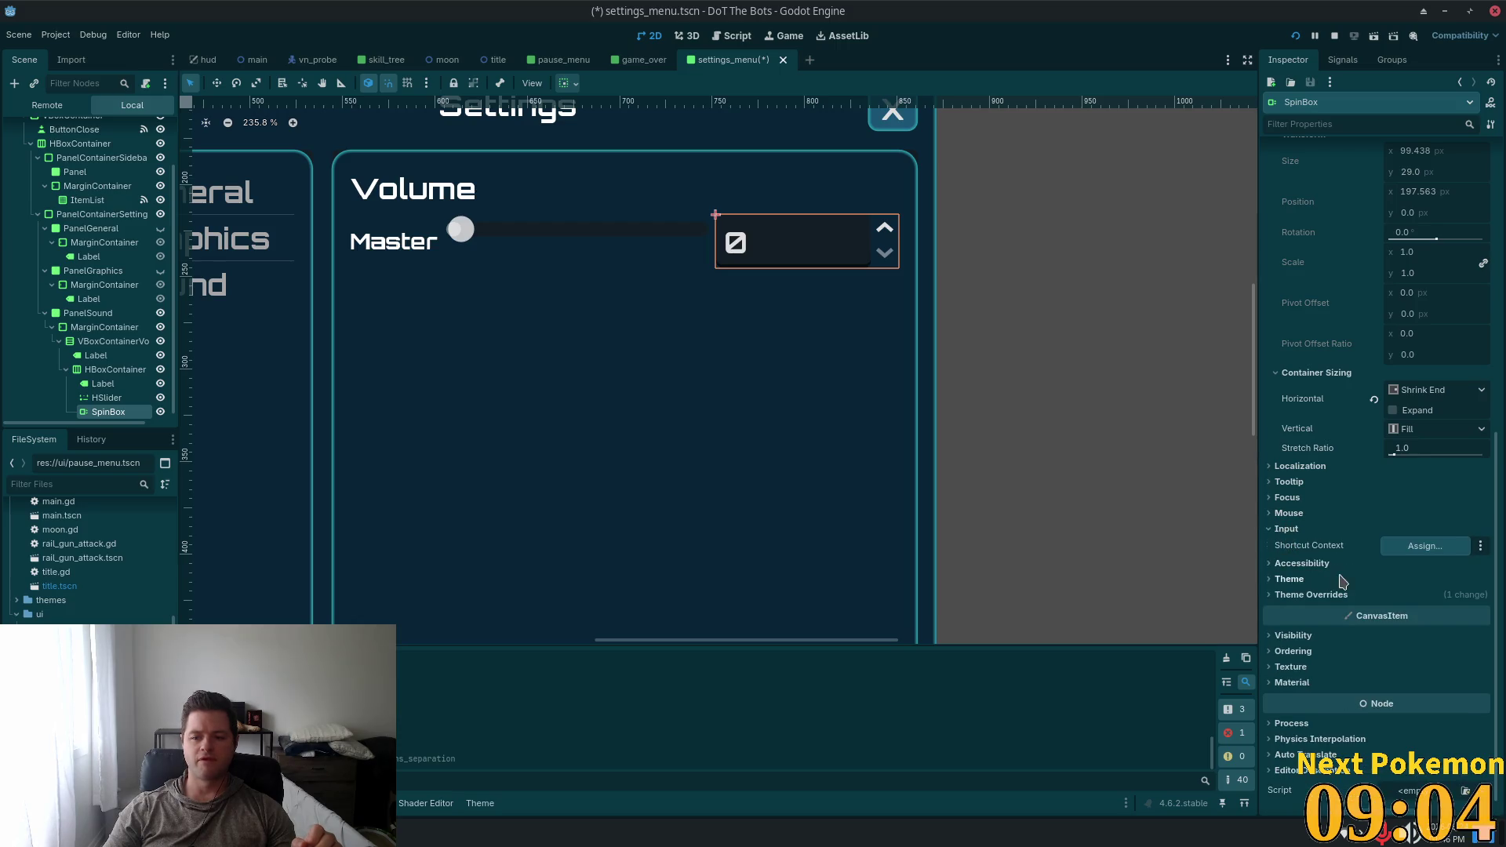
left_click(1282, 530)
left_click(1290, 560)
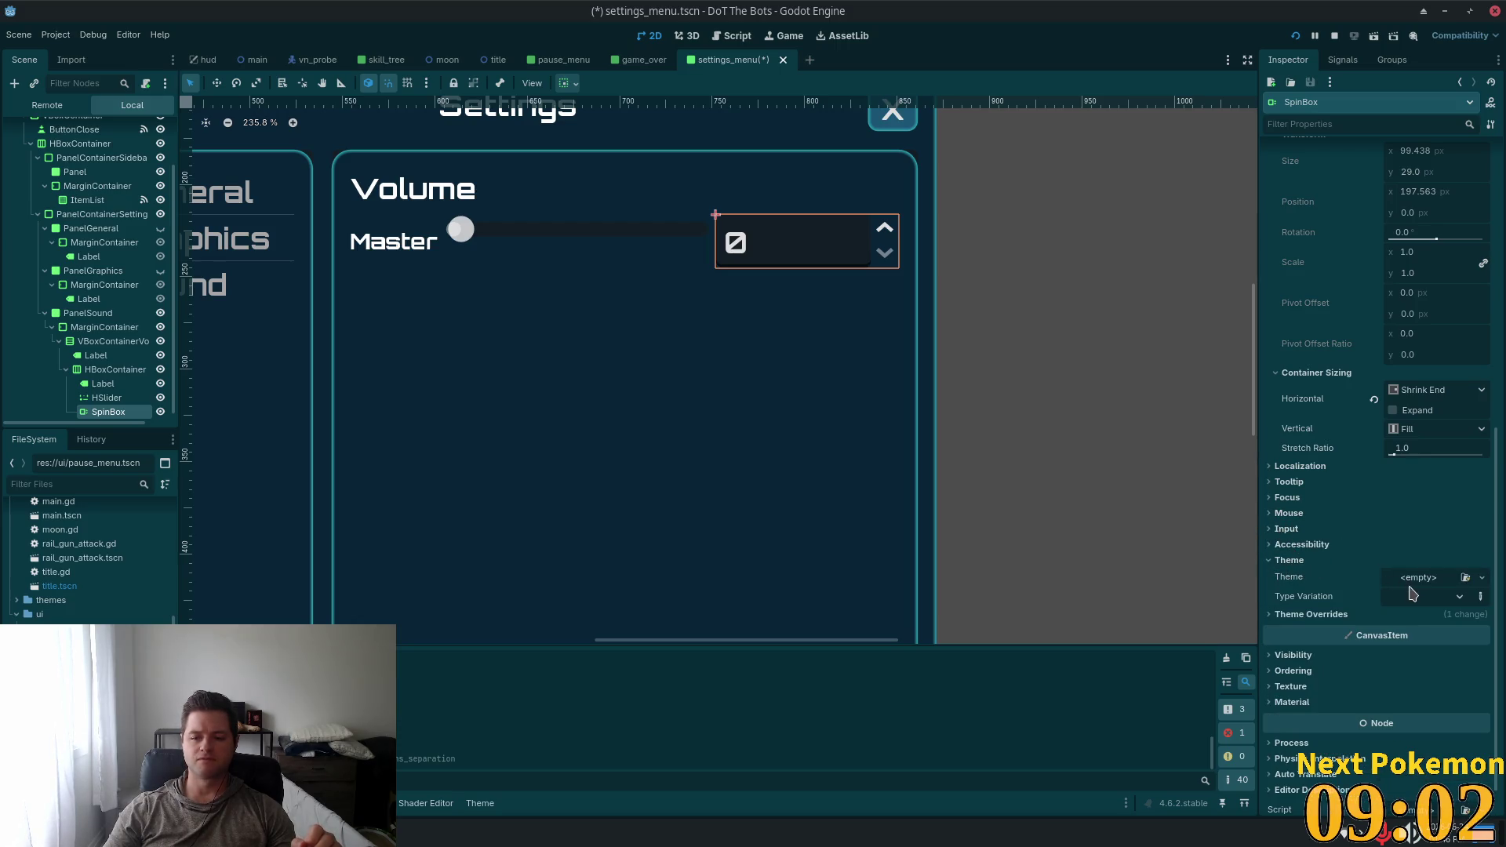
Quick-load ui.tres as the SpinBox's theme, then check the reference Music SpinBox
left_click(1484, 584)
left_click(1428, 622)
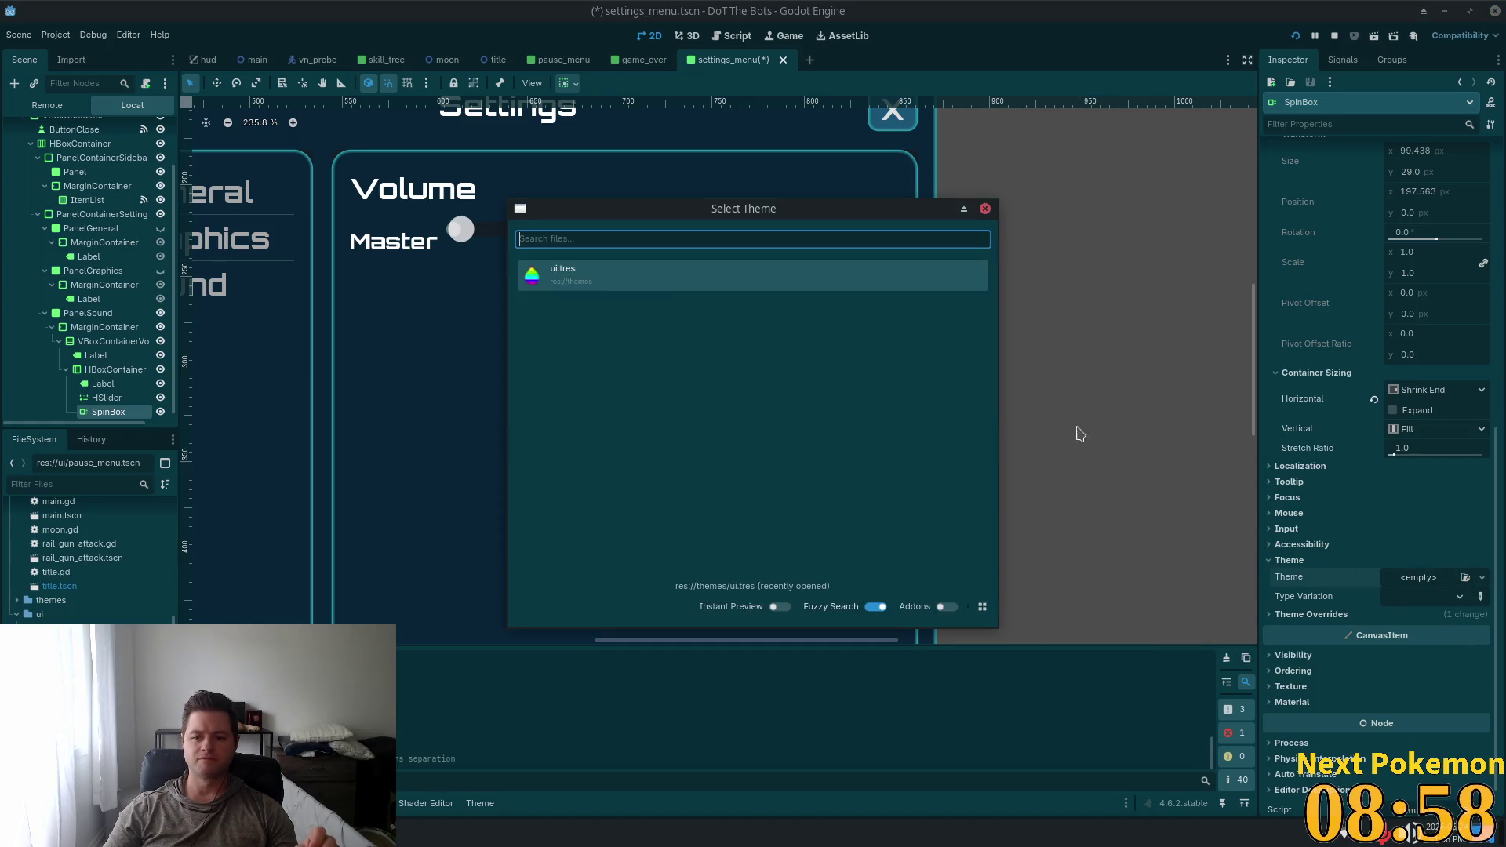
left_click(608, 271)
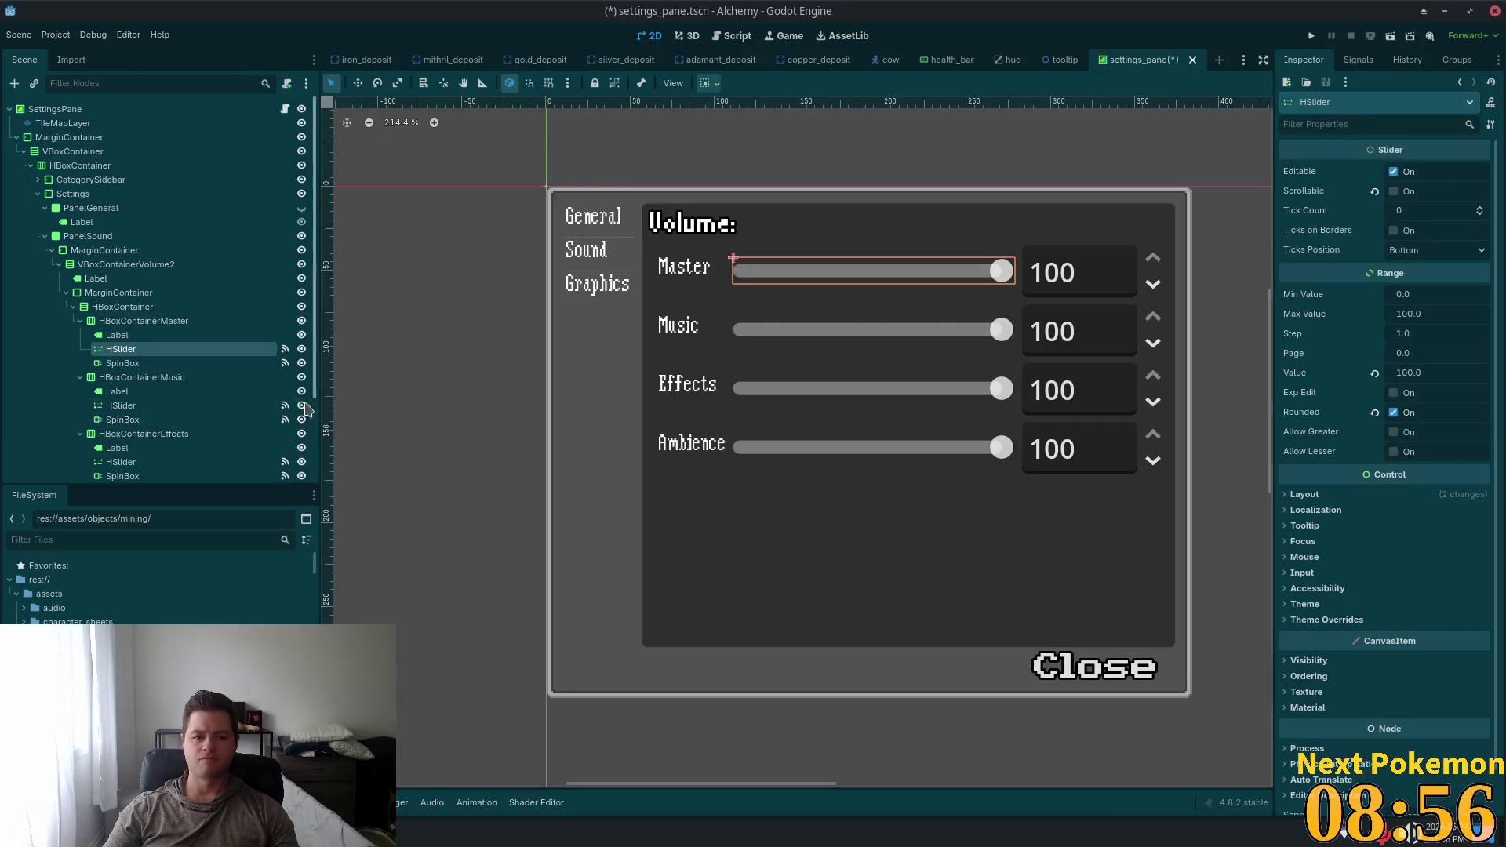
left_click(247, 421)
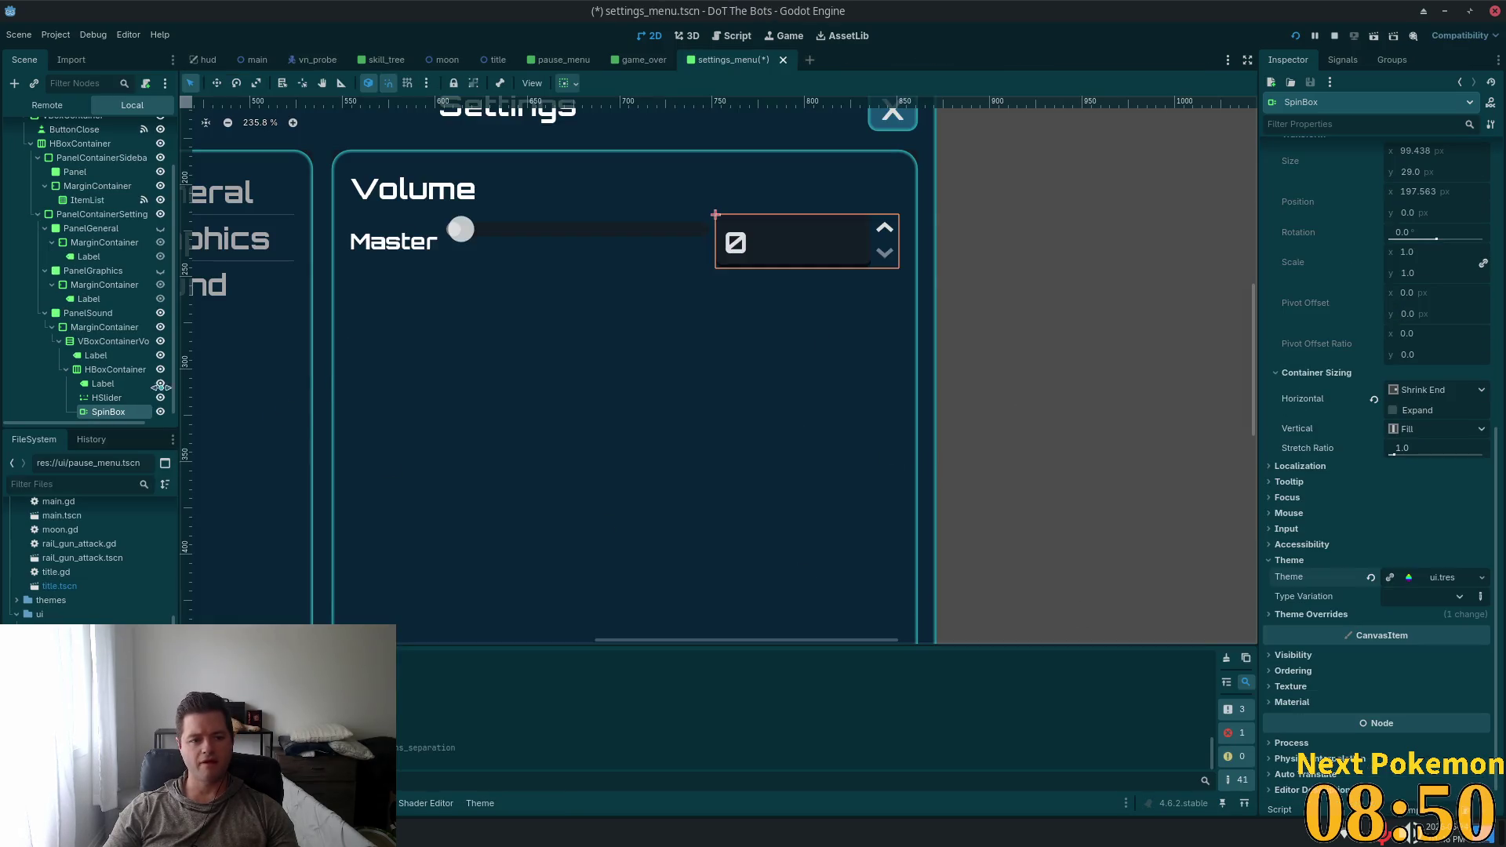
Open ui.tres in the Theme editor from the slider and add the HSlider type
left_click(107, 397)
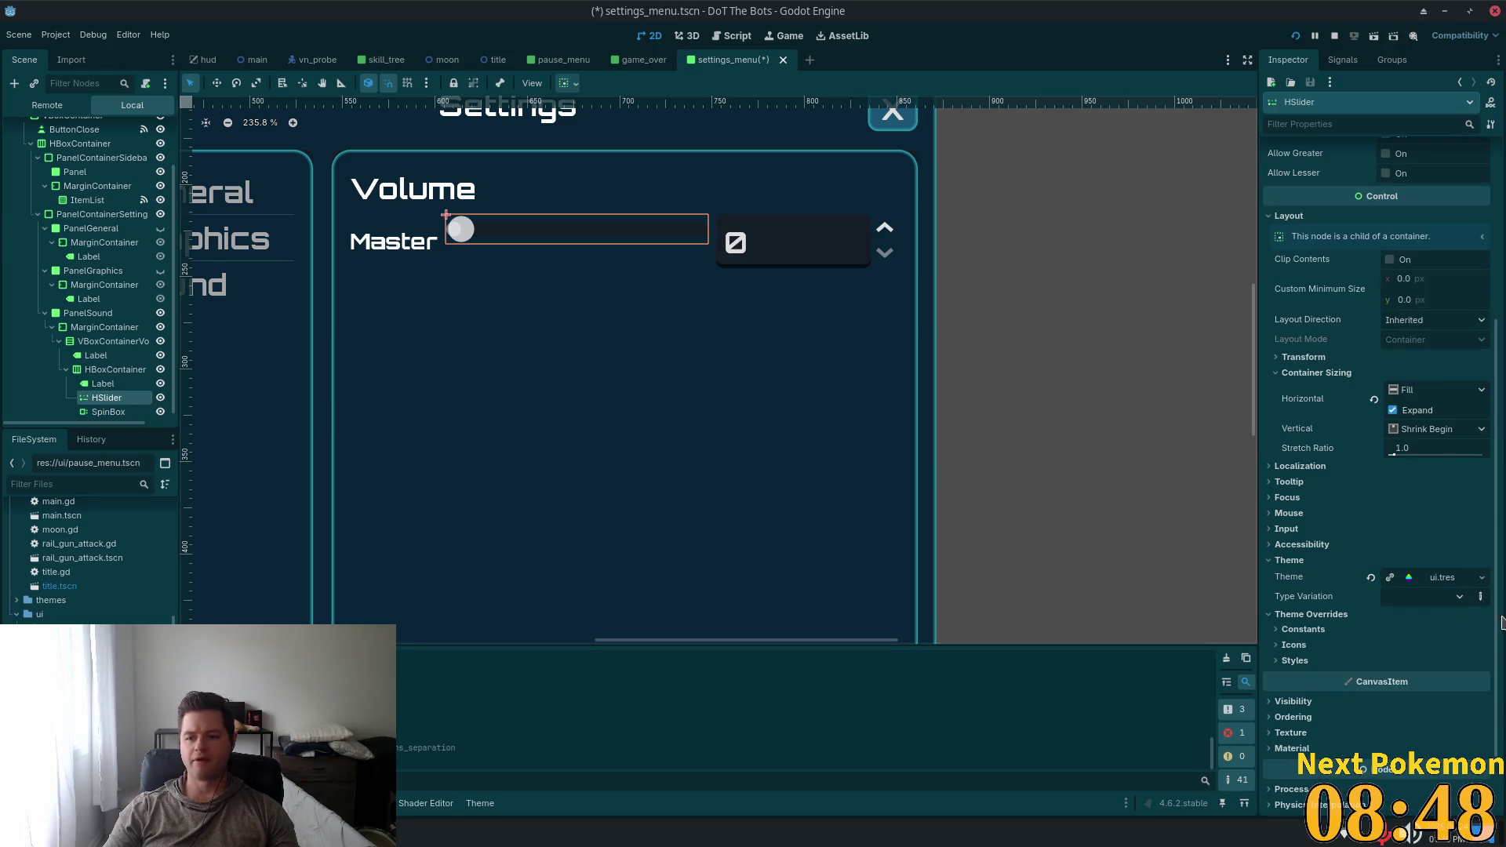
left_click(1418, 579)
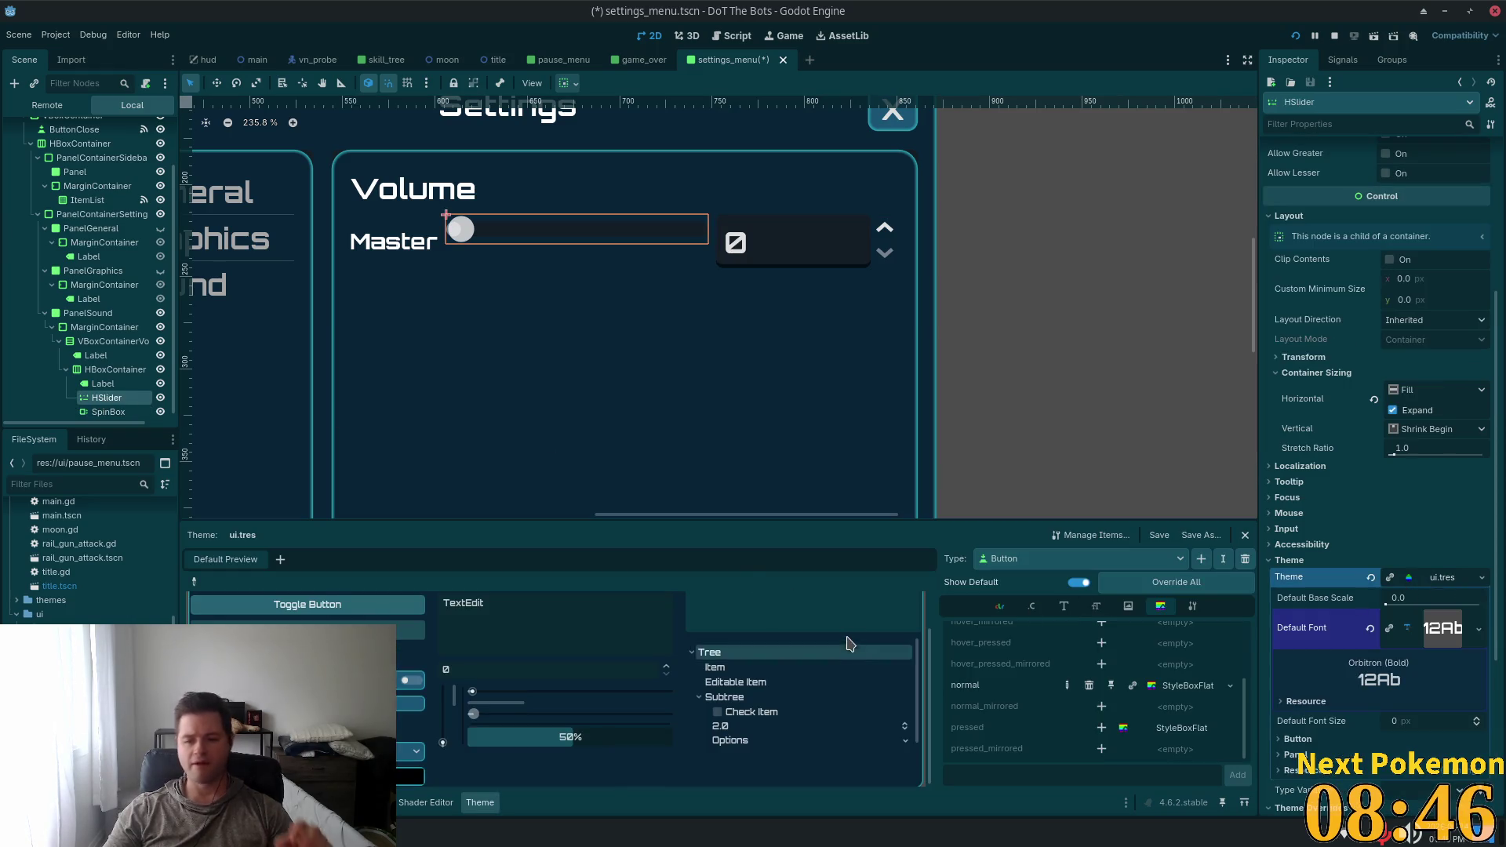
left_click(1202, 559)
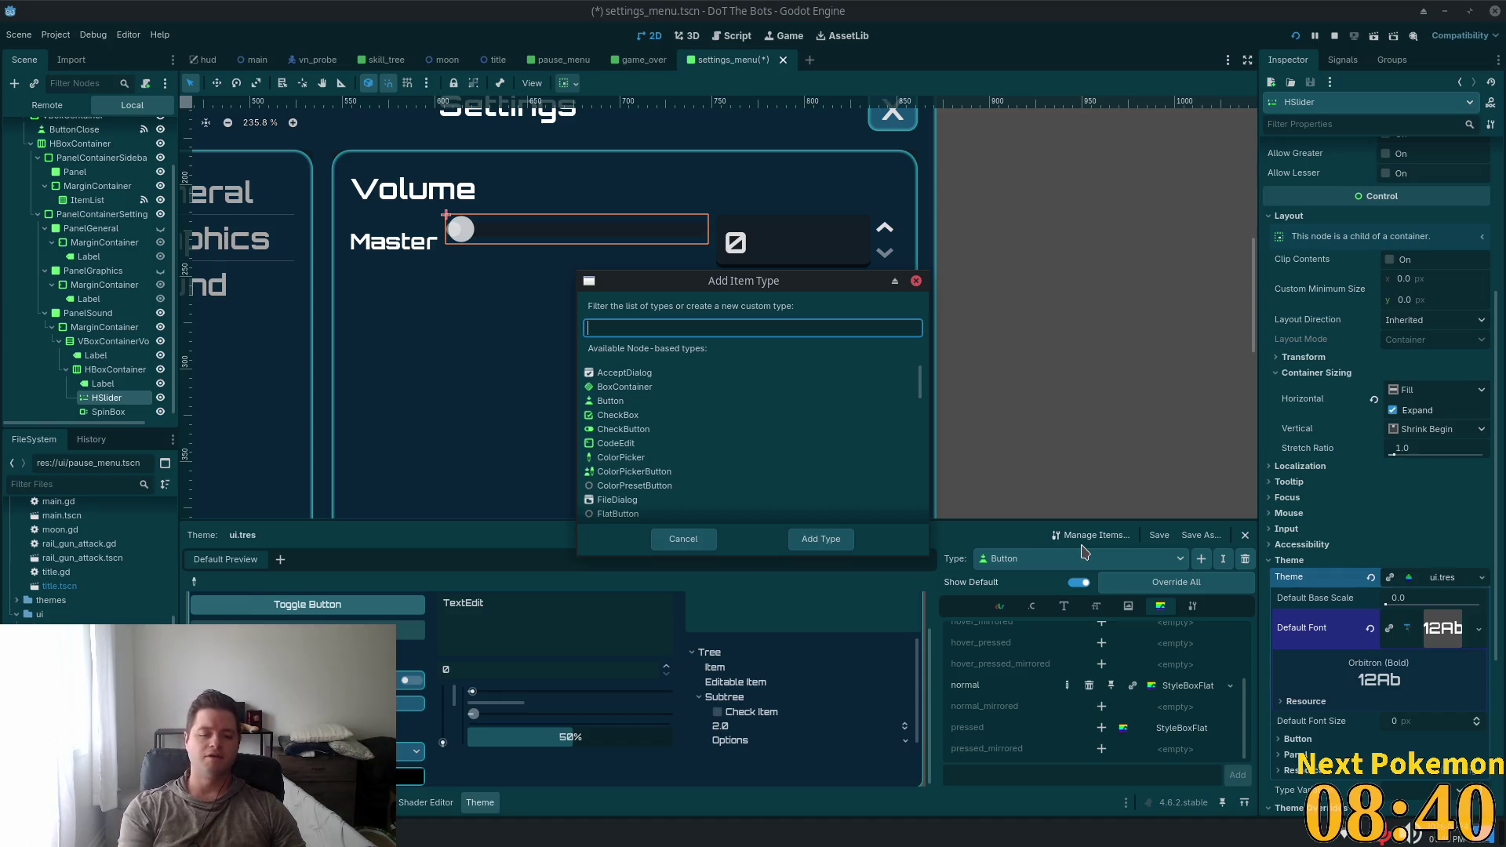
type("slider")
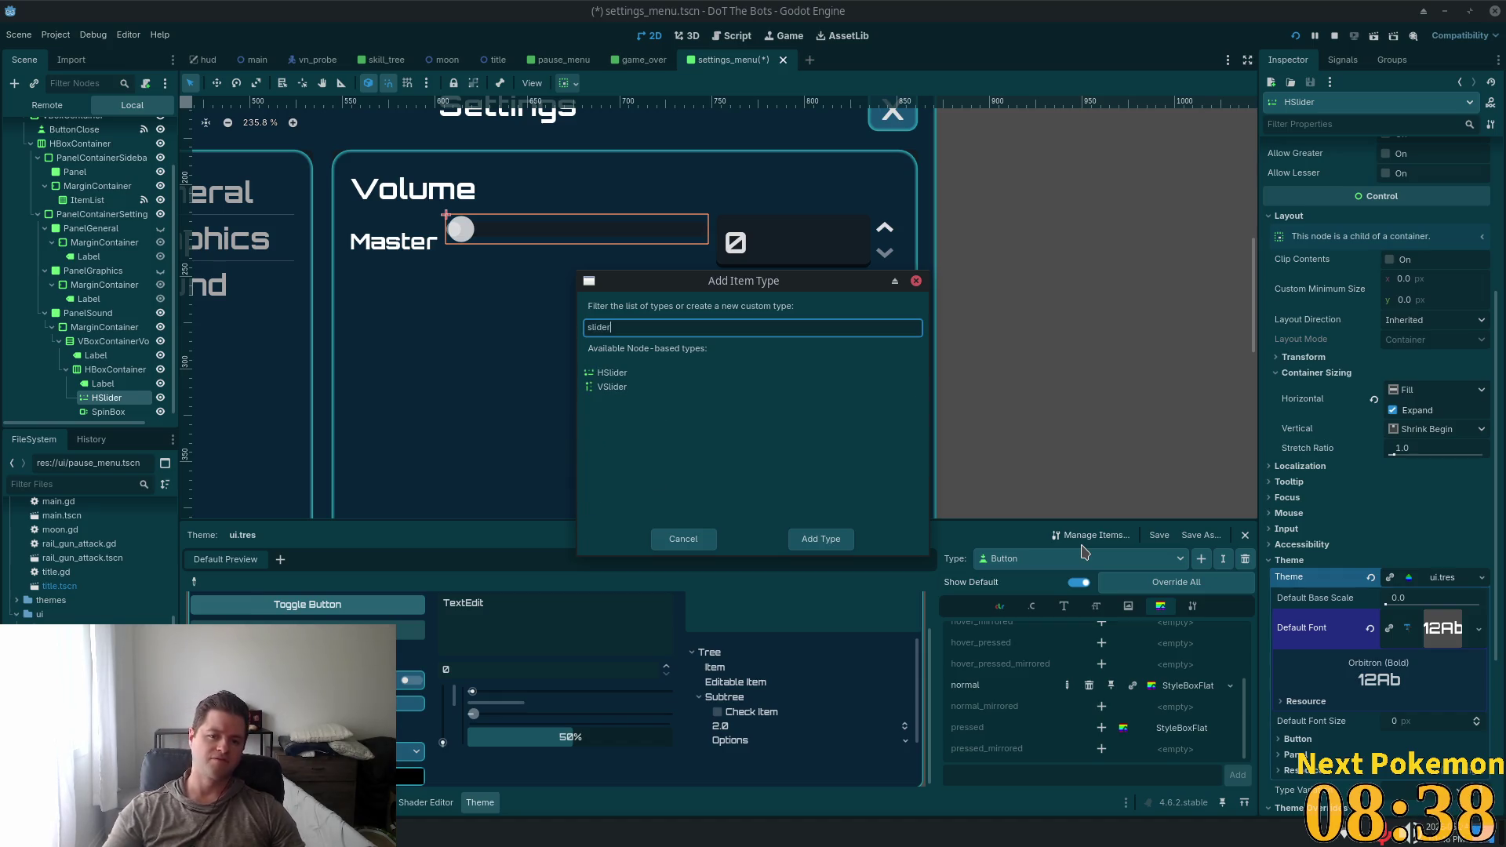
double_click(631, 375)
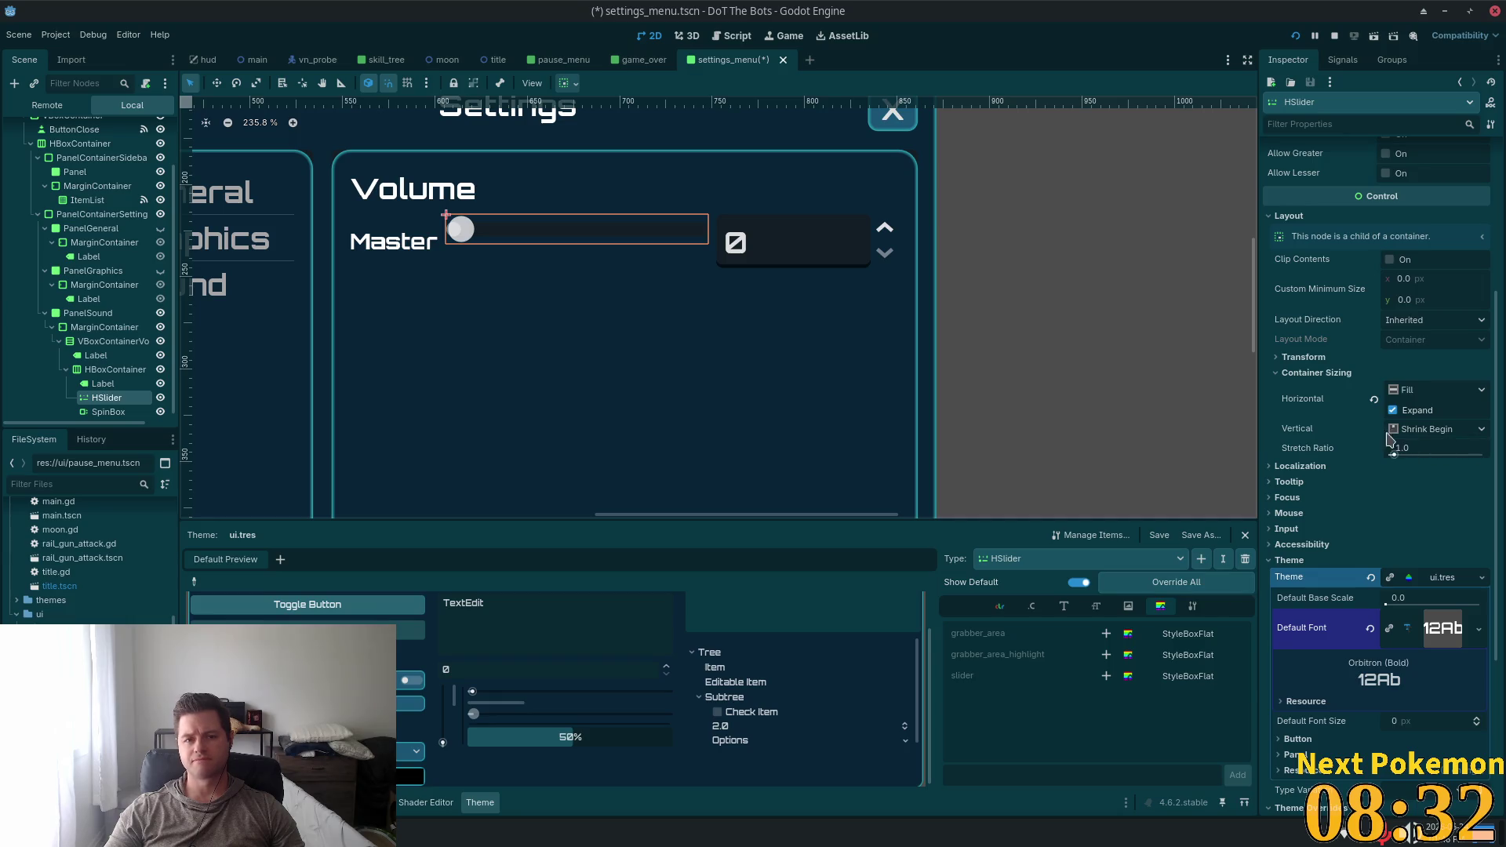
Give the Master HSlider a value of 100 and Shrink Center vertical sizing
scroll(1388, 382, "up", 5)
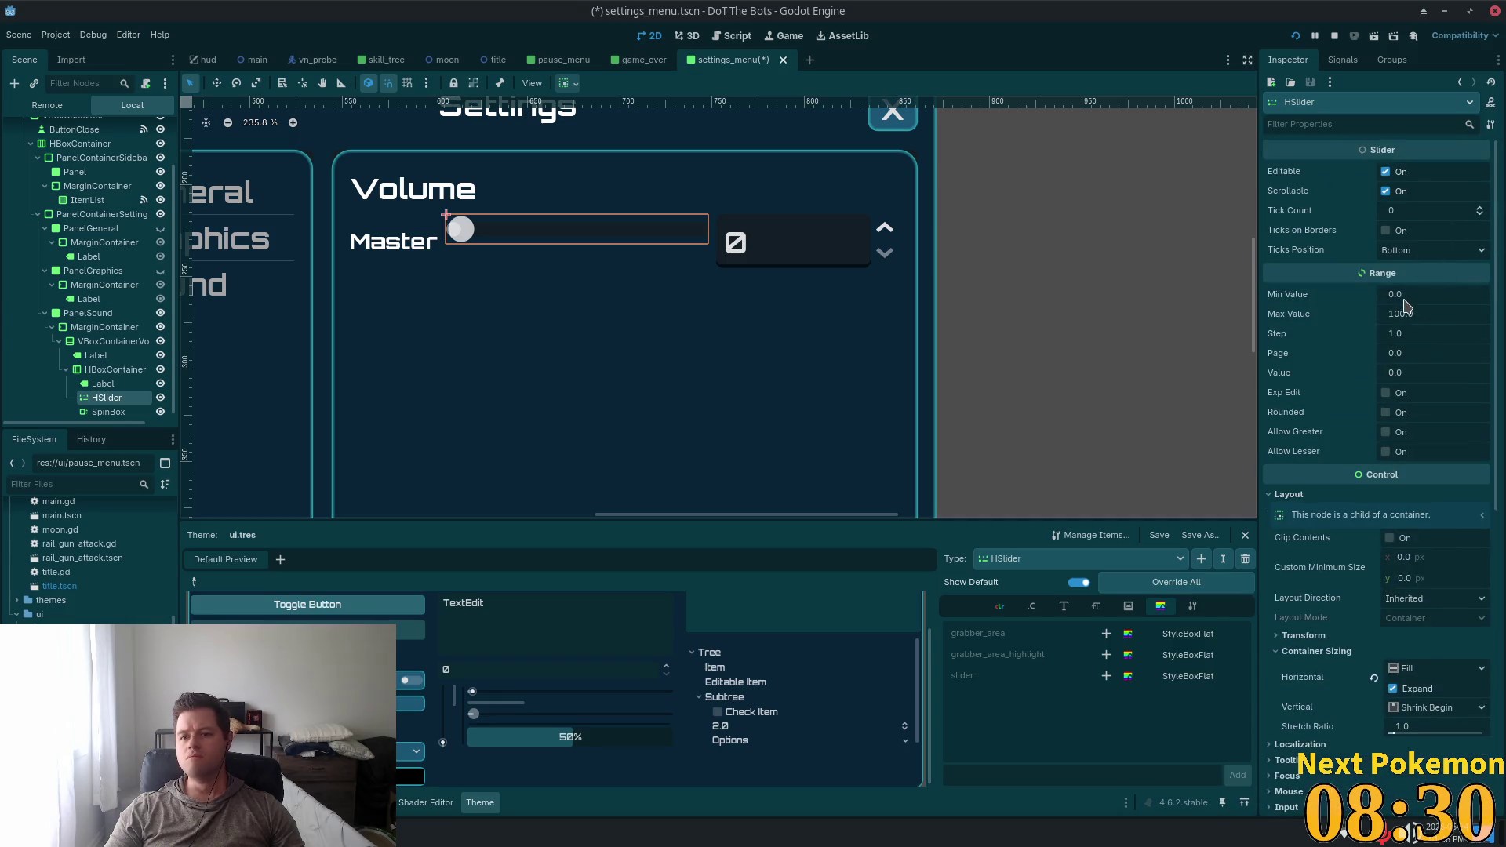
left_click(1410, 372)
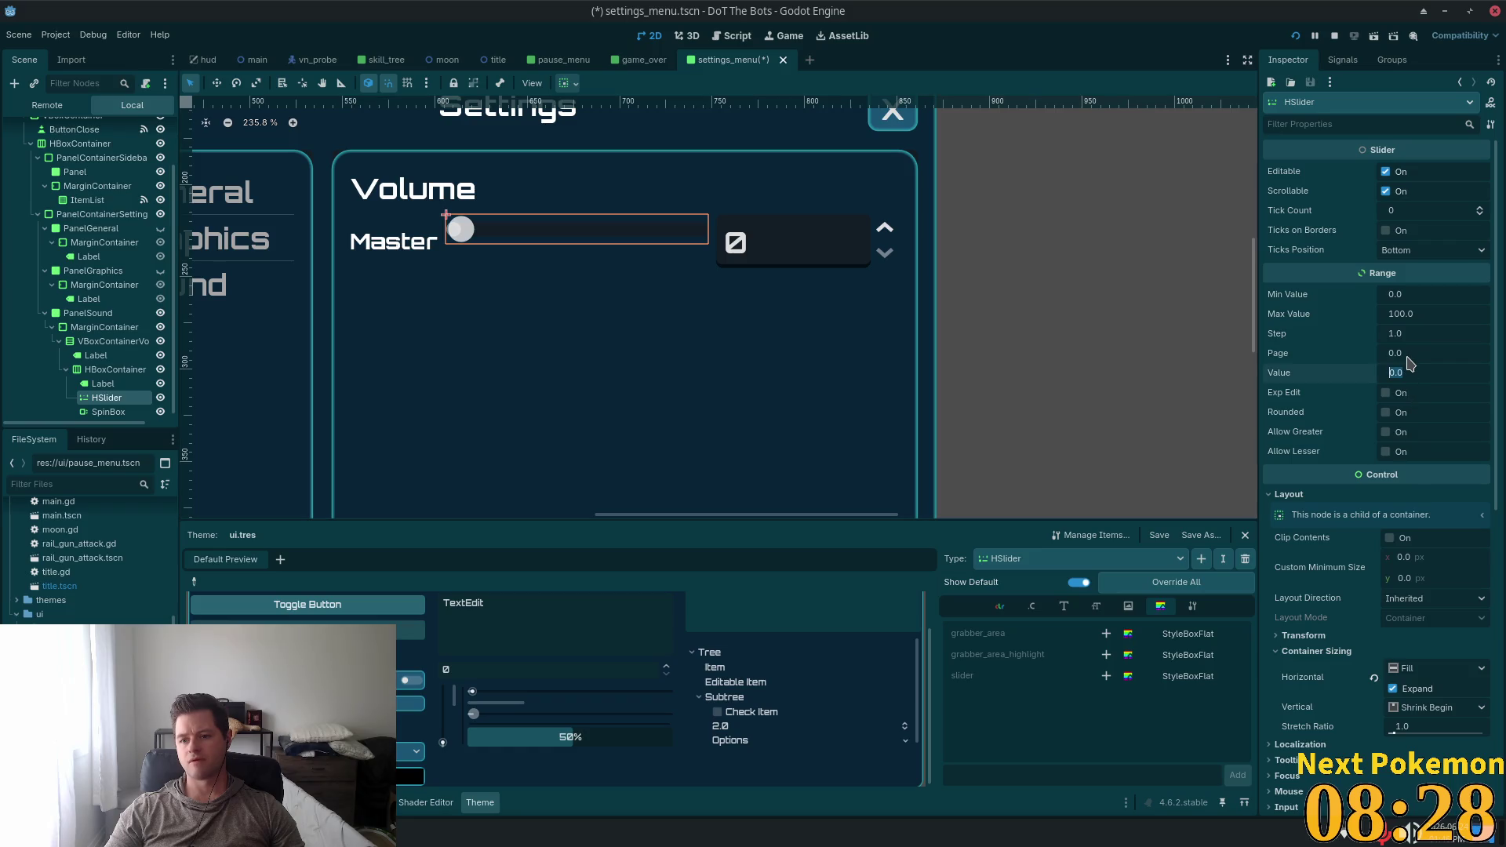
type("10")
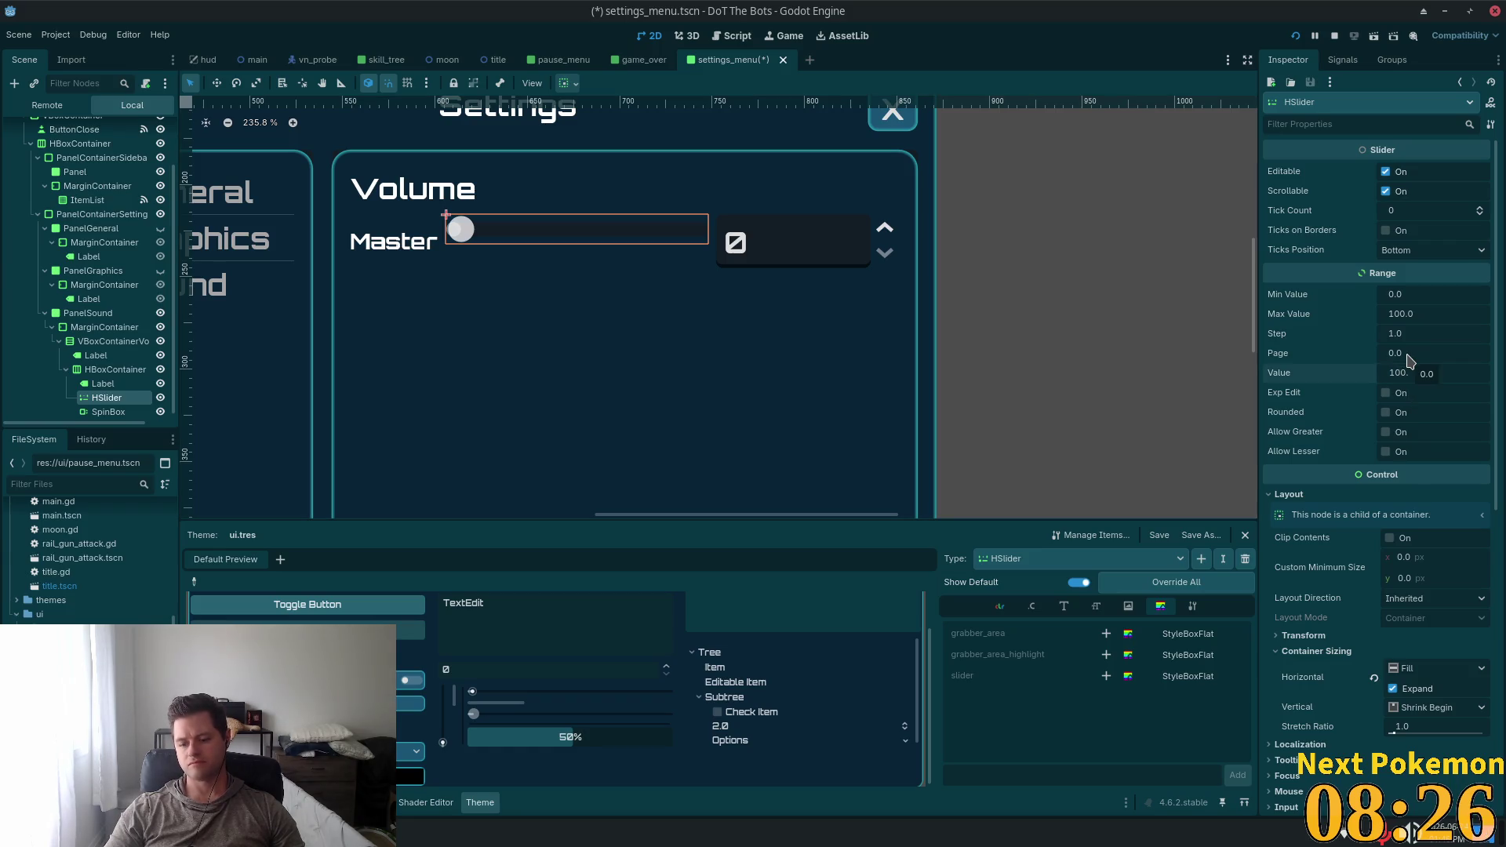
key("Return")
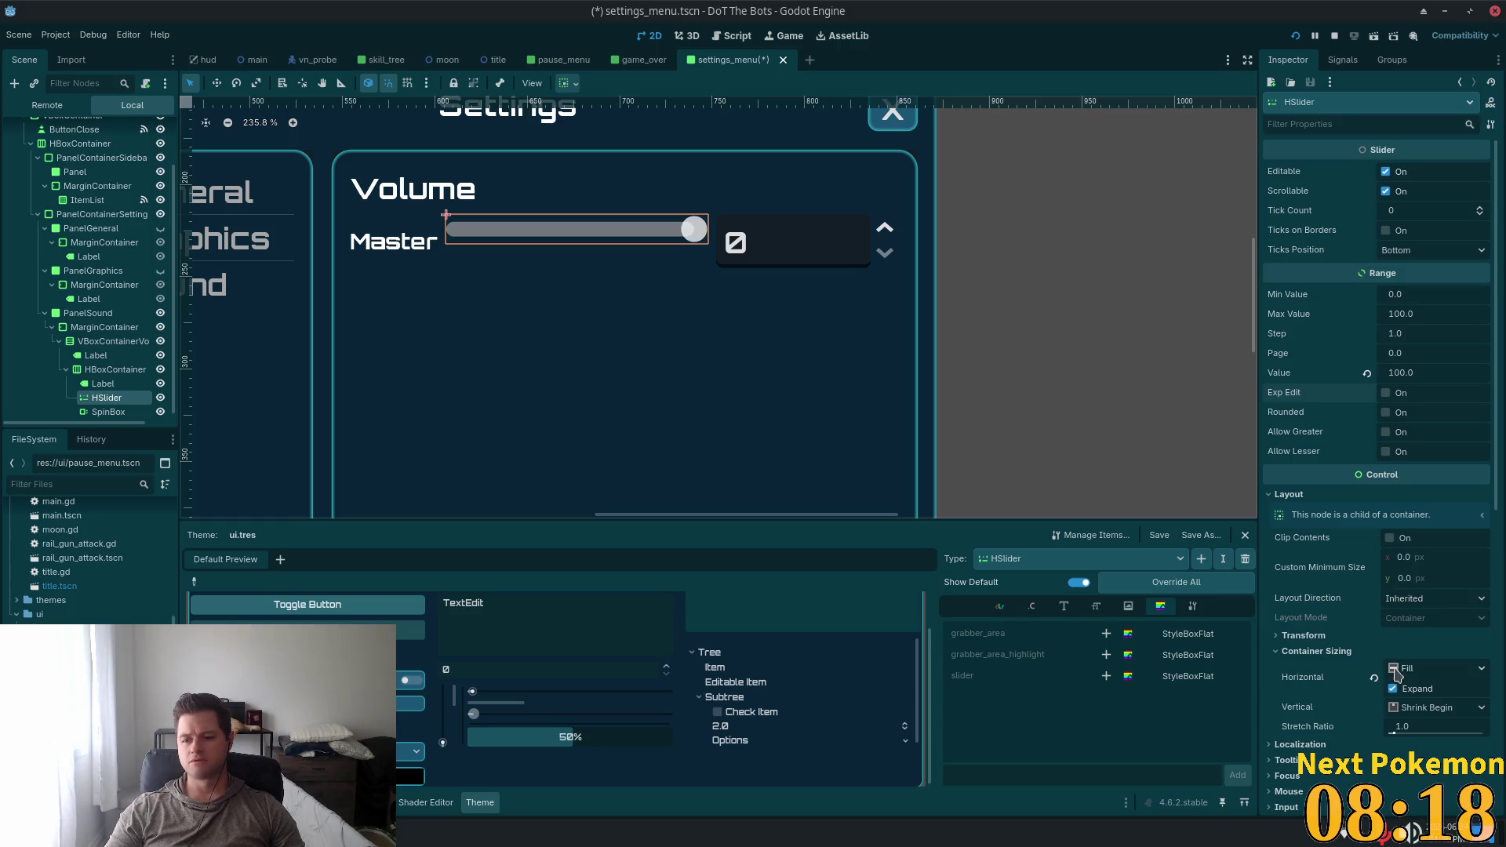
left_click(1409, 708)
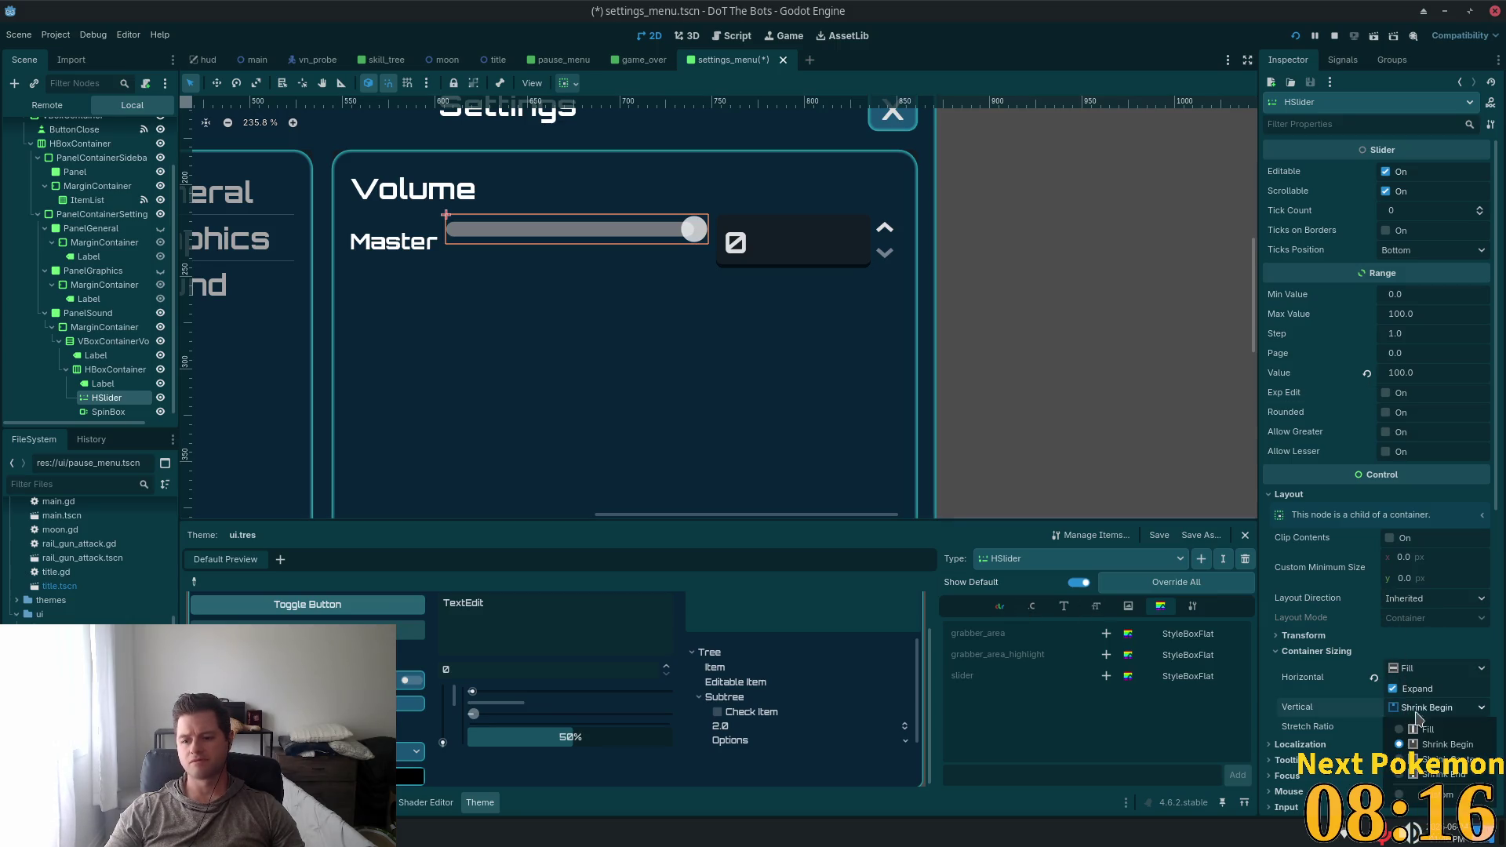
left_click(1451, 759)
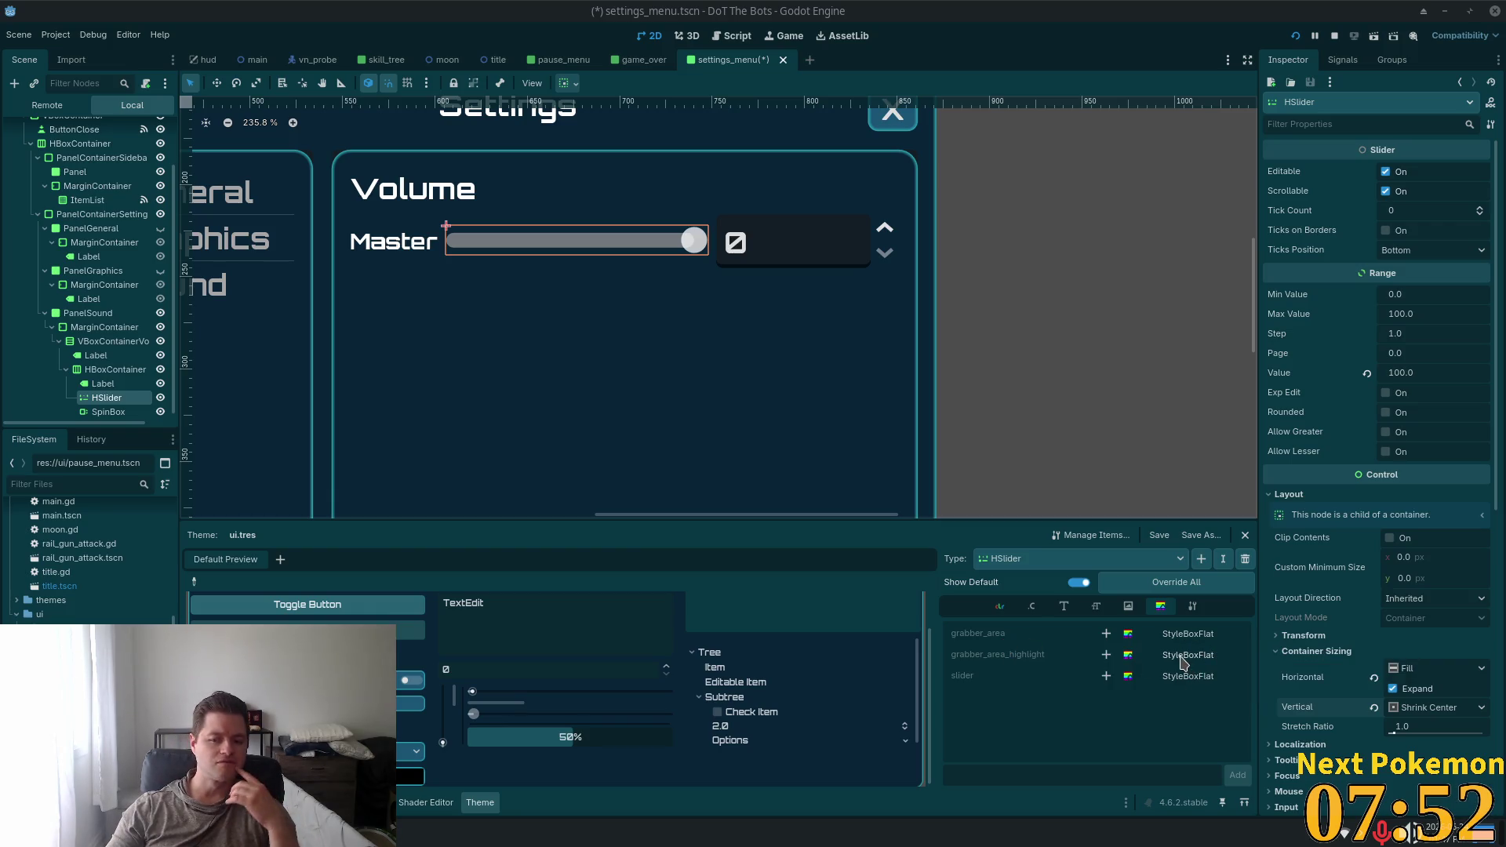
Override grabber_area_highlight with a new dark-blue StyleBoxFlat and save the scene
left_click(1106, 655)
left_click(1221, 654)
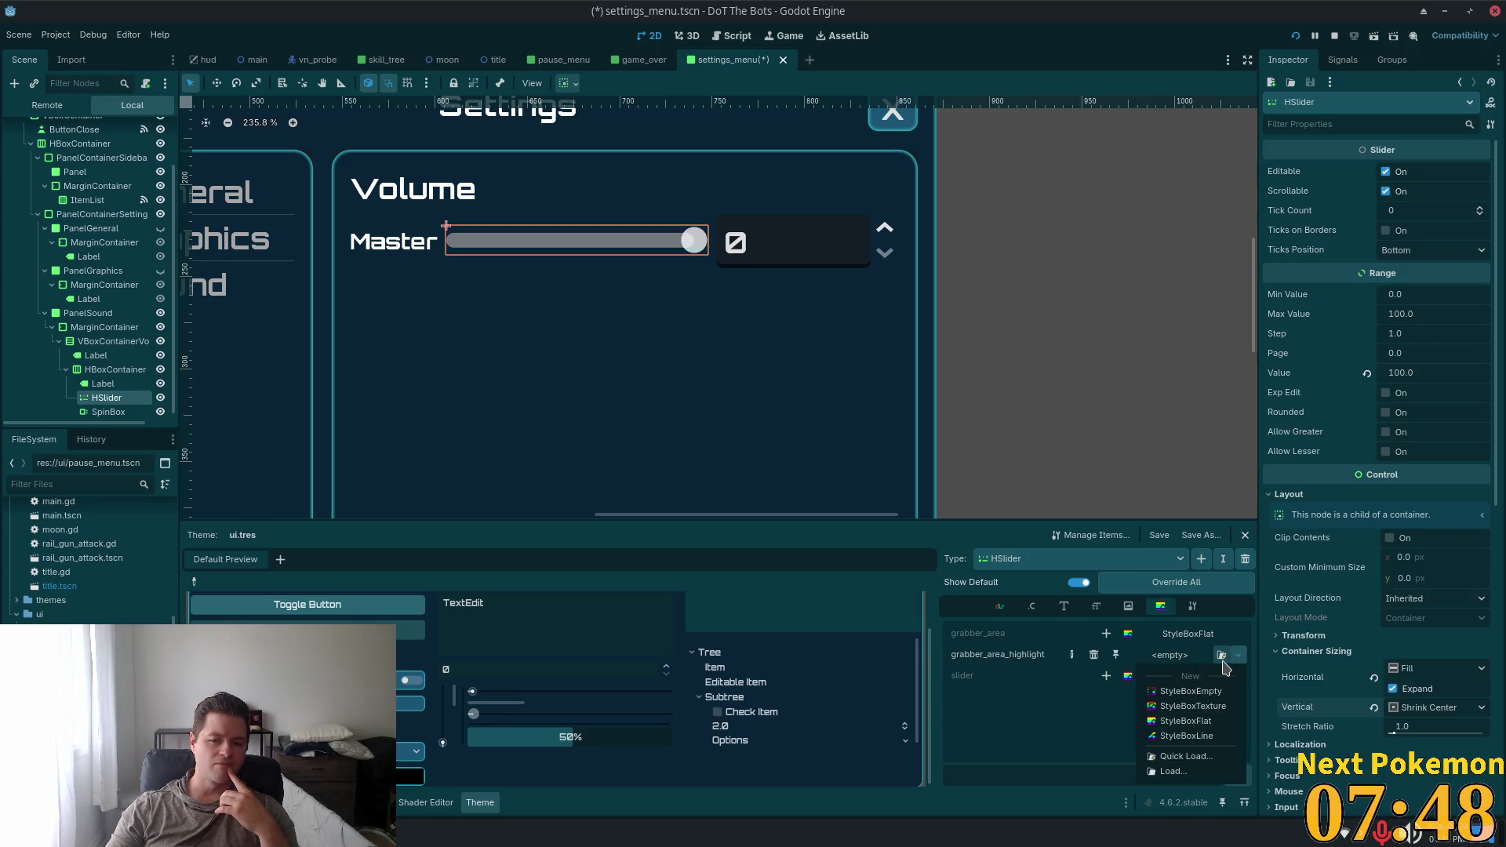
left_click(1215, 734)
left_click(1188, 657)
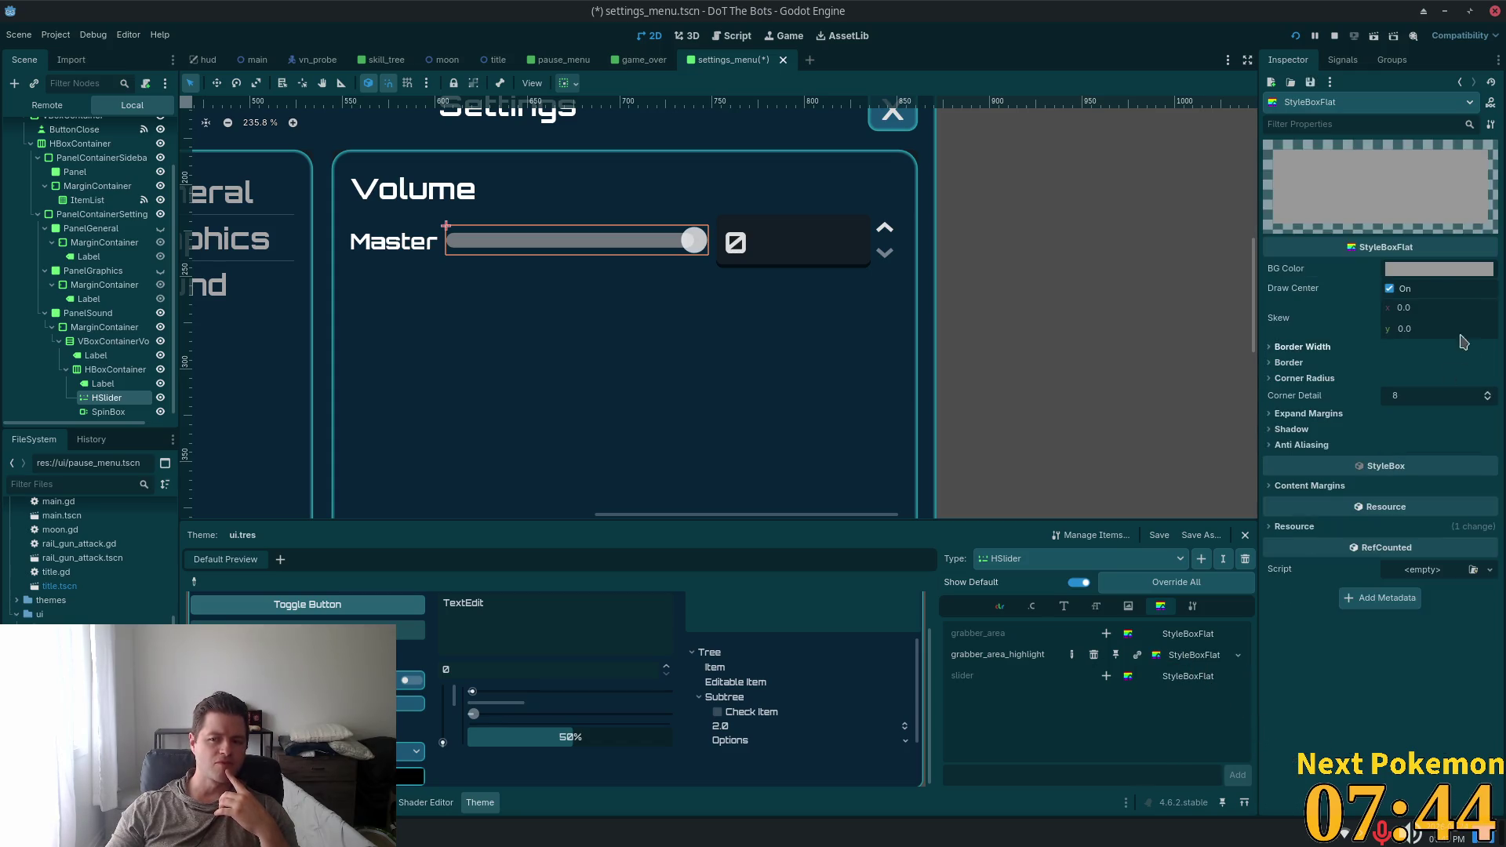
left_click(1440, 268)
left_click(1373, 293)
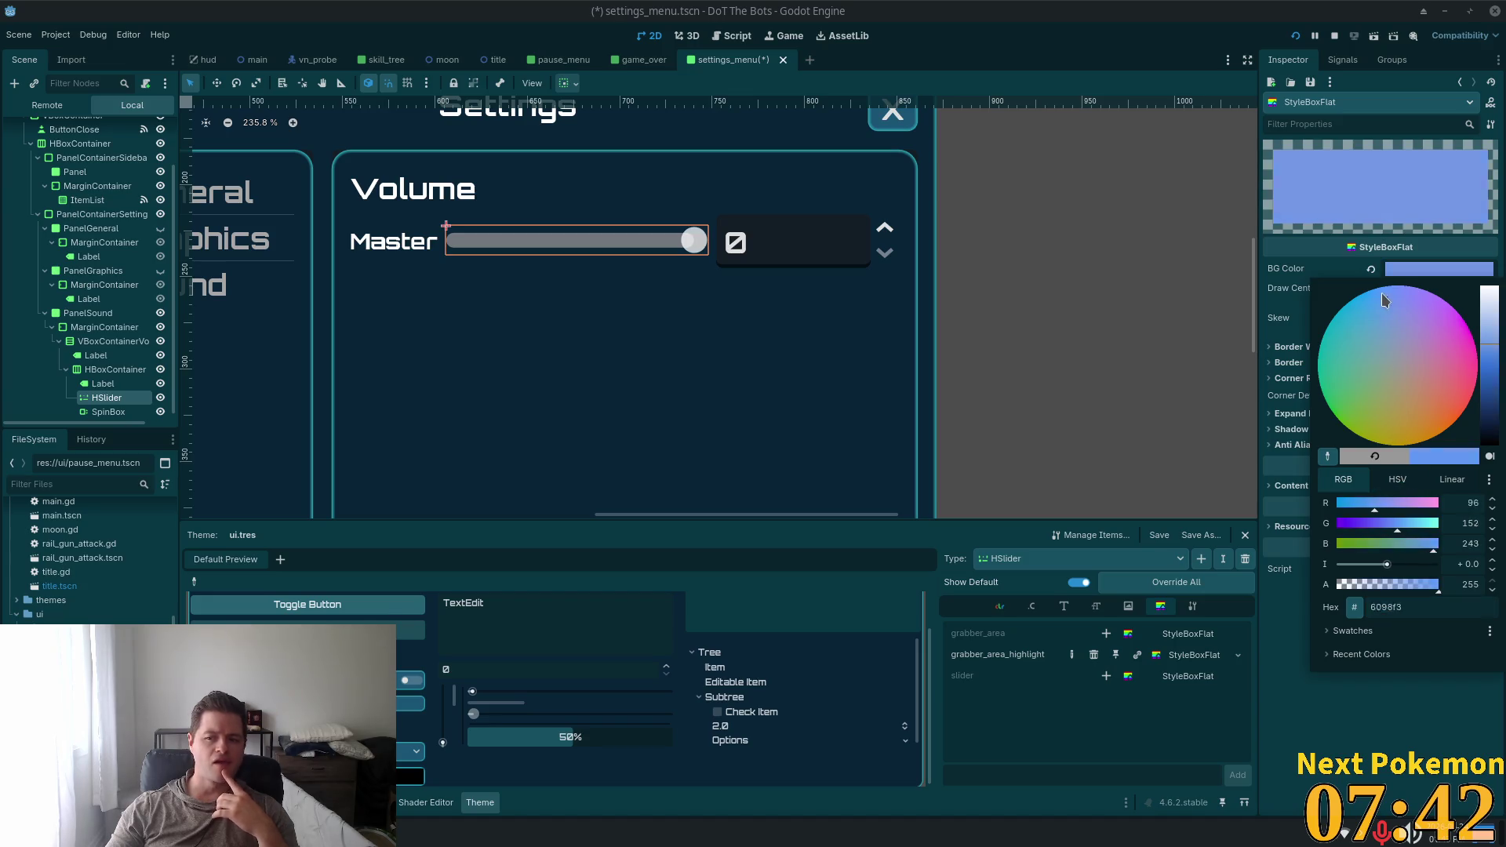
left_click(1497, 376)
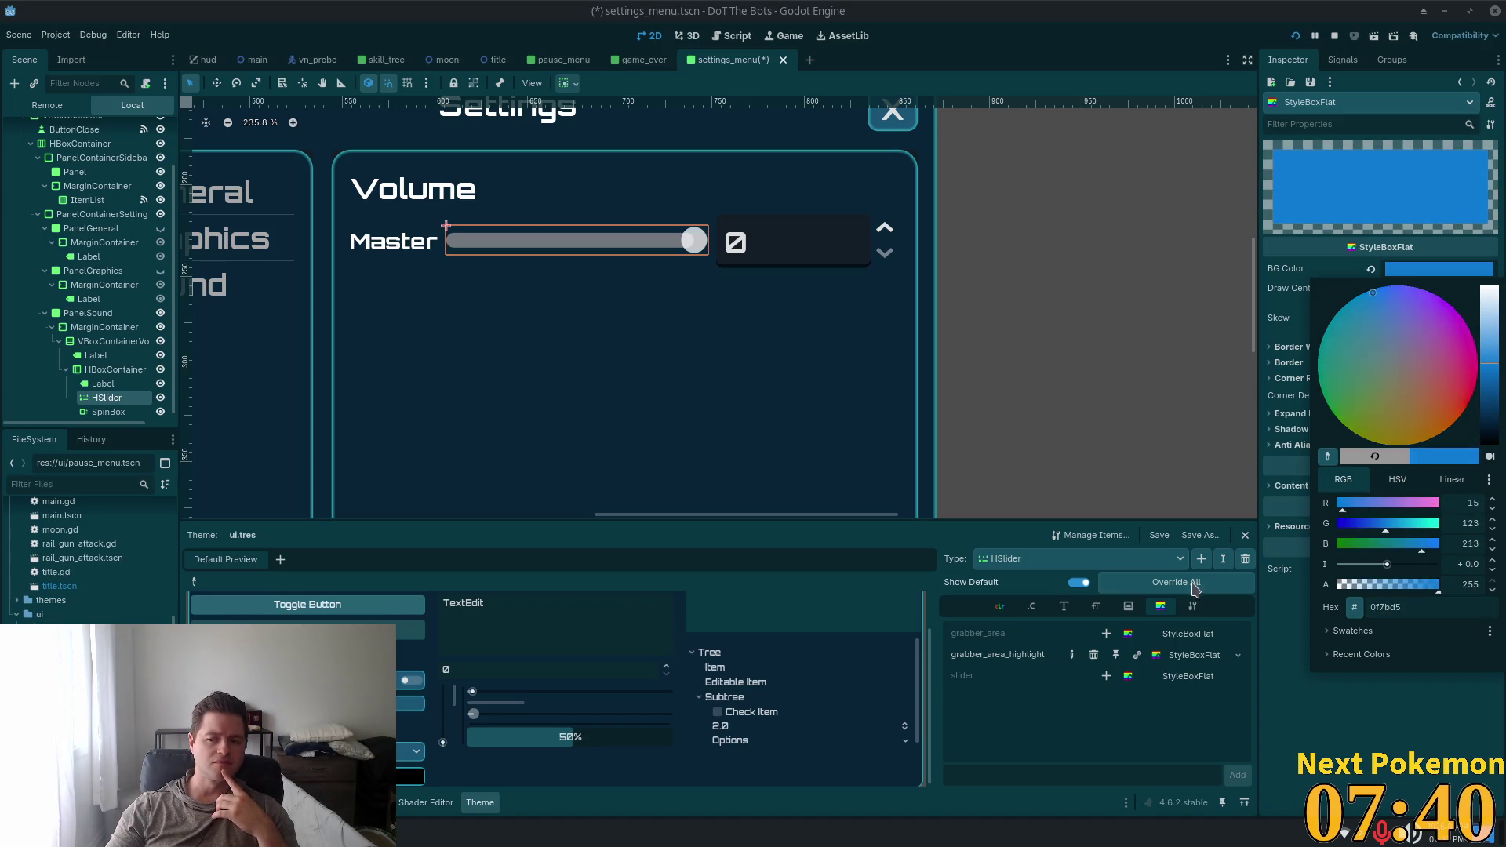
left_click(1297, 663)
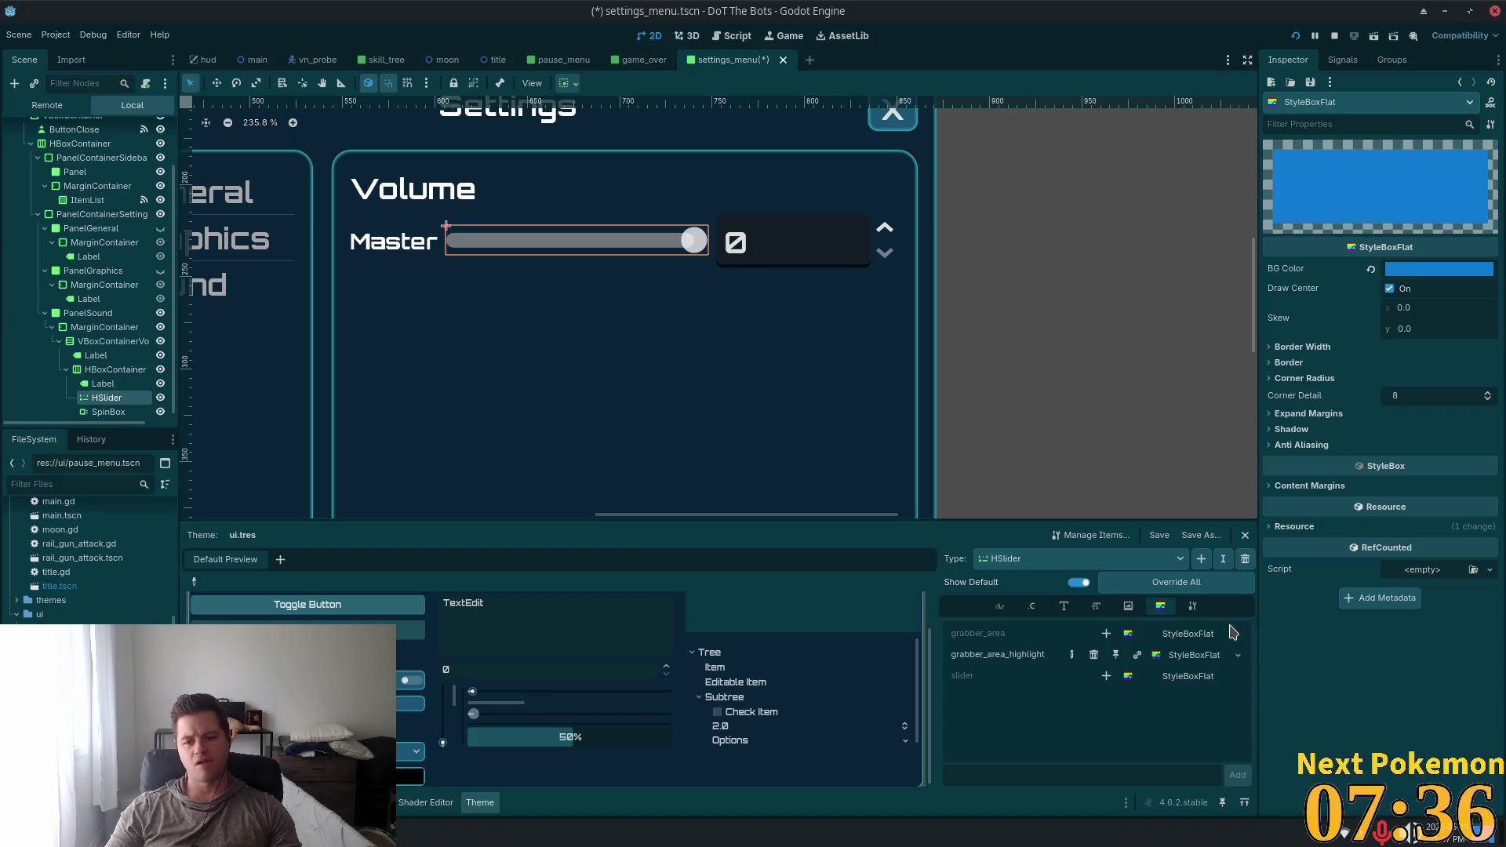
key("ctrl+s")
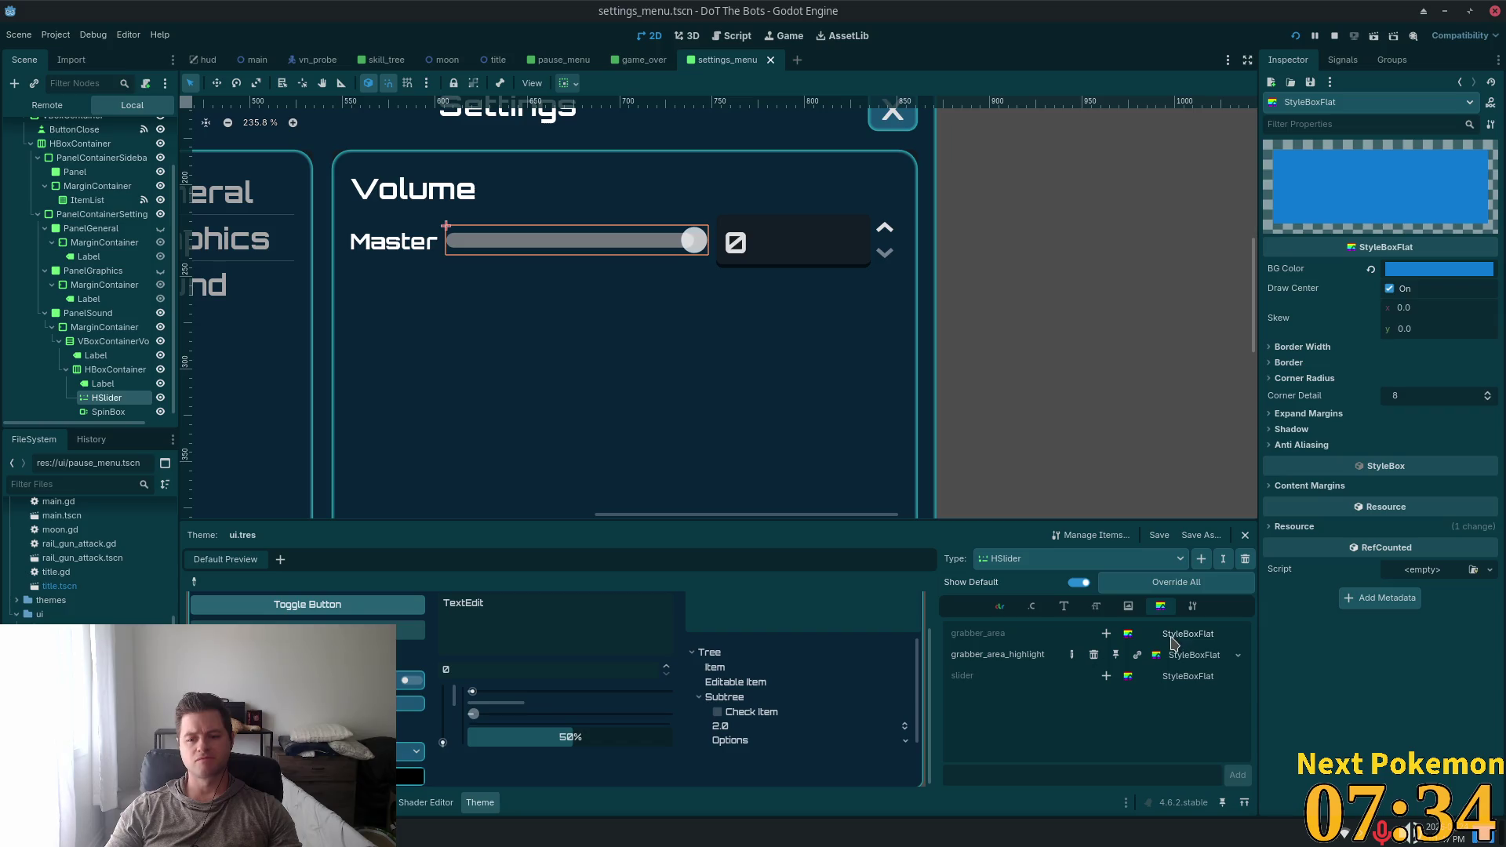
Override grabber_area with a StyleBoxFlat coloured teal, sampled from the panel border
left_click(1108, 633)
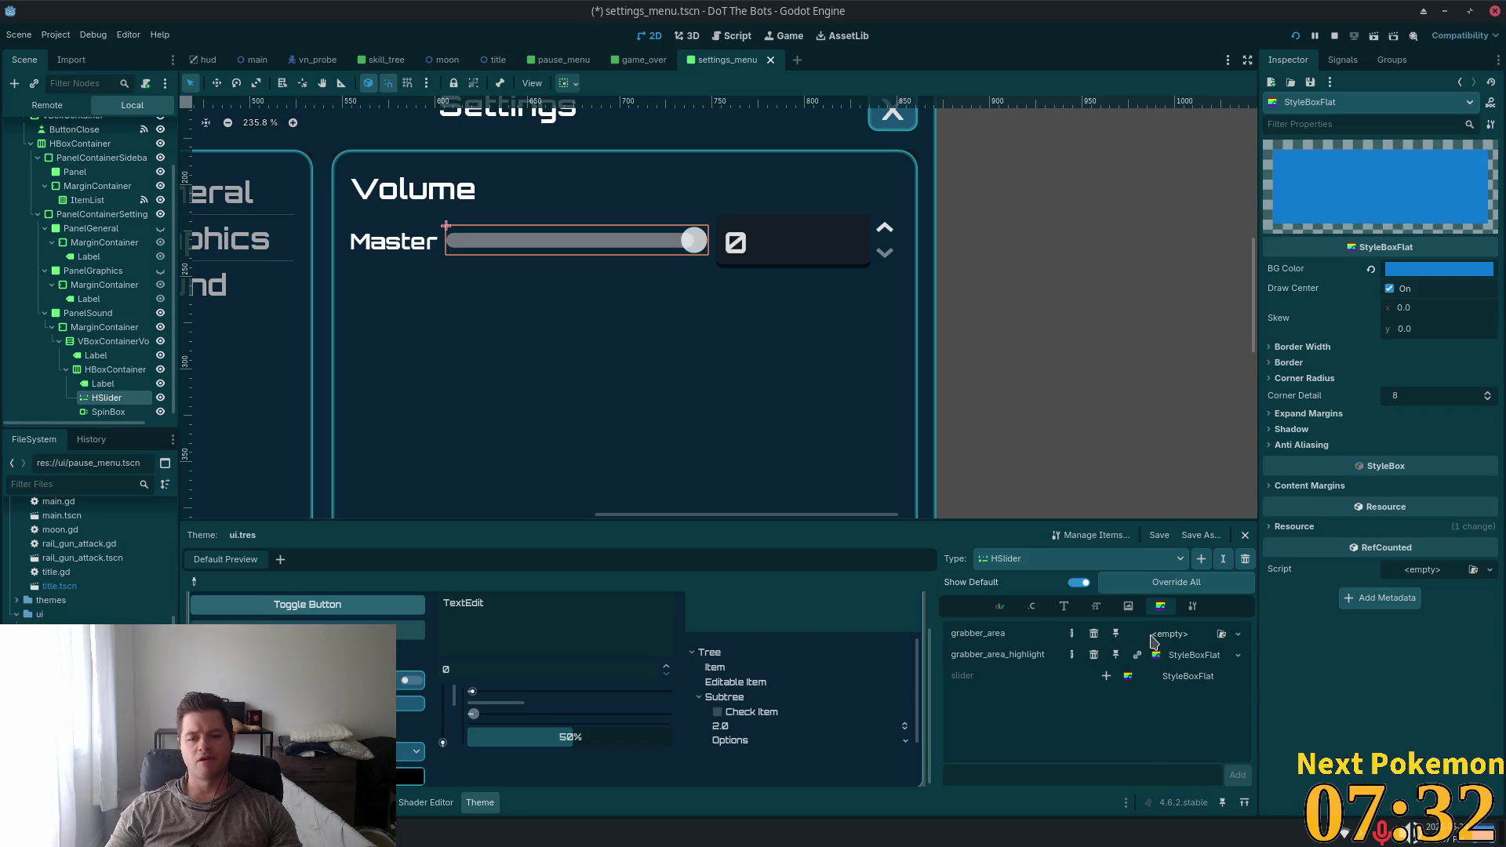
left_click(1161, 635)
left_click(1200, 692)
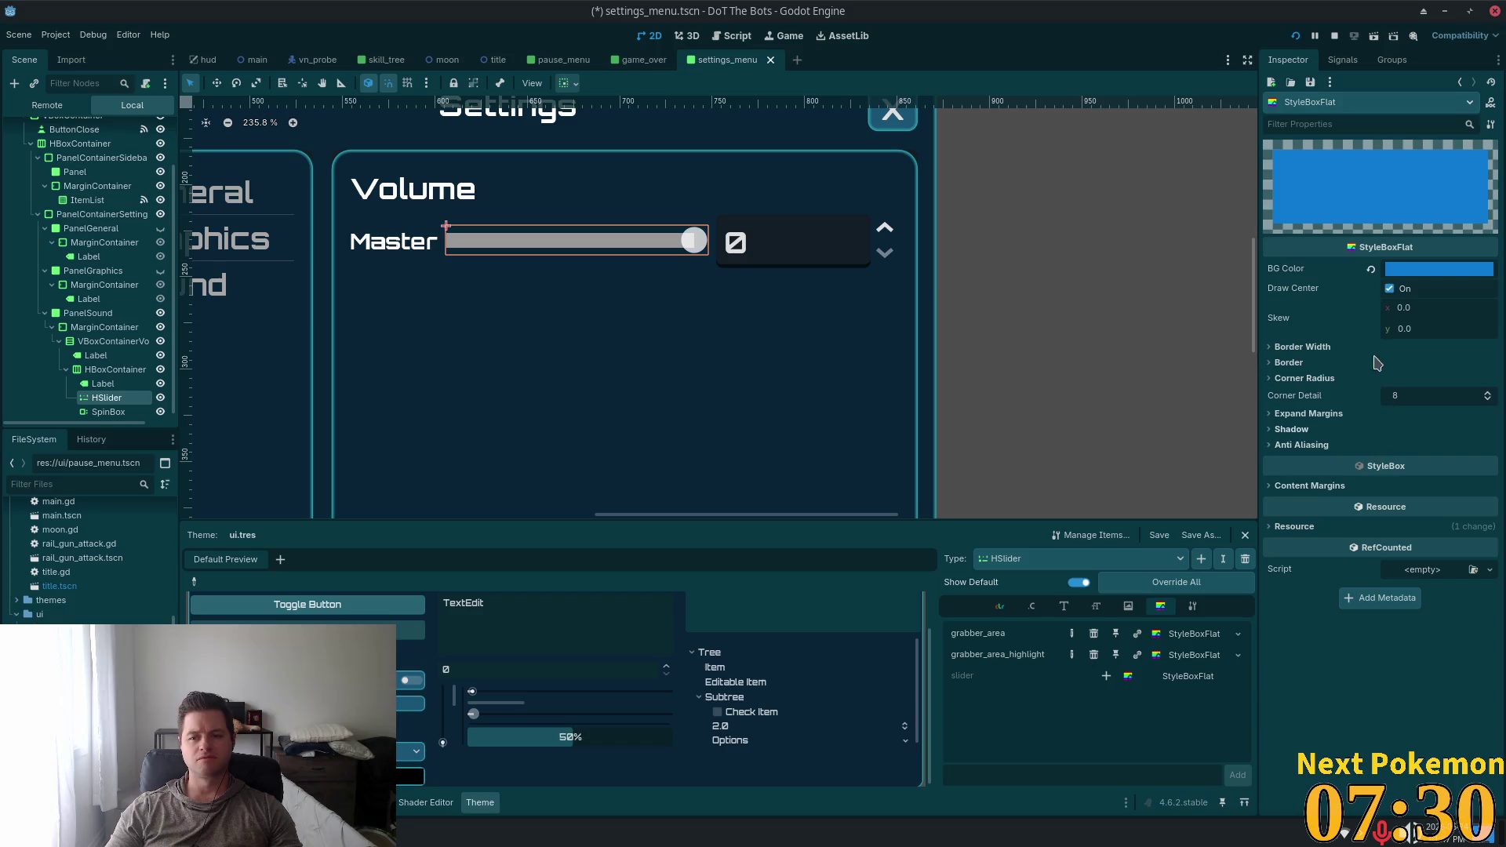
left_click(1411, 269)
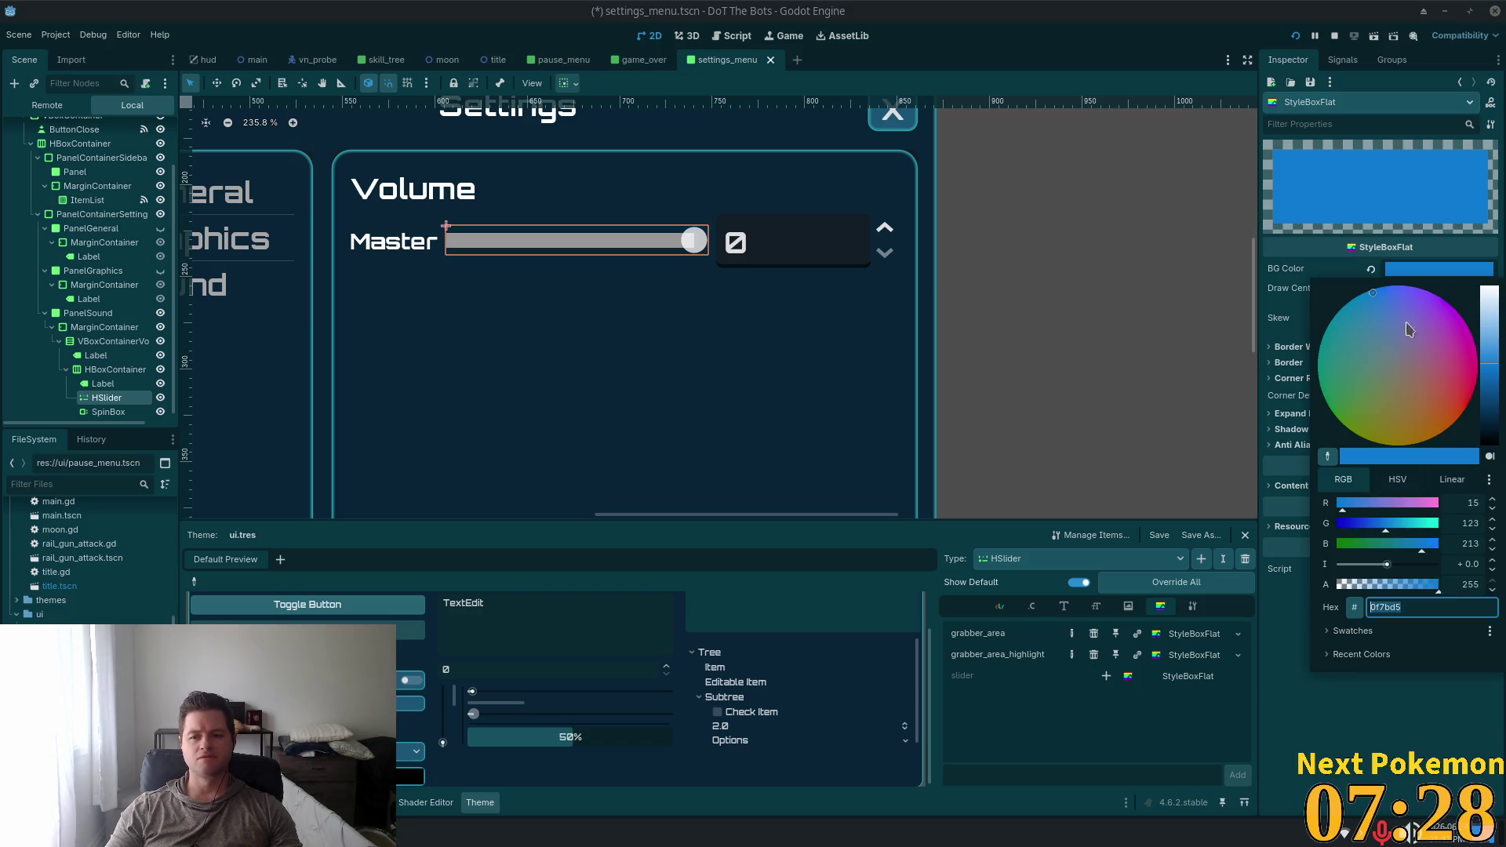
left_click(1399, 391)
left_click(1264, 731)
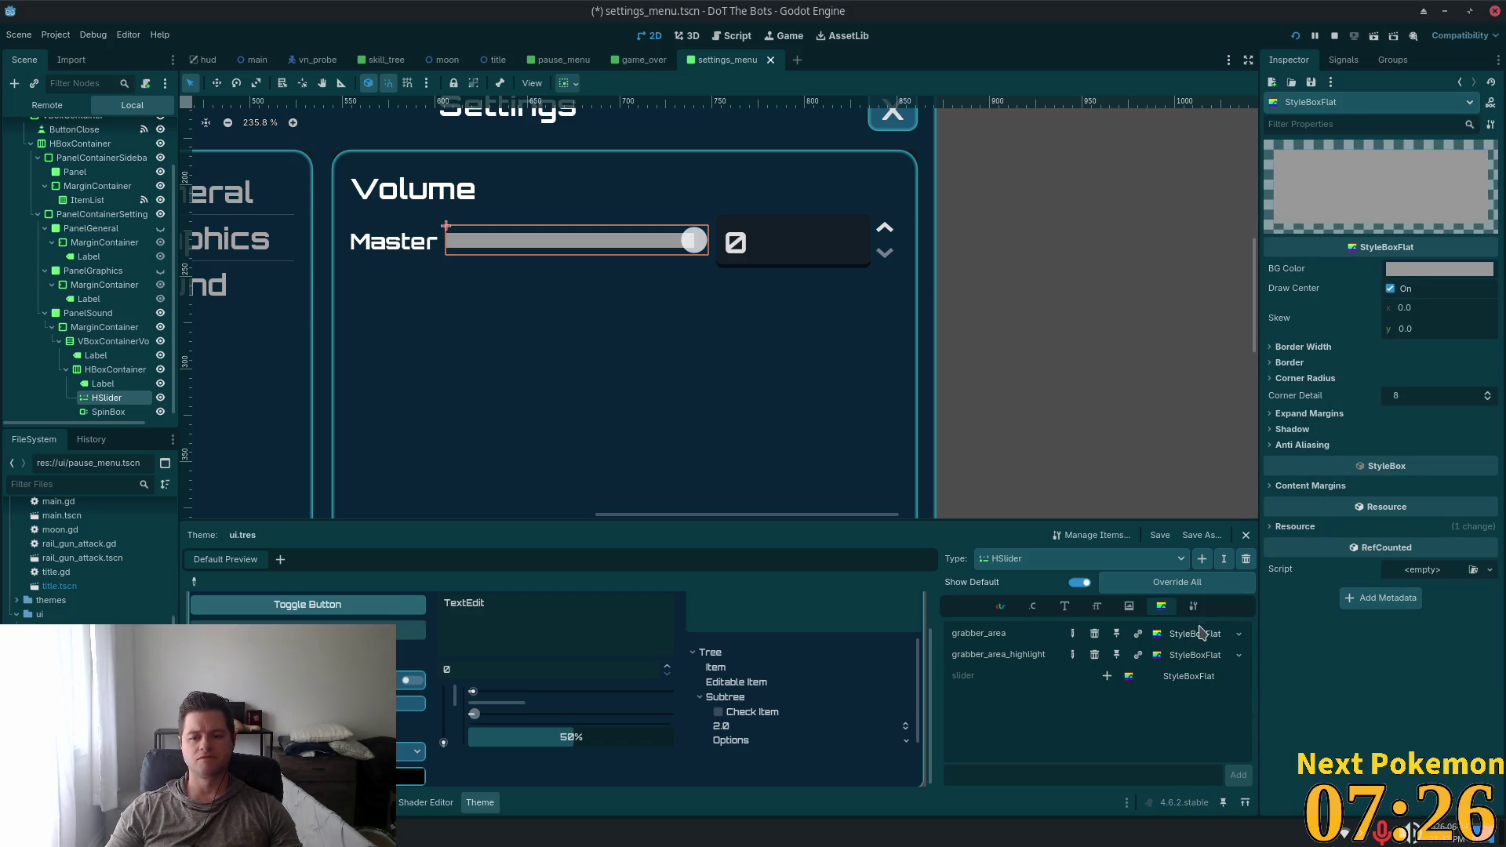
left_click(1398, 270)
mouse_move(1388, 307)
left_mouse_down()
mouse_move(1361, 309)
mouse_move(1380, 333)
left_mouse_up()
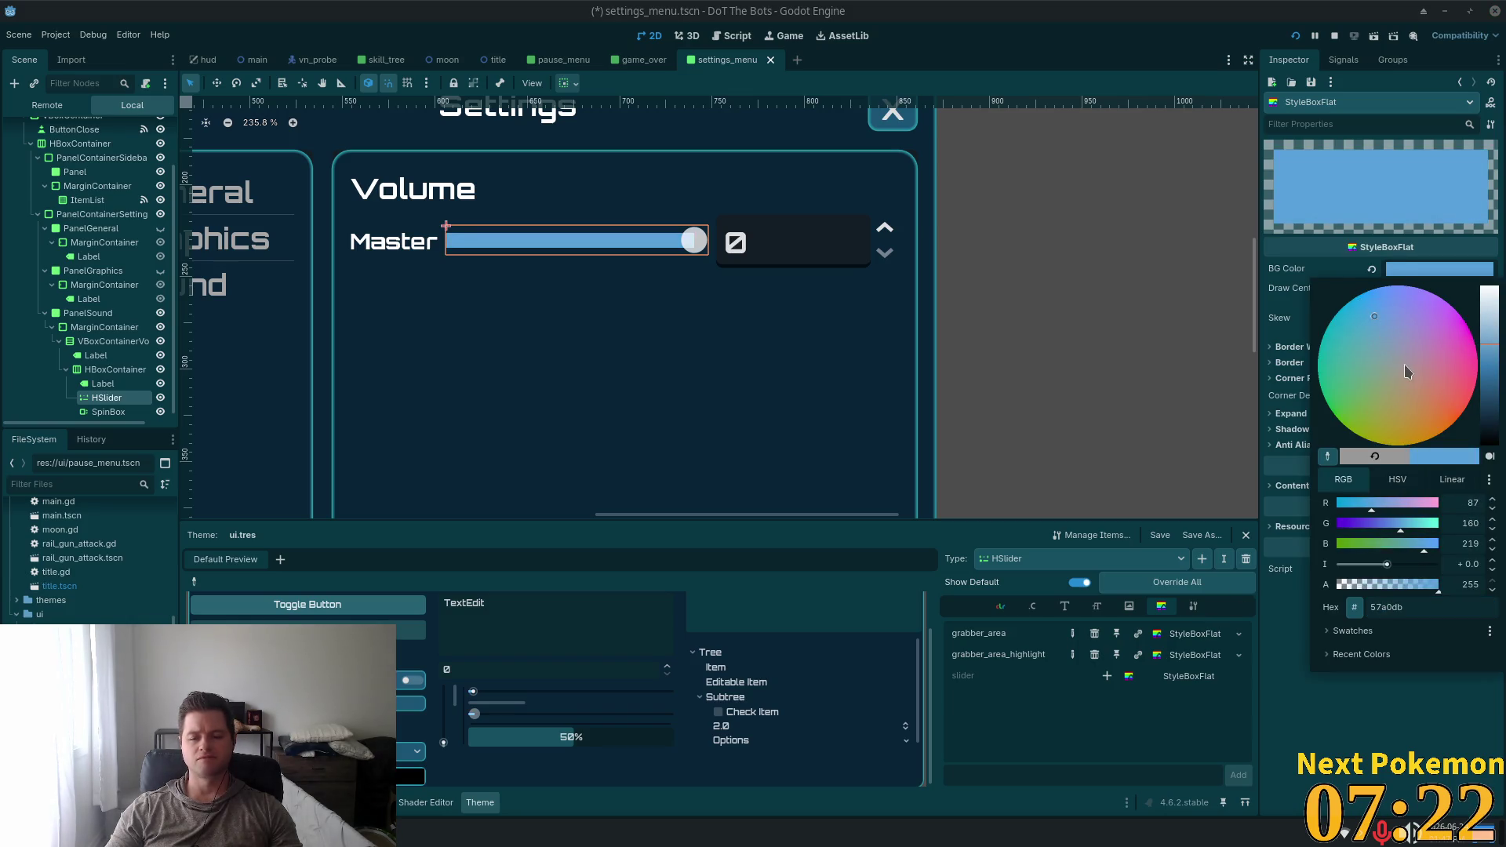
mouse_move(1494, 350)
left_mouse_down()
mouse_move(1493, 386)
mouse_move(1494, 346)
left_mouse_up()
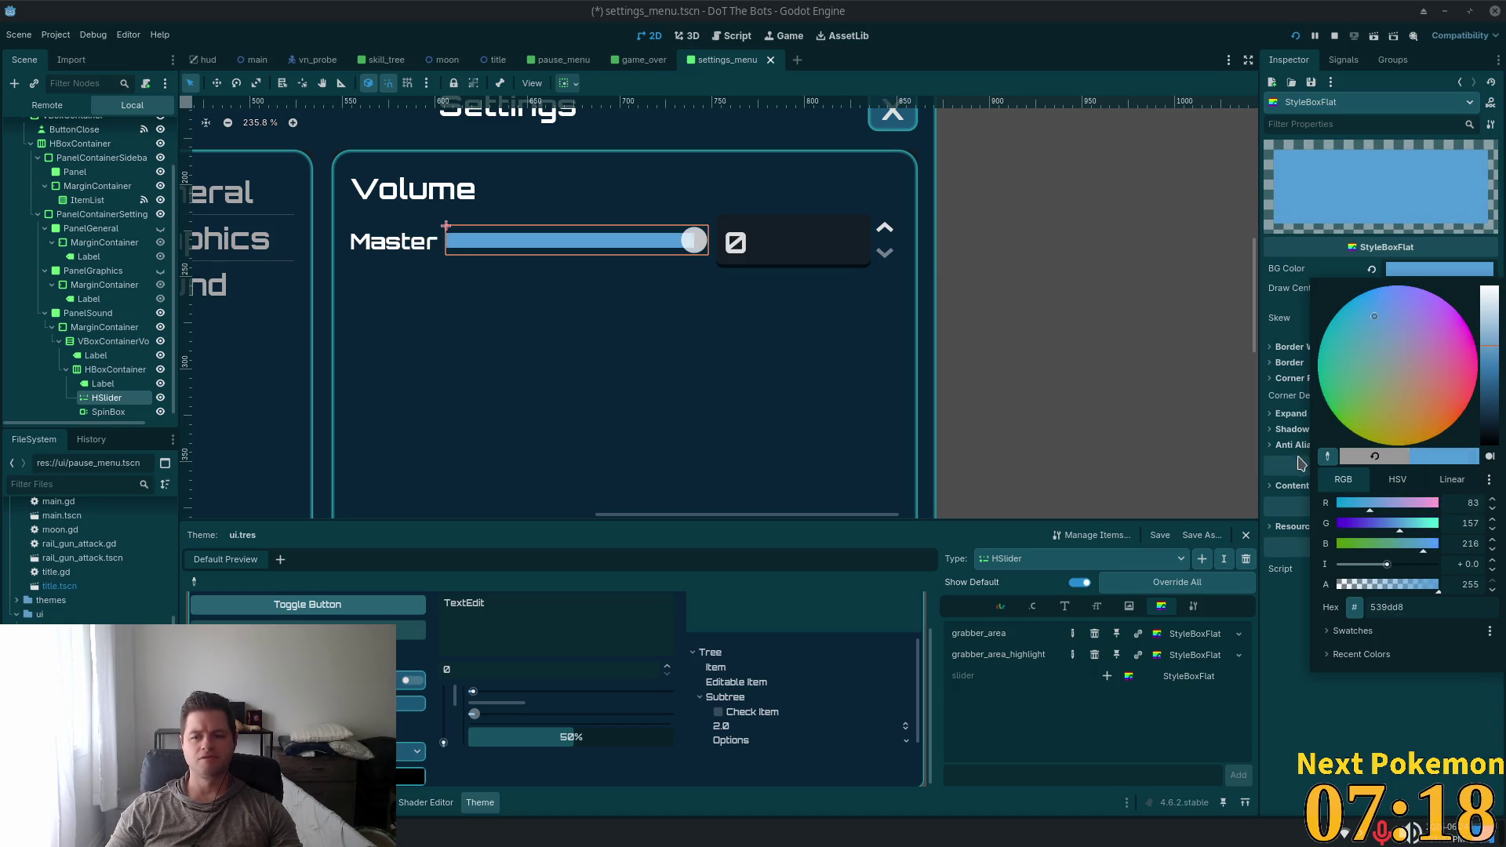
left_click(1327, 456)
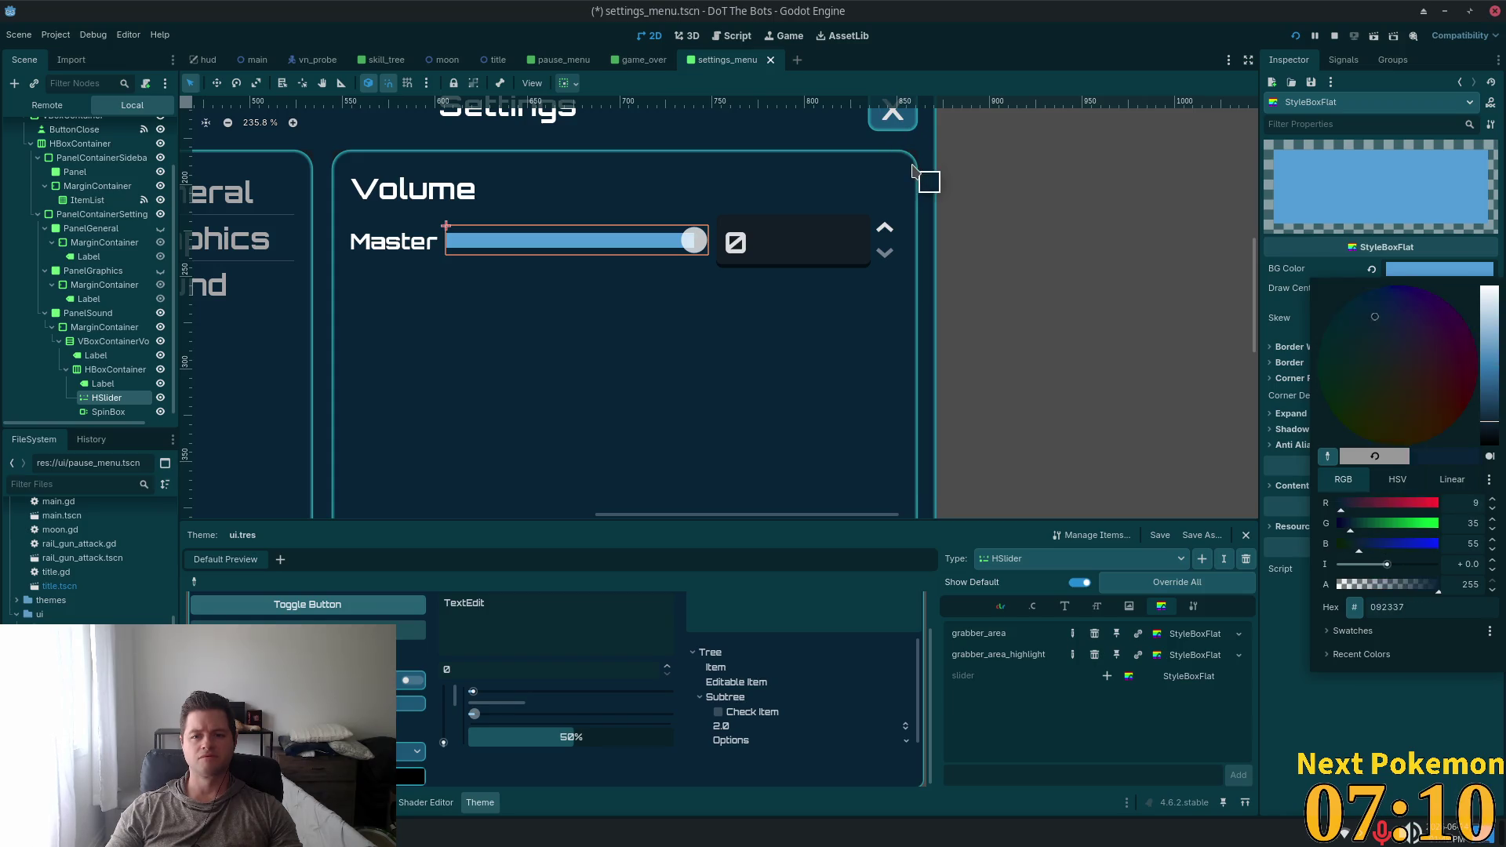
left_click(936, 179)
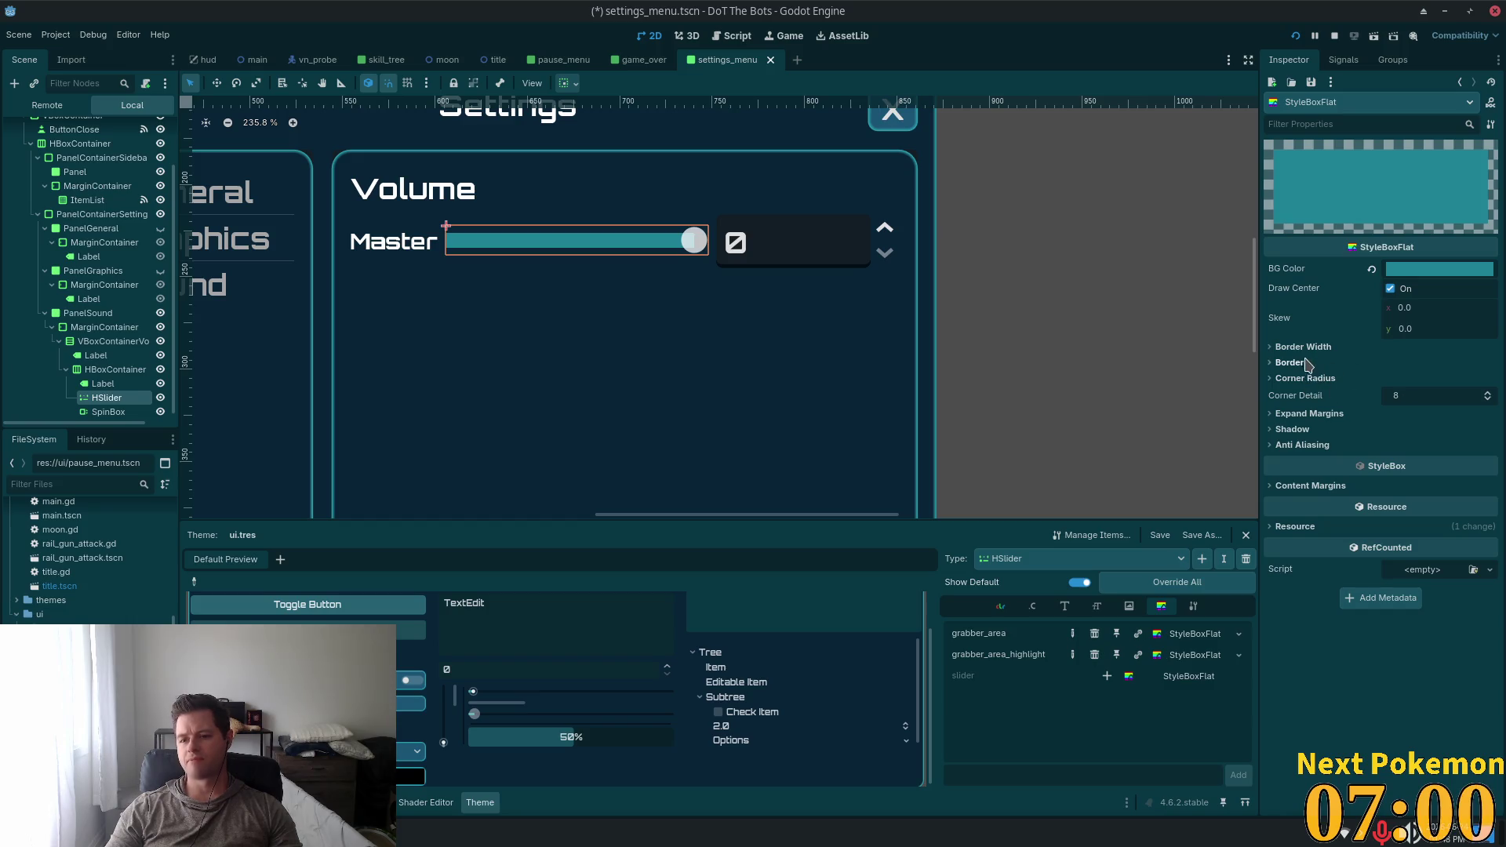
Round the grabber_area style's corners with a 5 px radius
left_click(1302, 363)
left_click(1304, 417)
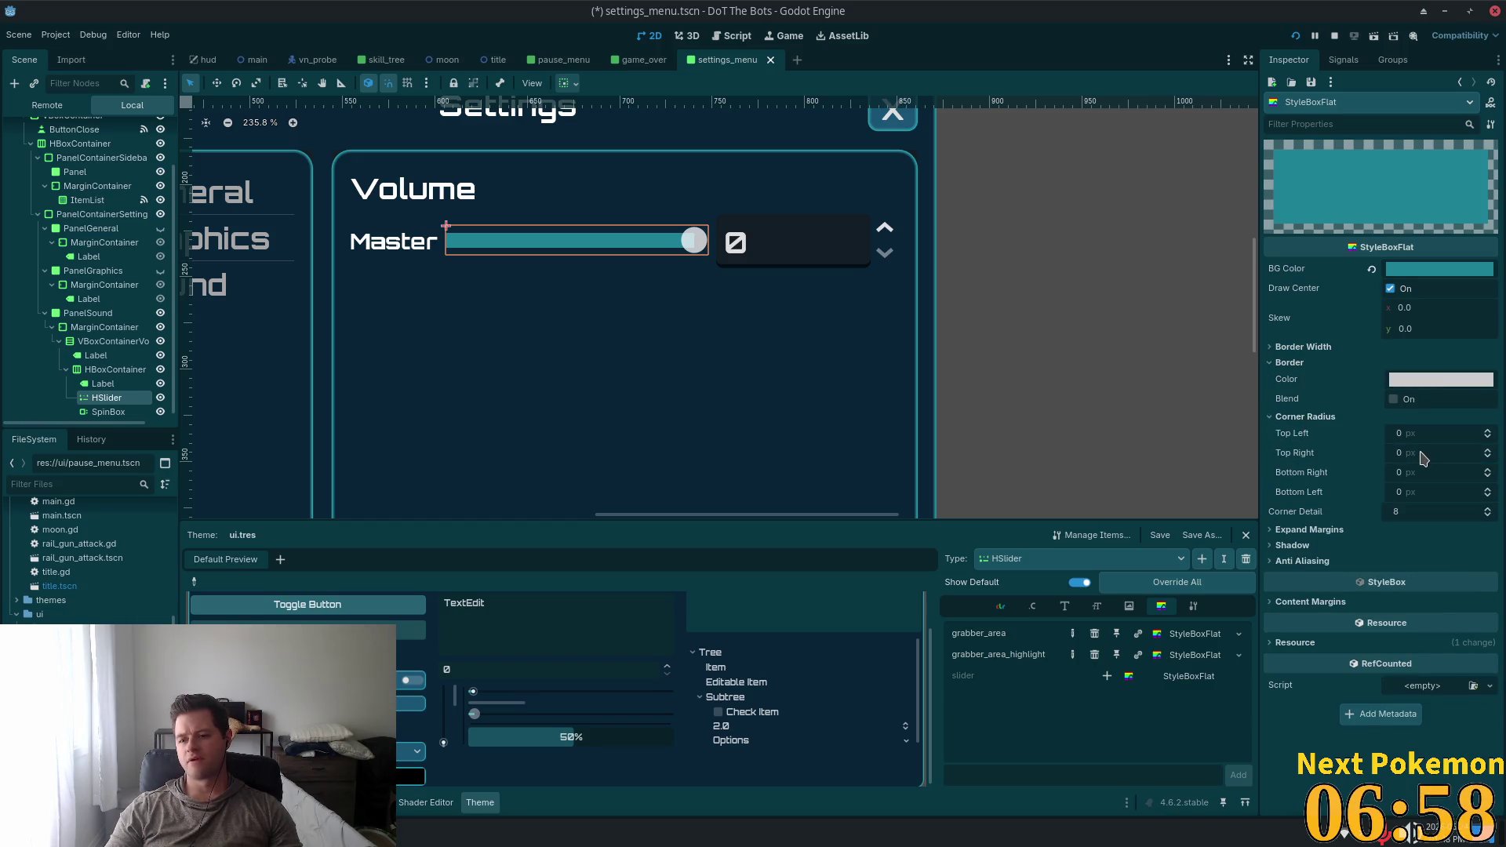
left_click(1424, 434)
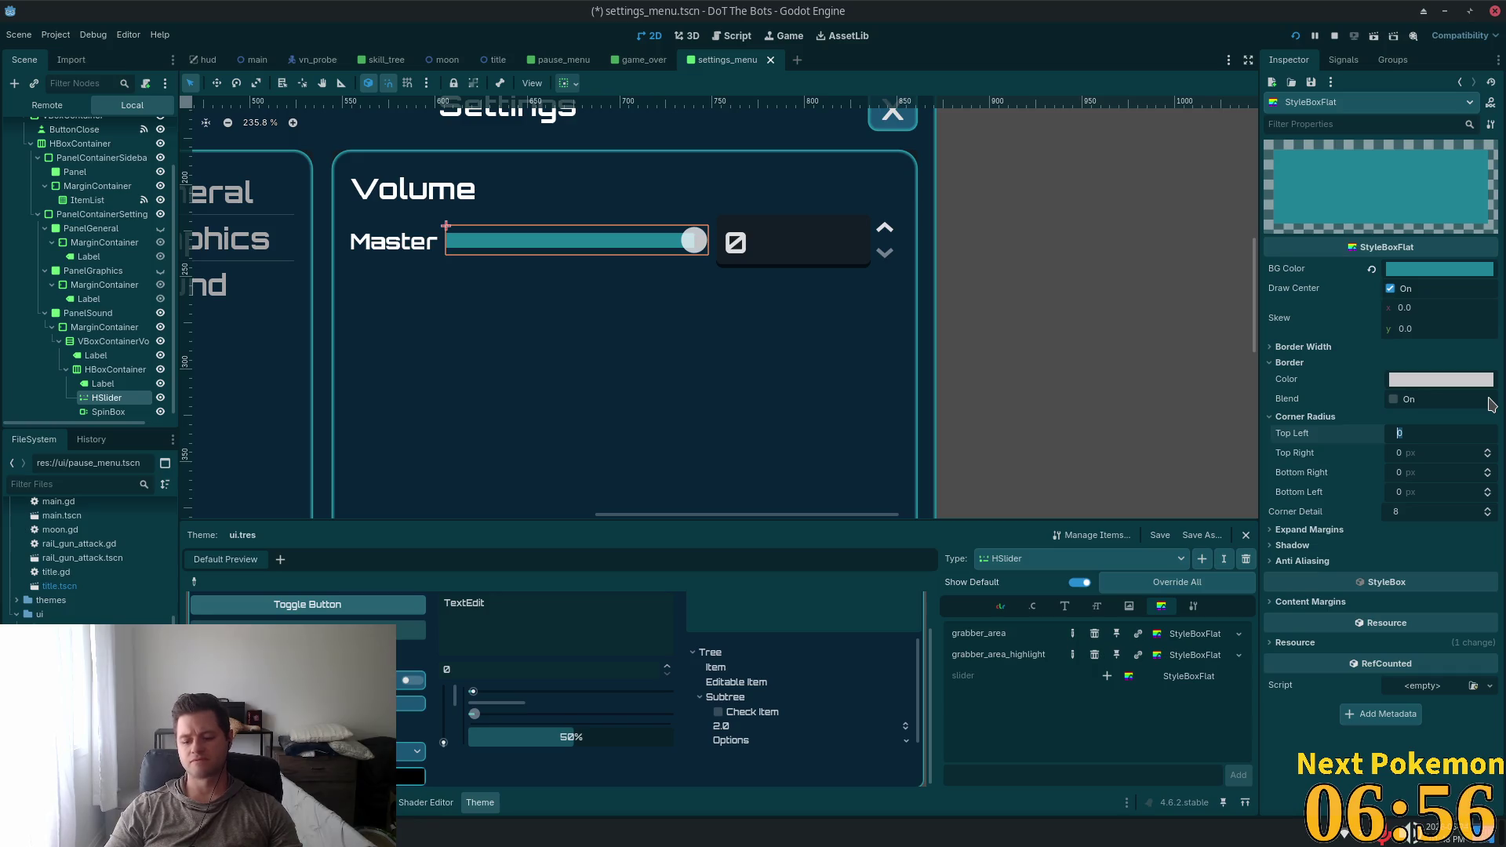
type("5")
key("Tab")
type("5")
key("Tab")
type("5")
key("Tab")
type("5")
key("Tab")
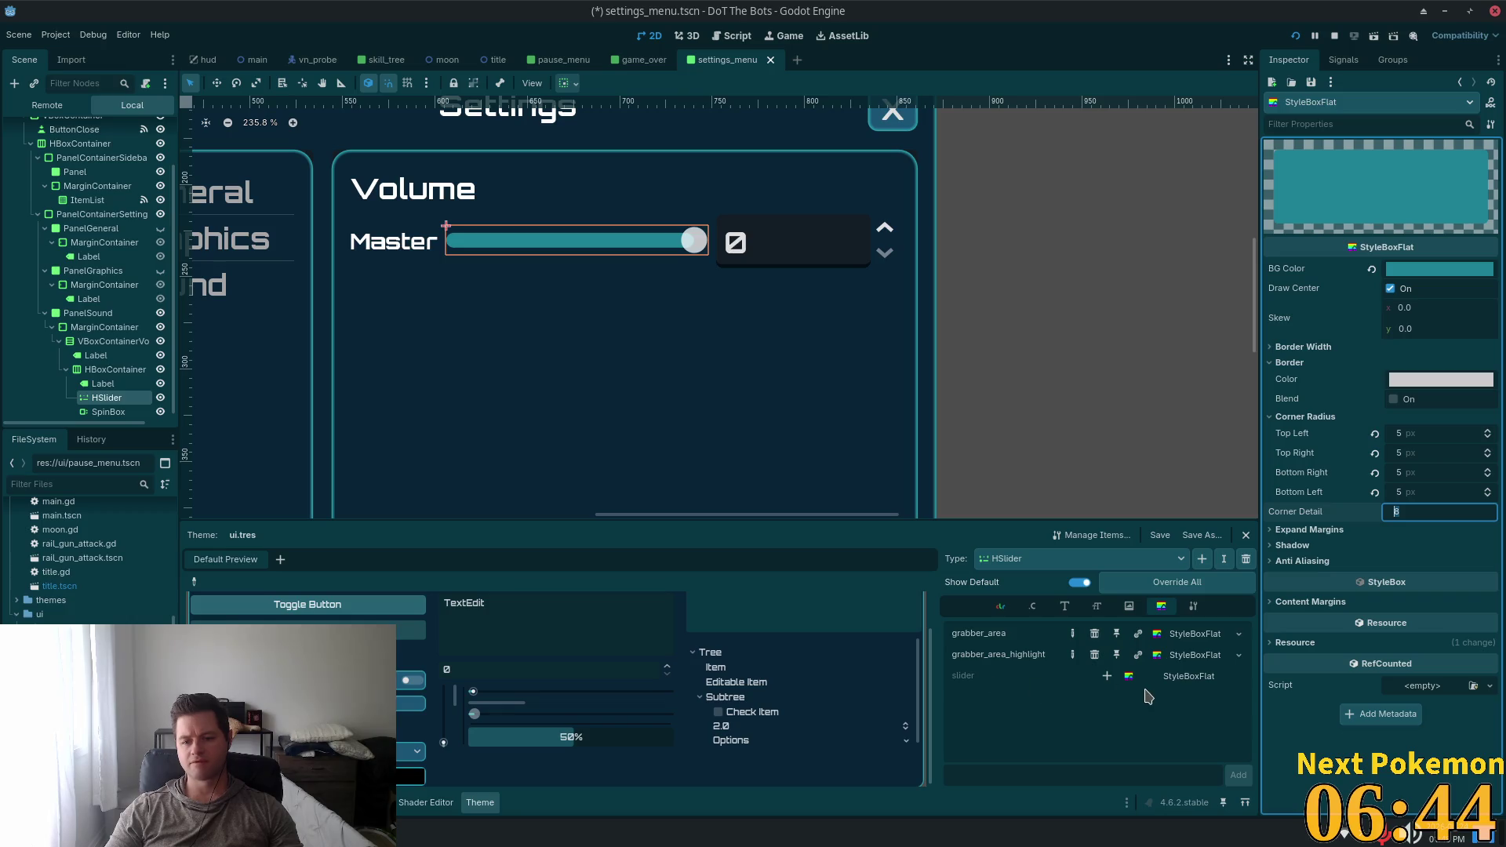
left_click(1094, 654)
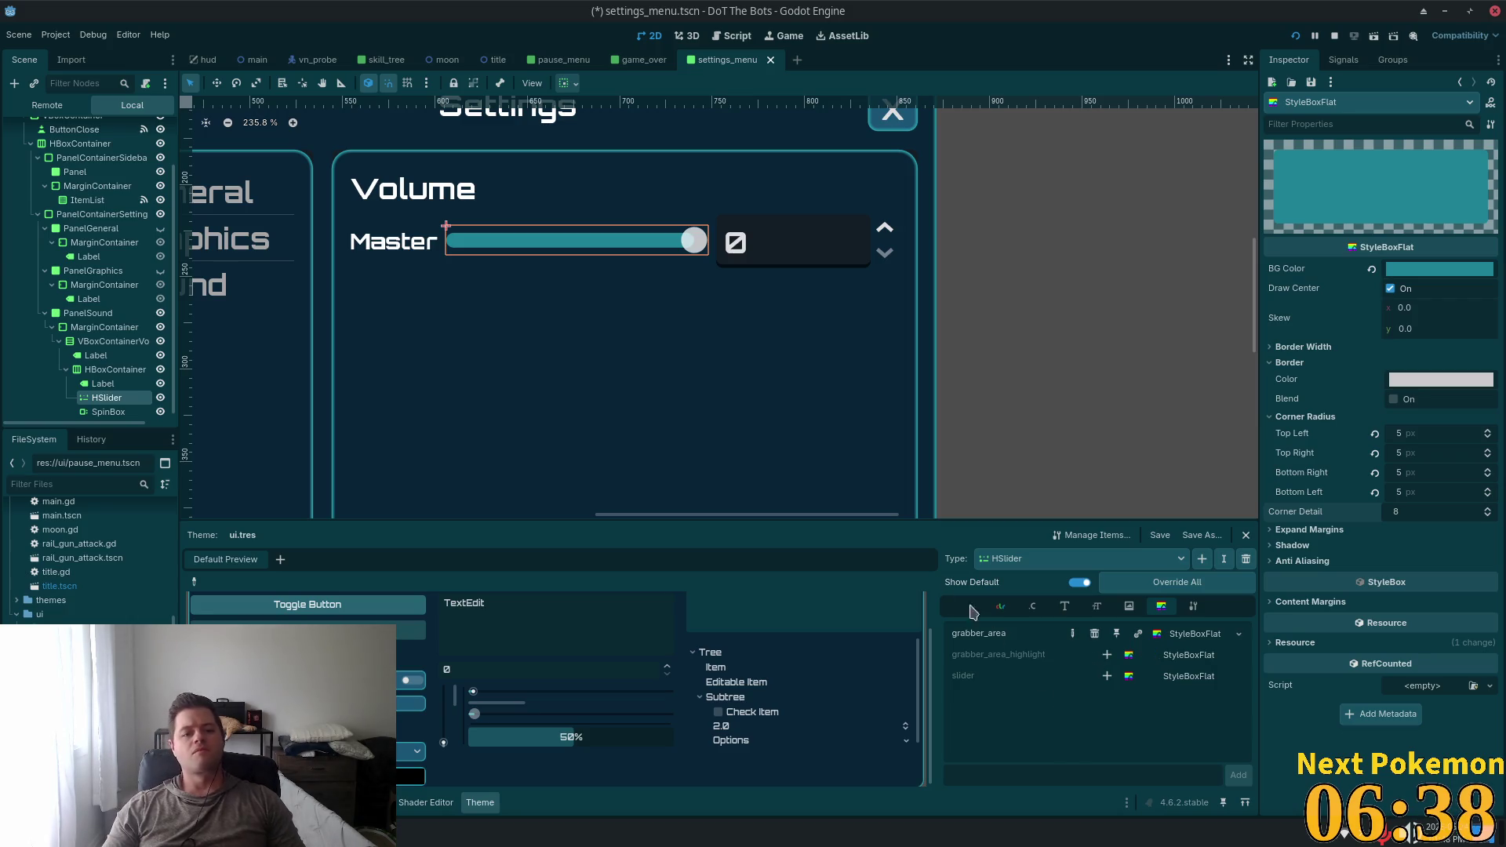
scroll(790, 440, "down", 1)
scroll(790, 440, "down", 4)
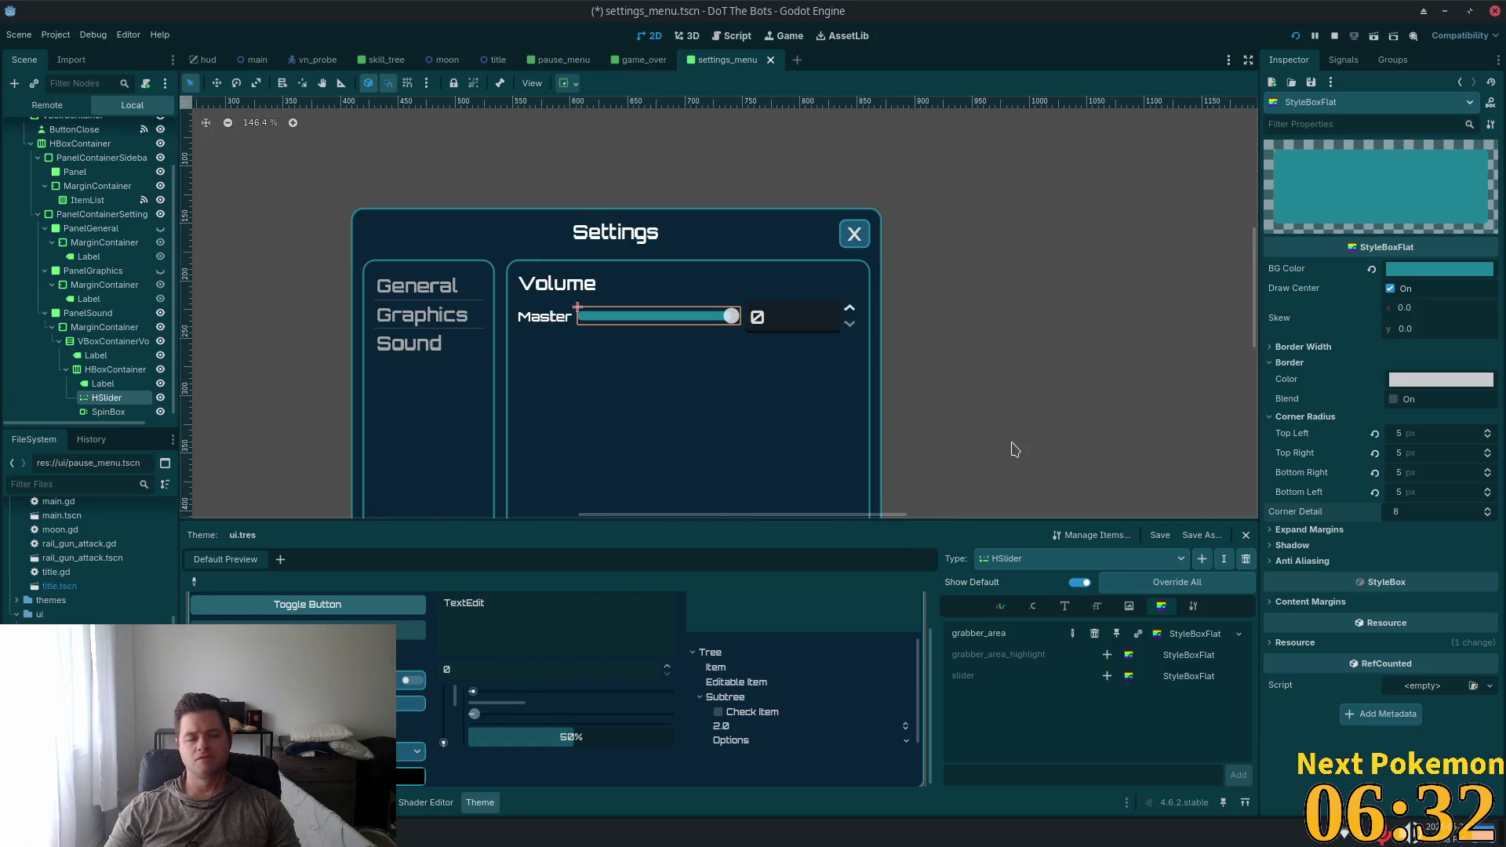
Open the hud scene, zoom on its pause and skill-tree buttons, and check the panel's ui.tres theme
left_click(634, 60)
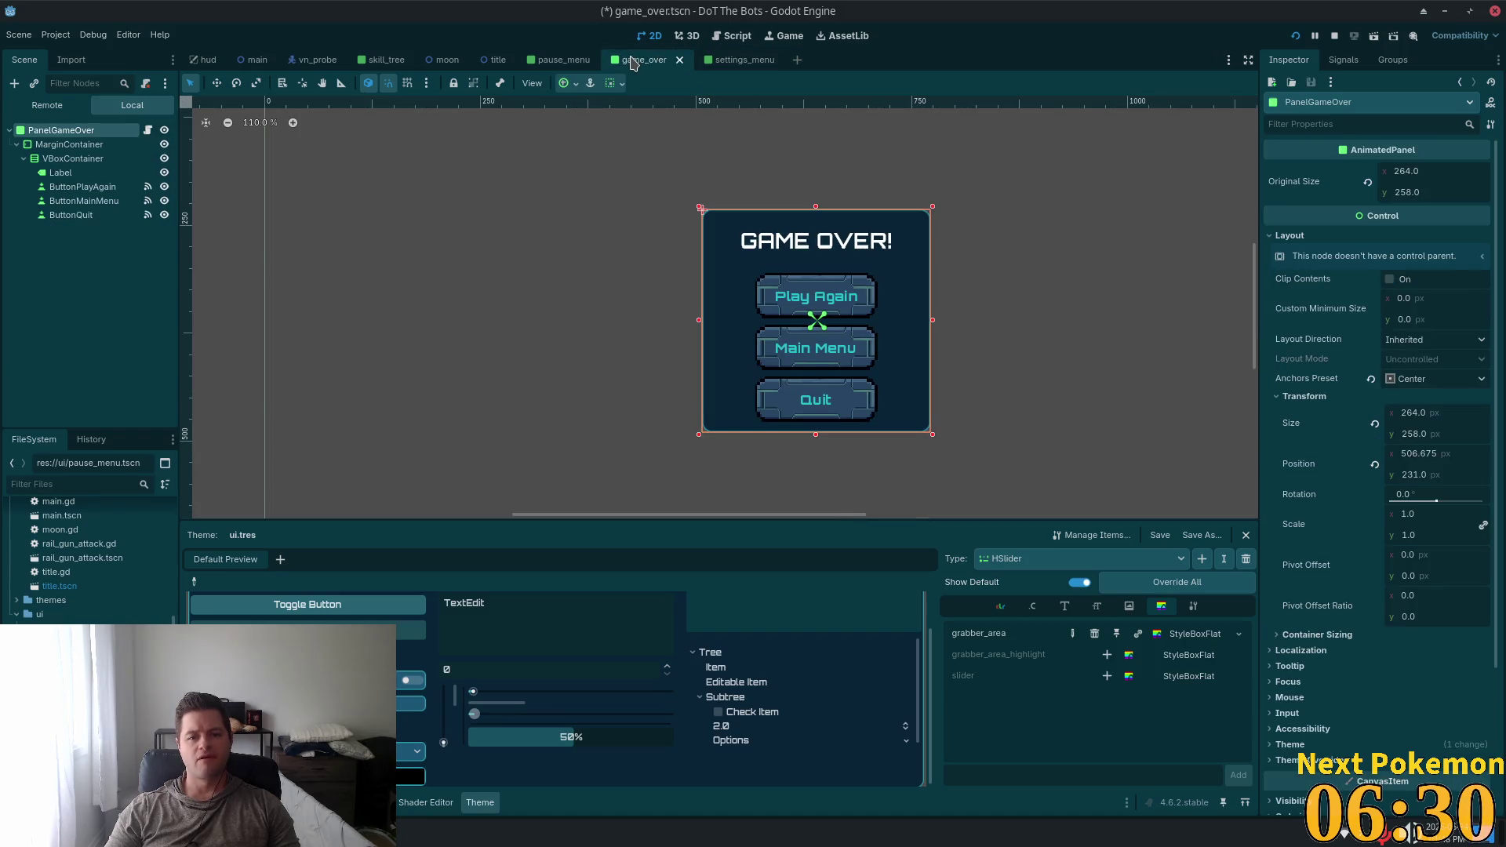
left_click(557, 62)
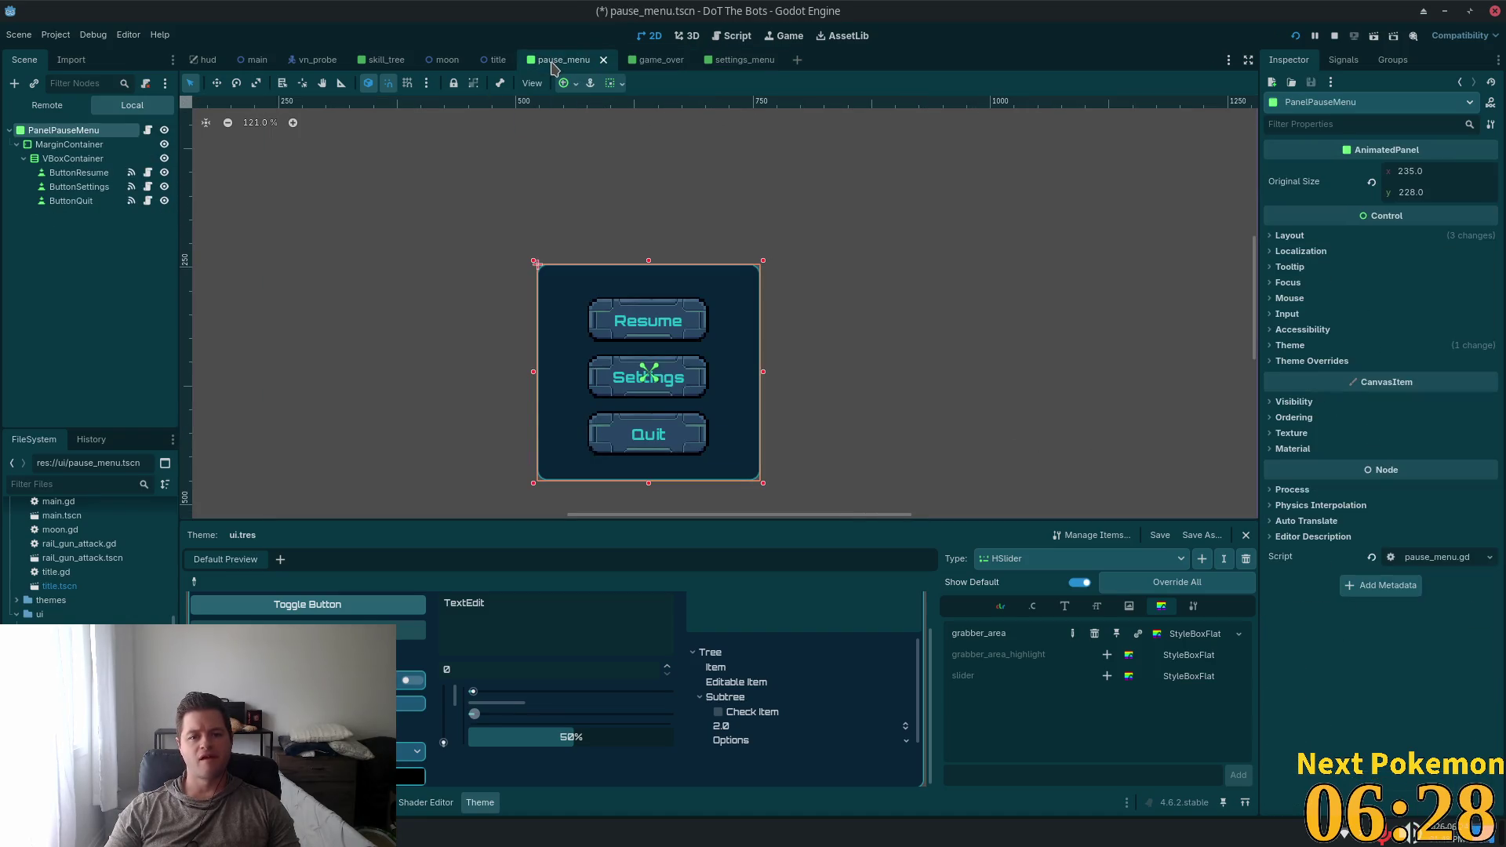
left_click(202, 63)
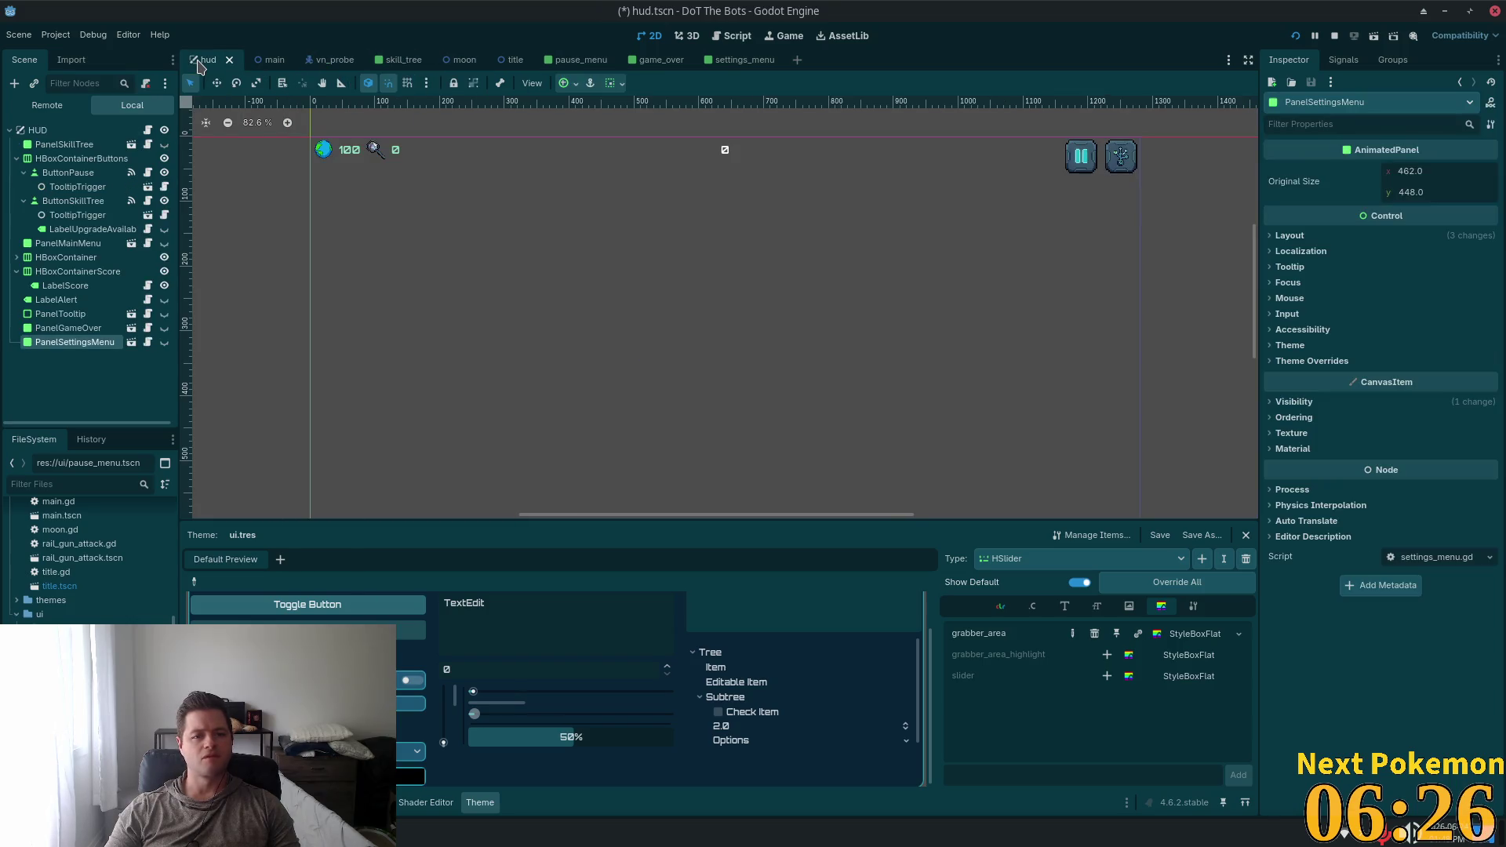
scroll(1098, 169, "up", 6)
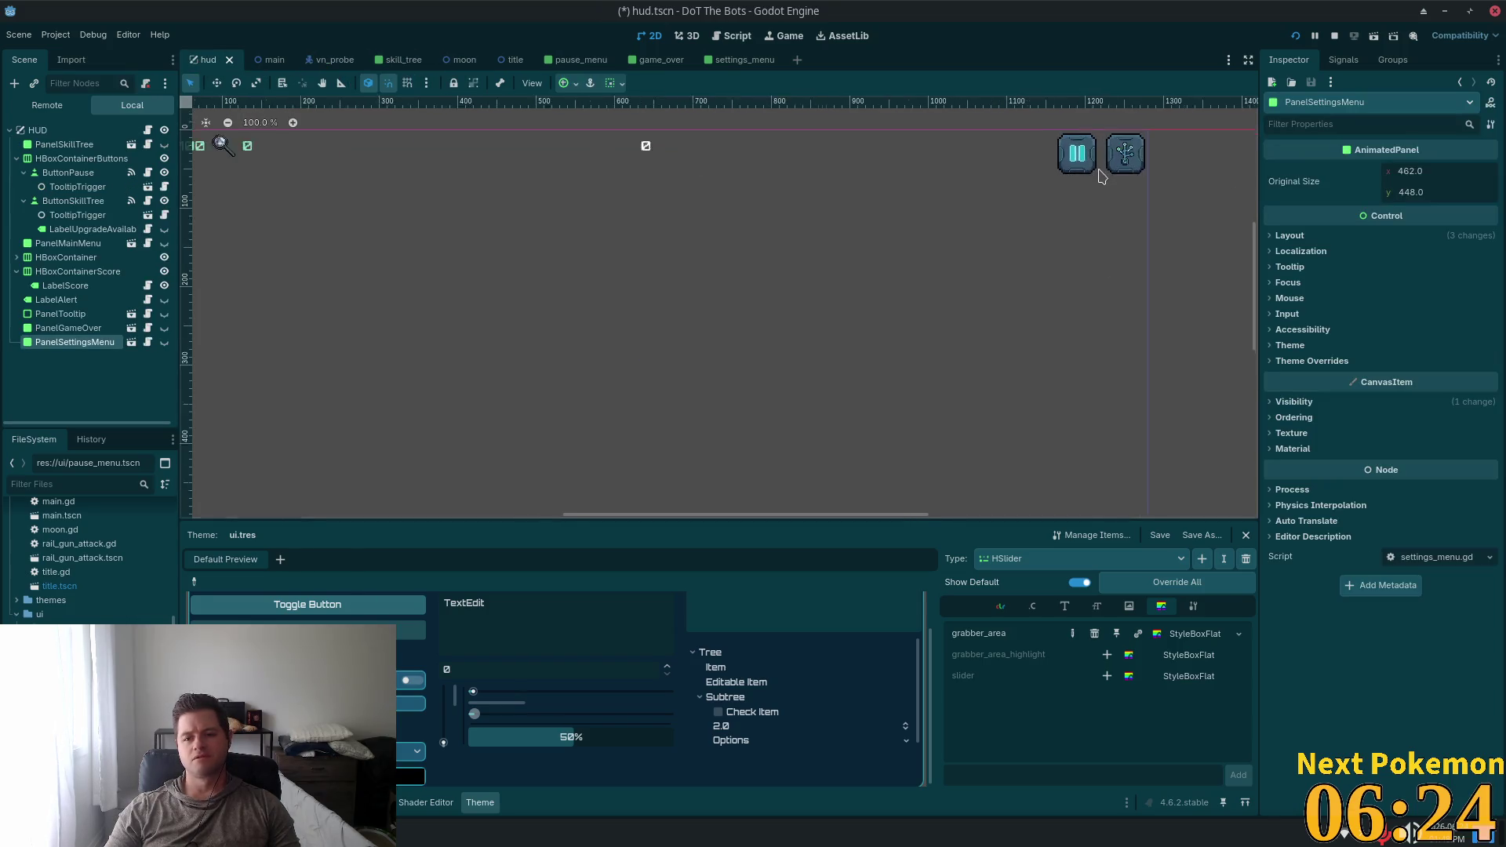
scroll(1083, 194, "up", 5)
left_click_drag(1001, 296, 854, 464)
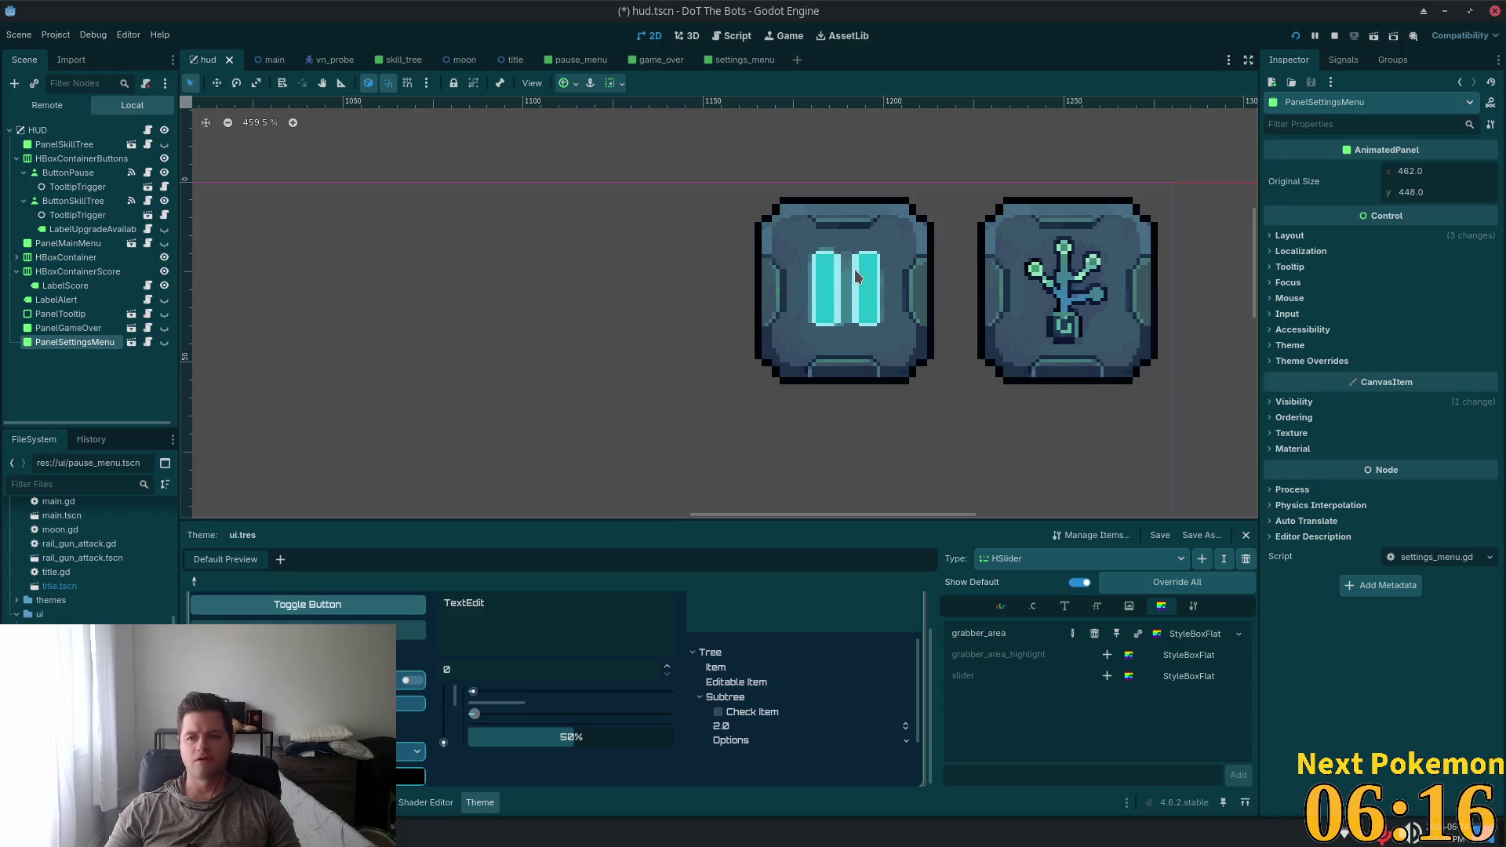
mouse_move(734, 64)
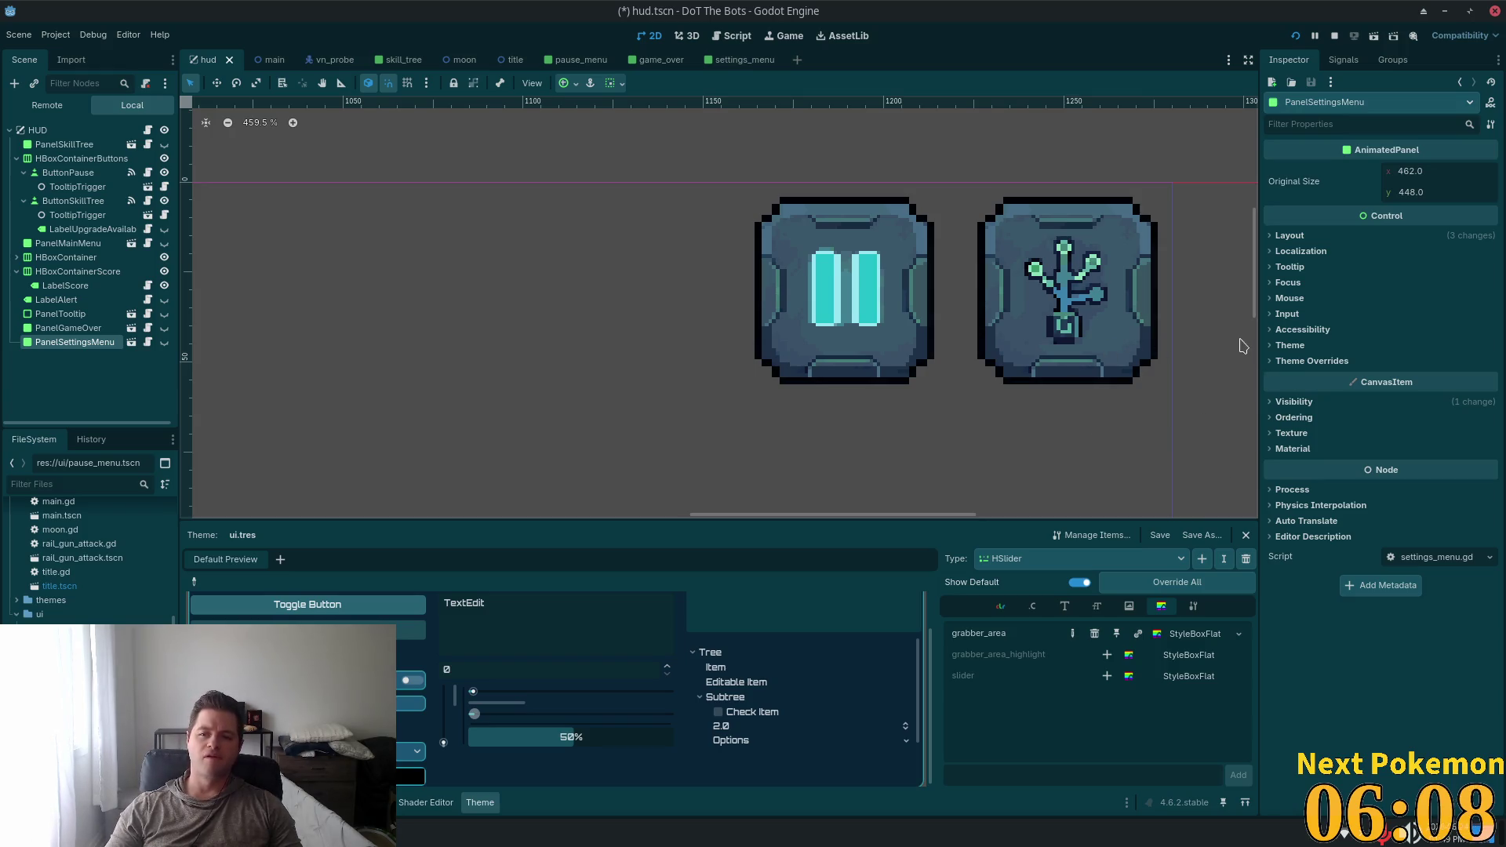
left_click(1275, 345)
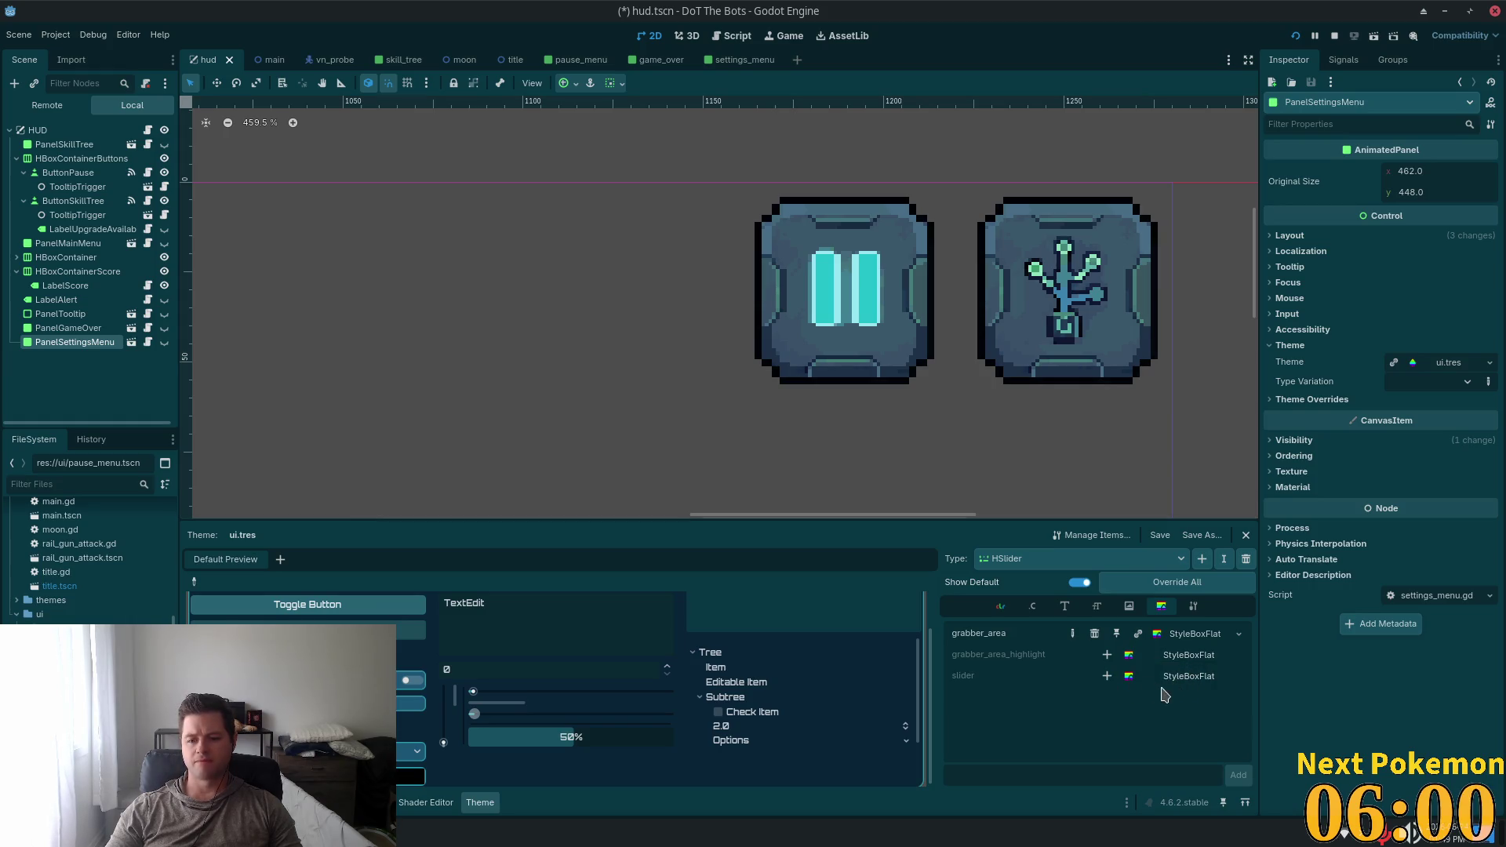
Override the HSlider slider style with a new StyleBoxFlat in the pause icon's cyan
left_click(1161, 682)
left_click(1181, 682)
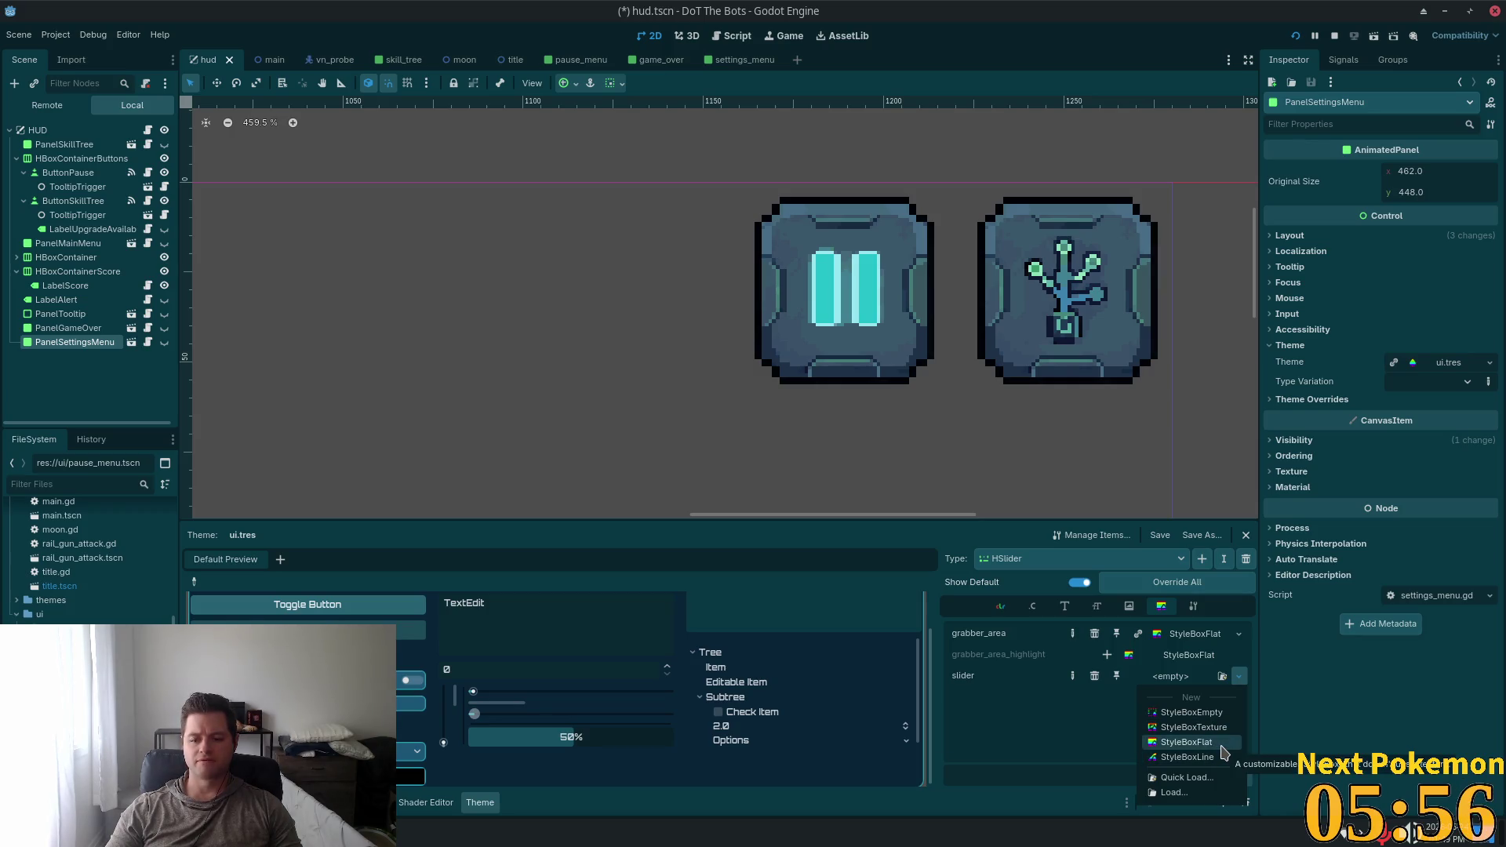
left_click(1220, 744)
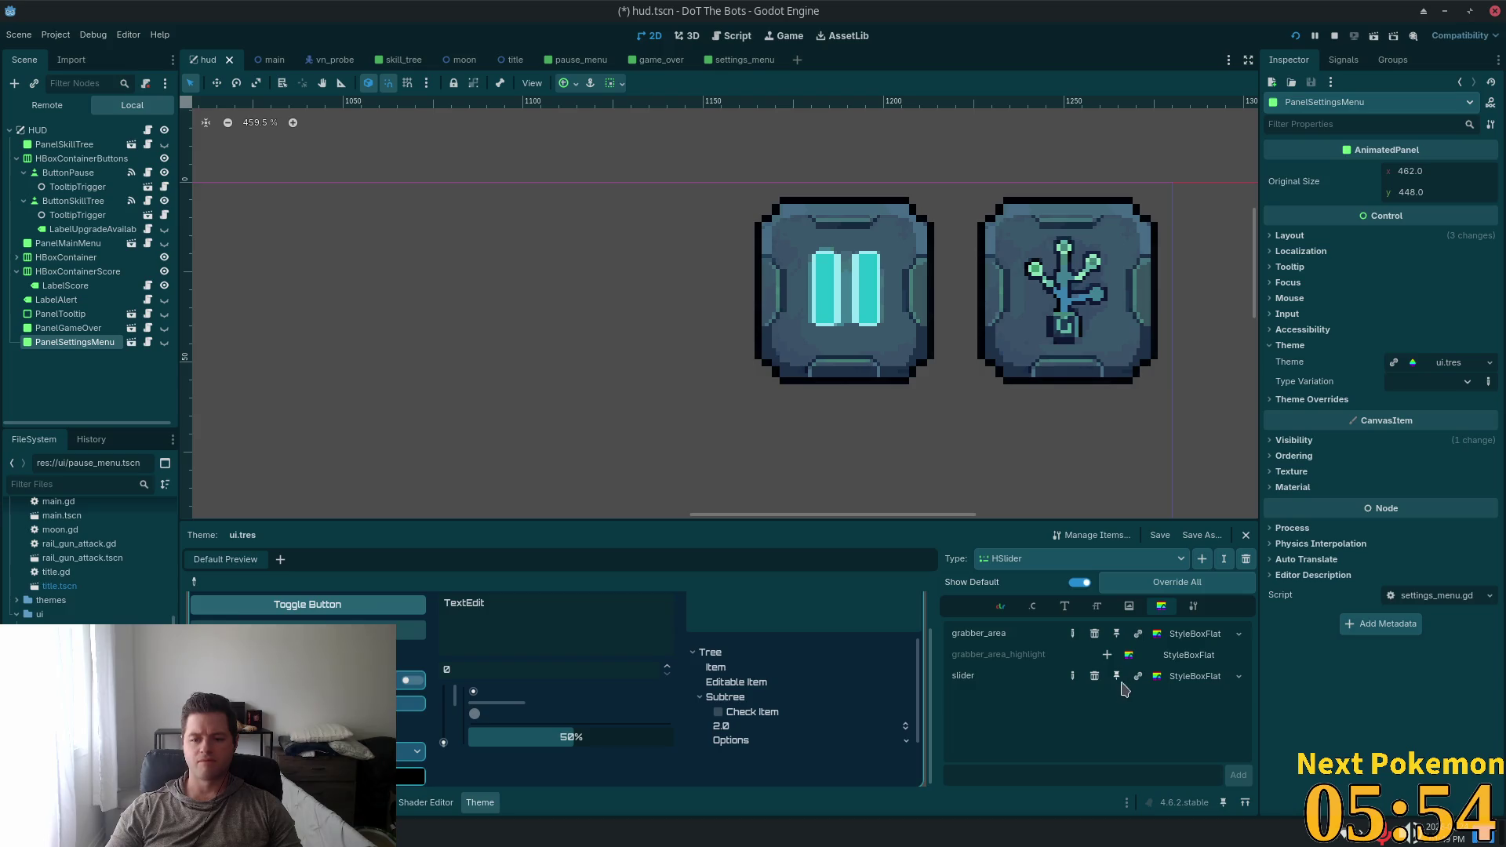
left_click(1185, 676)
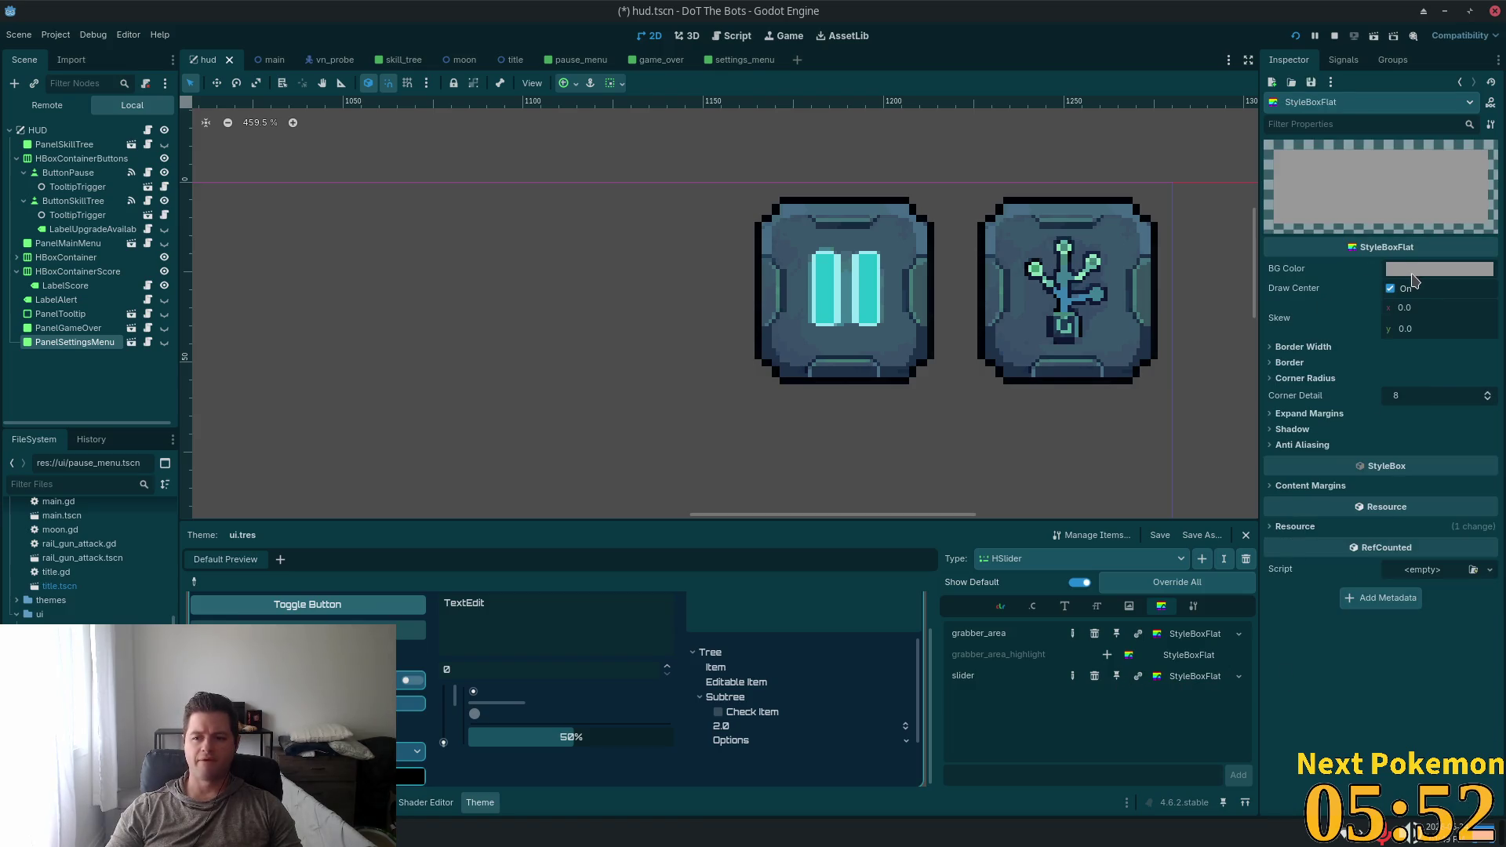
left_click(1414, 271)
left_click(1324, 455)
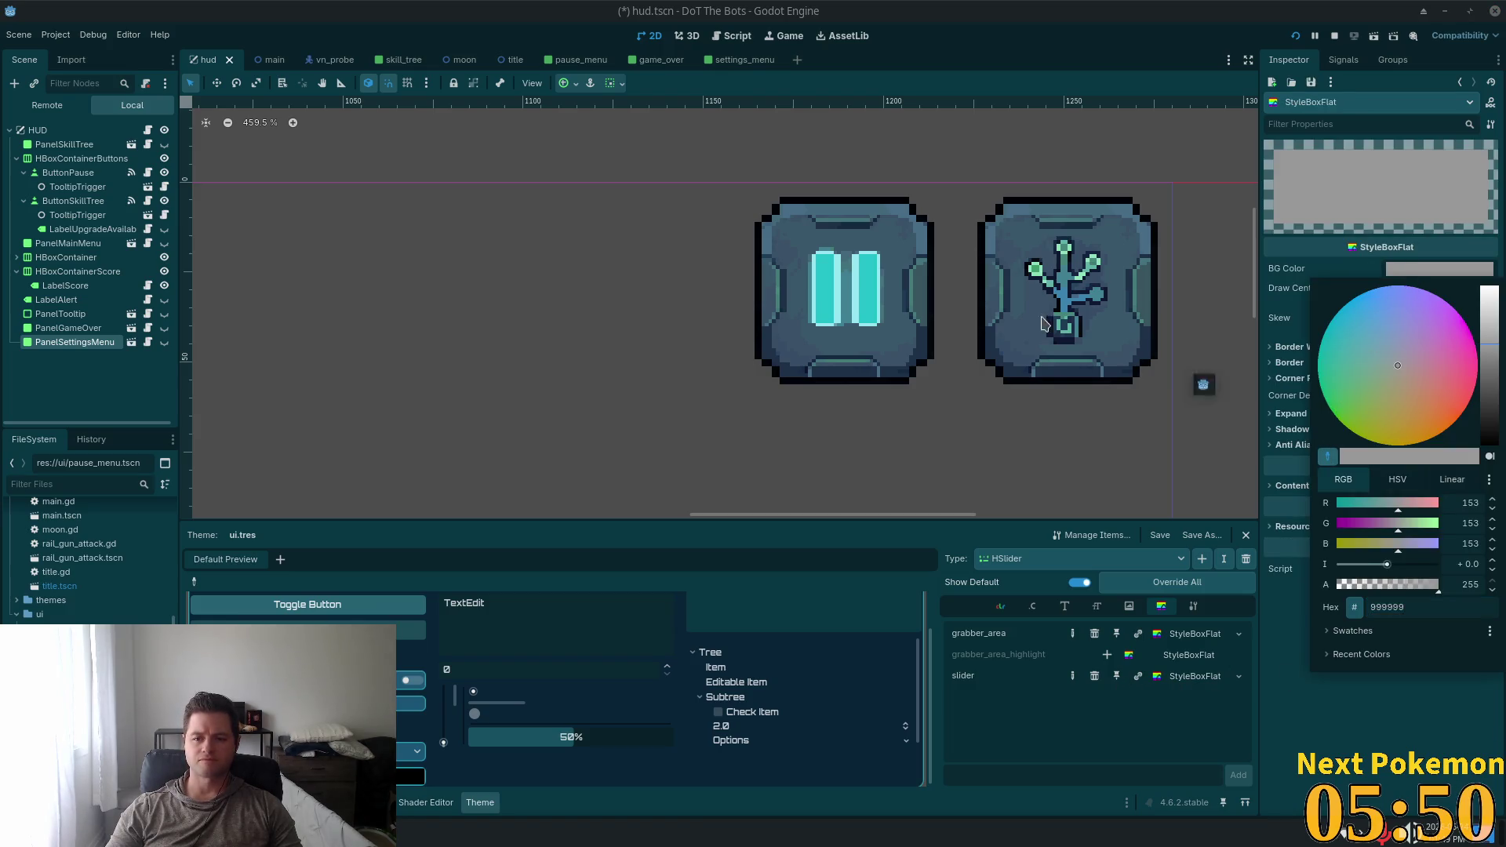
left_click(856, 273)
In settings_menu, inspect the Master slider's grabber_area style, then save and run the game
left_click(743, 60)
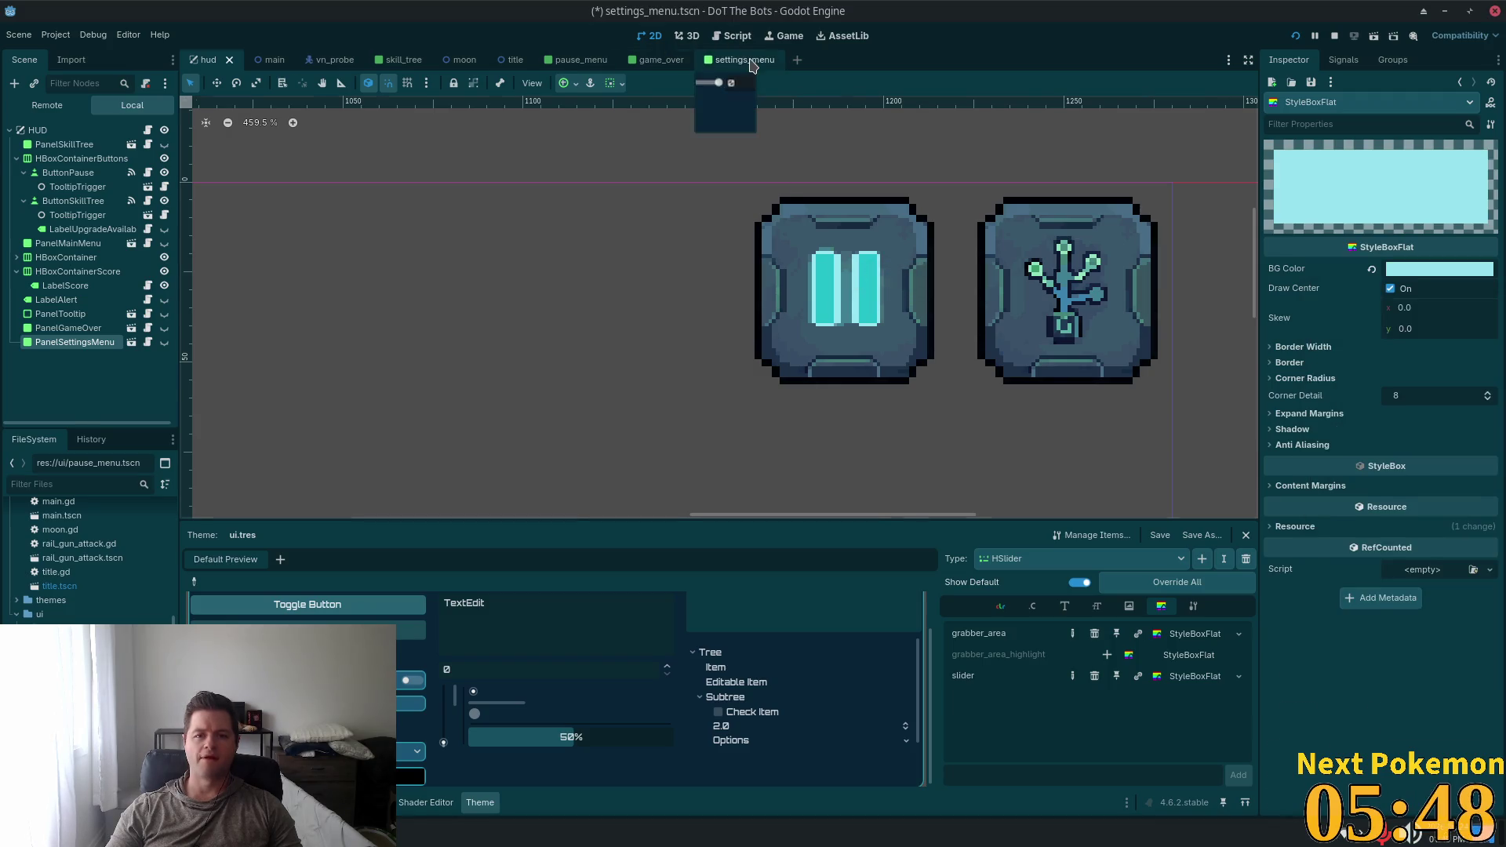
scroll(757, 349, "up", 5)
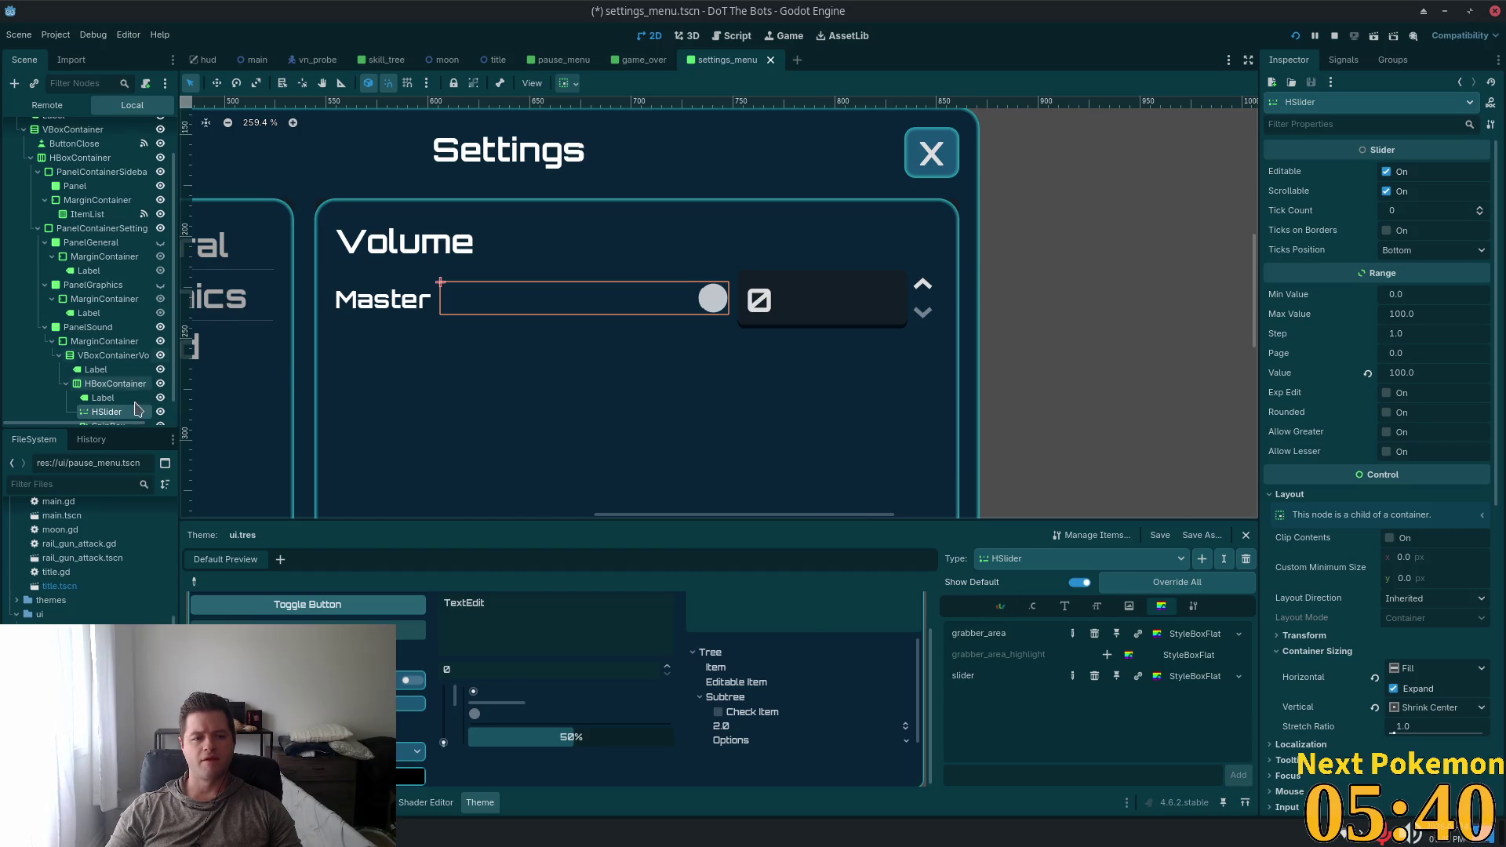
left_click(115, 384)
left_click(125, 410)
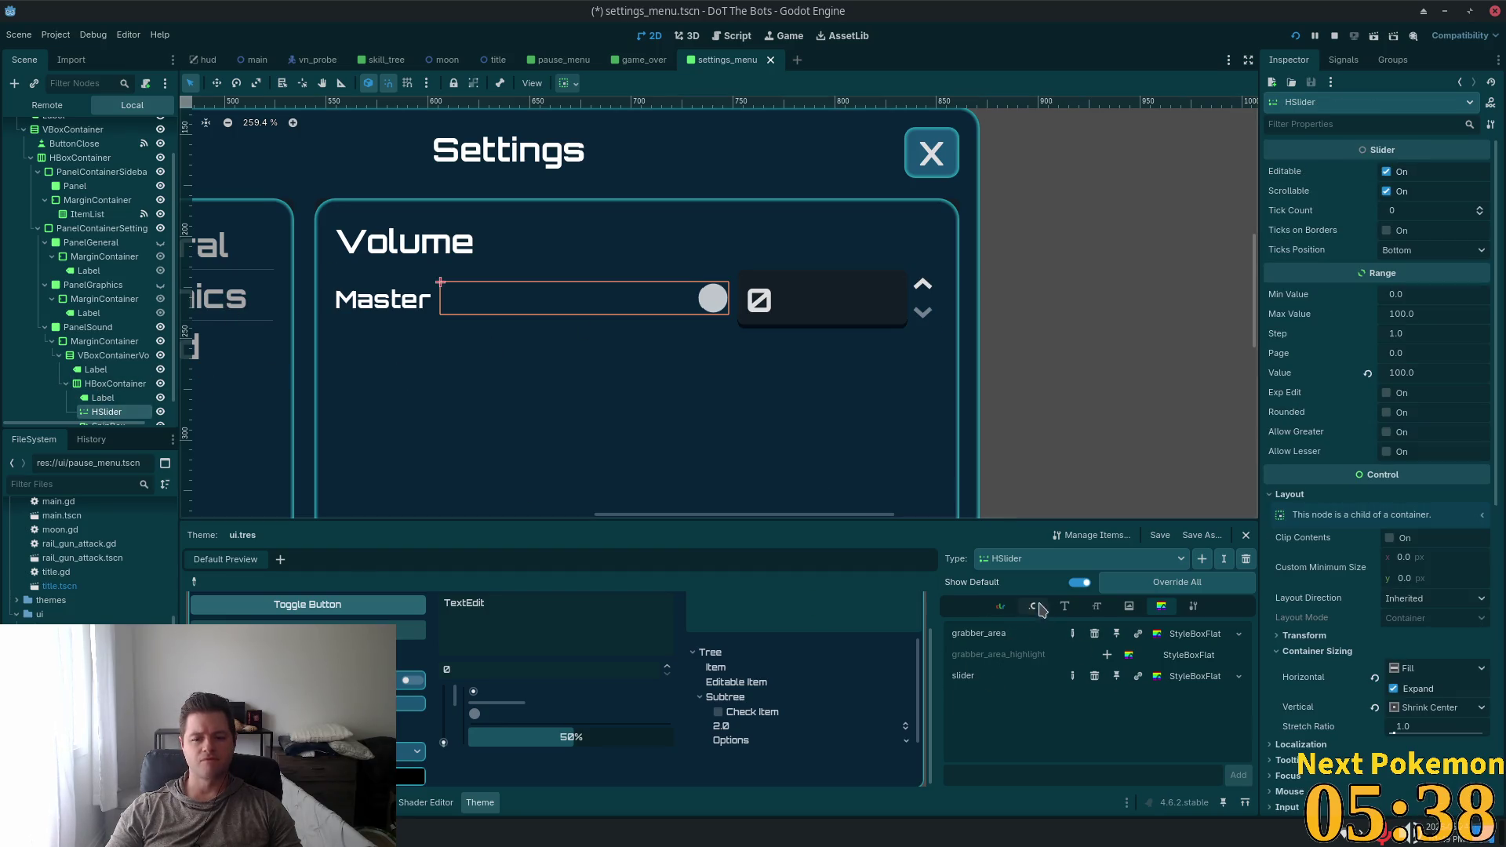
left_click(1194, 637)
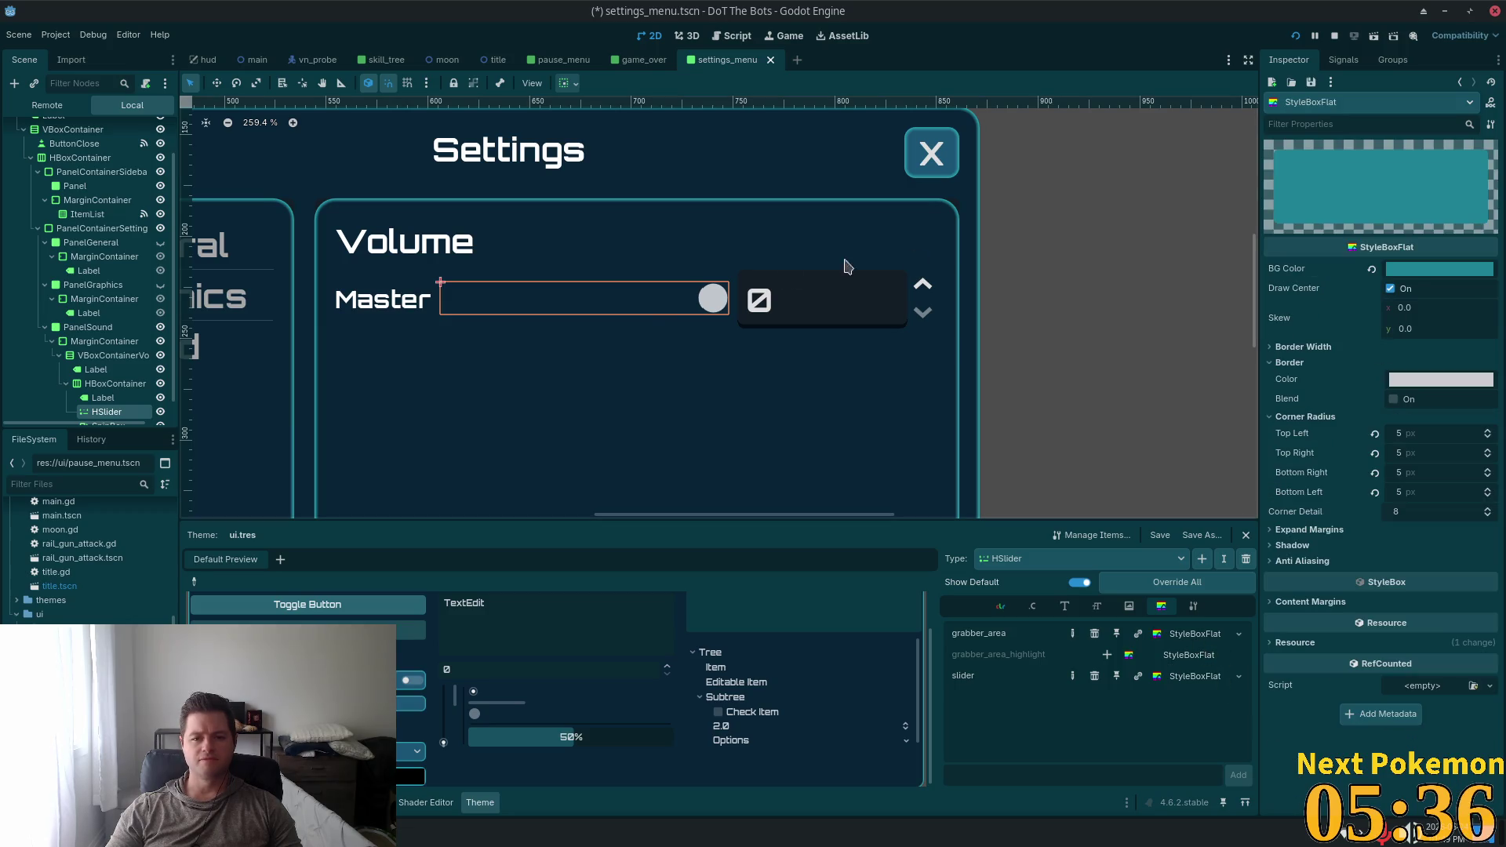
left_click(1295, 36)
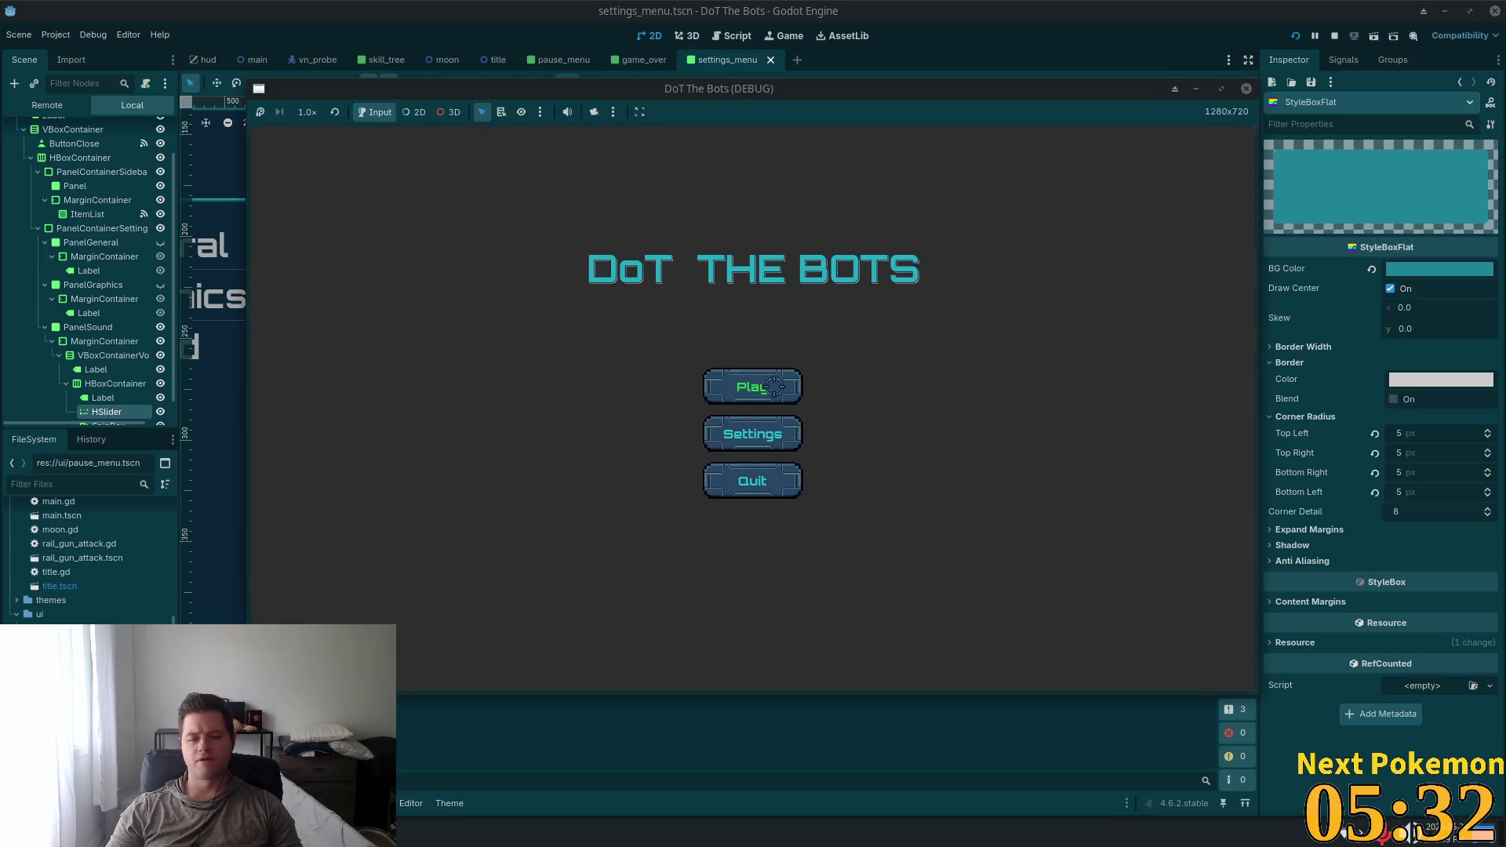
Drag the Master volume slider in the game's Settings panel, then stop the game with F8
left_click(775, 386)
key("Escape")
left_click(768, 420)
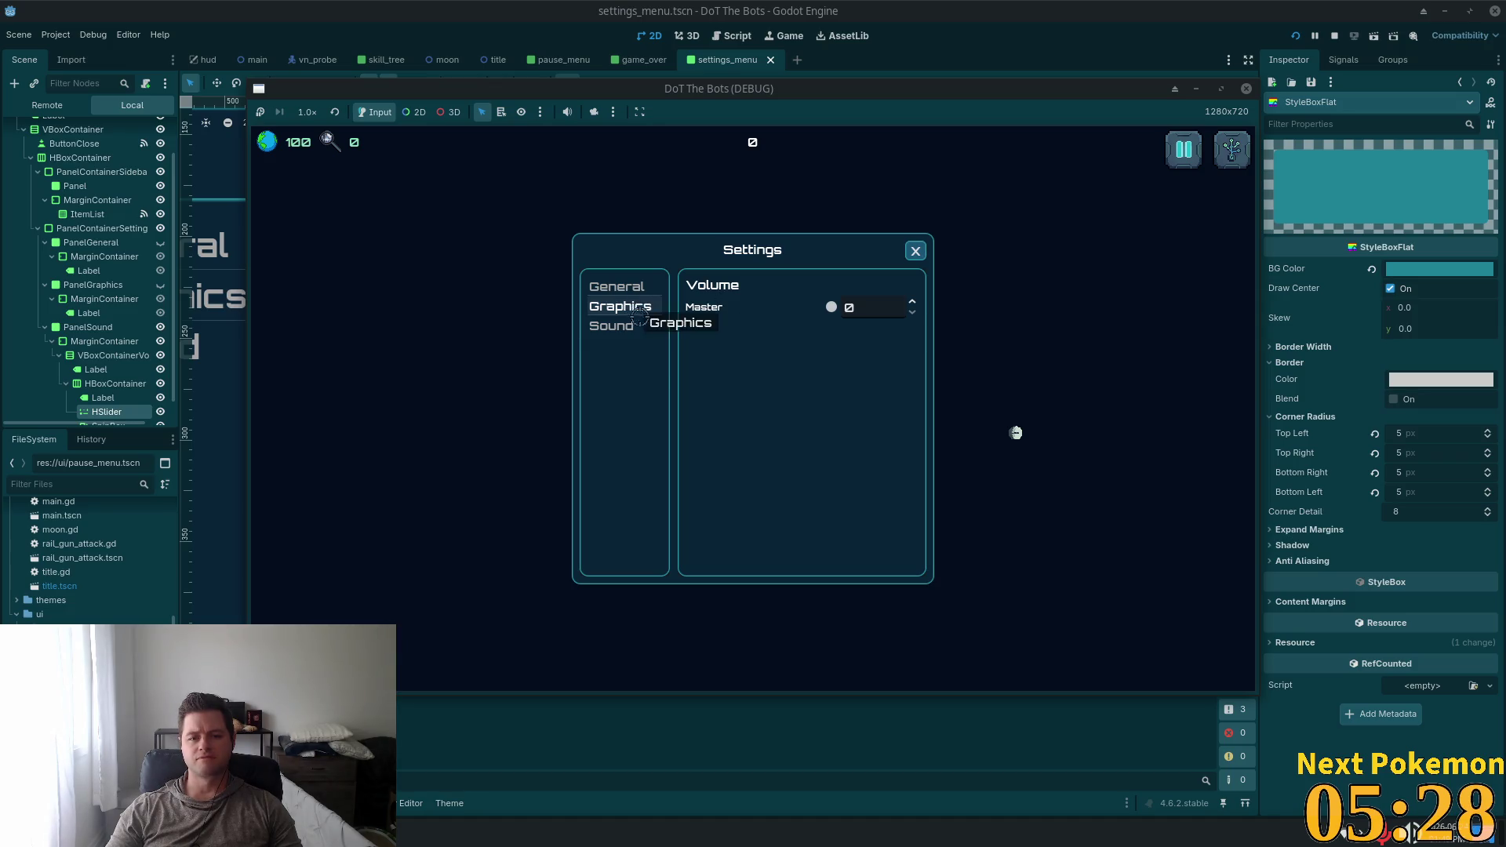
mouse_move(807, 308)
left_mouse_down()
mouse_move(775, 302)
mouse_move(942, 335)
left_mouse_up()
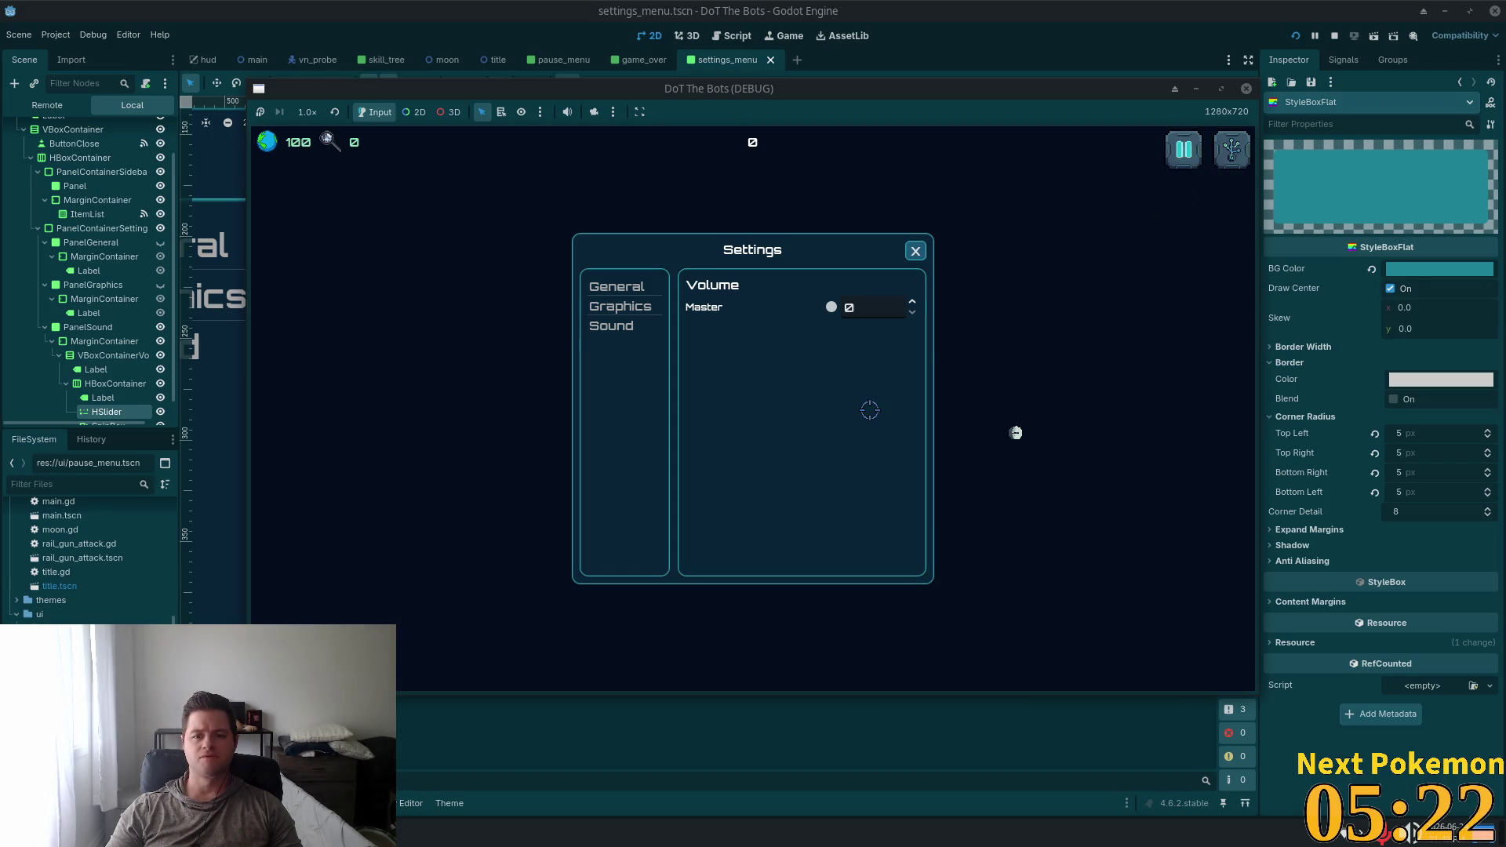
mouse_move(869, 409)
left_mouse_down()
mouse_move(855, 385)
mouse_move(777, 353)
mouse_move(836, 337)
left_mouse_up()
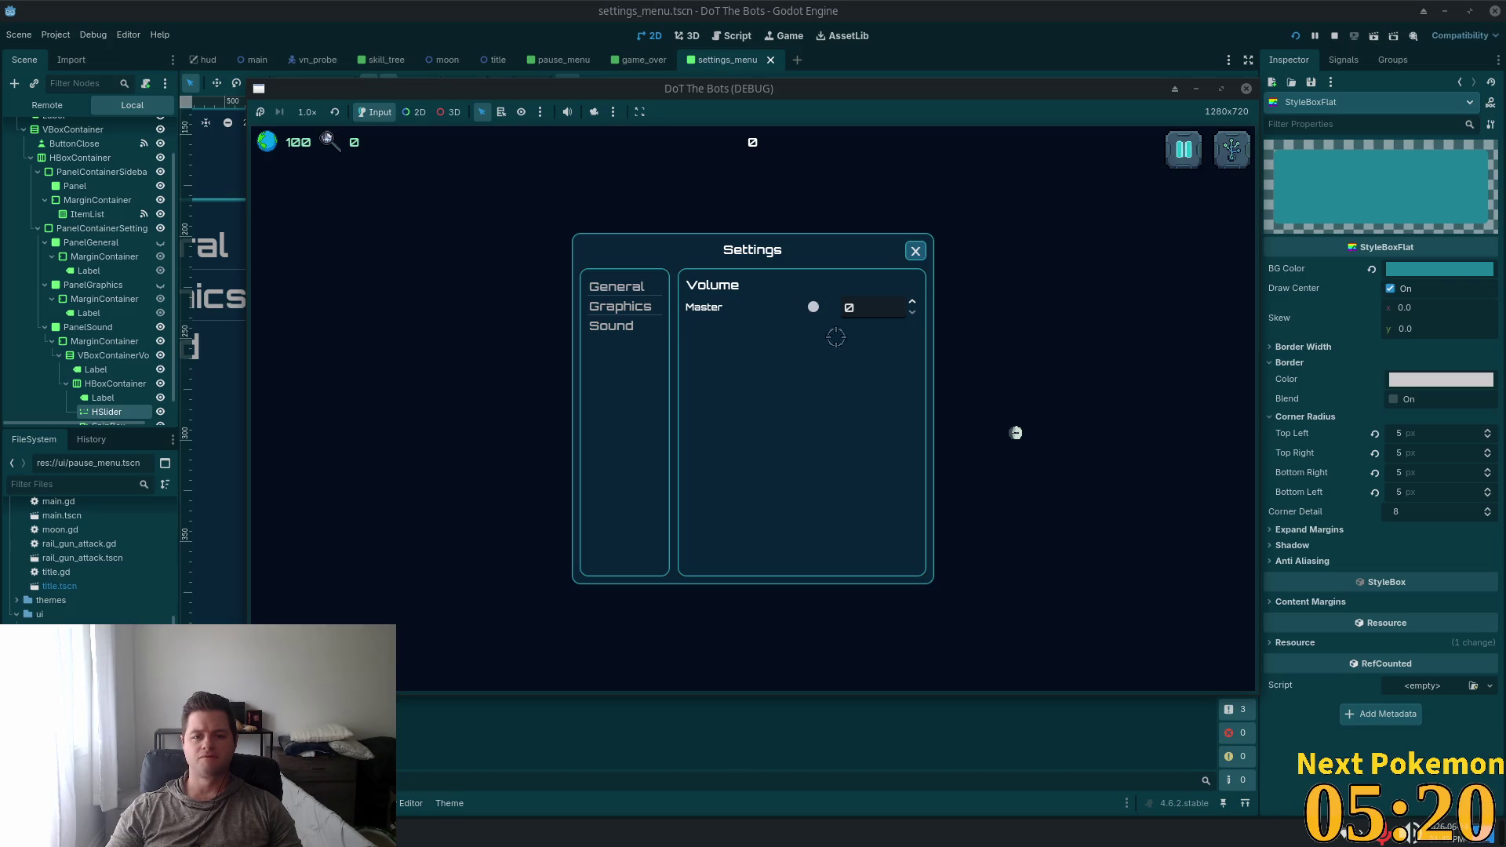
key("F8")
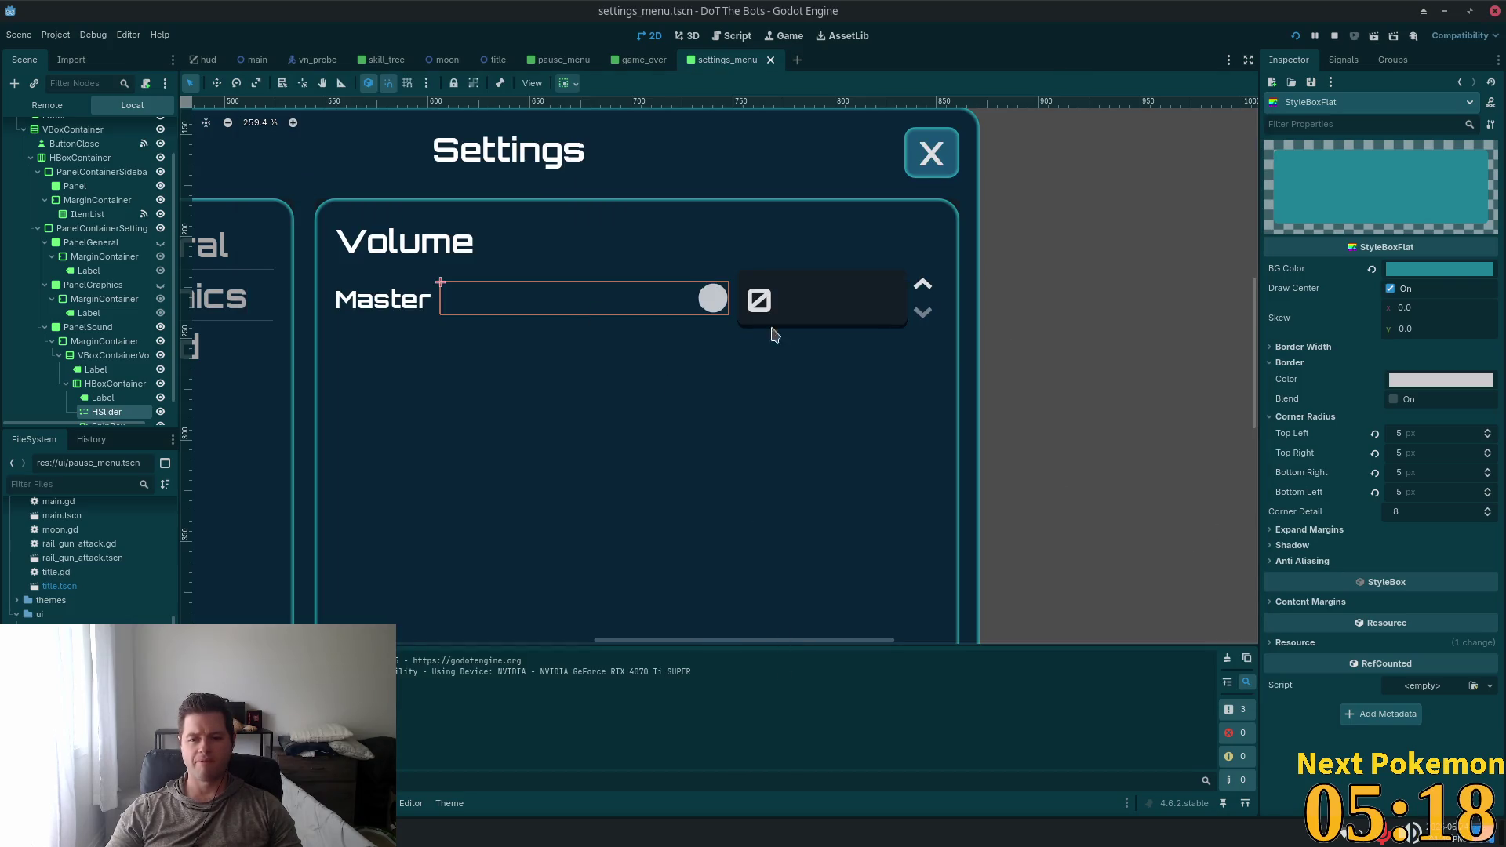
Select the Master slider, add a grabber_area_highlight override, and review grabber_area's background colour
left_click(108, 412)
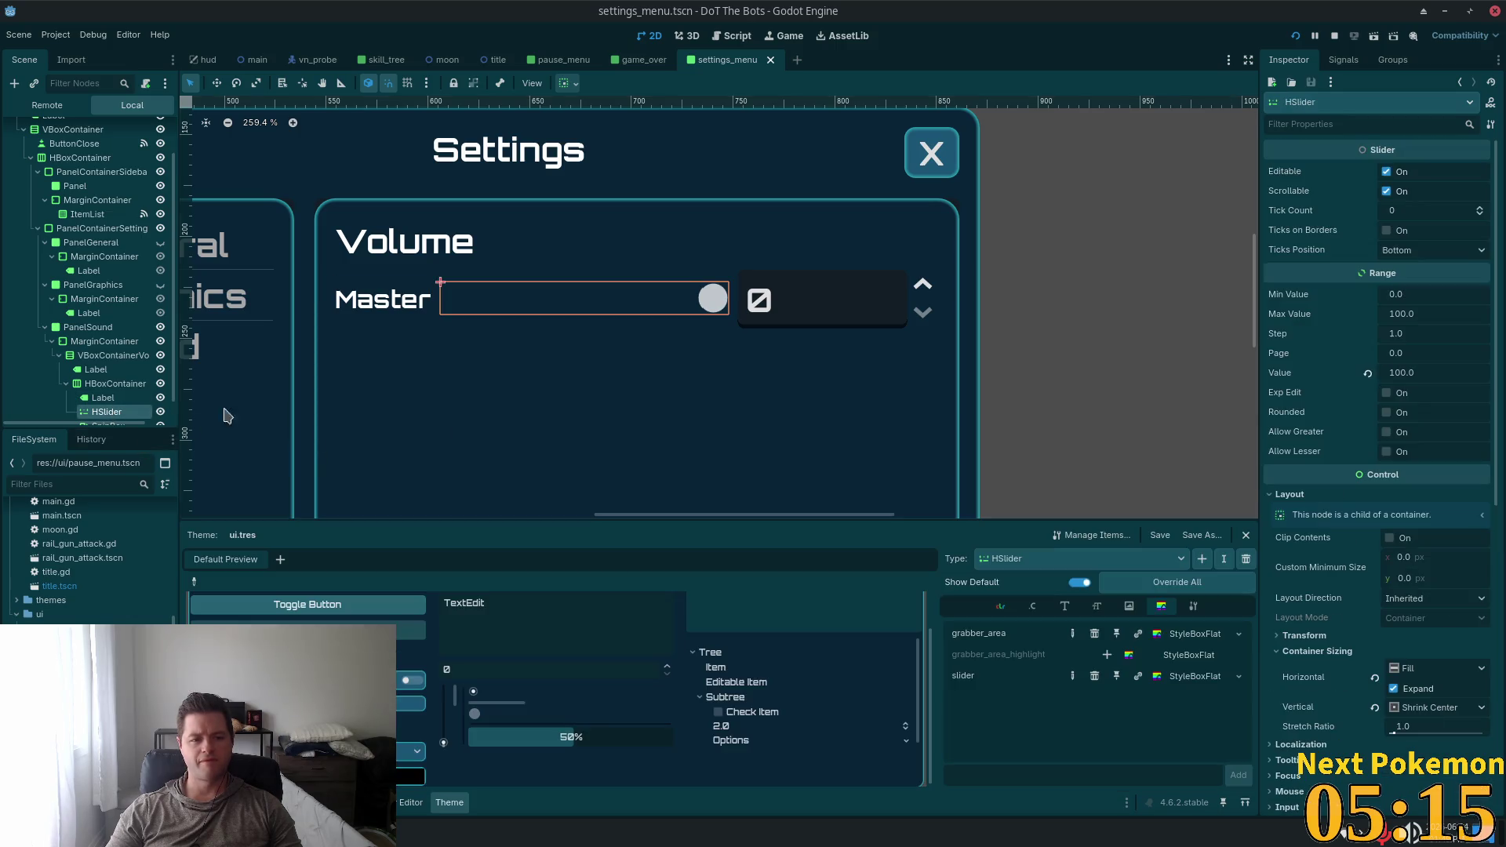
left_click(1108, 656)
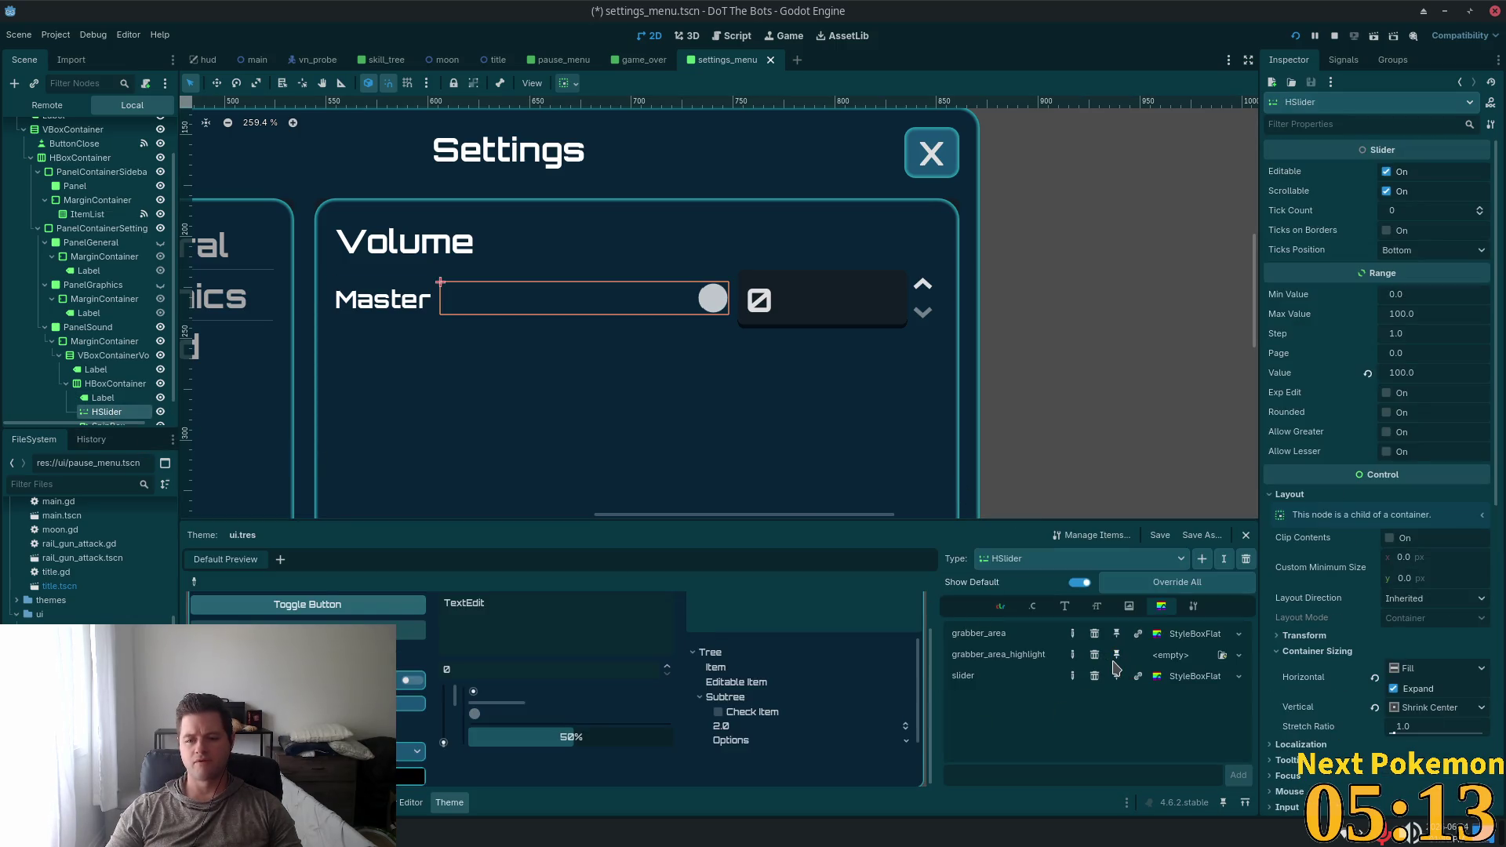
left_click(1194, 634)
left_click(1457, 270)
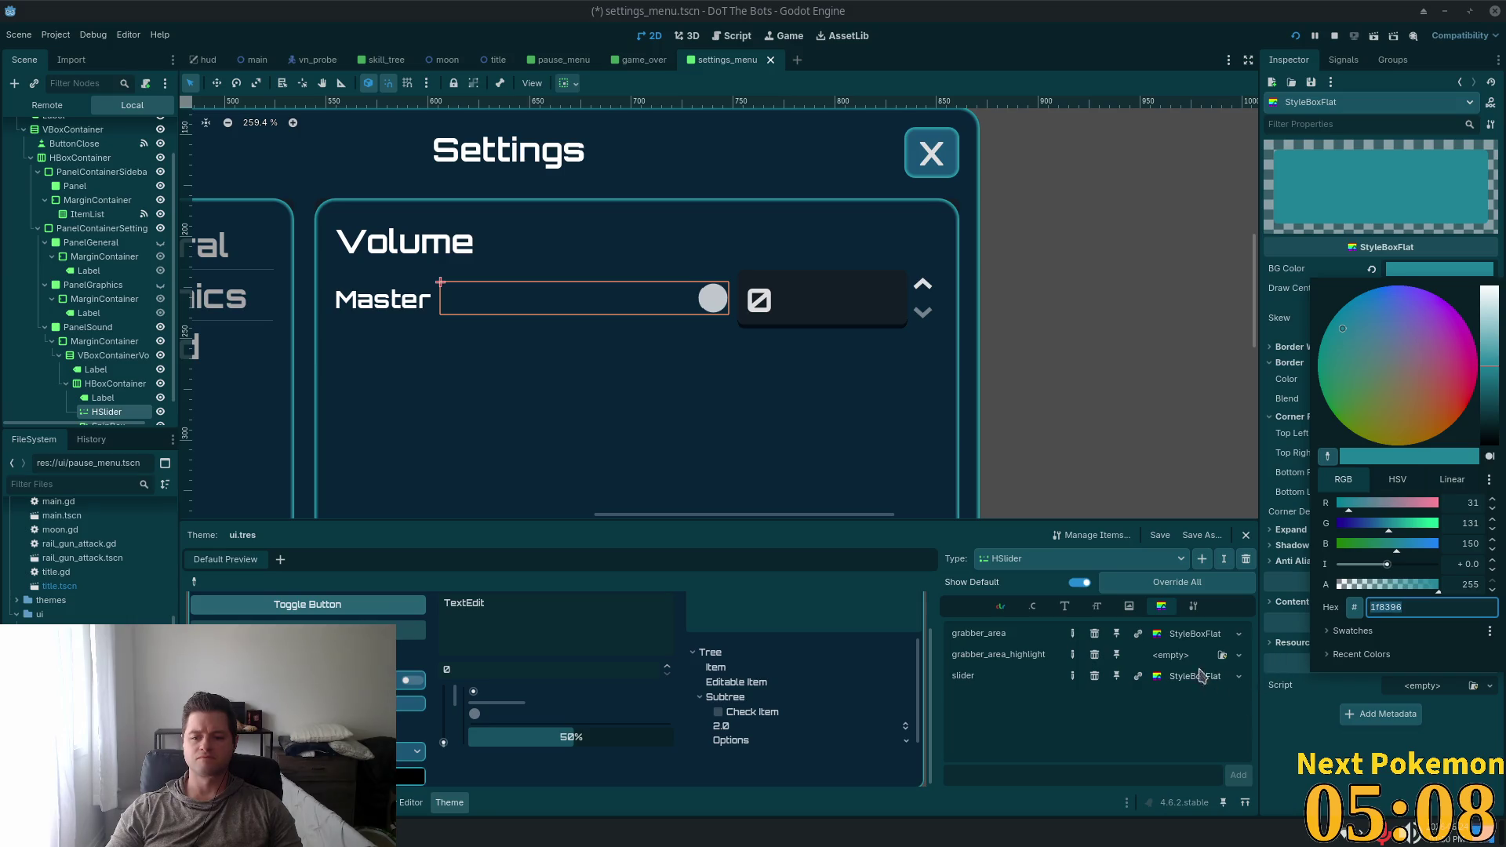
left_click(1290, 651)
Give grabber_area_highlight a teal 1f8396 StyleBoxFlat, then remove the slider and highlight overrides
left_click(1237, 659)
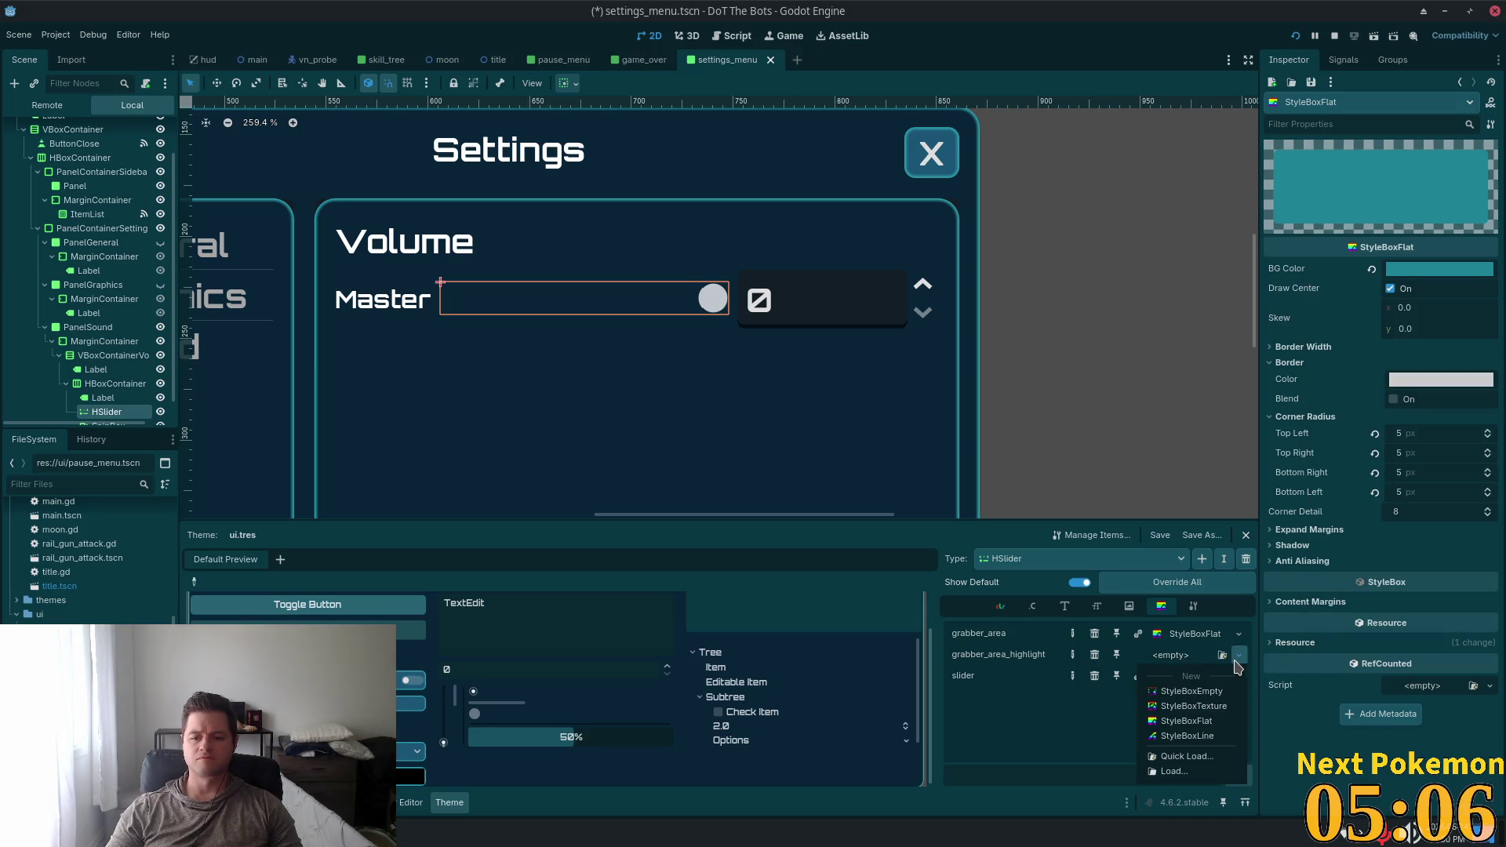
left_click(1211, 721)
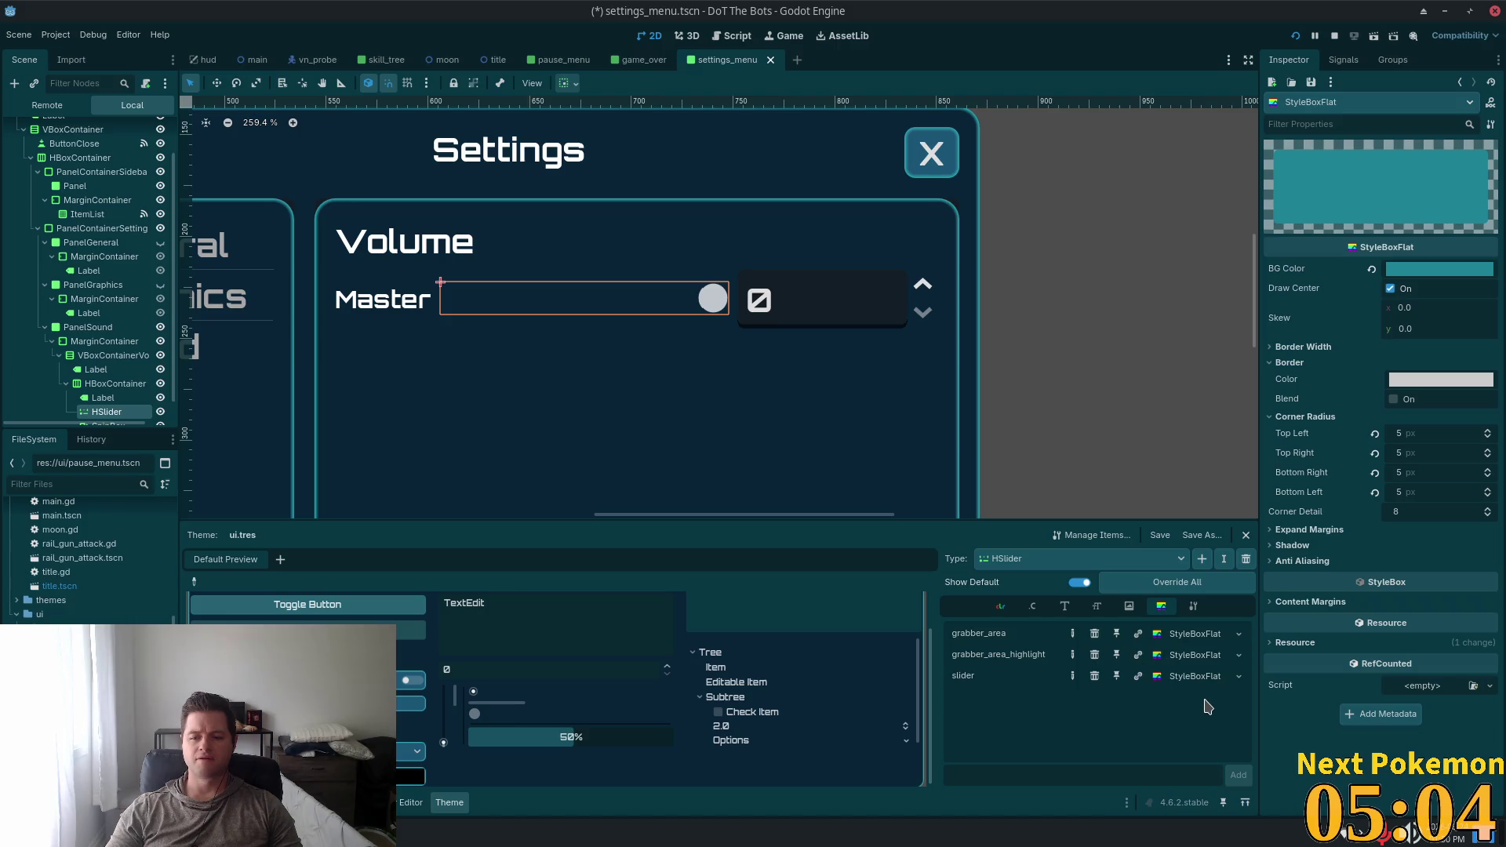
left_click(1184, 656)
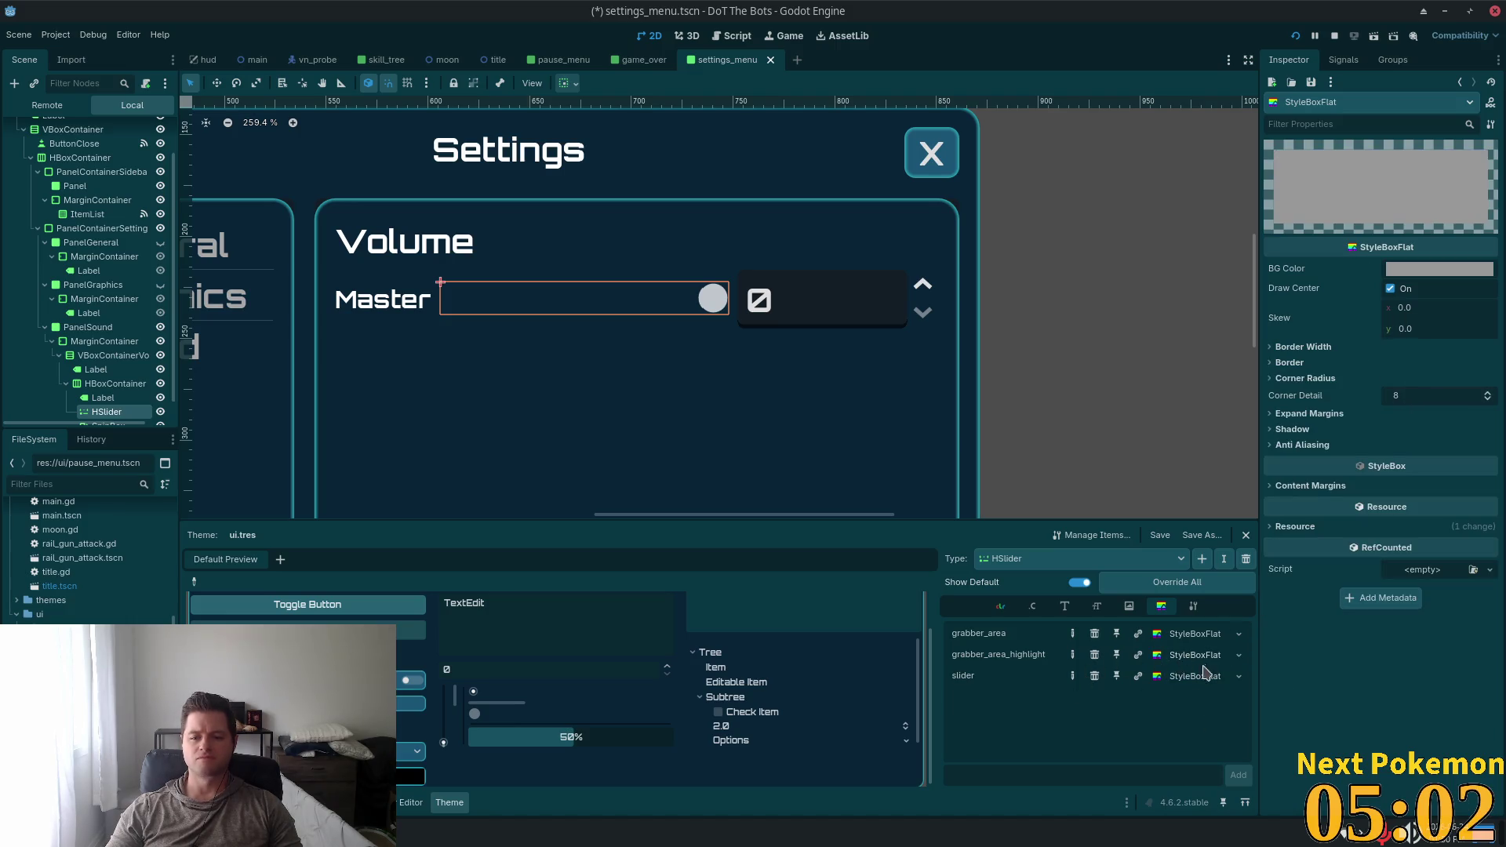
left_click(1424, 269)
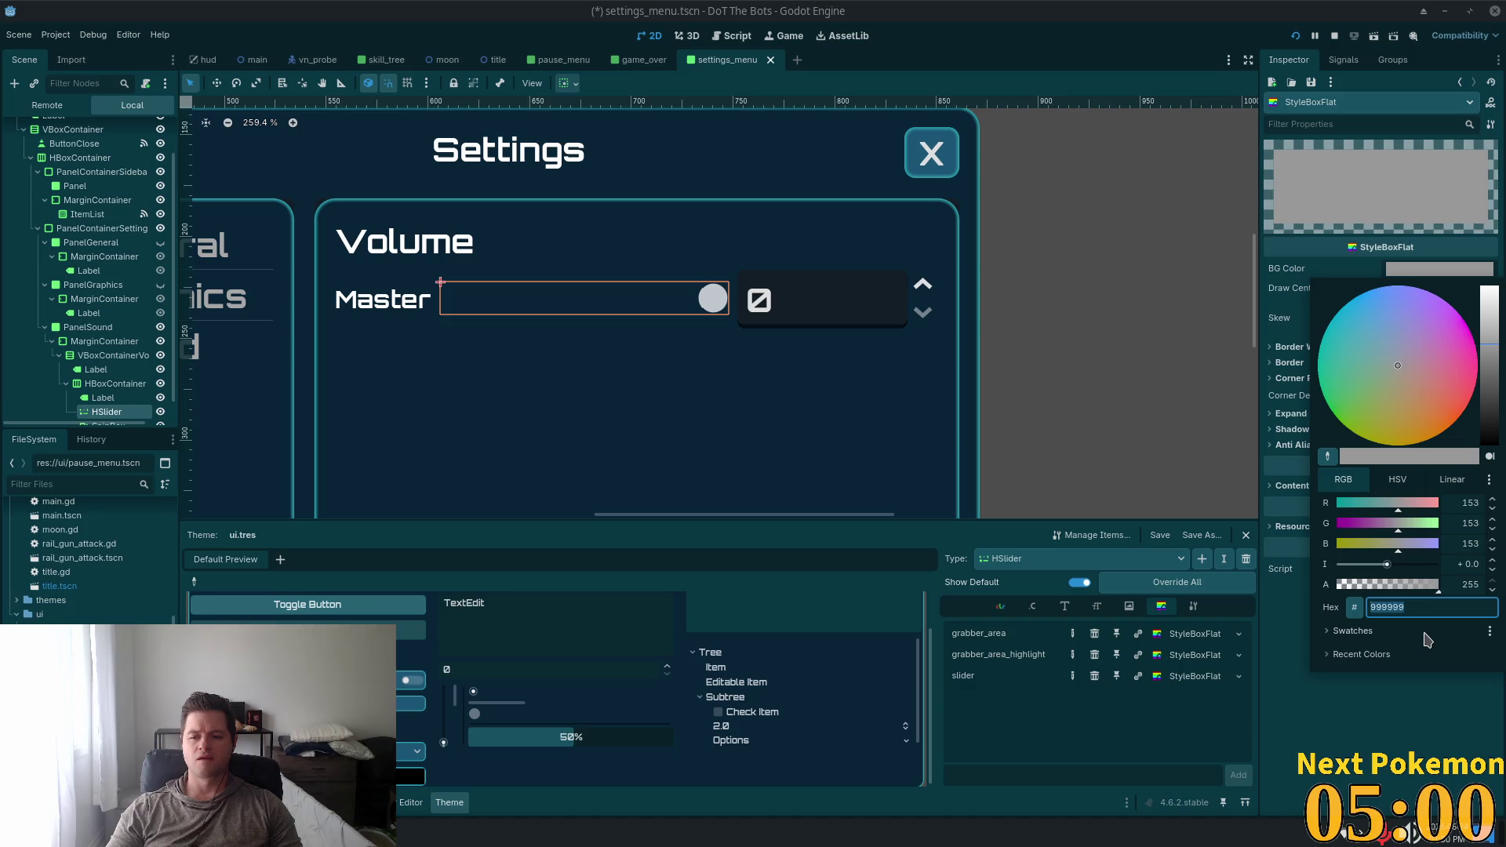
type("1f8396")
key("Tab")
left_click(1395, 787)
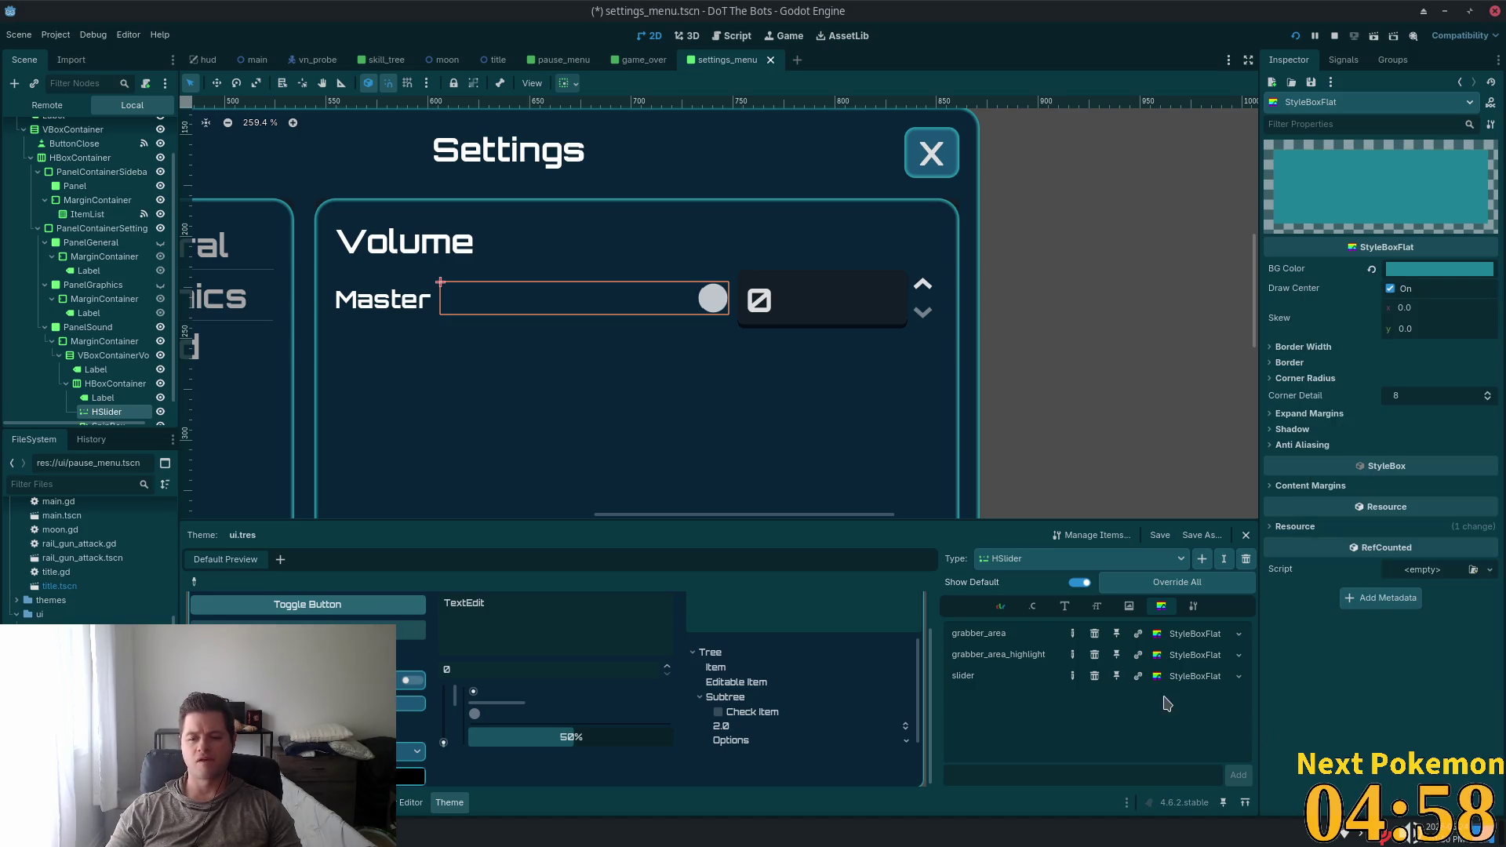
left_click(1094, 676)
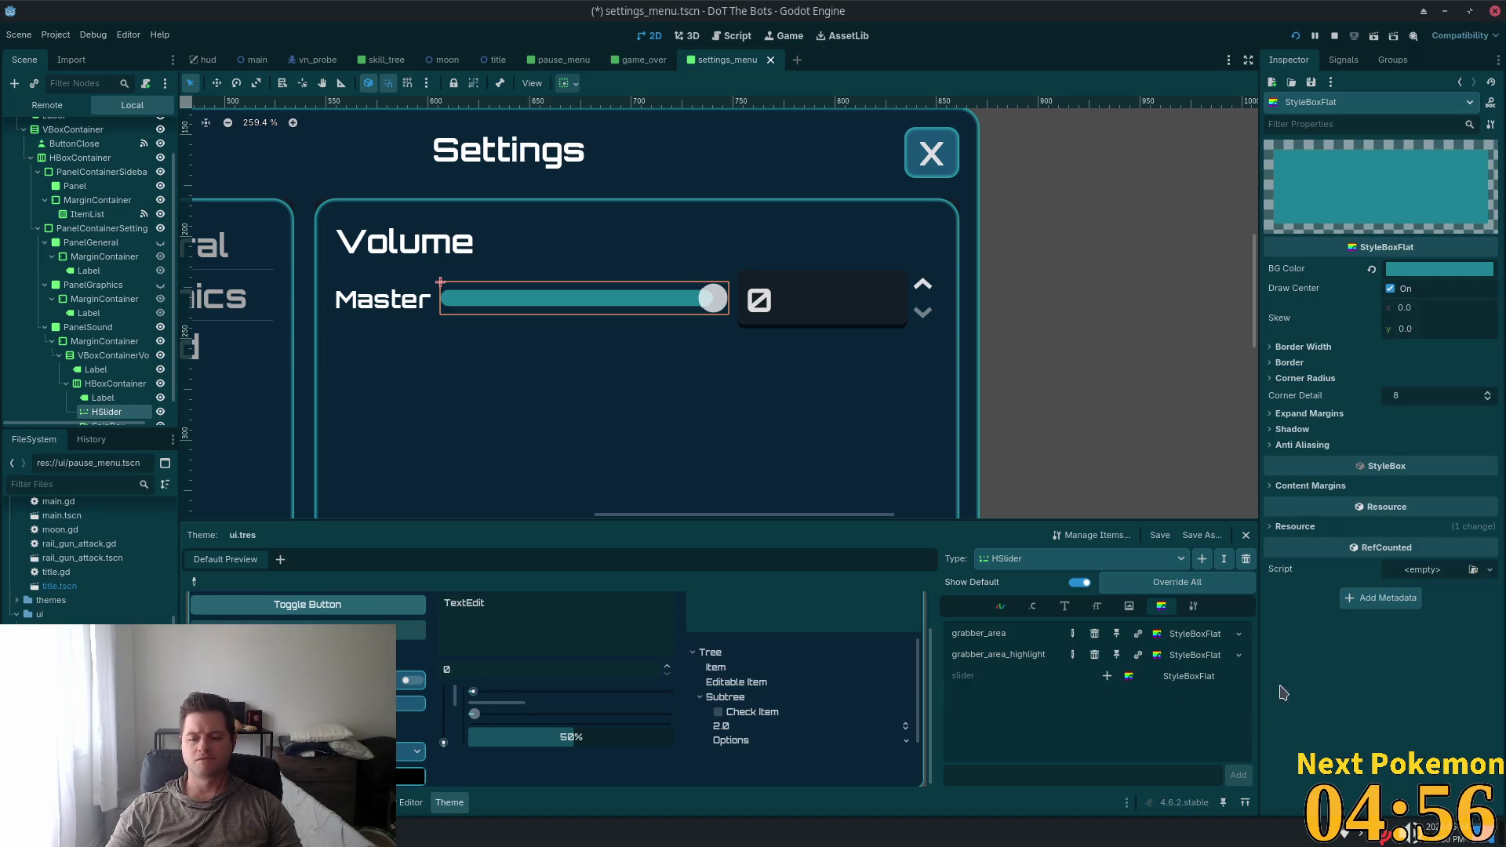
left_click(1095, 656)
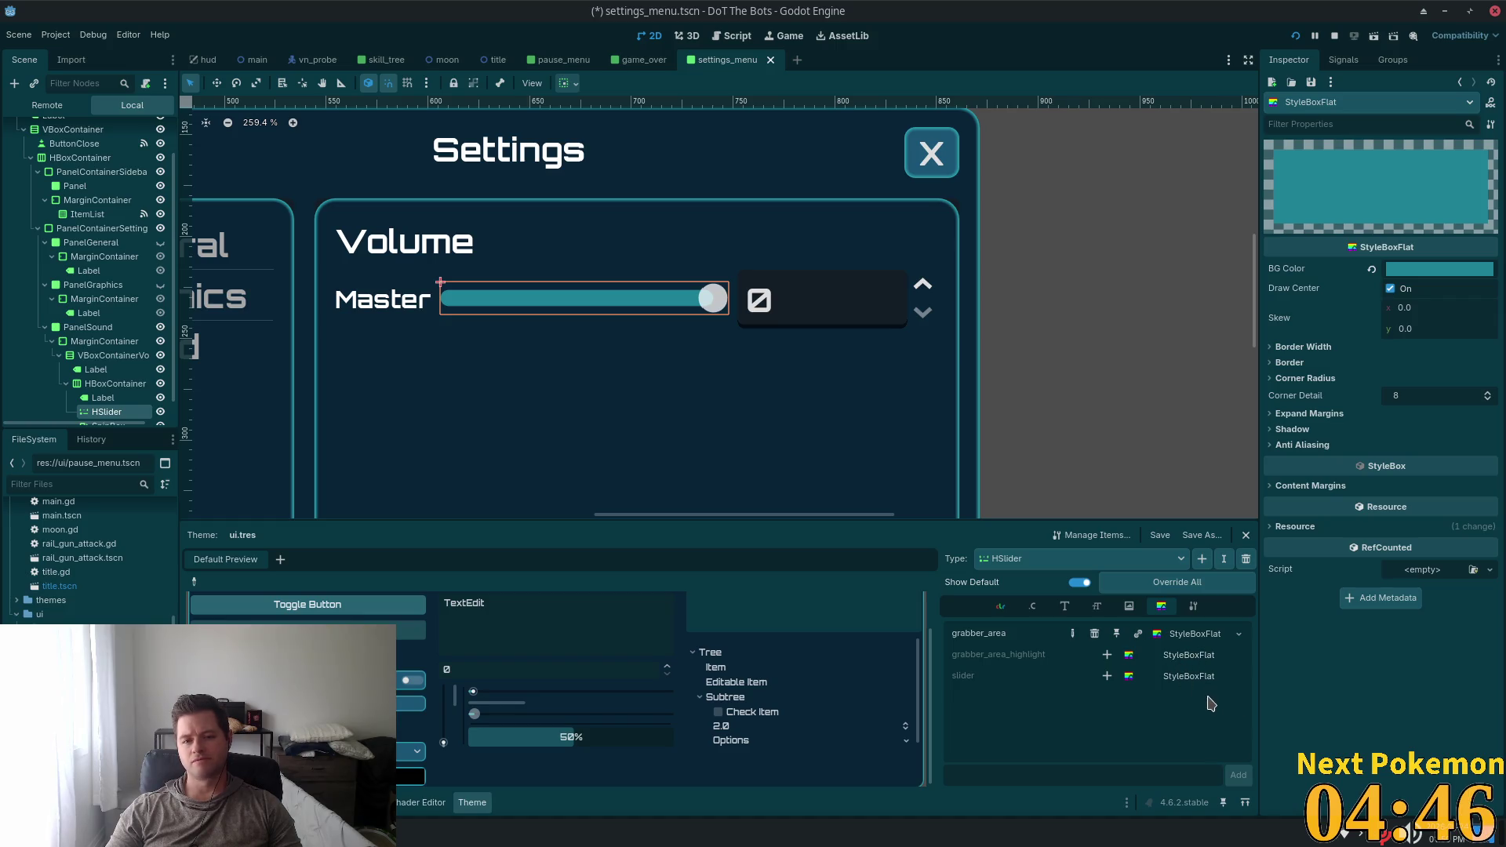
Review the HSlider theme's icon items, scrolling through the slider settings
left_click(1129, 606)
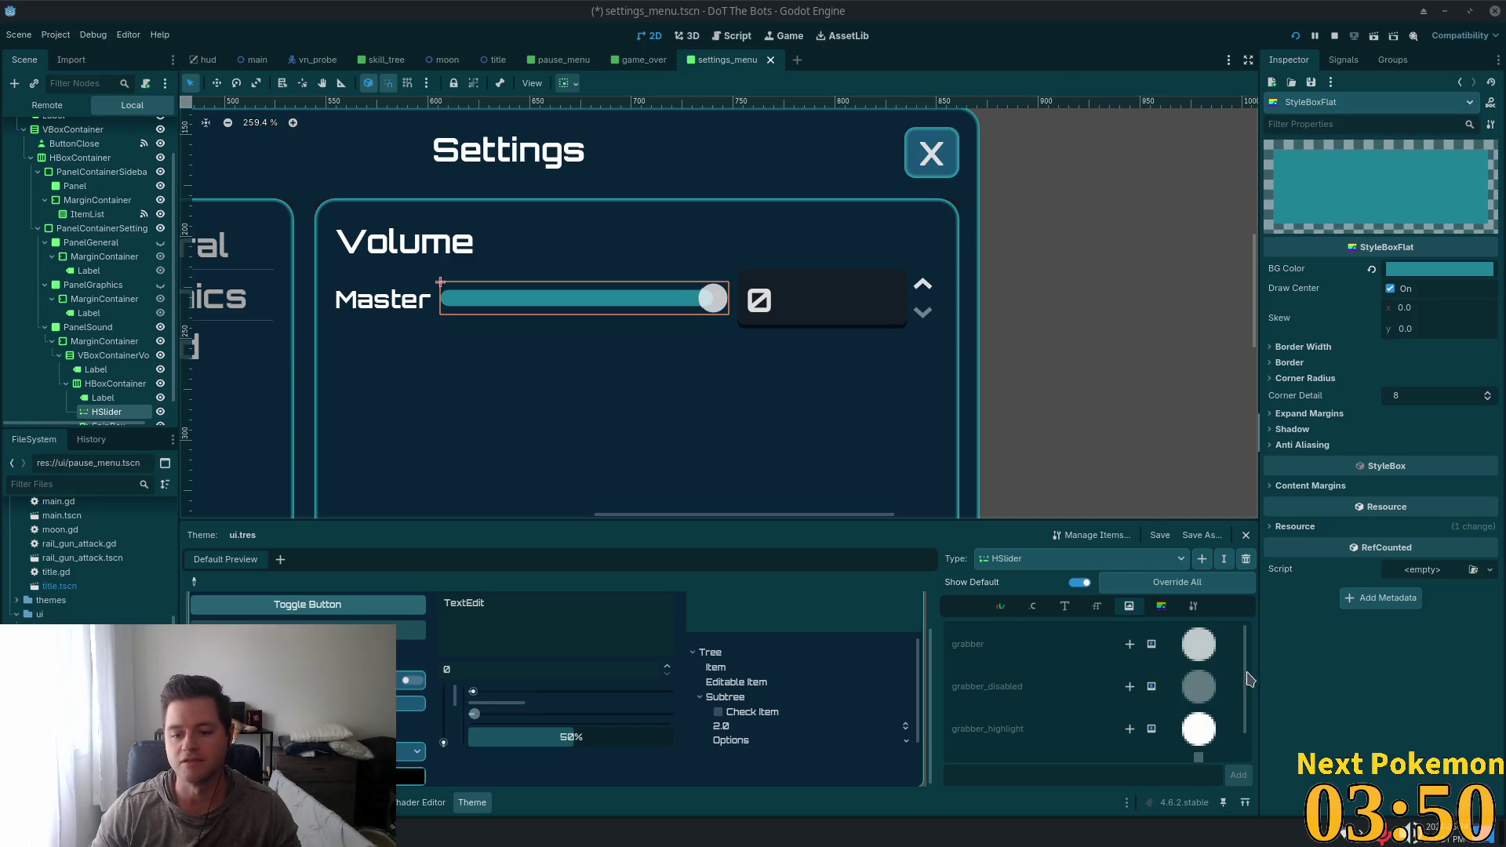
scroll(1145, 726, "down", 1)
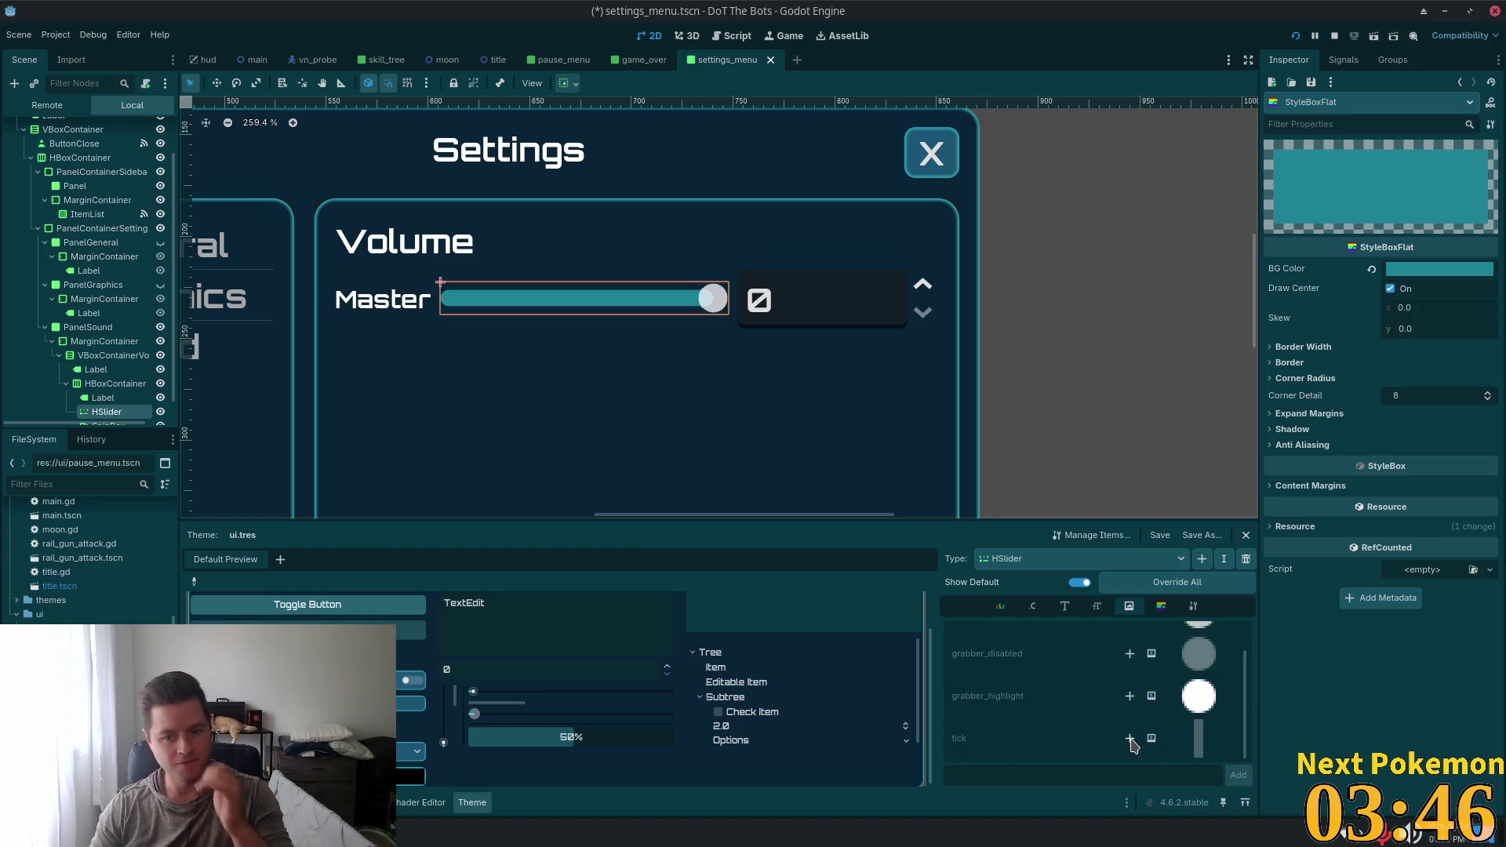
scroll(1157, 698, "up", 1)
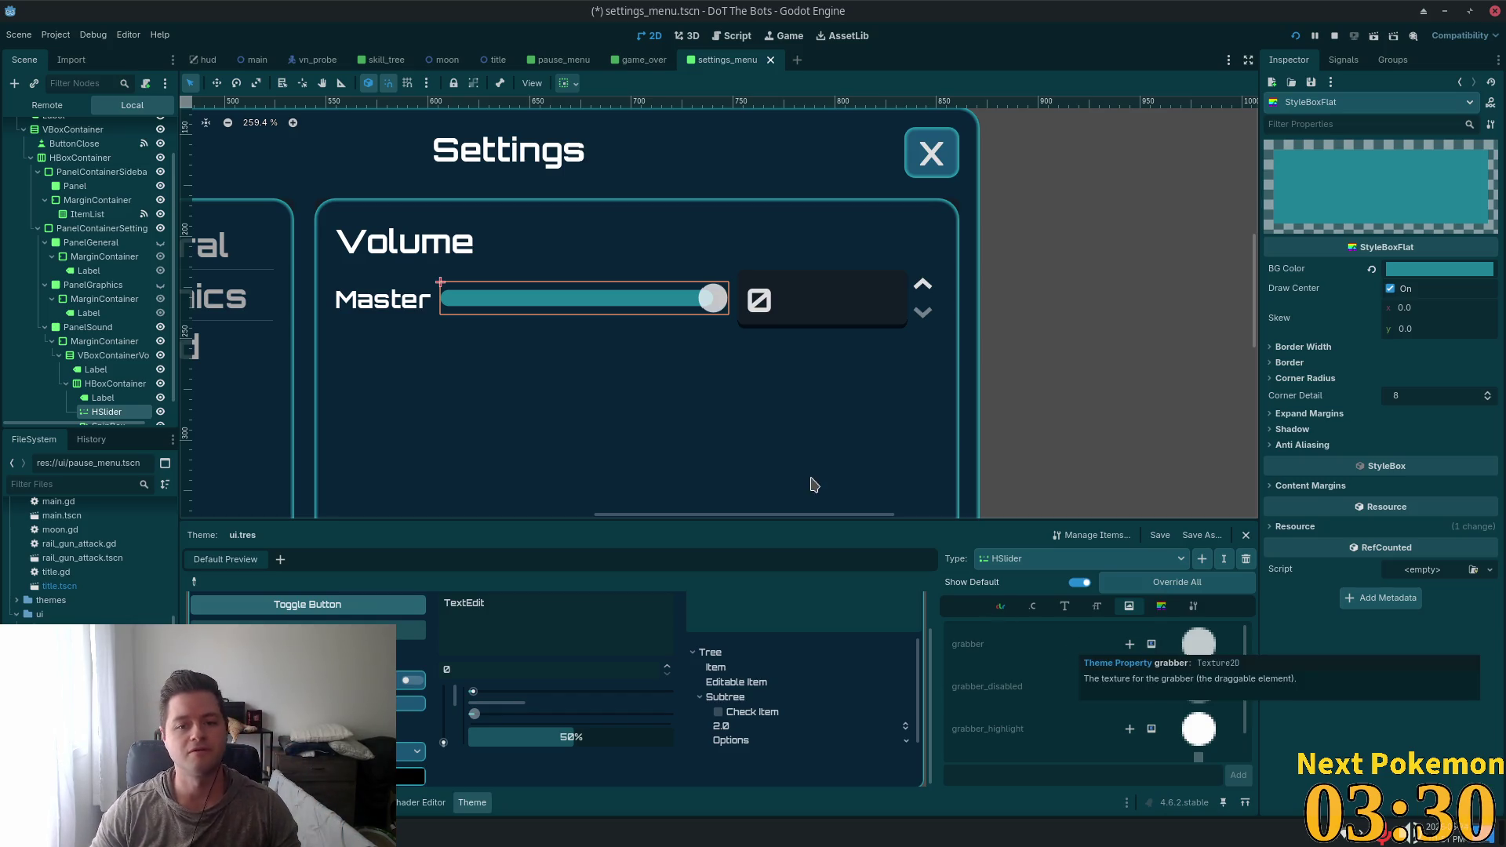
scroll(799, 310, "down", 4)
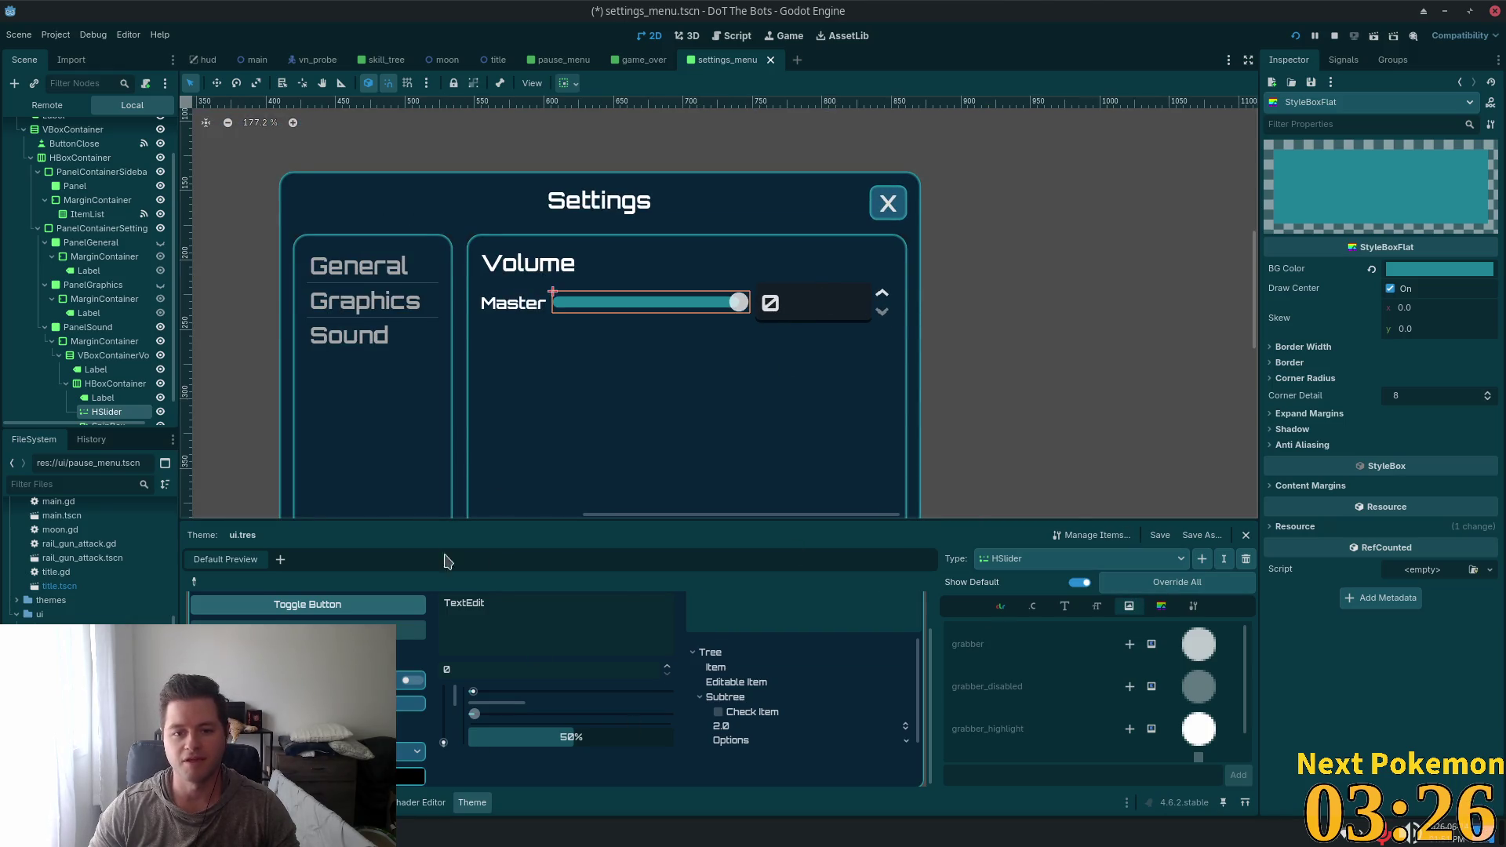
Select the Master row's SpinBox and add SpinBox as a type in the ui.tres theme
scroll(110, 396, "down", 1)
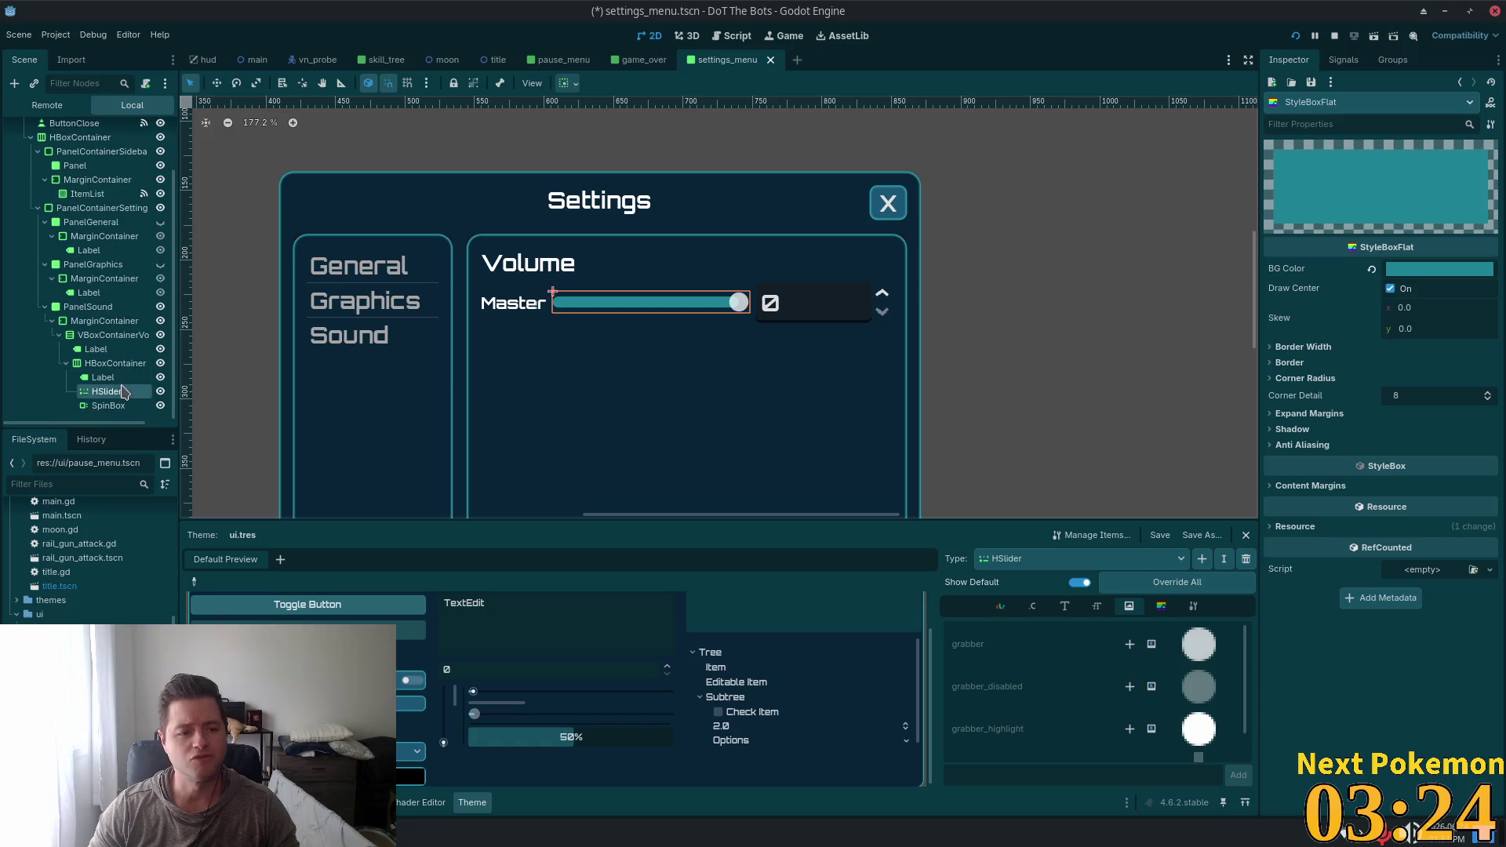
left_click(108, 406)
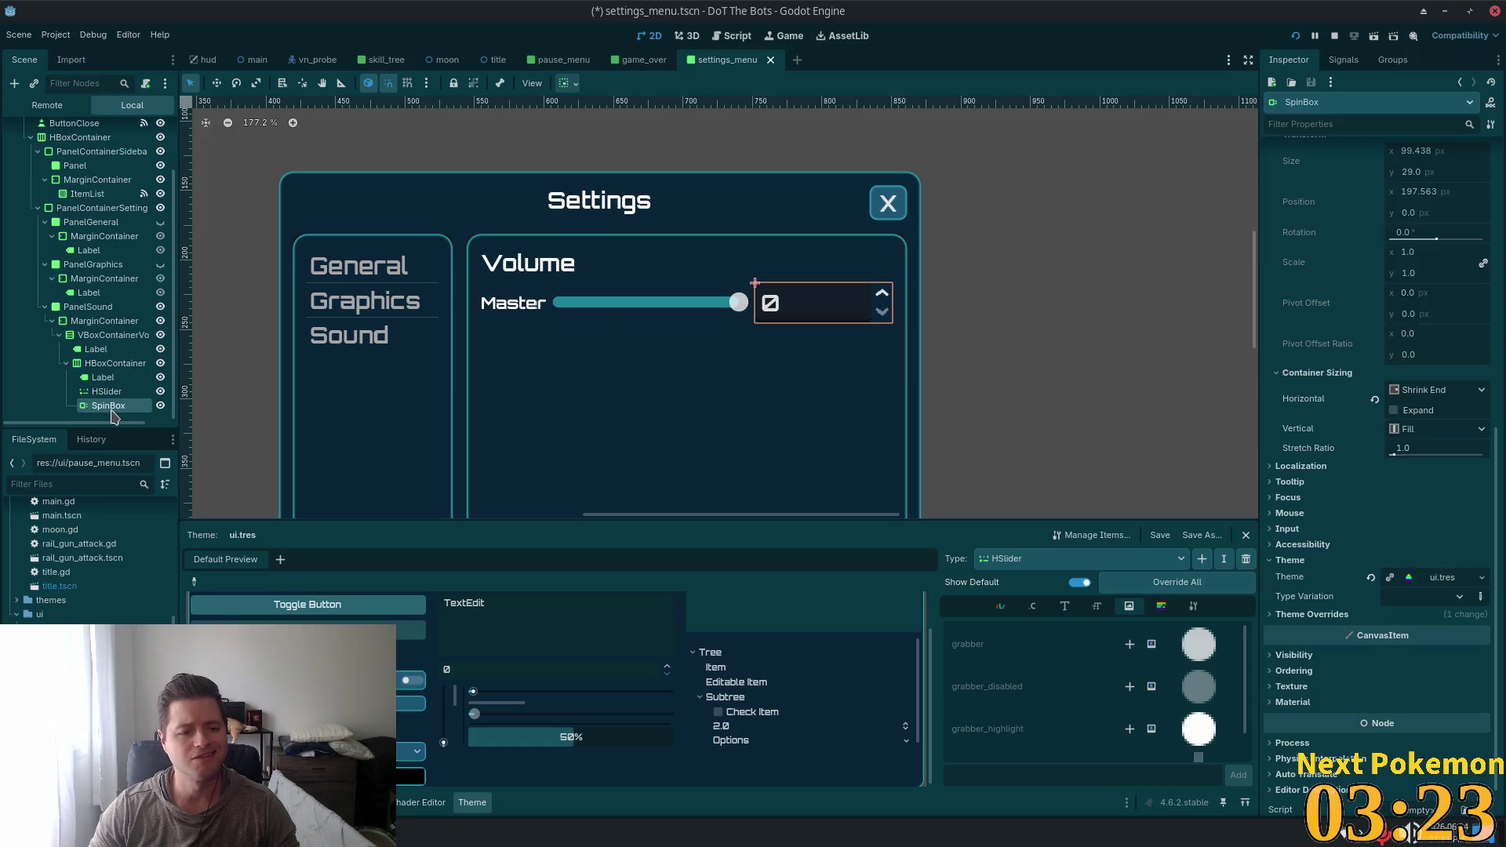
left_click(1202, 559)
type("spin")
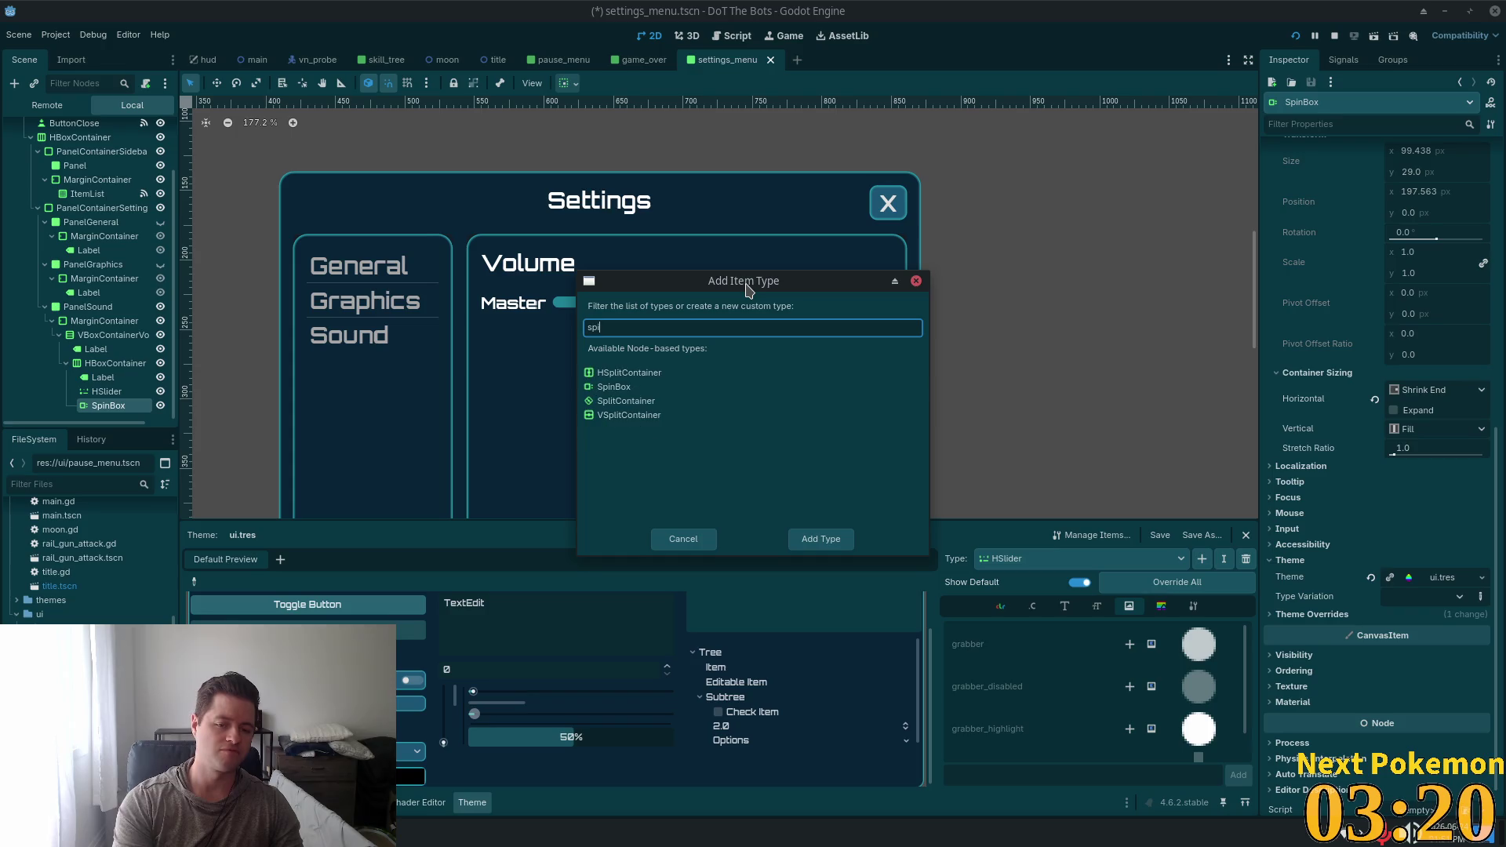
left_click(616, 388)
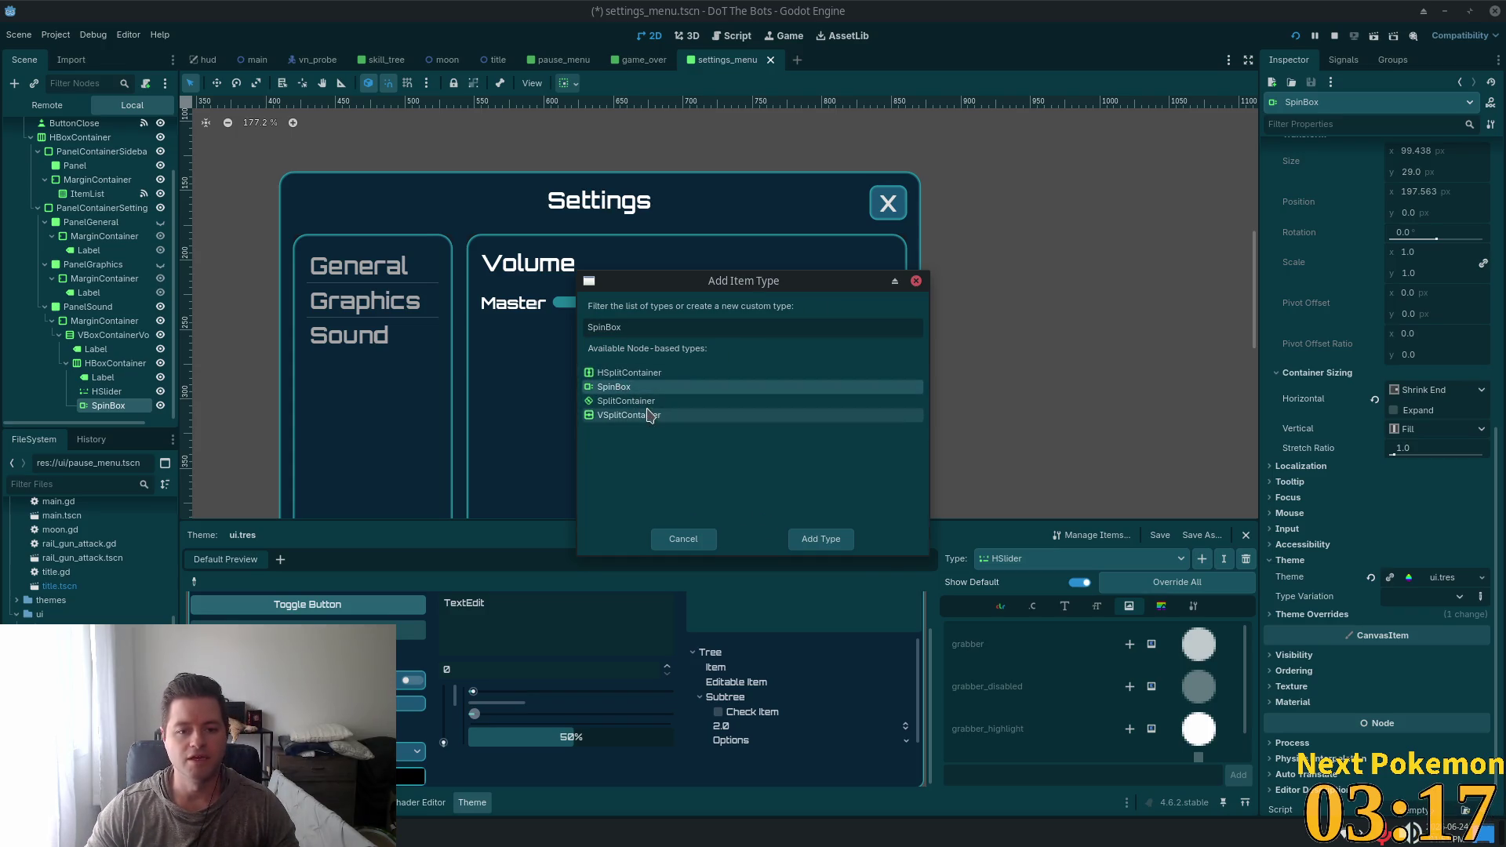
left_click(804, 542)
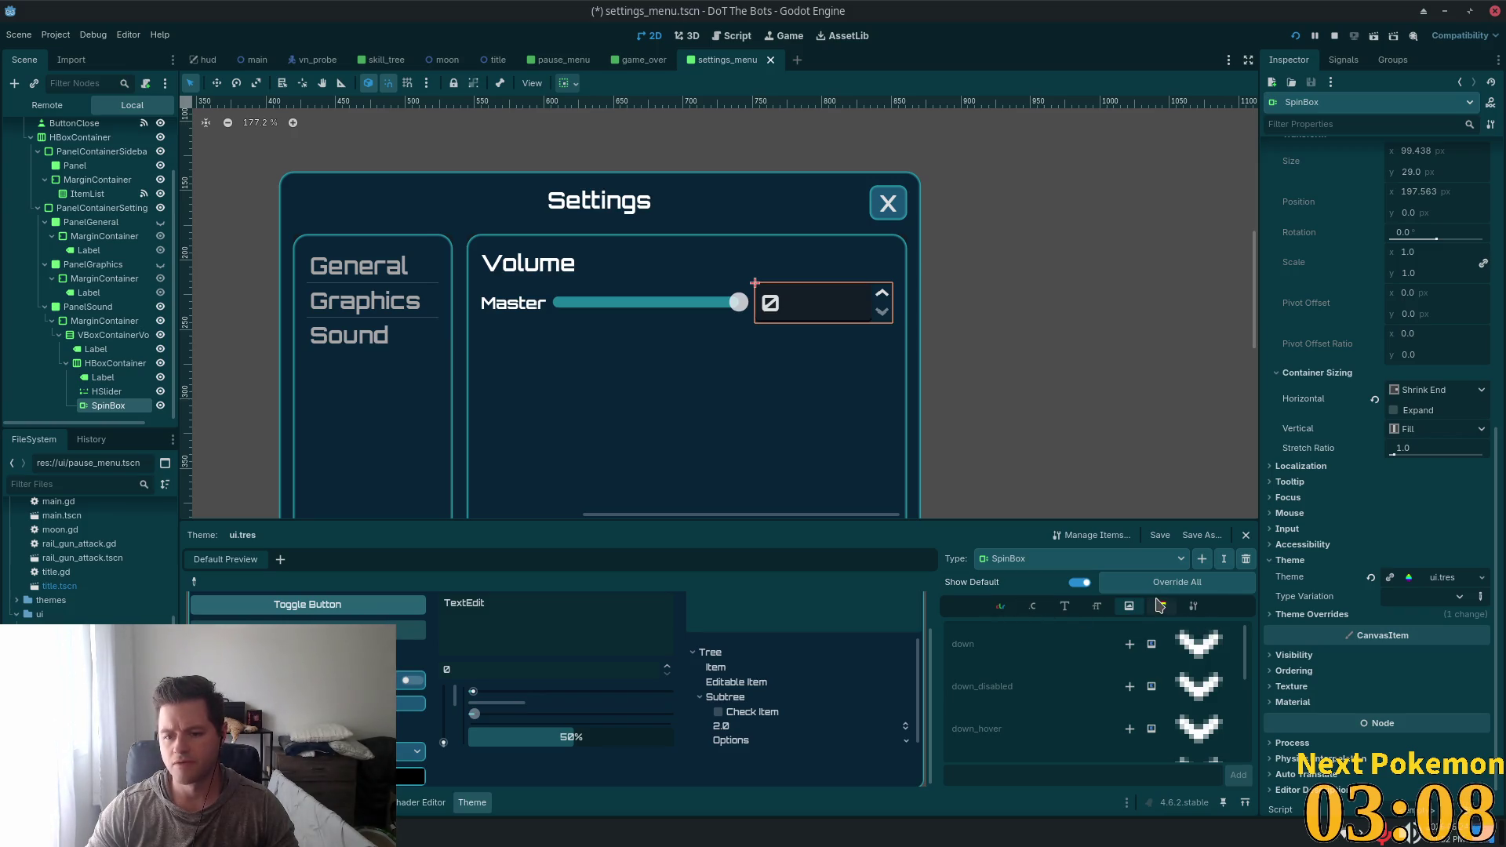
Browse the SpinBox theme items and try buttons_width 62, then drop that override
scroll(1145, 674, "down", 2)
scroll(1145, 674, "down", 3)
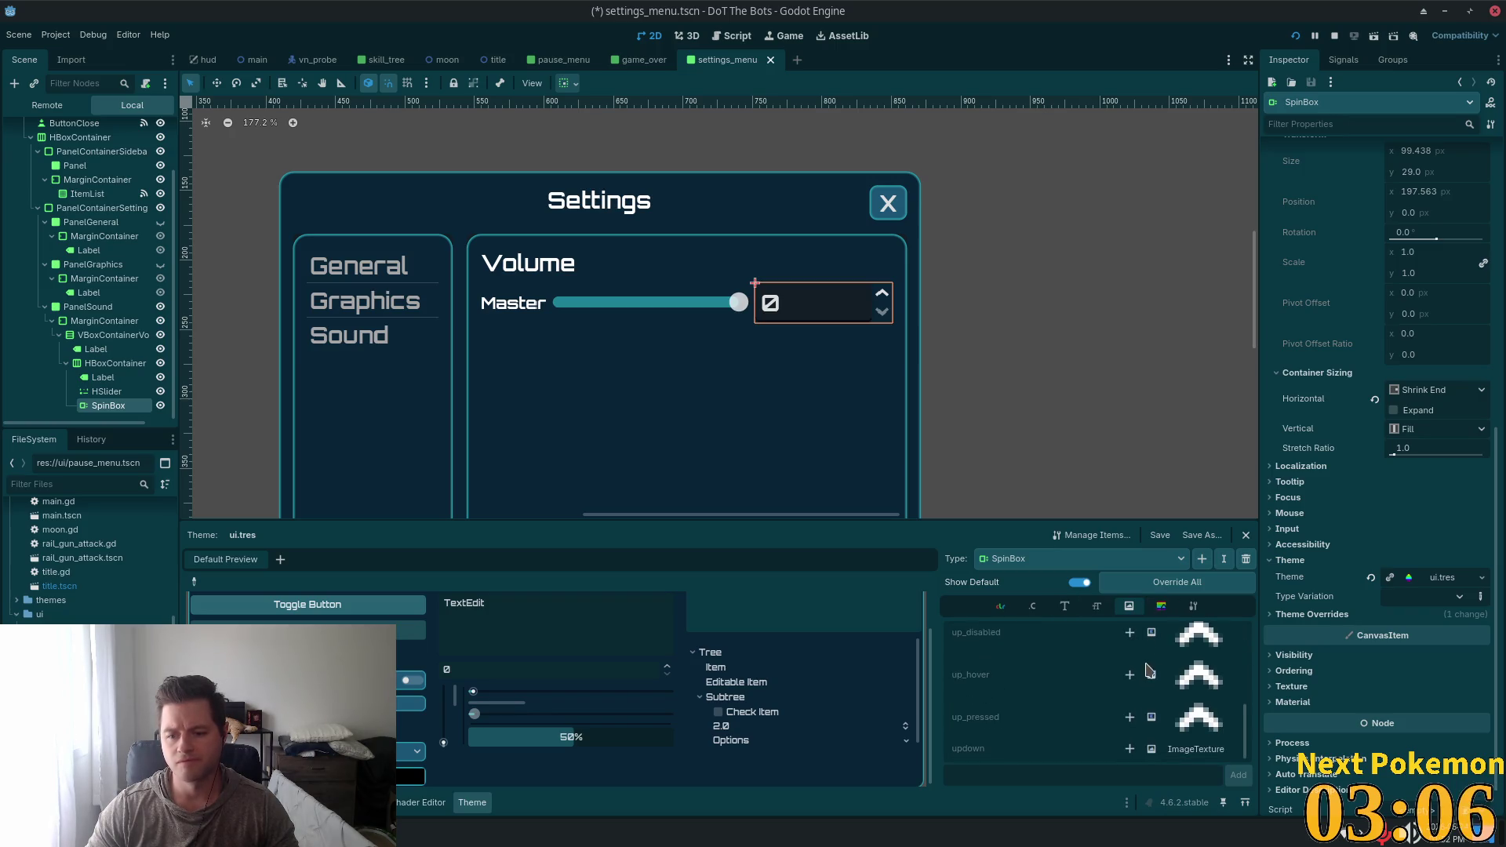
left_click(1192, 608)
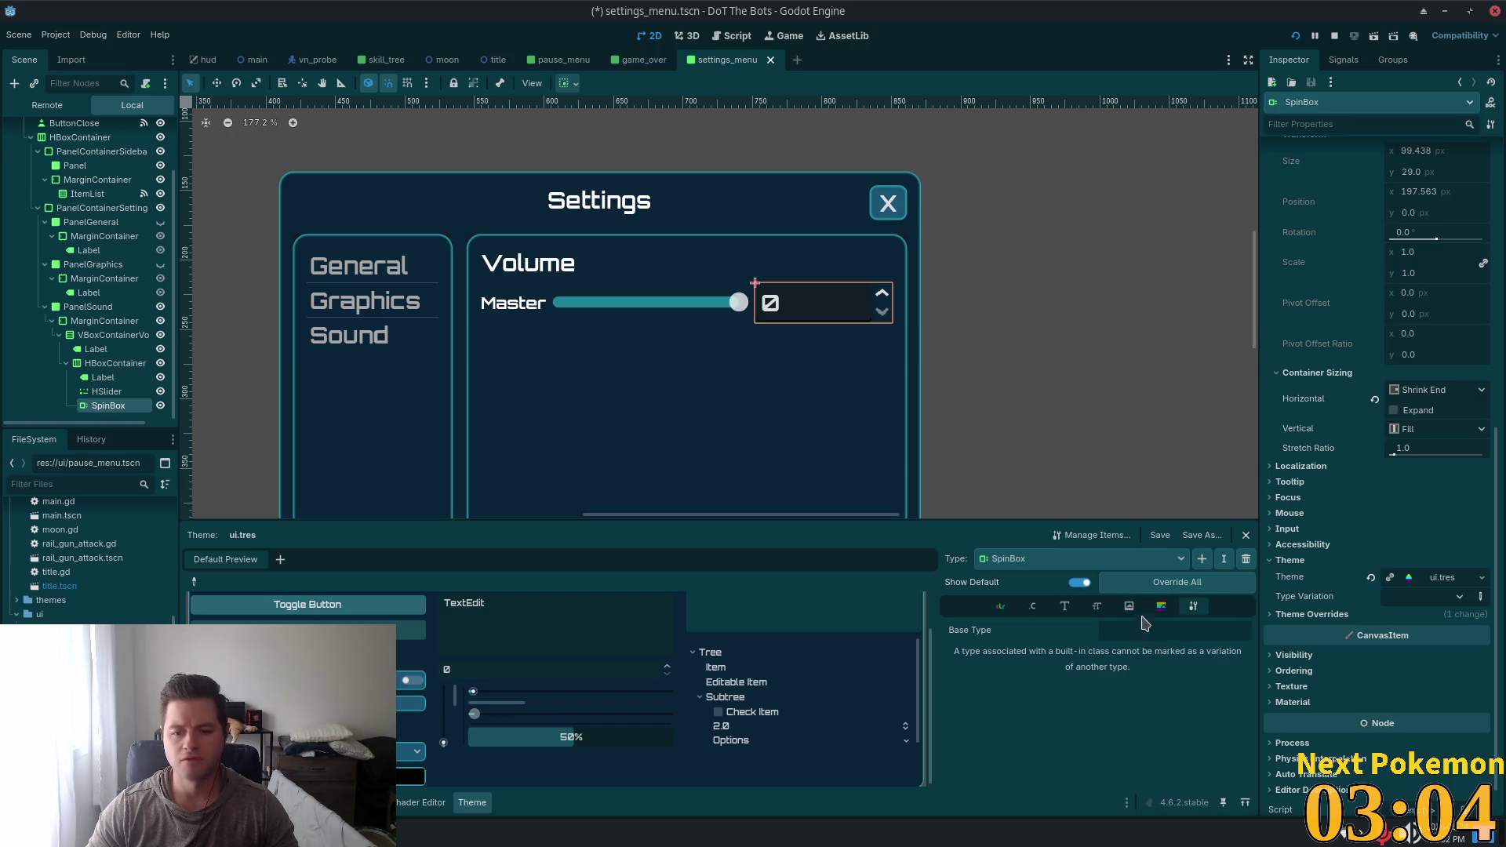
left_click(1160, 607)
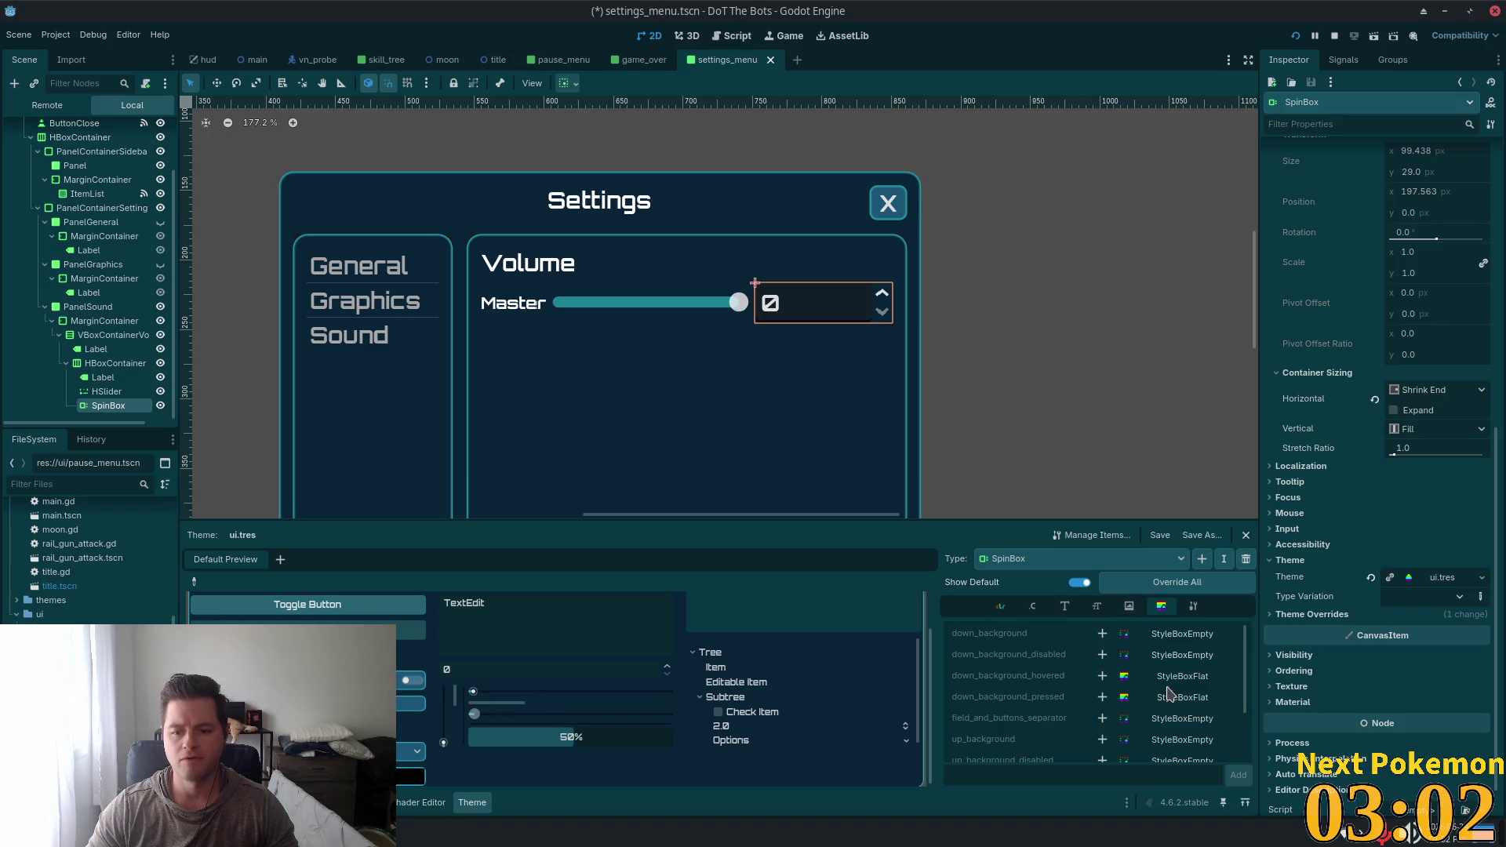
scroll(1166, 694, "down", 3)
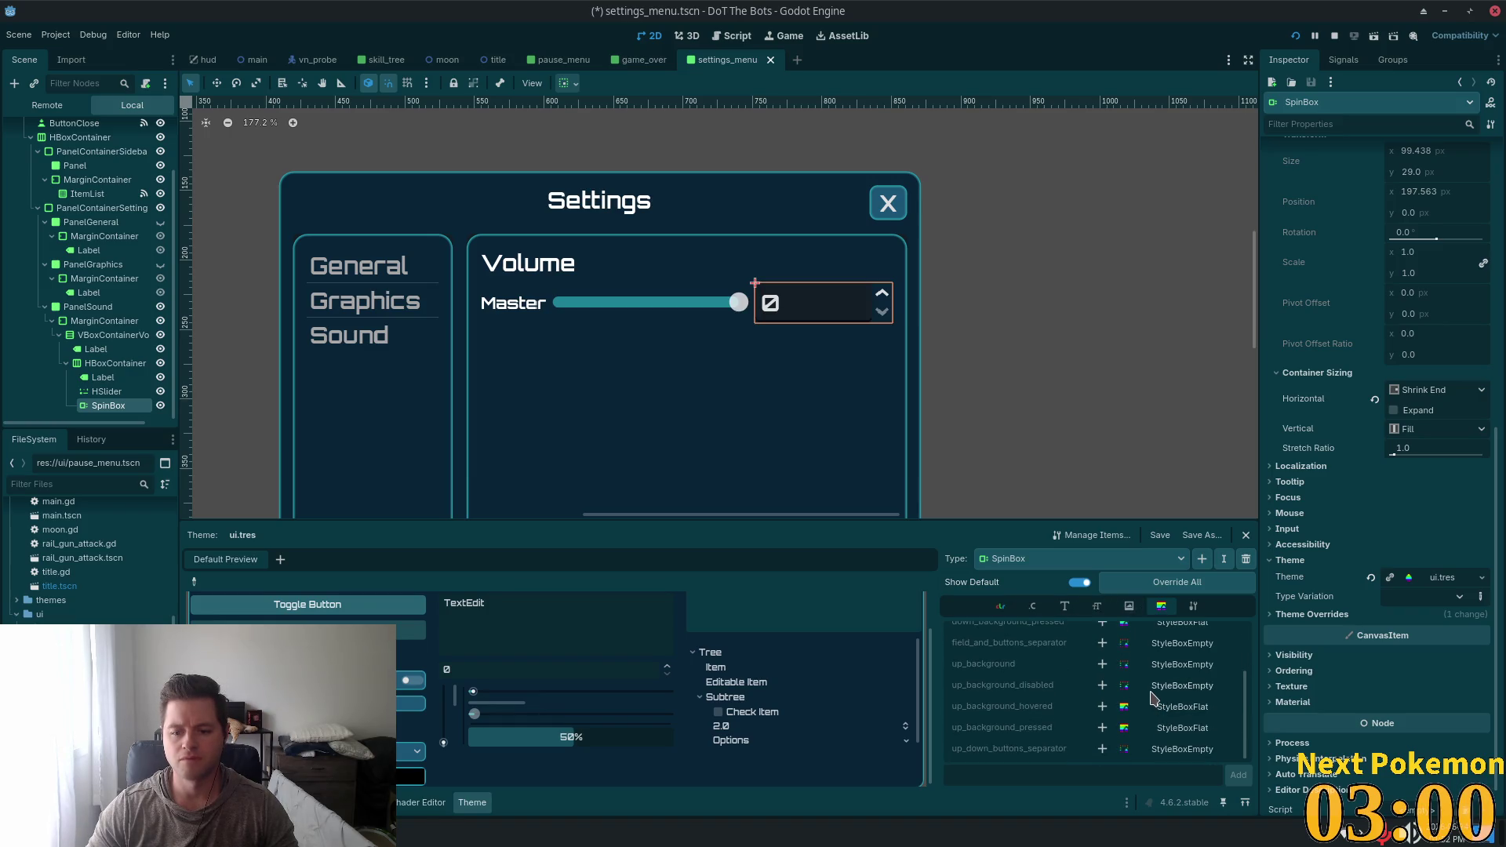
left_click(1000, 607)
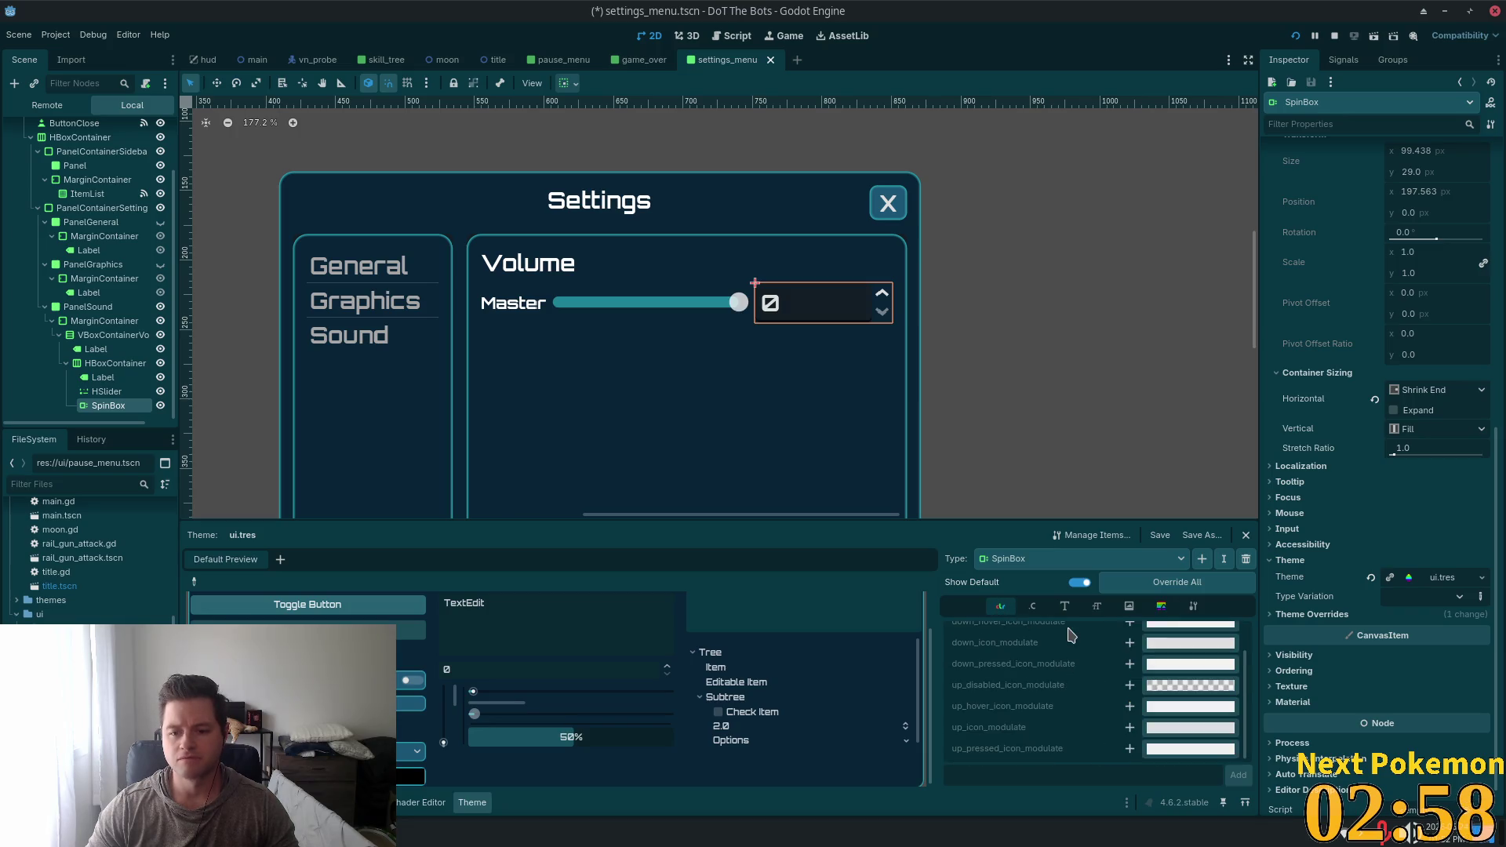
left_click(1032, 607)
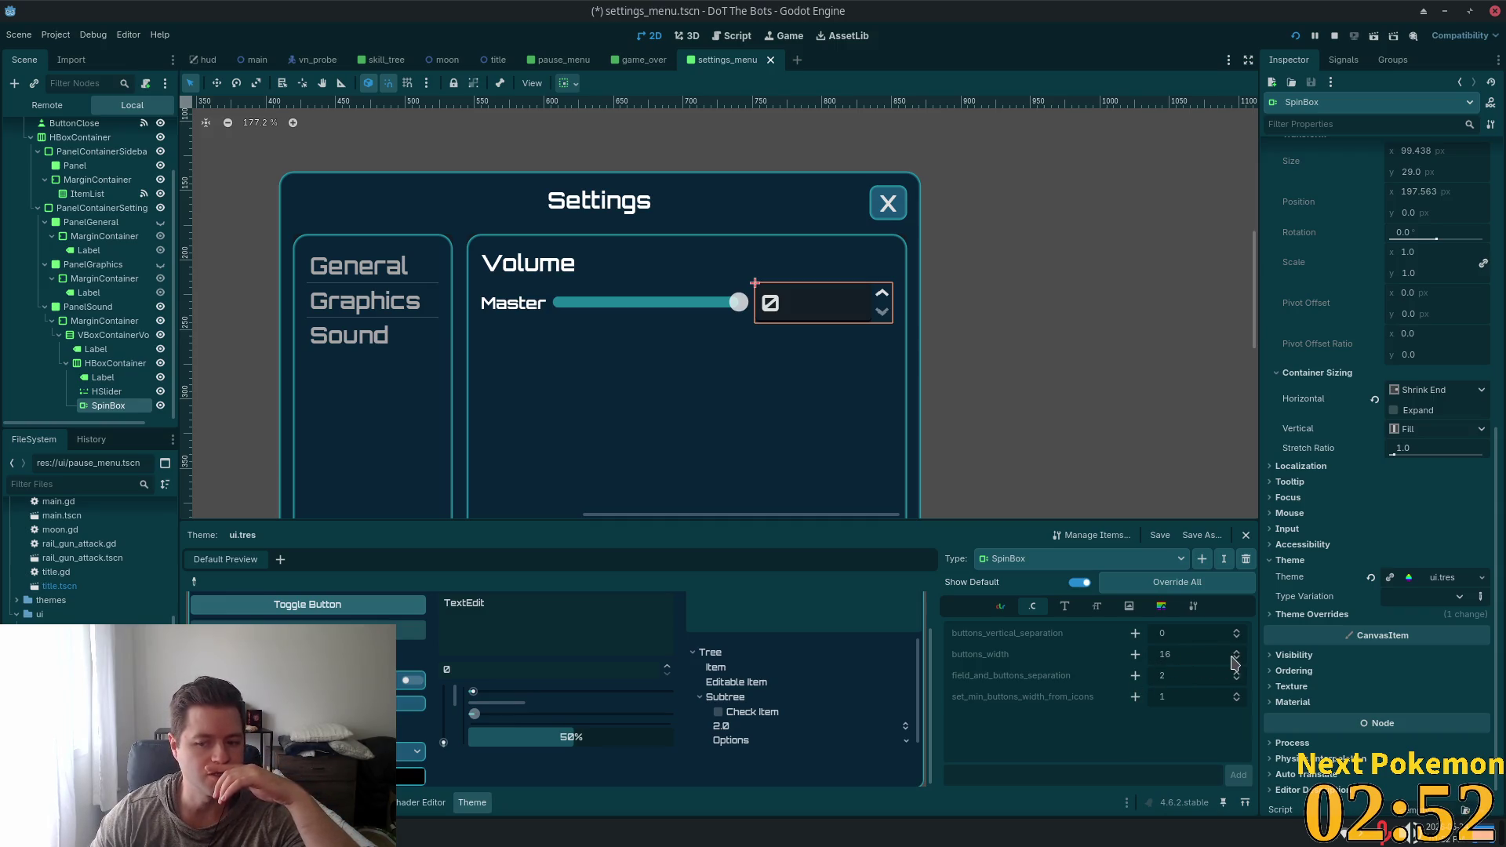
left_click(1135, 654)
double_click(1197, 653)
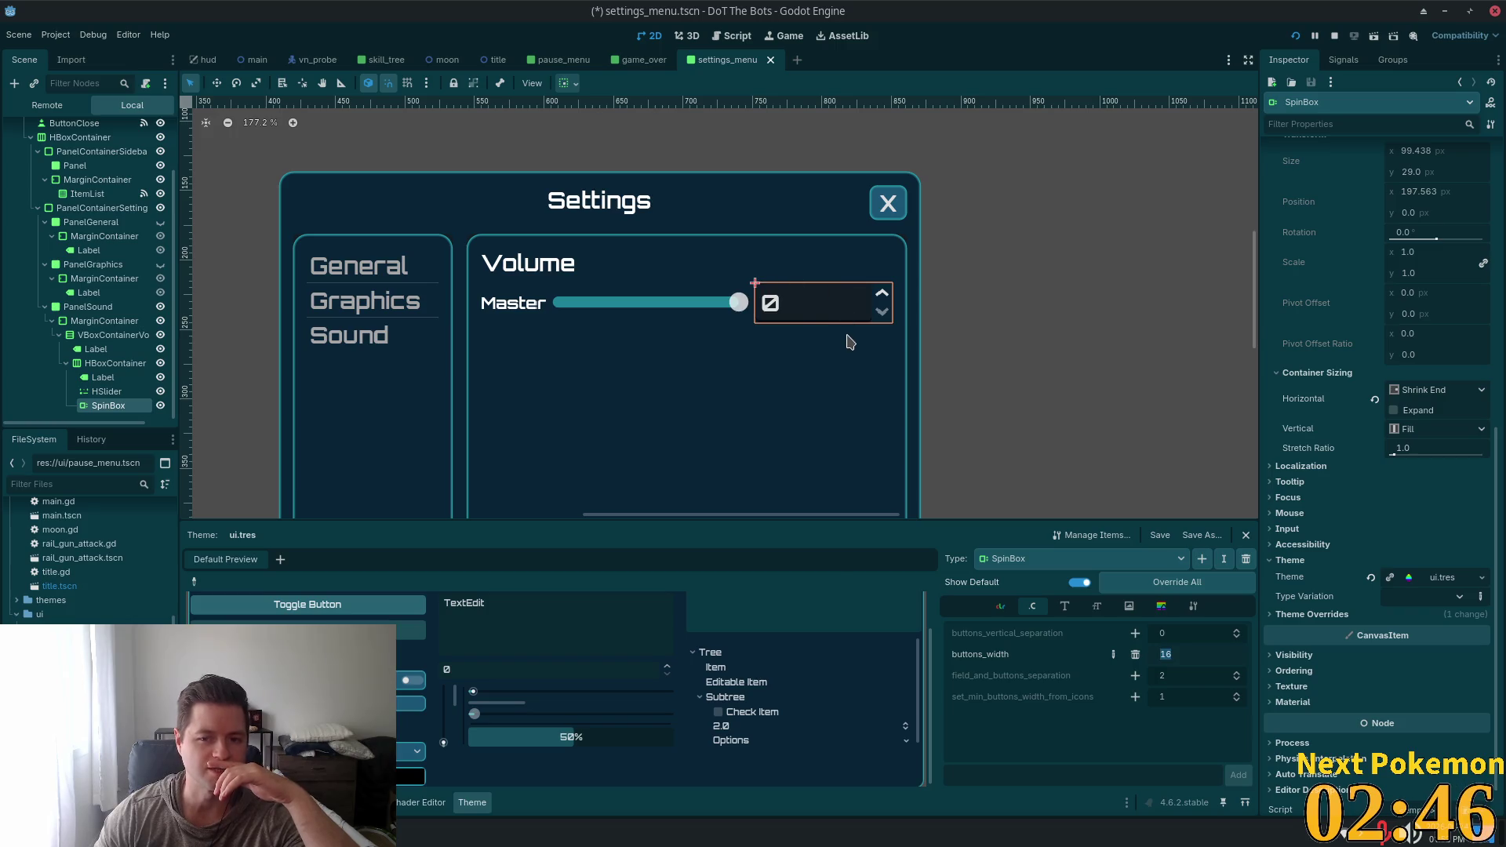
type("156")
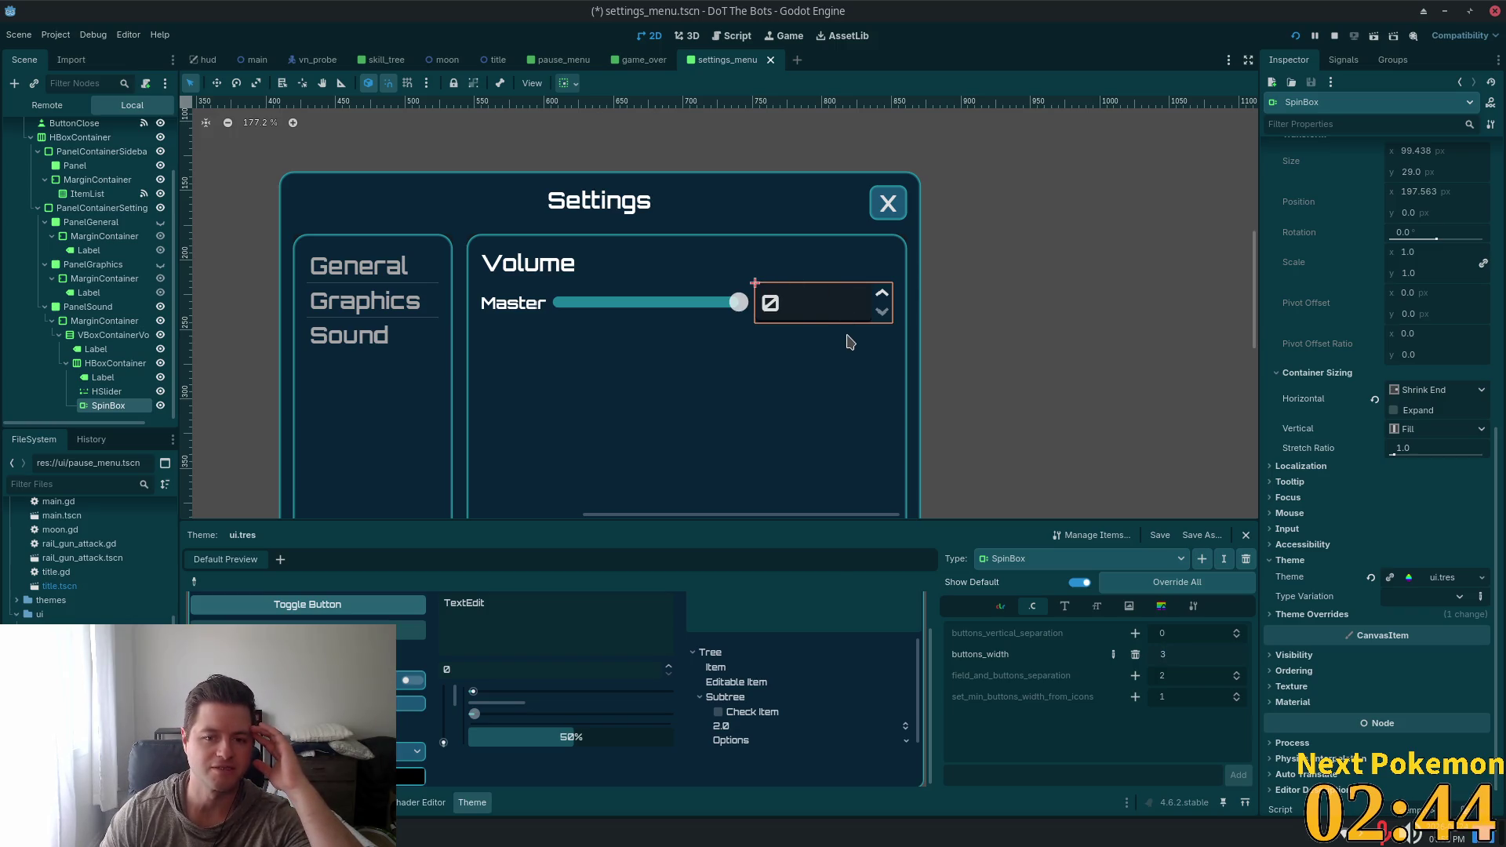
type("2")
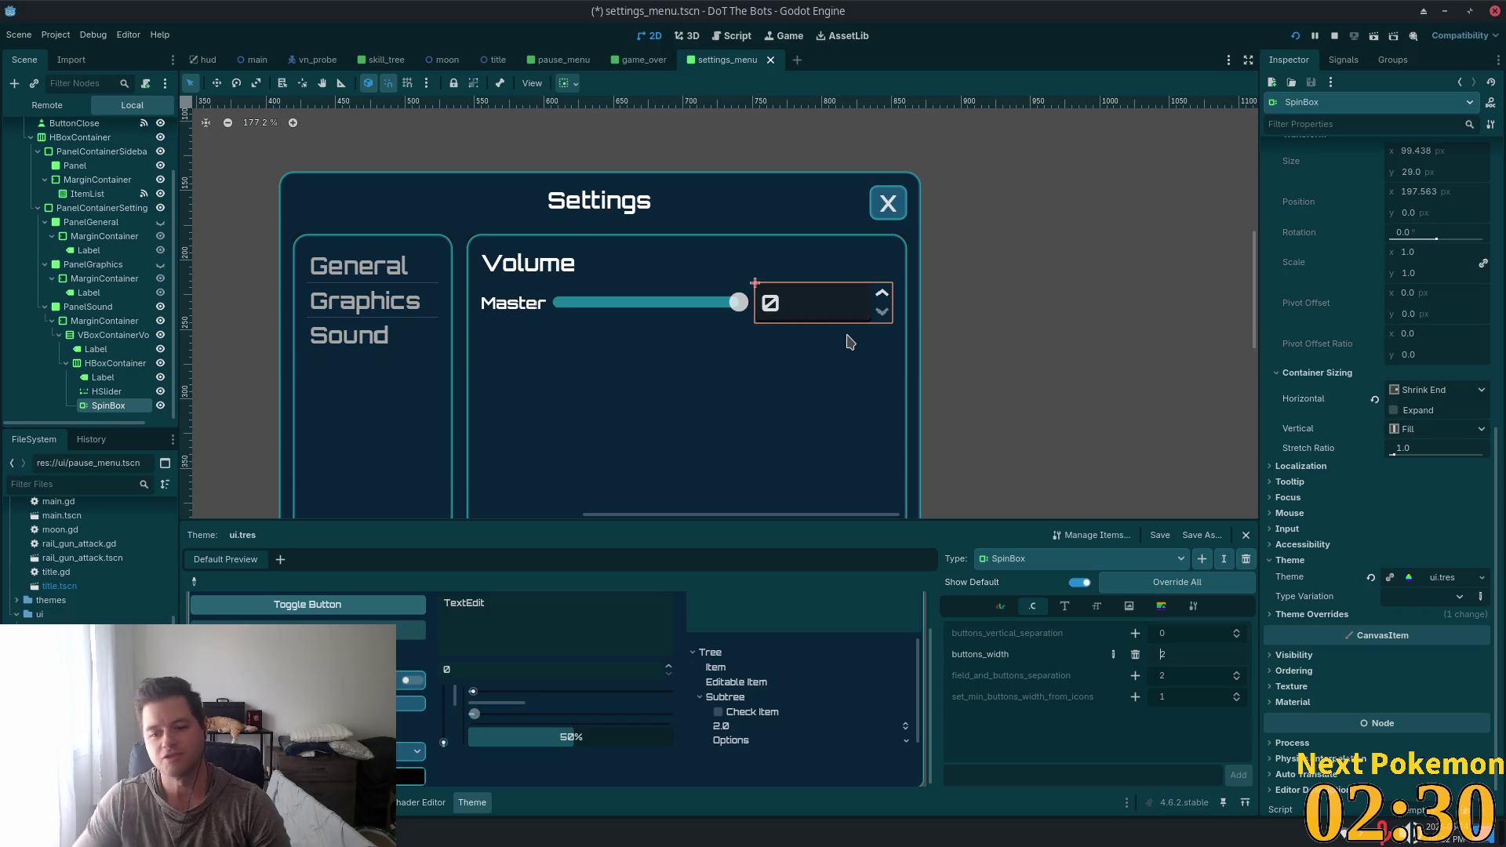
left_click(1135, 654)
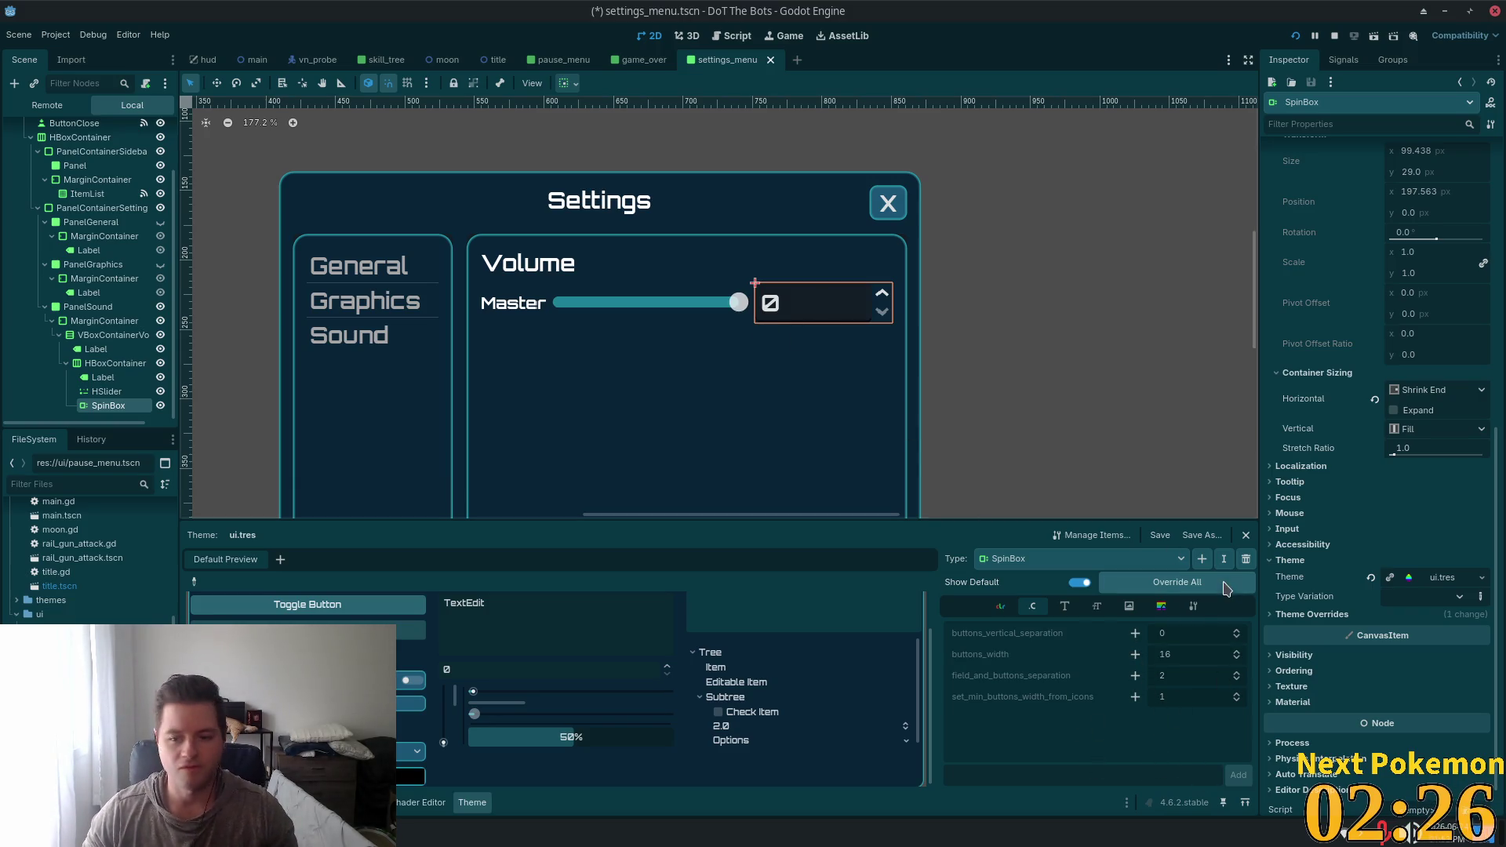
Override the SpinBox field_and_buttons_separation constant to 0
left_click(1200, 612)
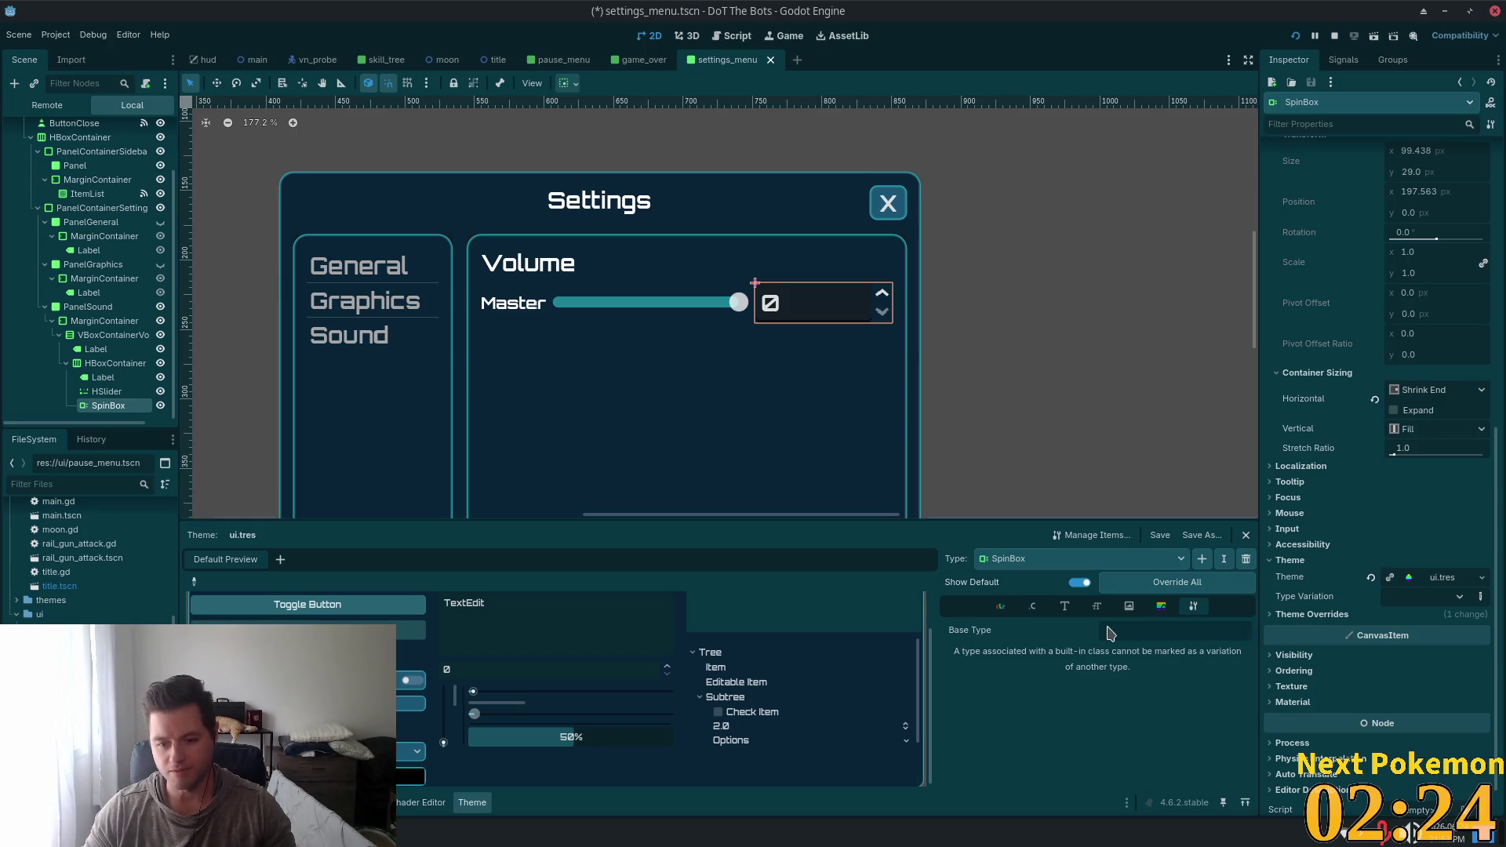
left_click(1168, 612)
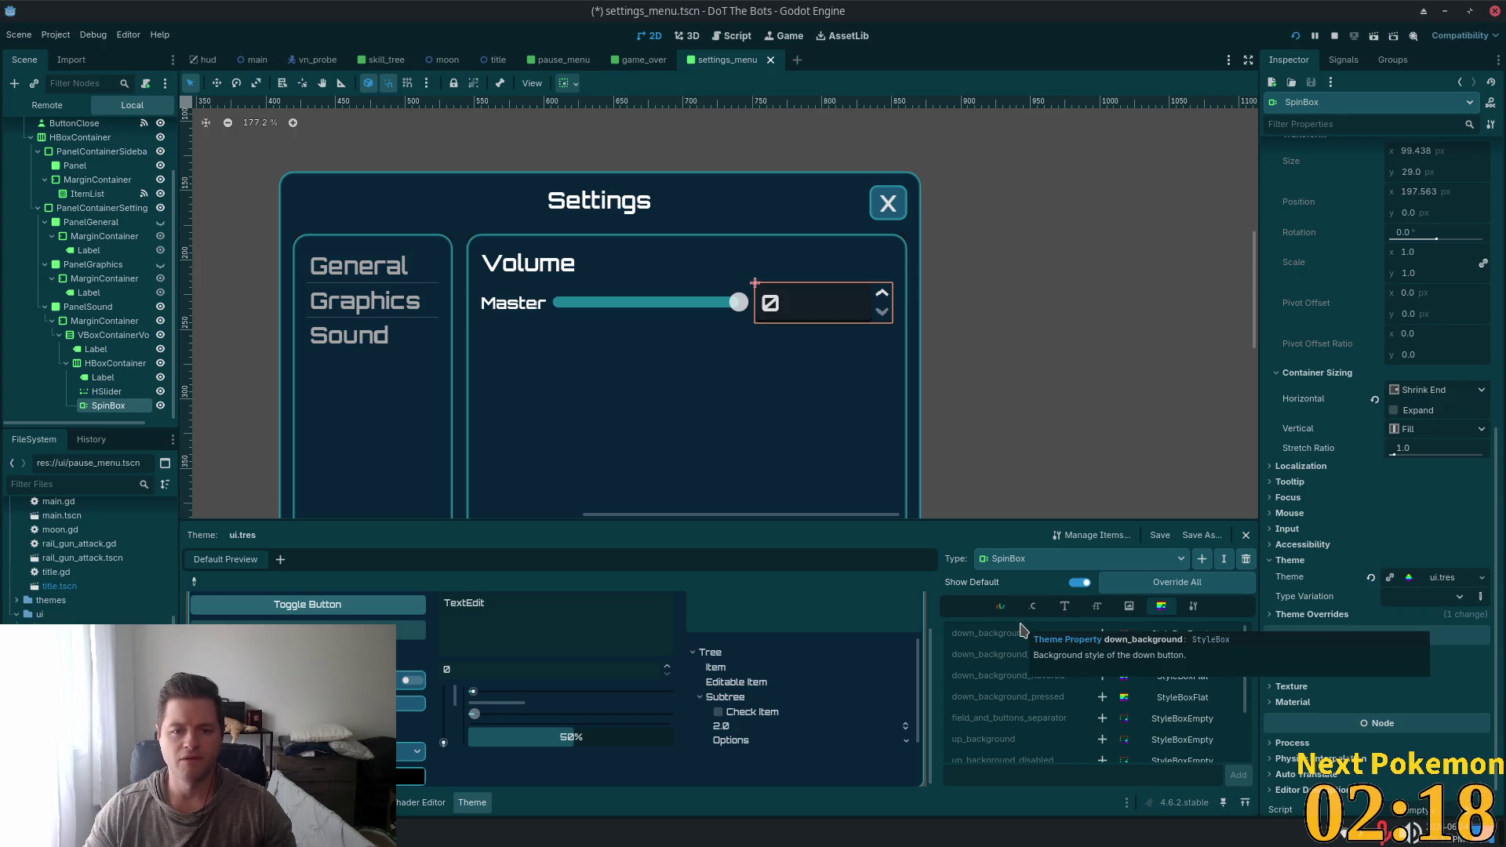
left_click(1032, 607)
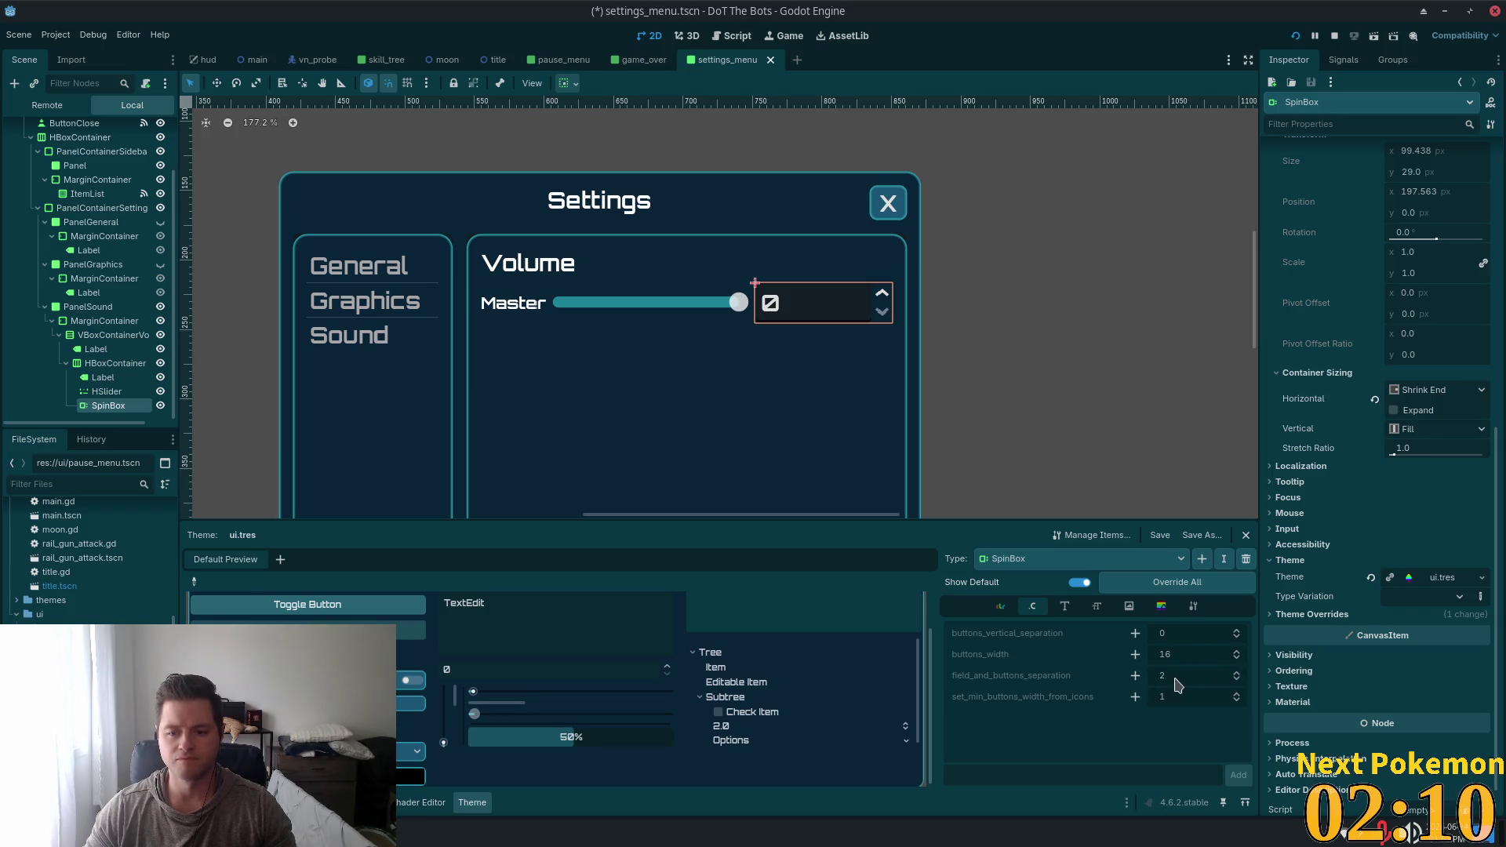
left_click(1135, 675)
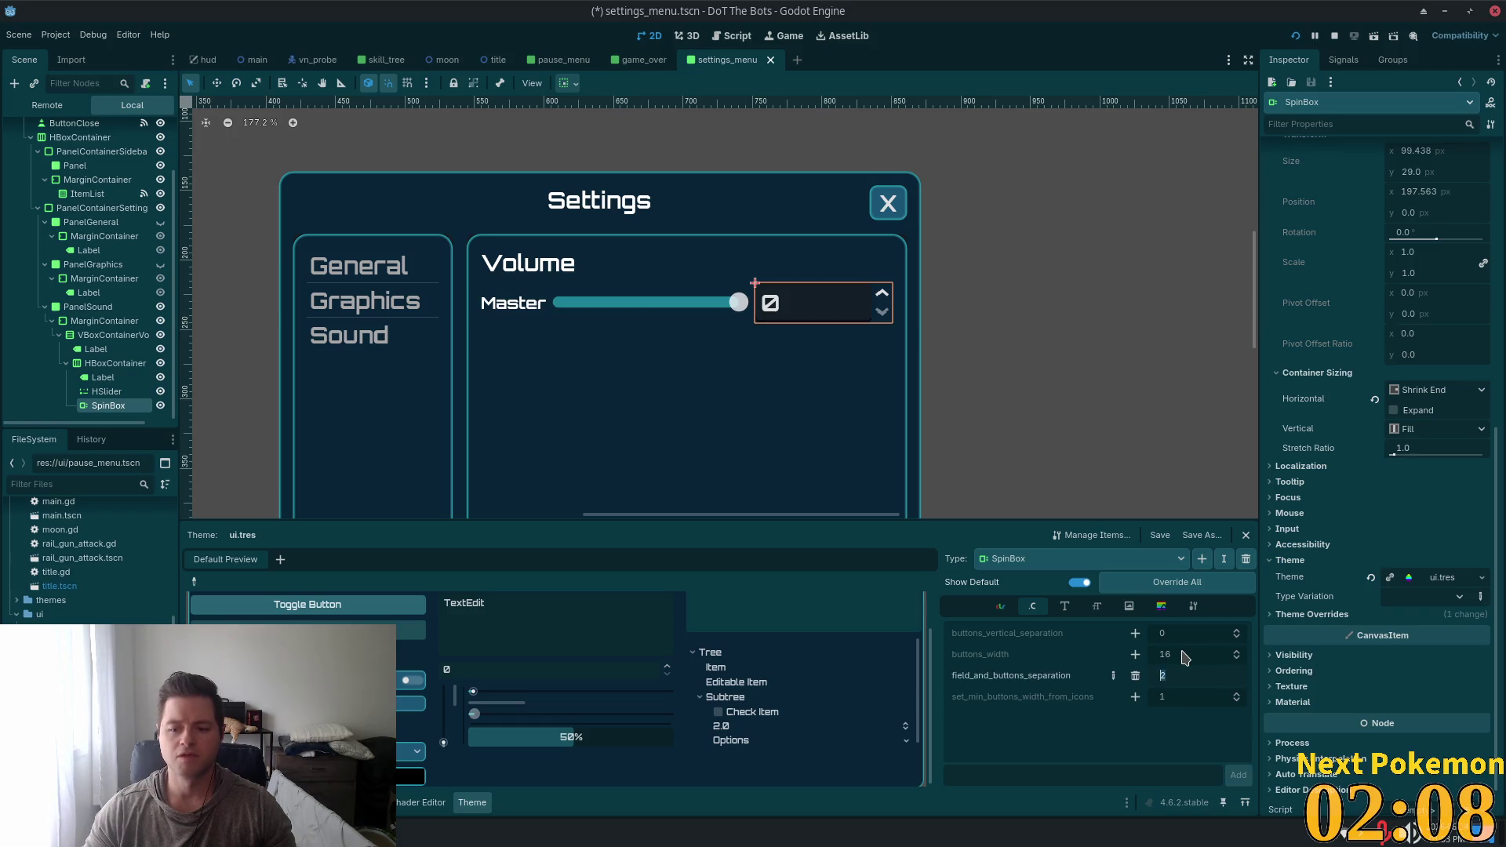
type("0")
left_click(1236, 679)
left_click(1236, 679)
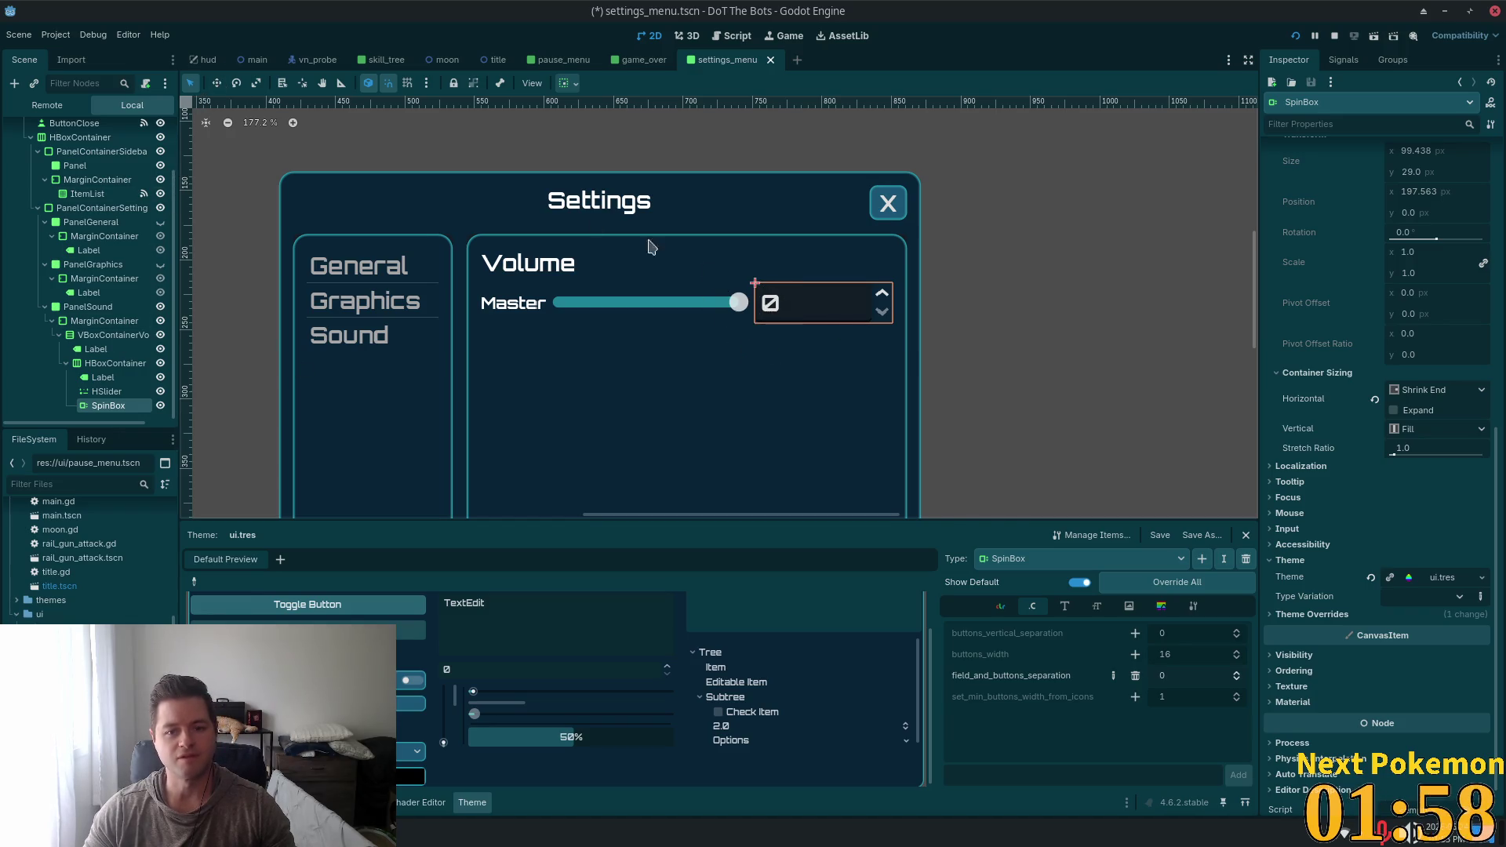
scroll(741, 308, "up", 5)
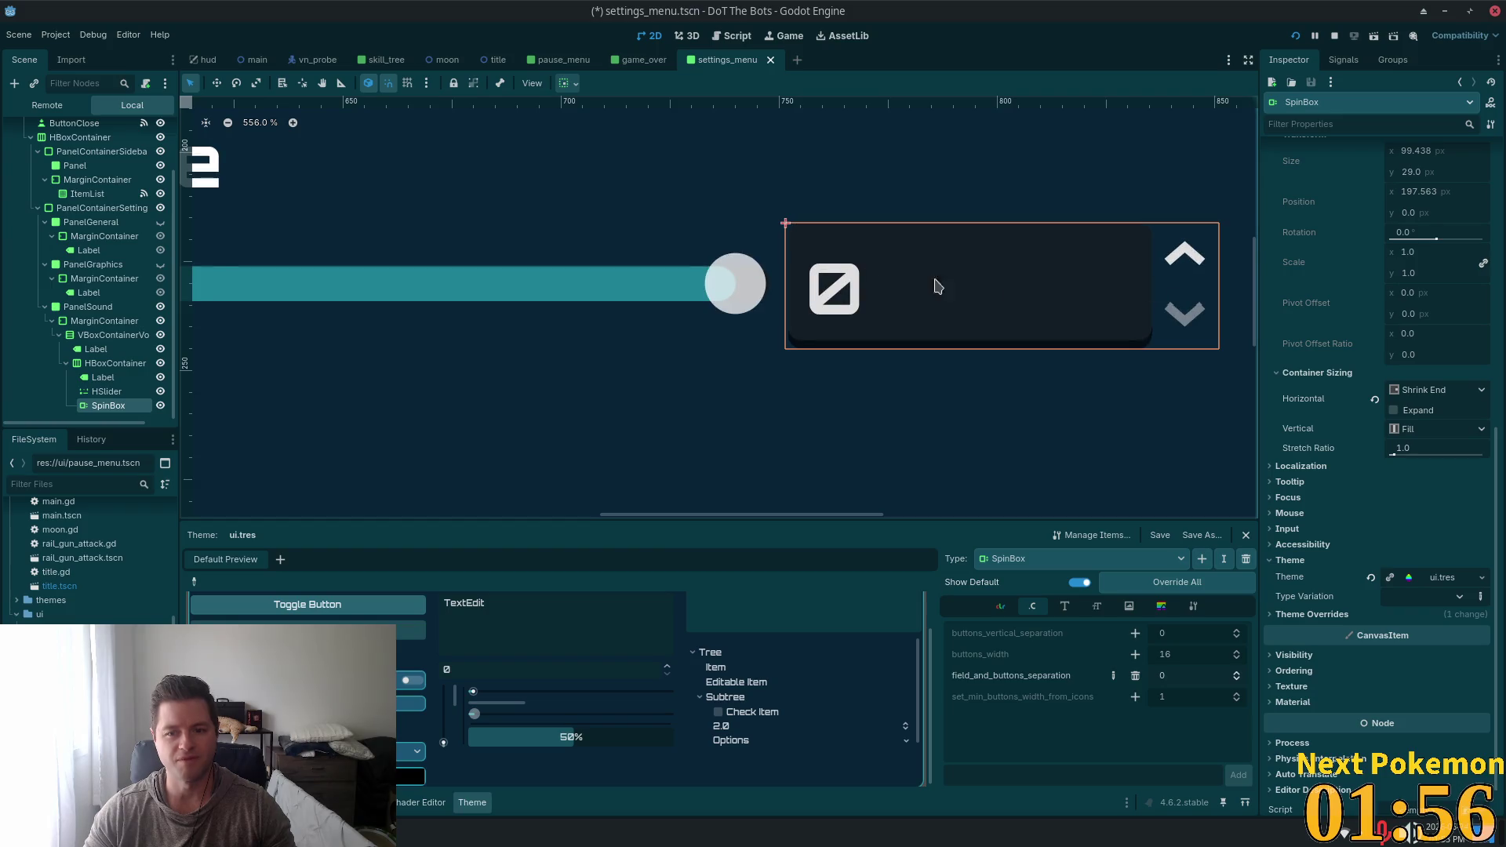
scroll(692, 397, "down", 5)
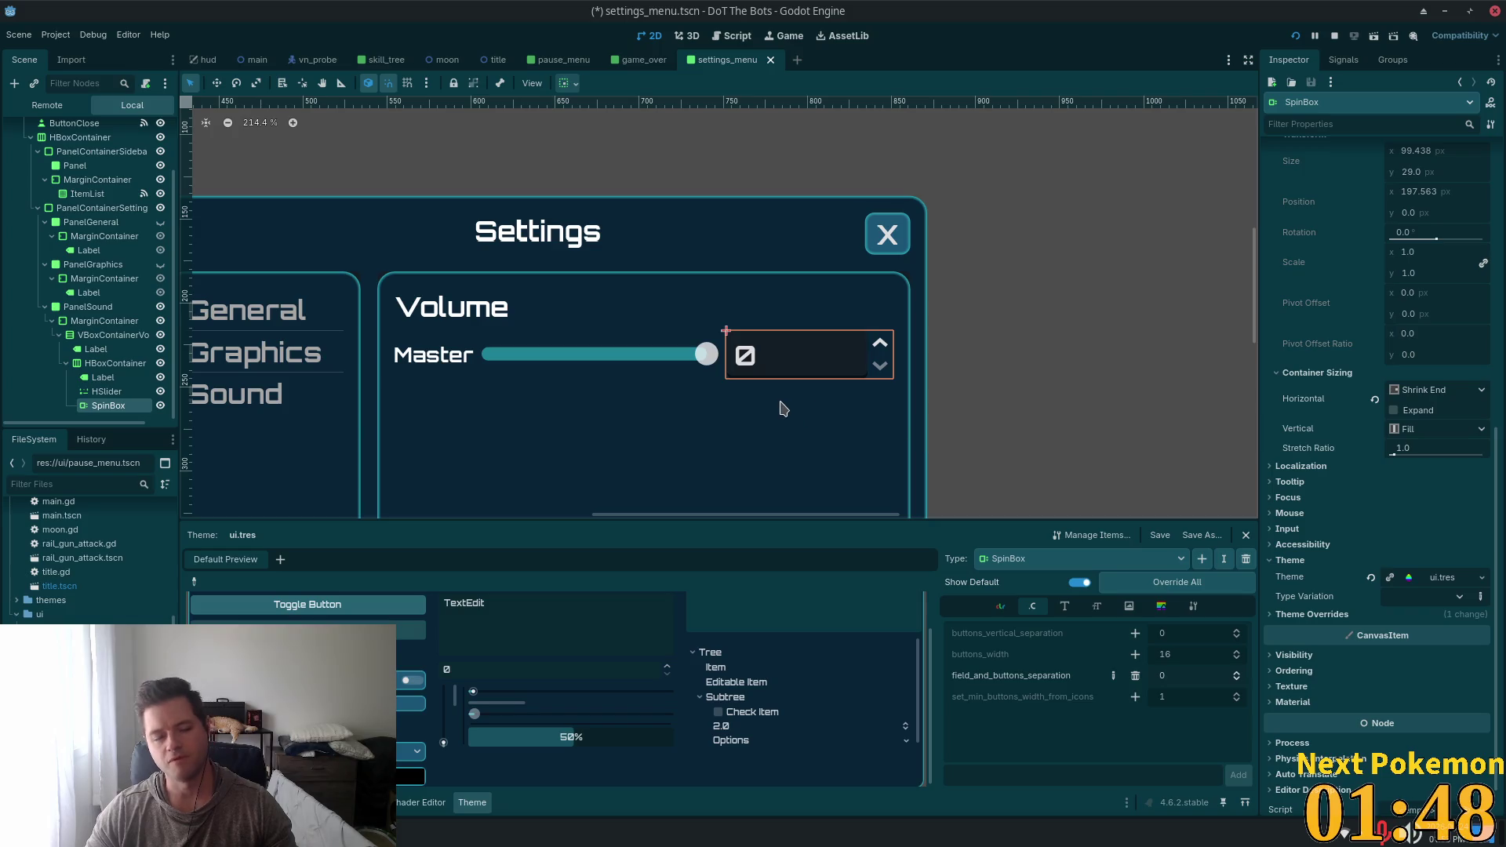
scroll(595, 431, "down", 2)
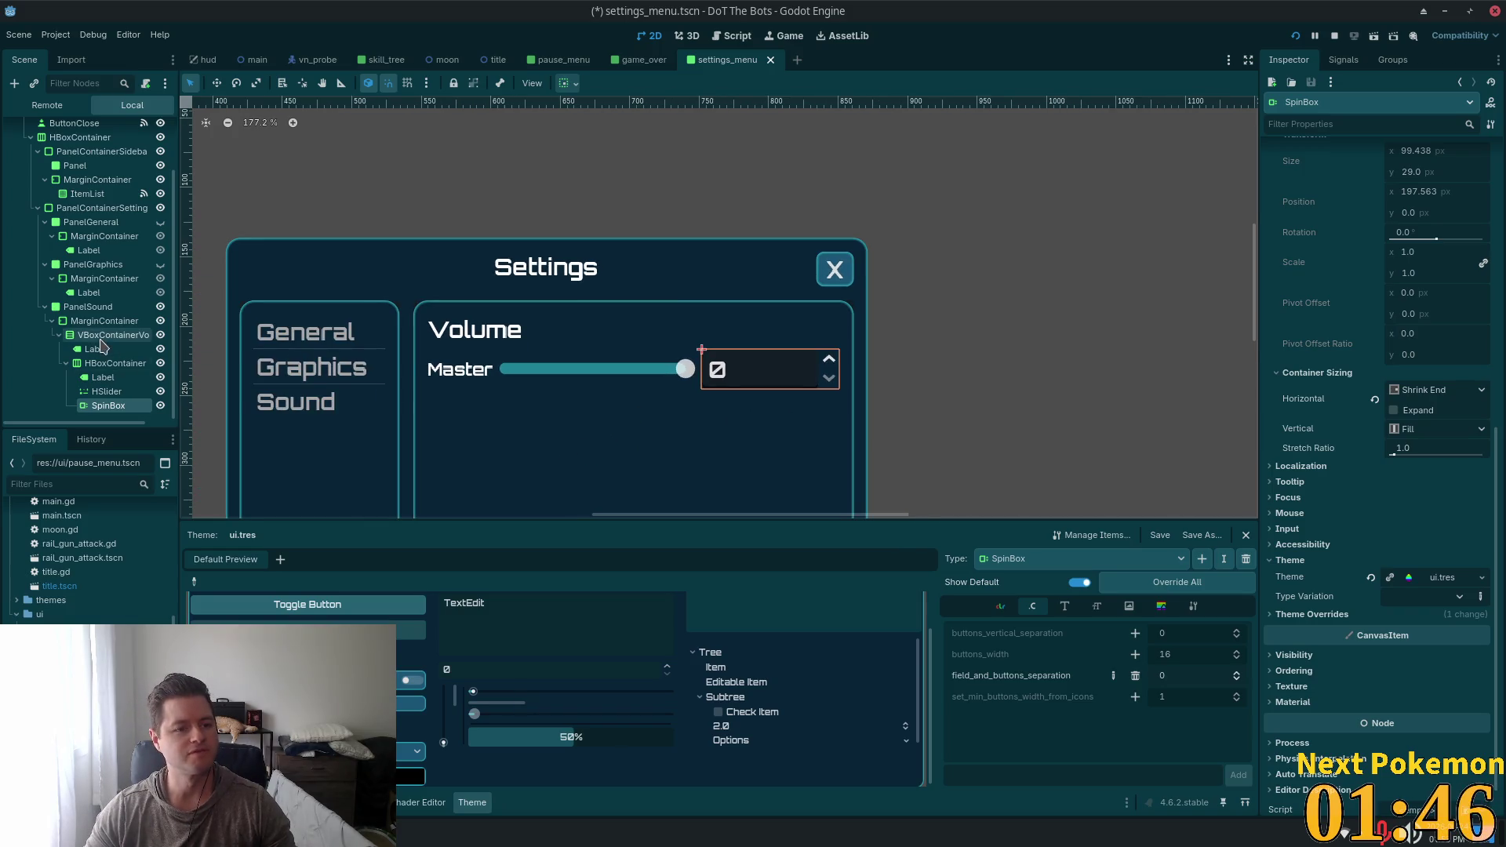
left_click(77, 368)
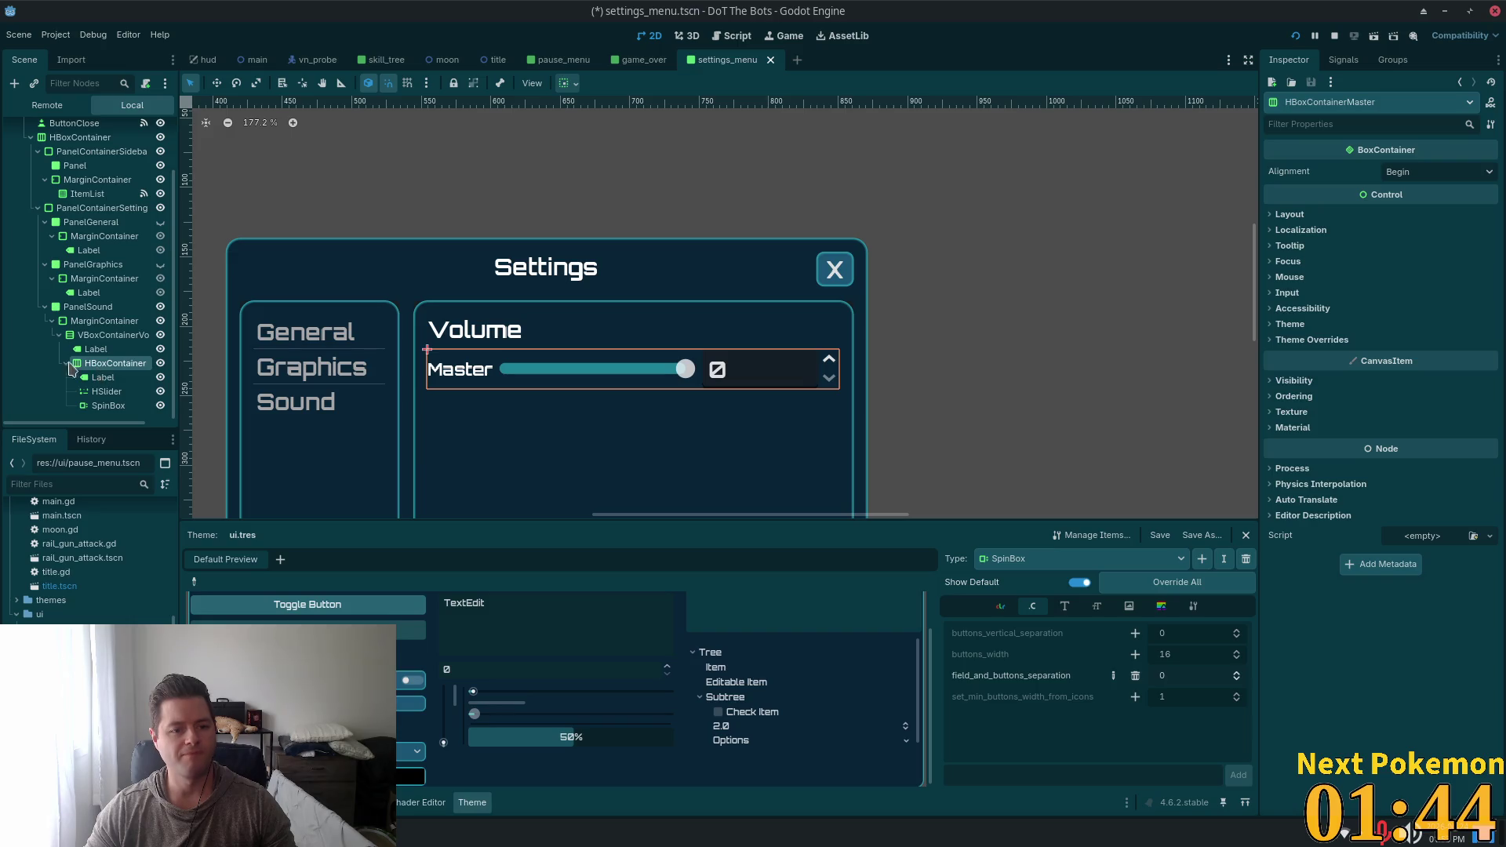
left_click_drag(181, 369, 288, 371)
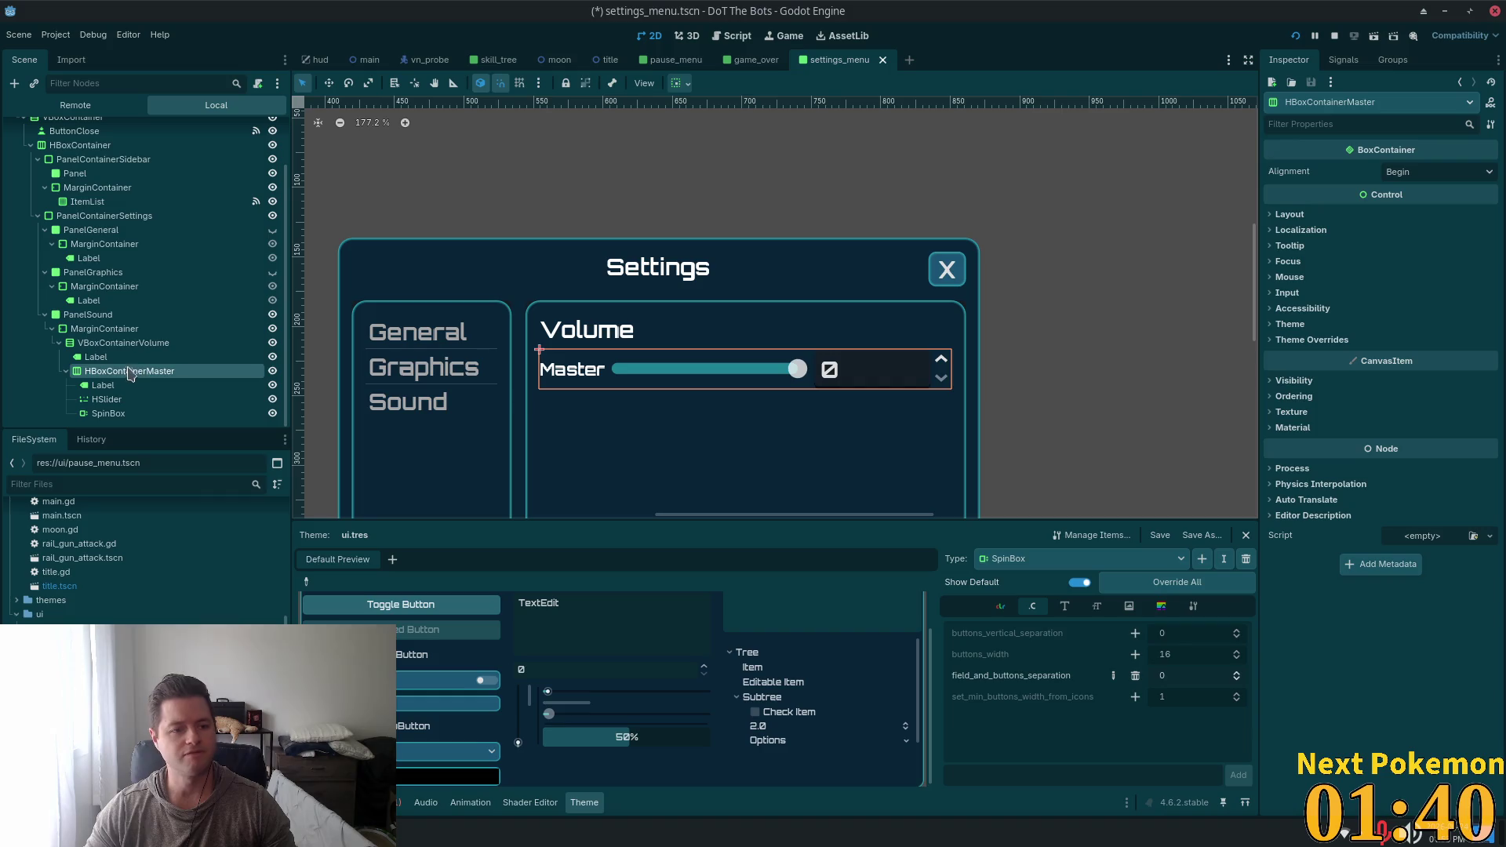
left_click(66, 371)
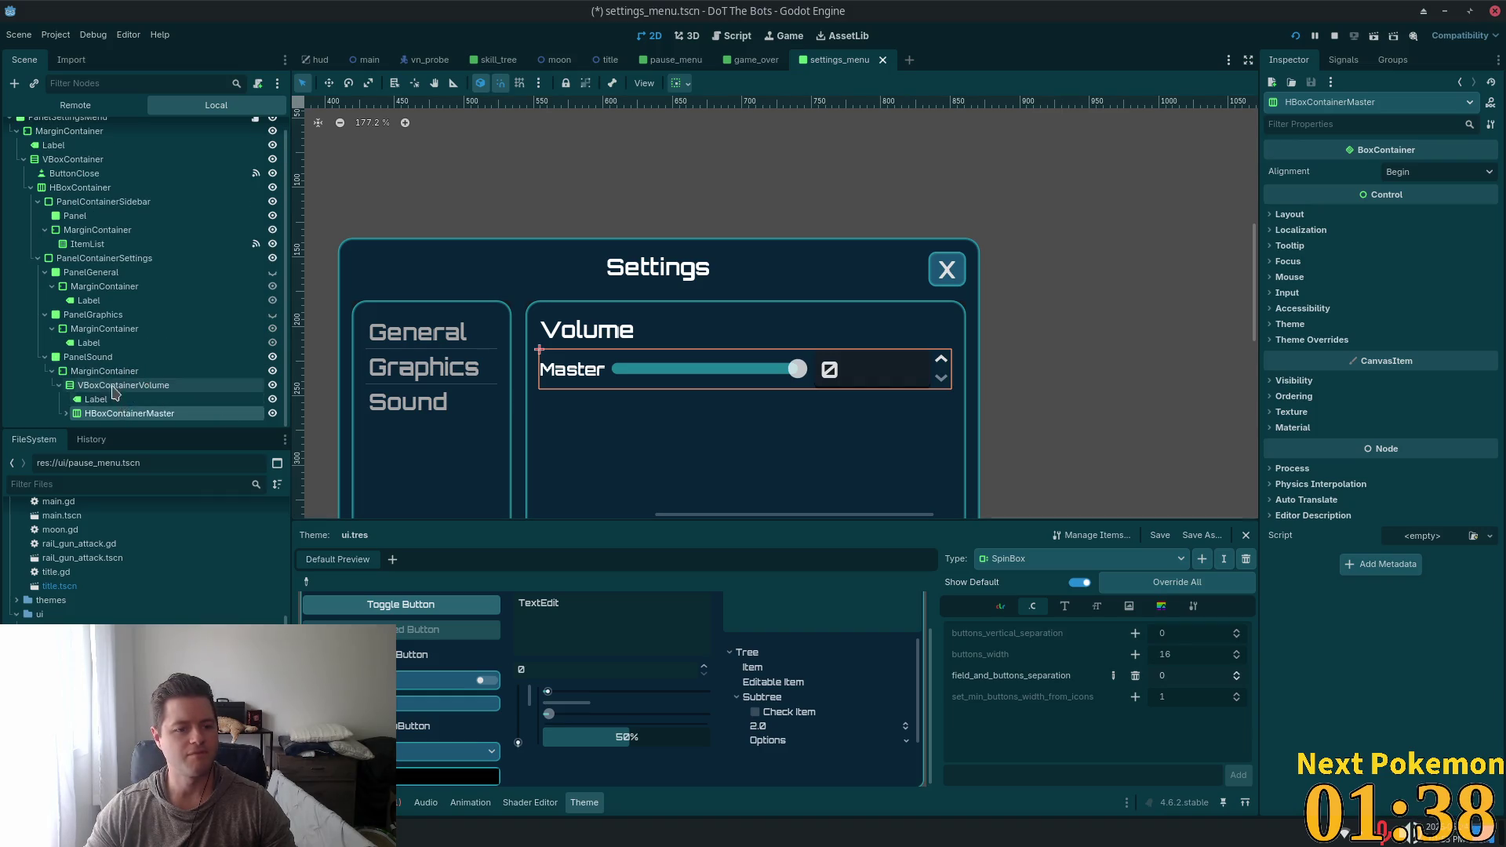
key("ctrl+d")
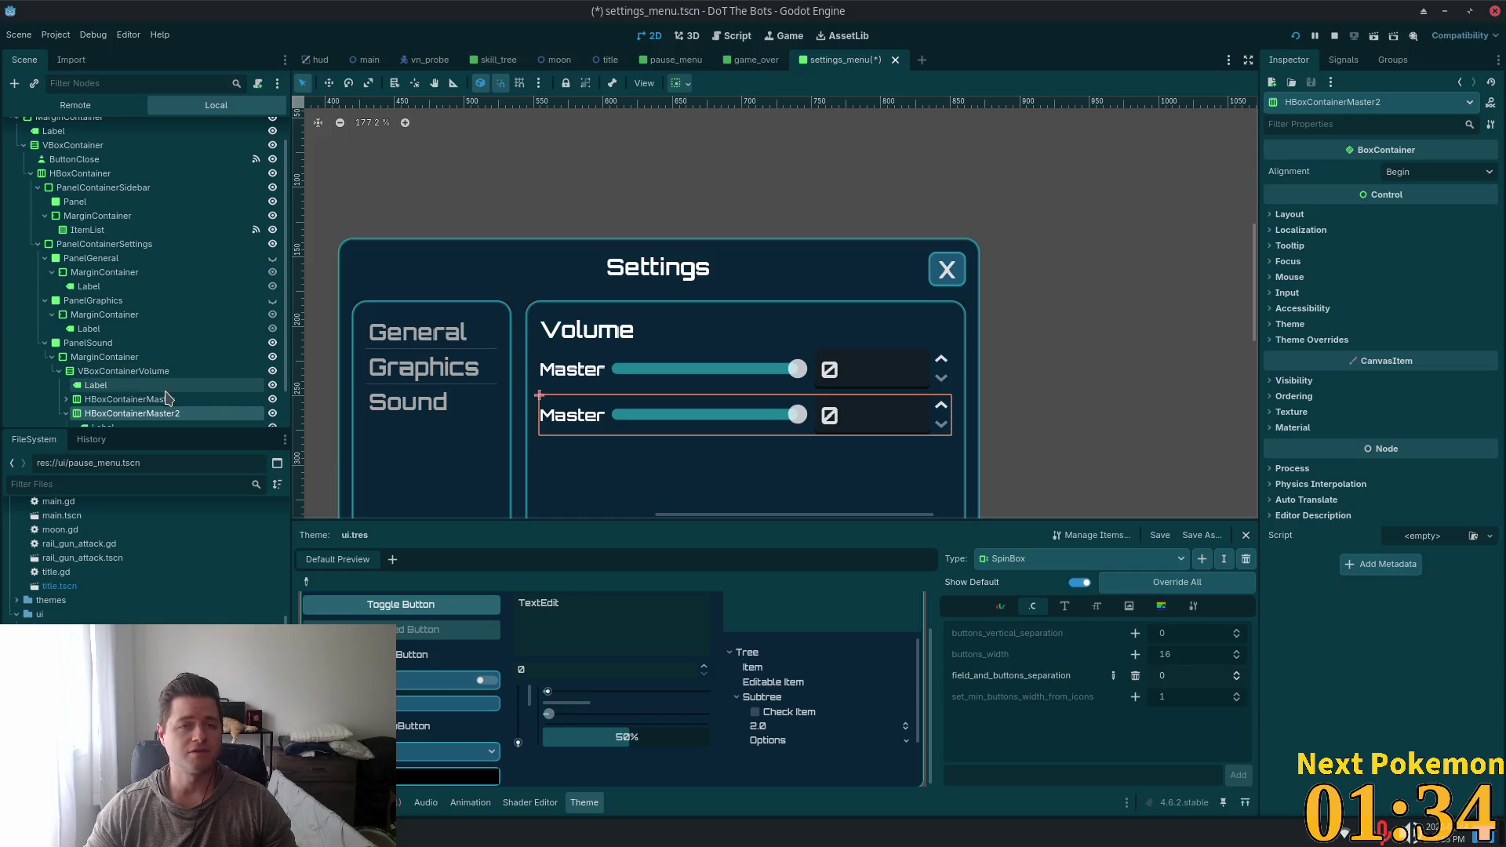
key("ctrl+d")
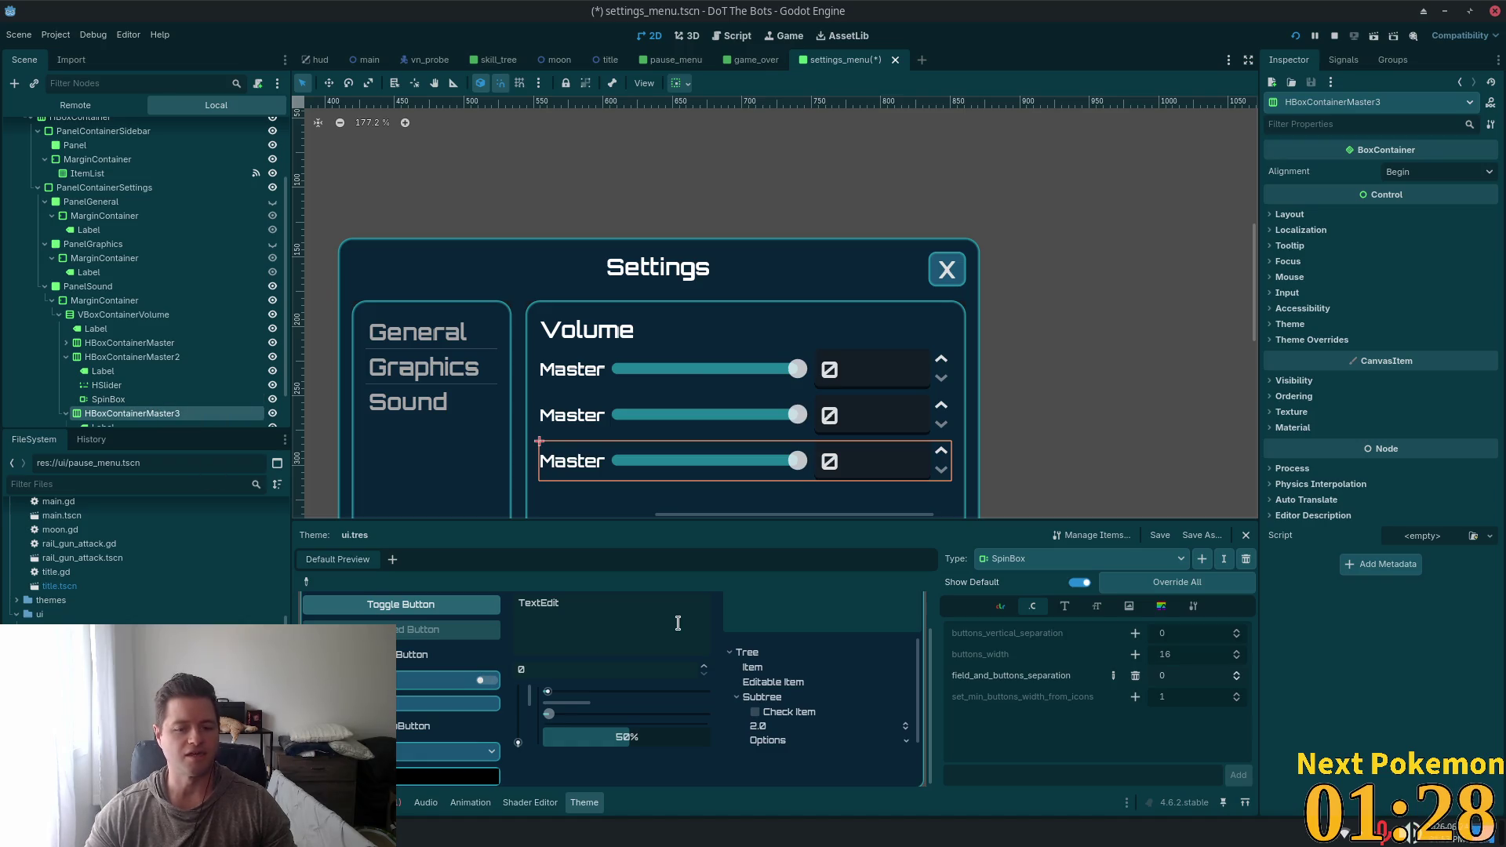
key("alt+Tab")
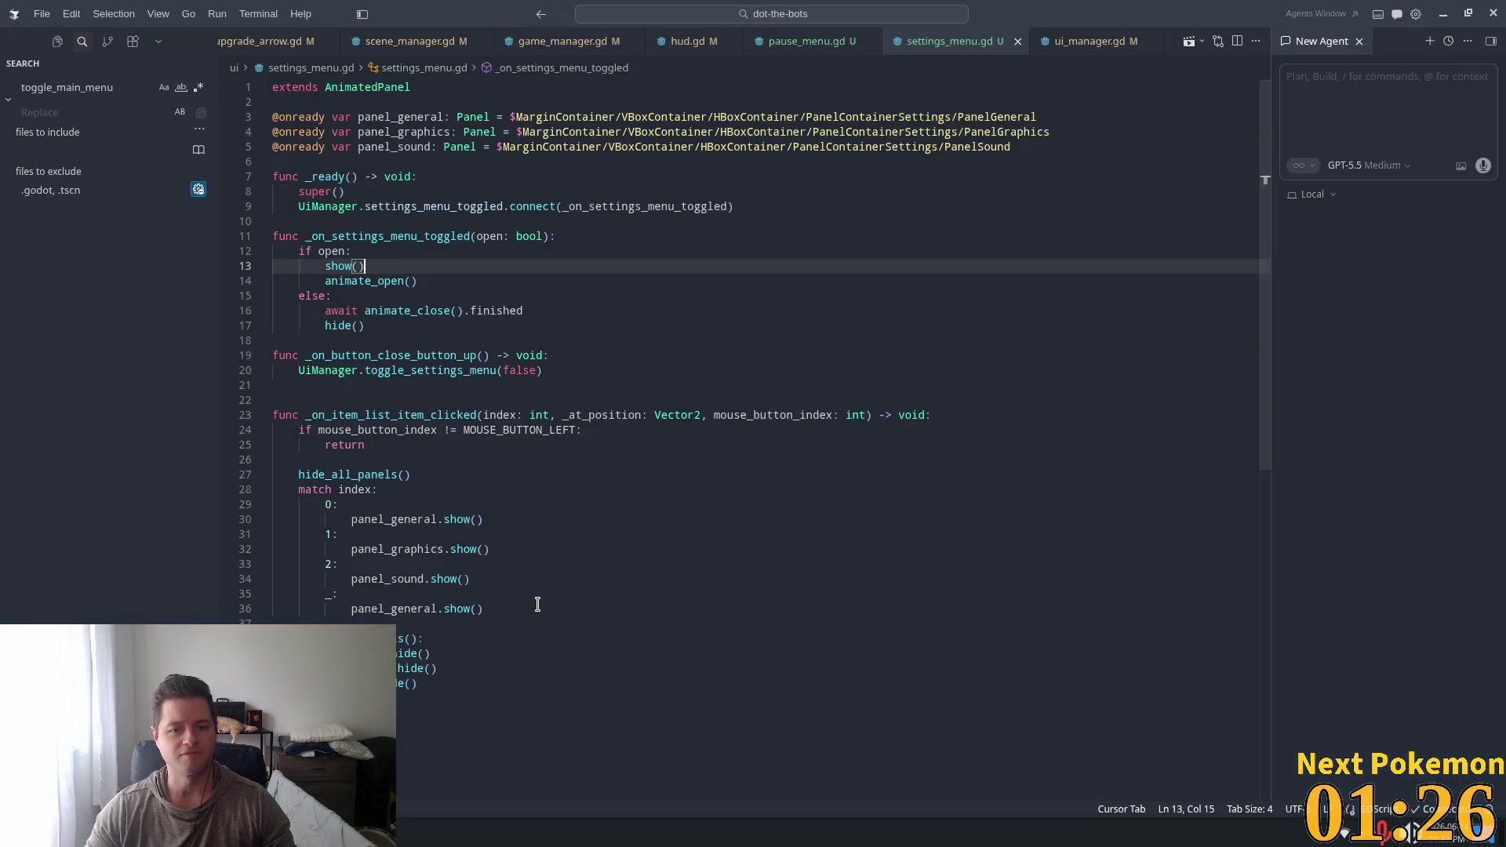
key("alt+Tab")
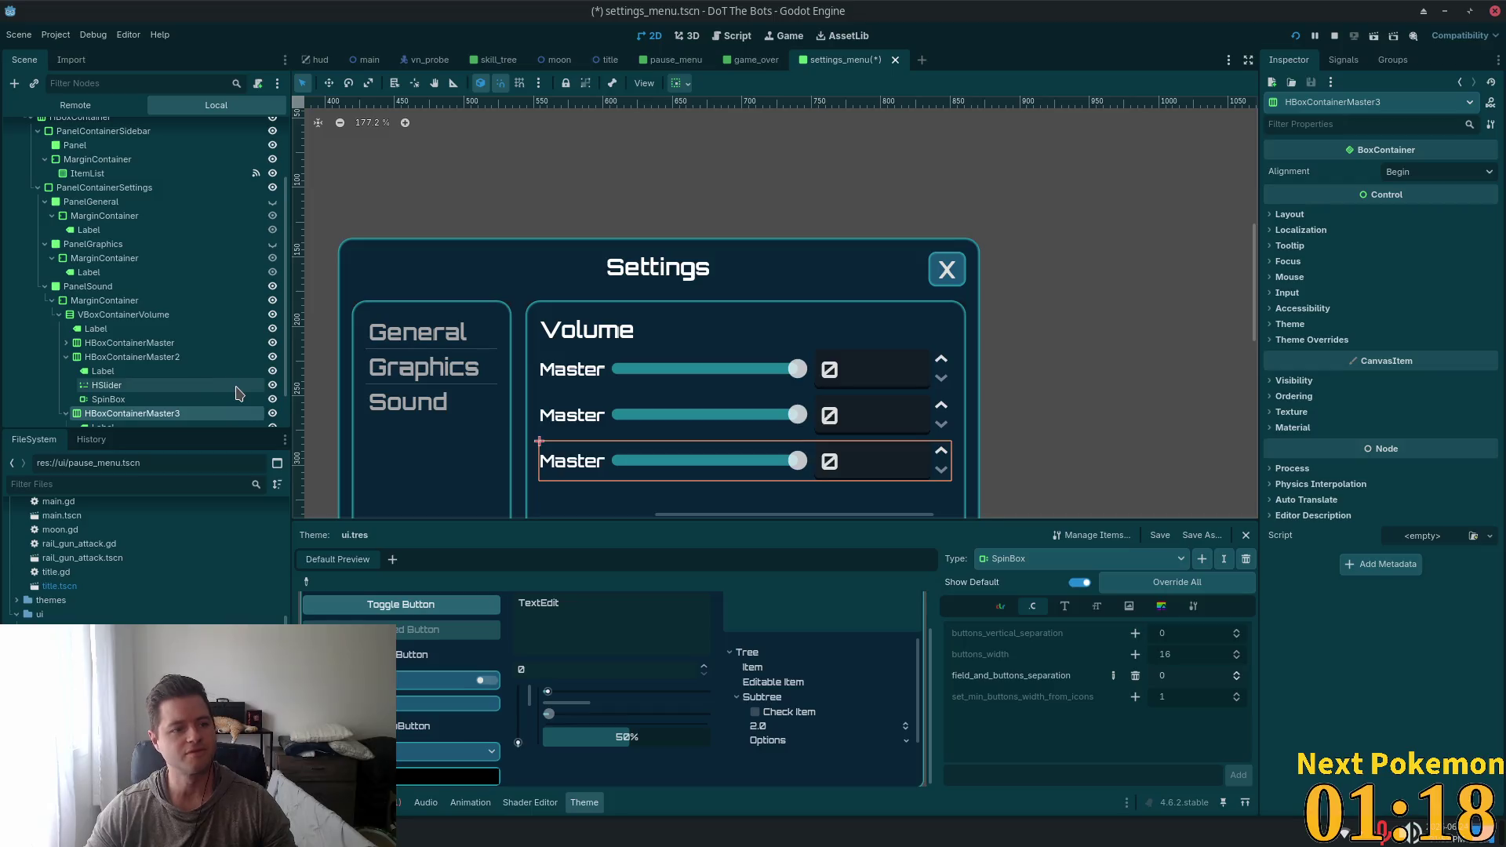
scroll(185, 379, "down", 2)
Change the second volume row's label text from Master to Music
left_click(141, 343)
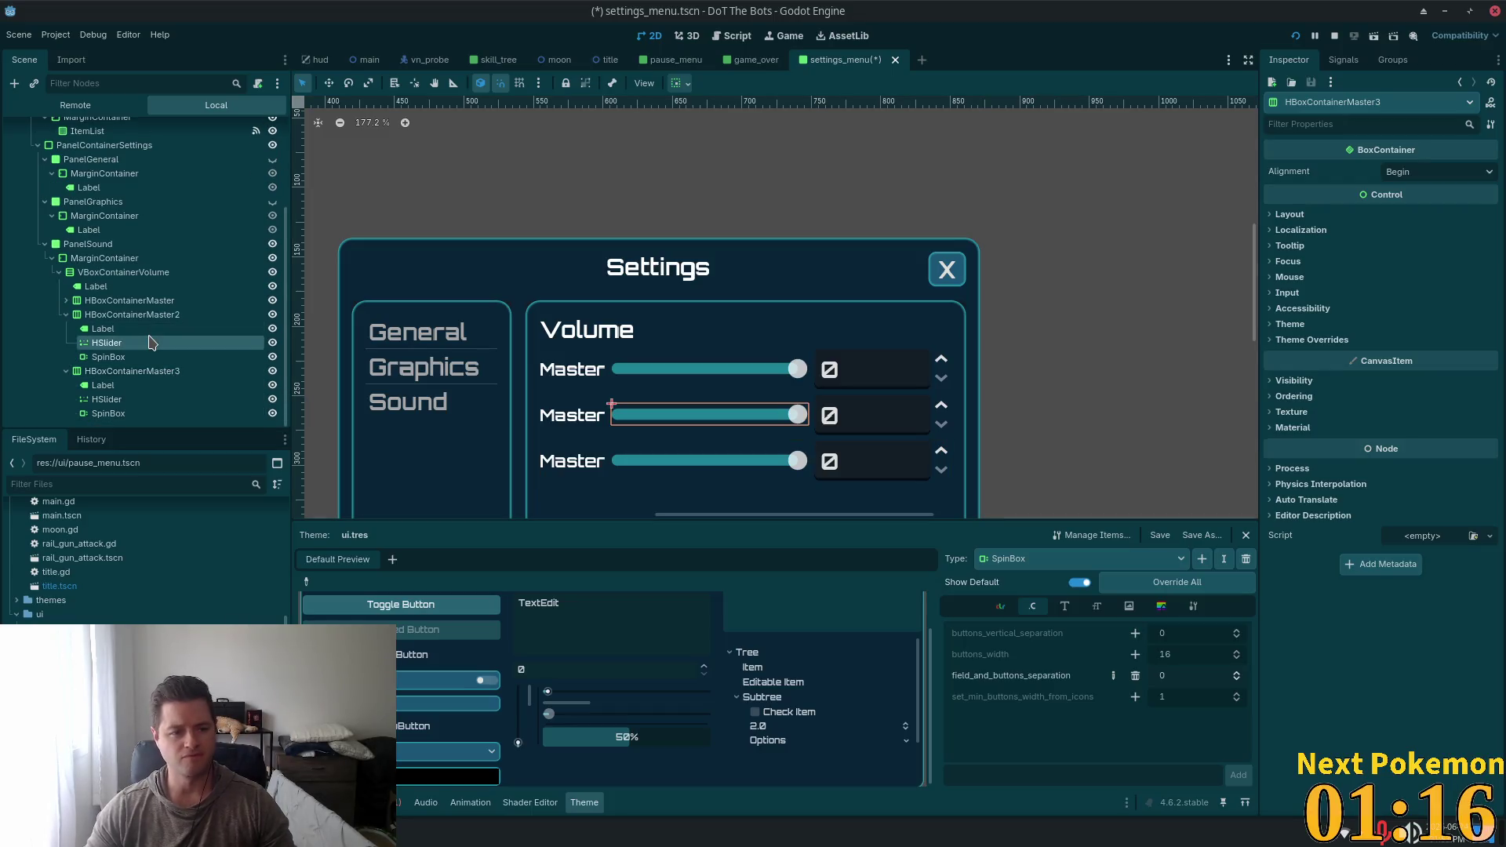
left_click(138, 328)
double_click(1330, 209)
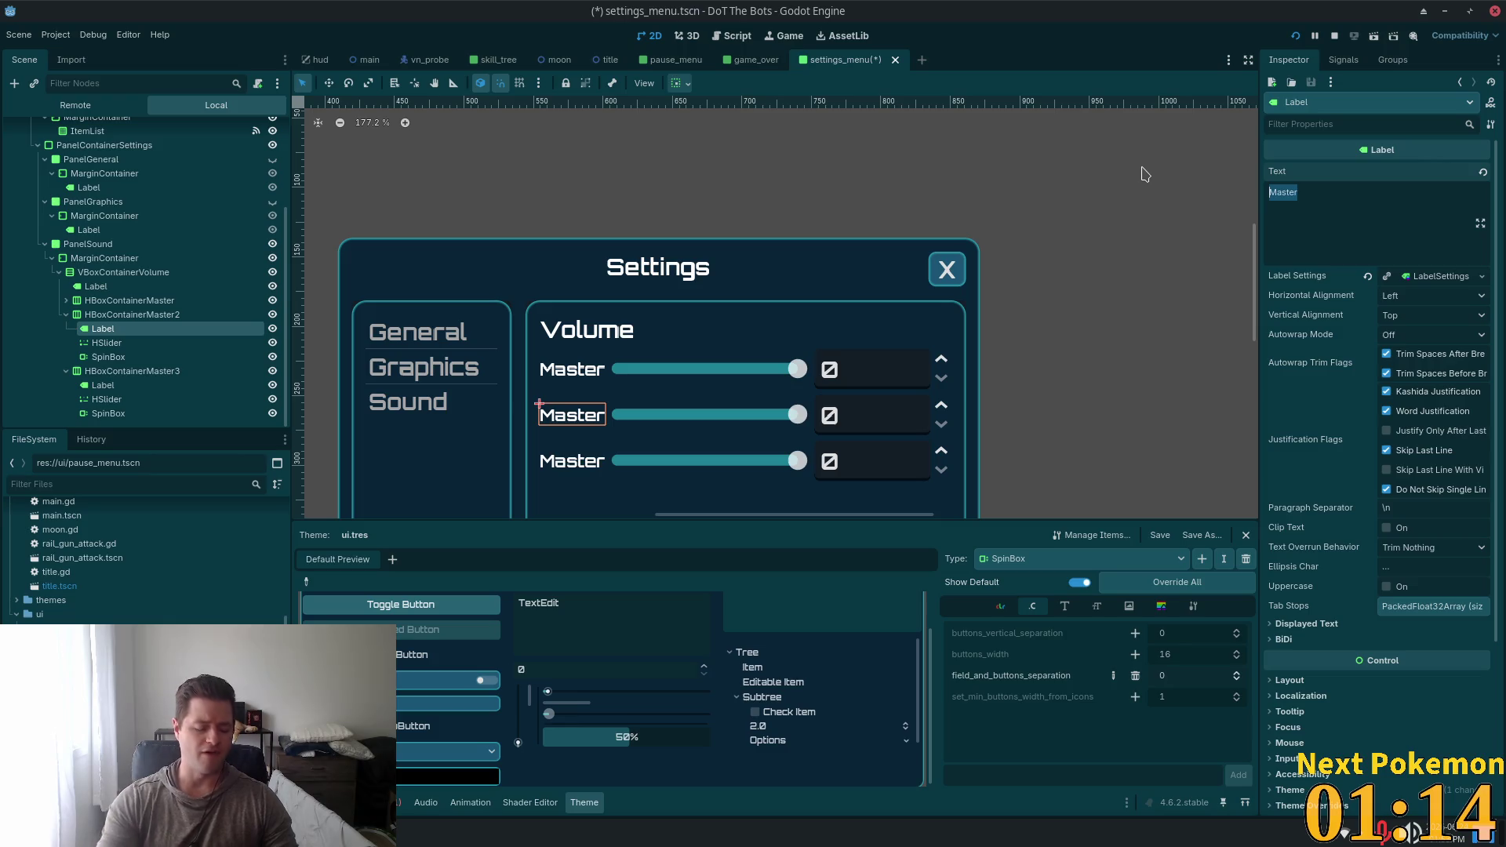
type("MN")
type("usic")
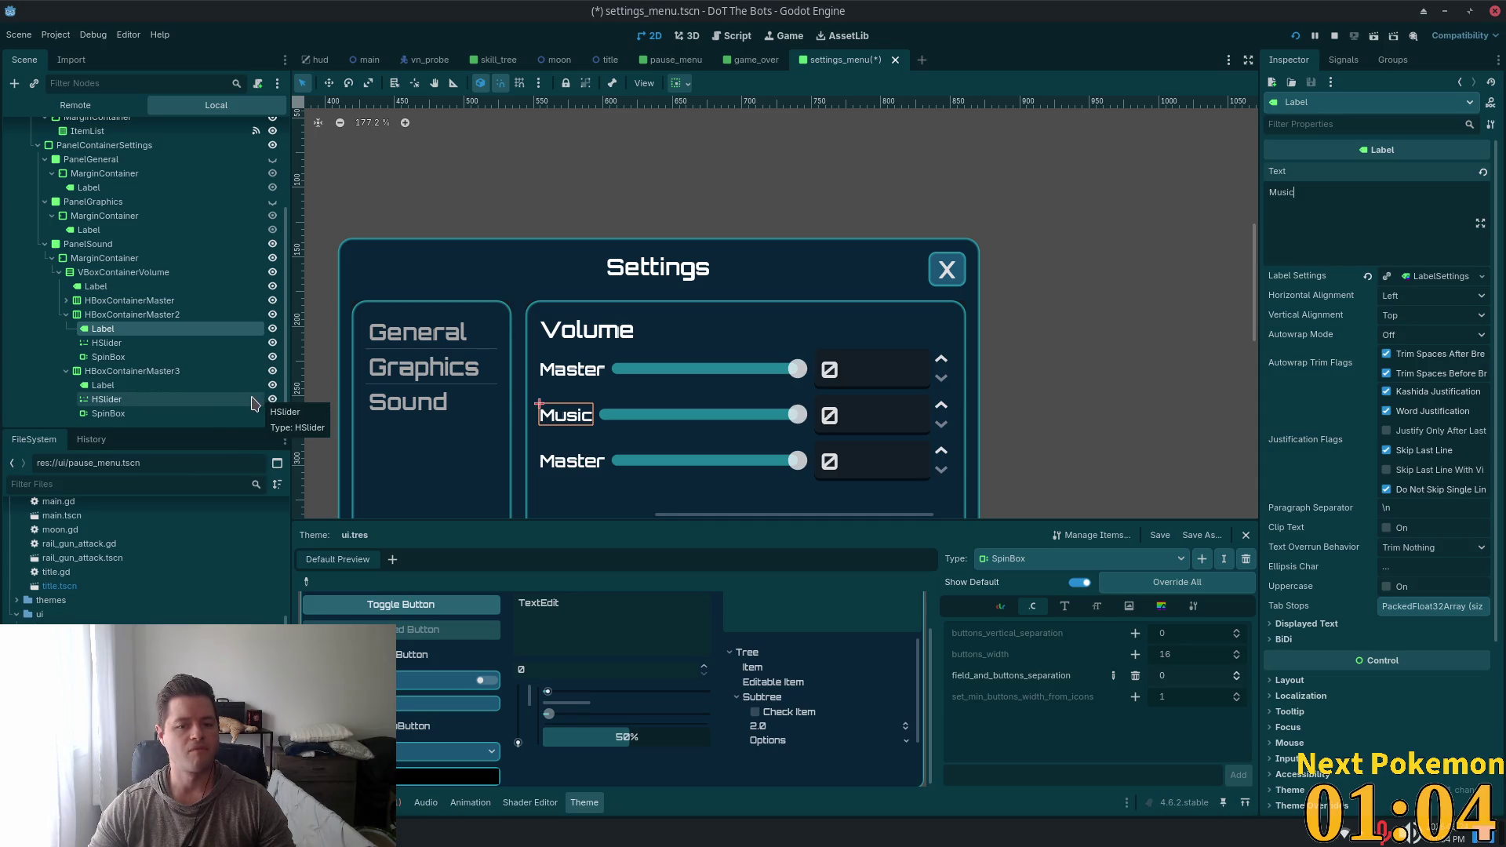
Rename the third row's label to Effects, then select the Music and Master labels together
left_click(138, 401)
left_click(132, 388)
double_click(1301, 201)
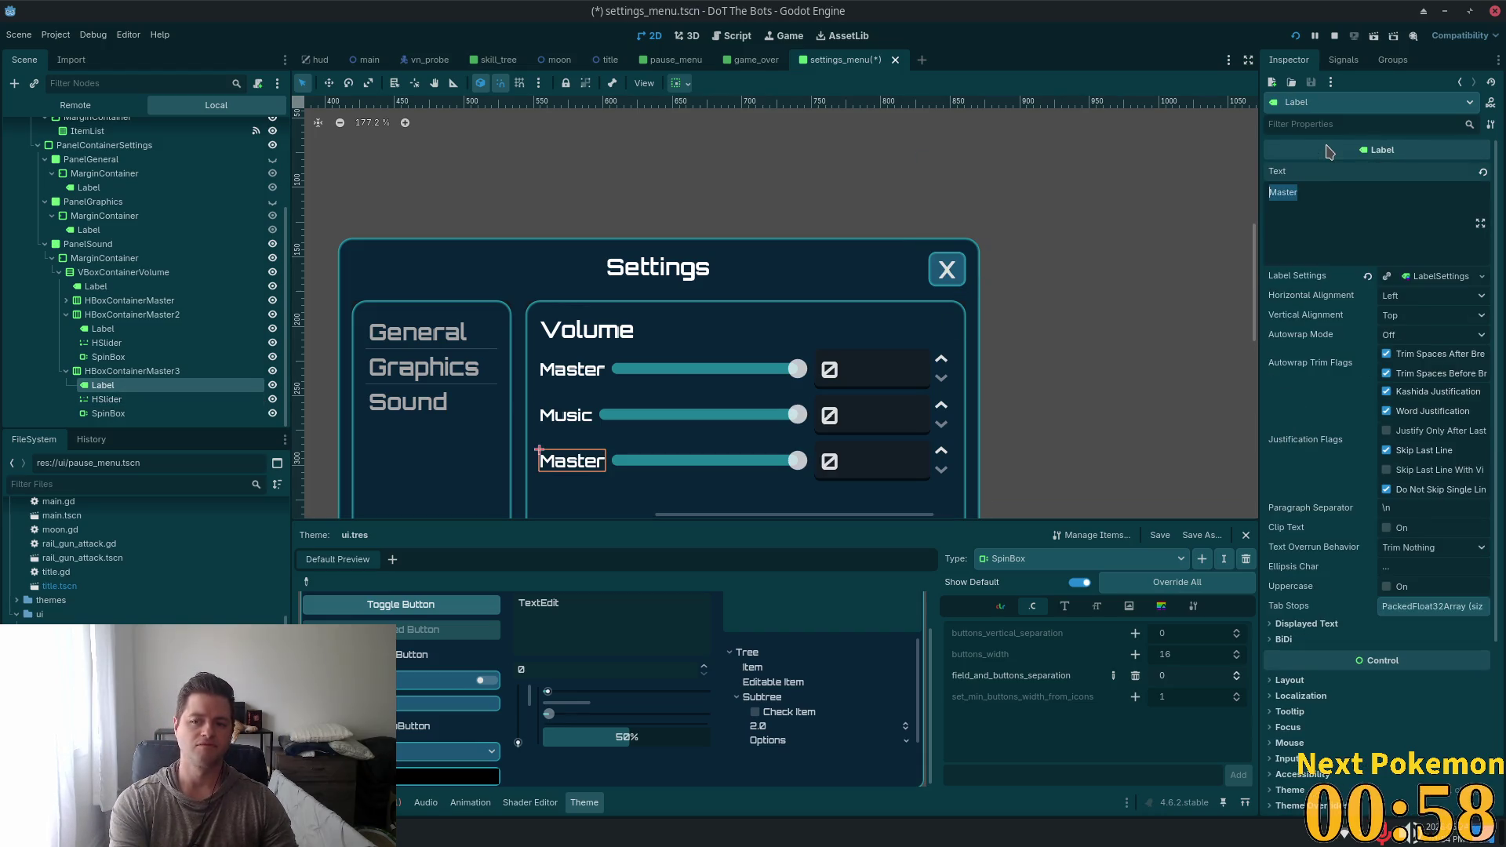
type("Effects")
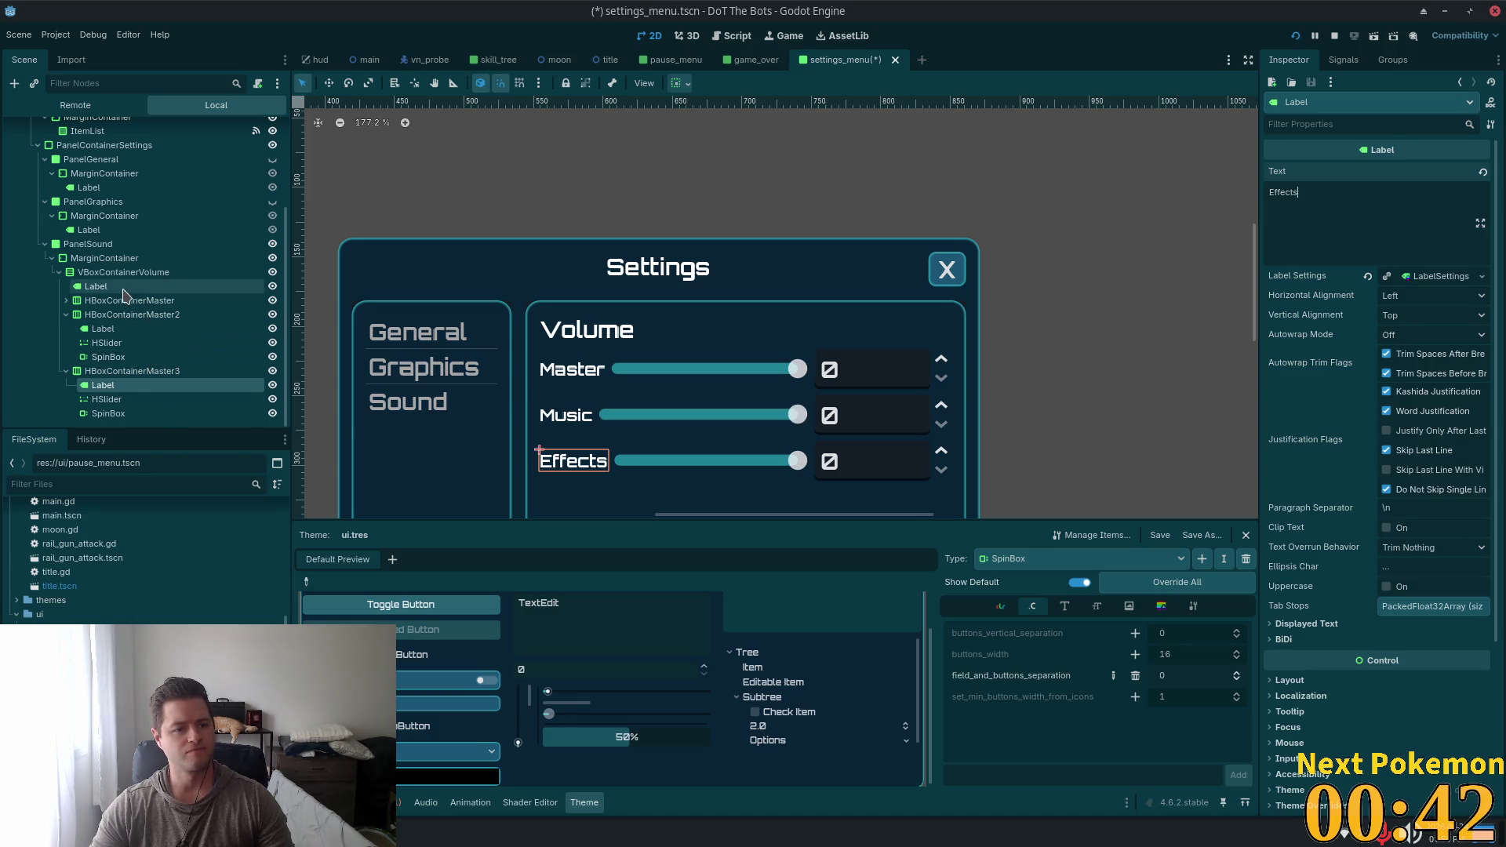
left_click(66, 301)
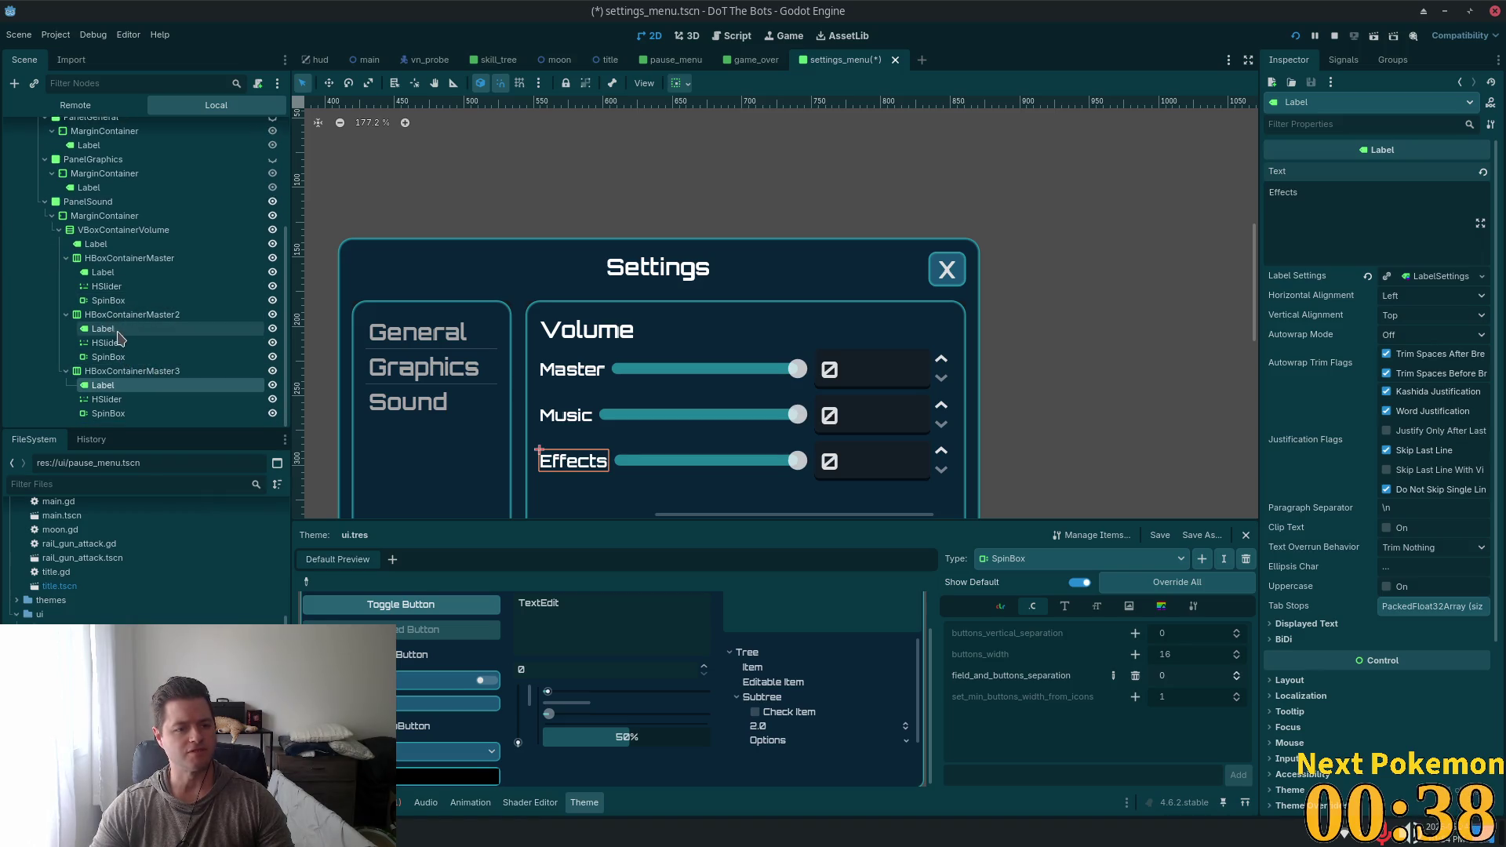
left_click(121, 329)
left_click(103, 272, "ctrl")
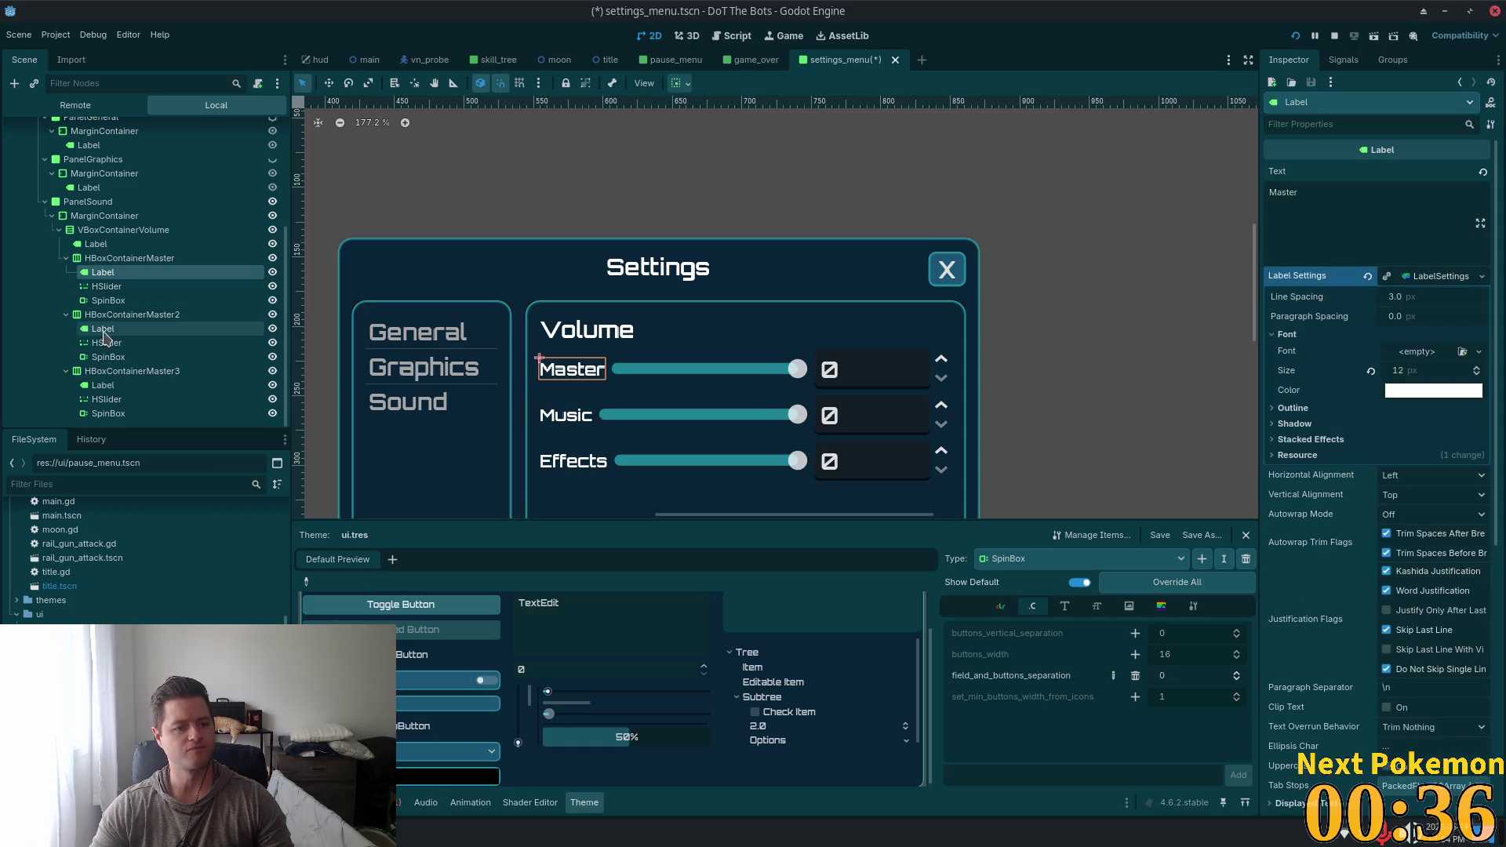
Add the Effects label to the Master and Music labels and reveal their Layout properties
left_click(103, 385, "ctrl")
scroll(1298, 552, "down", 5)
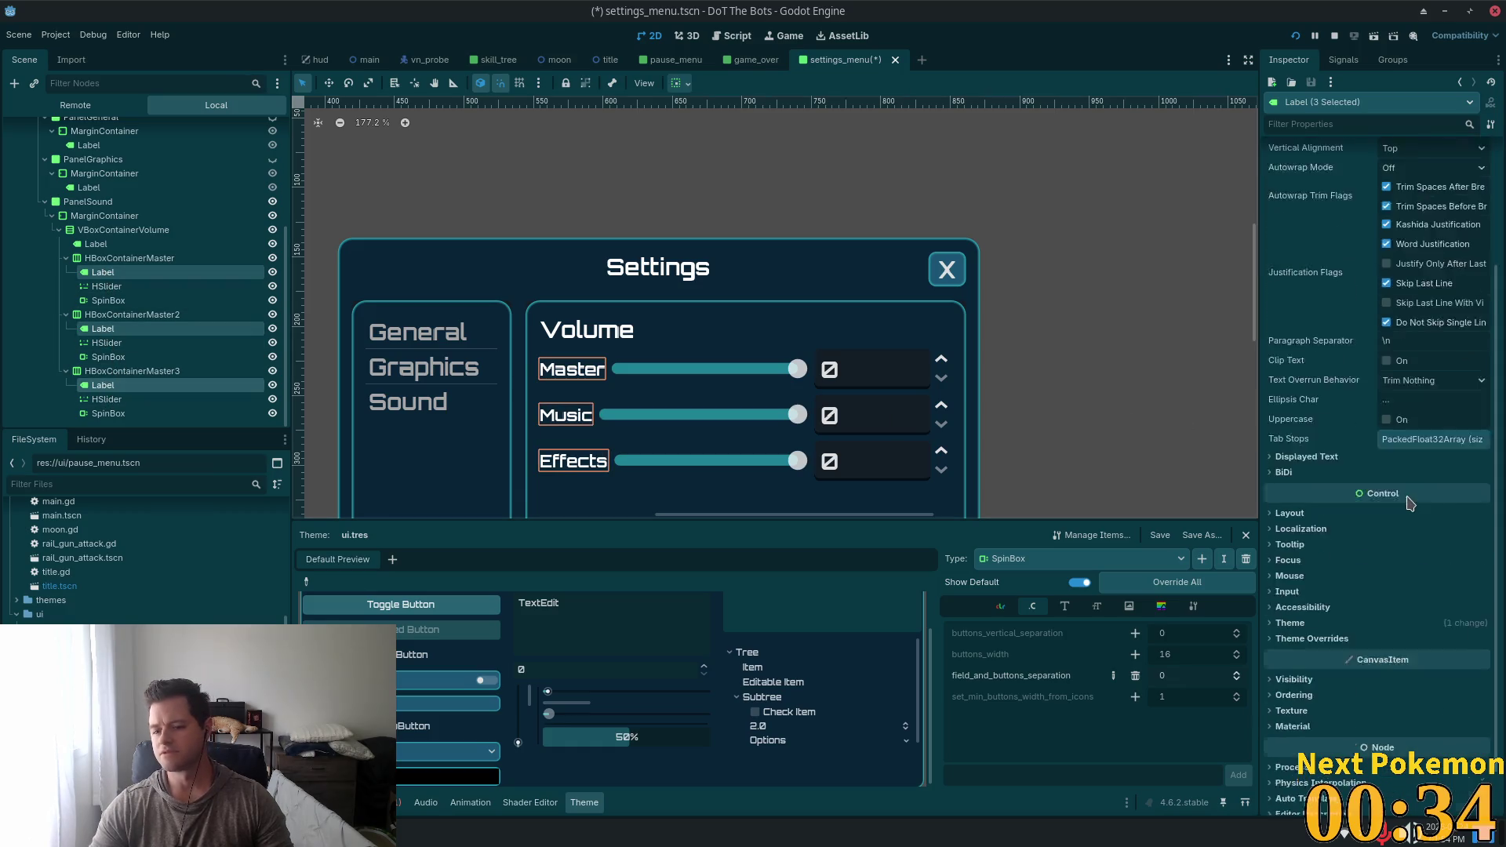
scroll(1323, 514, "up", 5)
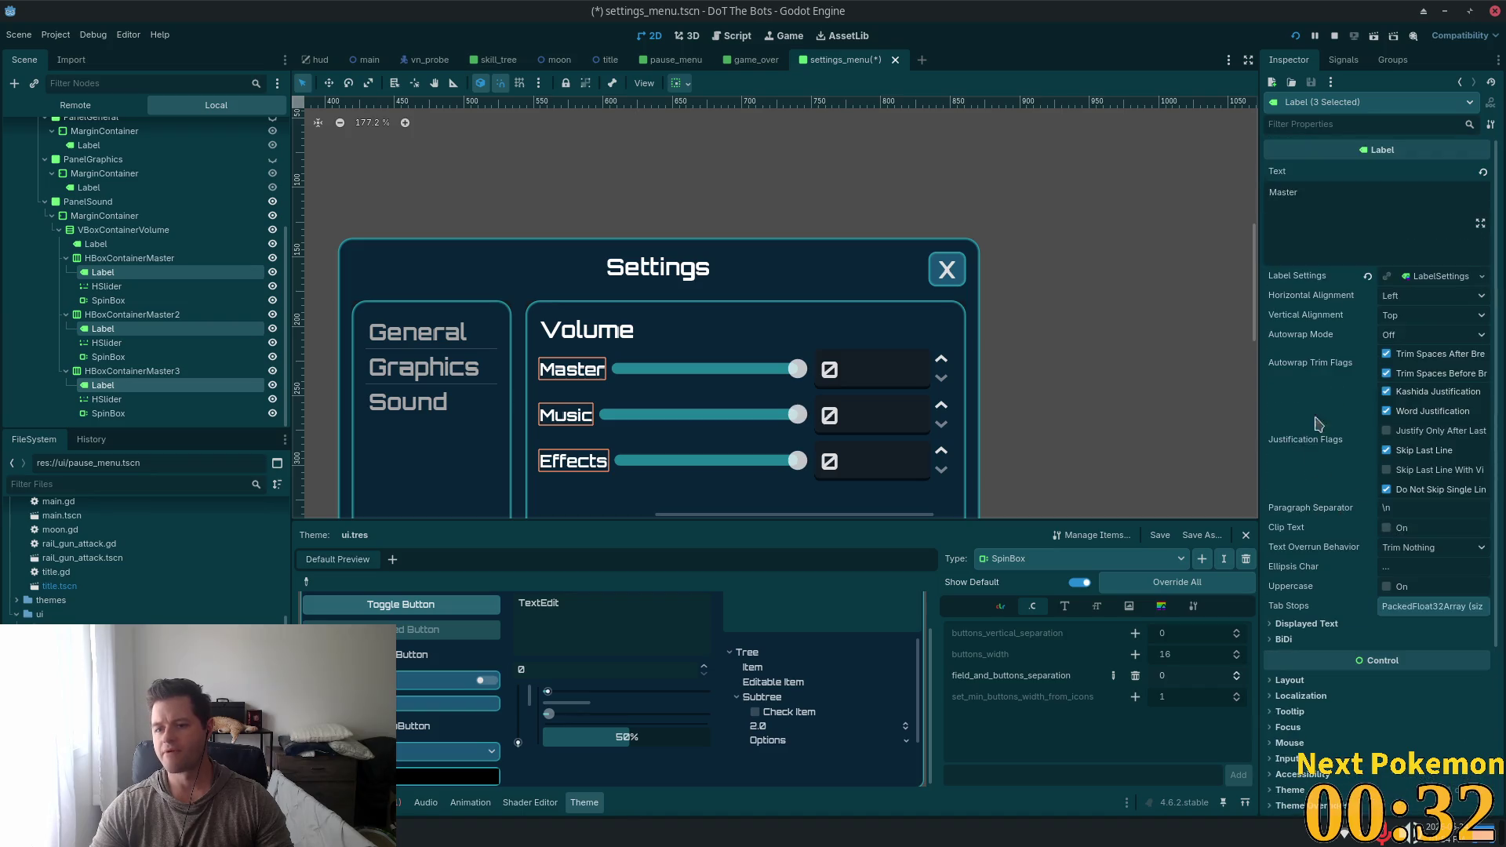
left_click(1279, 681)
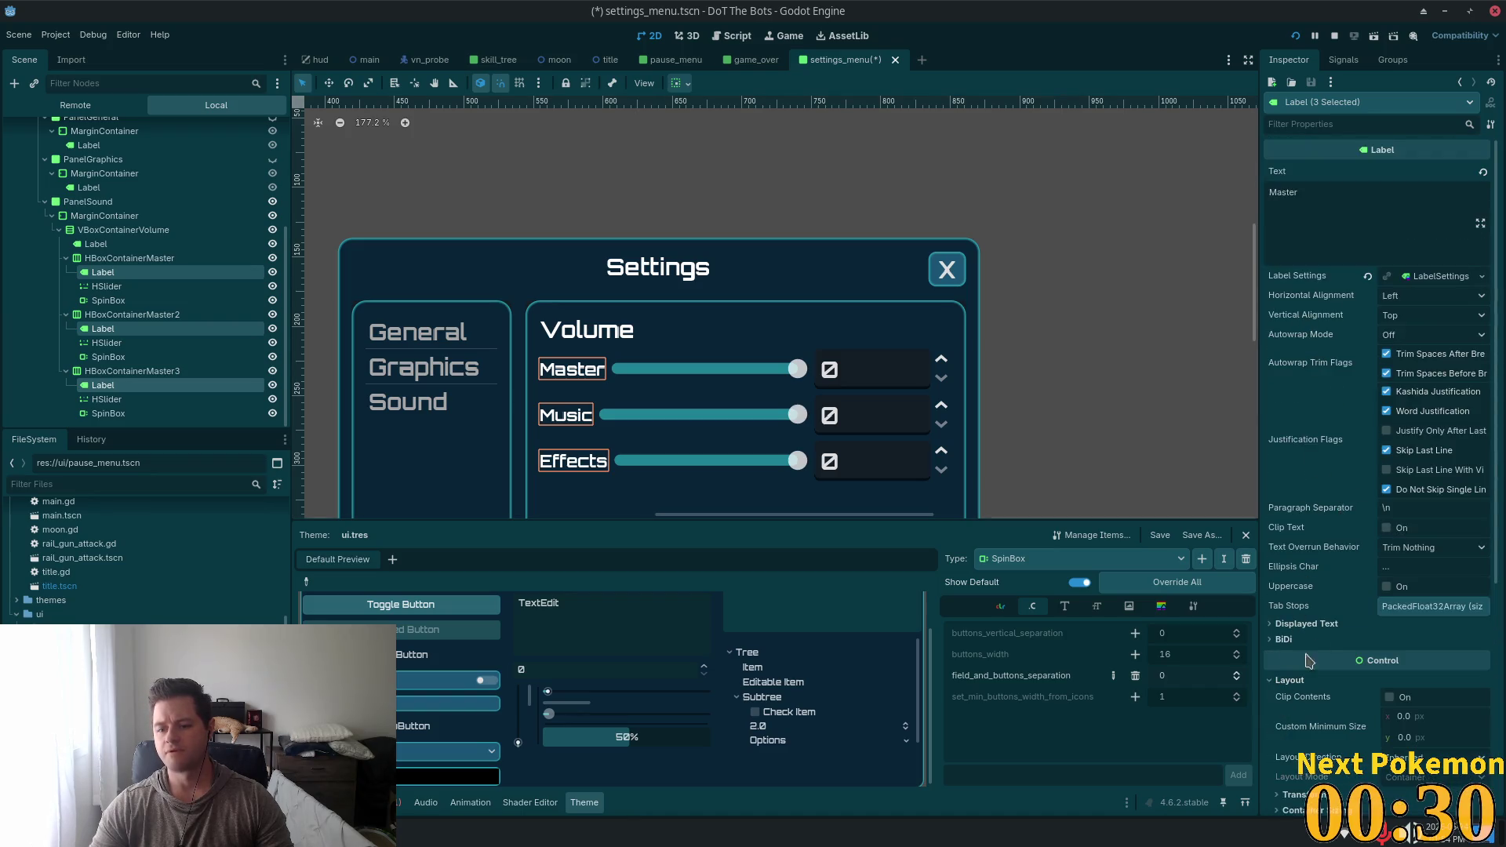
scroll(1286, 682, "down", 5)
Set the three labels' Custom Minimum Size x to 50 and save settings_menu.tscn
left_click(1438, 467)
type("1")
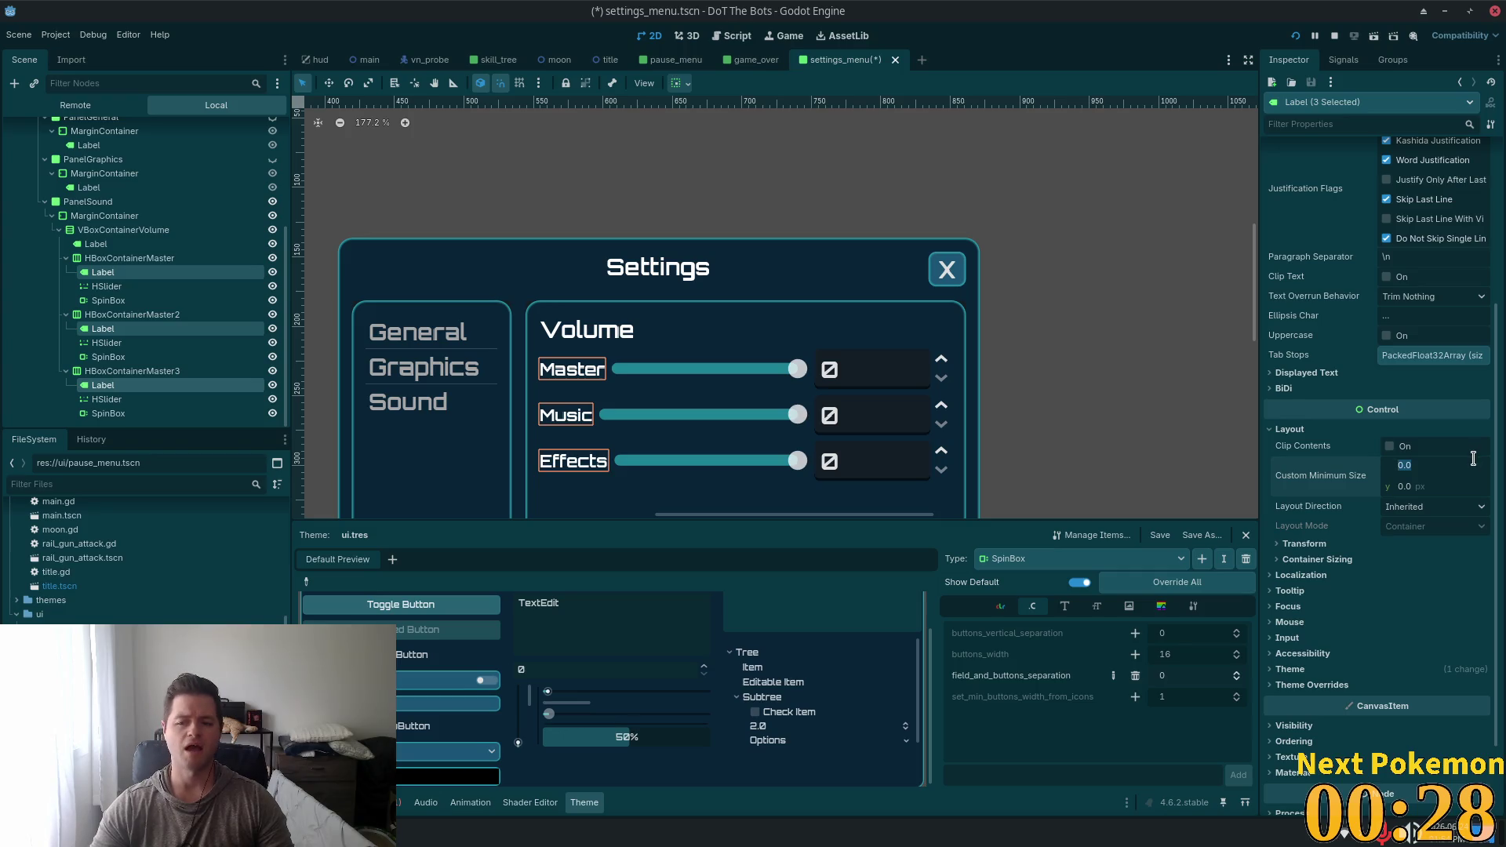
key("Return")
type("20")
key("Return")
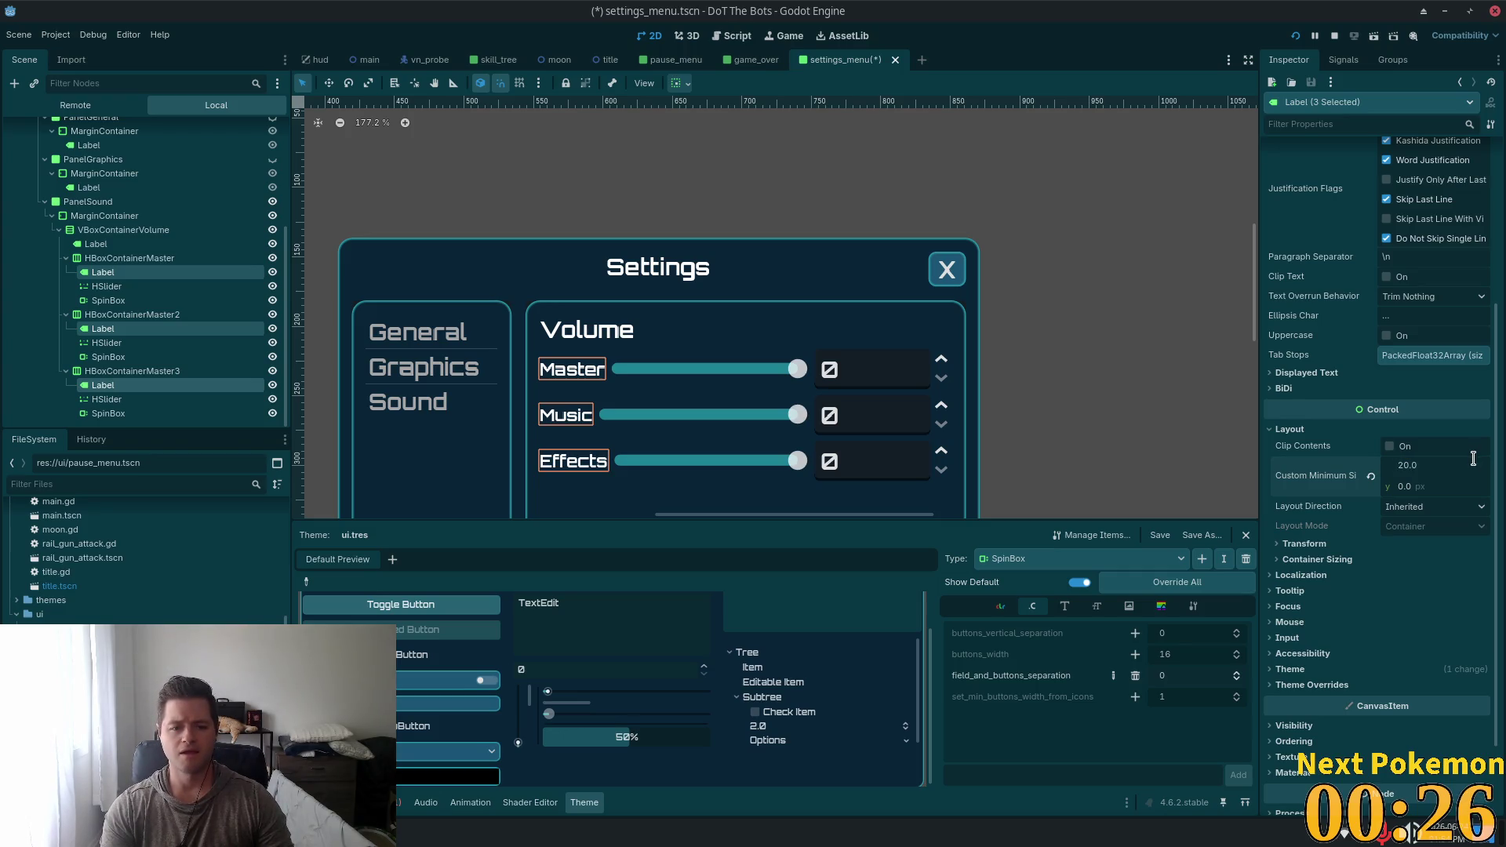
type("40")
key("Return")
key("Up")
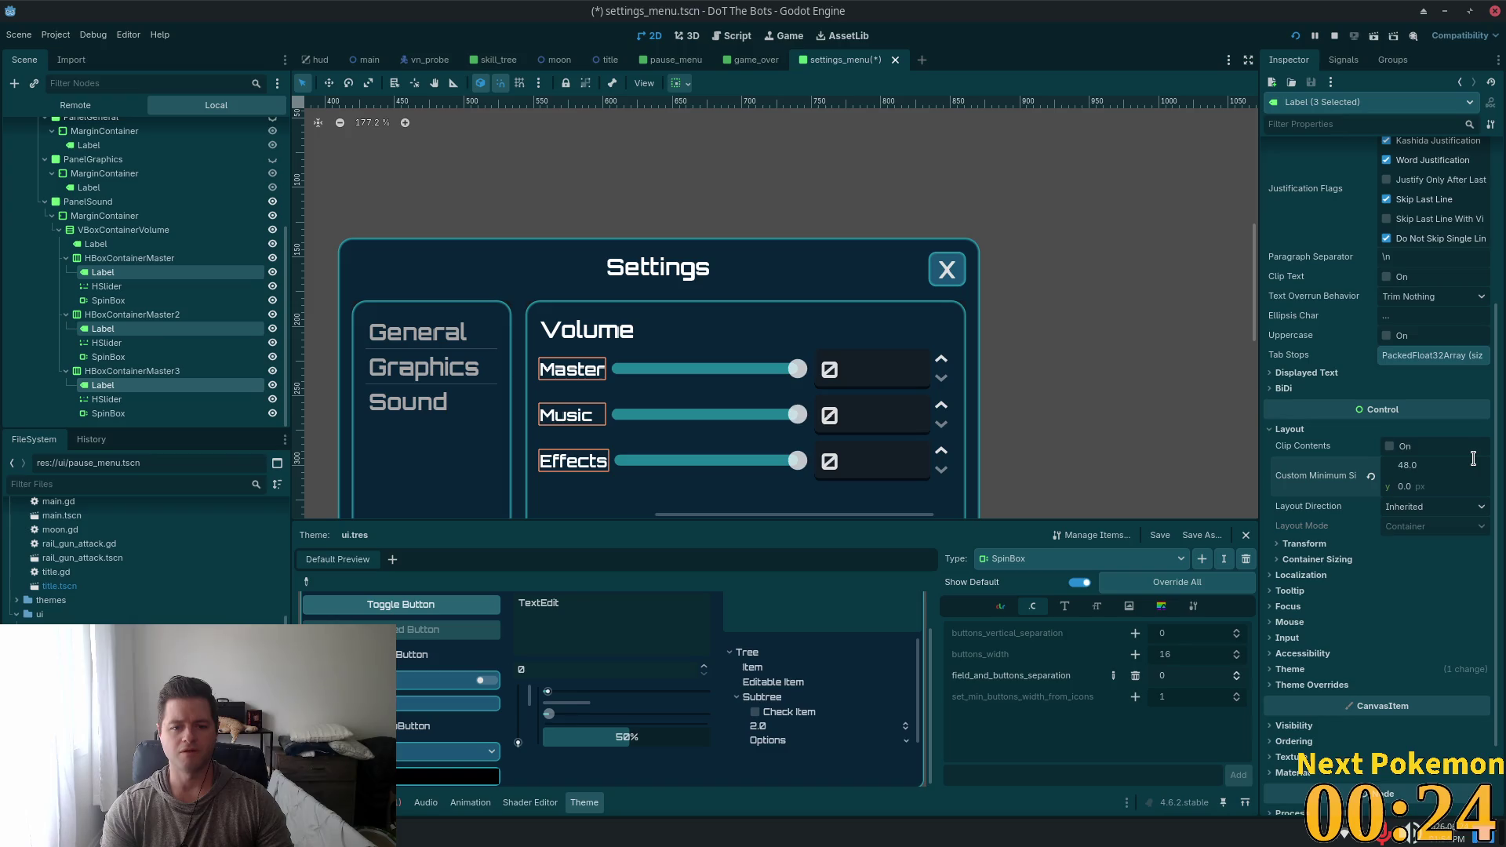
key("Down")
key("Up")
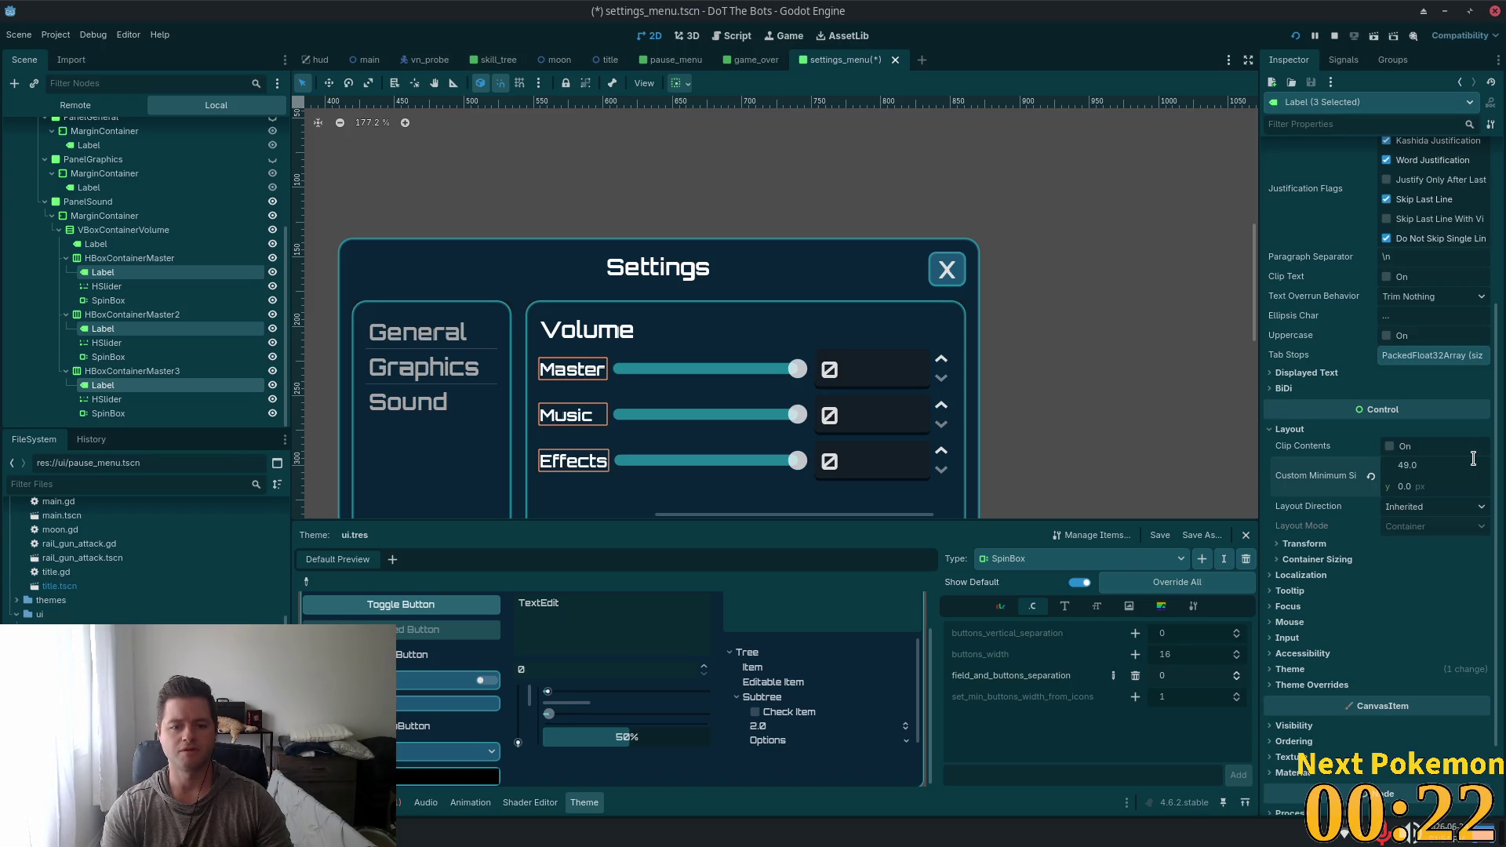
key("Up")
key("Down")
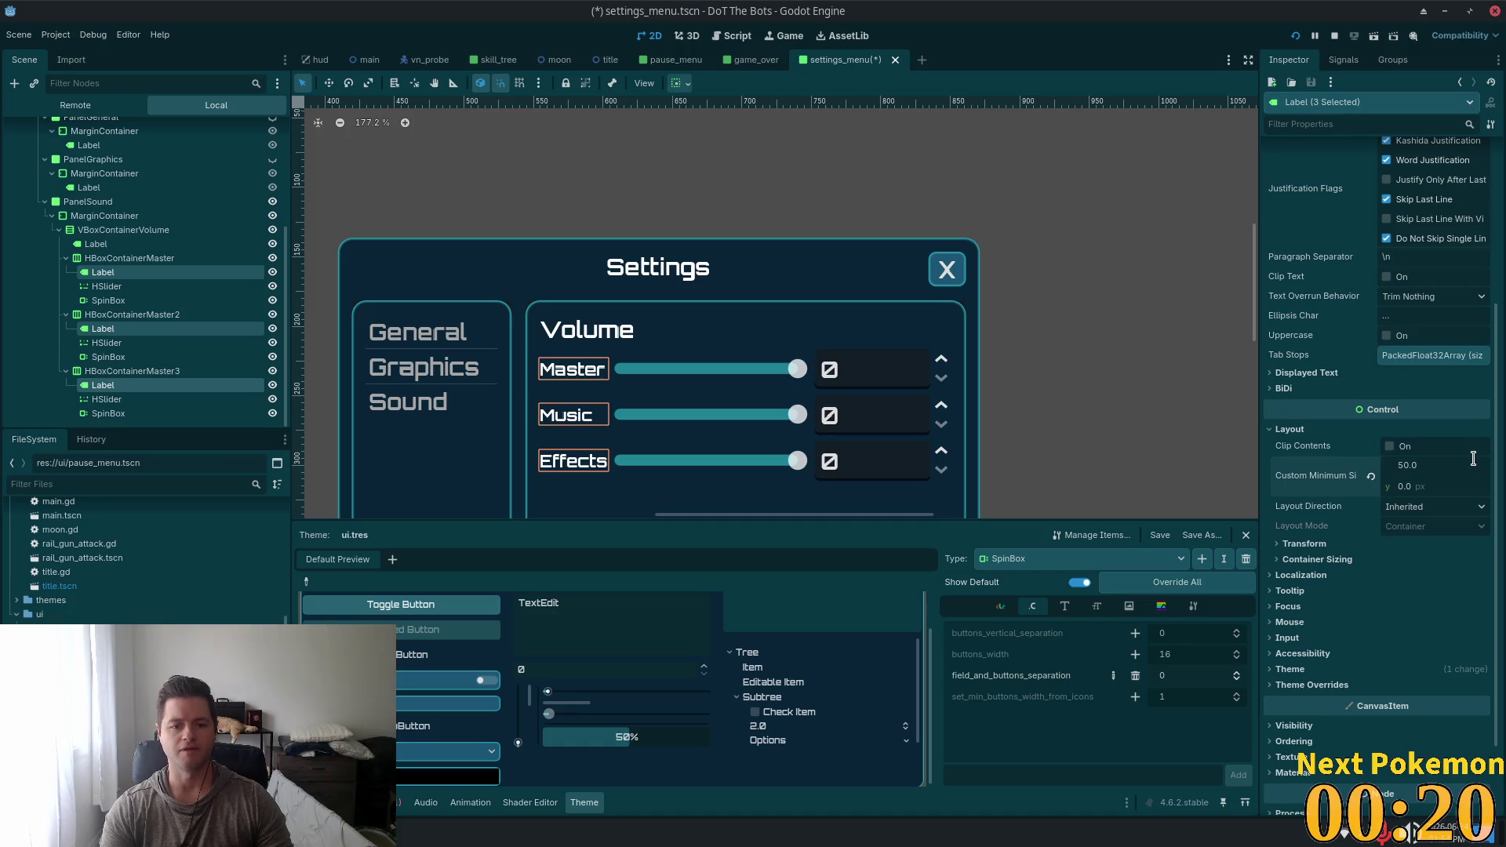
left_click(680, 298)
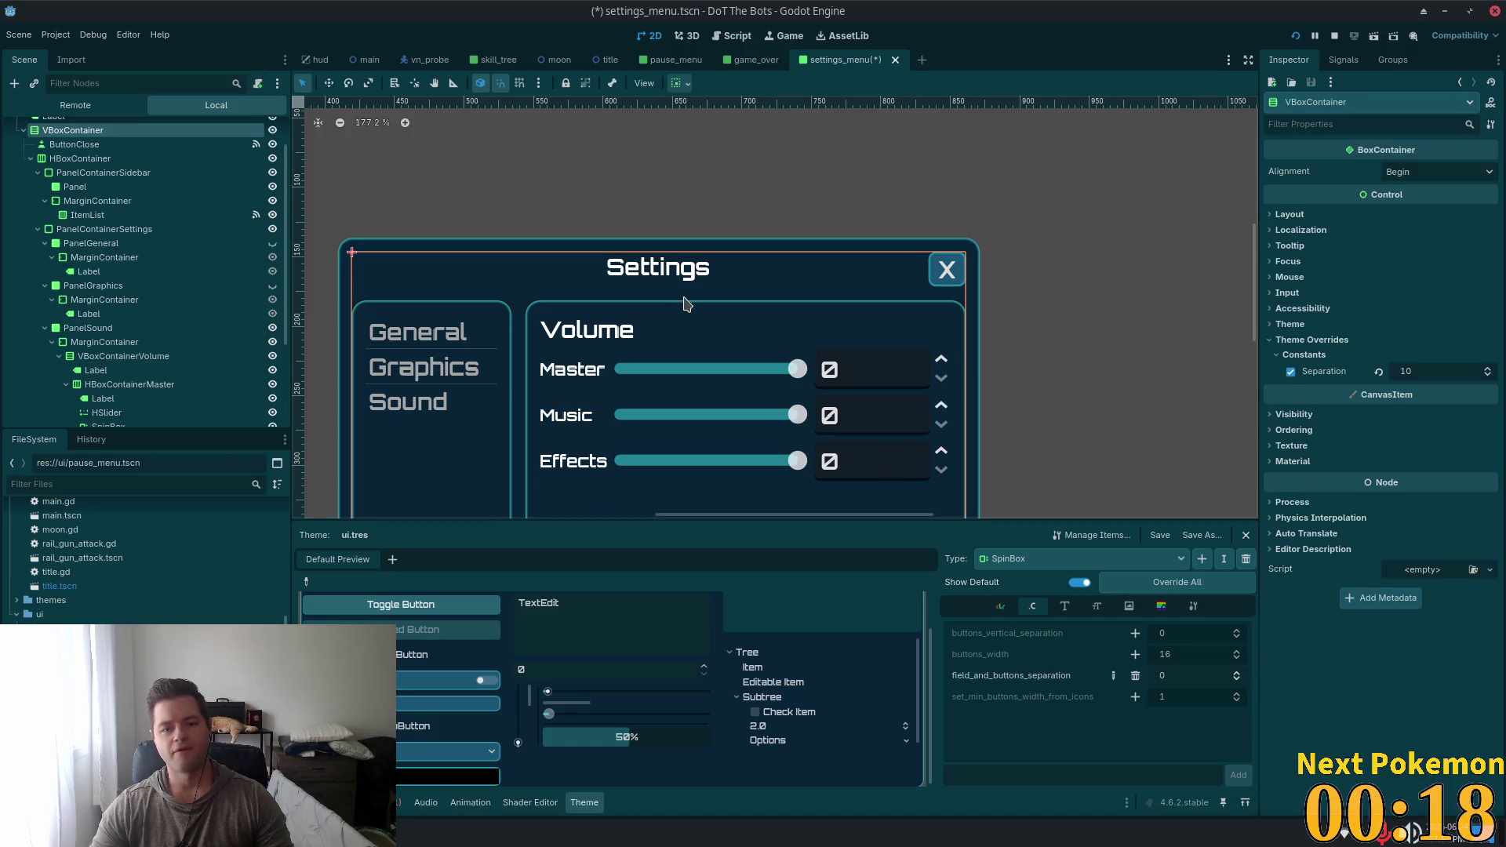
key("ctrl+s")
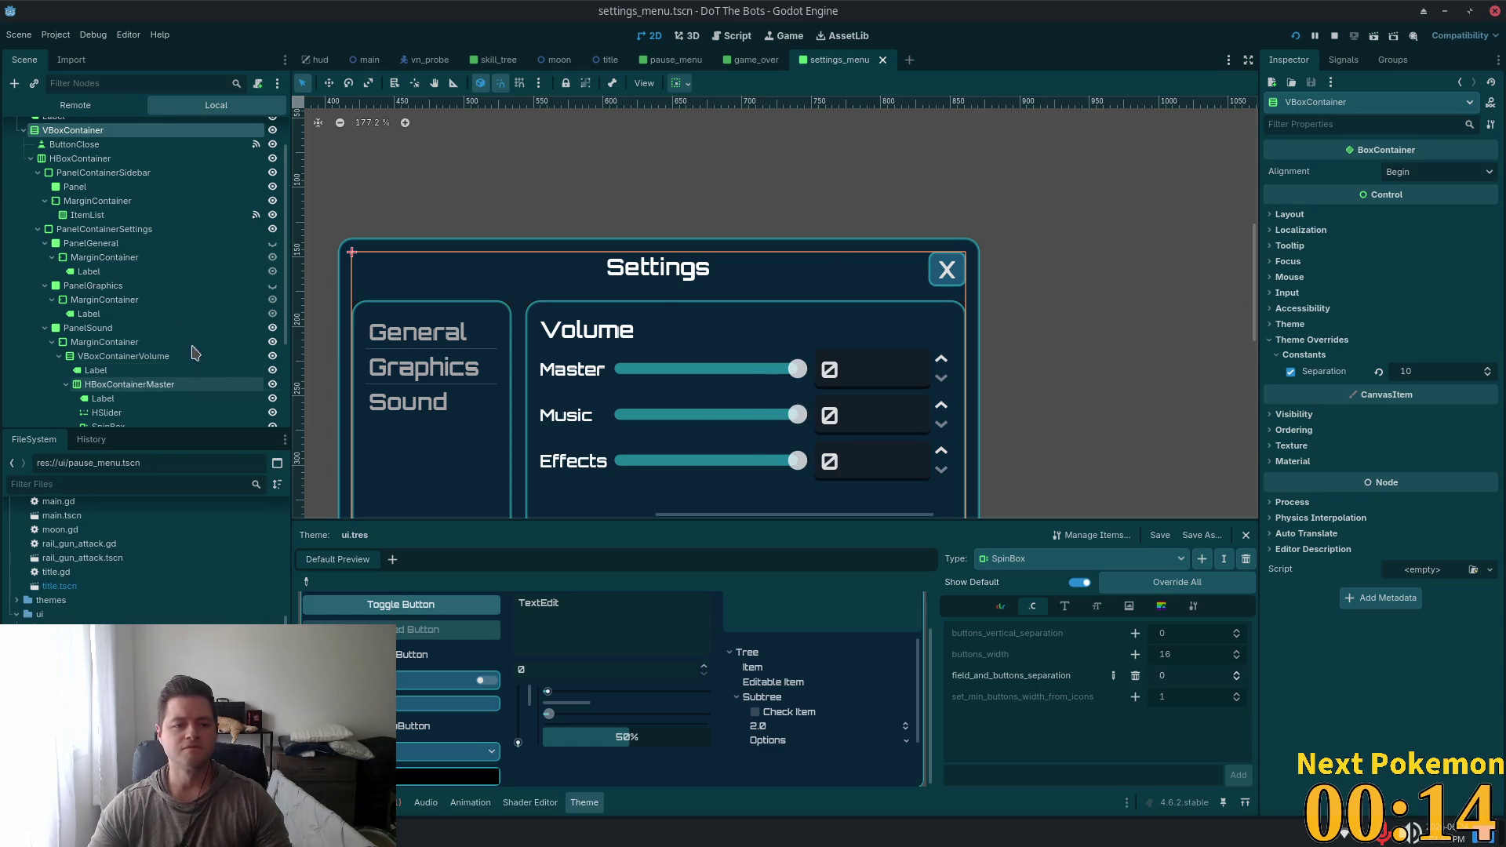
Set the Master, Music and Effects SpinBoxes' Value to 100 and save settings_menu.tscn
scroll(156, 317, "down", 3)
left_click(128, 302)
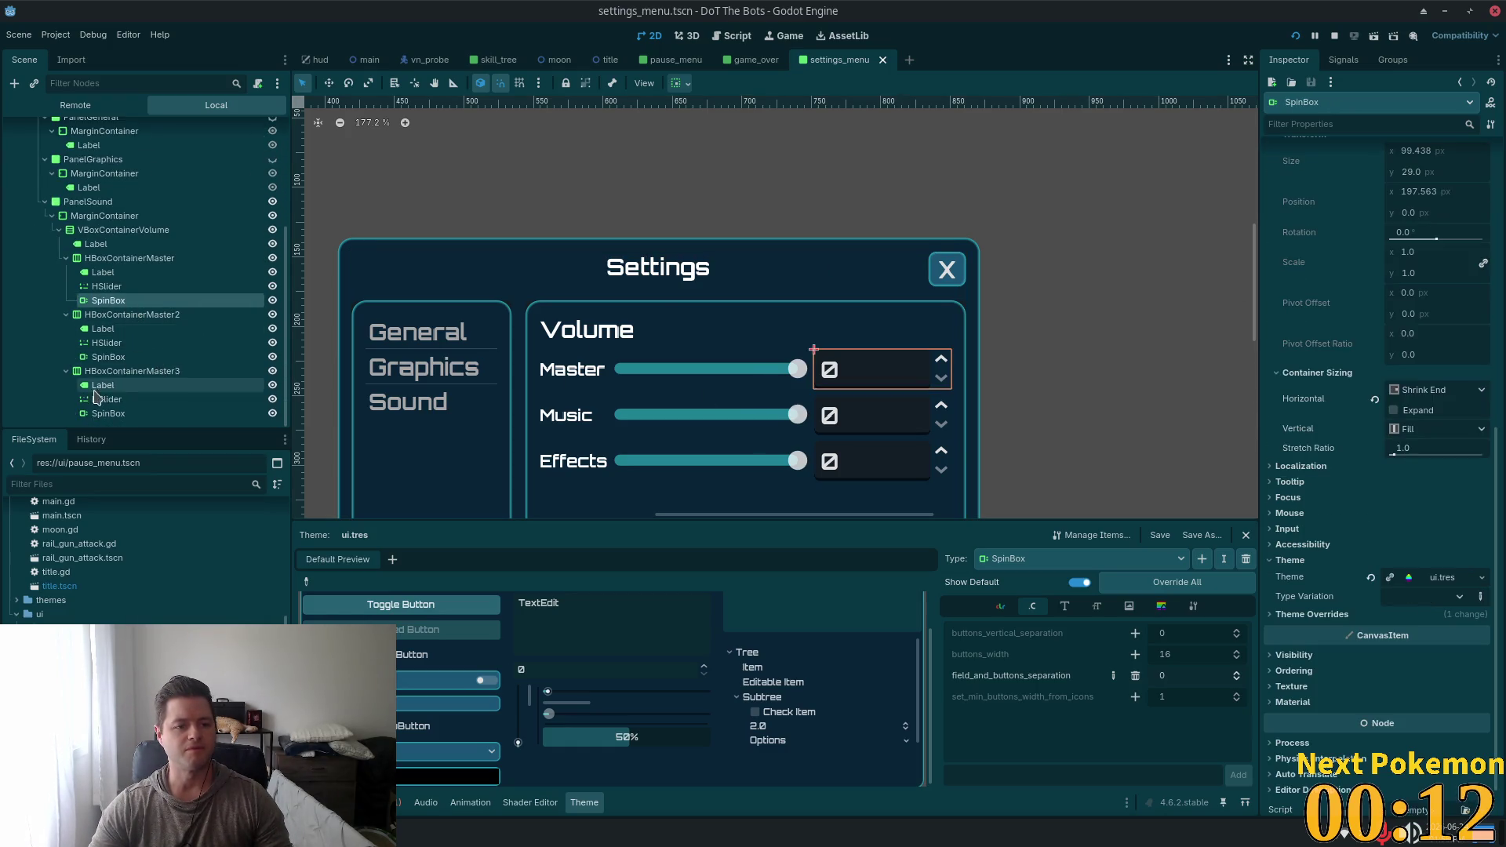
left_click(118, 357, "ctrl")
left_click(138, 414, "ctrl")
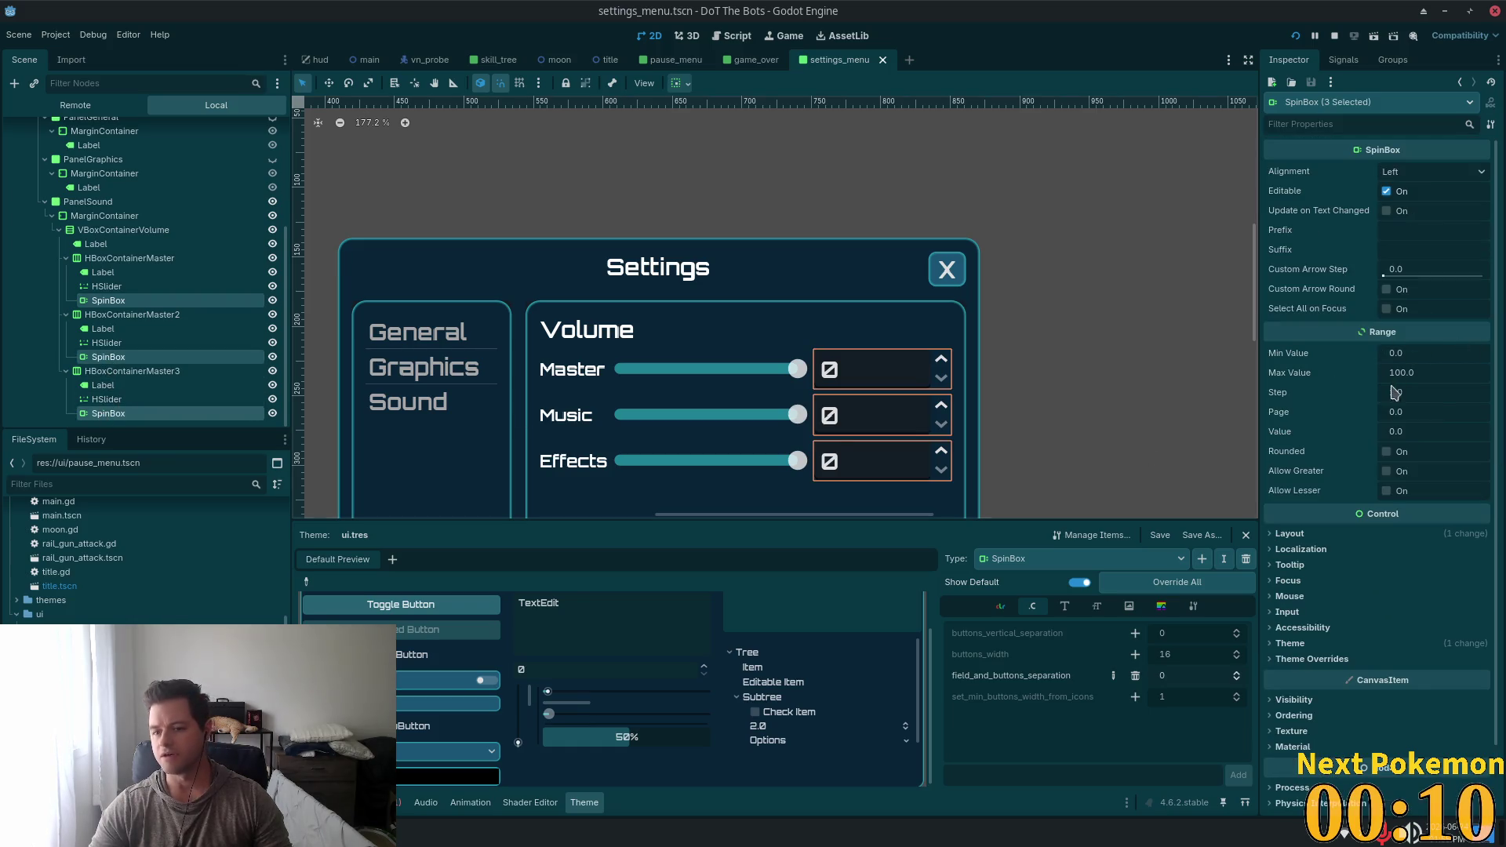
left_click(1410, 433)
type("10")
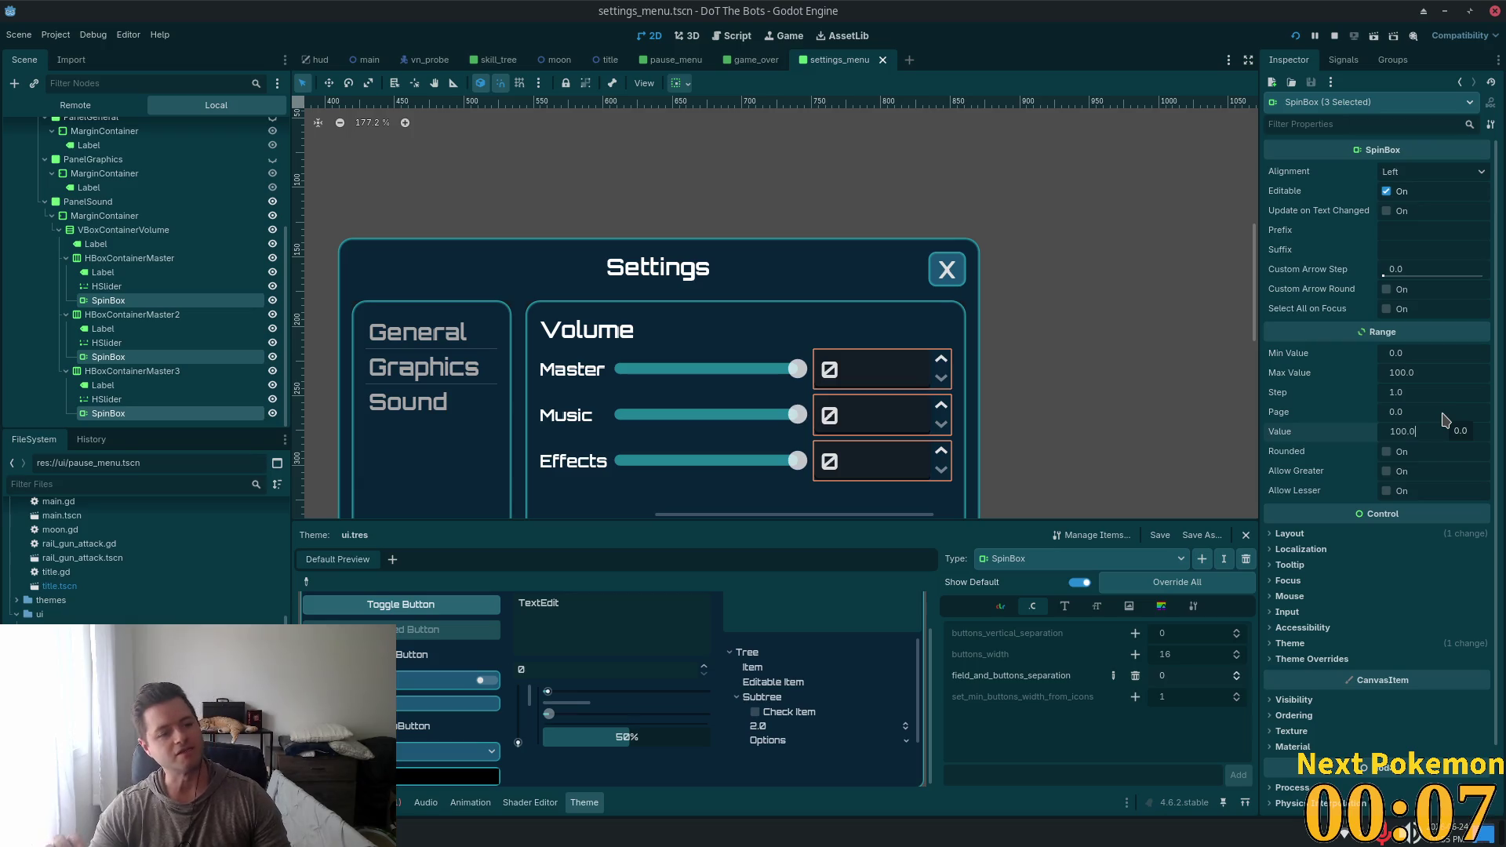
key("Tab")
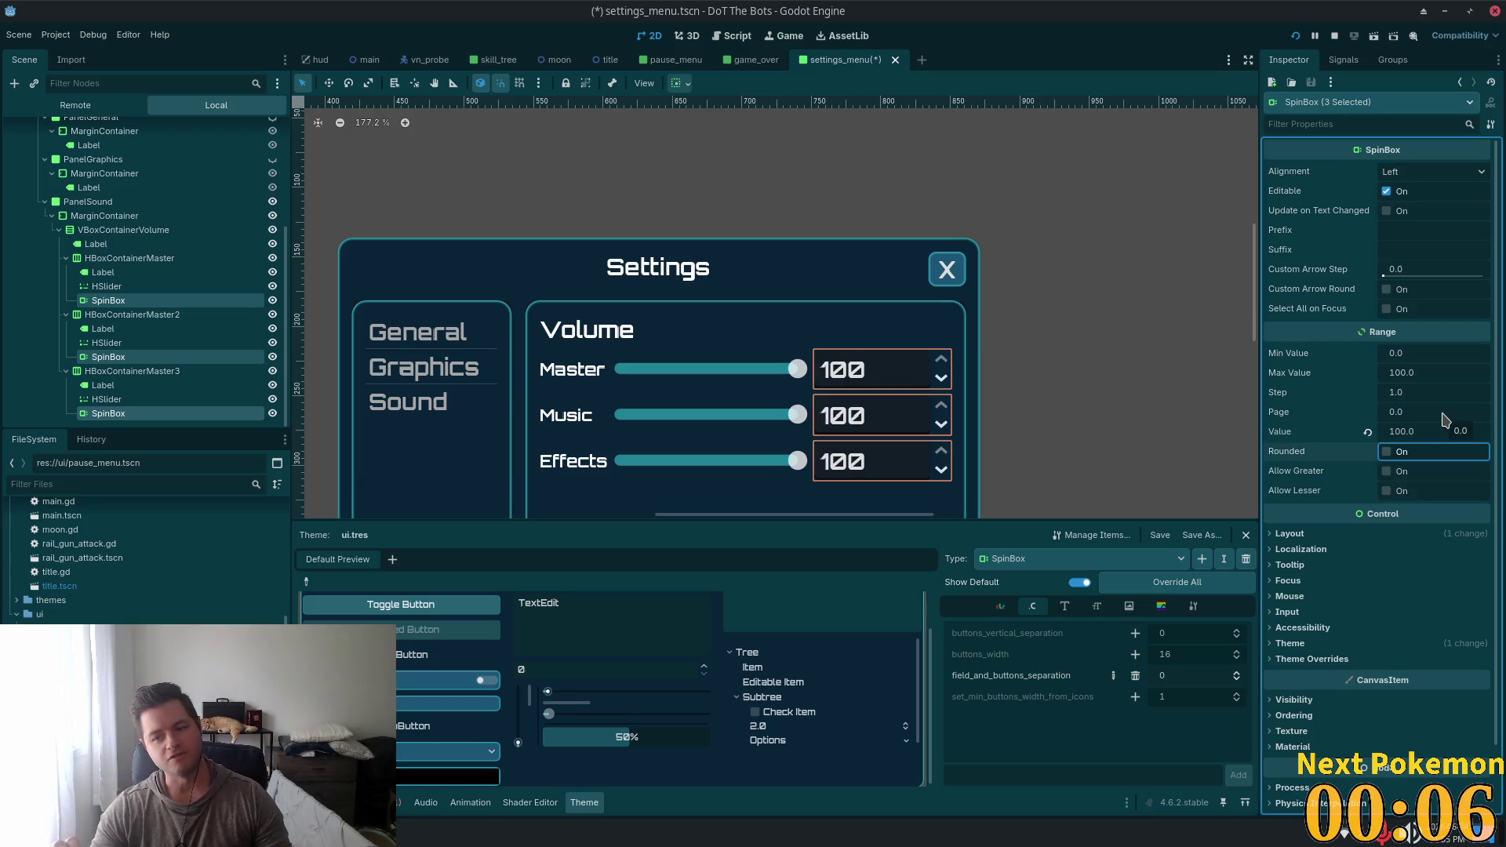
key("ctrl+s")
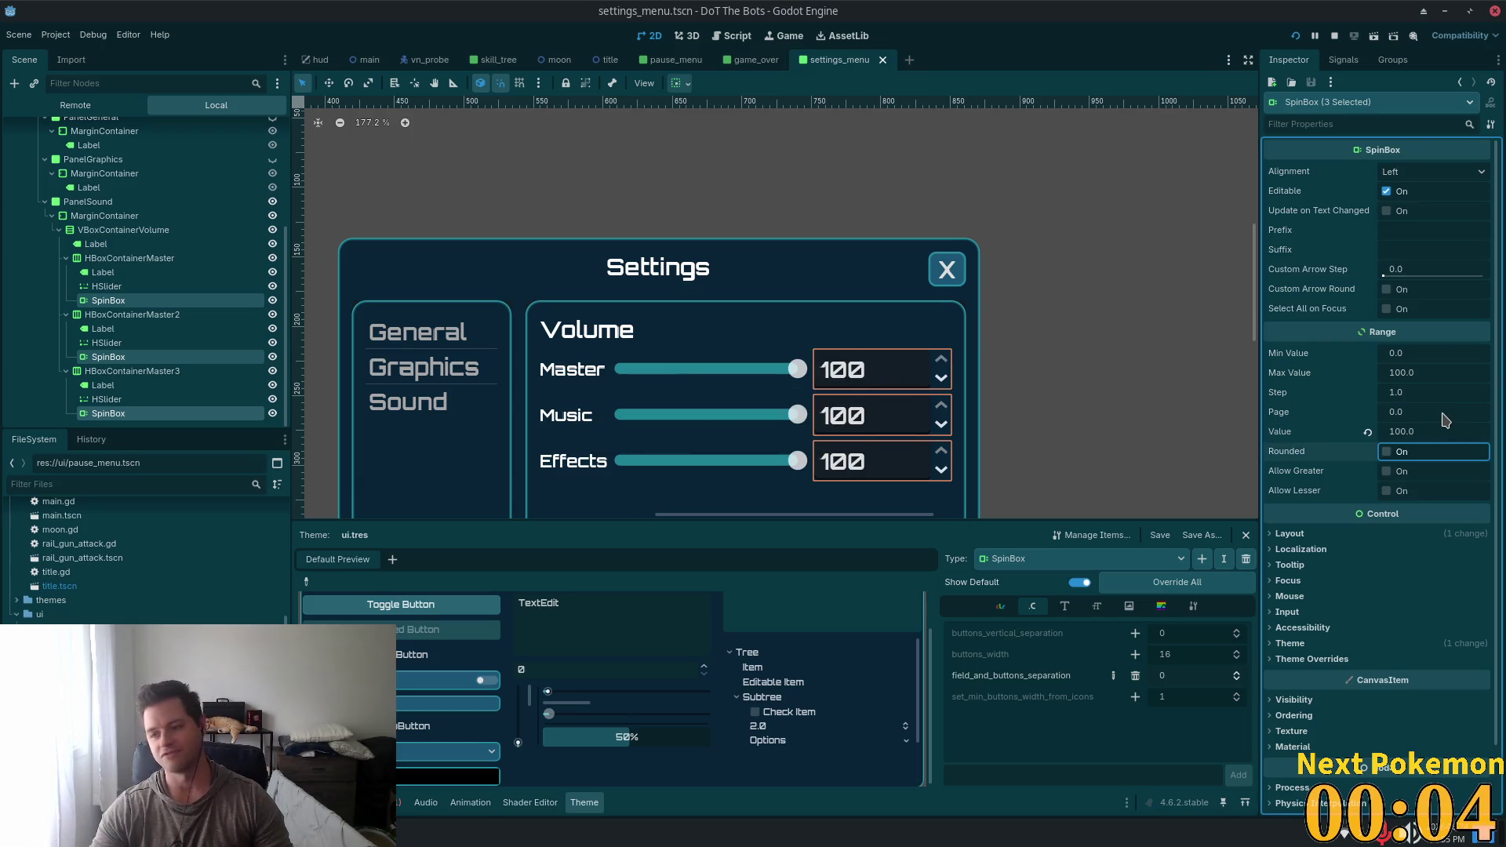
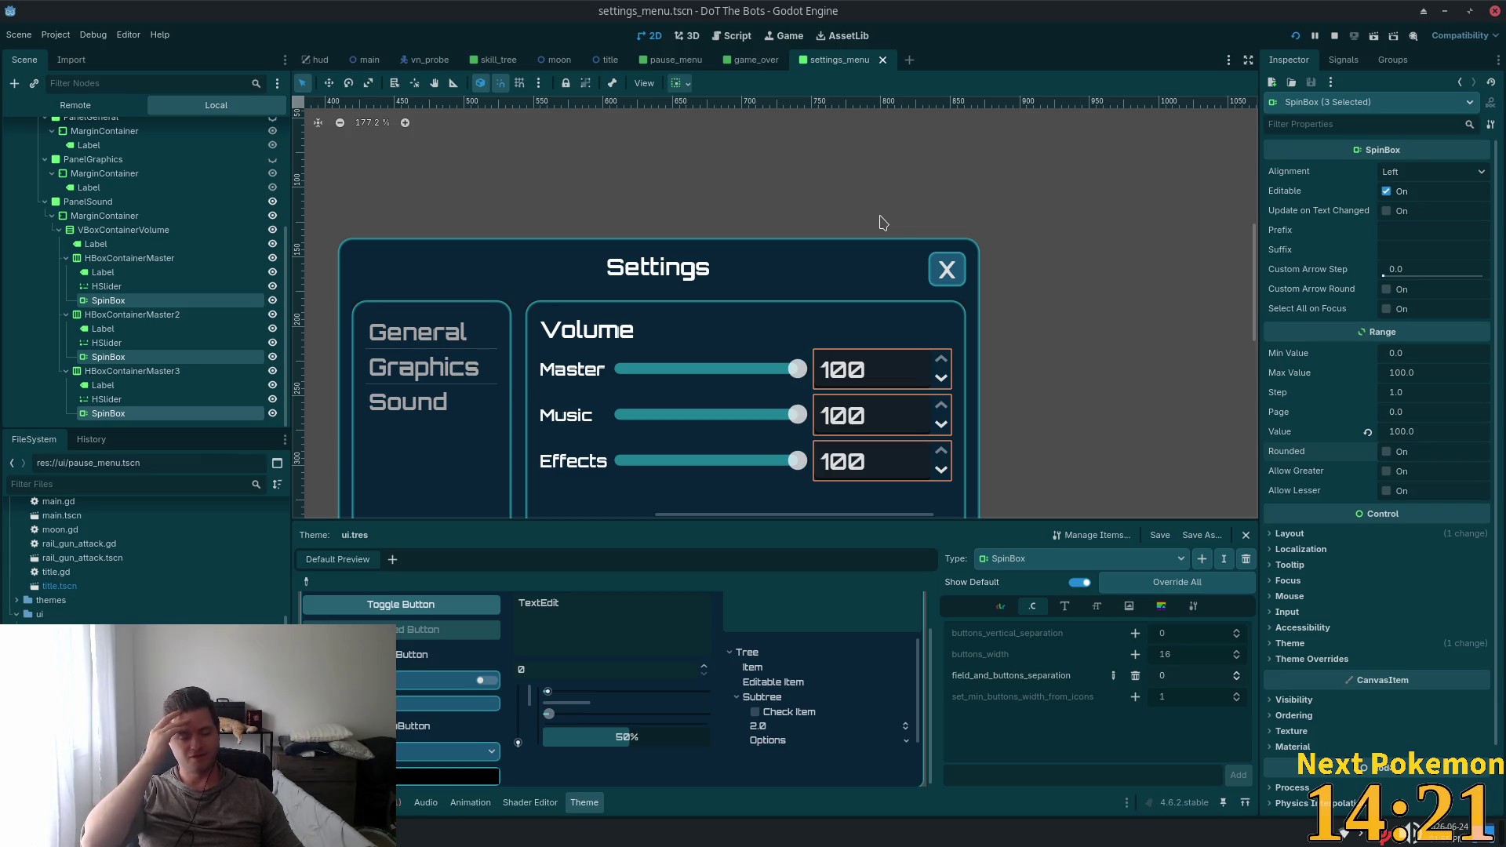
Run the DoT The Bots project, start a game, and move its window aside
left_click(1295, 36)
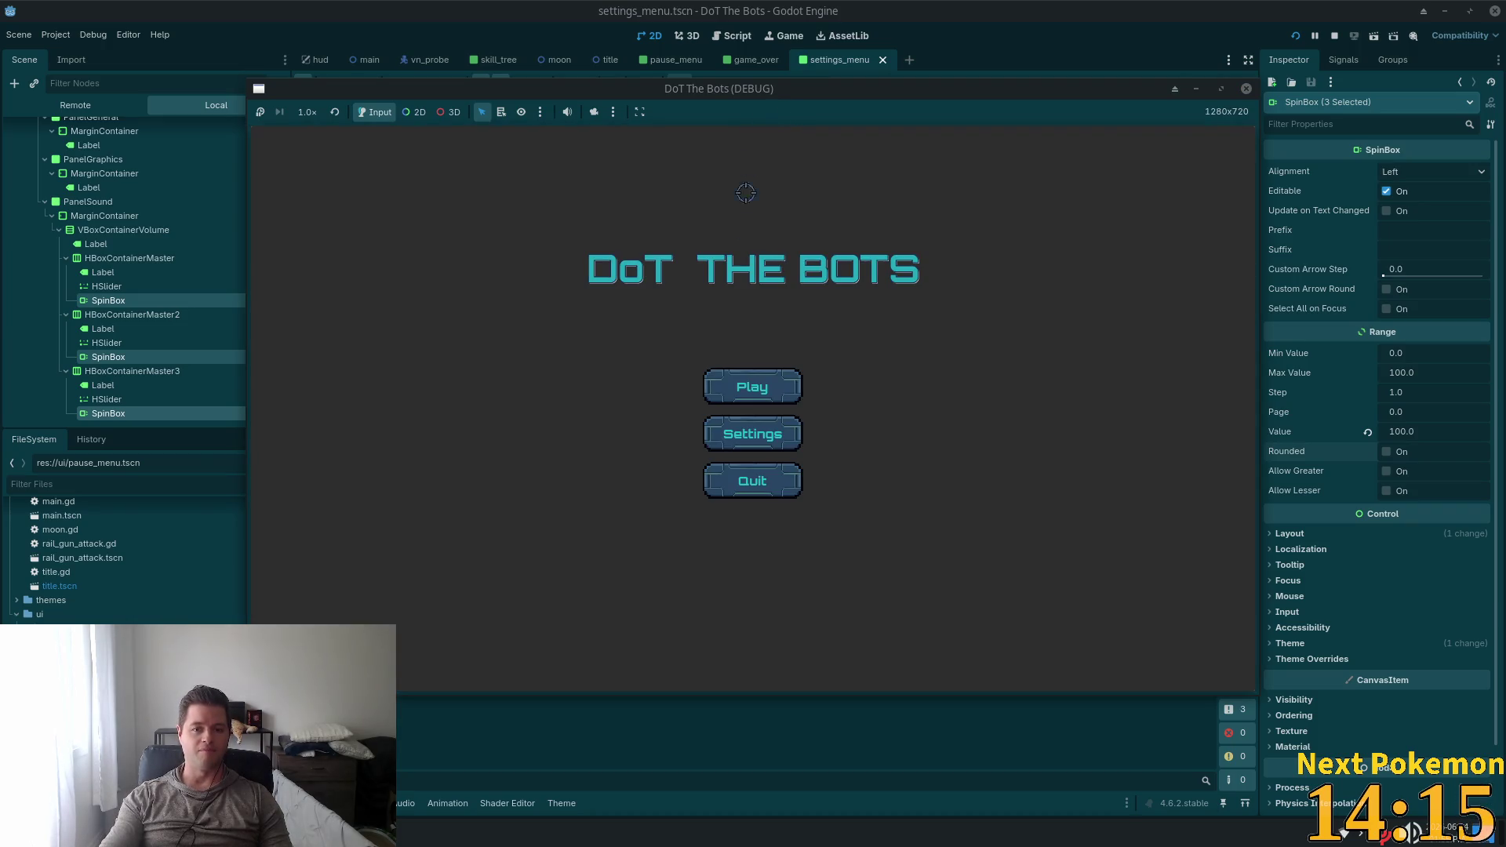
left_click(749, 386)
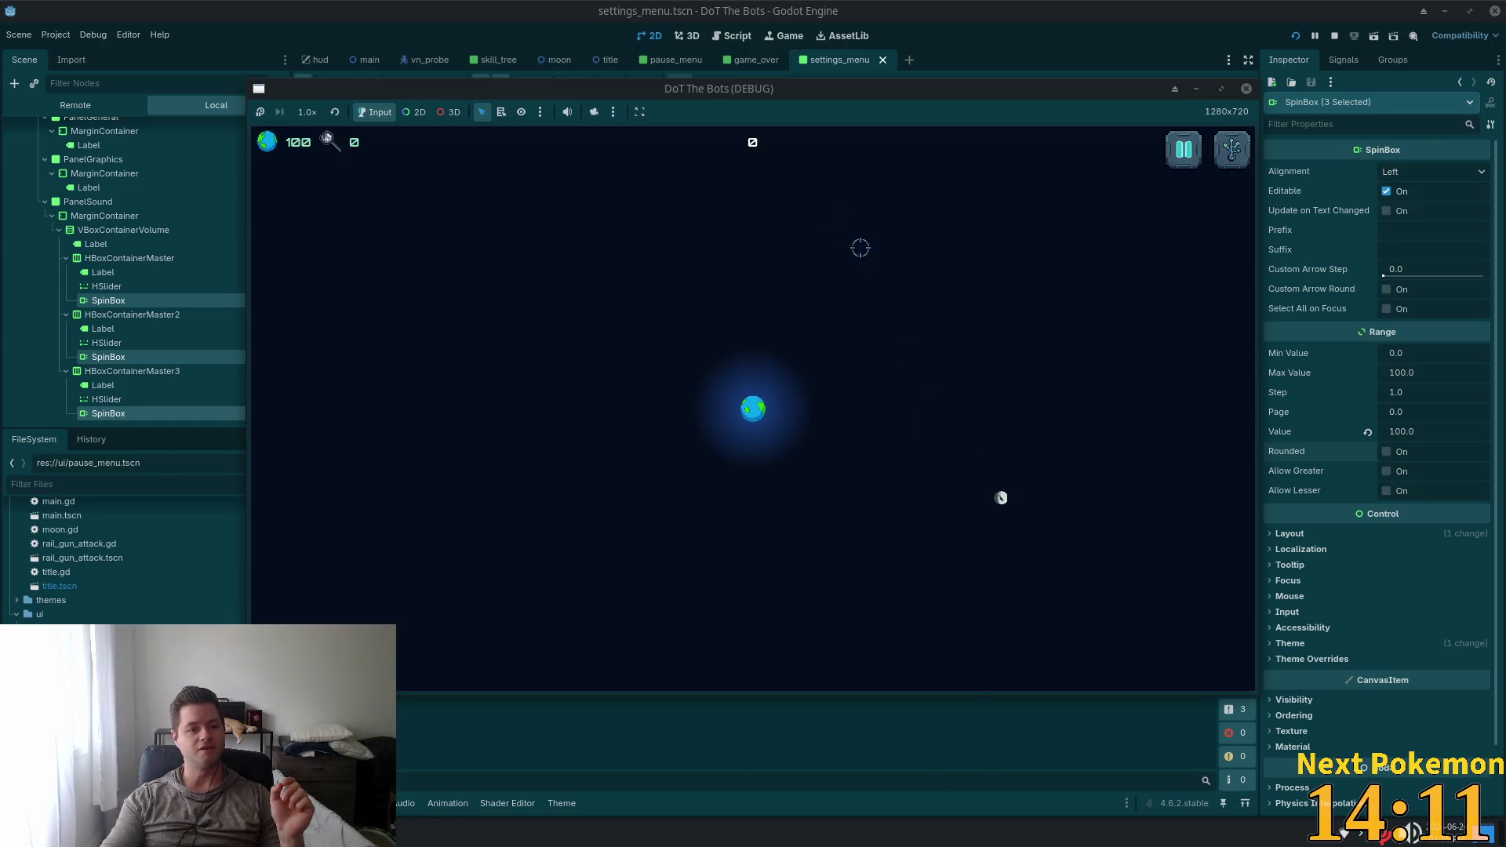
mouse_move(768, 89)
left_mouse_down()
mouse_move(785, 176)
mouse_move(551, 39)
left_mouse_up()
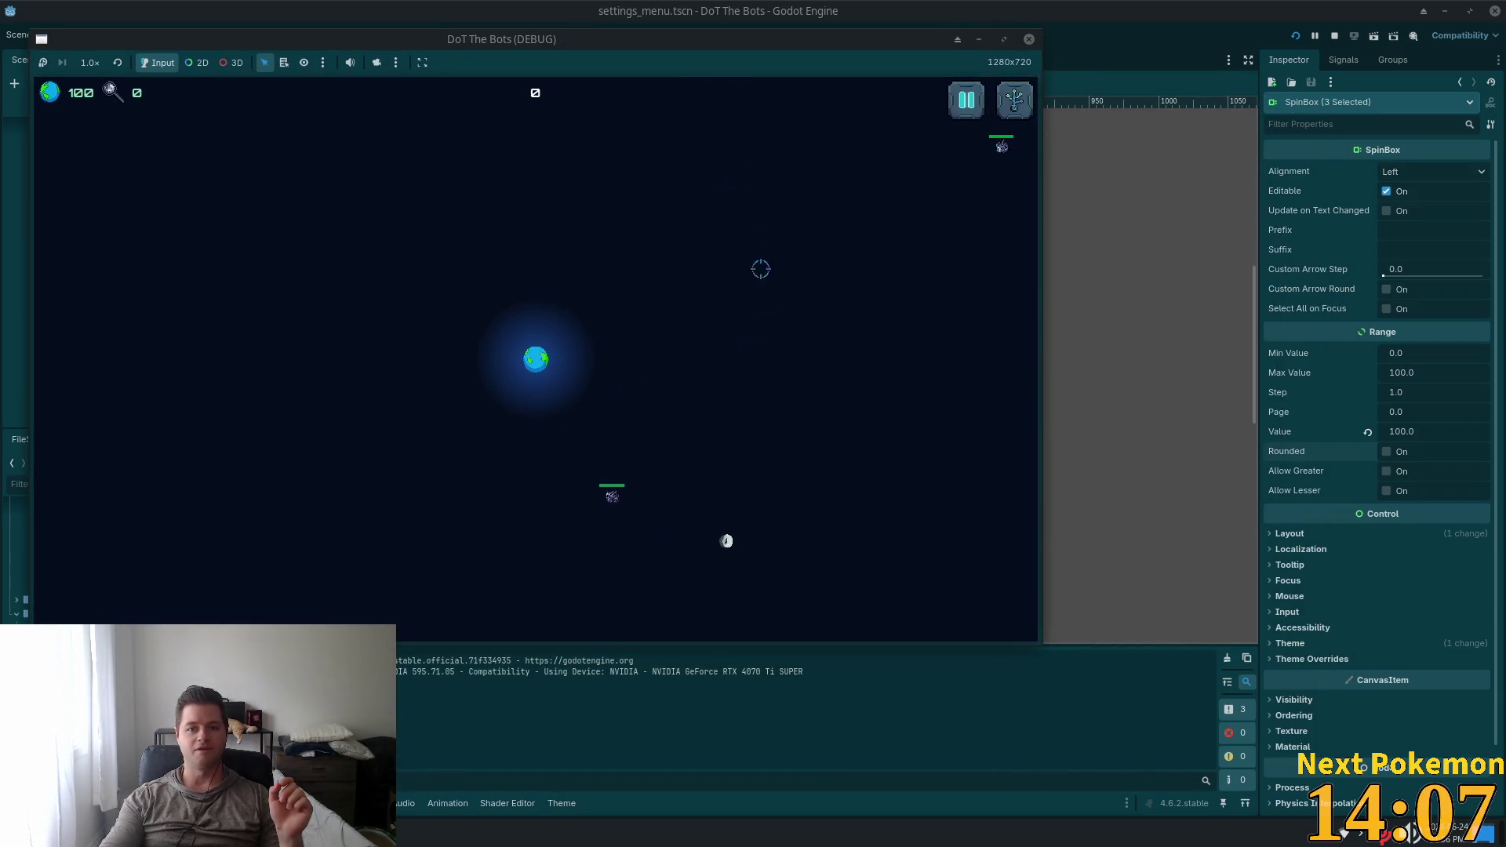
mouse_move(665, 40)
left_mouse_down()
mouse_move(1062, 205)
mouse_move(944, 158)
left_mouse_up()
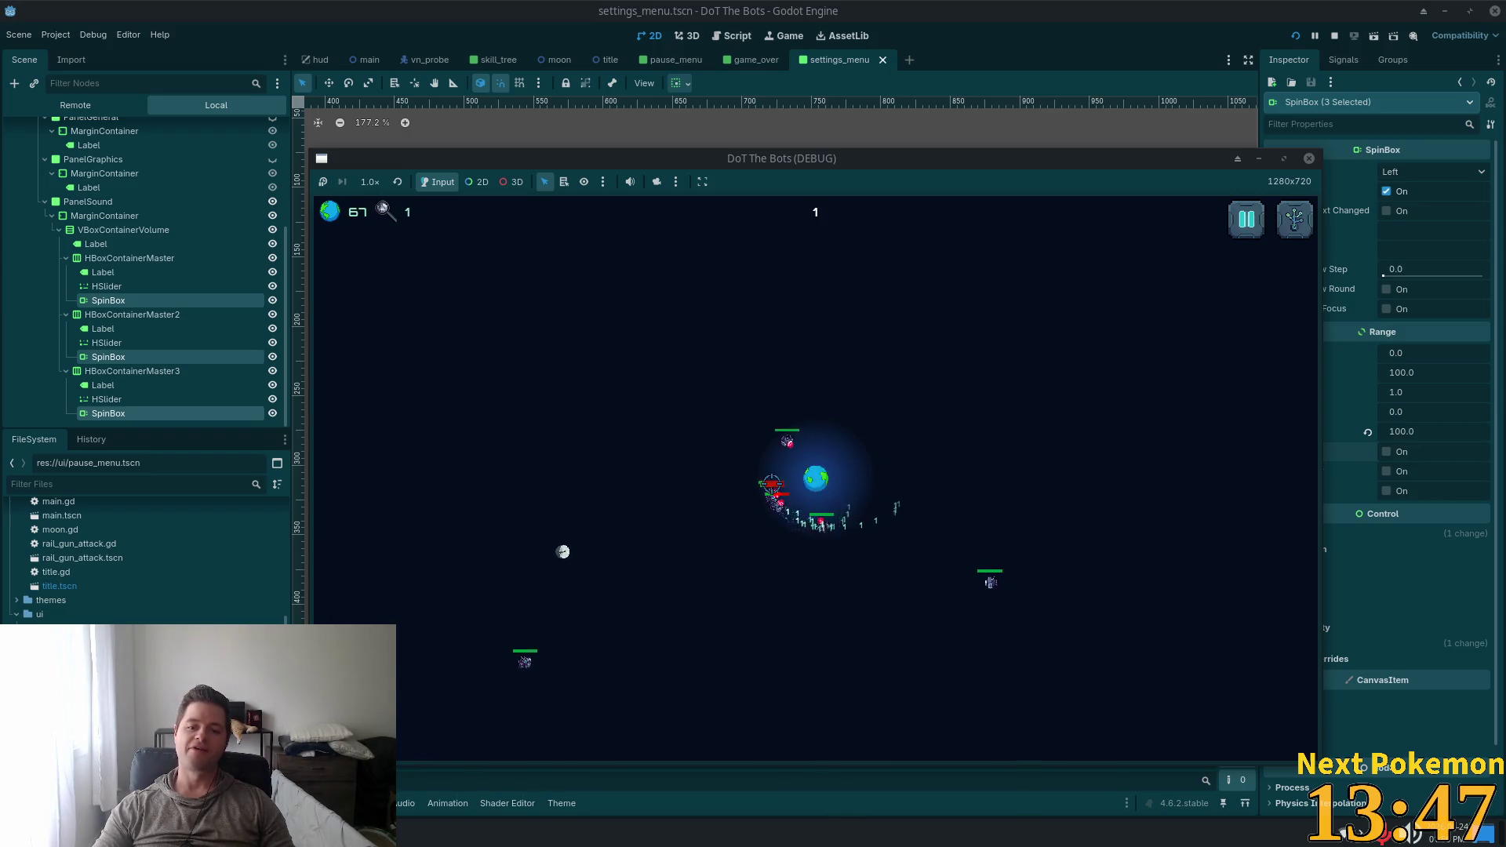
Open the pause menu, then the skill-tree upgrade panel showing a next upgrade cost of 5
key("Escape")
left_click(847, 475)
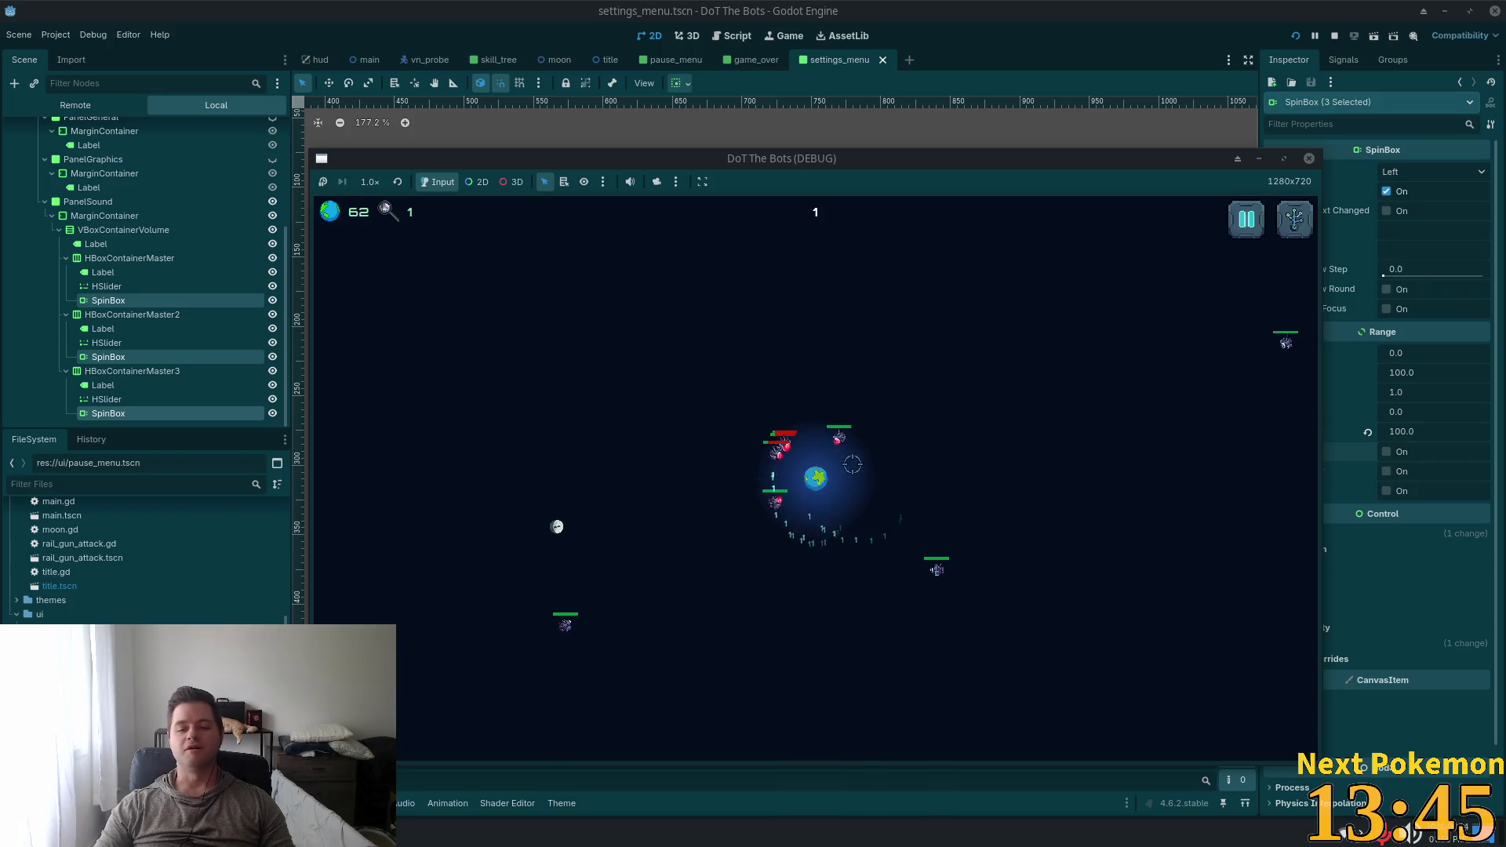
left_click(1295, 218)
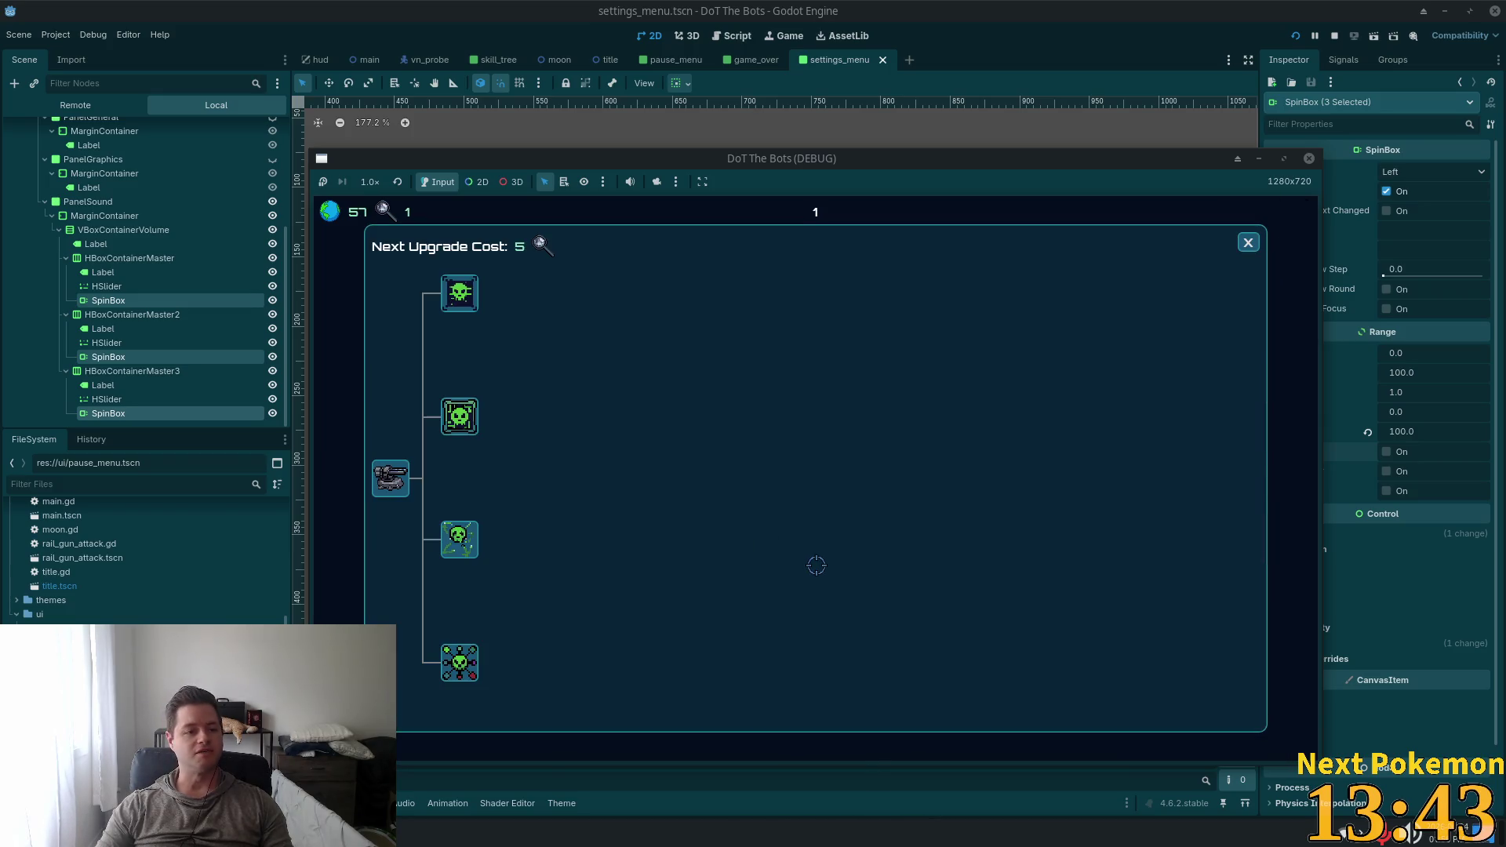
key("Escape")
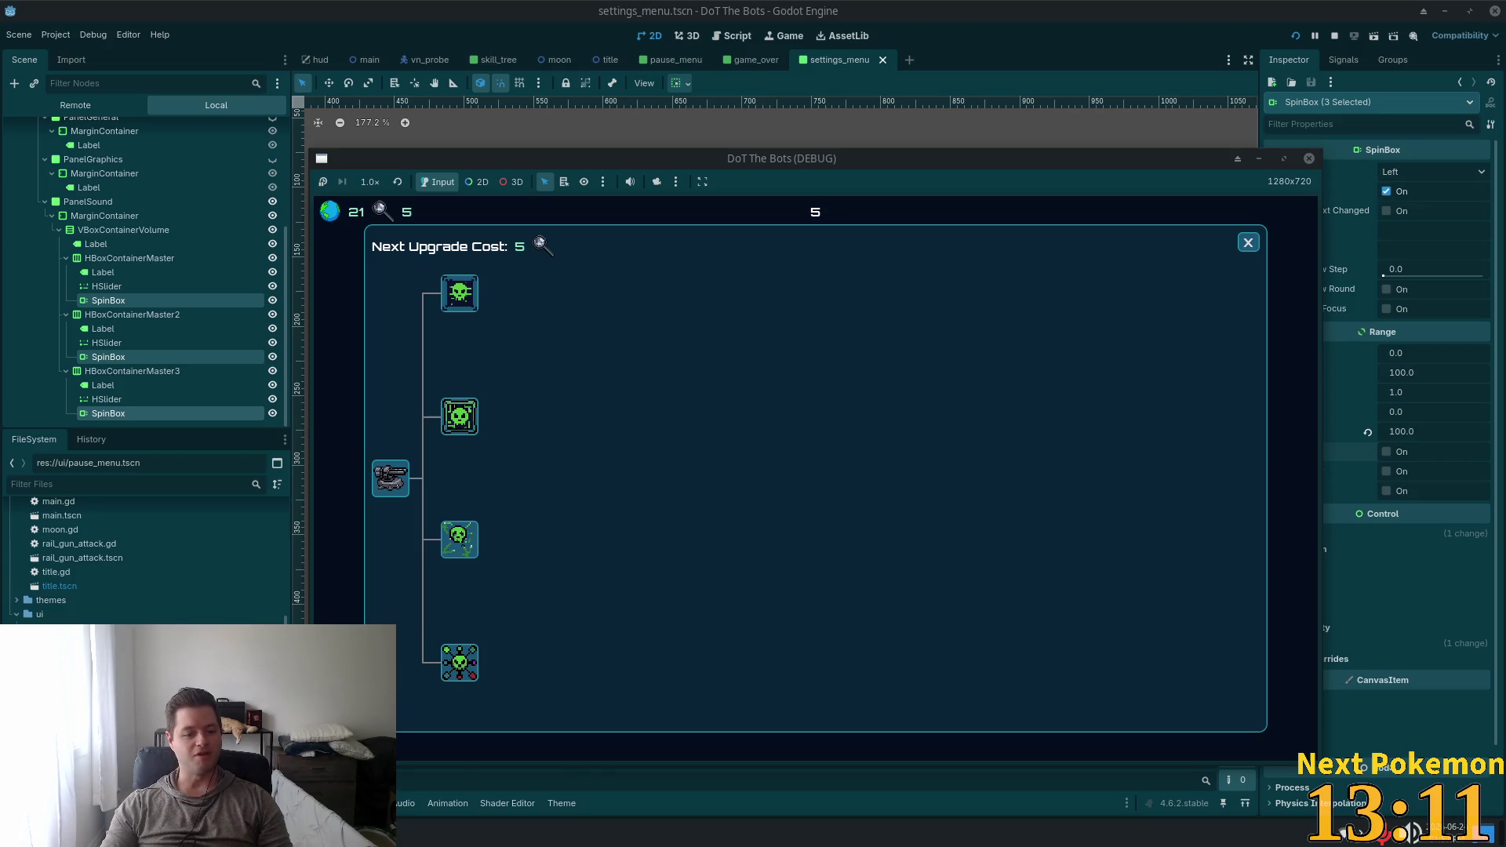
mouse_move(392, 833)
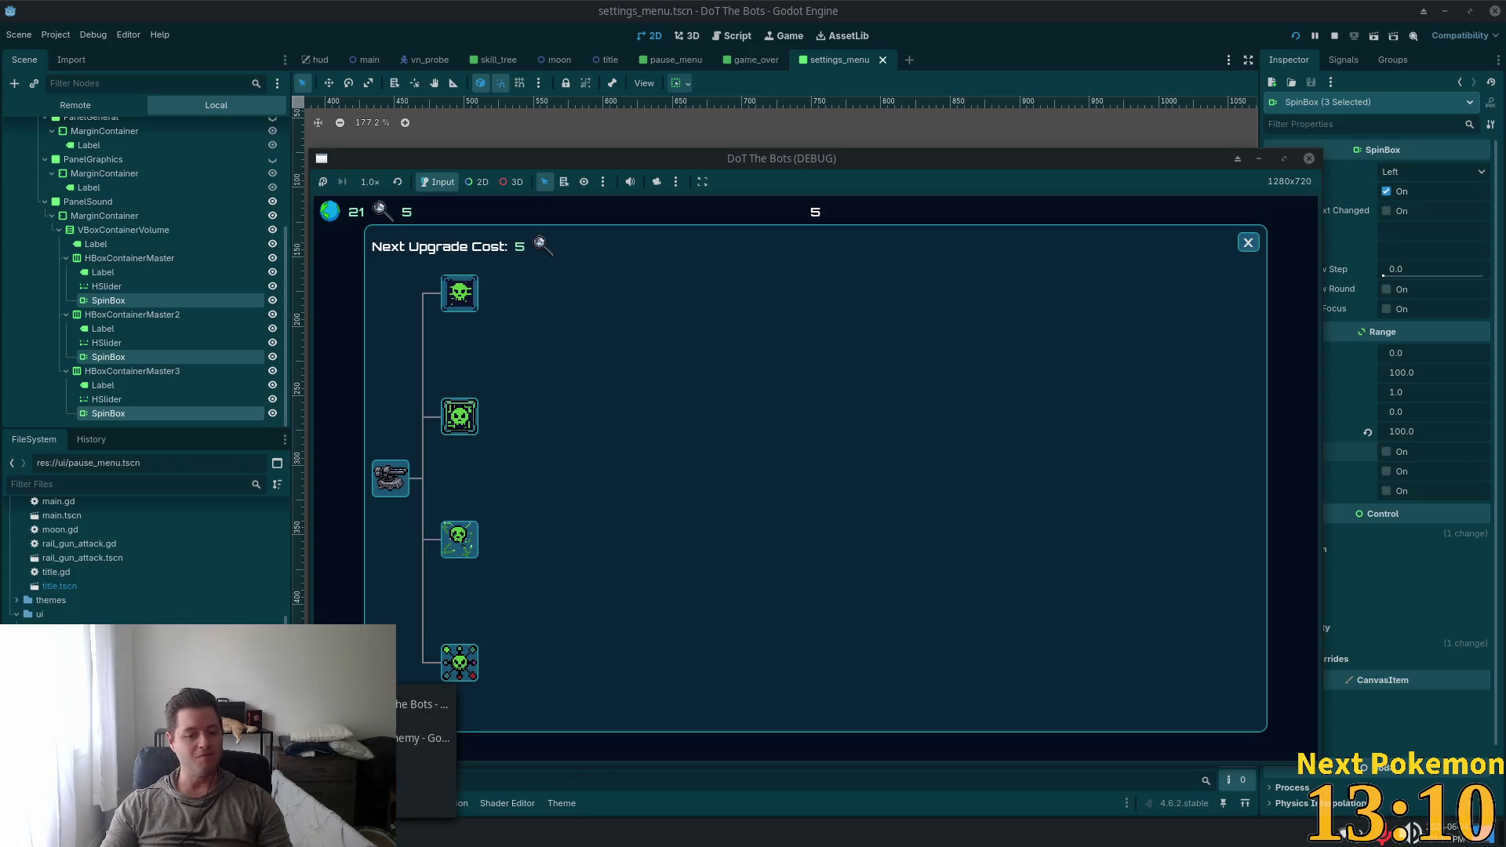
Switch to the Alchemy project, save and run it, and move the game window aside
left_click(428, 741)
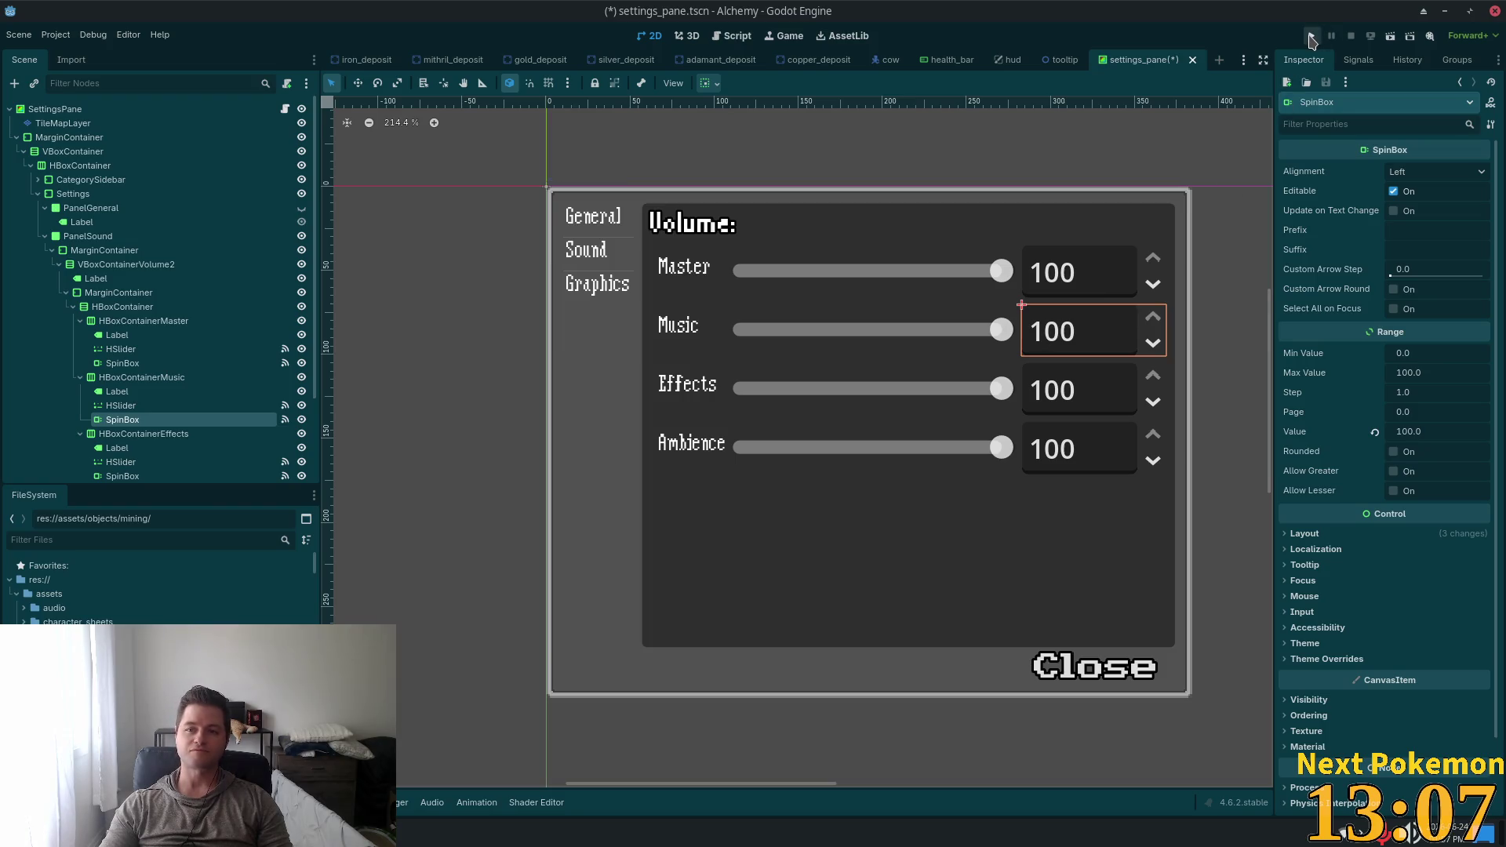
key("F5")
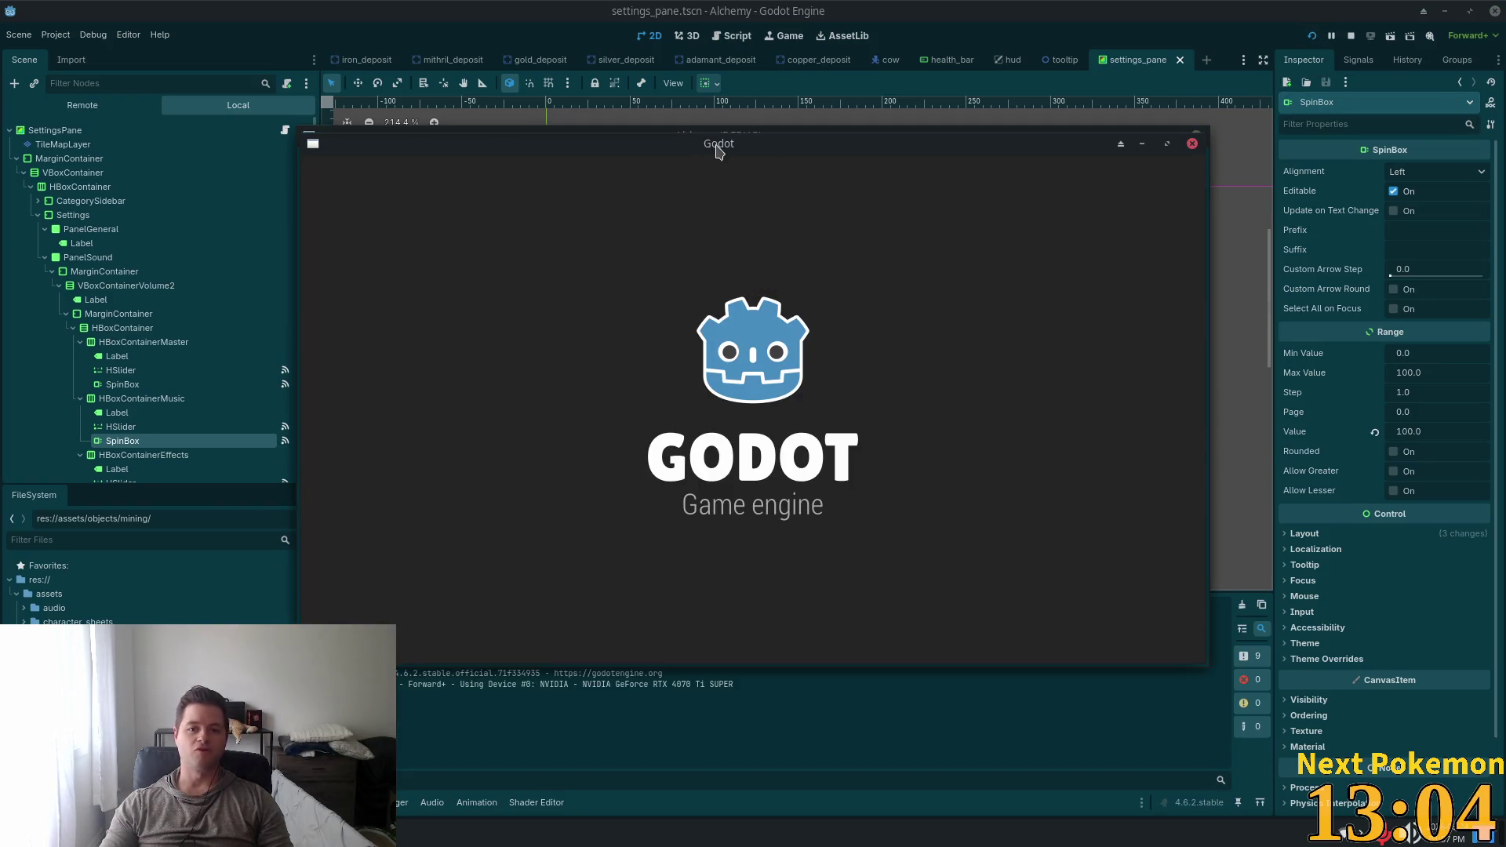
mouse_move(716, 149)
left_mouse_down()
mouse_move(716, 16)
mouse_move(488, 50)
left_mouse_up()
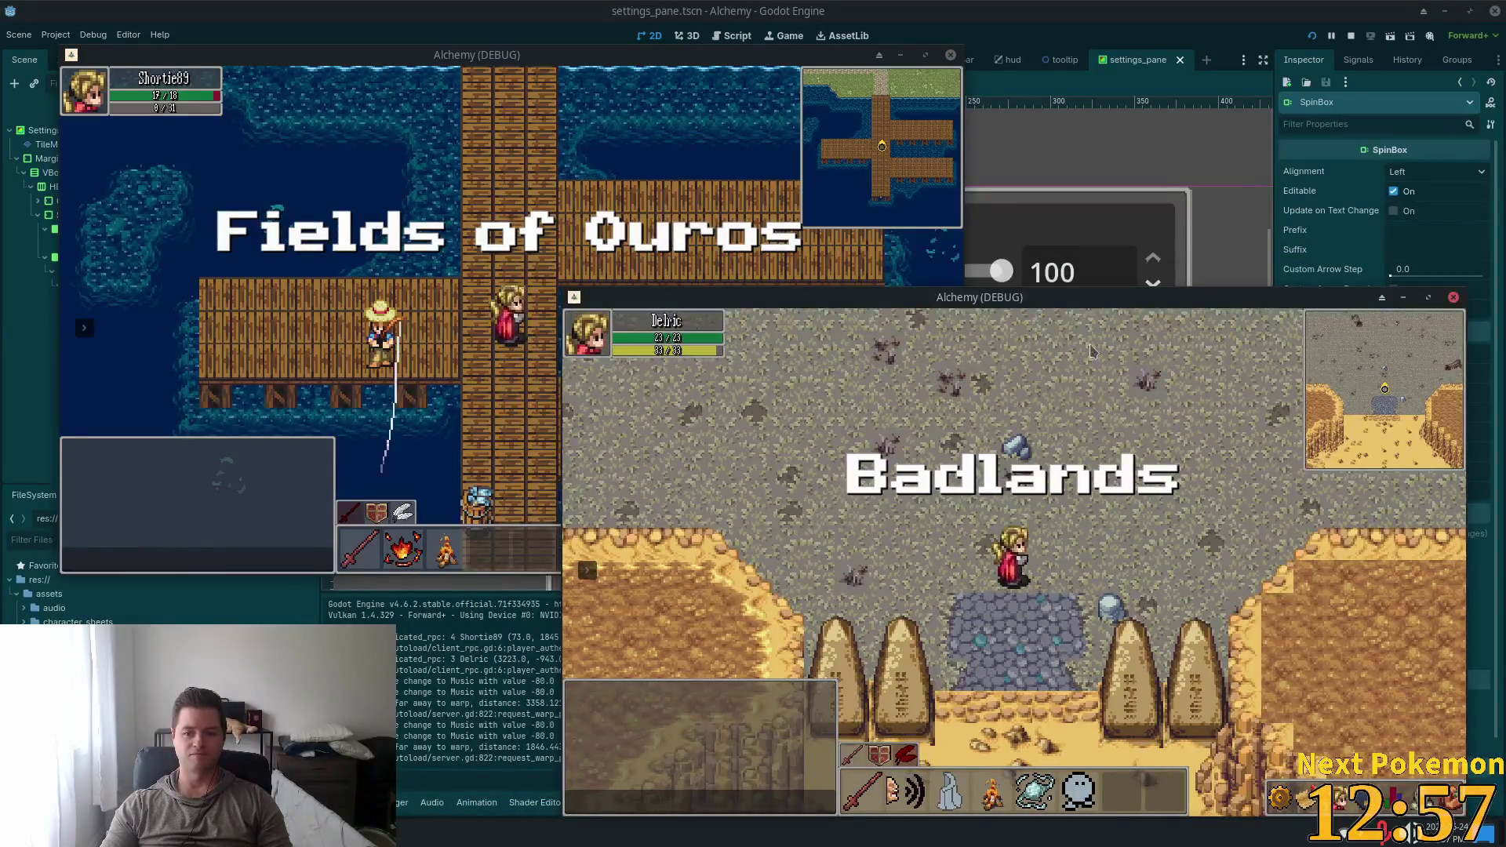
Walk the first character north through the gate into Ouros town, then west
left_click(509, 306)
key("Up")
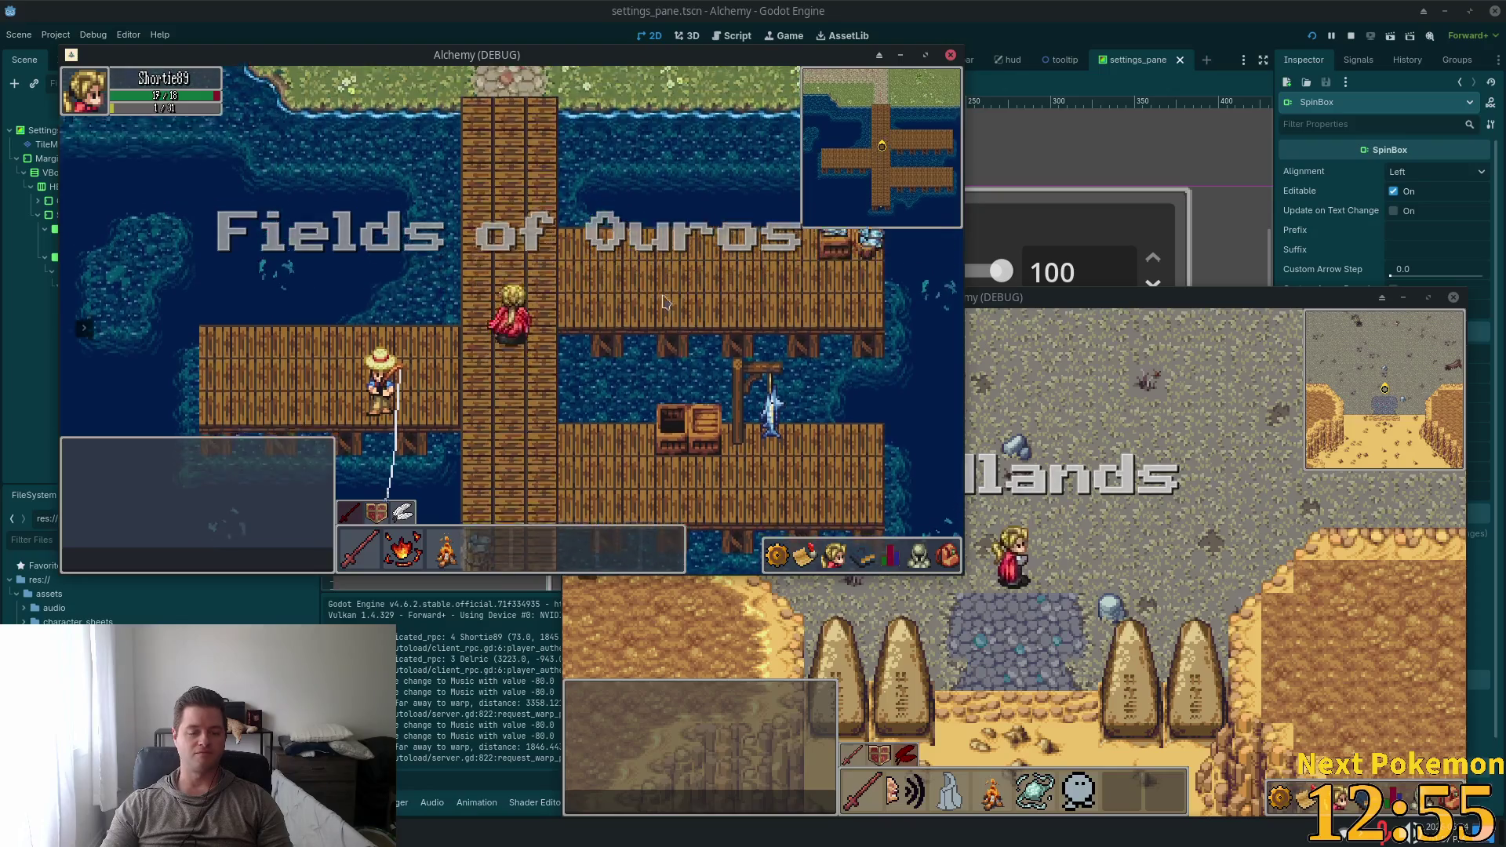
key("Up")
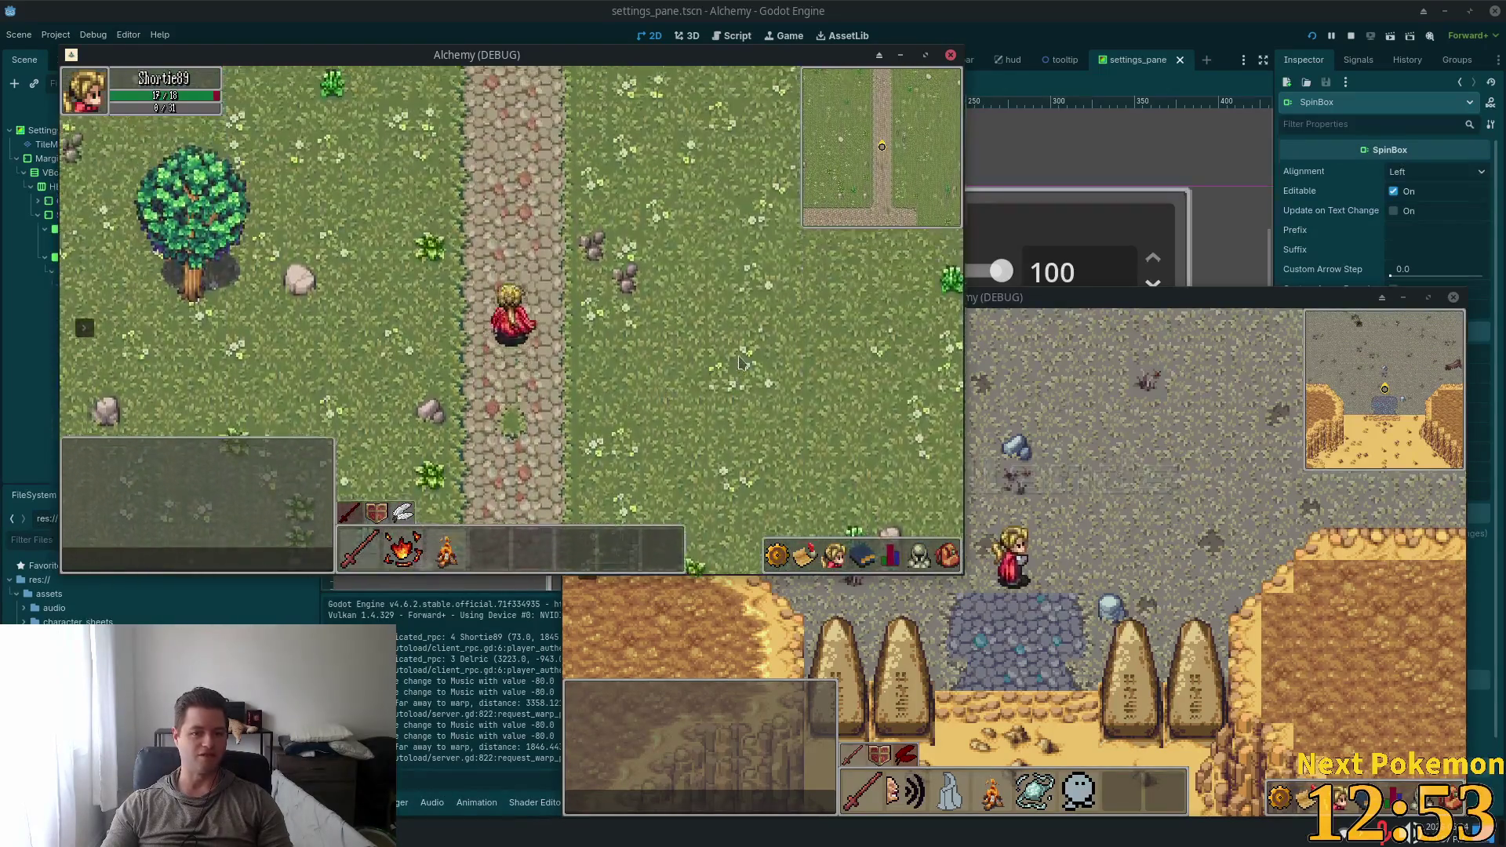
key("Up")
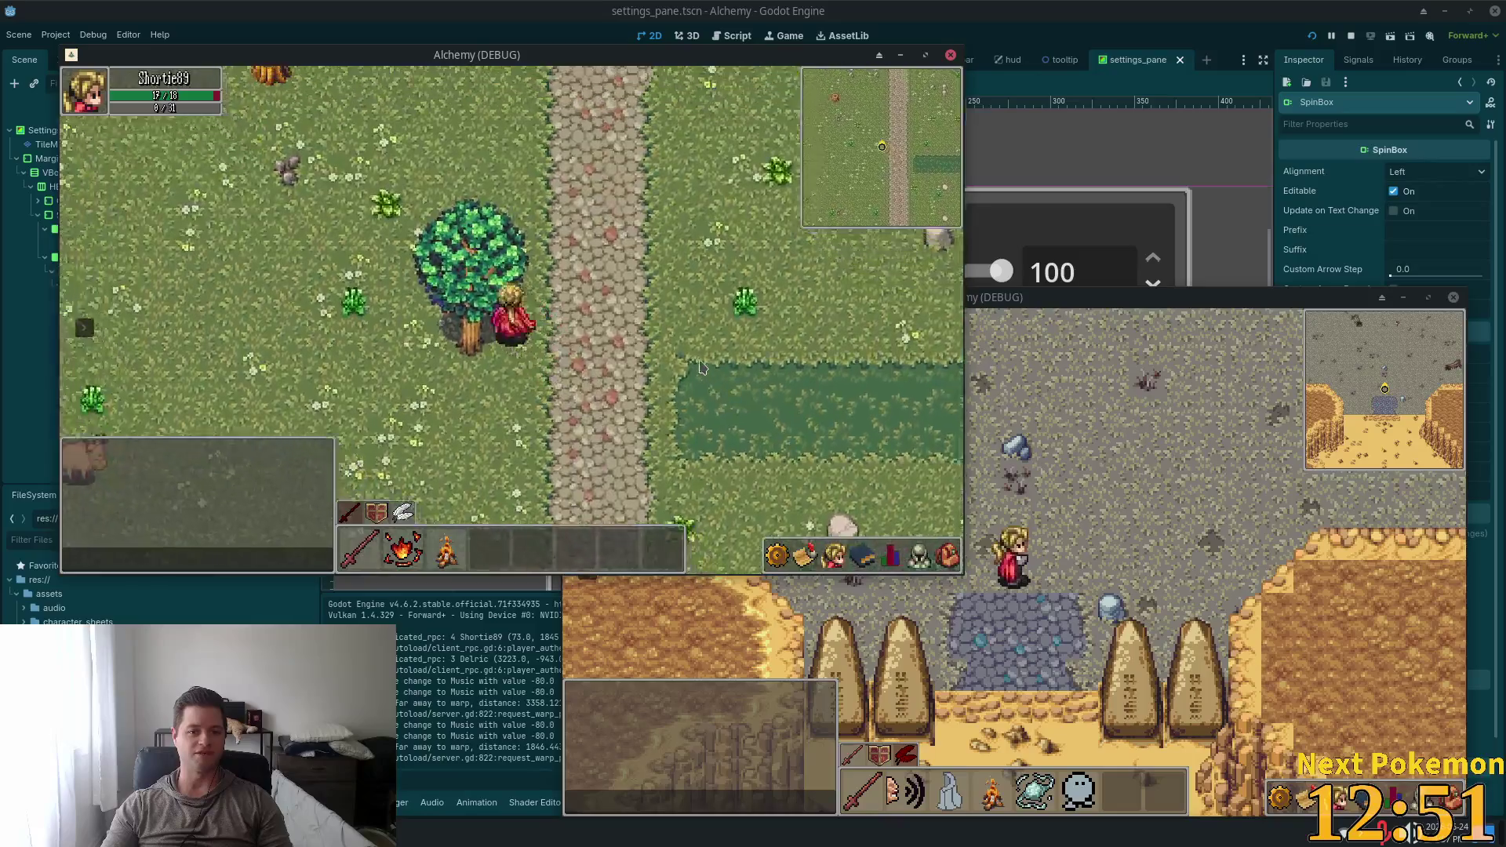
key("Up")
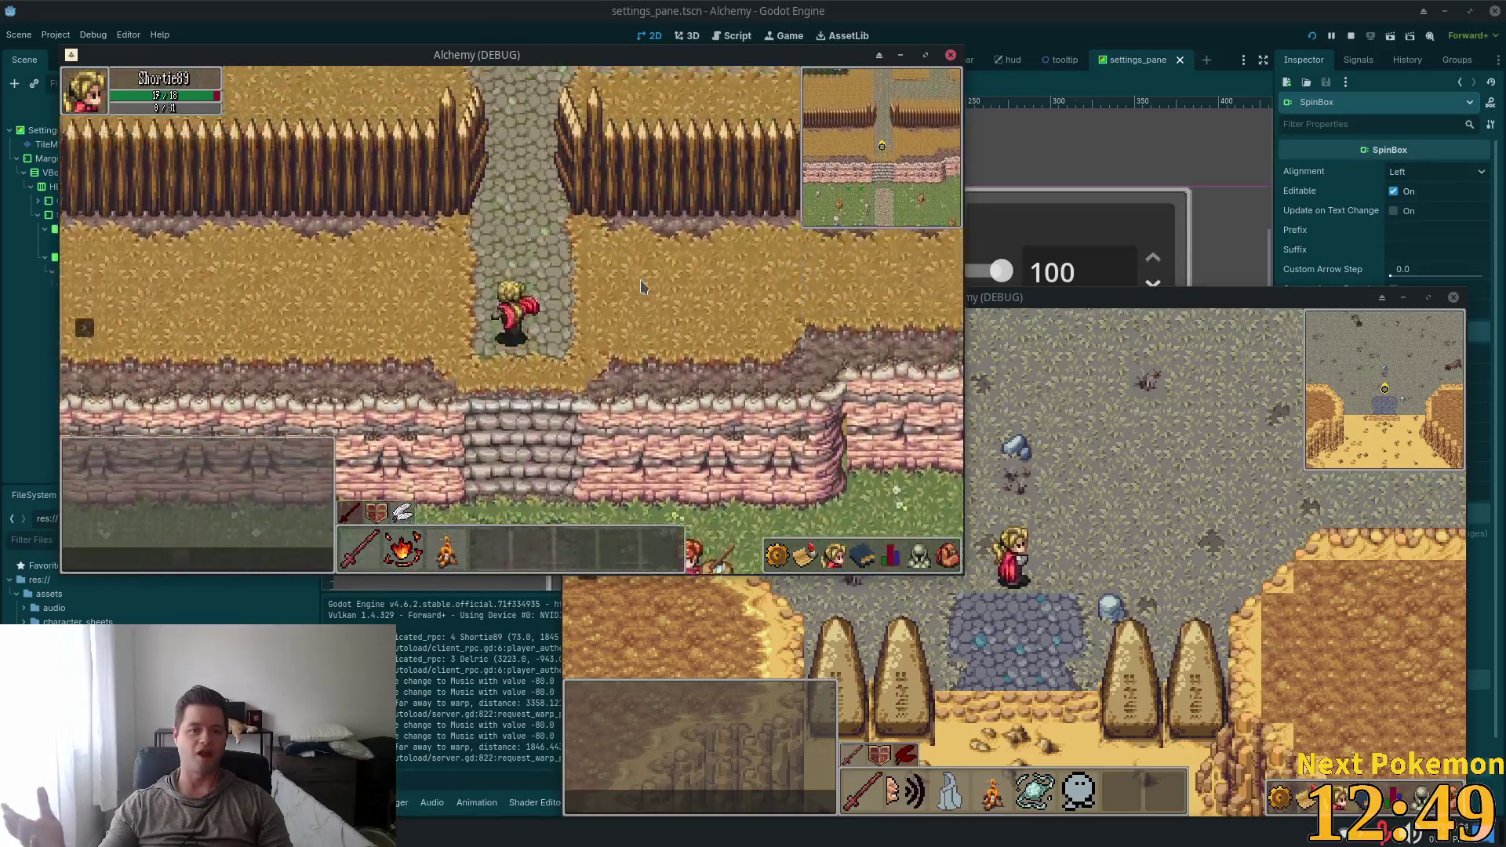
key("Up")
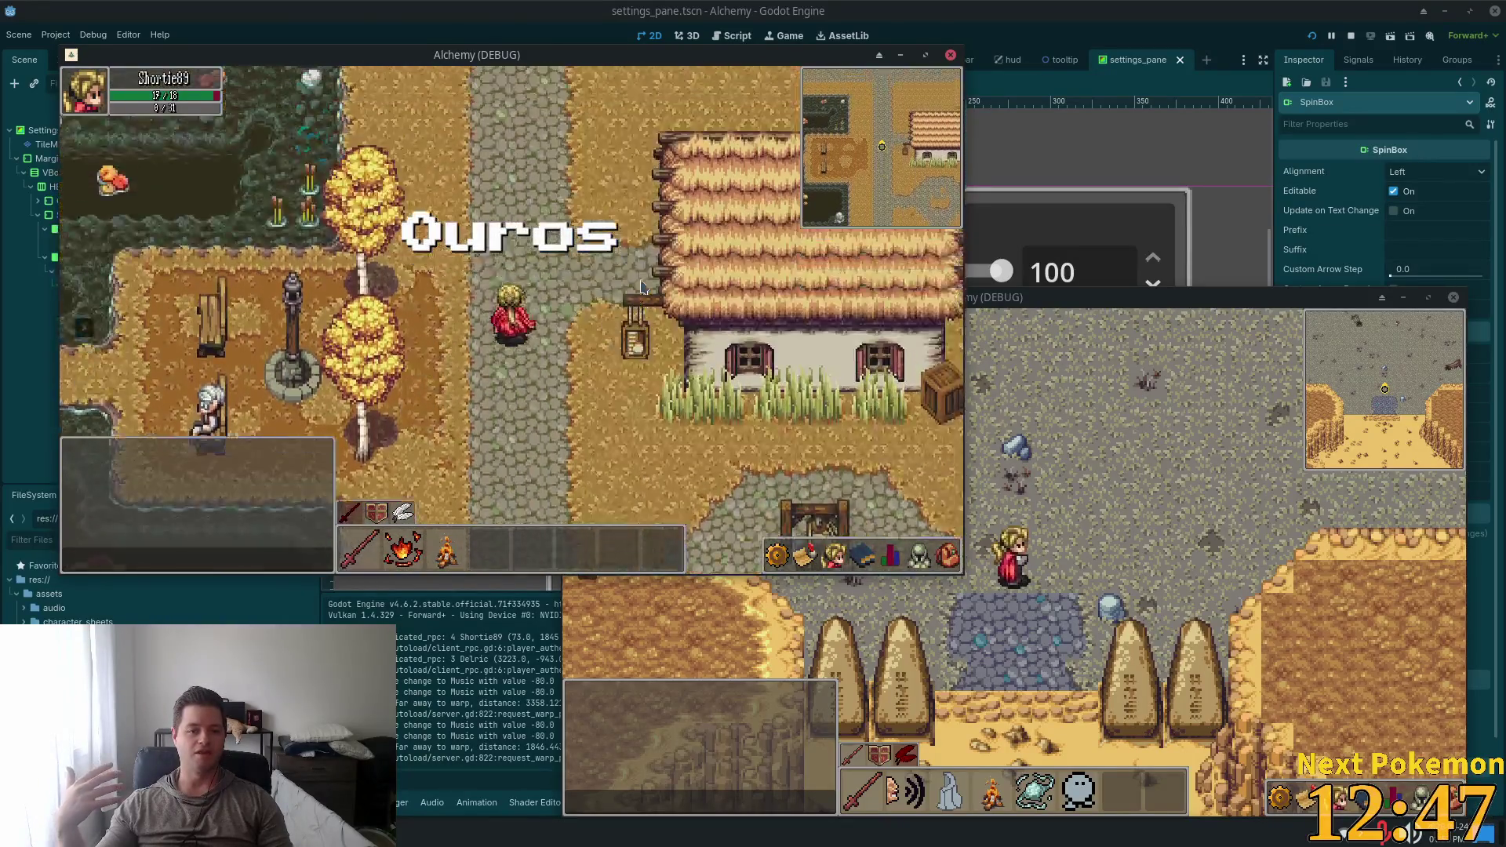
key("Left")
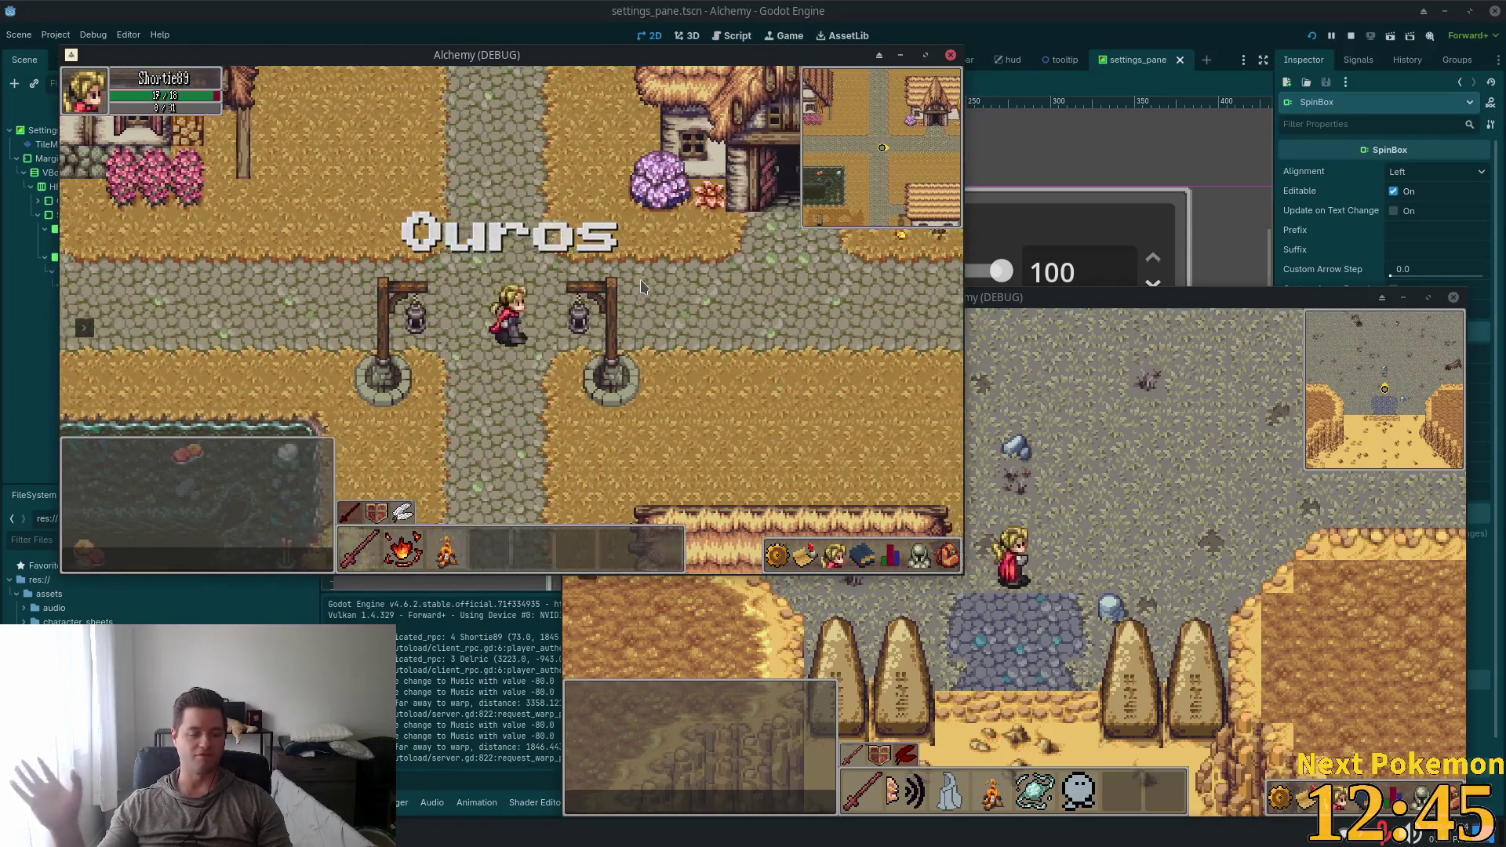
key("Left")
left_click(781, 429)
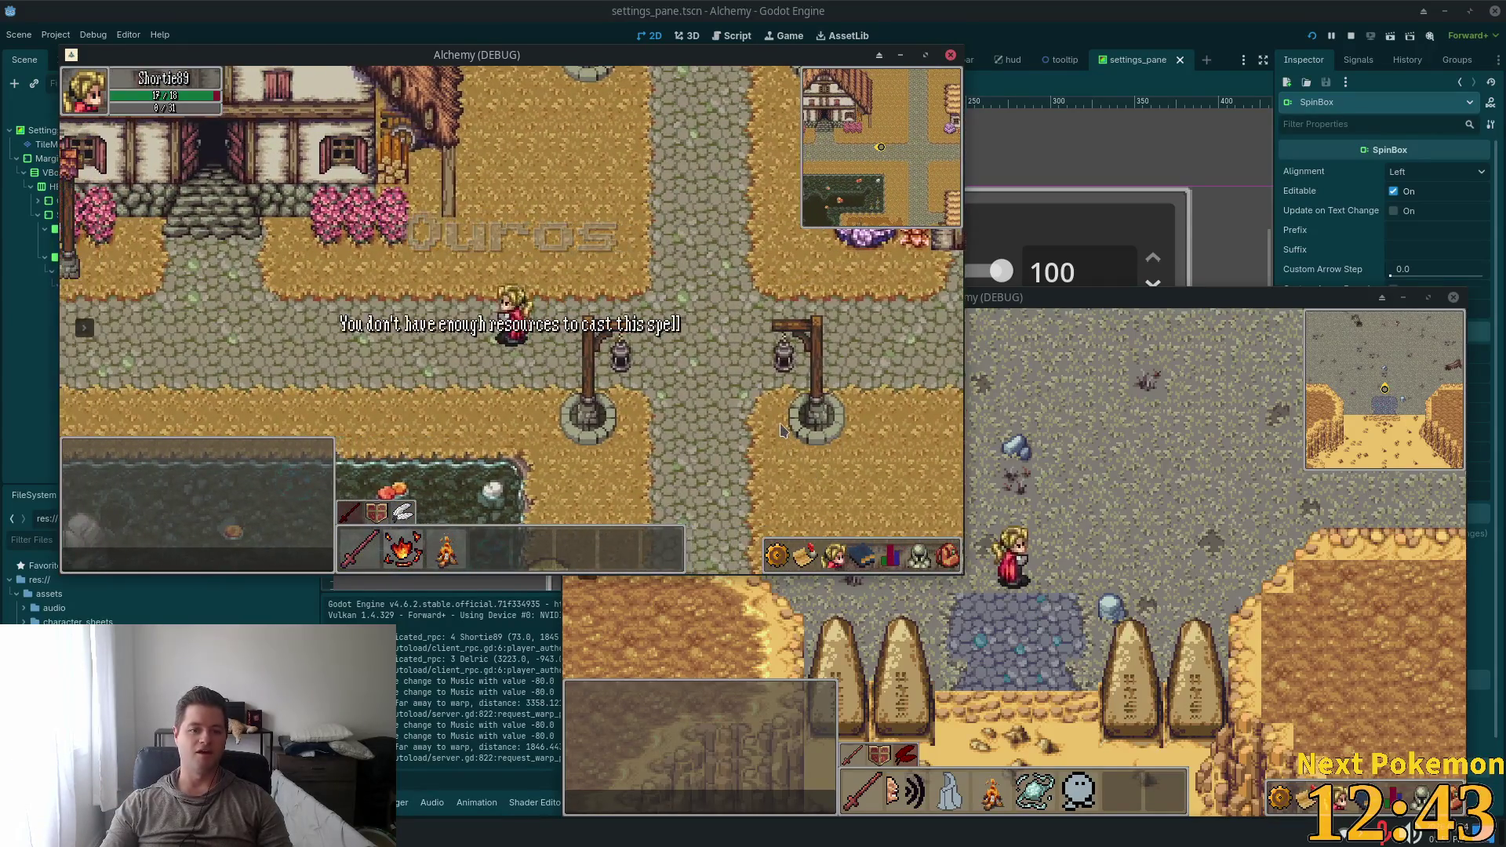
In the second game window, walk south and bring up the warp destinations list
left_click(966, 540)
key("Down")
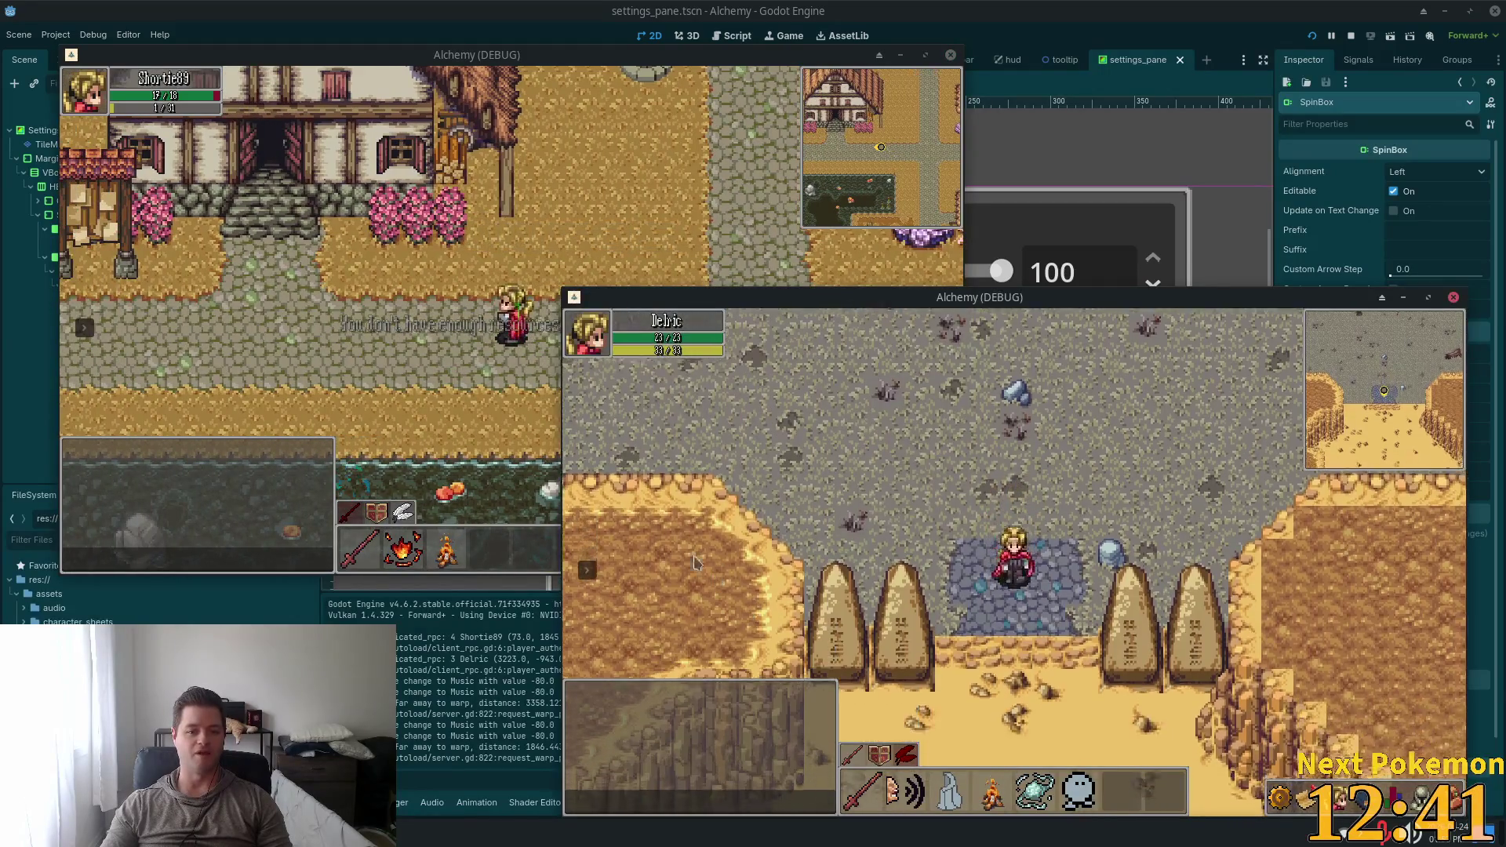
left_click(587, 570)
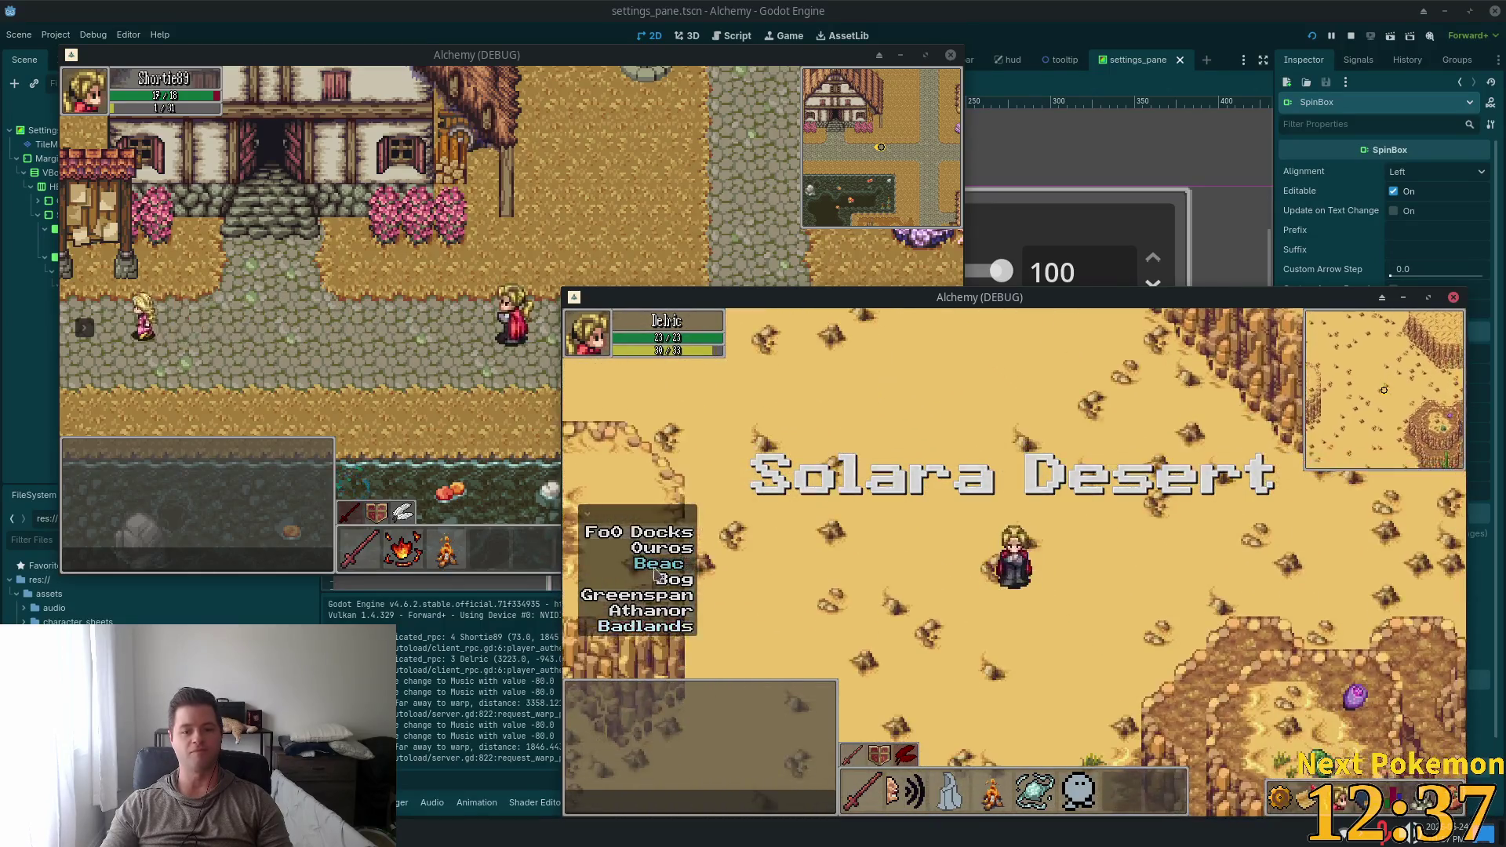
Warp the character to the Bog and fight the Bog Slime
left_click(679, 579)
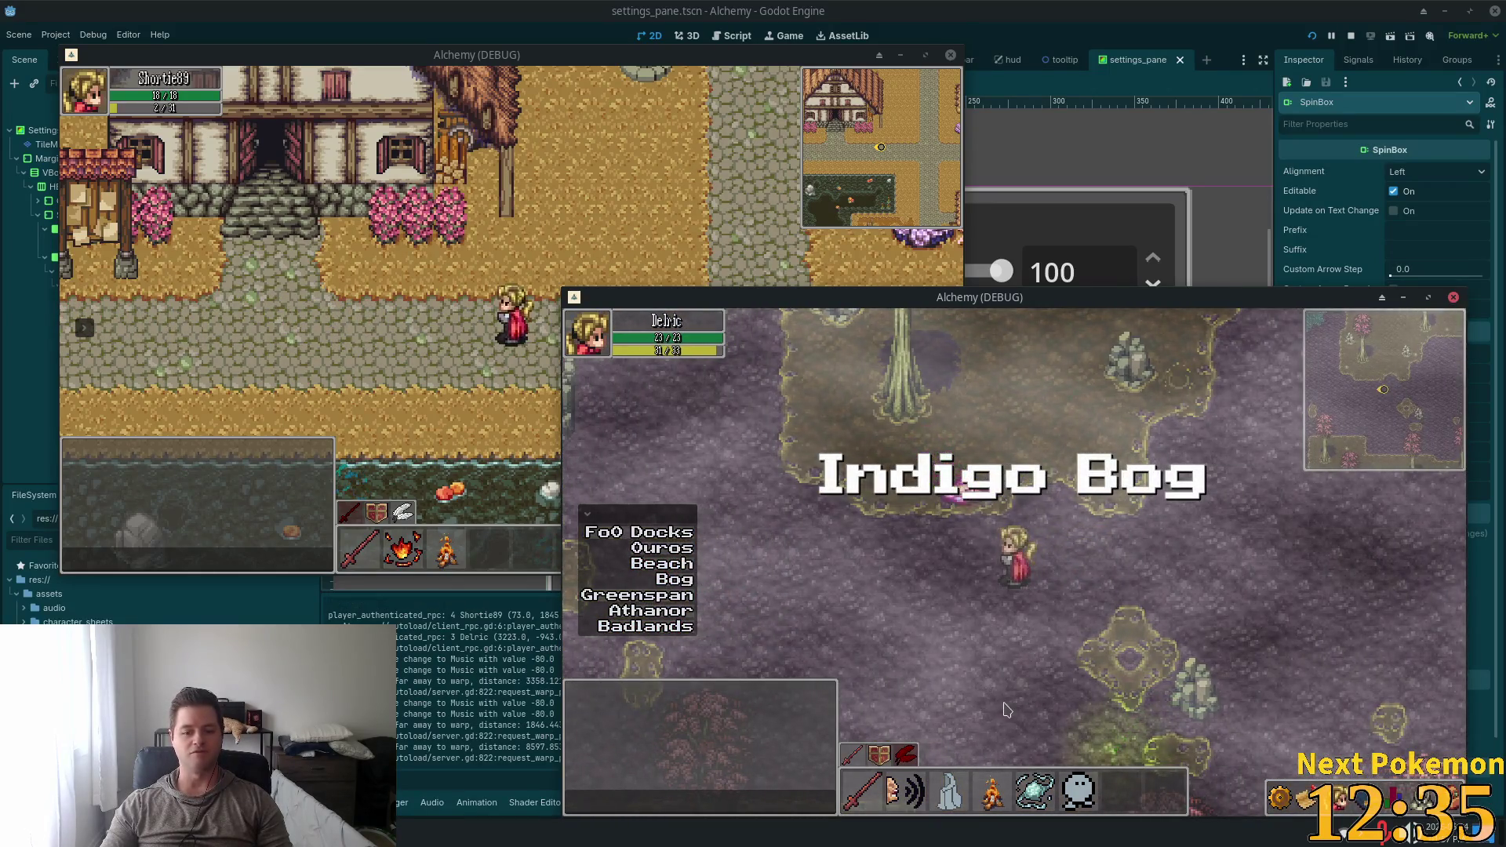
key("d")
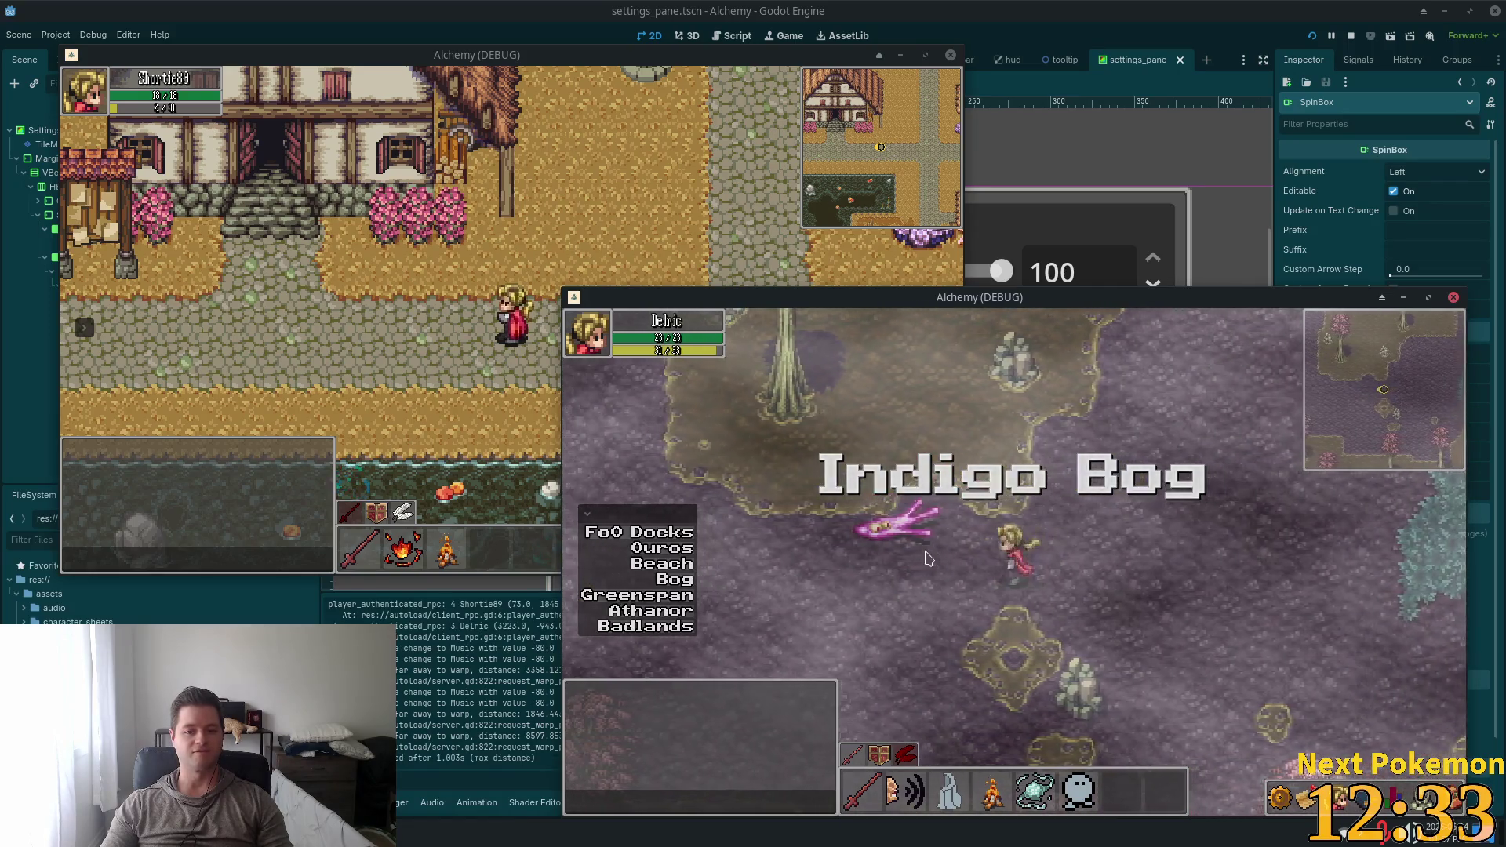
key("a")
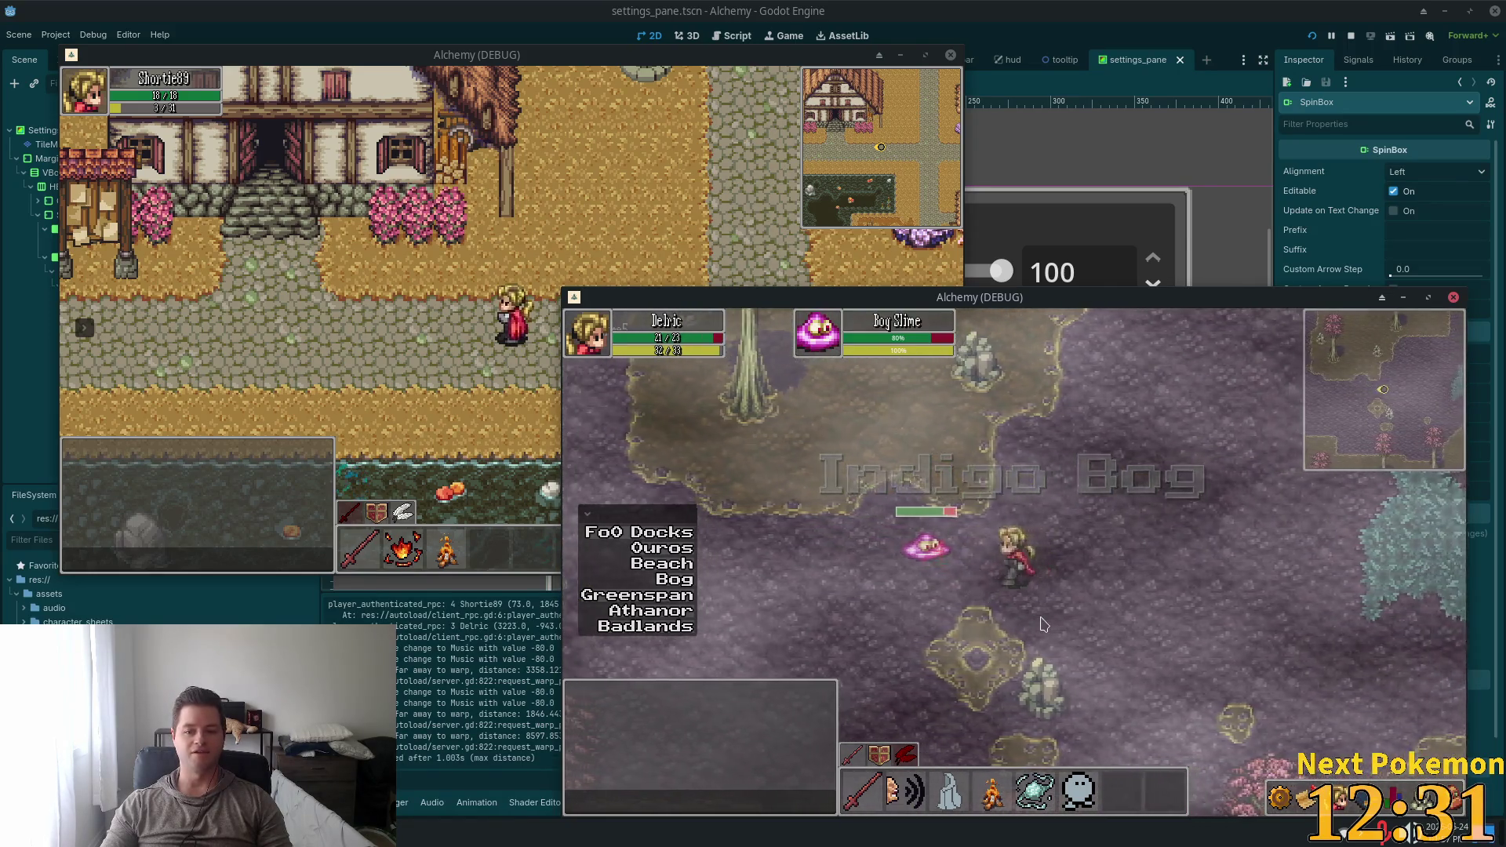
key("d")
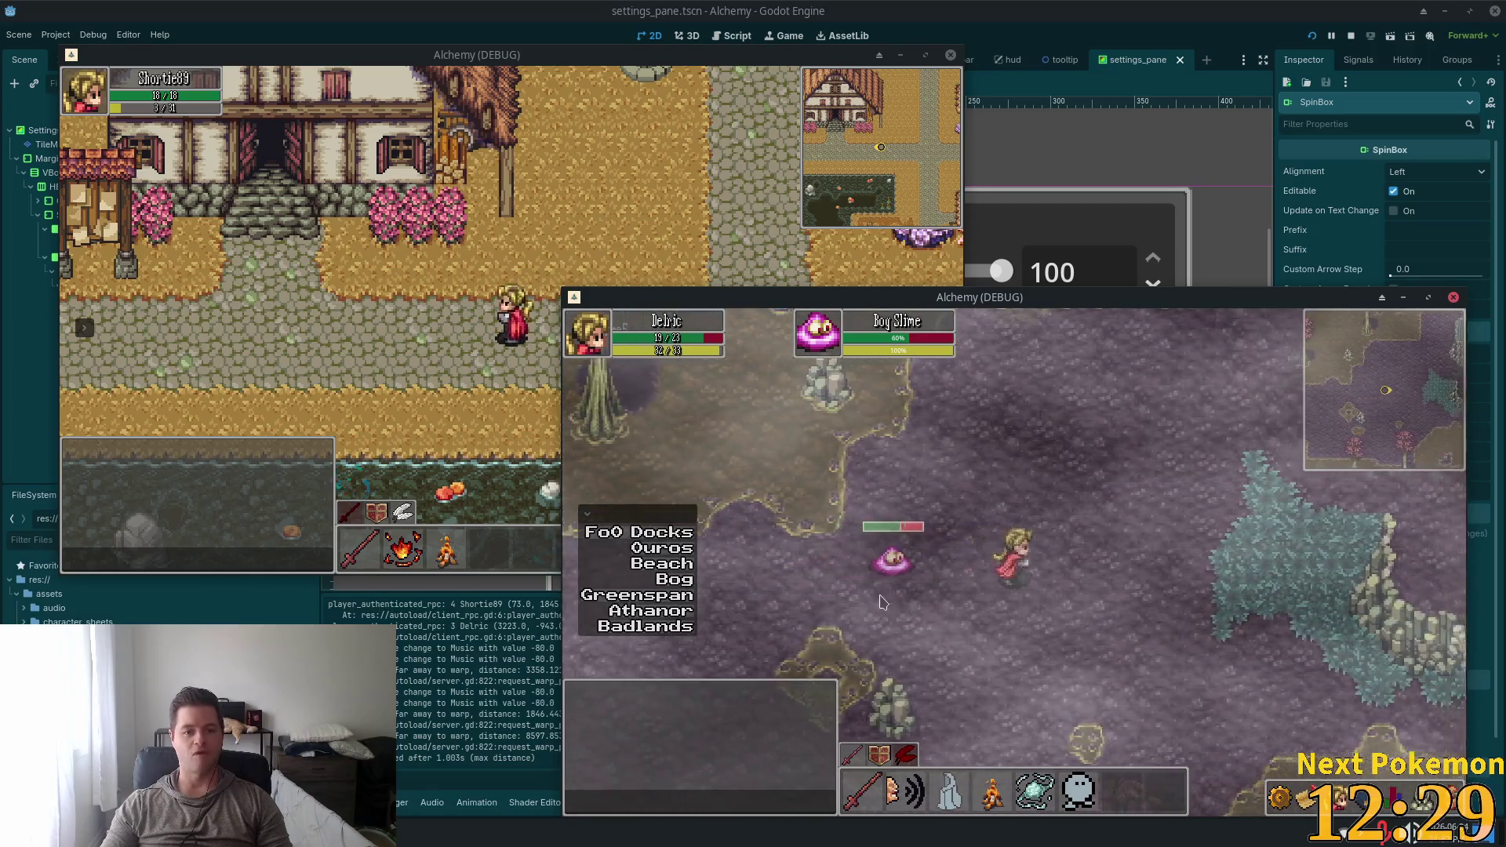
Warp back to Ouros and walk Delric around town near the house
left_click(661, 549)
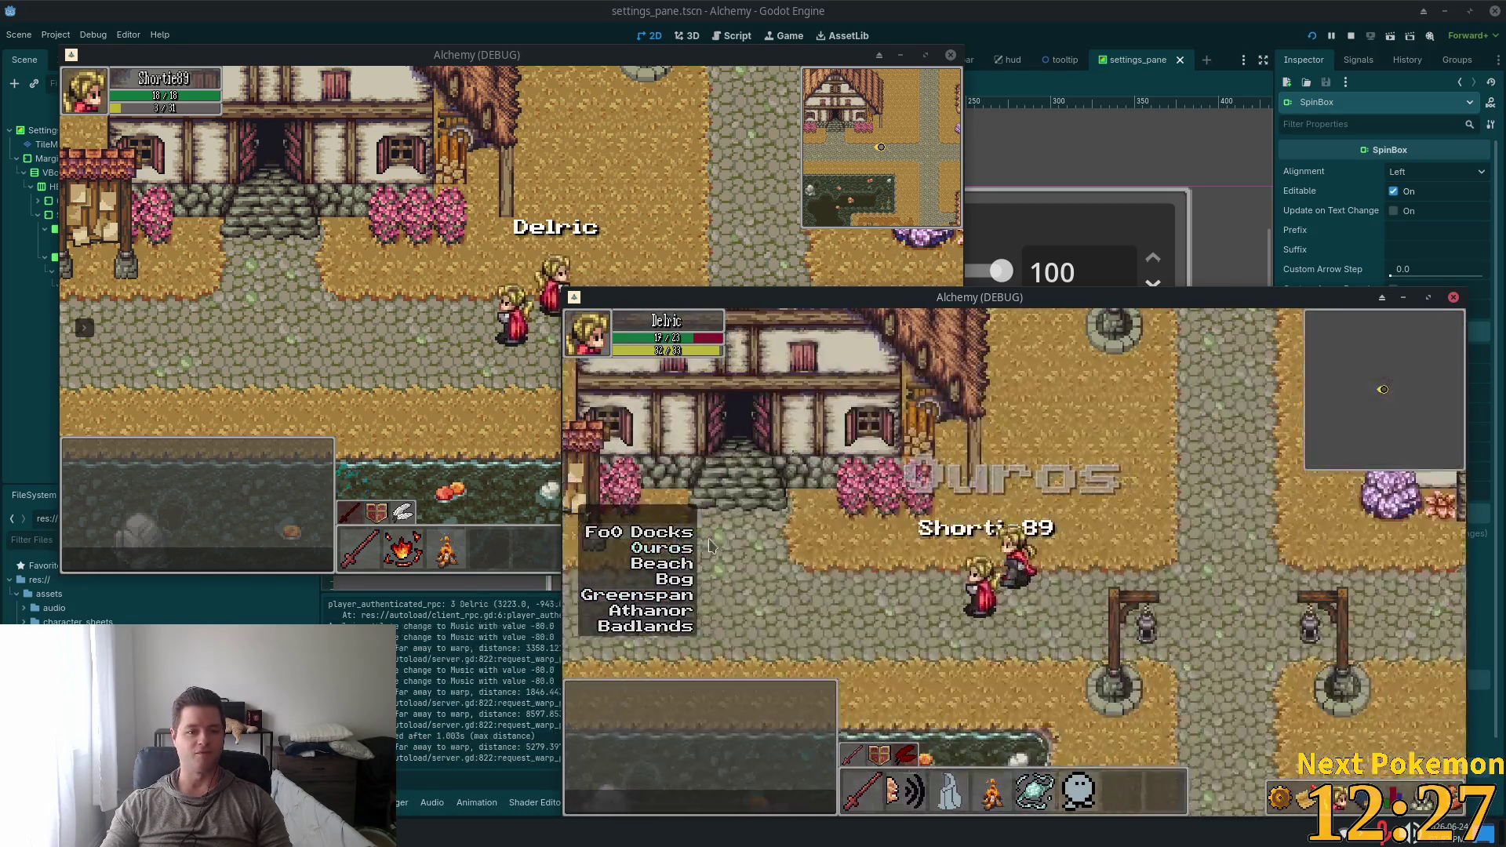
key("d")
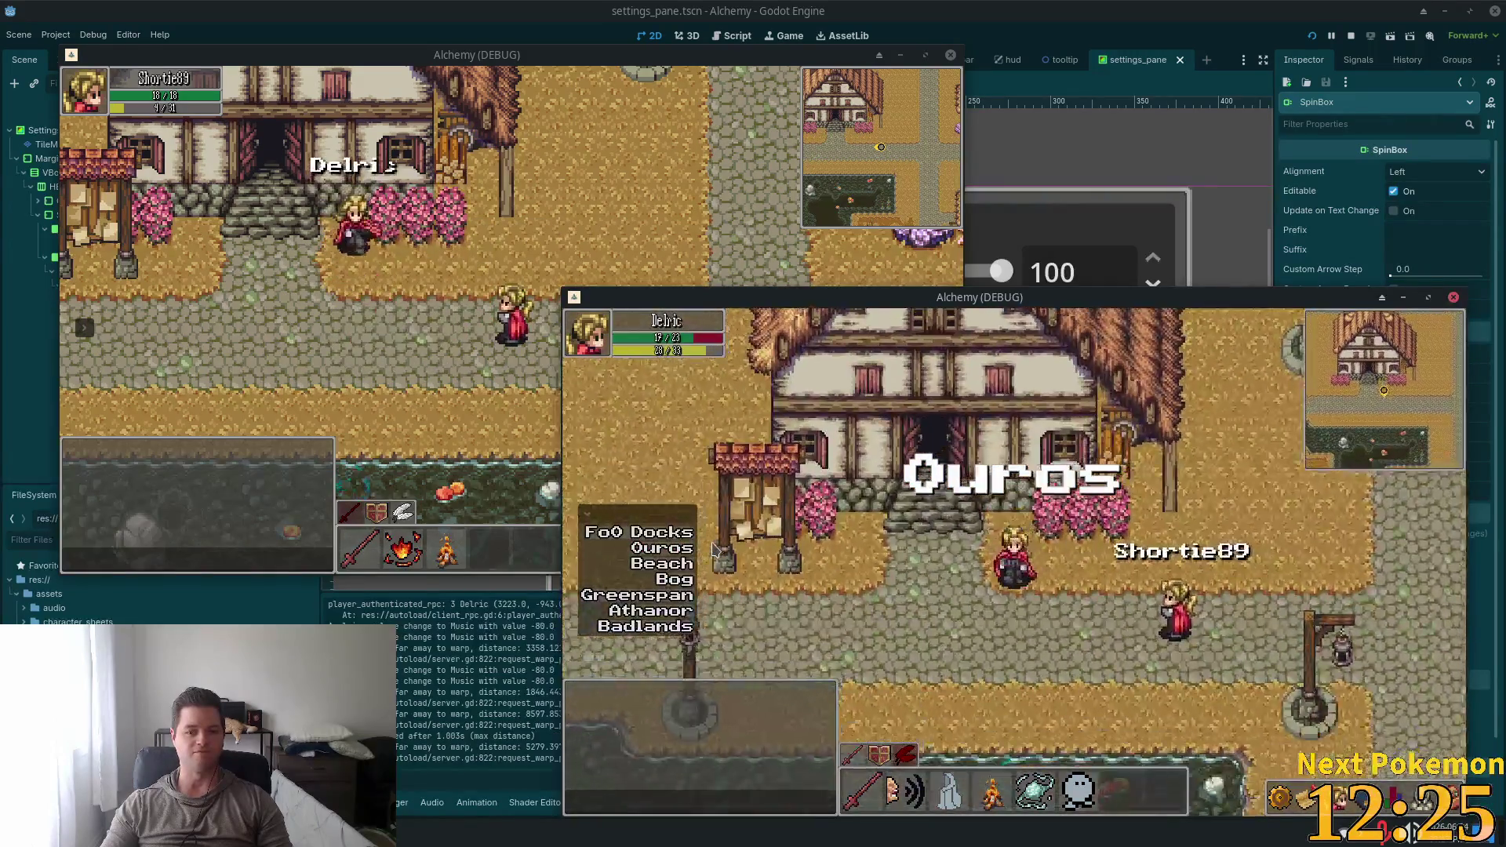
key("a")
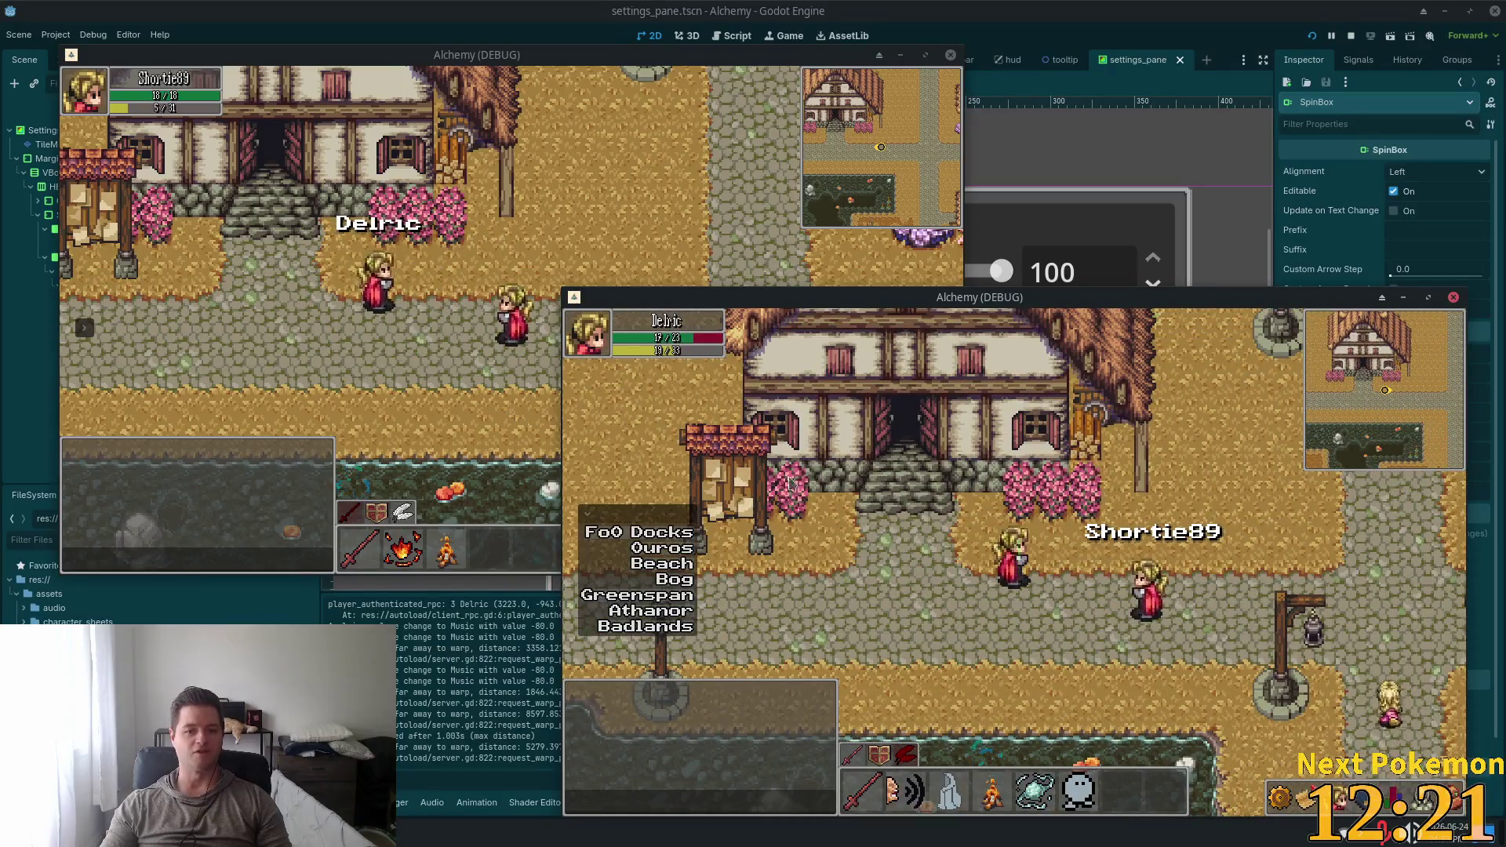
key("s")
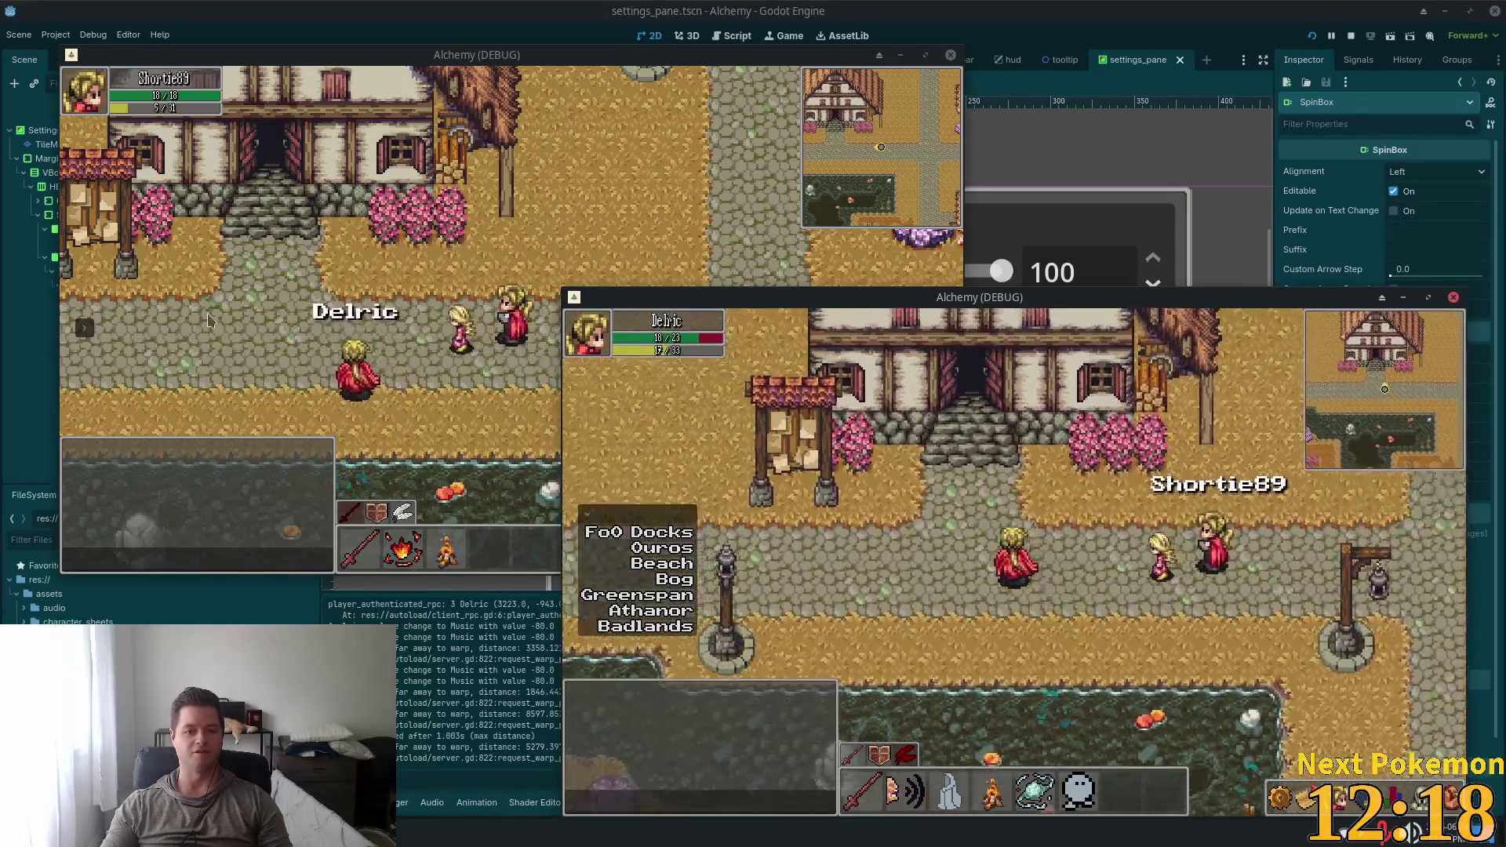
key("a")
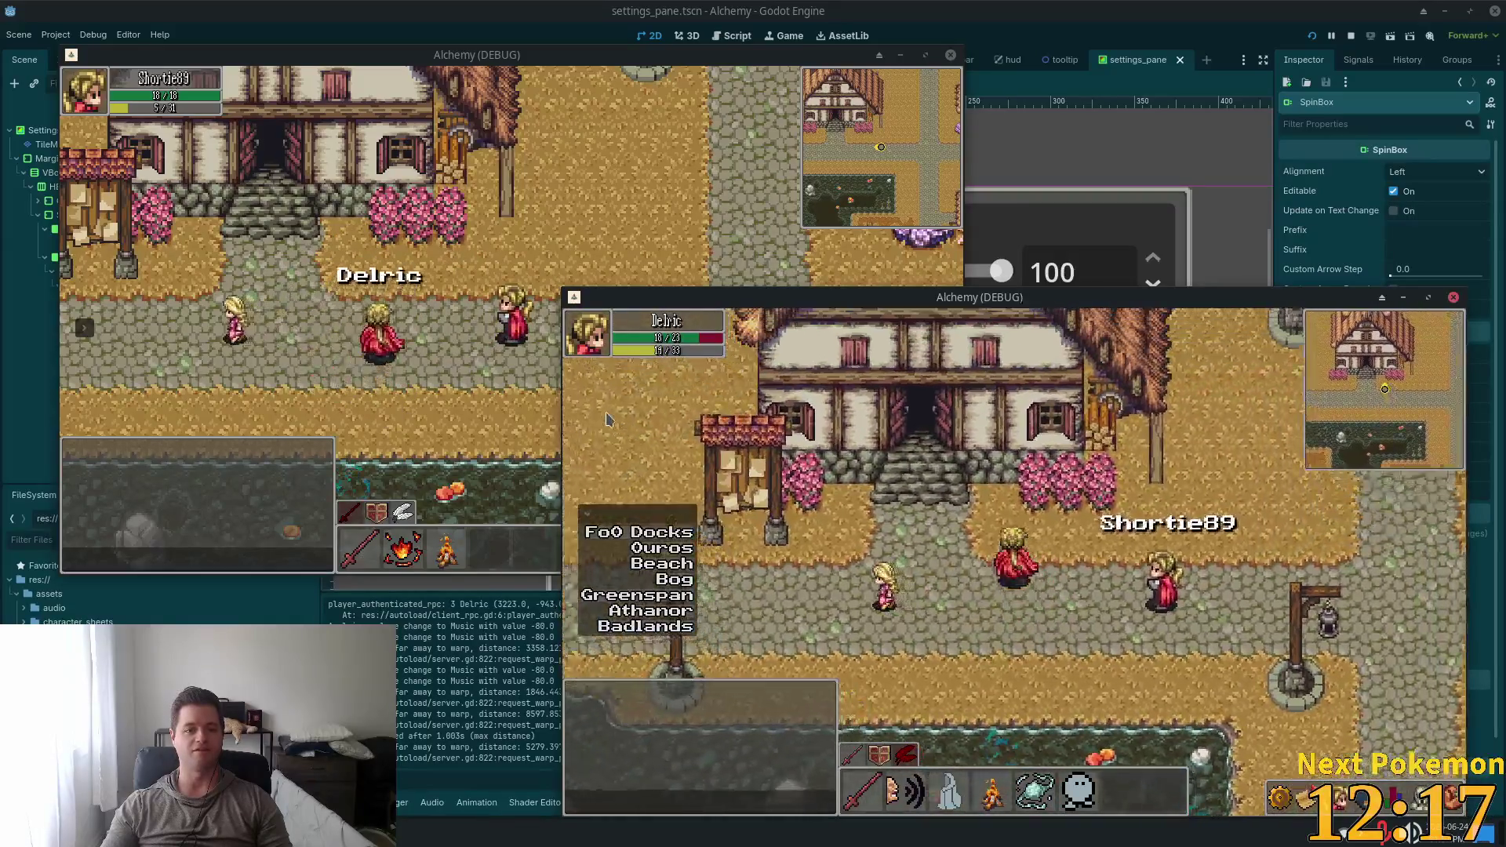
key("d")
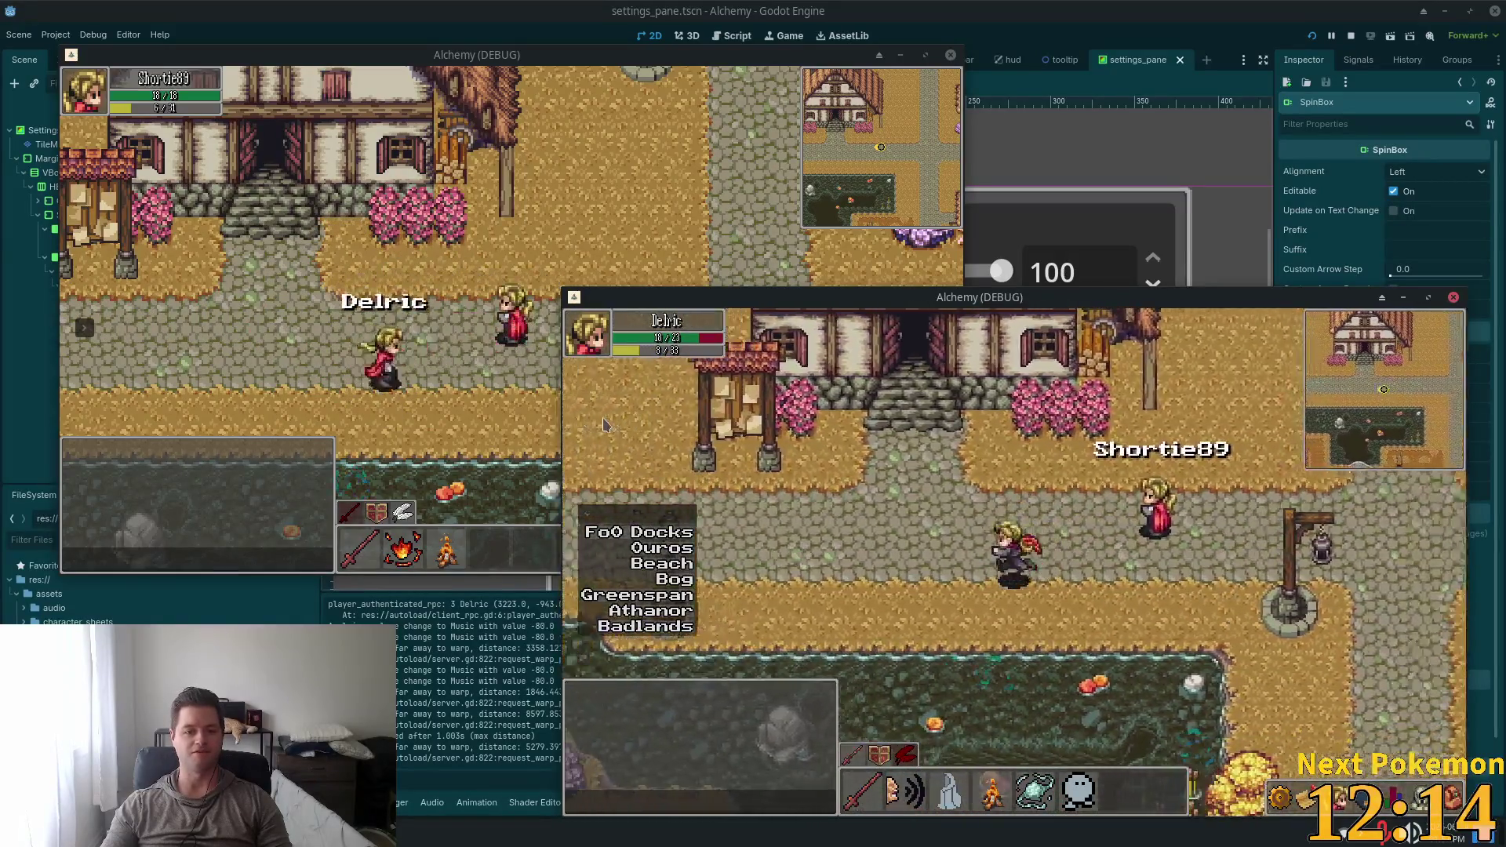
key("w")
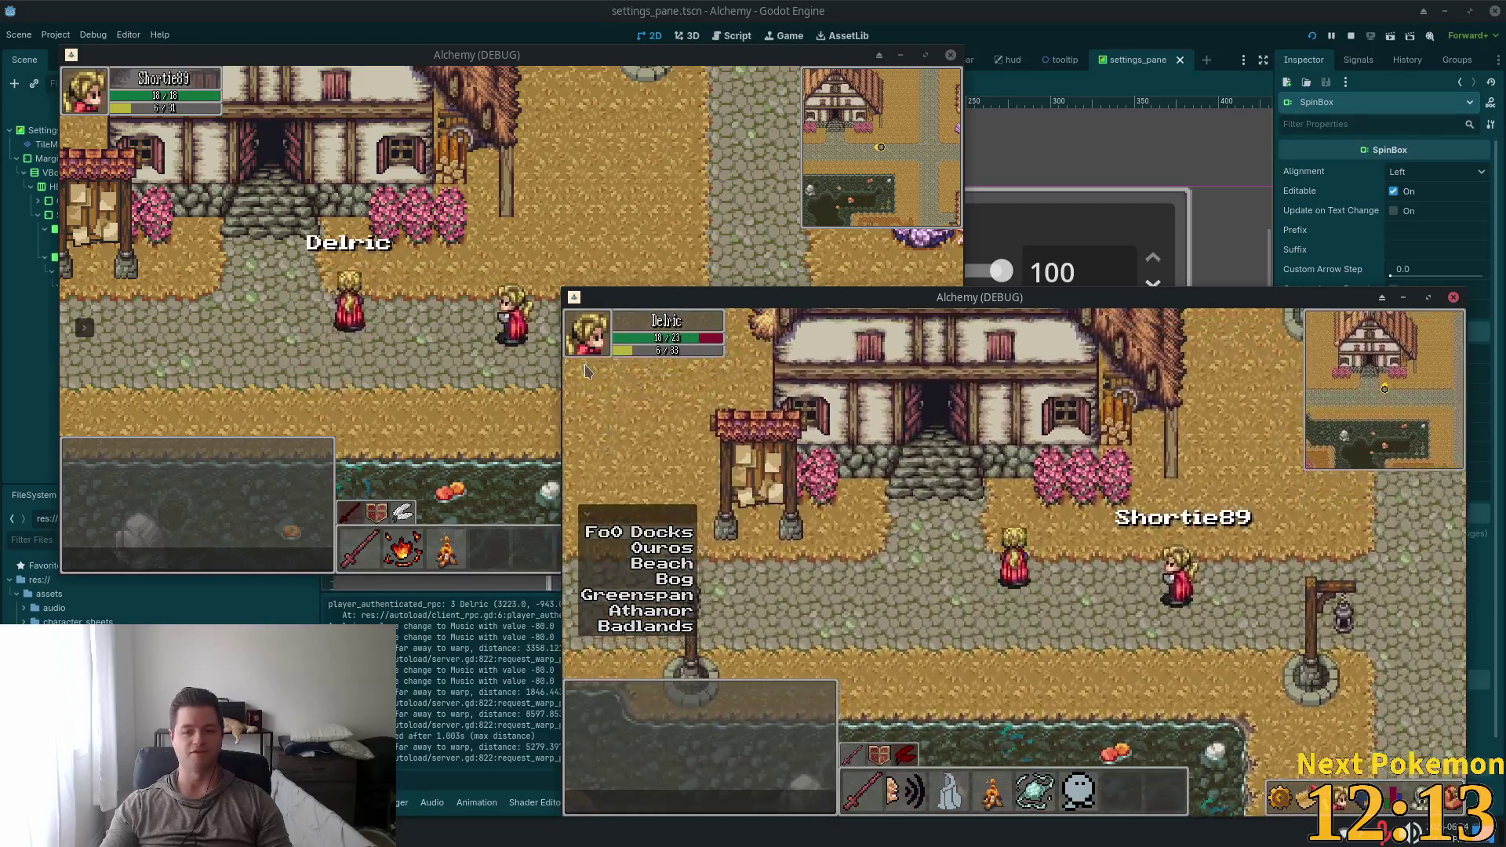
key("s")
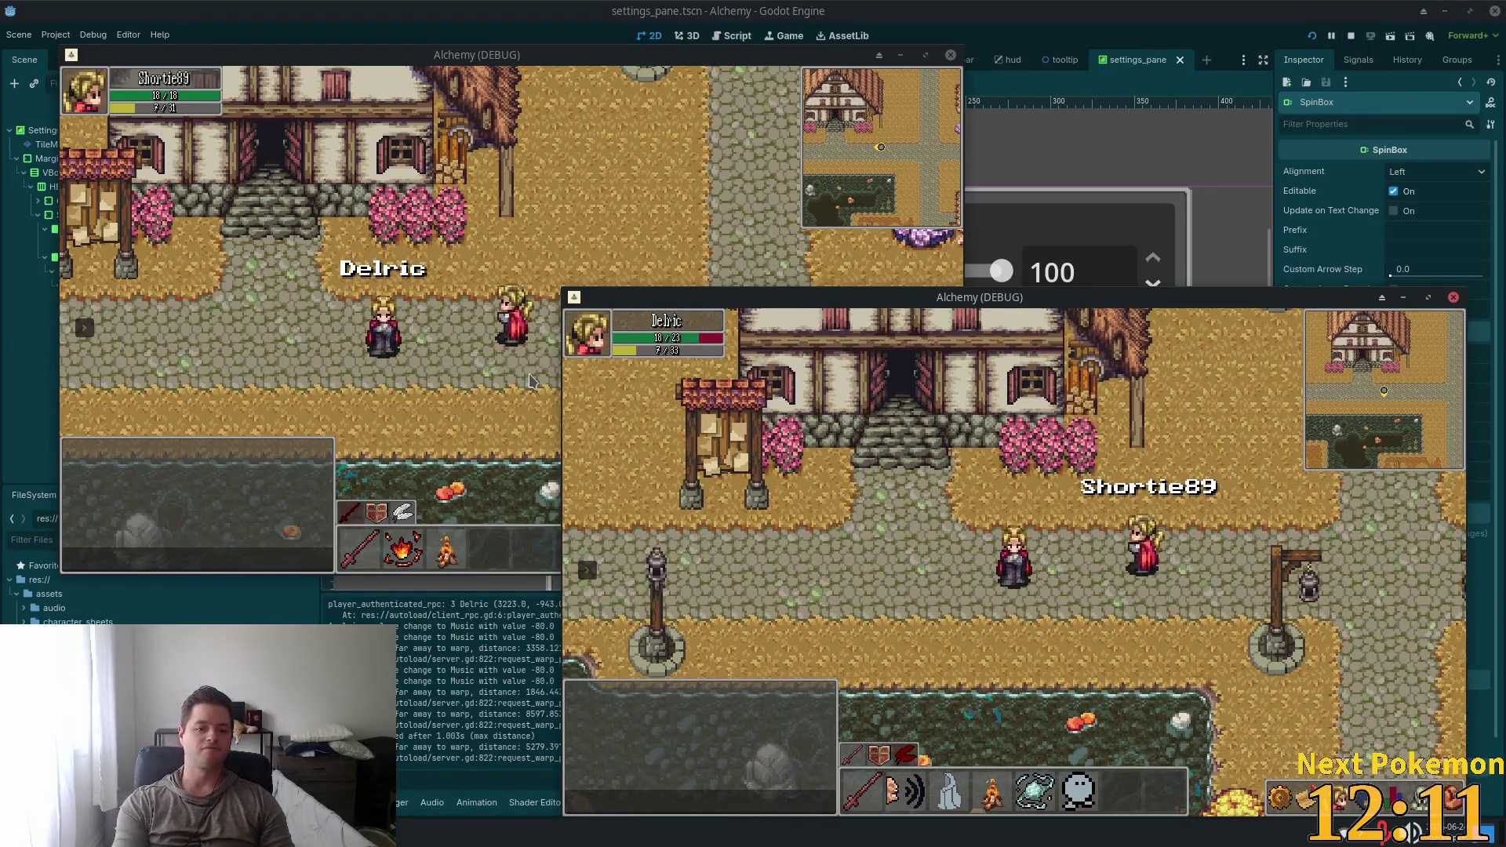
Dismiss the game menu and send "howdy" in chat
key("Escape")
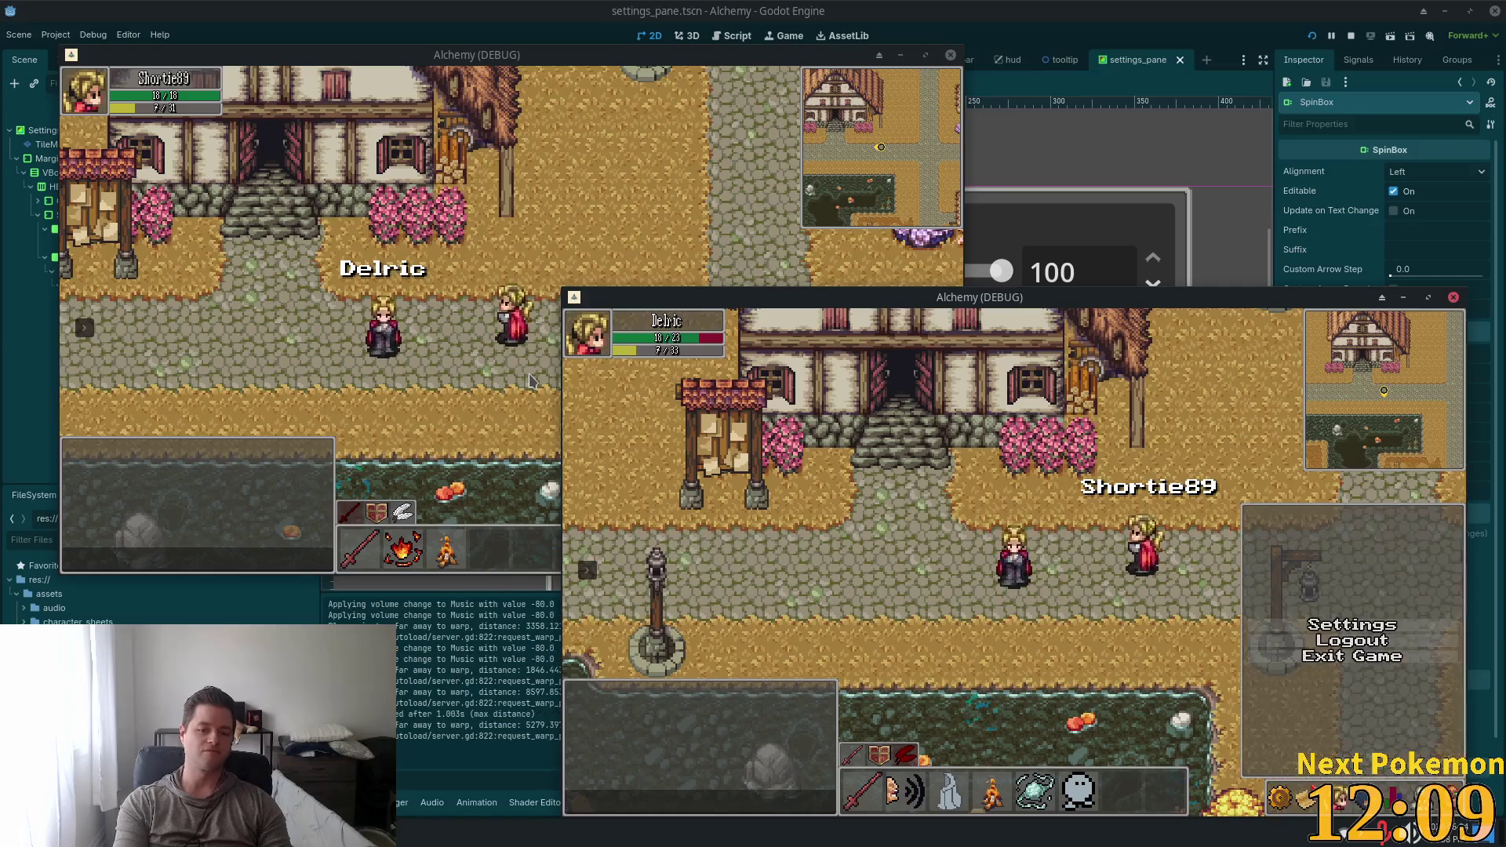
key("Escape")
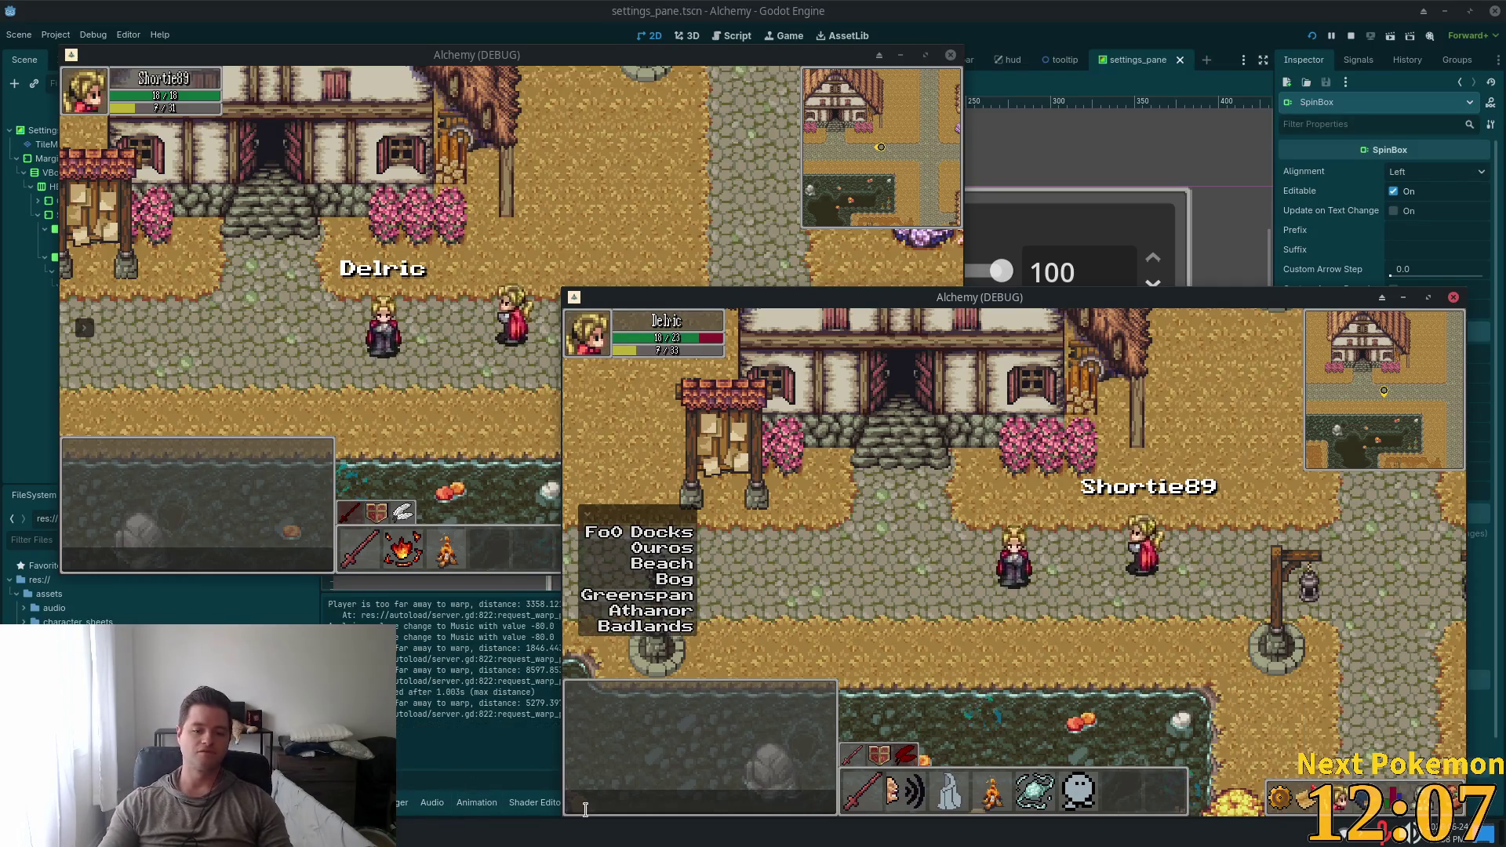
type("howdy")
key("Return")
key("w")
Walk Delric back and forth toward Shortie89
key("d")
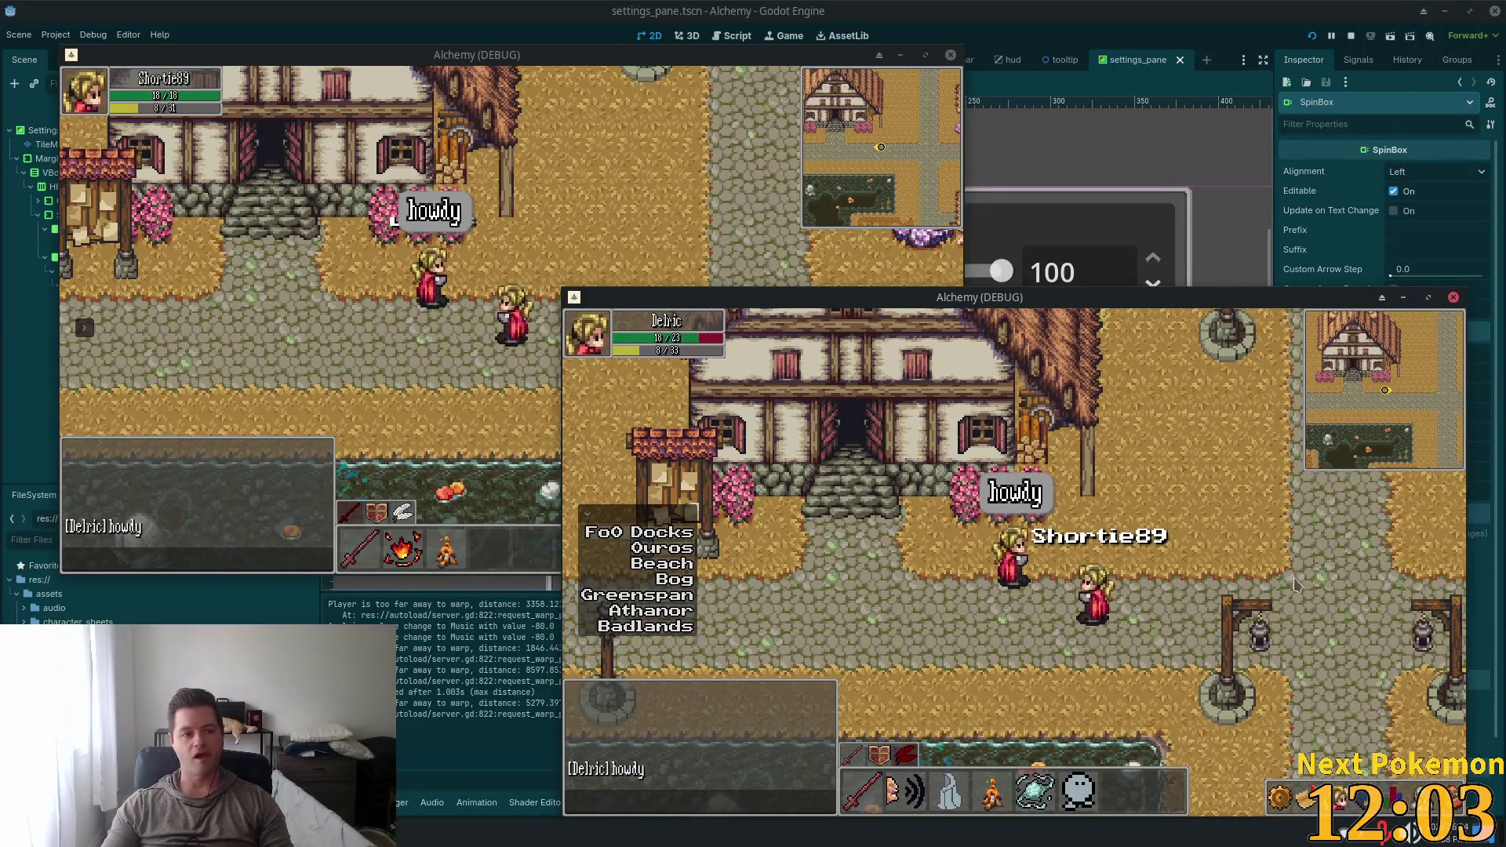
key("s")
key("a")
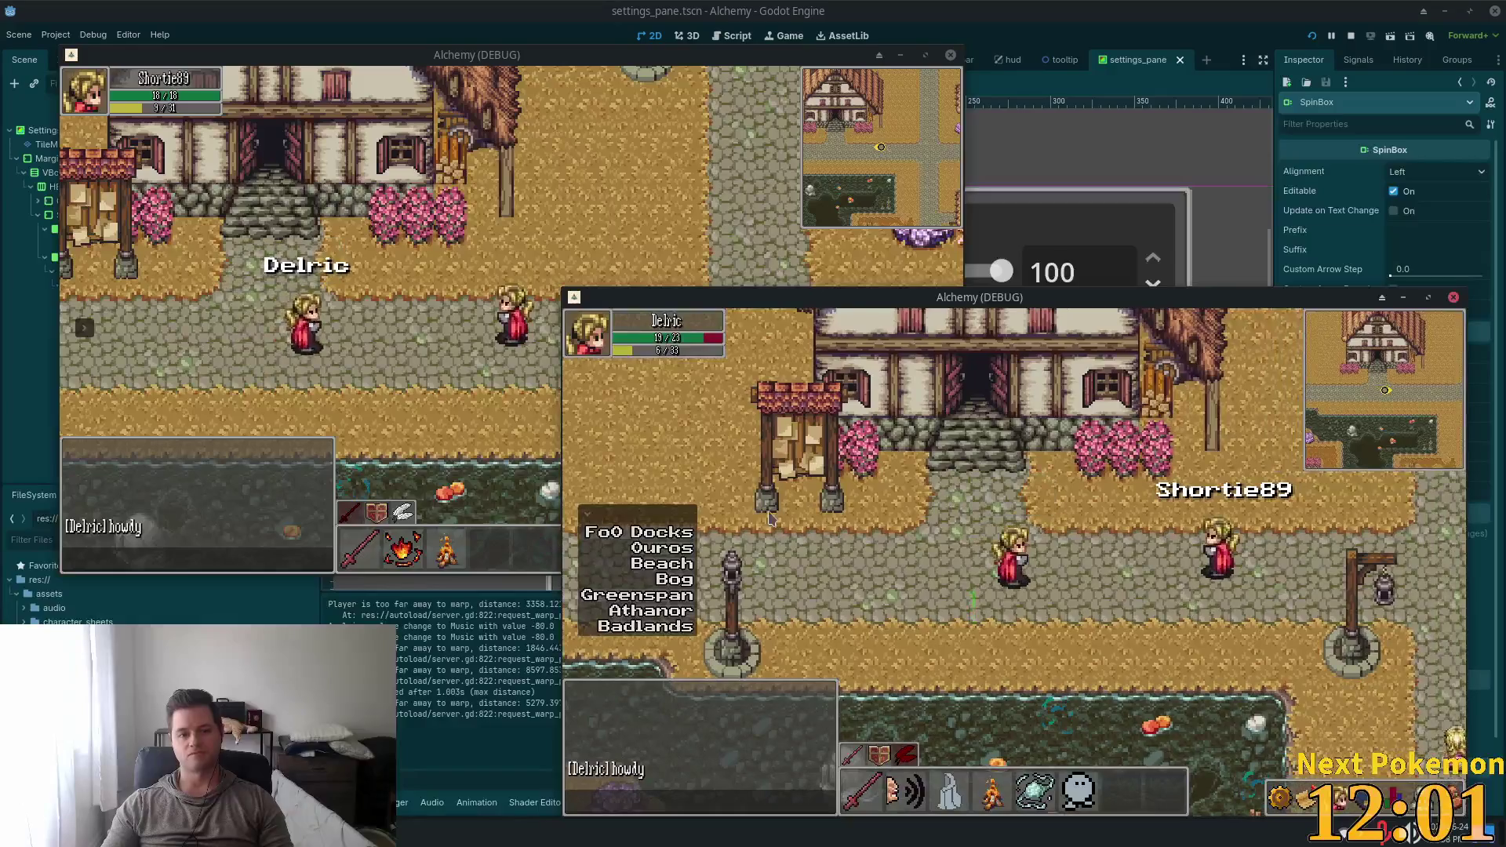
key("d")
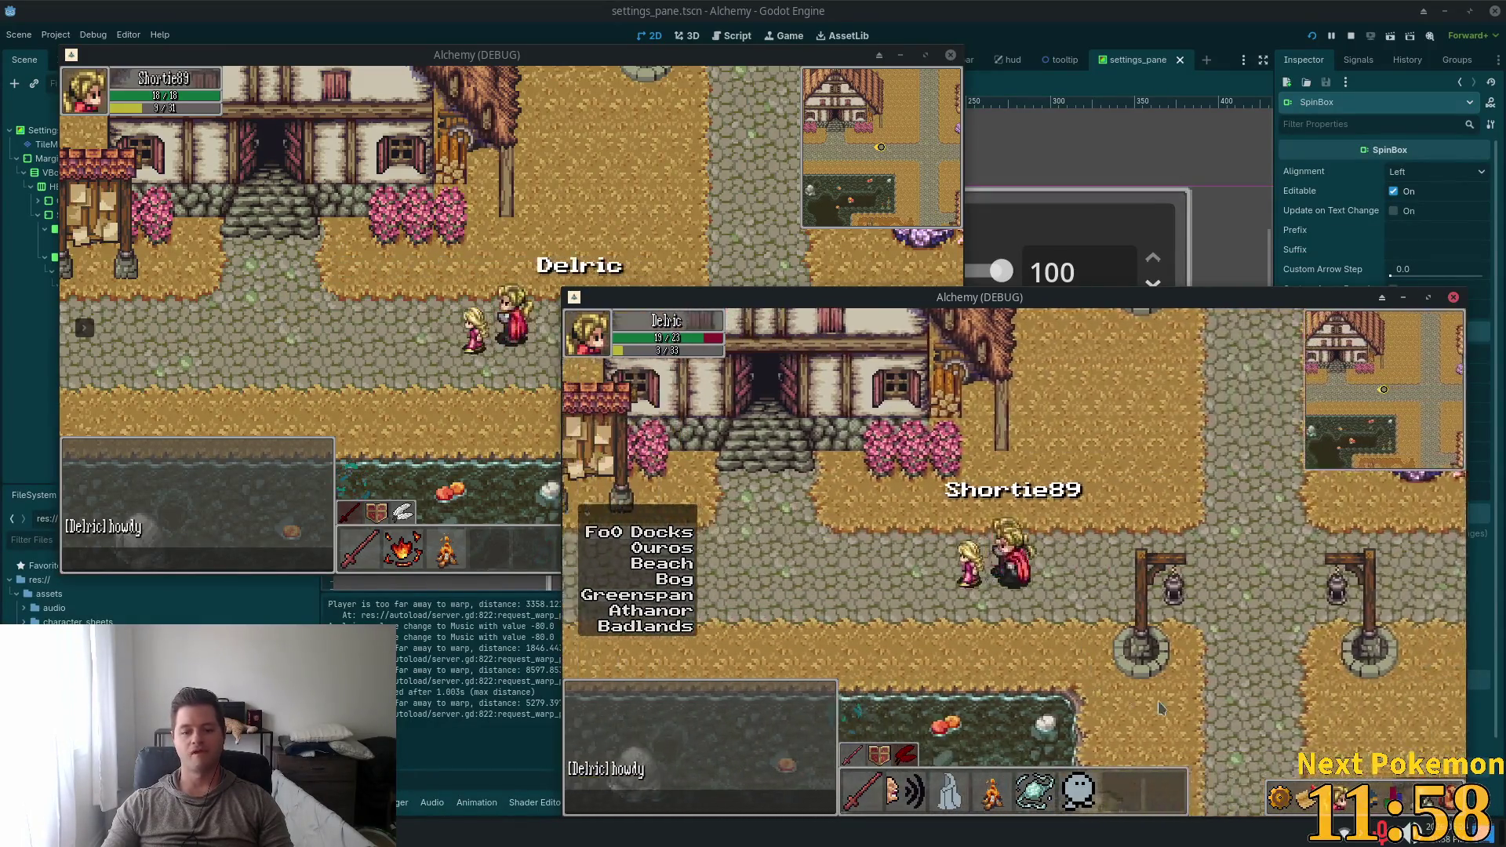
key("a")
Use the inventory to place a campfire from the Wood item
key("i")
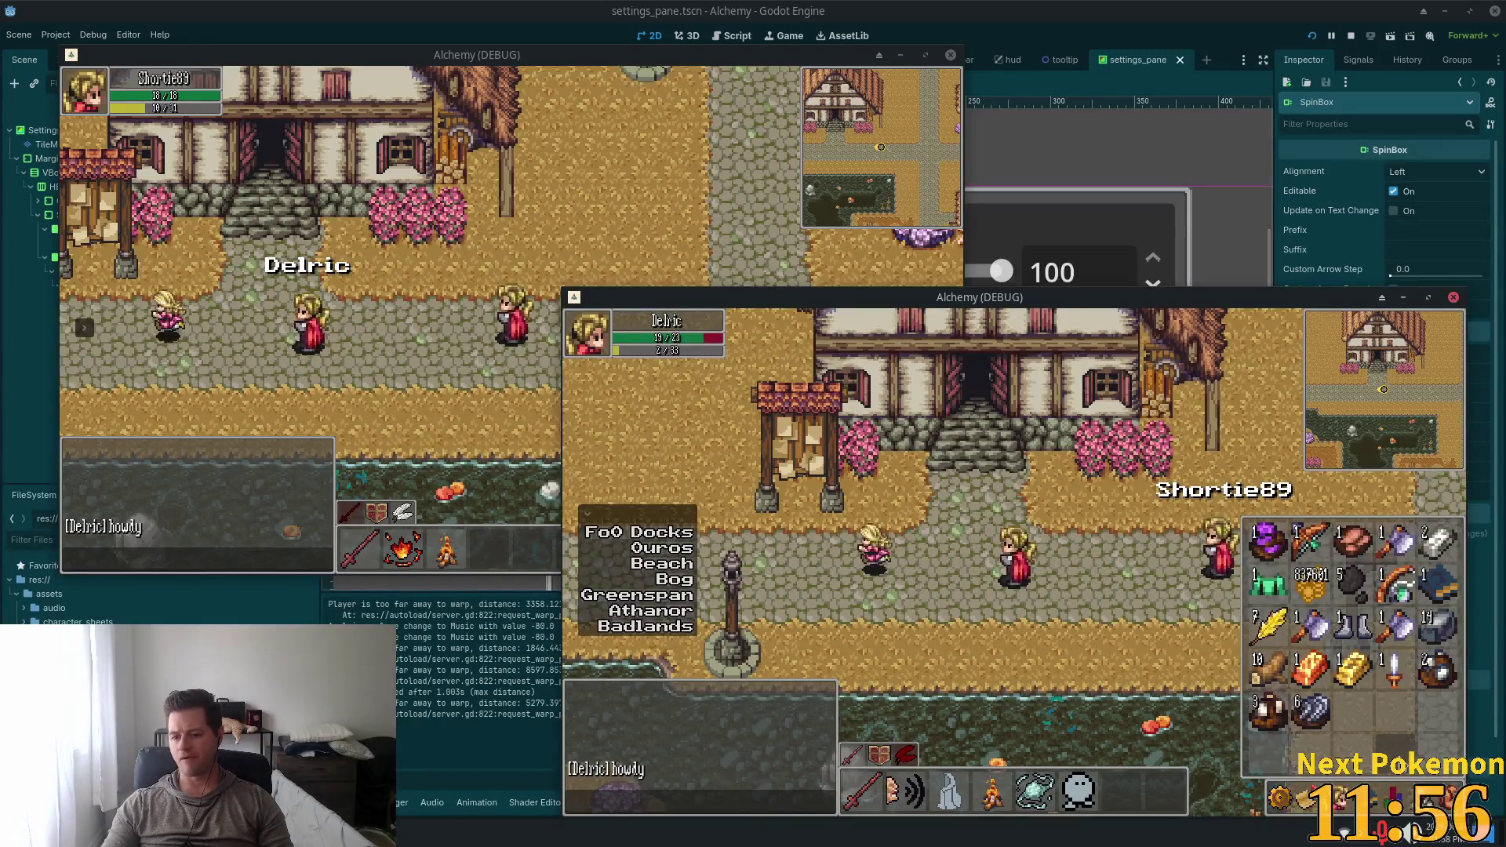
key("a")
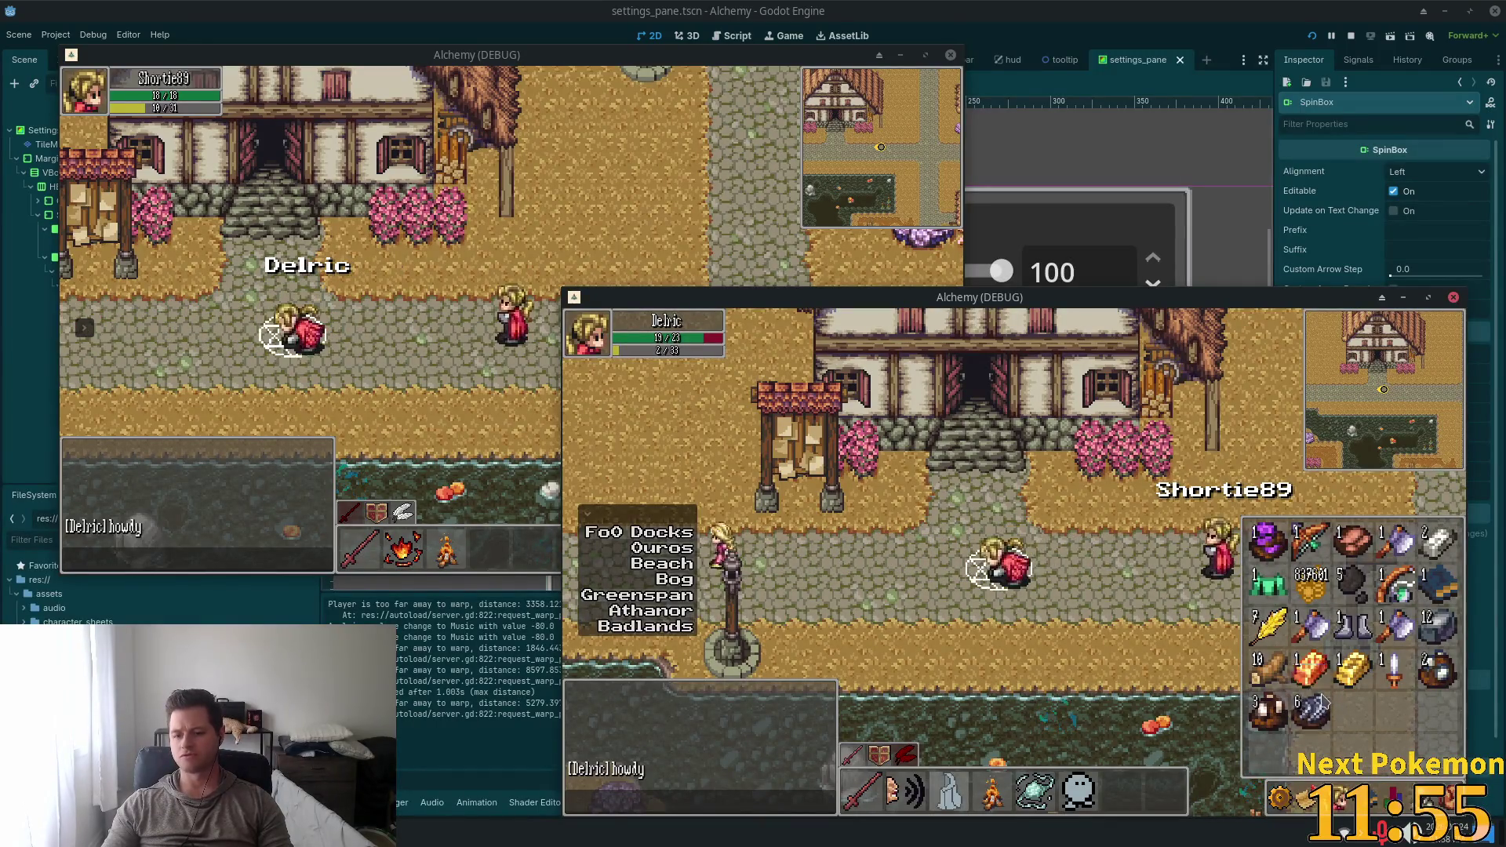
key("i")
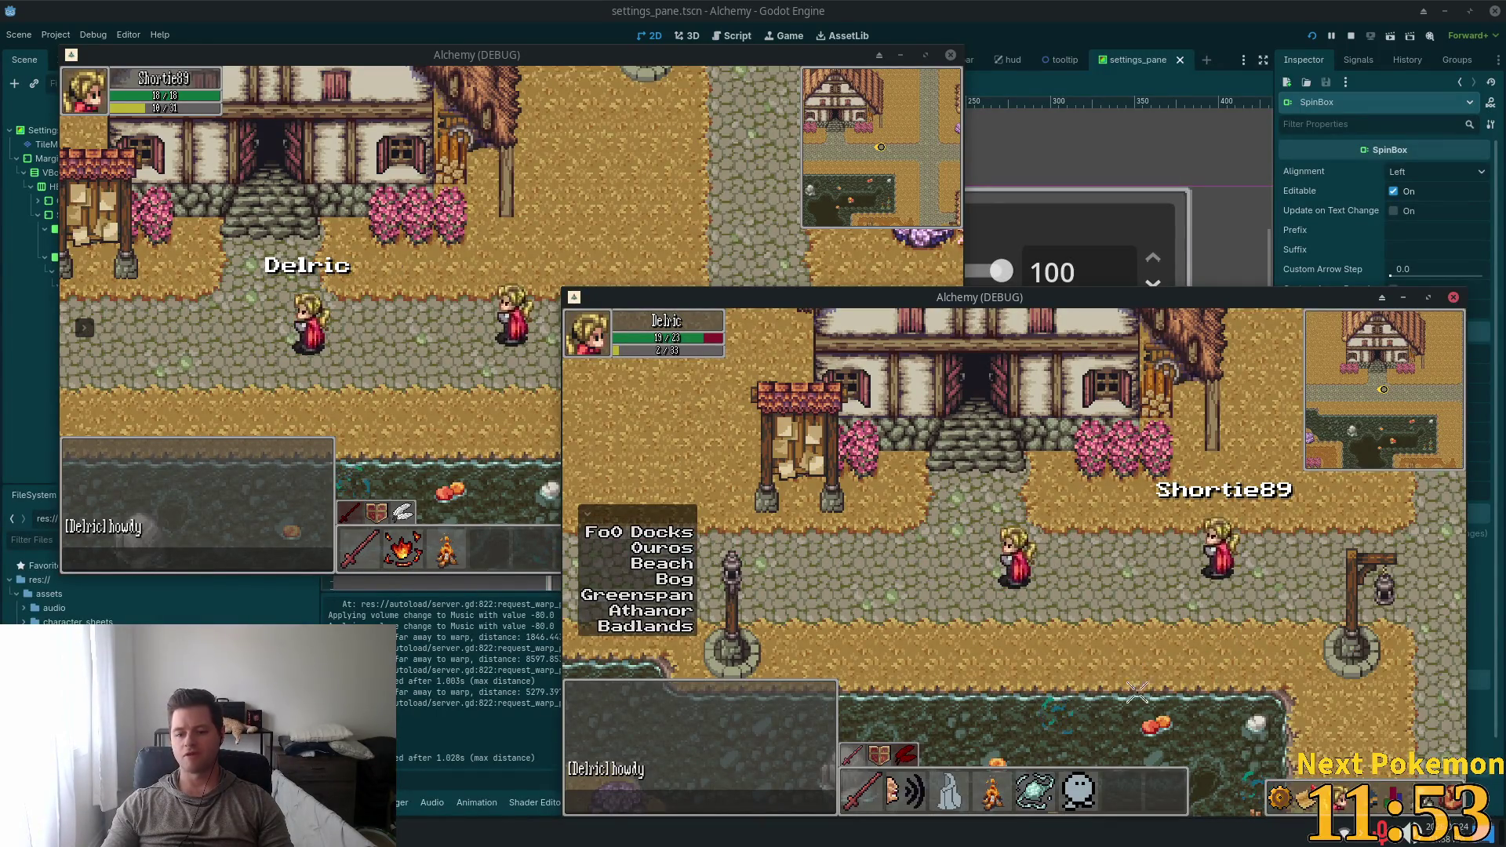
key("i")
left_click(1253, 670)
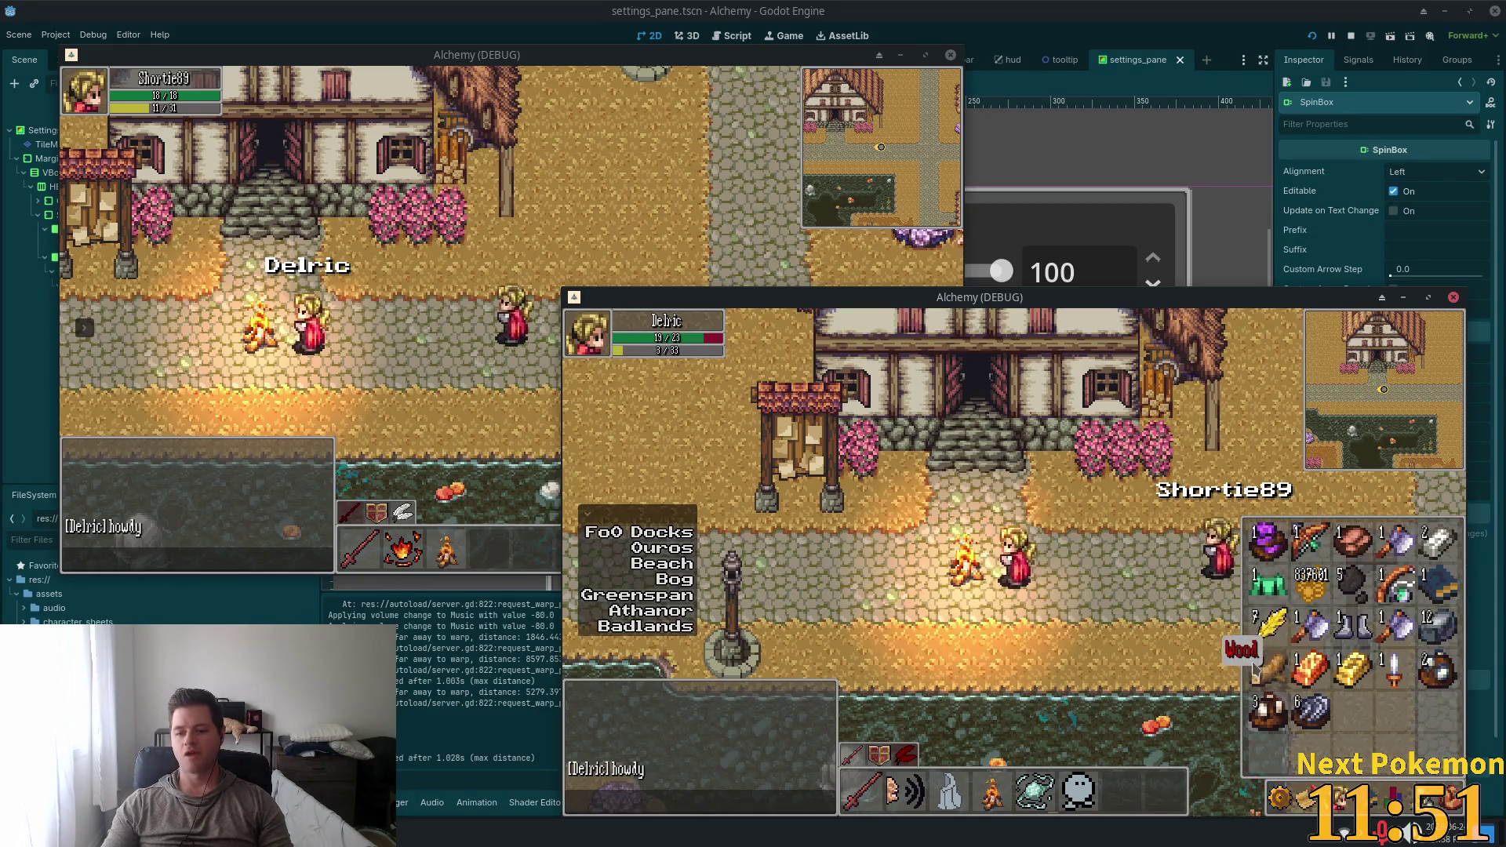
key("i")
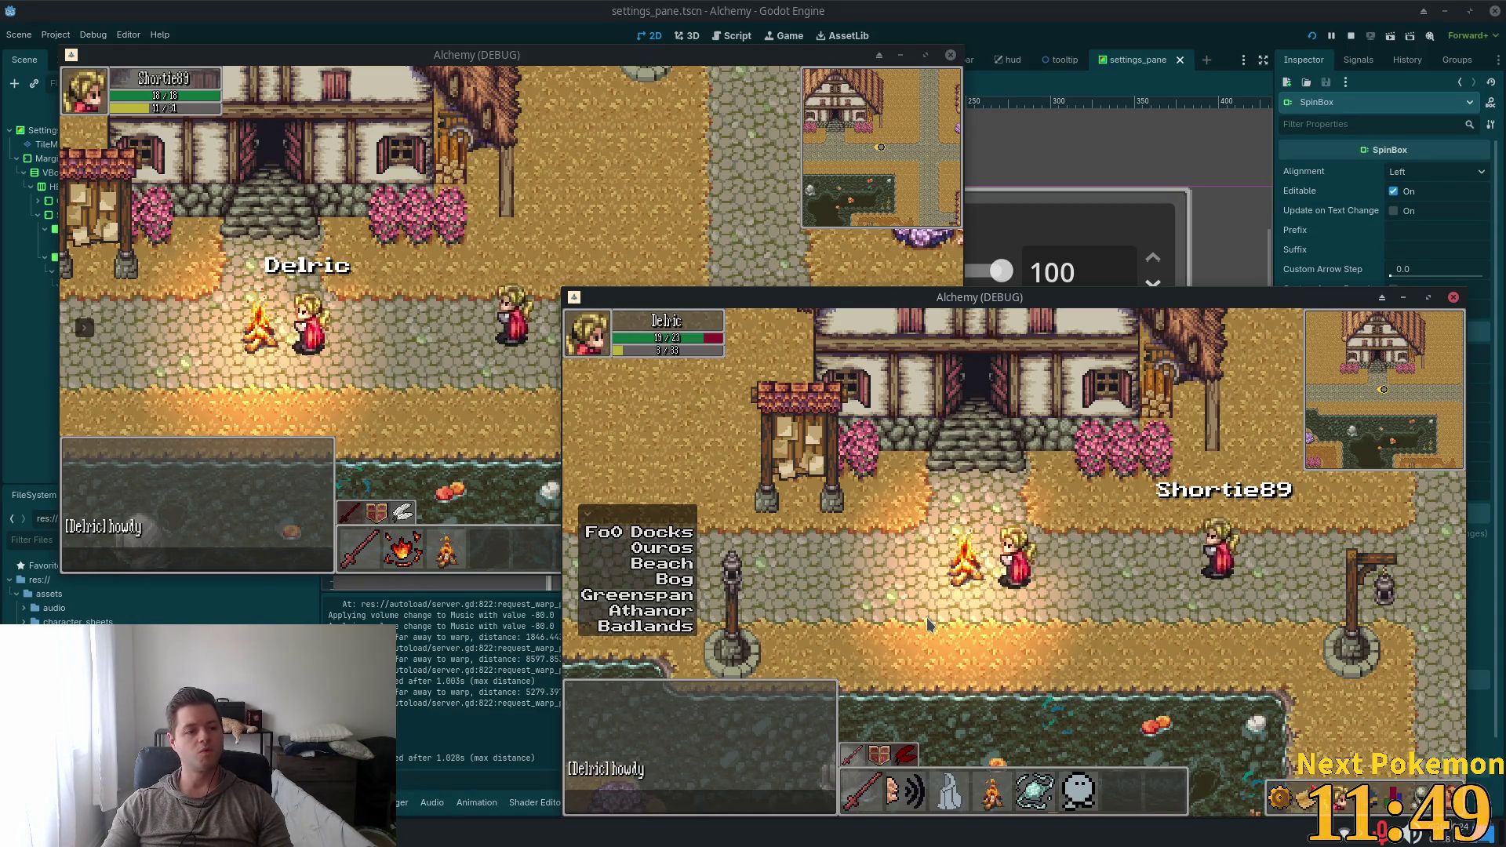
Walk Delric left toward the river and up to the house steps
key("a")
key("w")
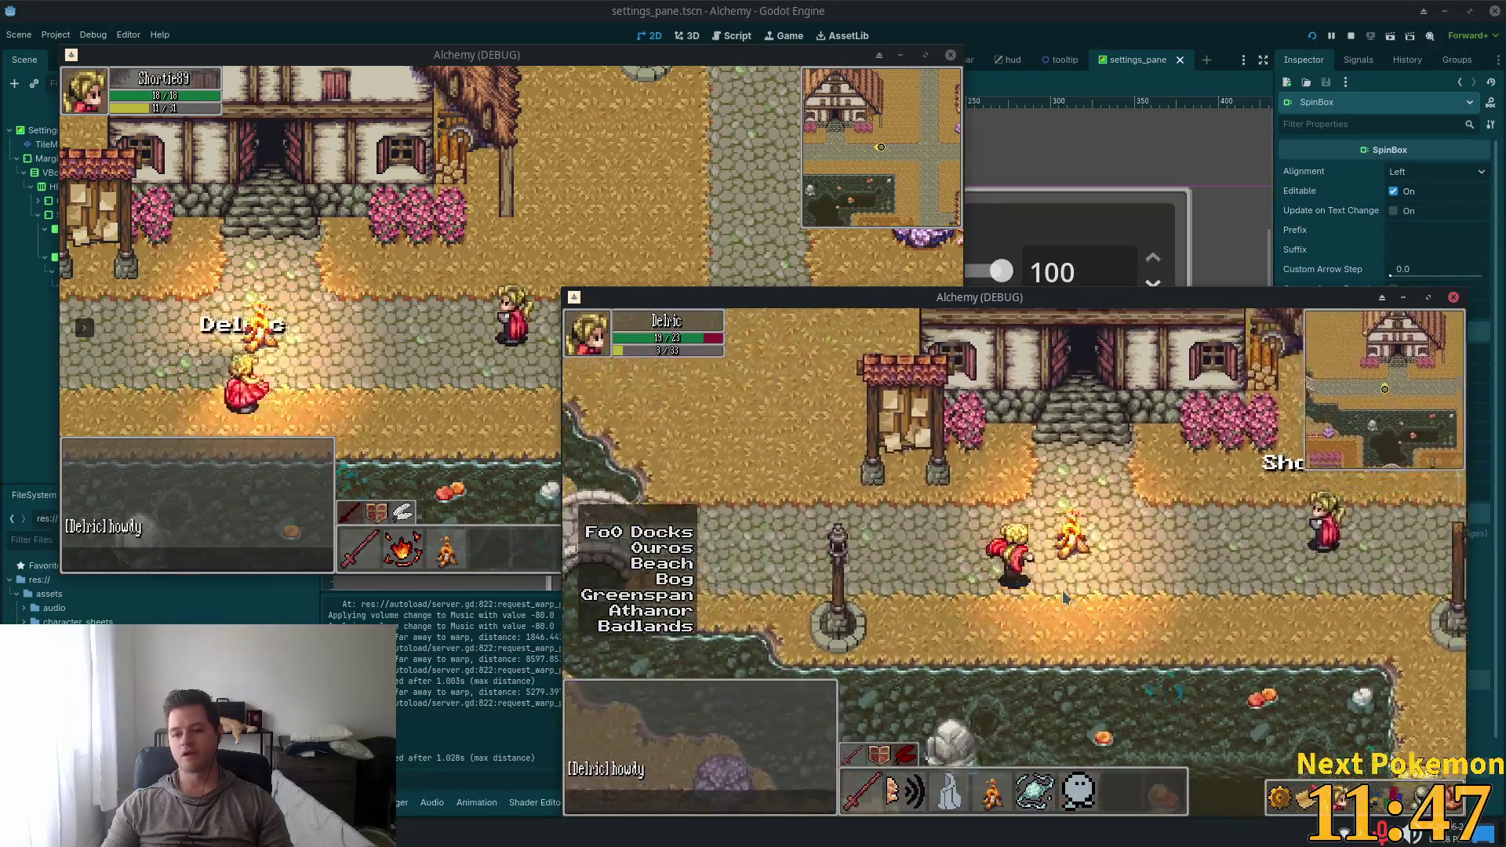
key("s")
key("a")
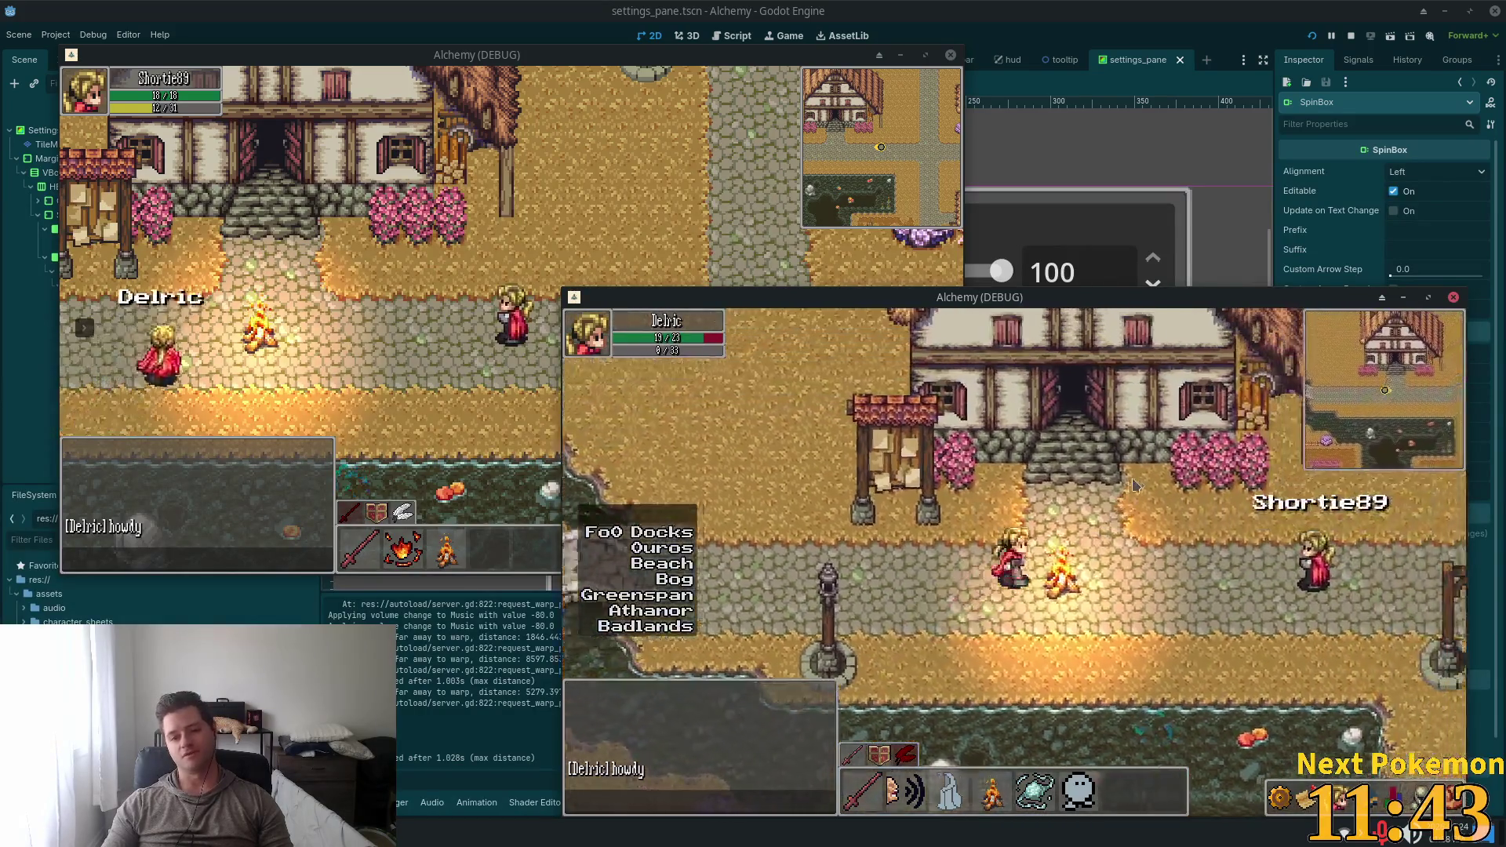
key("w")
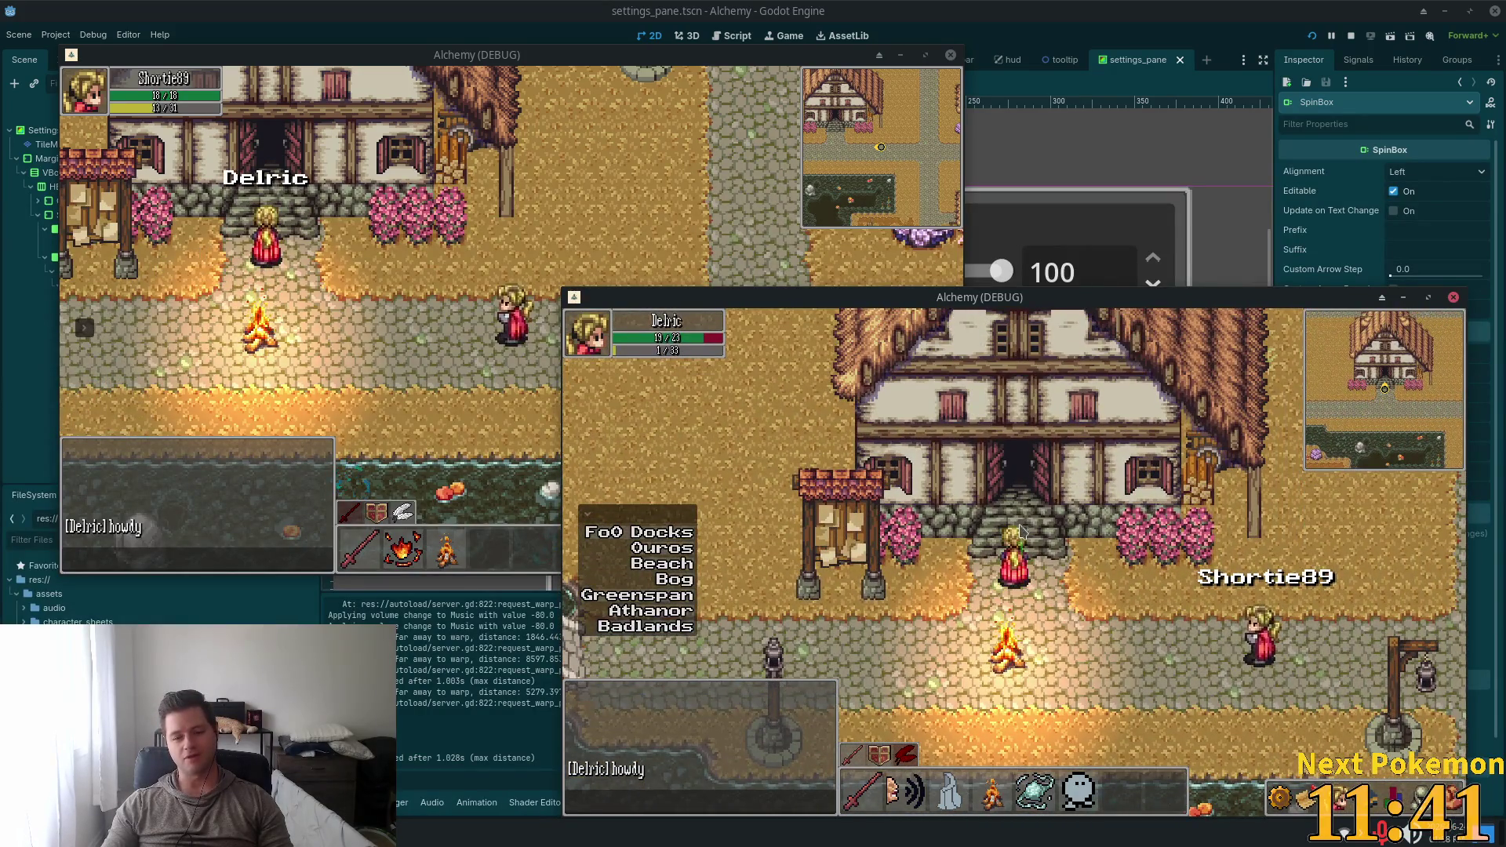
key("s")
key("a")
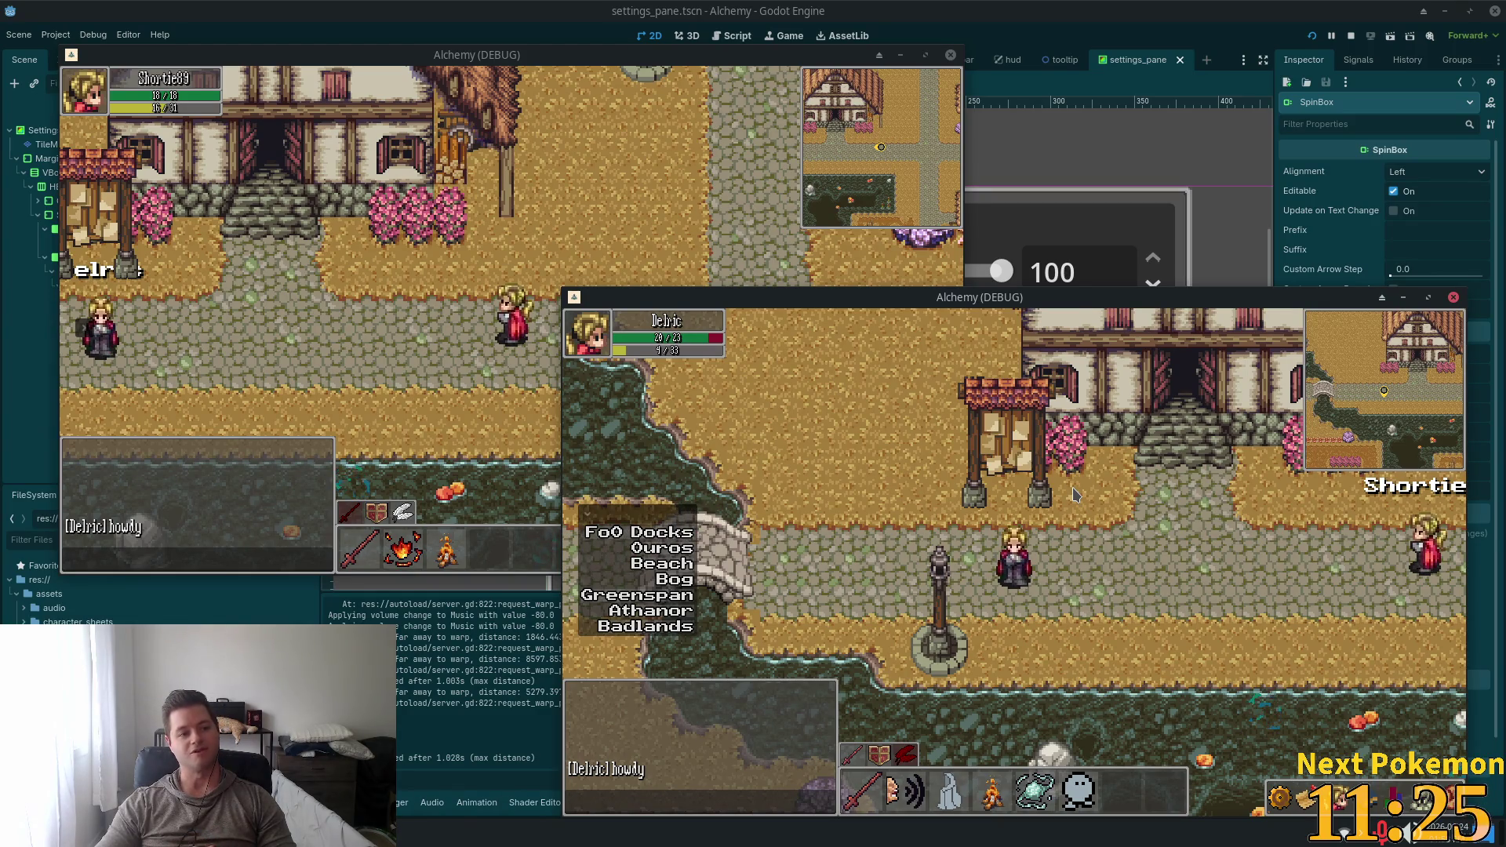
Walk Delric south past the lamp posts, west to the cliffs, then east over the bridge past the inn
key("Right")
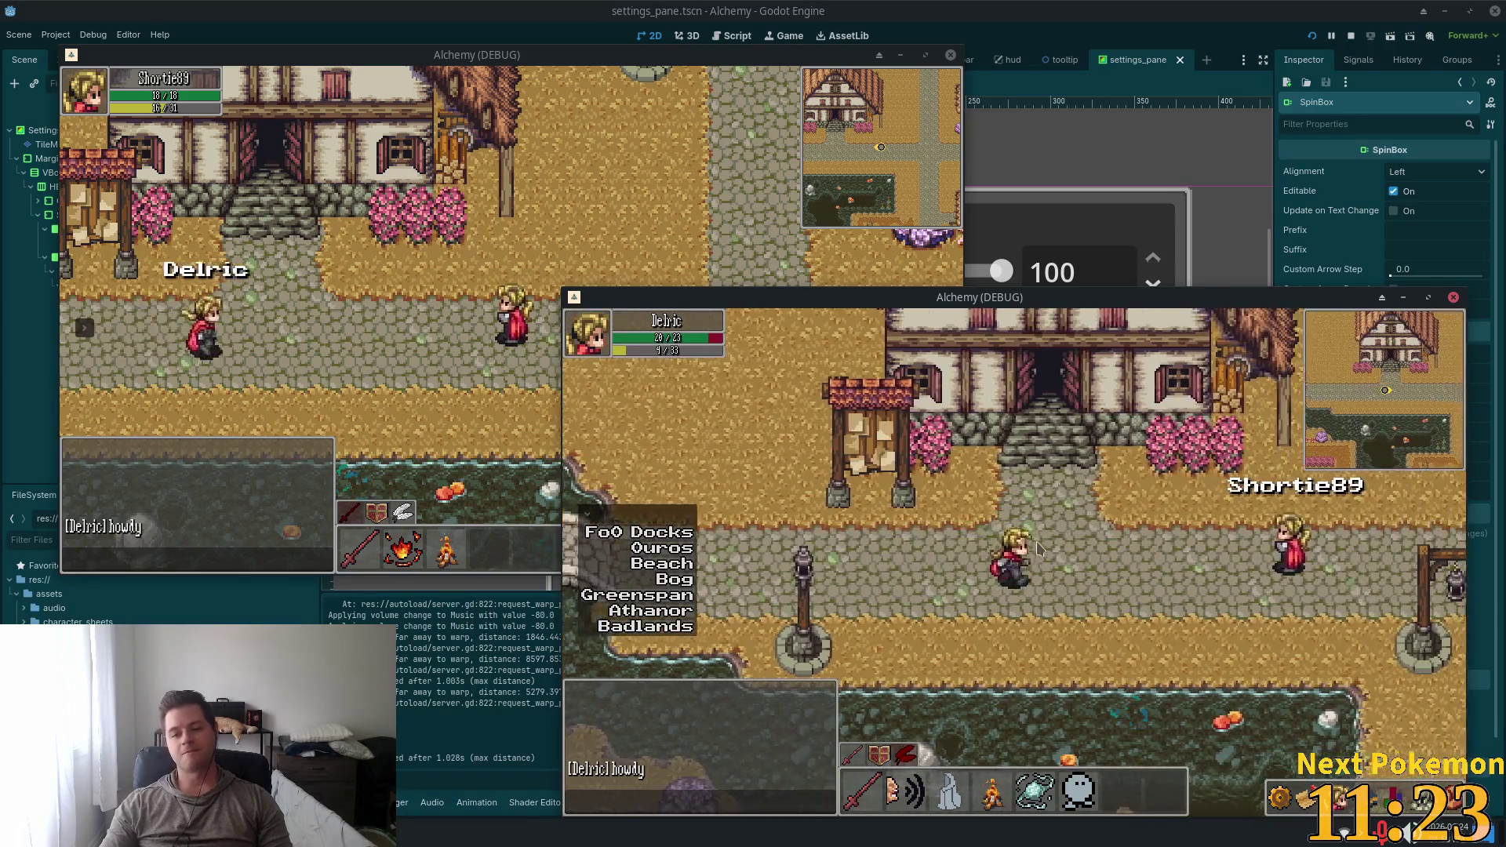
key("Down")
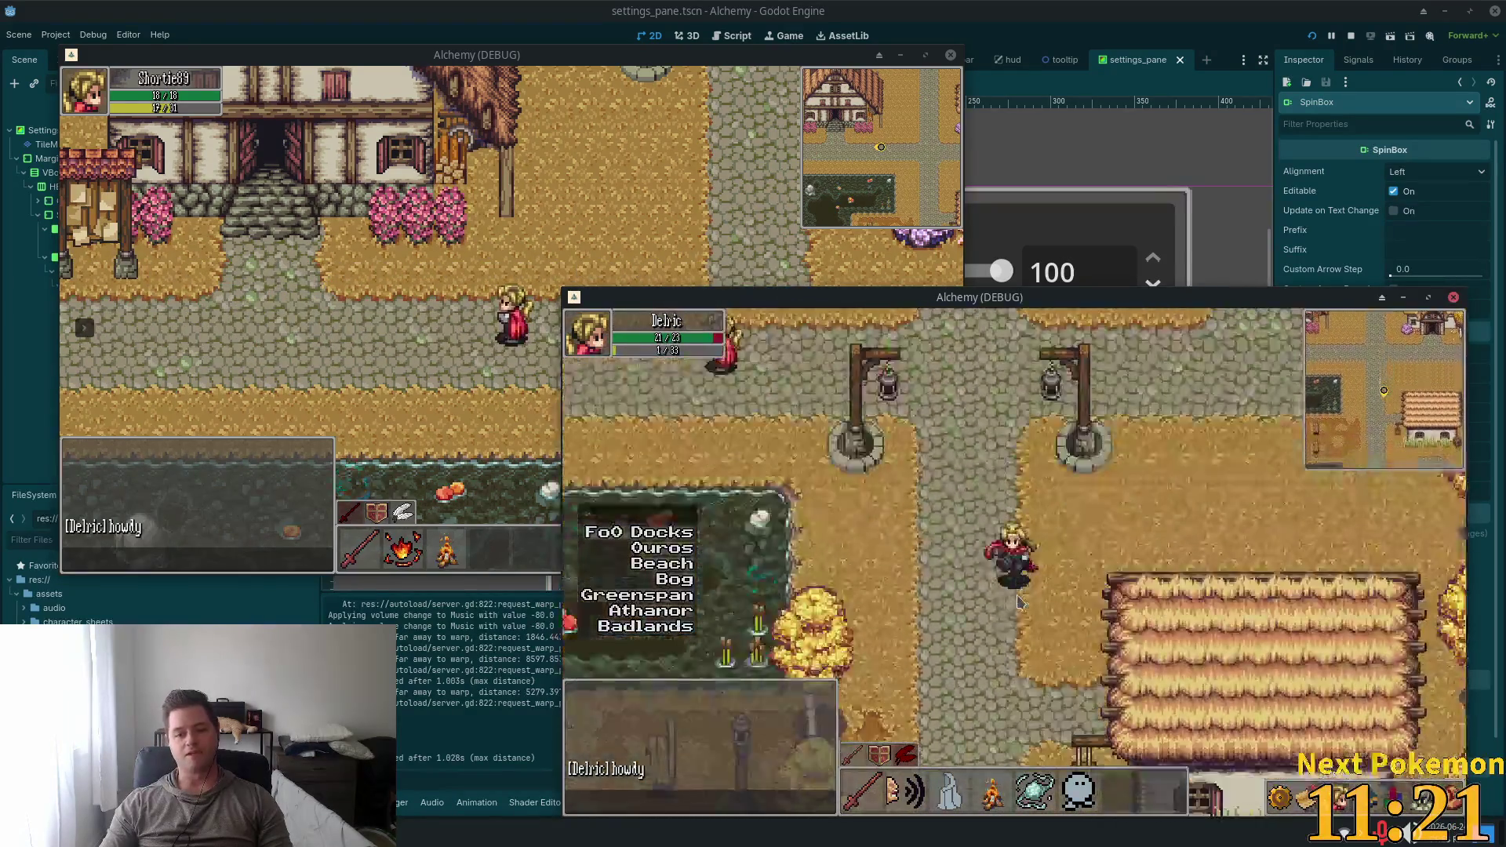
key("Down")
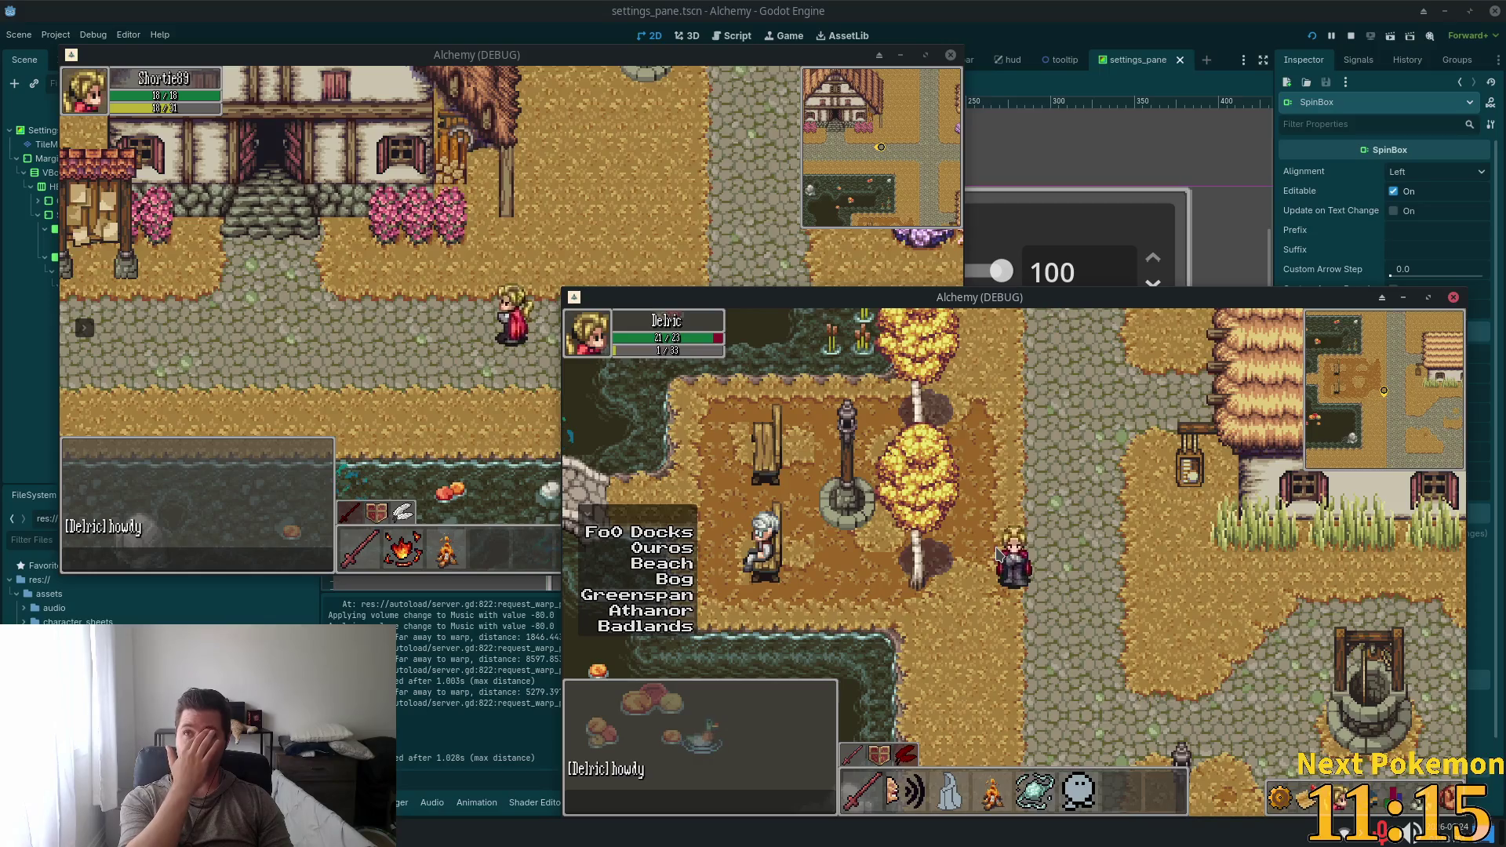
key("Up")
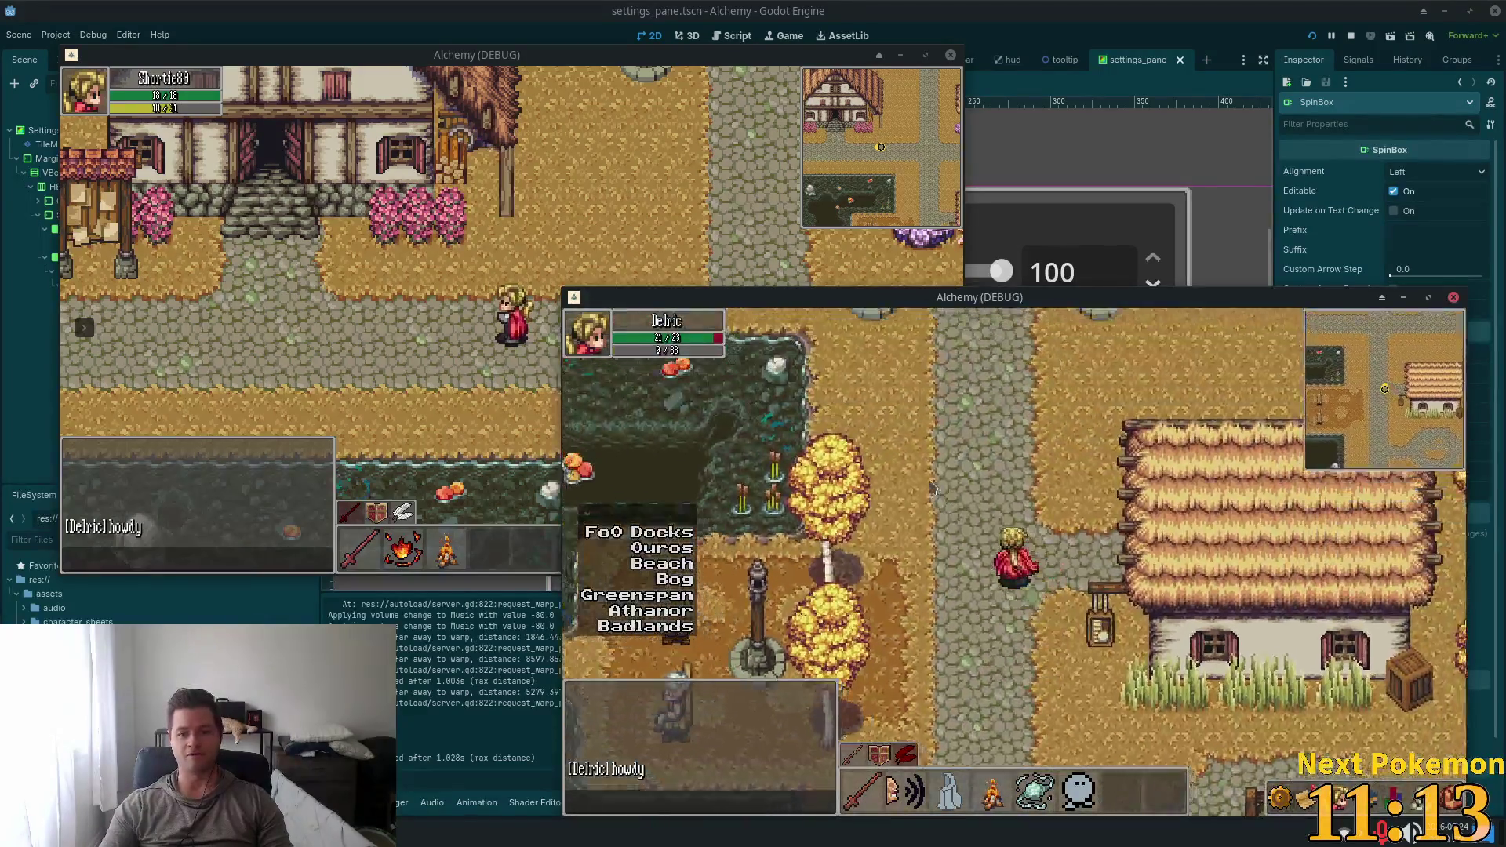
key("Left")
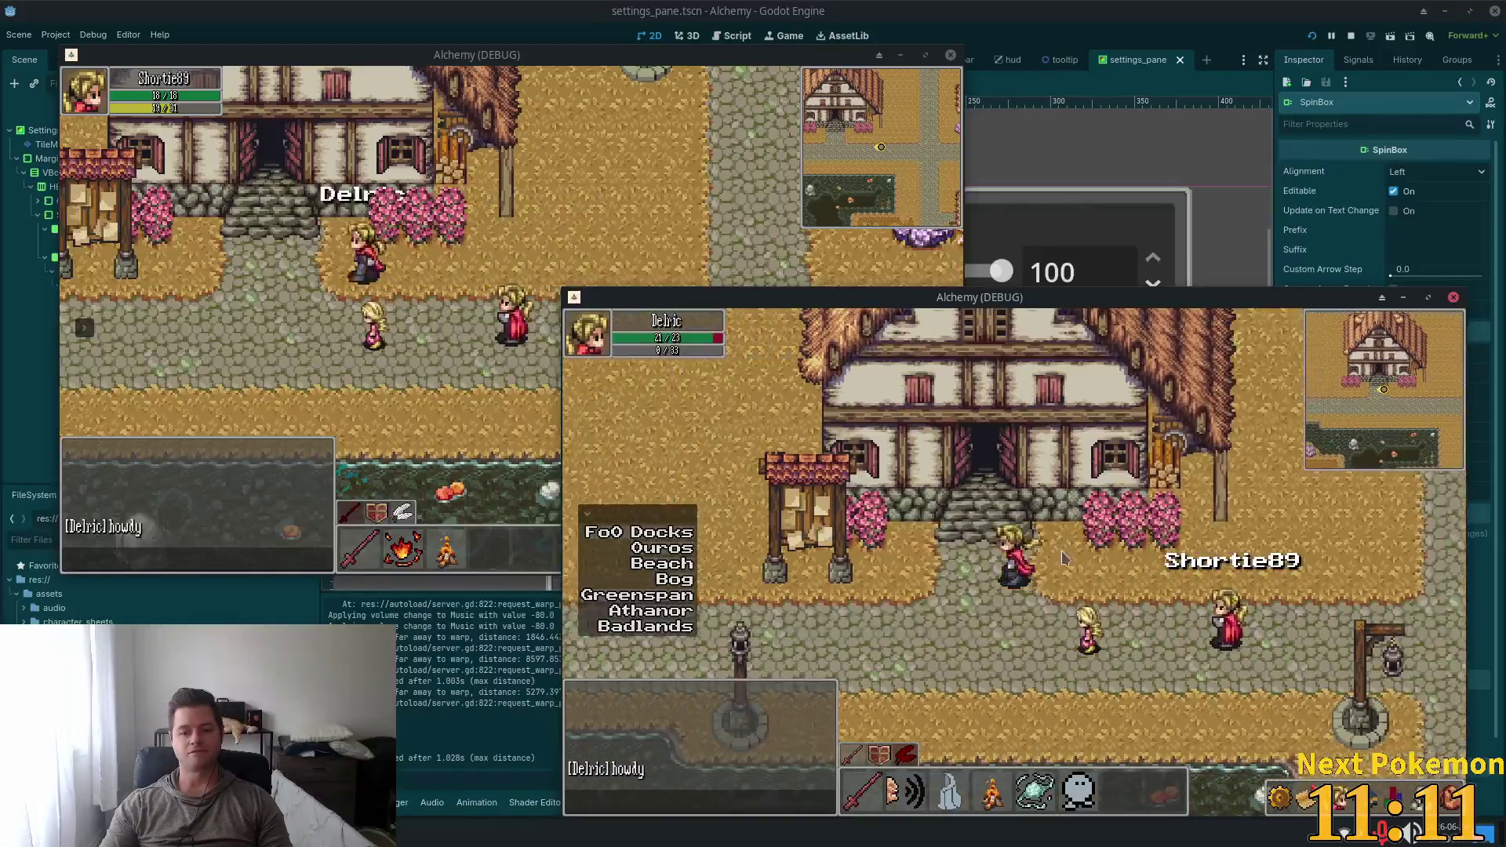
key("Left")
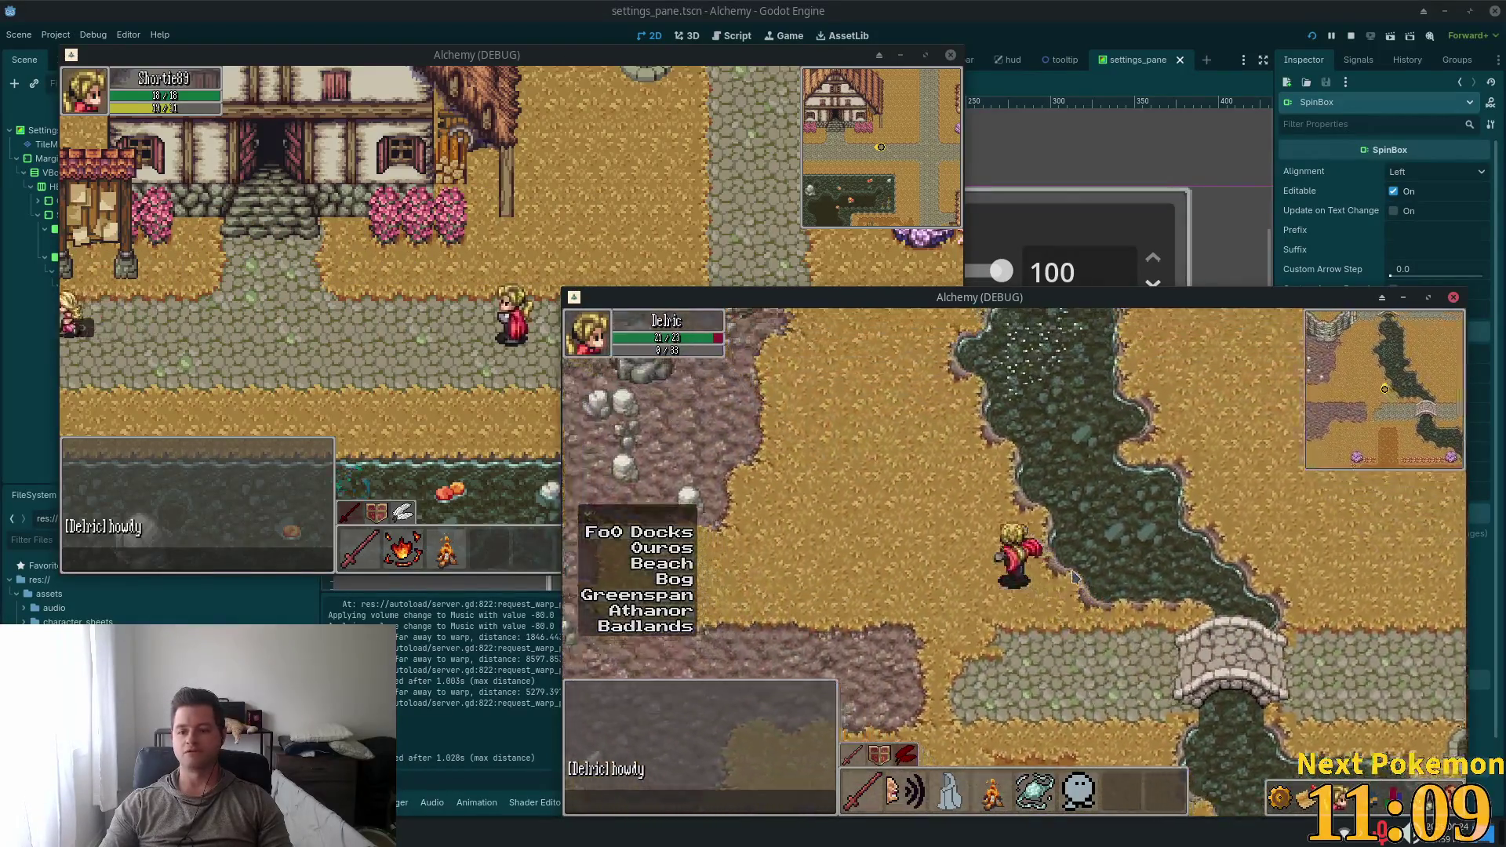
key("Up")
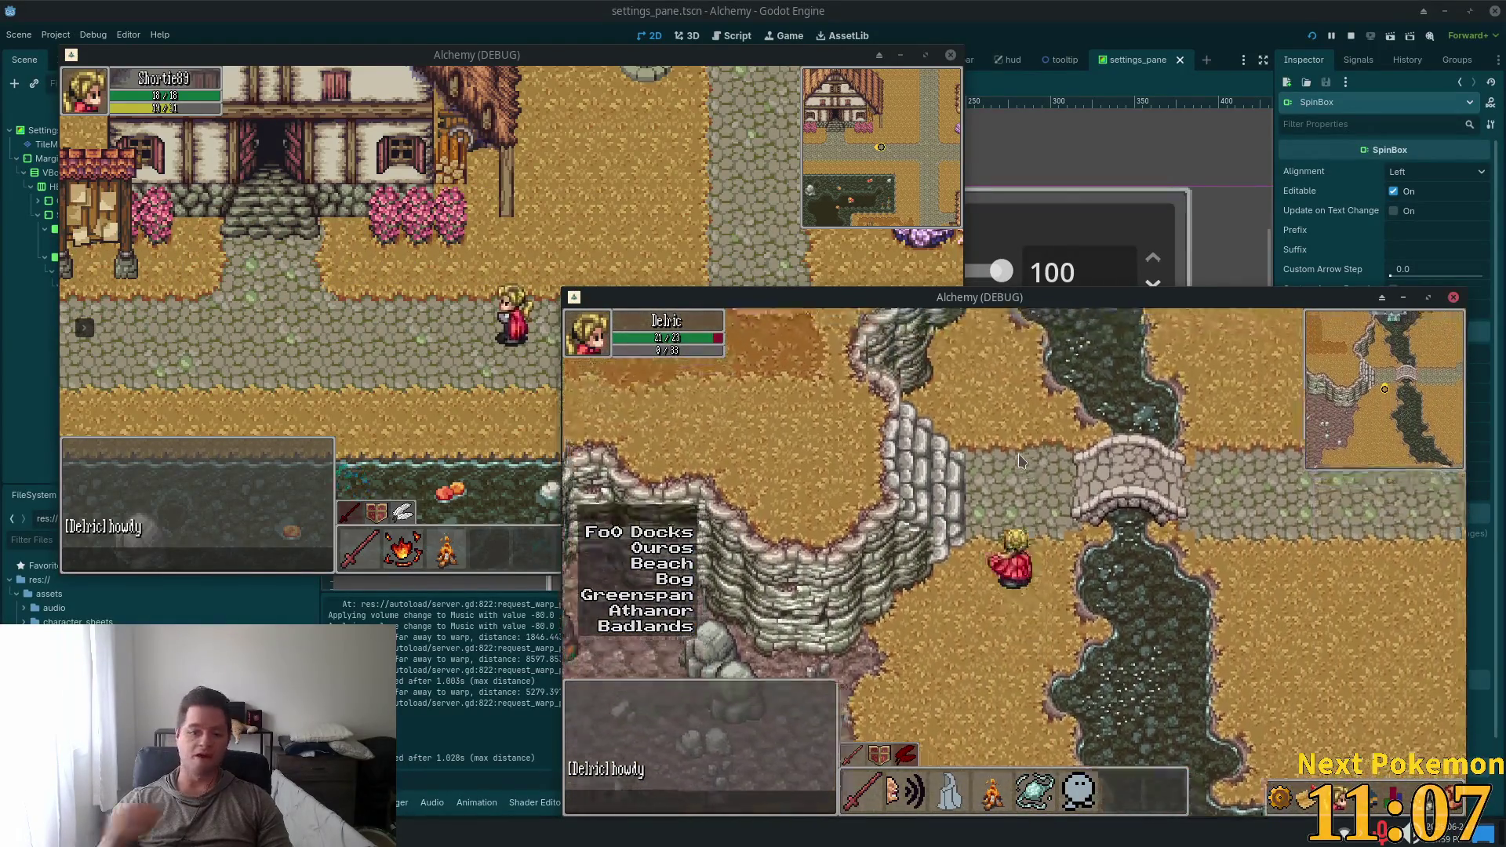
key("Right")
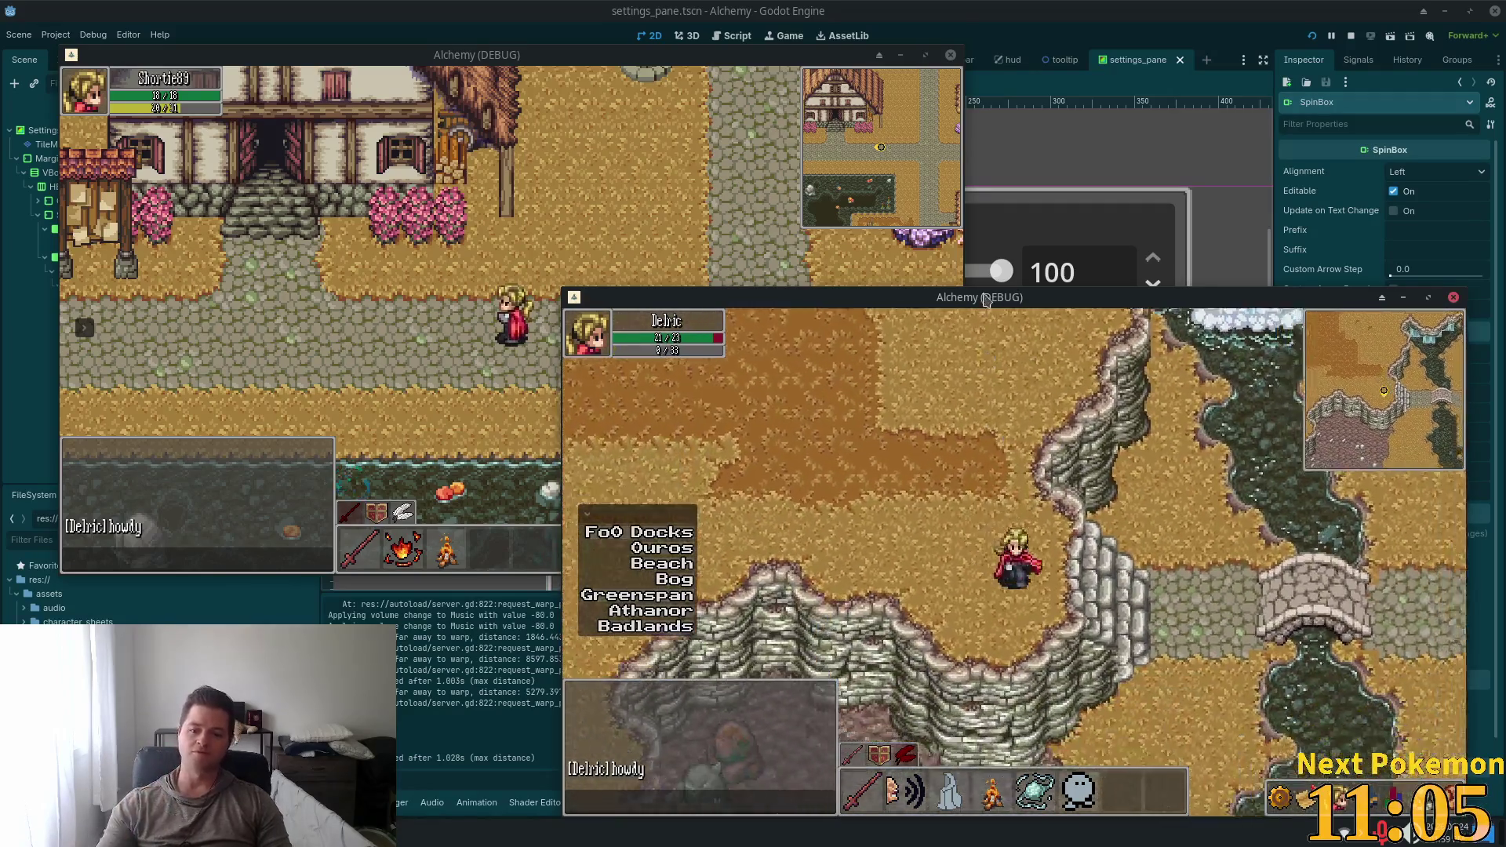
key("Right")
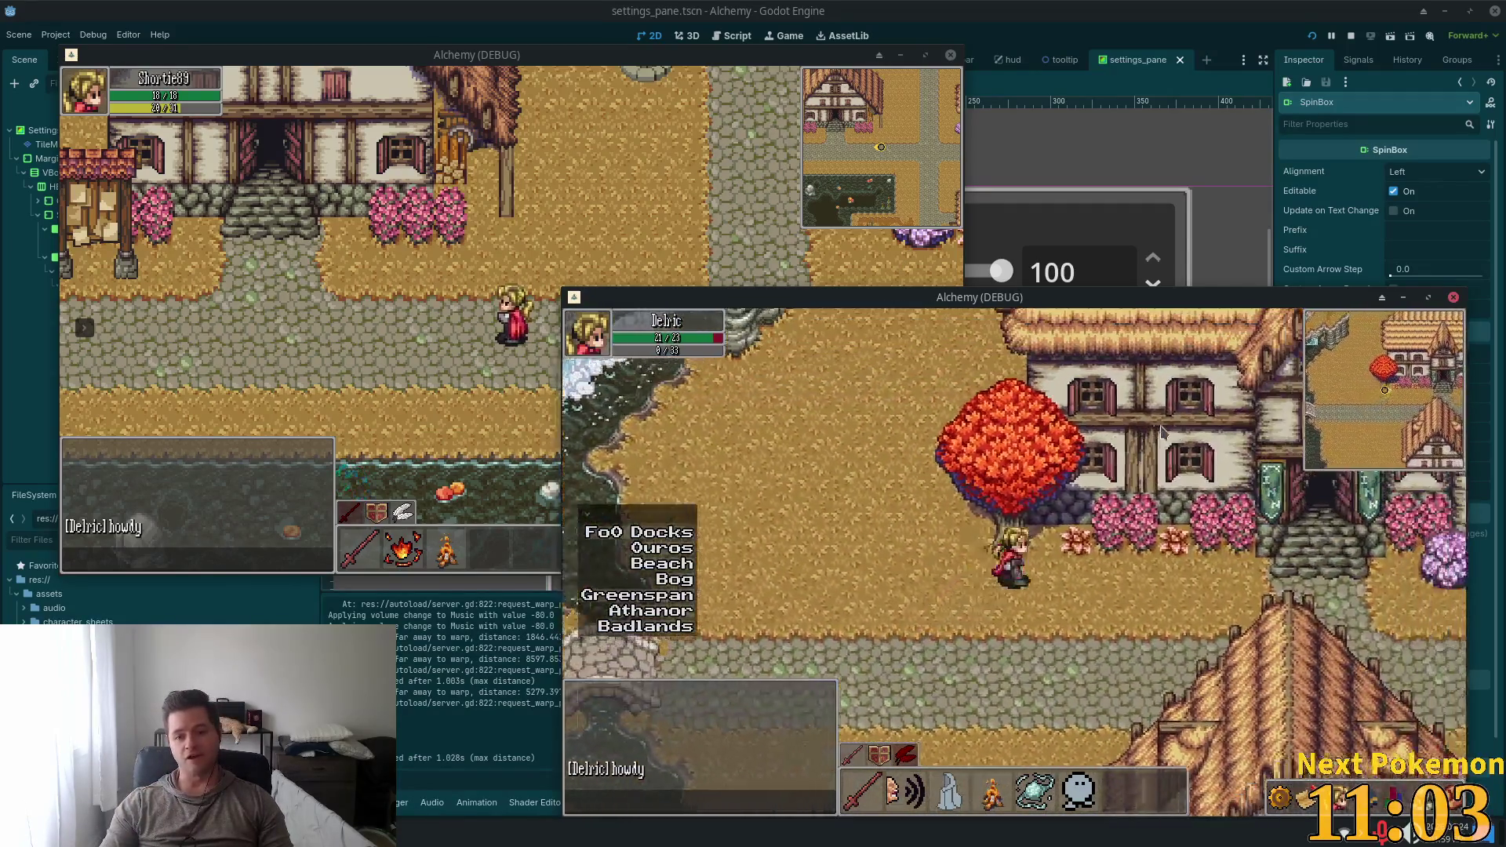
key("Right")
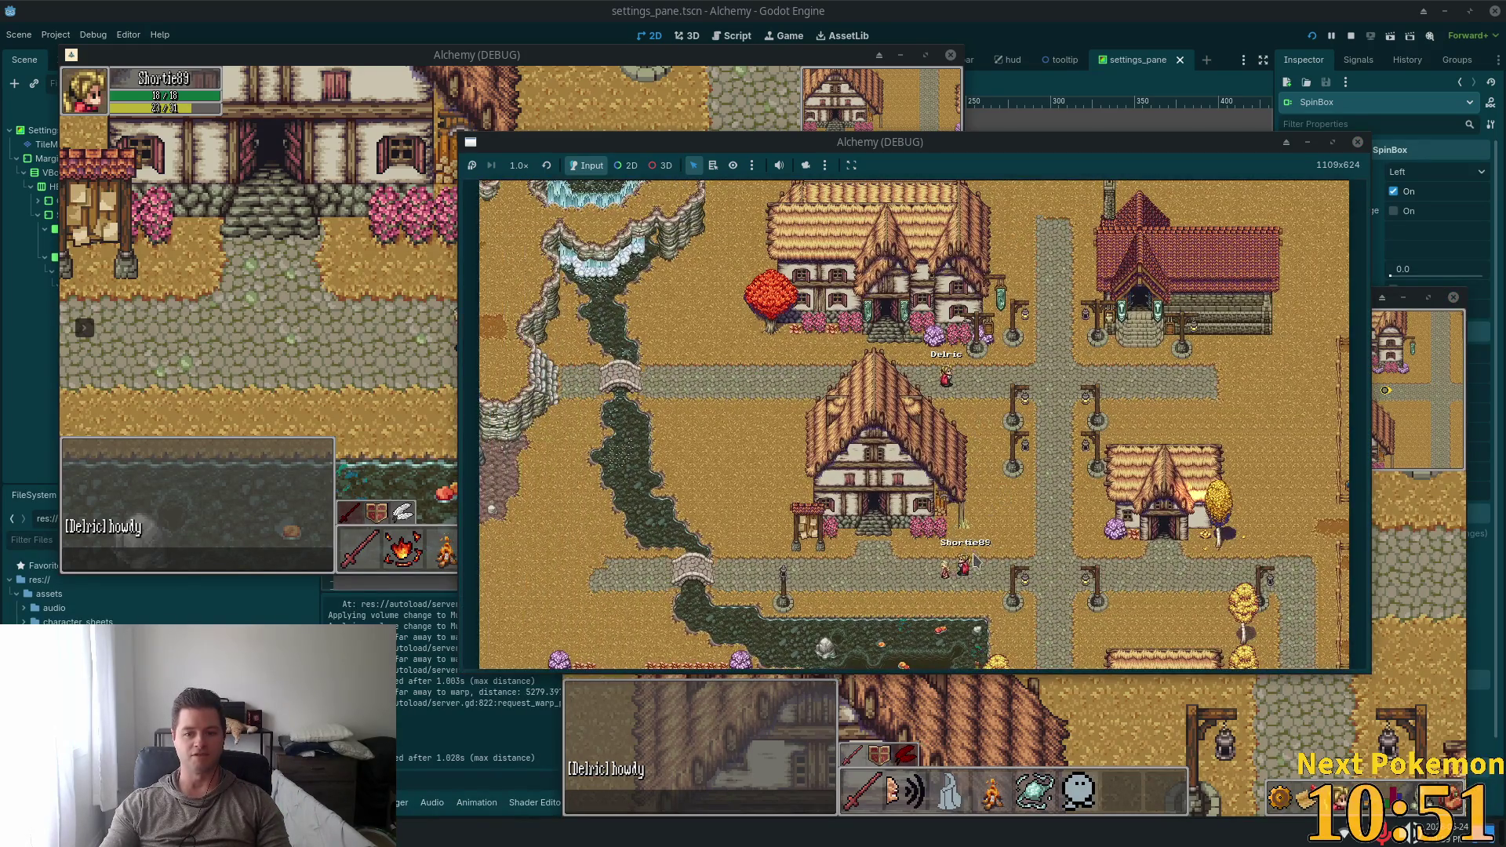
Zoom around the game map, then stop the game and return to the settings_pane scene
scroll(973, 559, "up", 5)
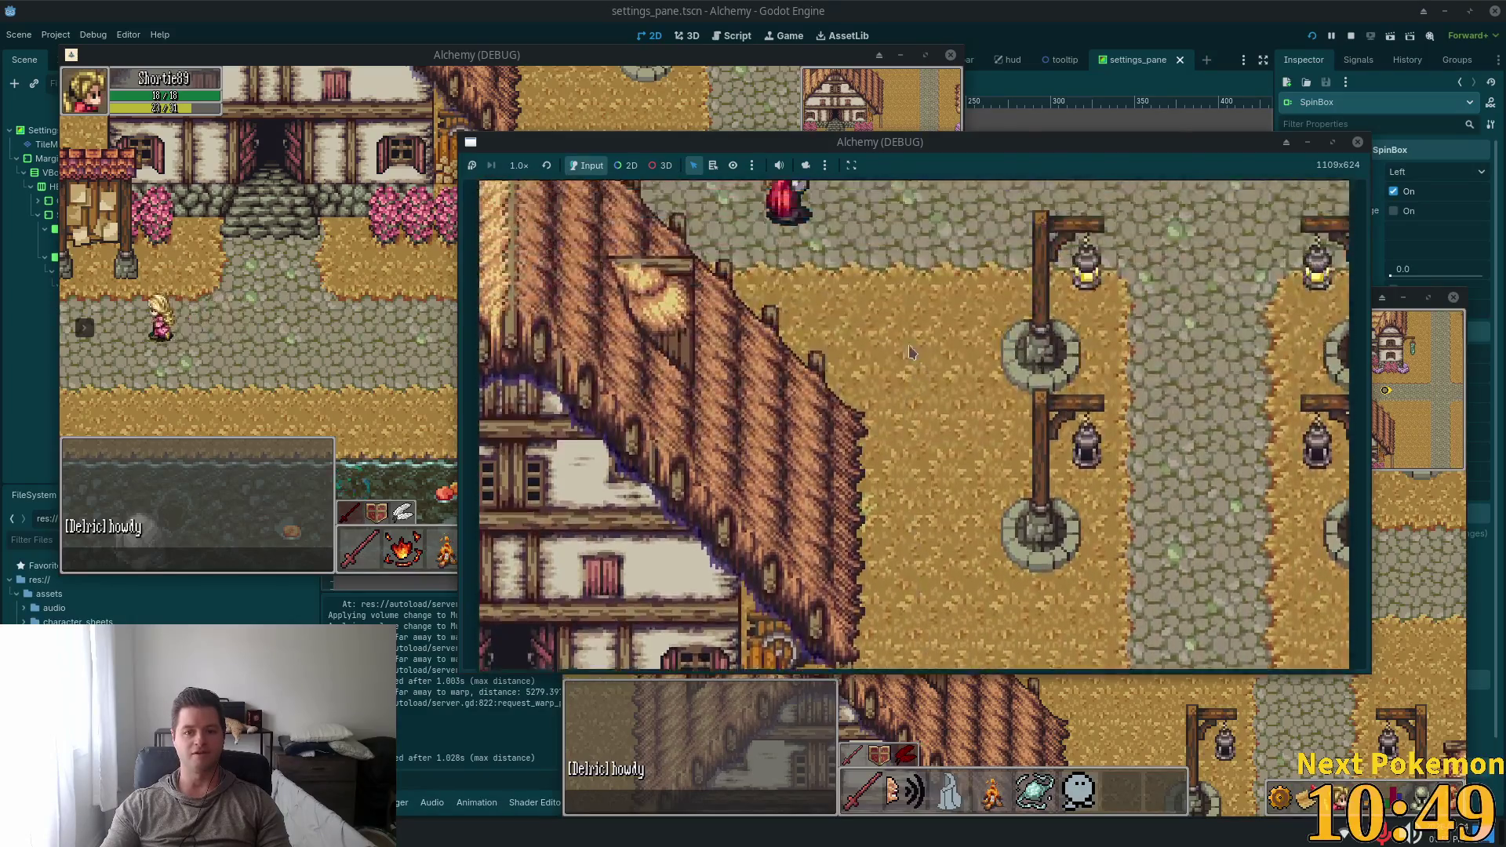
scroll(910, 352, "down", 6)
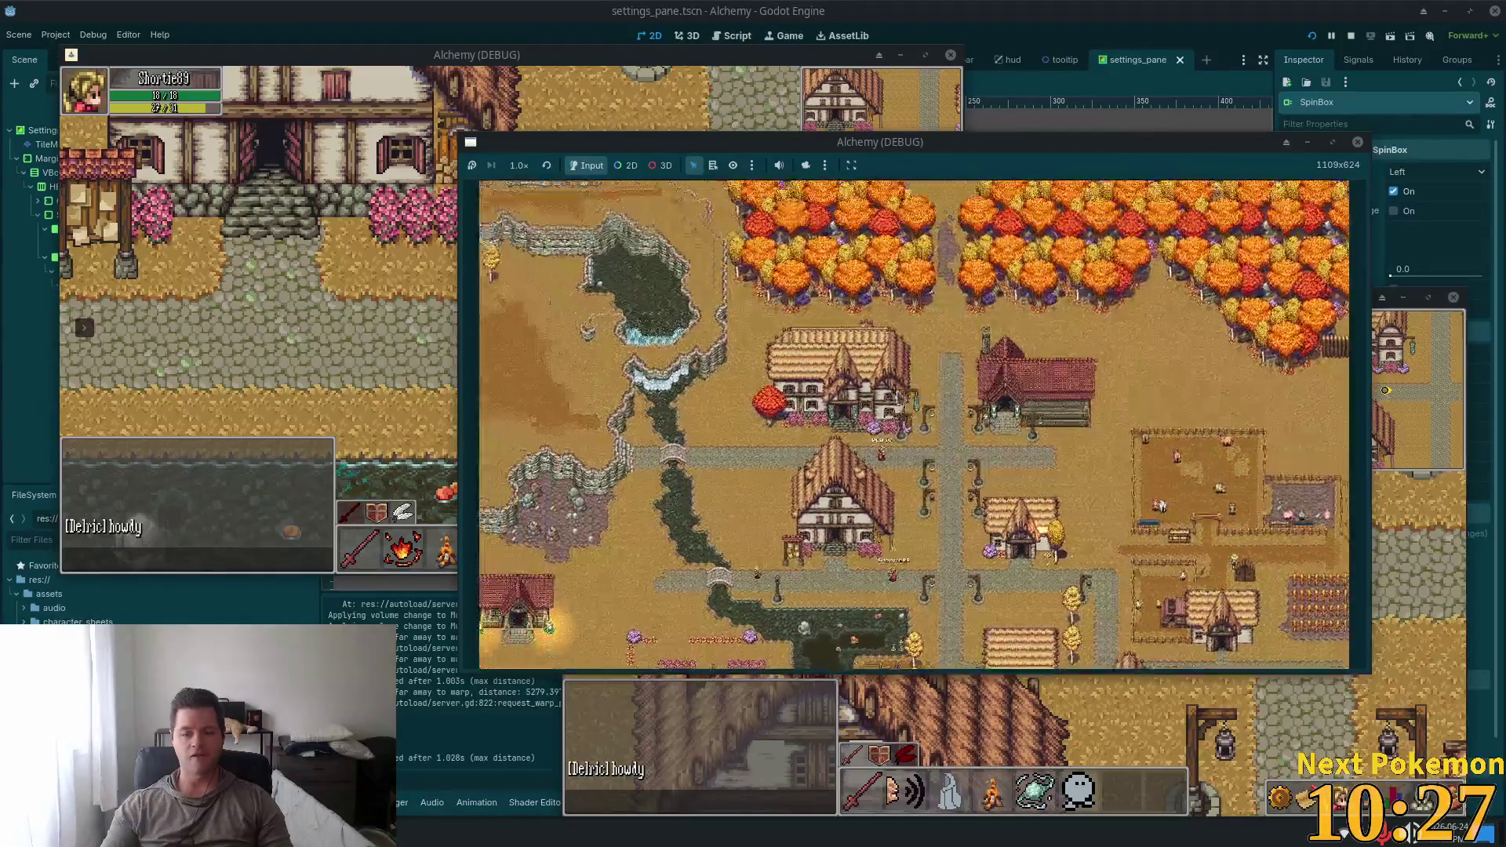
scroll(891, 445, "down", 6)
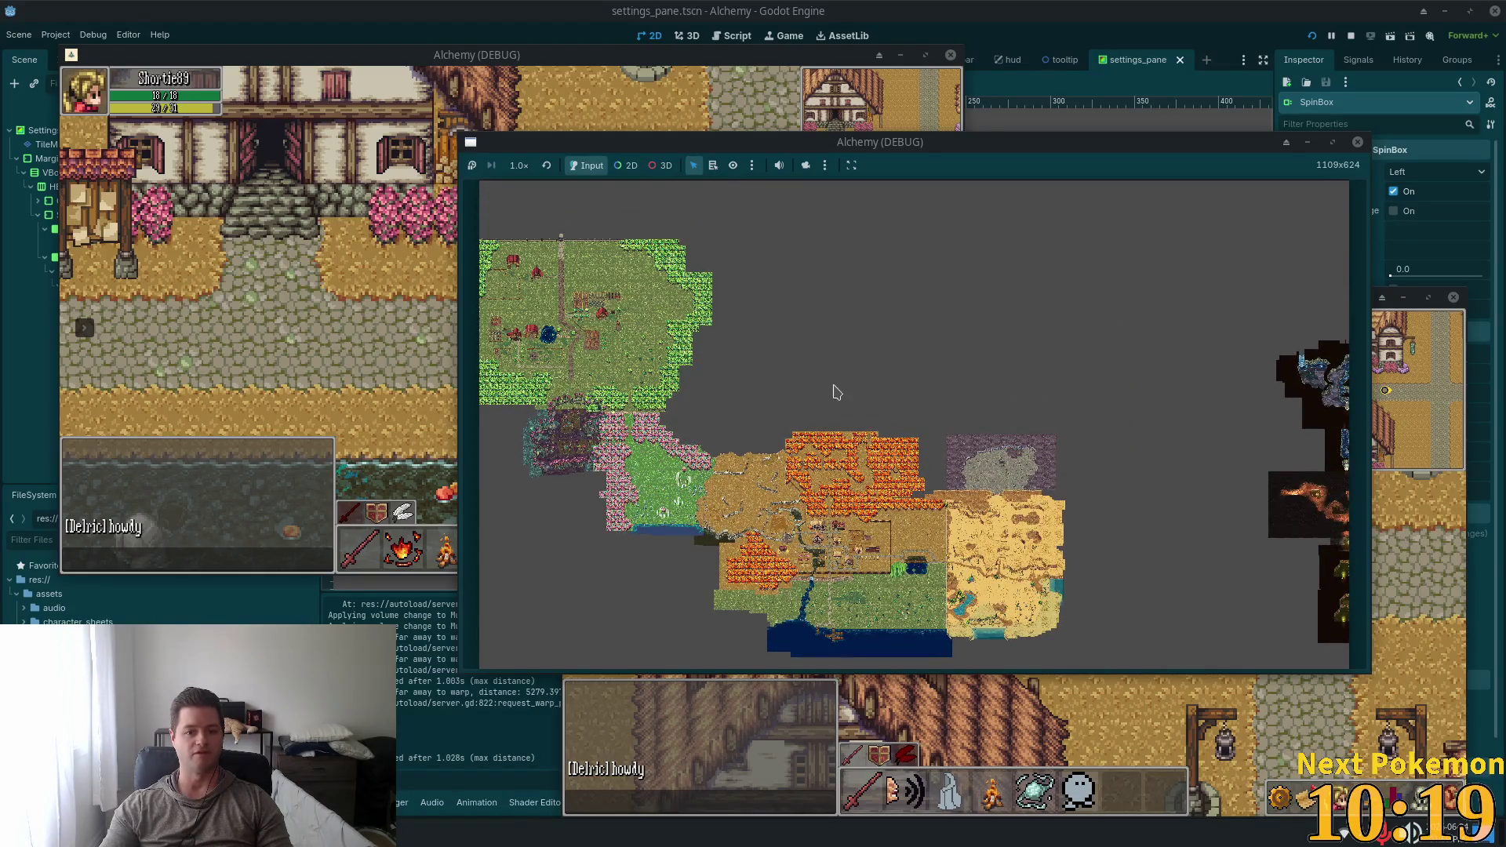
scroll(868, 622, "up", 5)
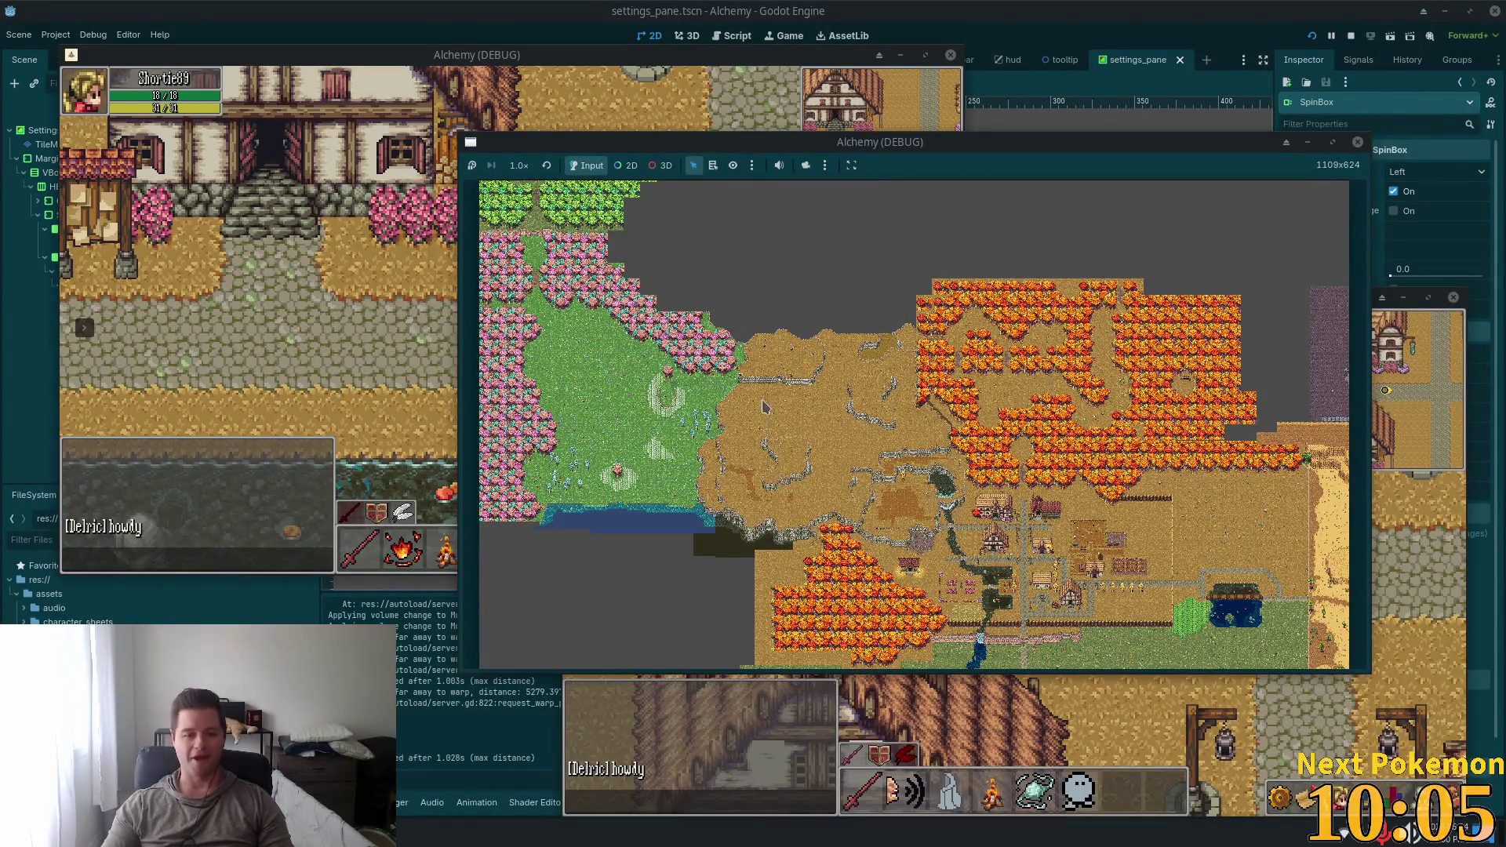
scroll(1324, 400, "up", 5)
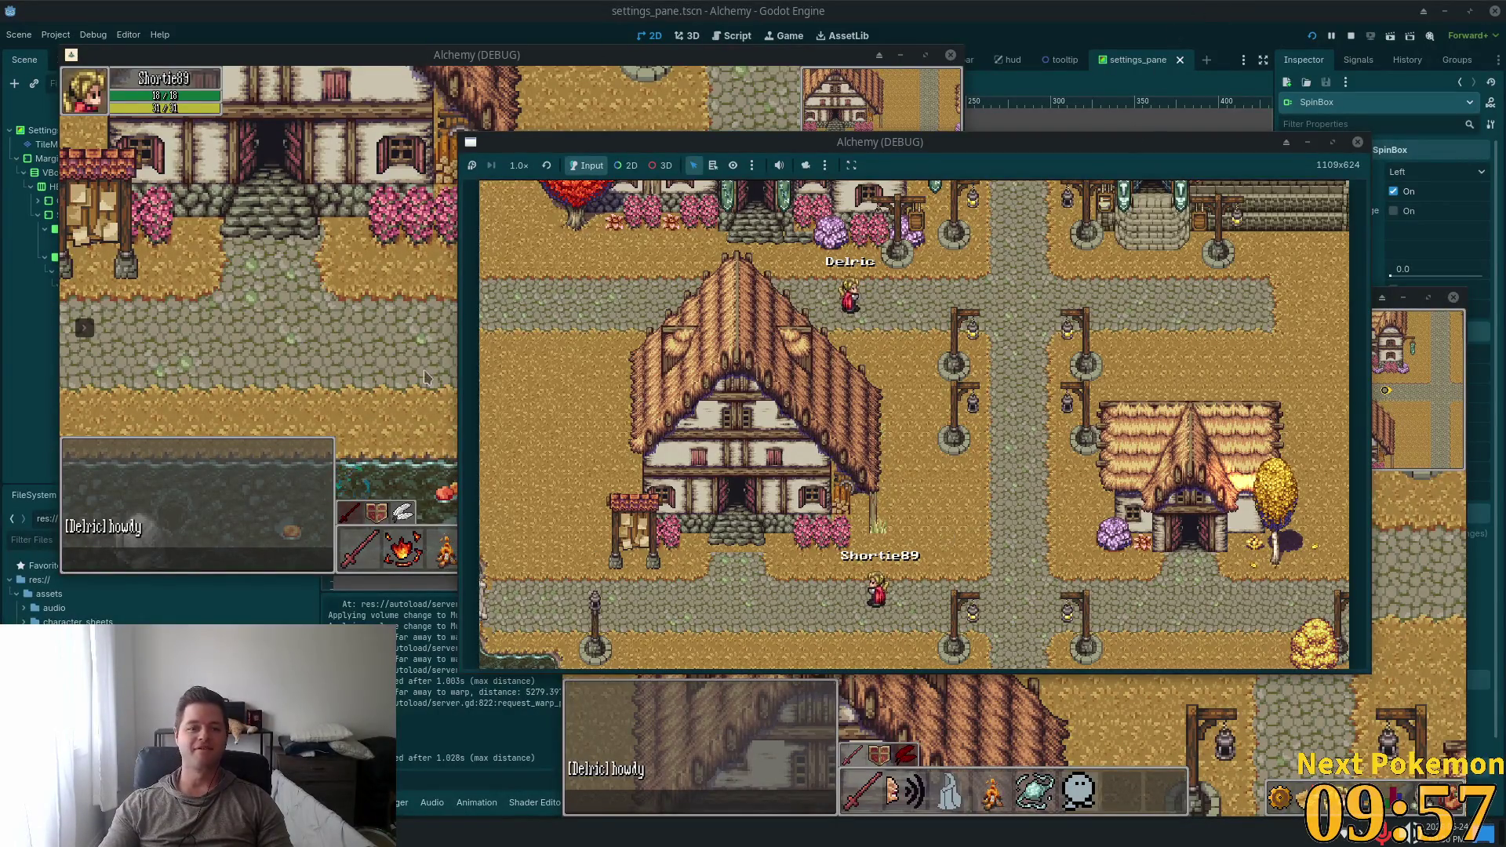
key("alt+Tab")
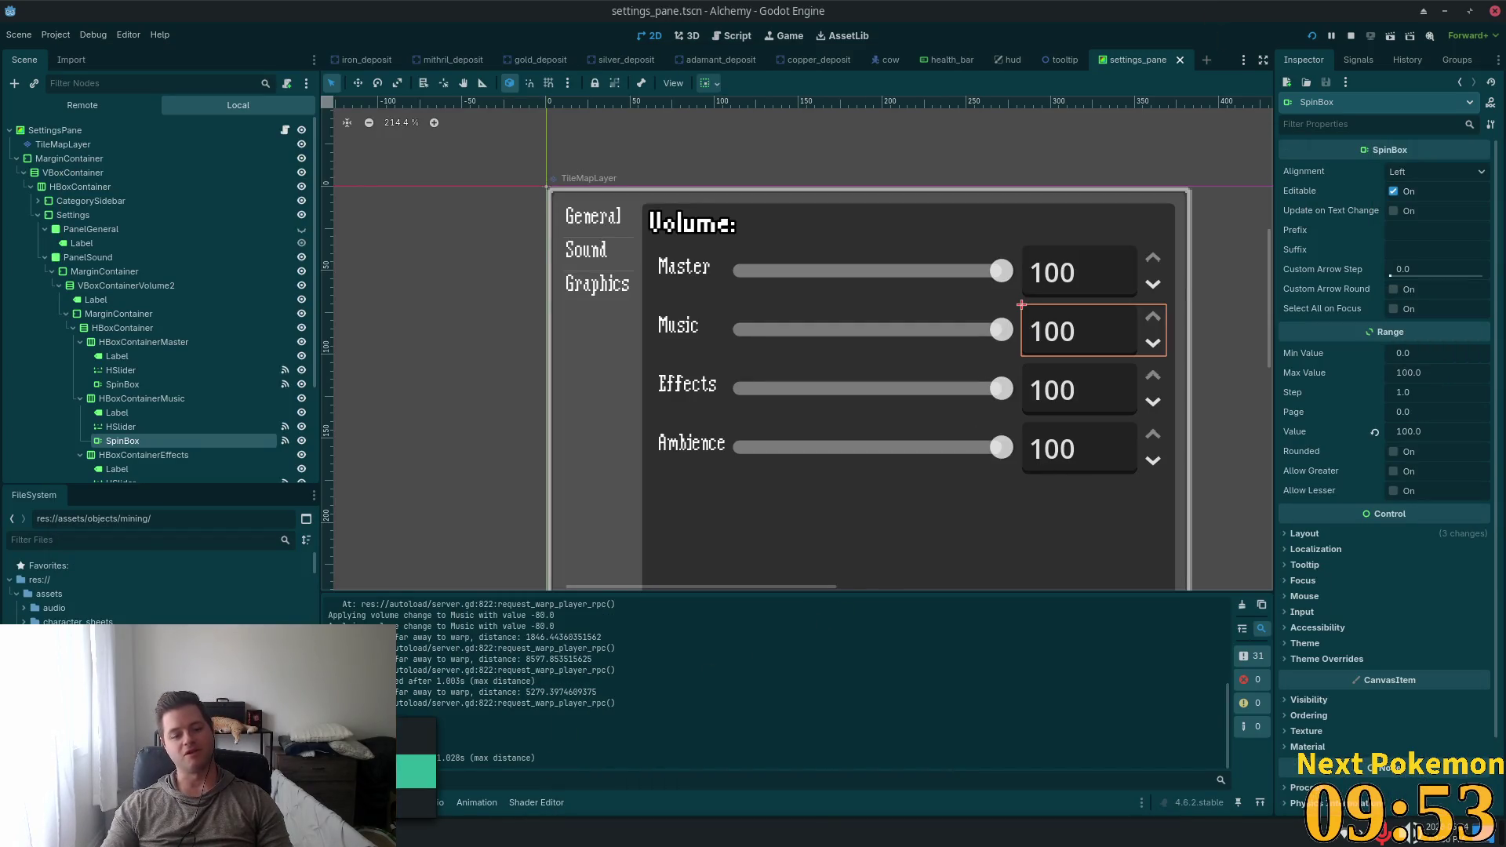
Shrink the Output panel and switch to the DoT The Bots editor showing the settings_menu scene
mouse_move(377, 832)
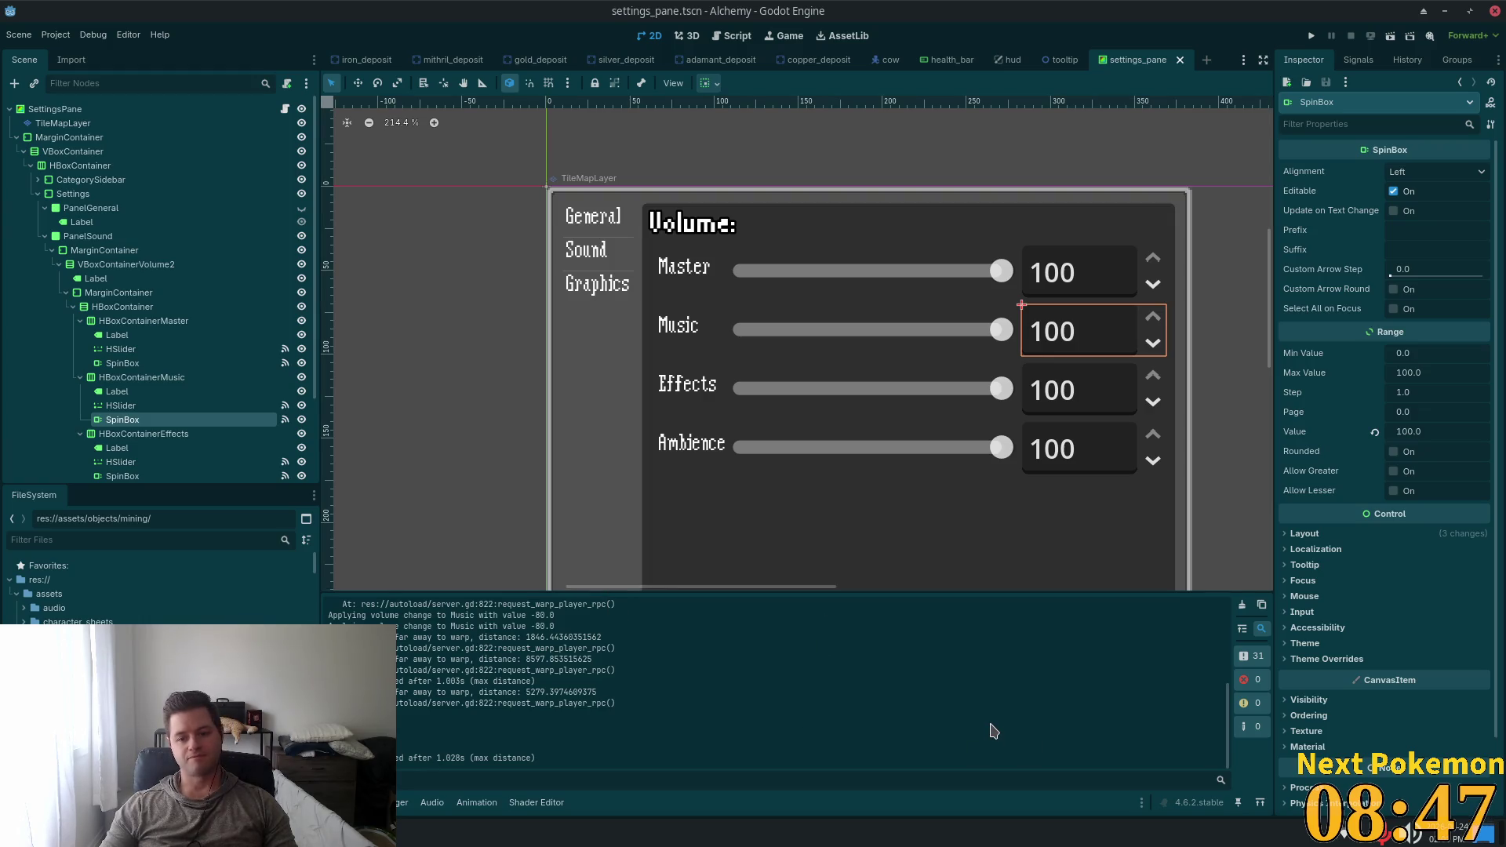
left_click_drag(730, 594, 730, 600)
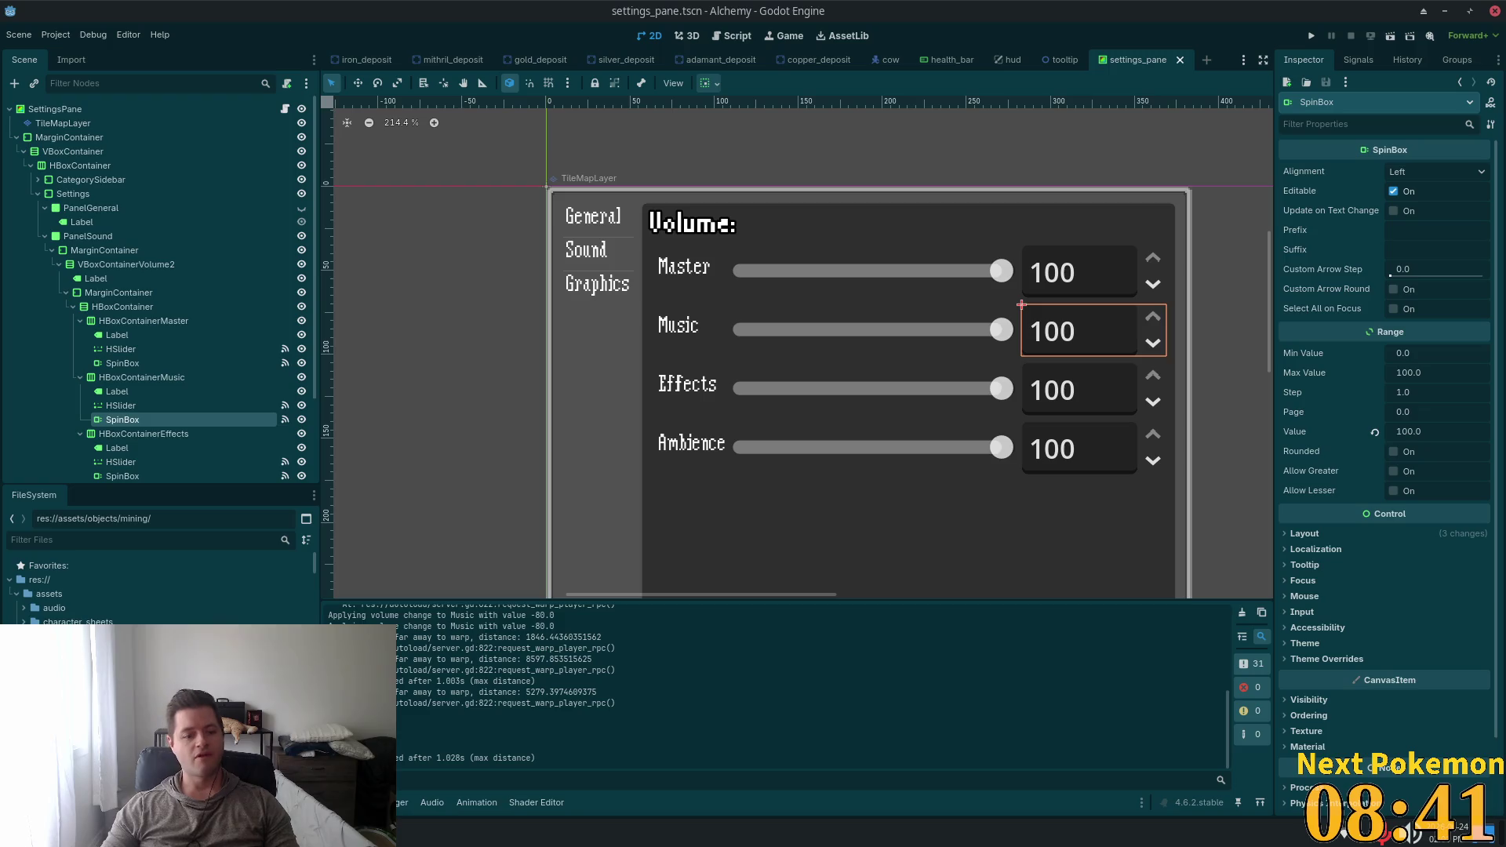
left_click(369, 833)
left_click(423, 703)
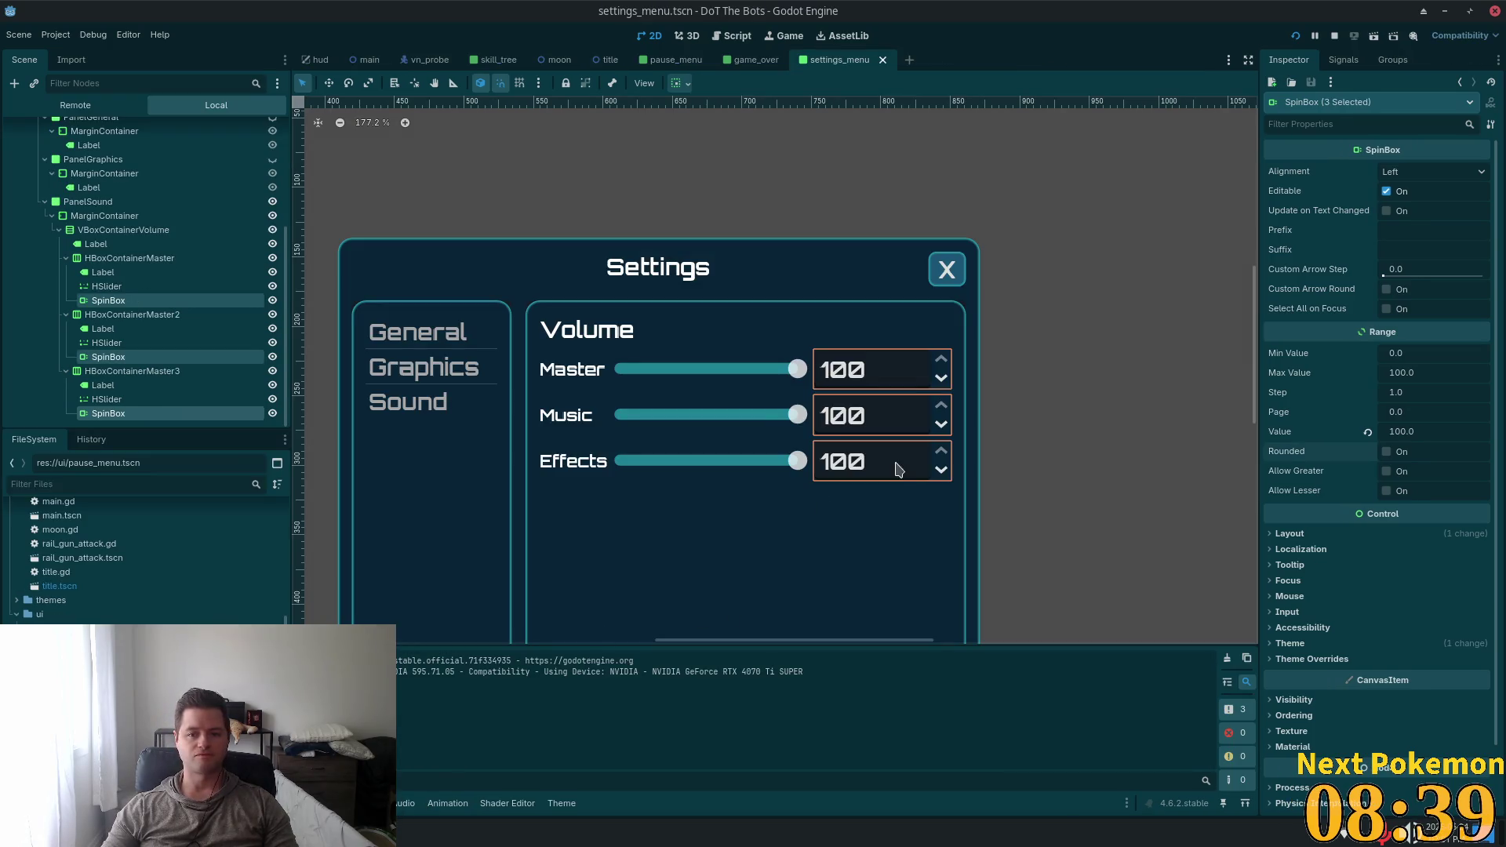
Collapse the three HBoxContainerMaster nodes and select PanelSound
scroll(1057, 464, "down", 2)
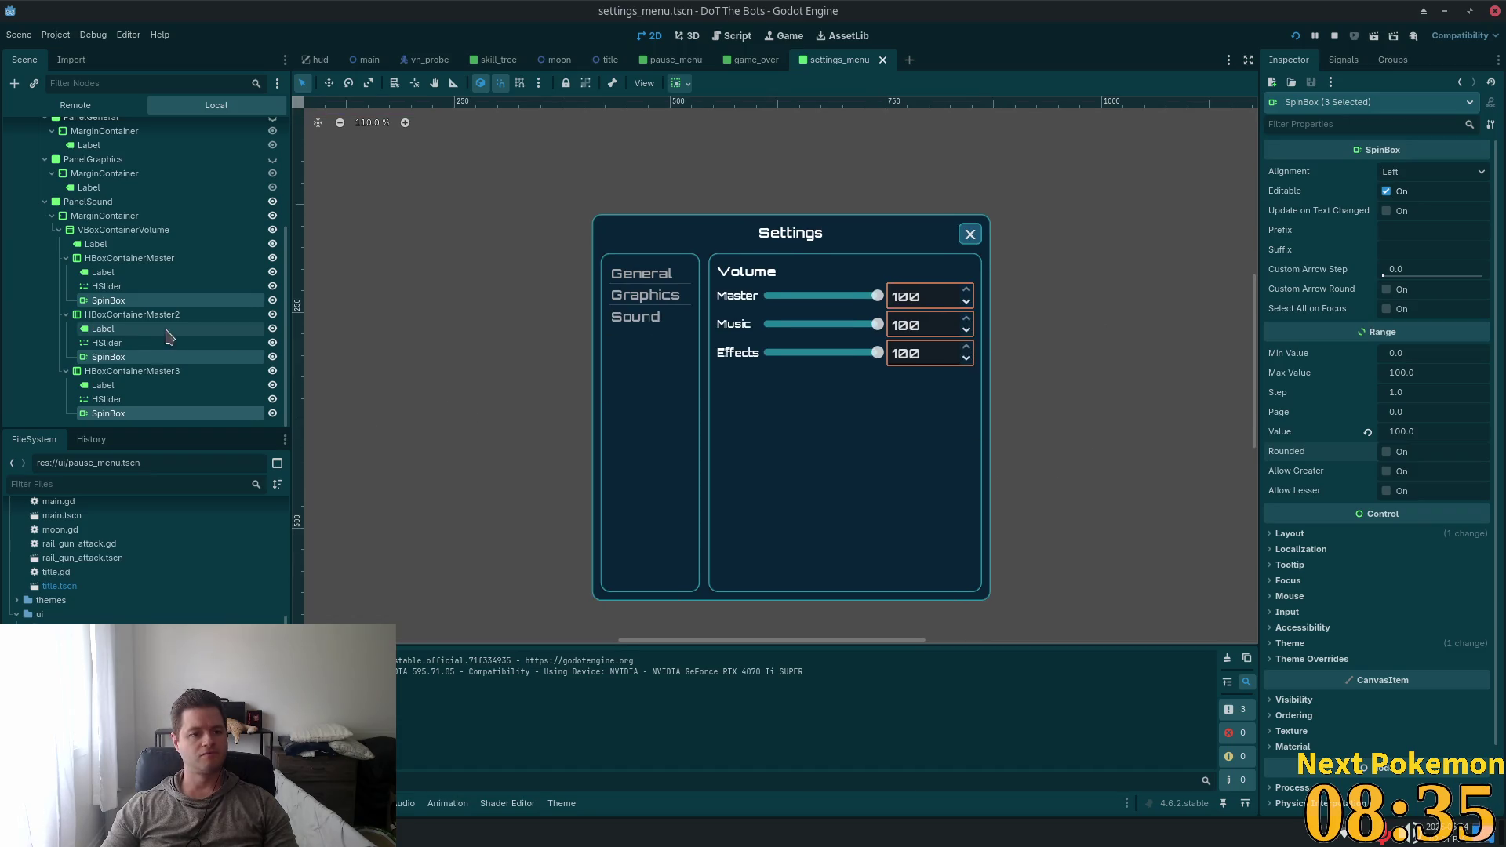
left_click(66, 258)
left_click(66, 314)
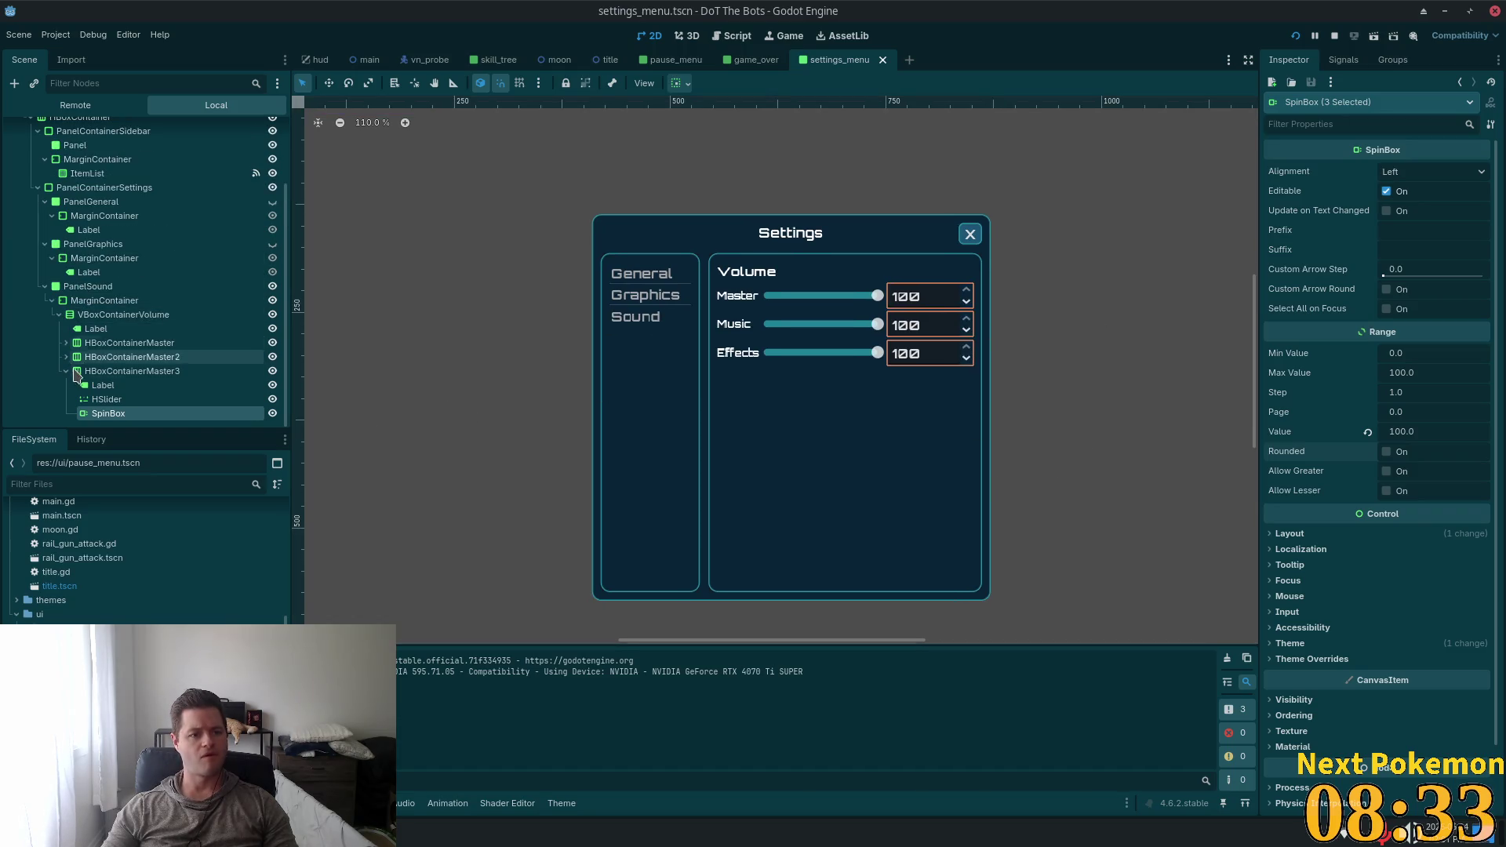
left_click(66, 371)
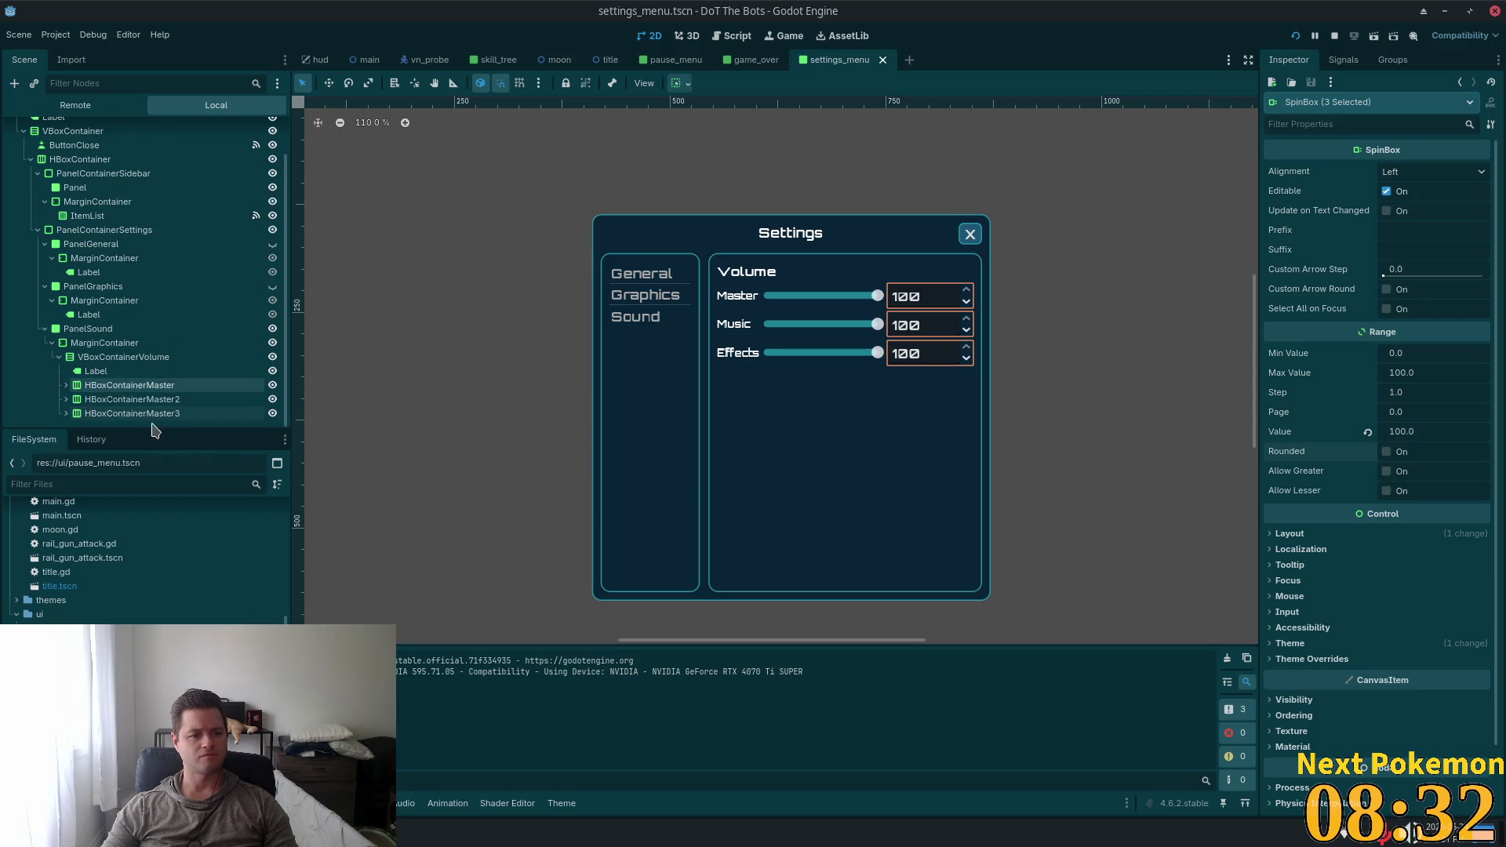
left_click(122, 343)
left_click(118, 329)
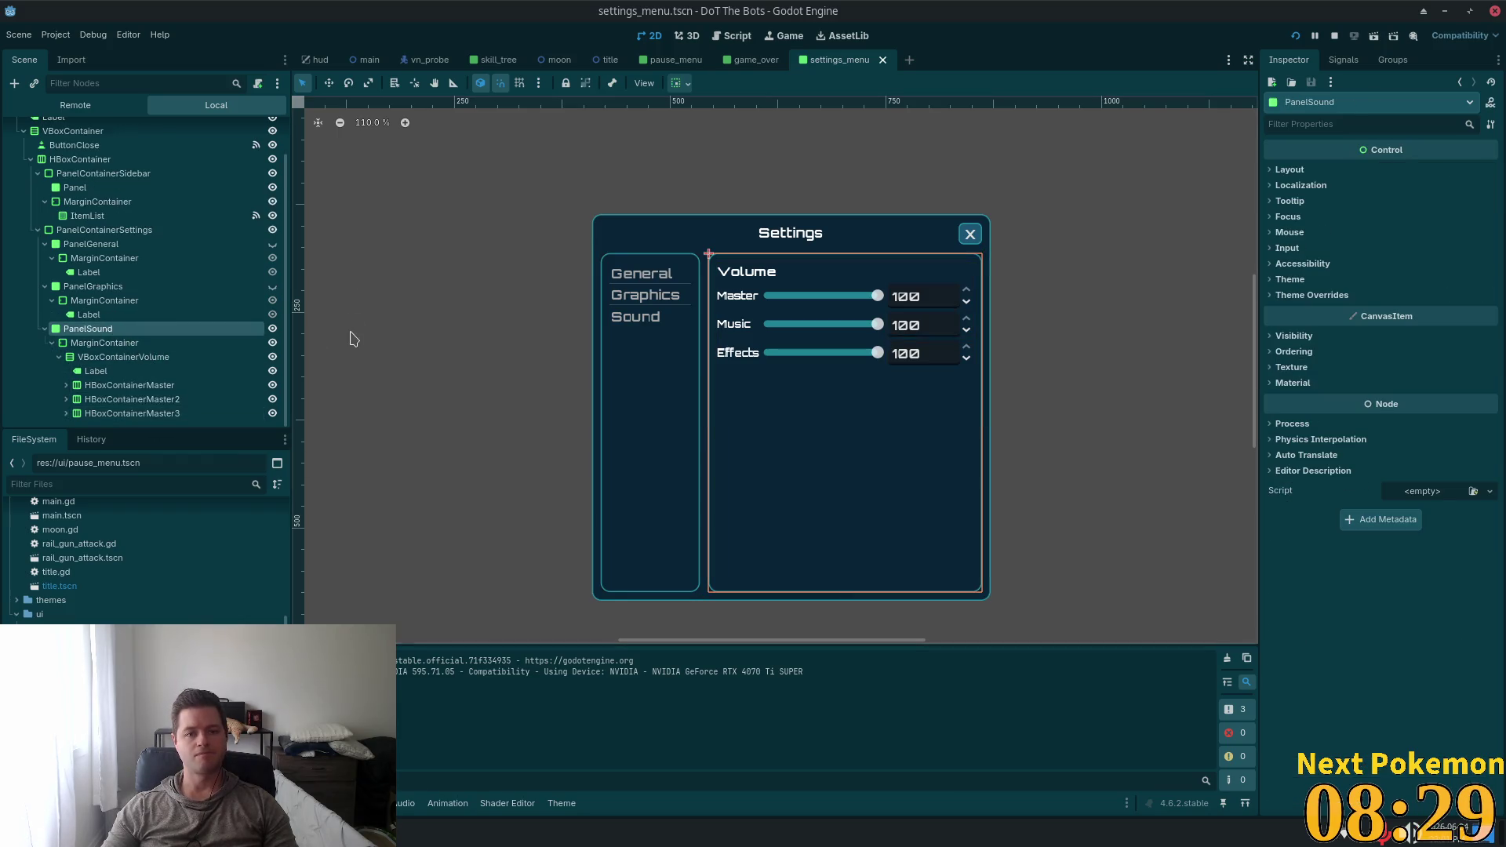
Attach a new script to PanelSound named sound_settings.gd
left_click(258, 84)
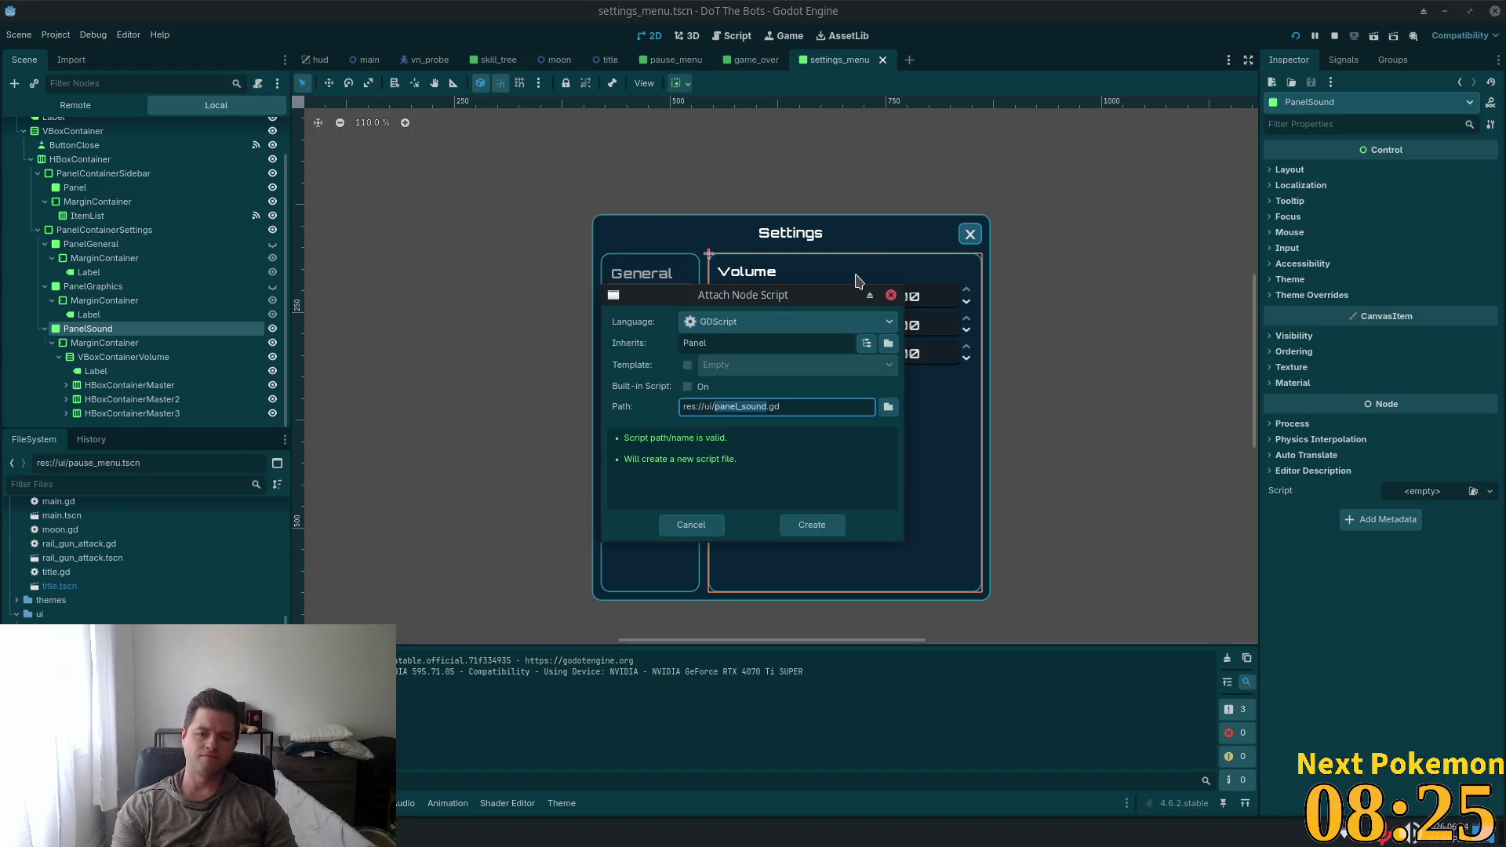
key("Left")
key("Left")
key("Left")
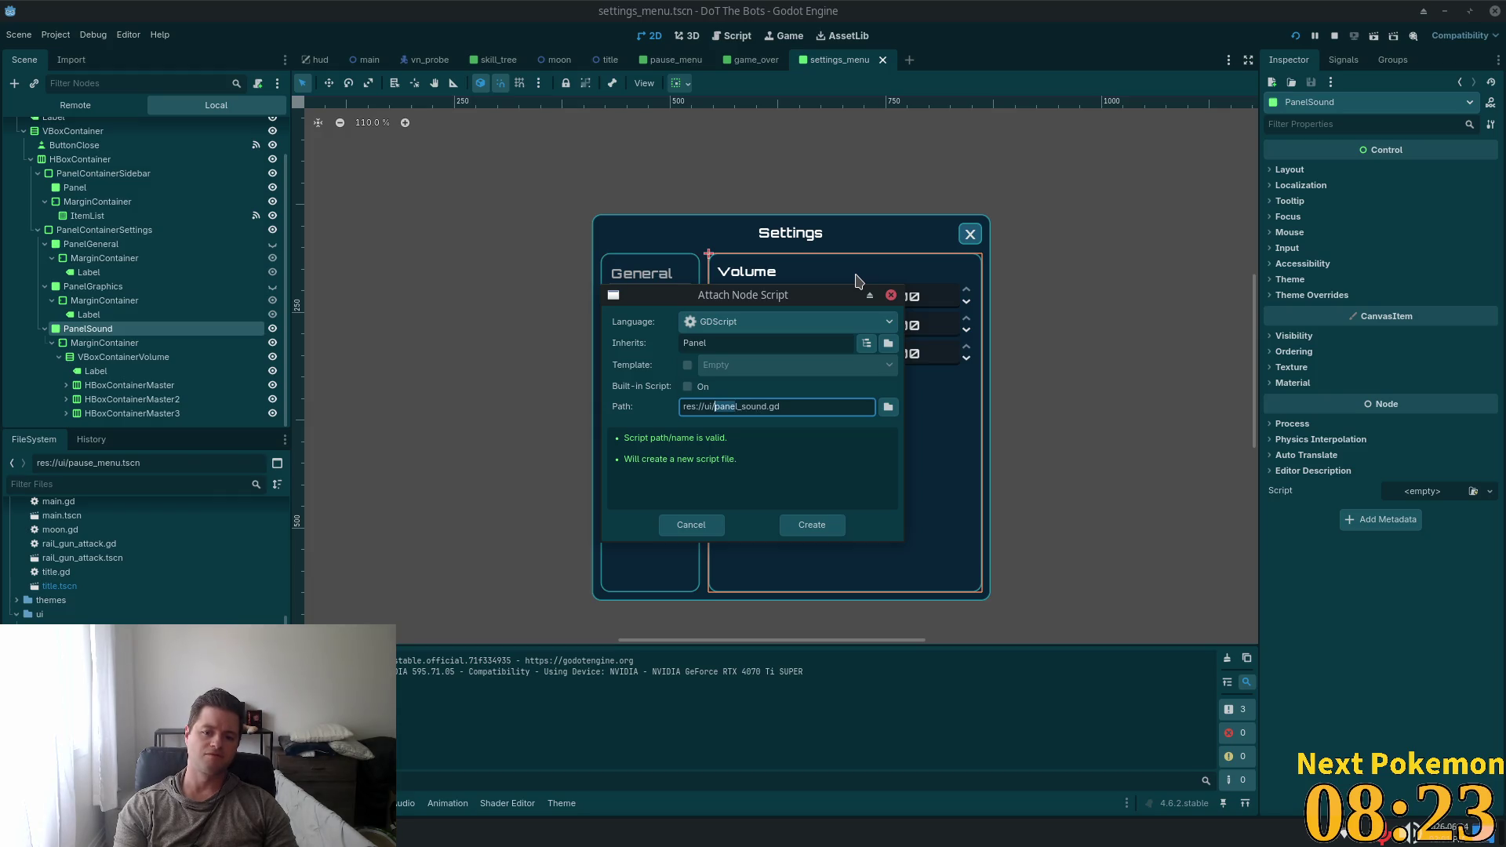
key("BackSpace")
key("BackSpace")
key("BackSpace")
type("_s")
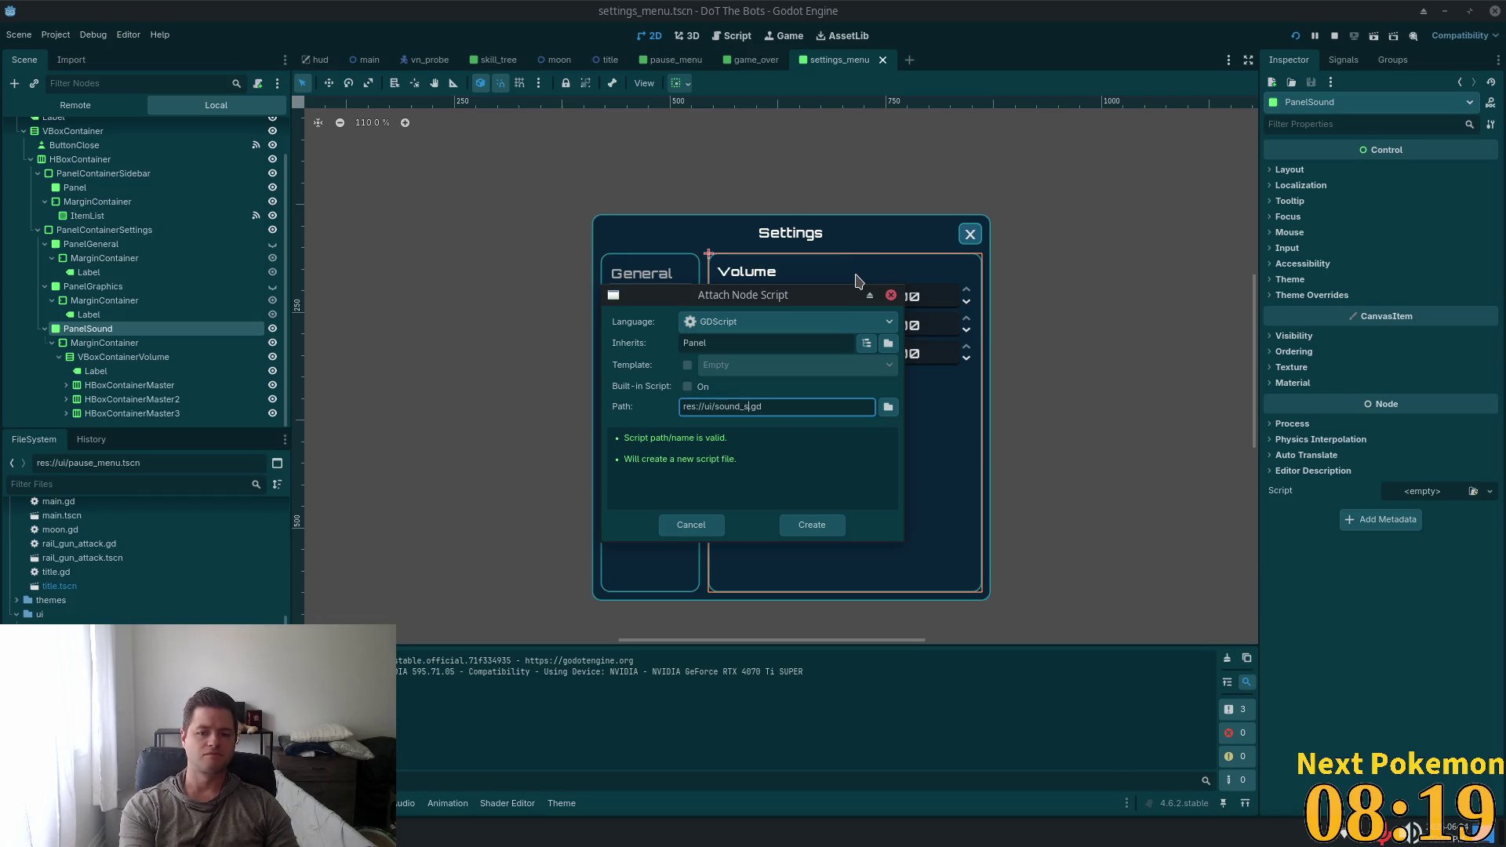
type("ettings")
key("Return")
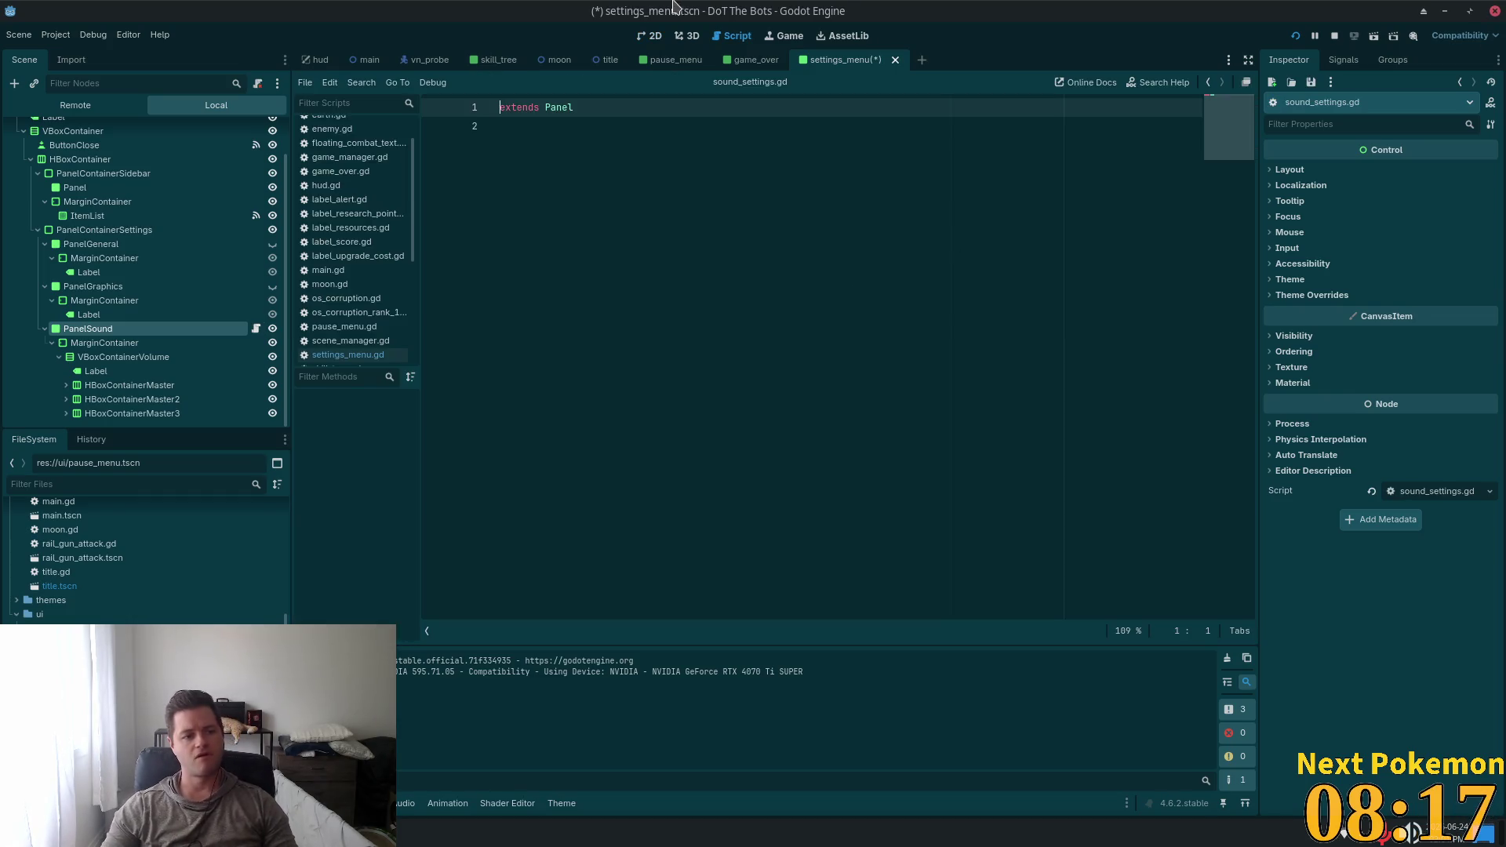
Launch a terminal and cd into Projects/electron-browser-source
left_click(868, 210)
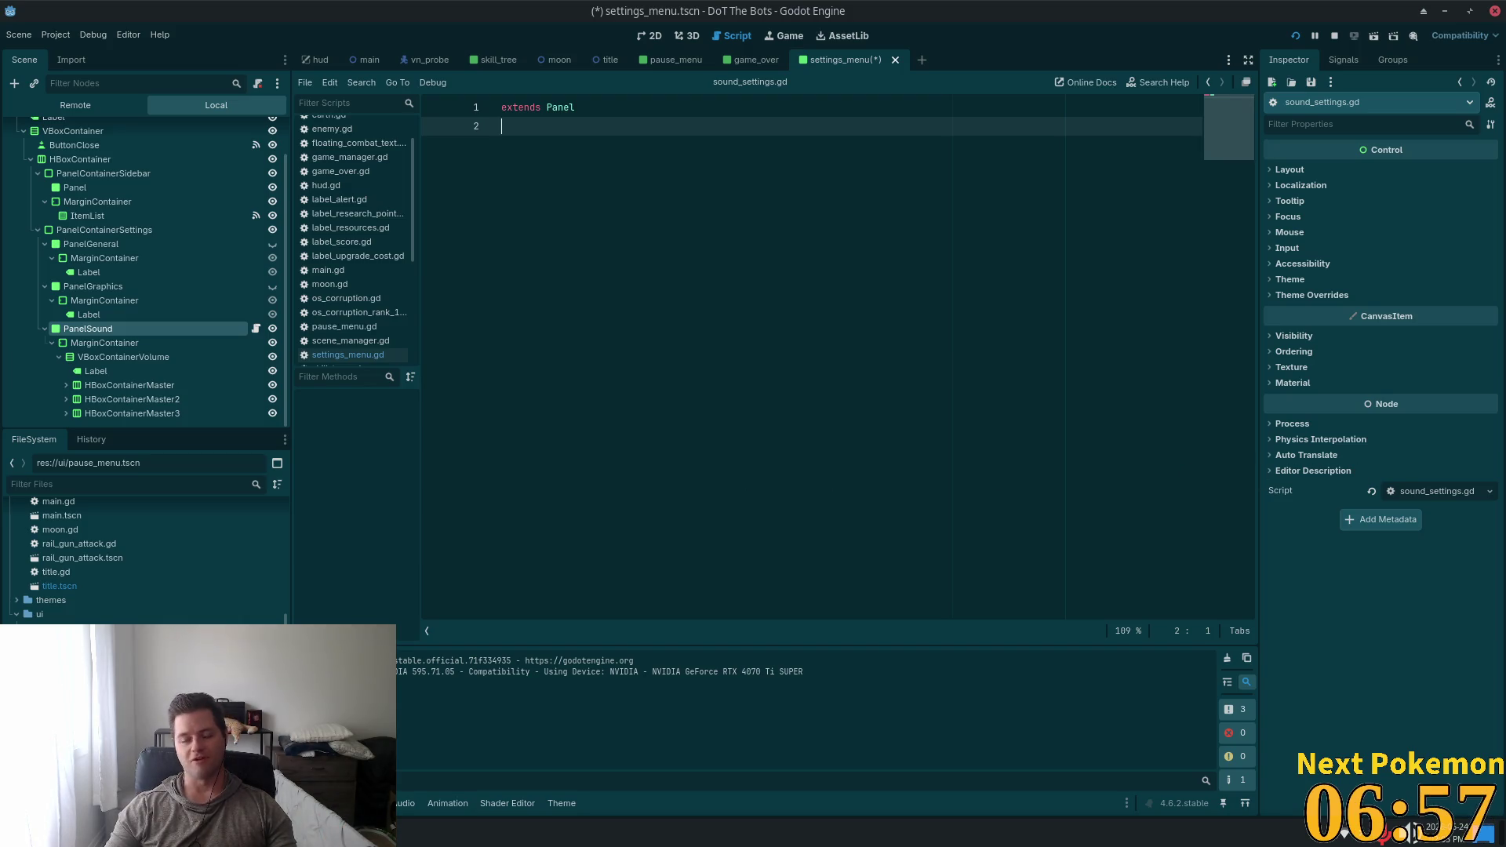
mouse_move(345, 831)
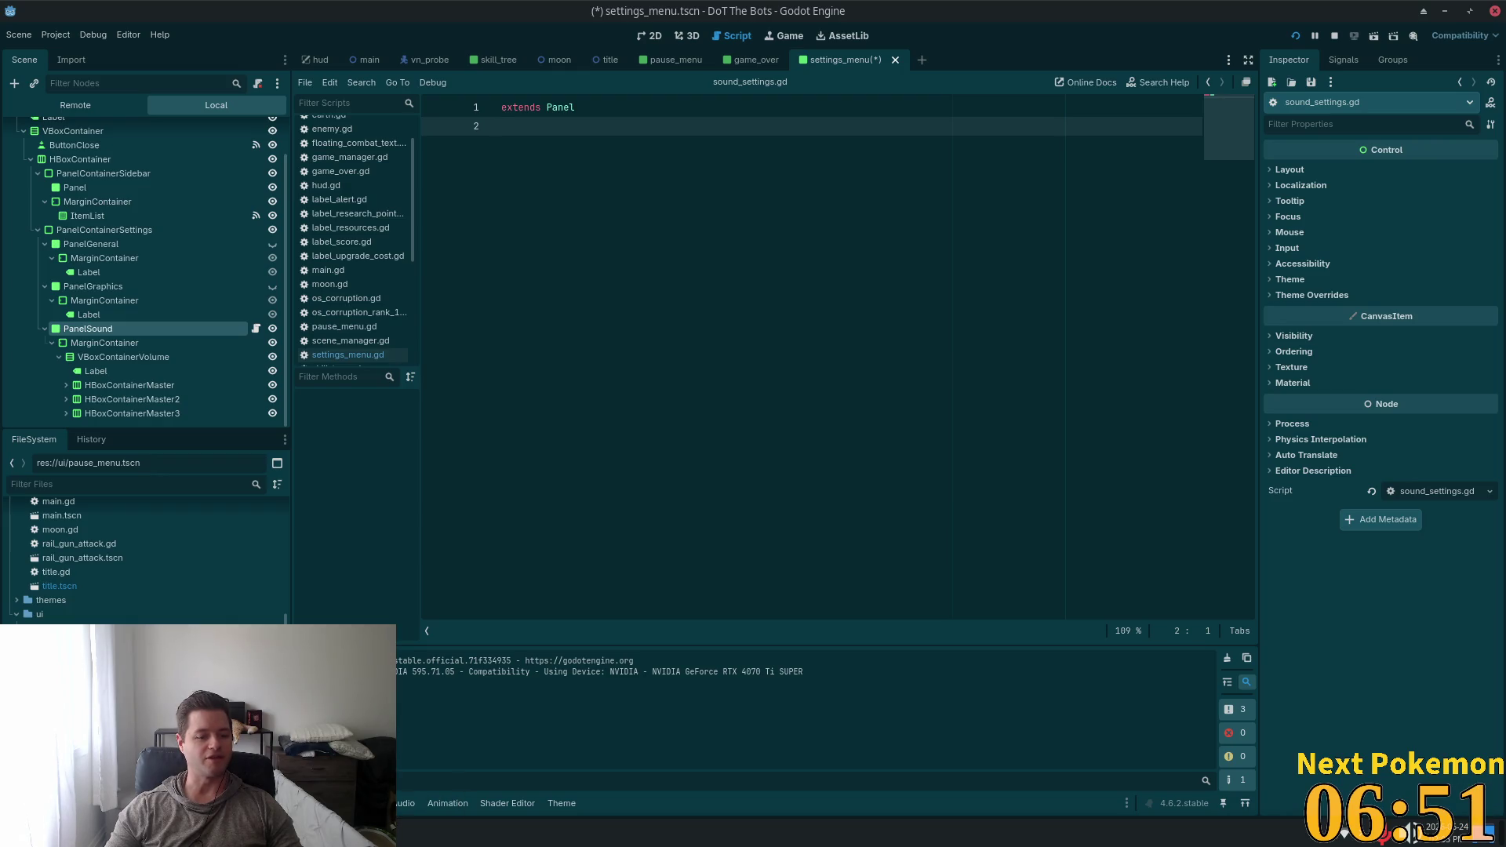
key("super")
left_click(400, 597)
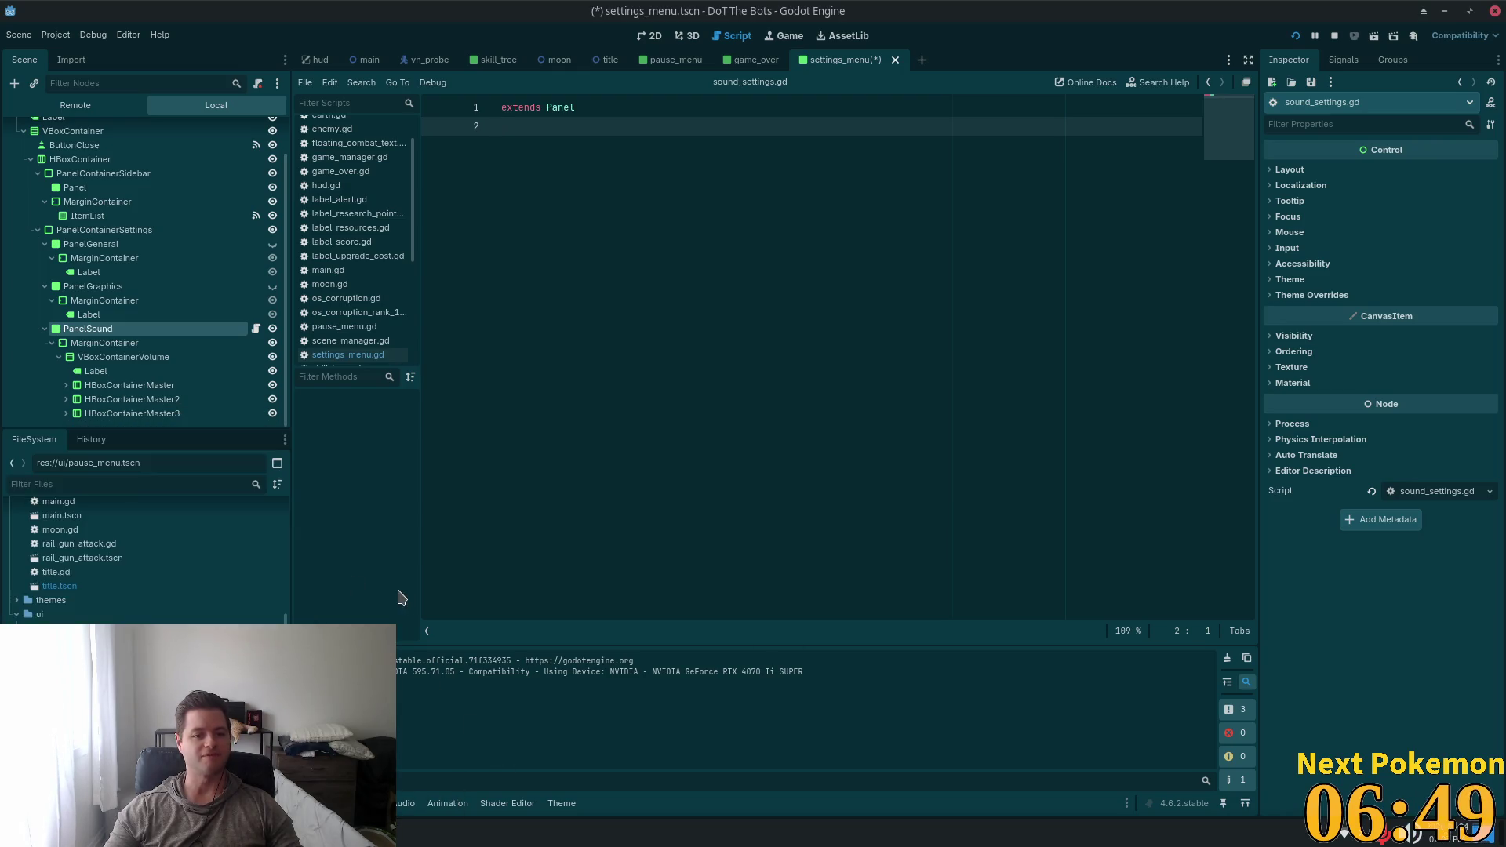
type("cd Projects/")
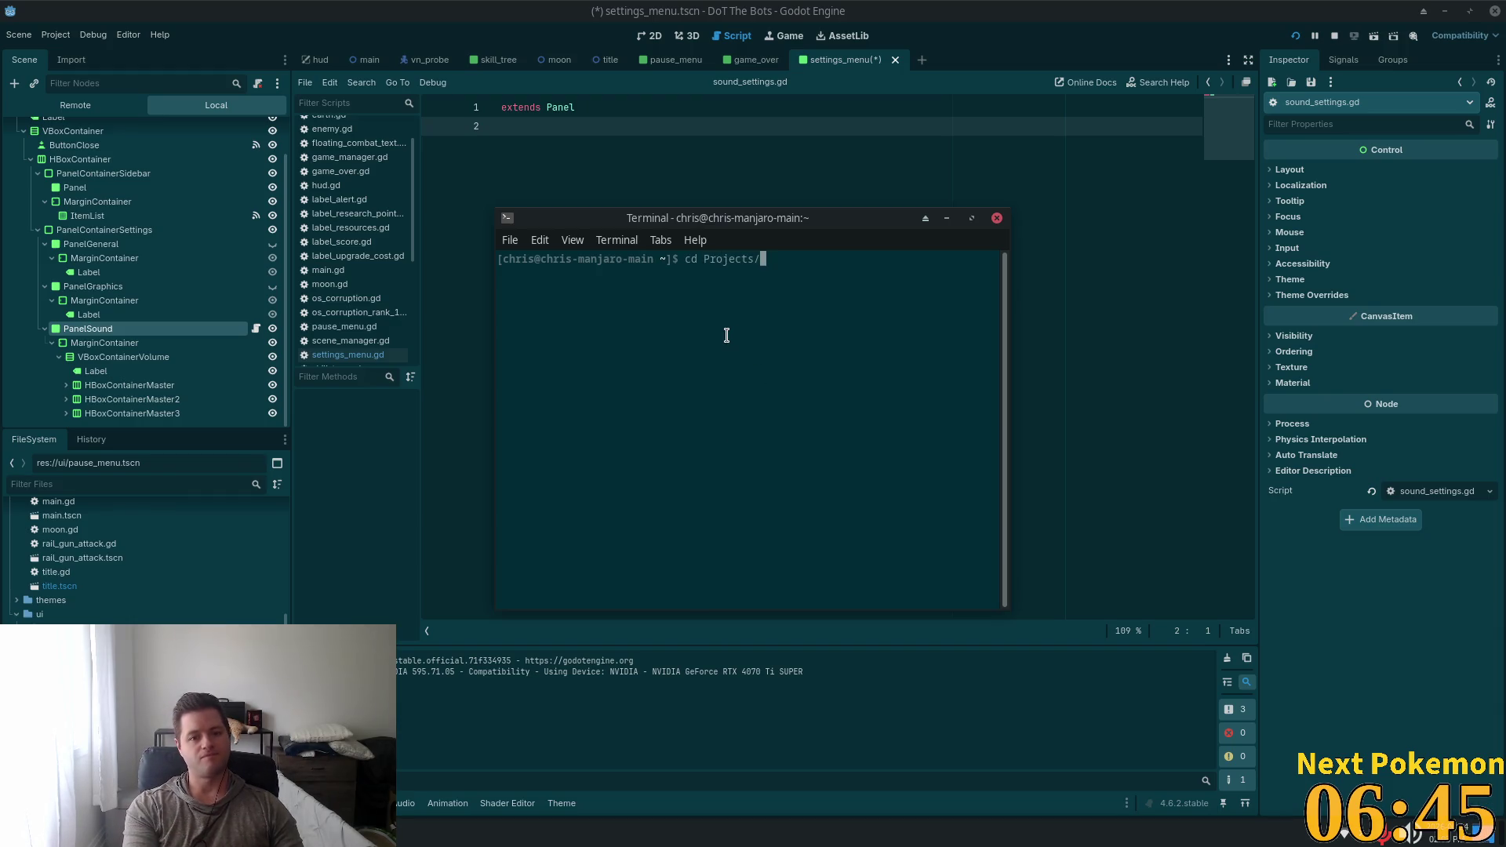
type("el")
key("Tab")
key("Return")
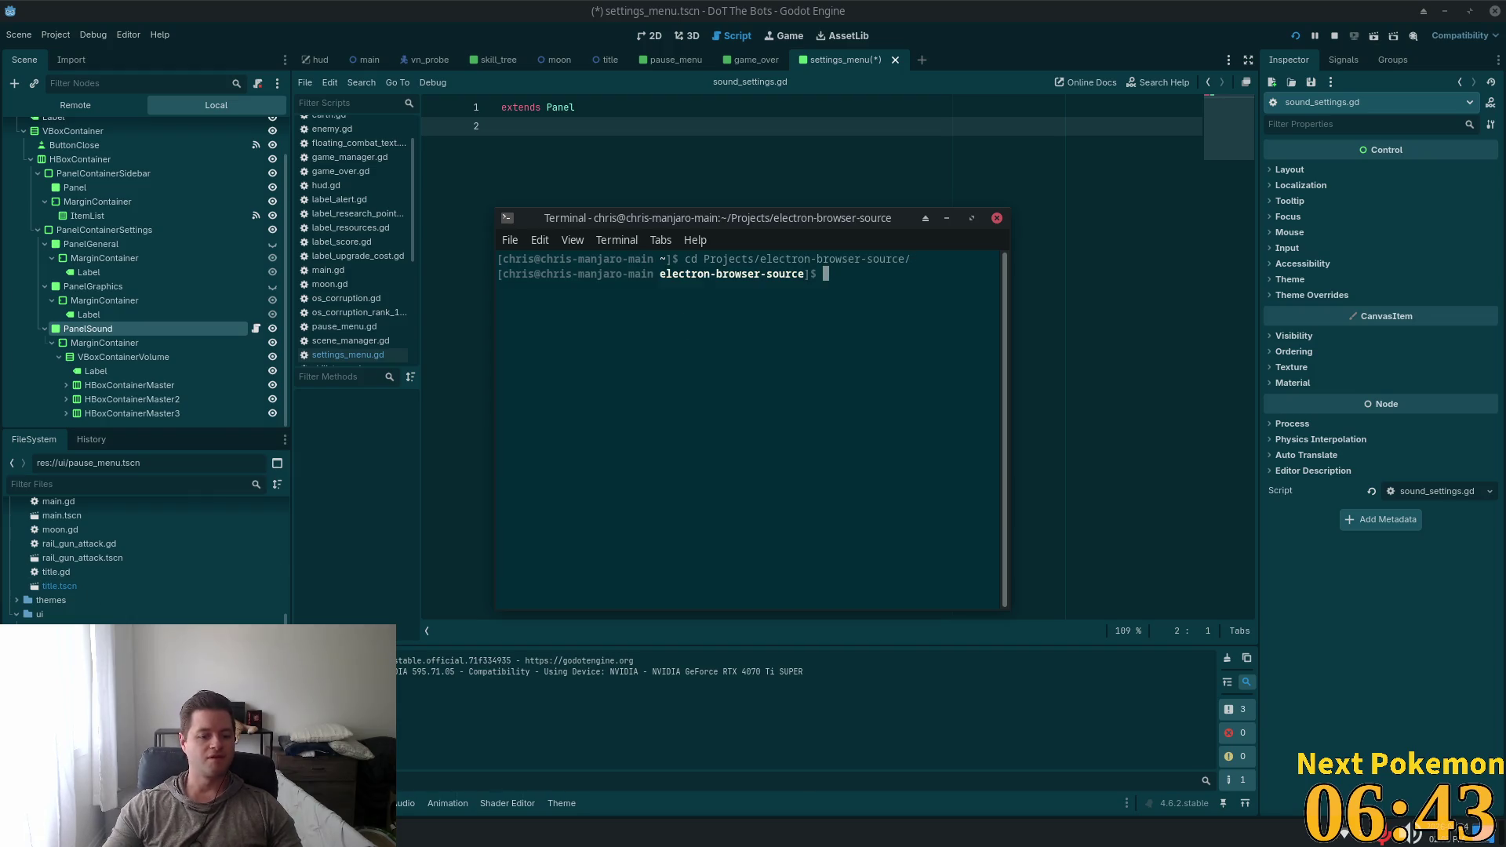
Select the launch URL line in Mousepad's alchemy-todo notes and minimize Mousepad
key("alt+Tab")
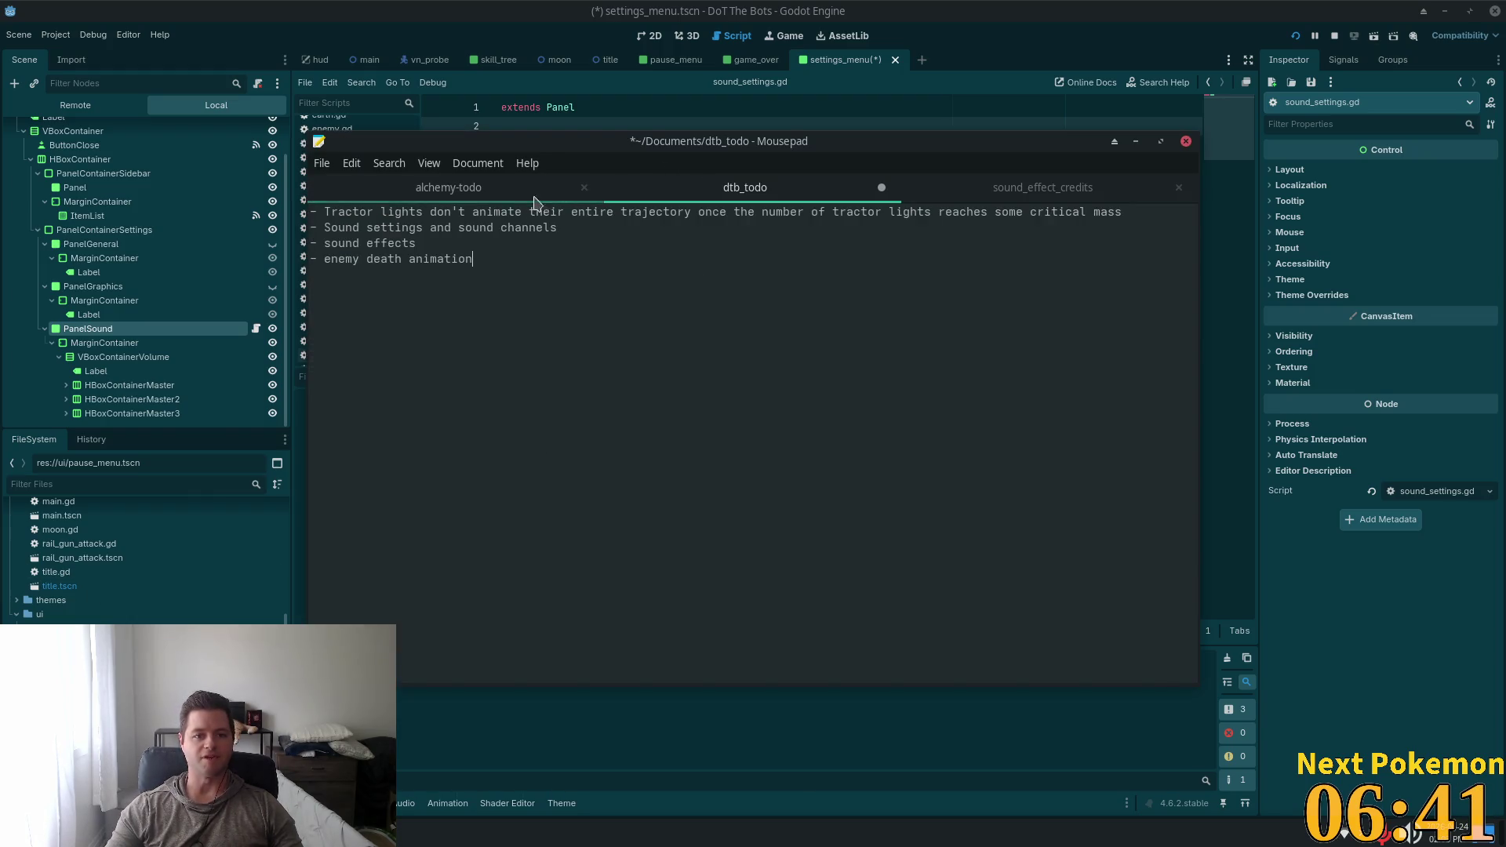
key("ctrl+Page_Up")
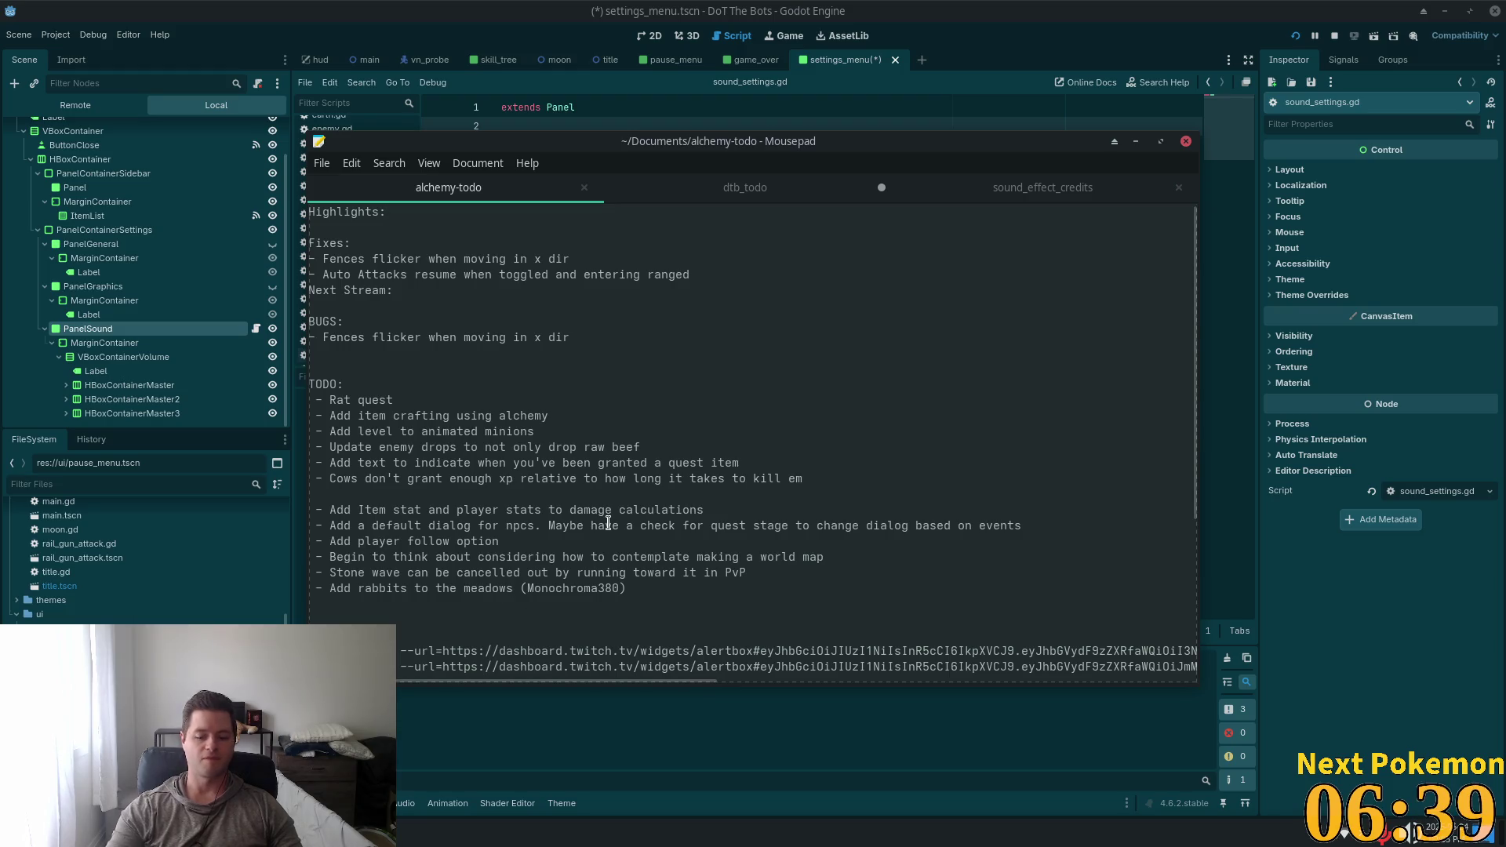
key("shift+End")
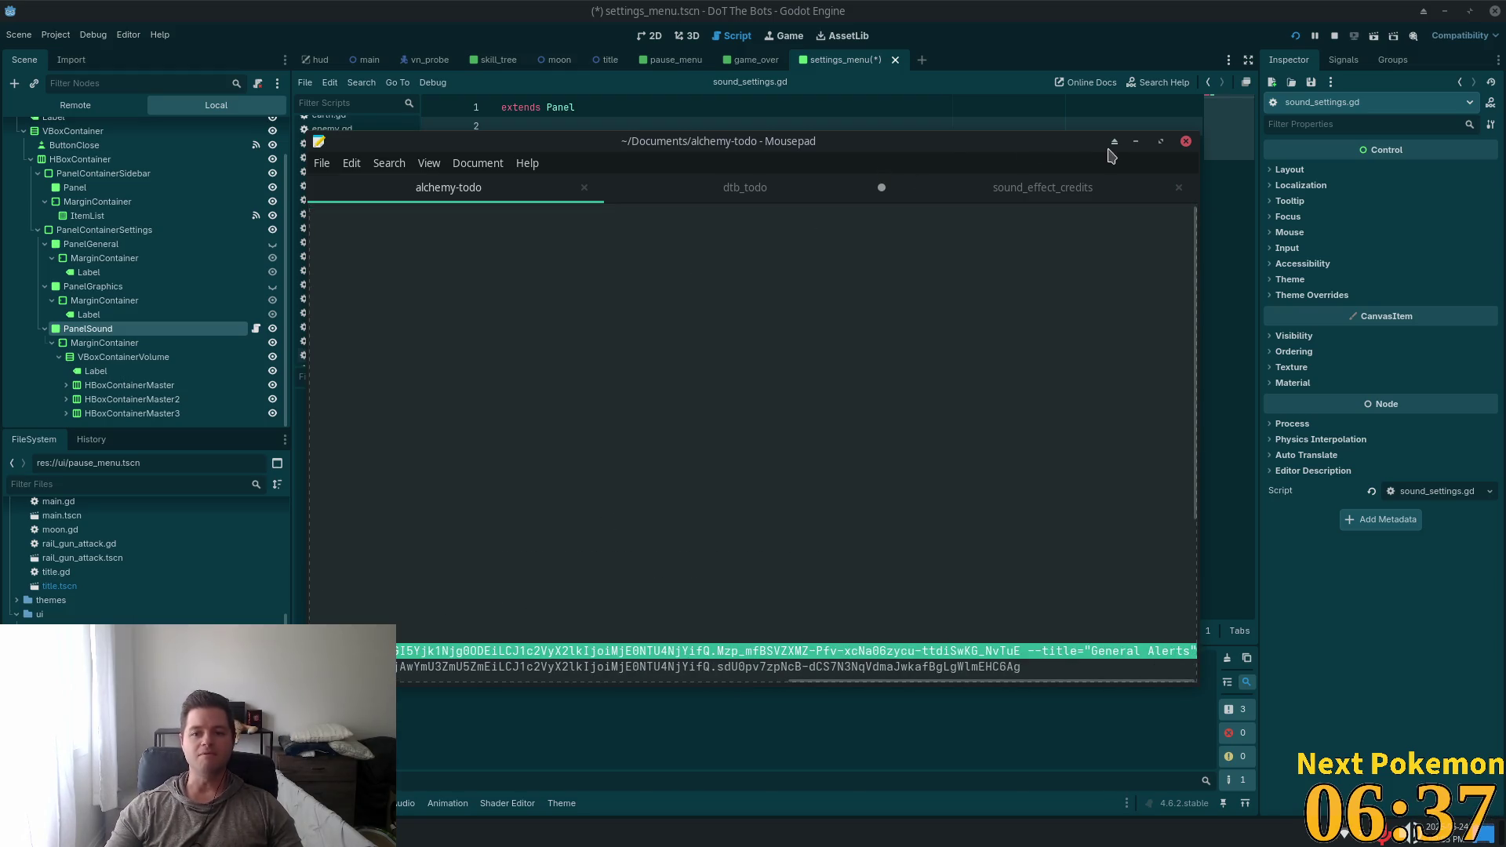
left_click(1135, 141)
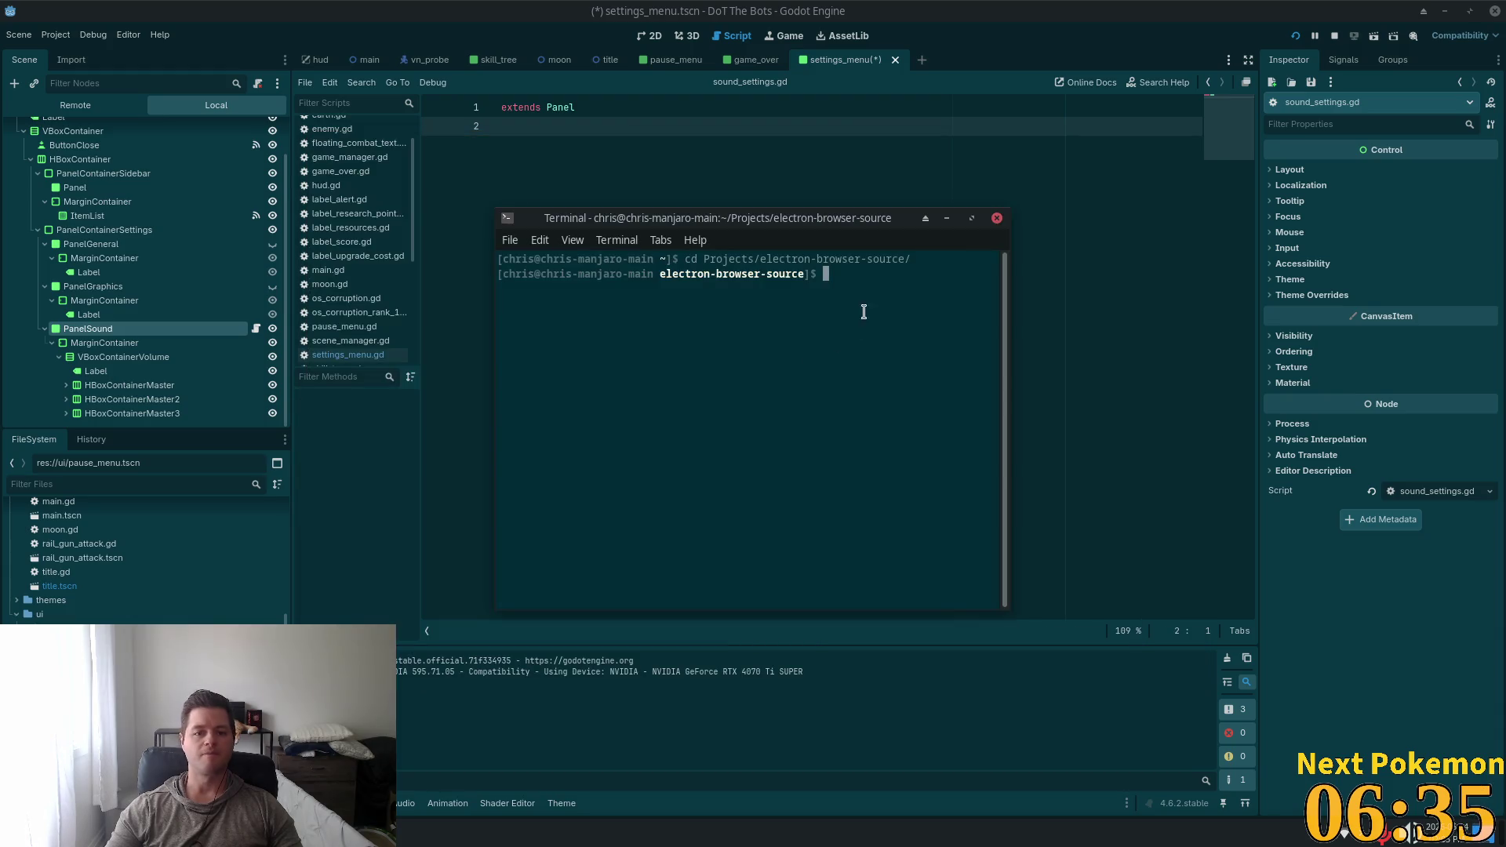
Paste and run the alert-box launch command in the terminal
key("ctrl+shift+v")
key("Return")
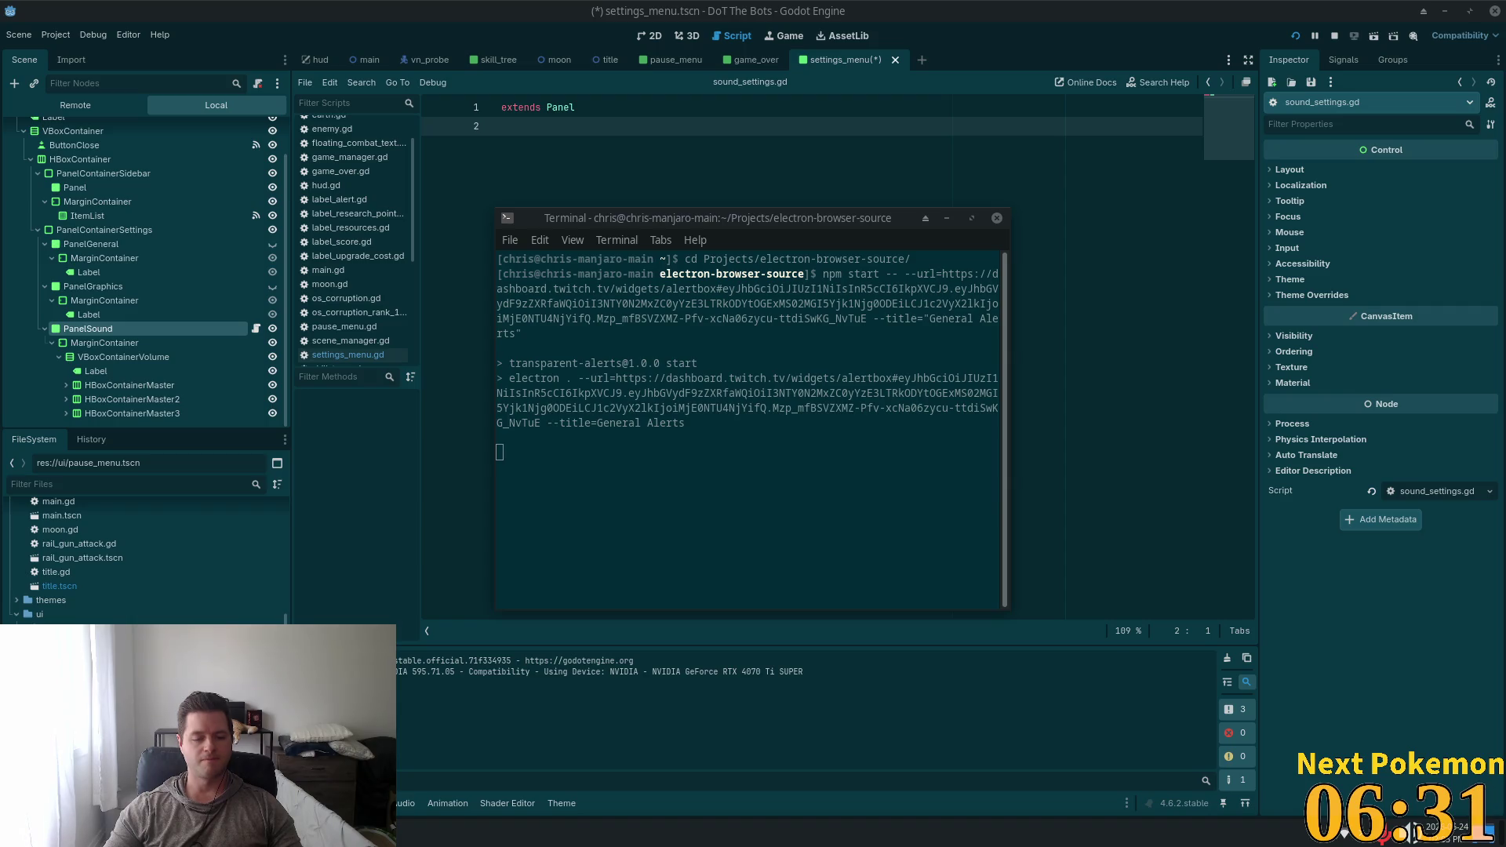
left_click(571, 727)
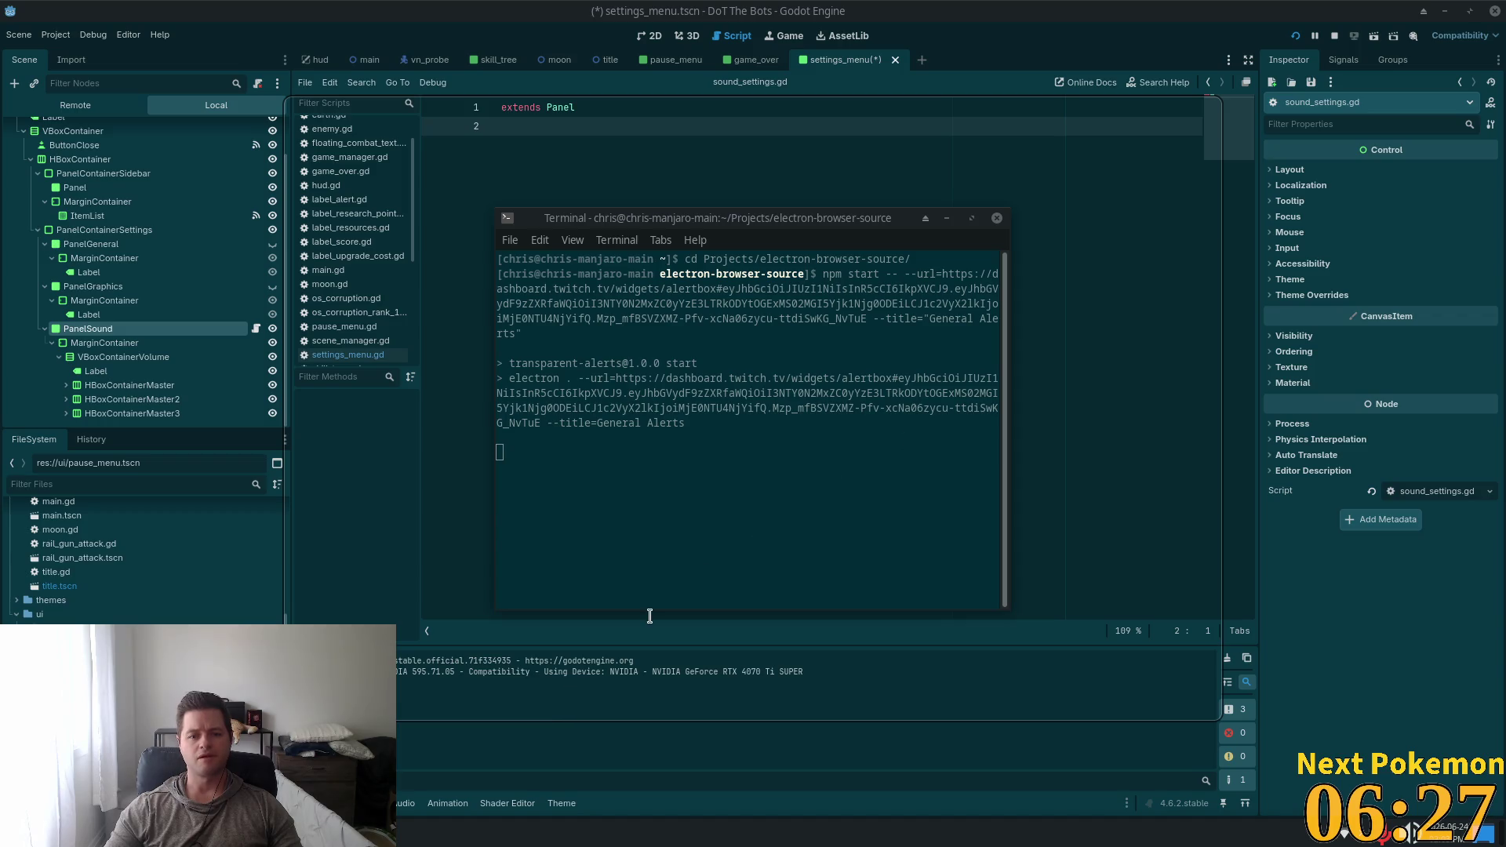
Move the Creator Overlay and terminal windows away from the Godot editor
right_click(295, 831)
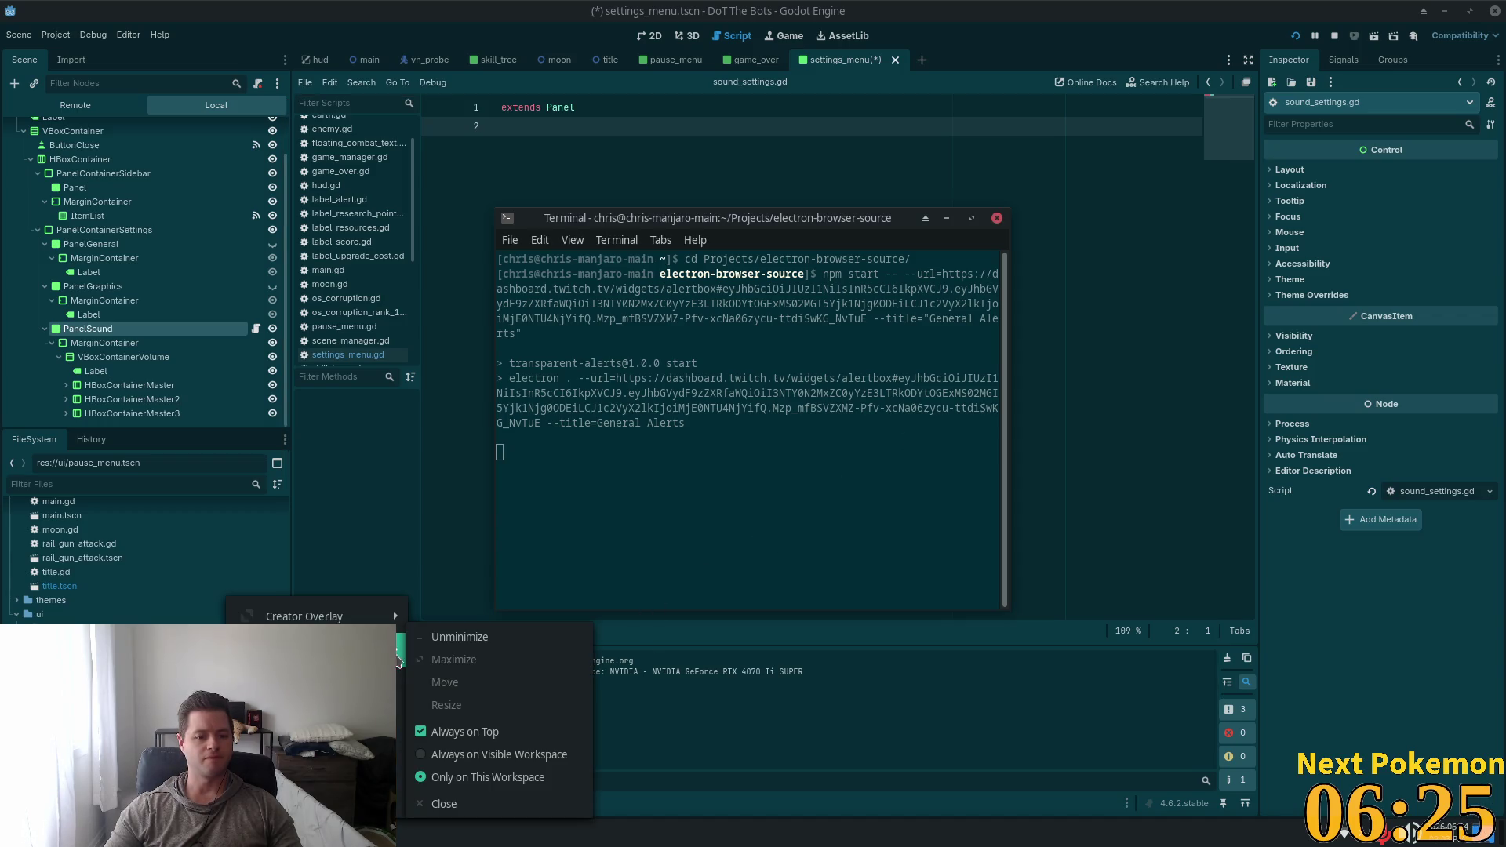
mouse_move(368, 616)
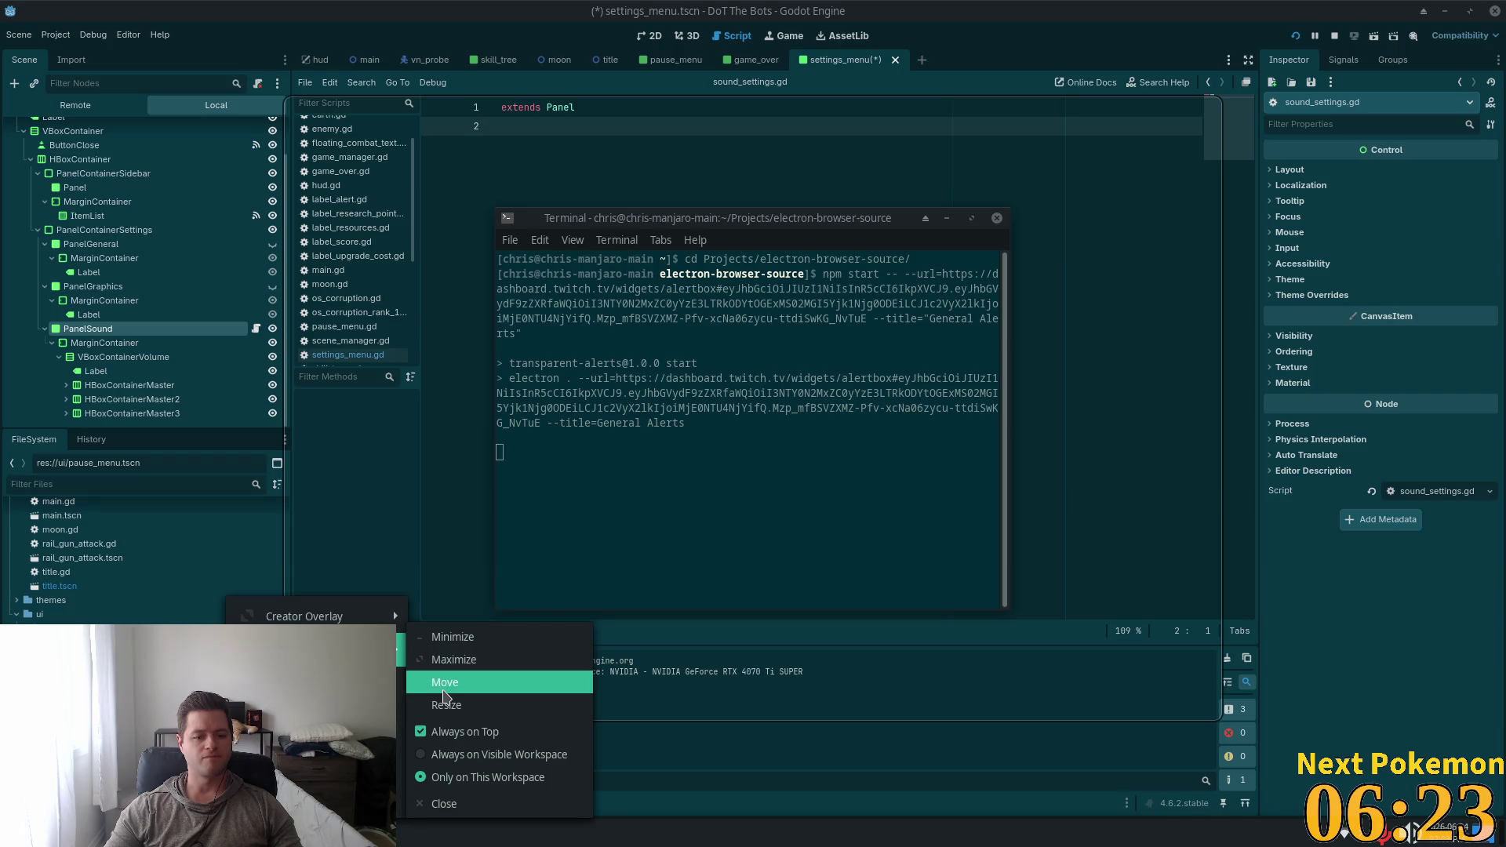
left_click(457, 700)
left_click_drag(1136, 636, 877, 502)
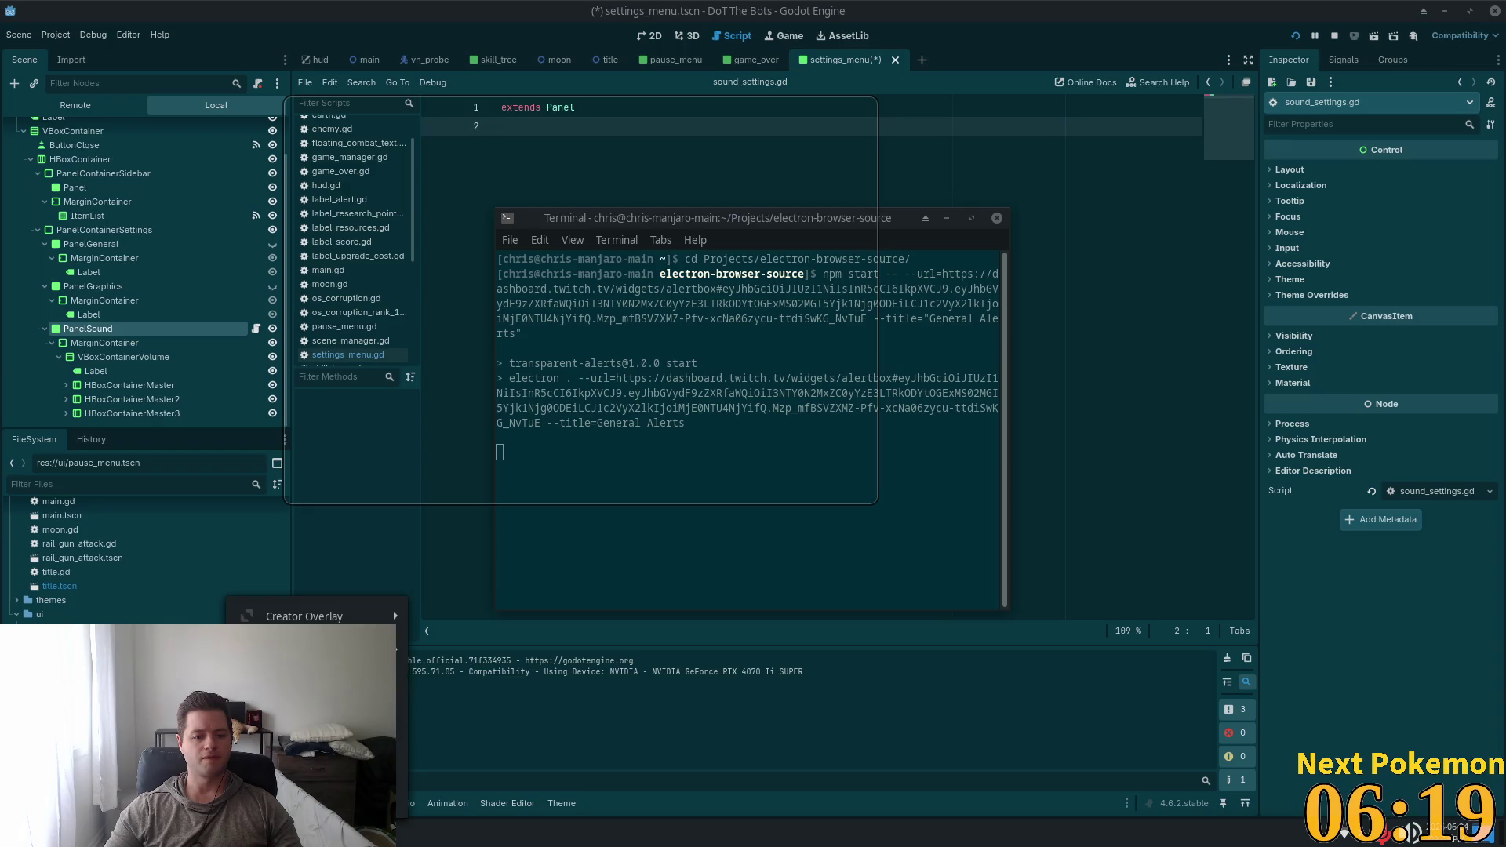
mouse_move(377, 617)
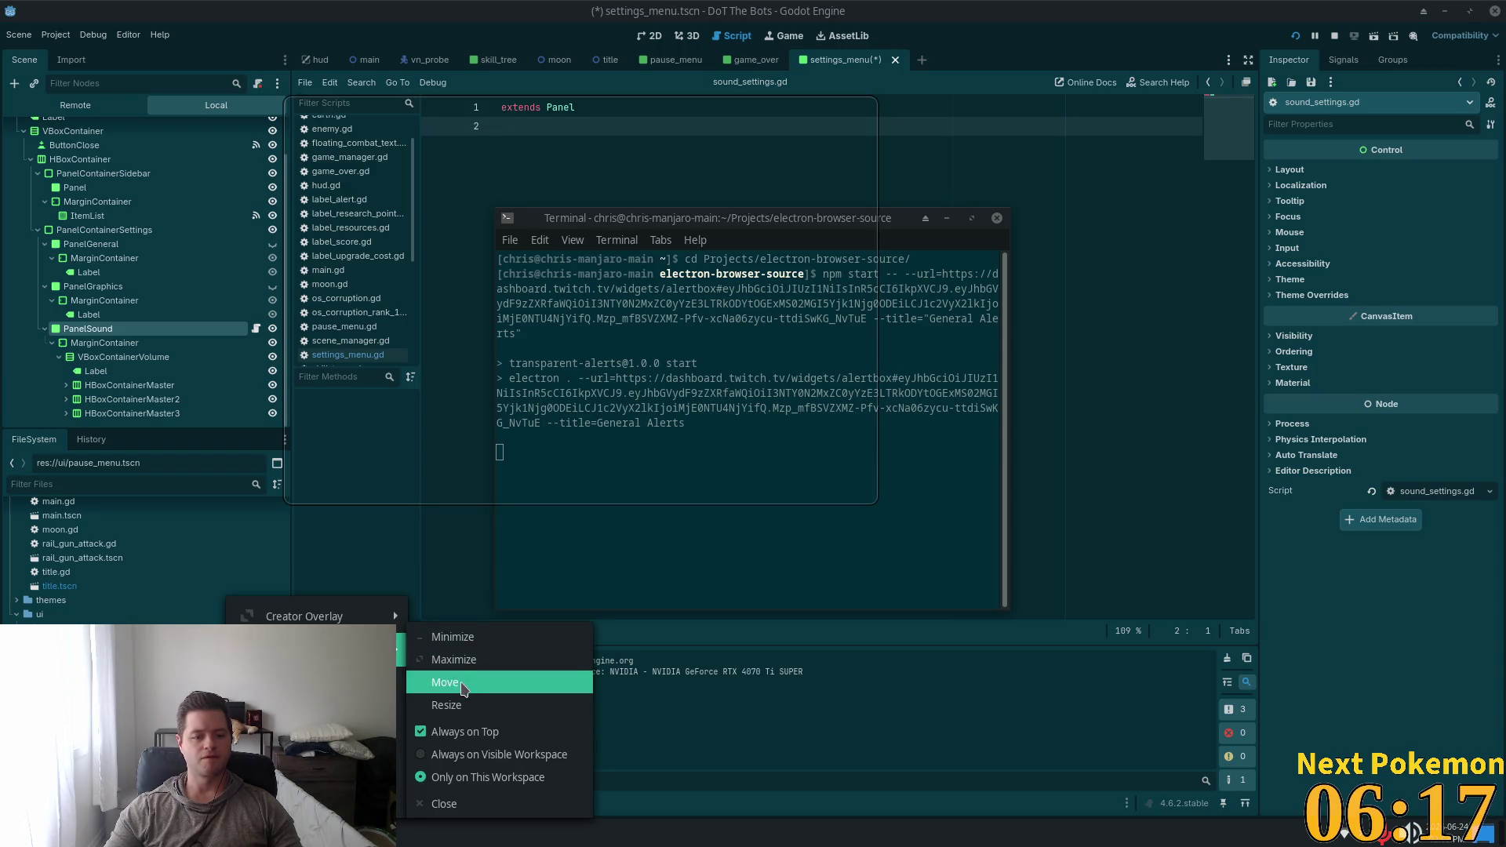
left_click(462, 684)
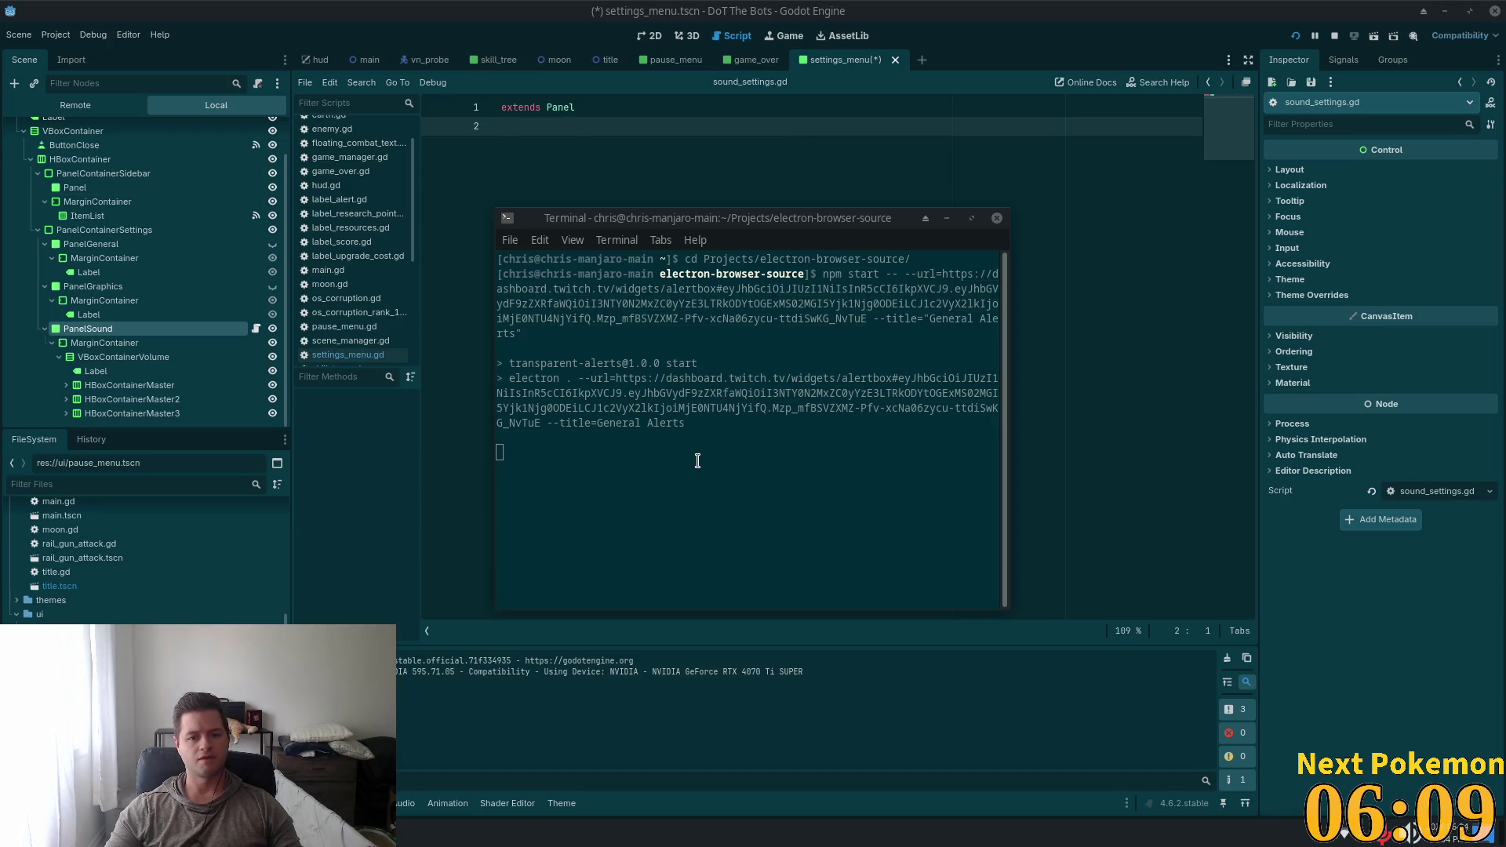
left_click(1084, 19)
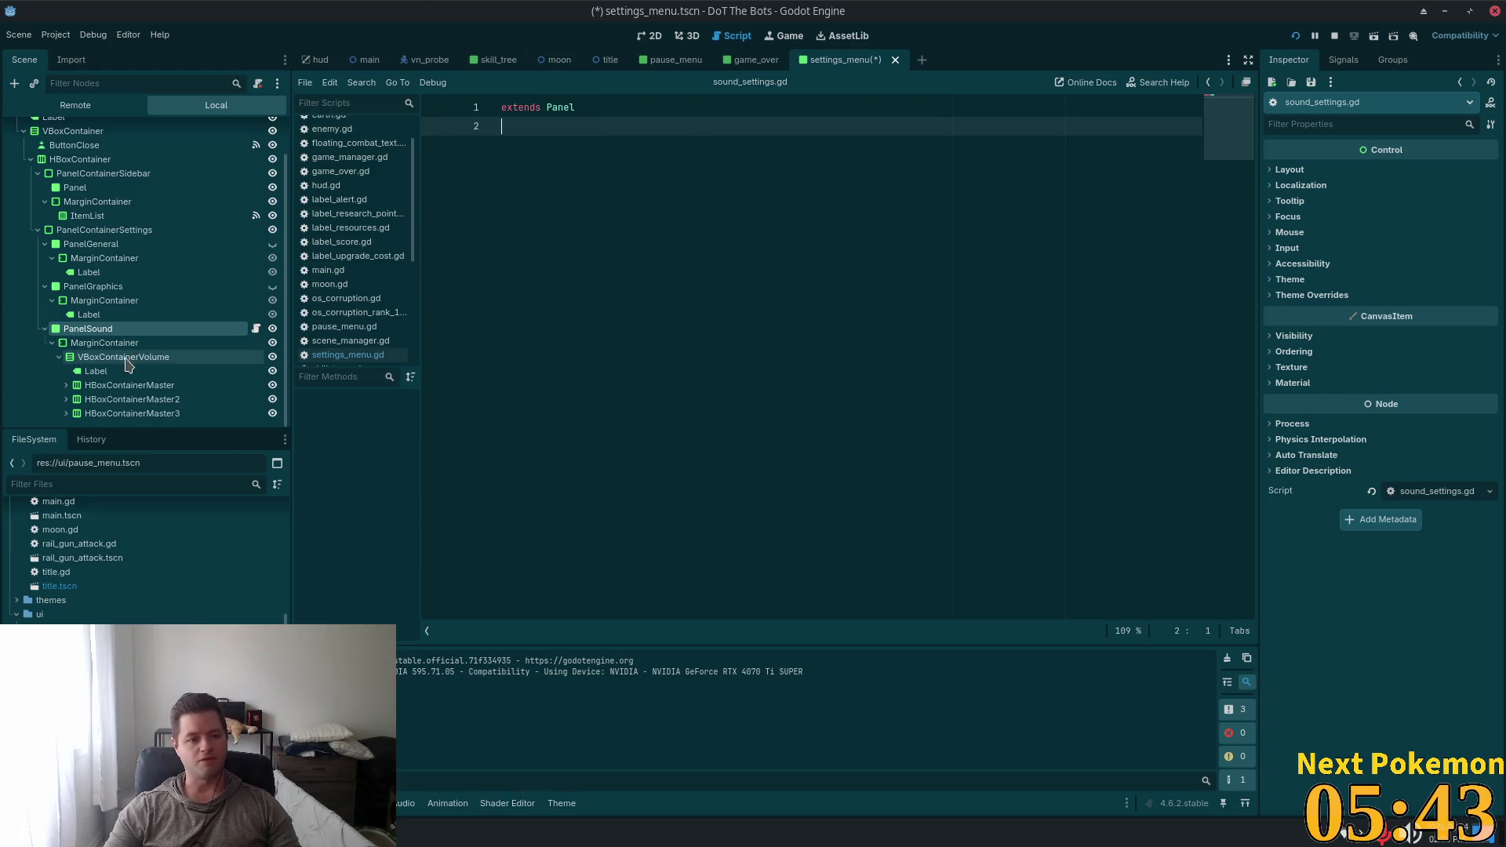
Expand the master row and rename its slider and spin box to HSliderMaster and SpinBoxMaster
left_click(87, 385)
left_click(66, 385)
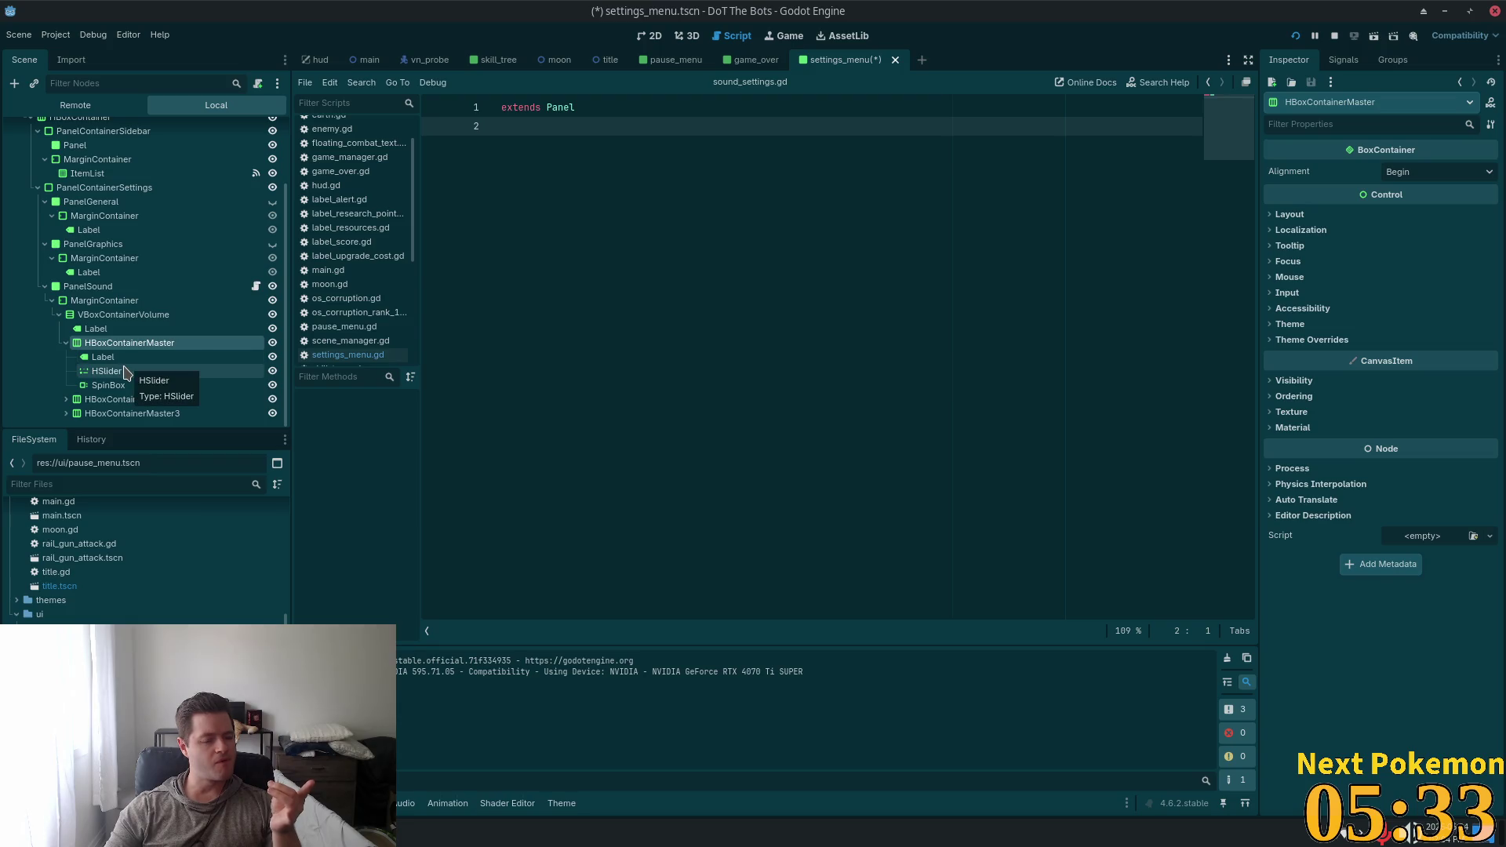
left_click(129, 370)
left_click(129, 369)
key("End")
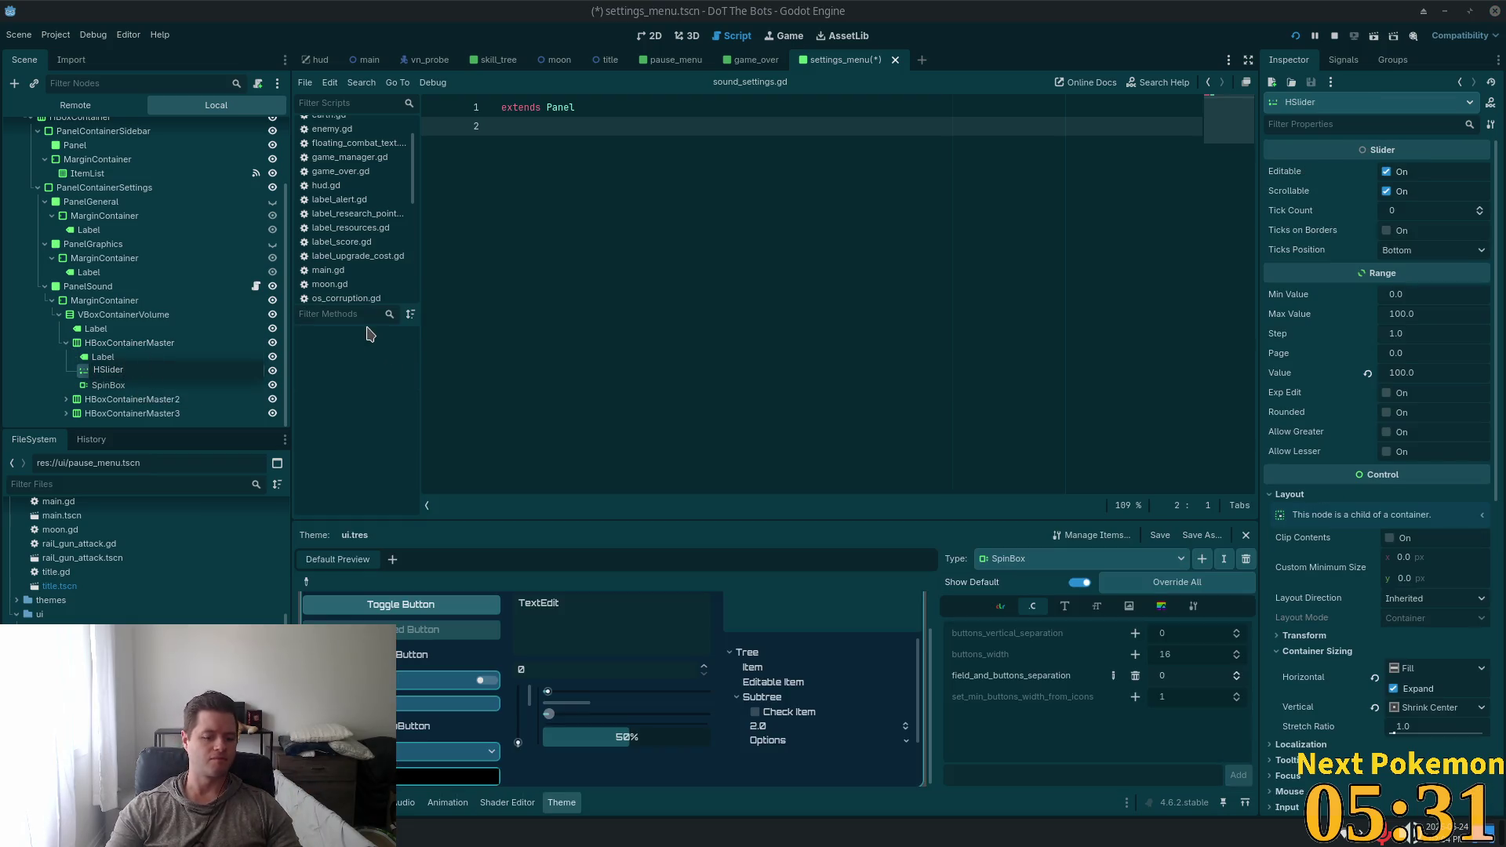
type("Master")
key("Return")
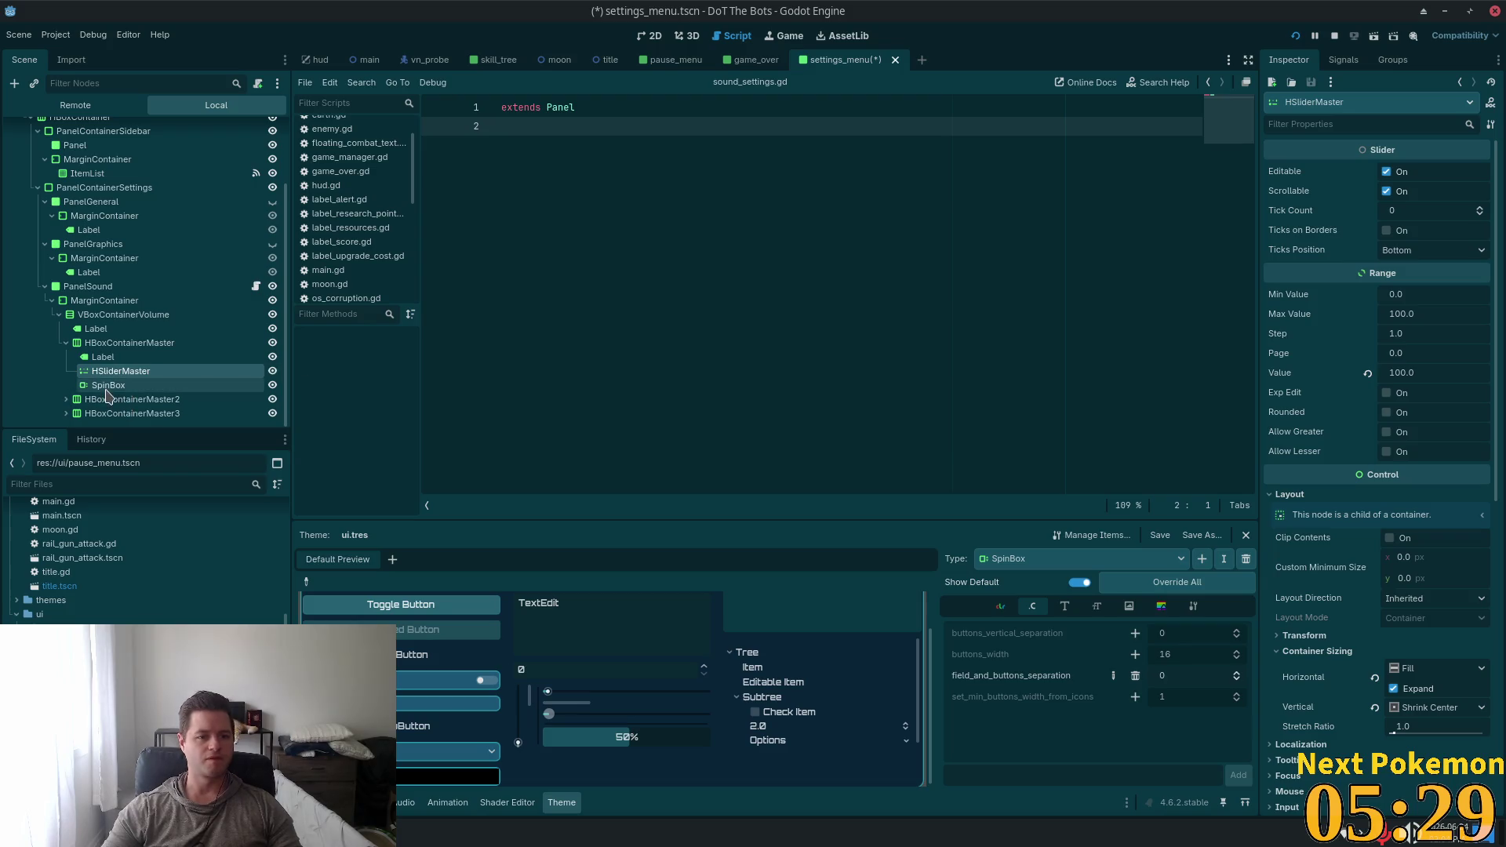
left_click(108, 385)
left_click(182, 385)
key("End")
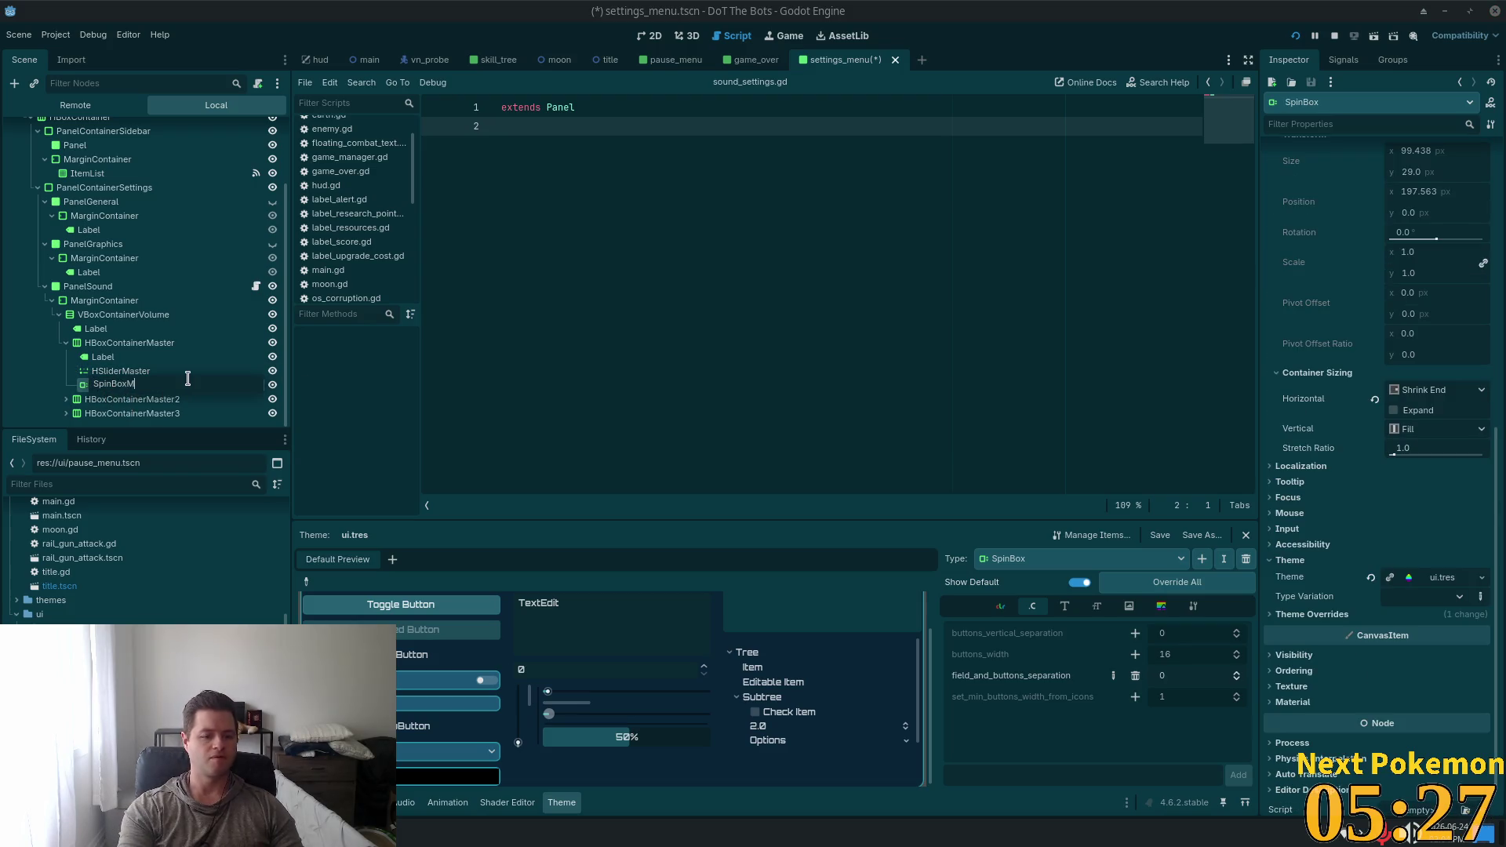
type("aster")
key("Return")
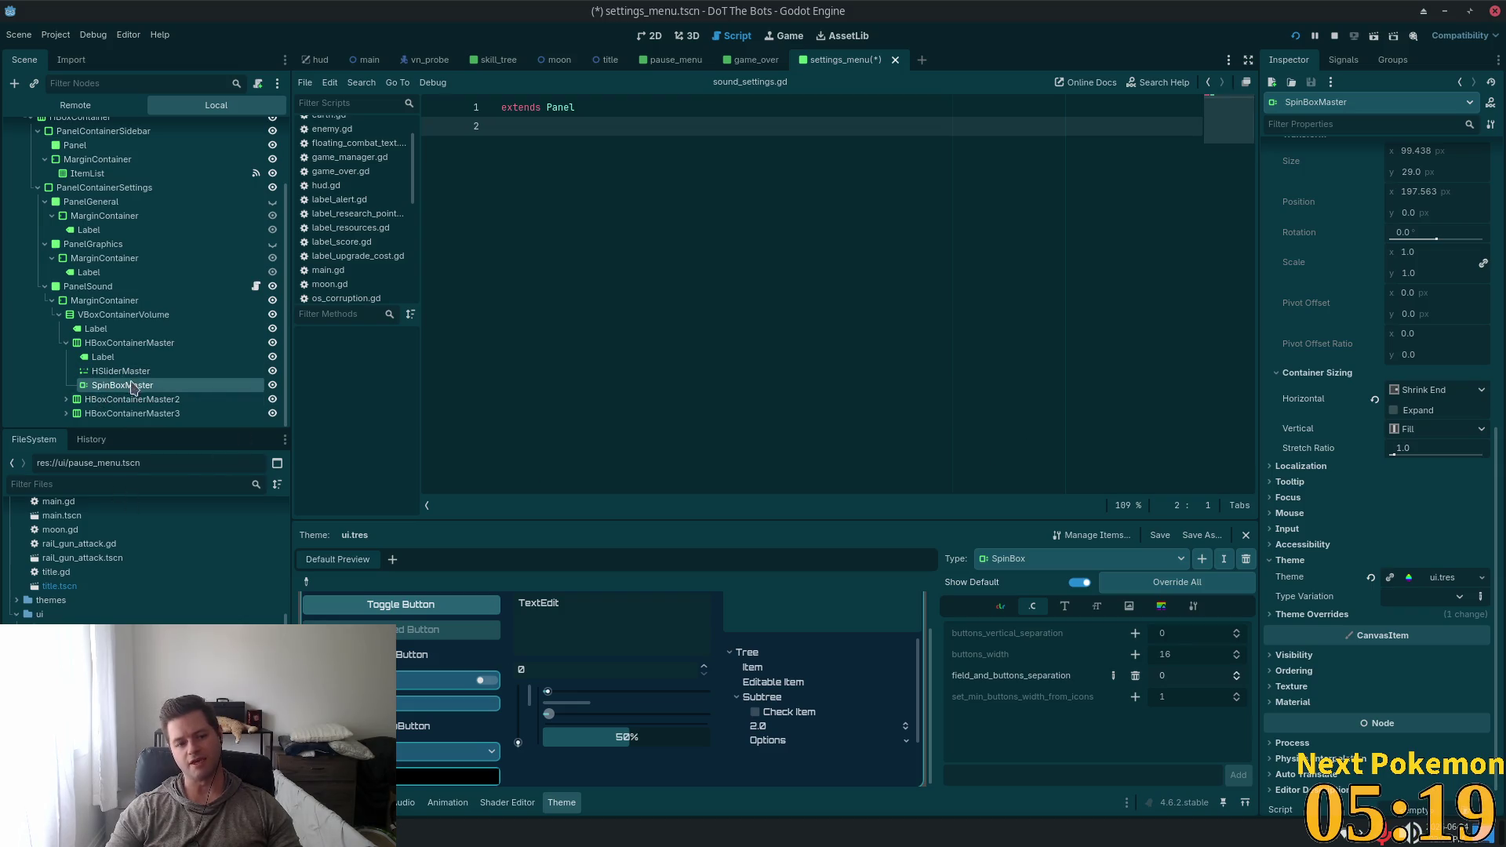
Compare HSliderMaster and SpinBoxMaster properties in the Inspector, then check the master row's Label
left_click(107, 374)
left_click(118, 385)
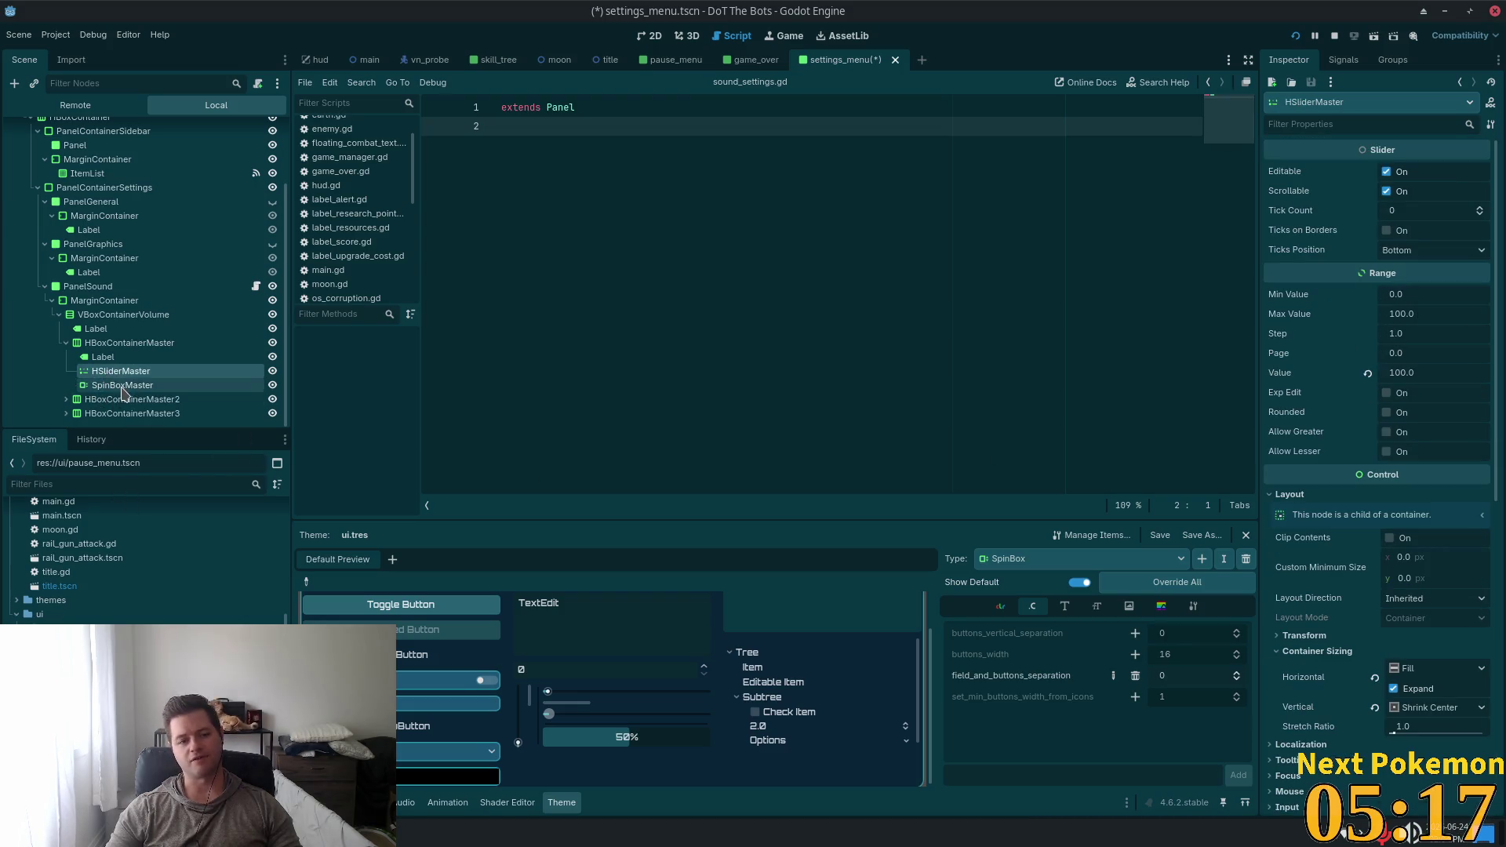
left_click(108, 374)
left_click(103, 385)
left_click(107, 373)
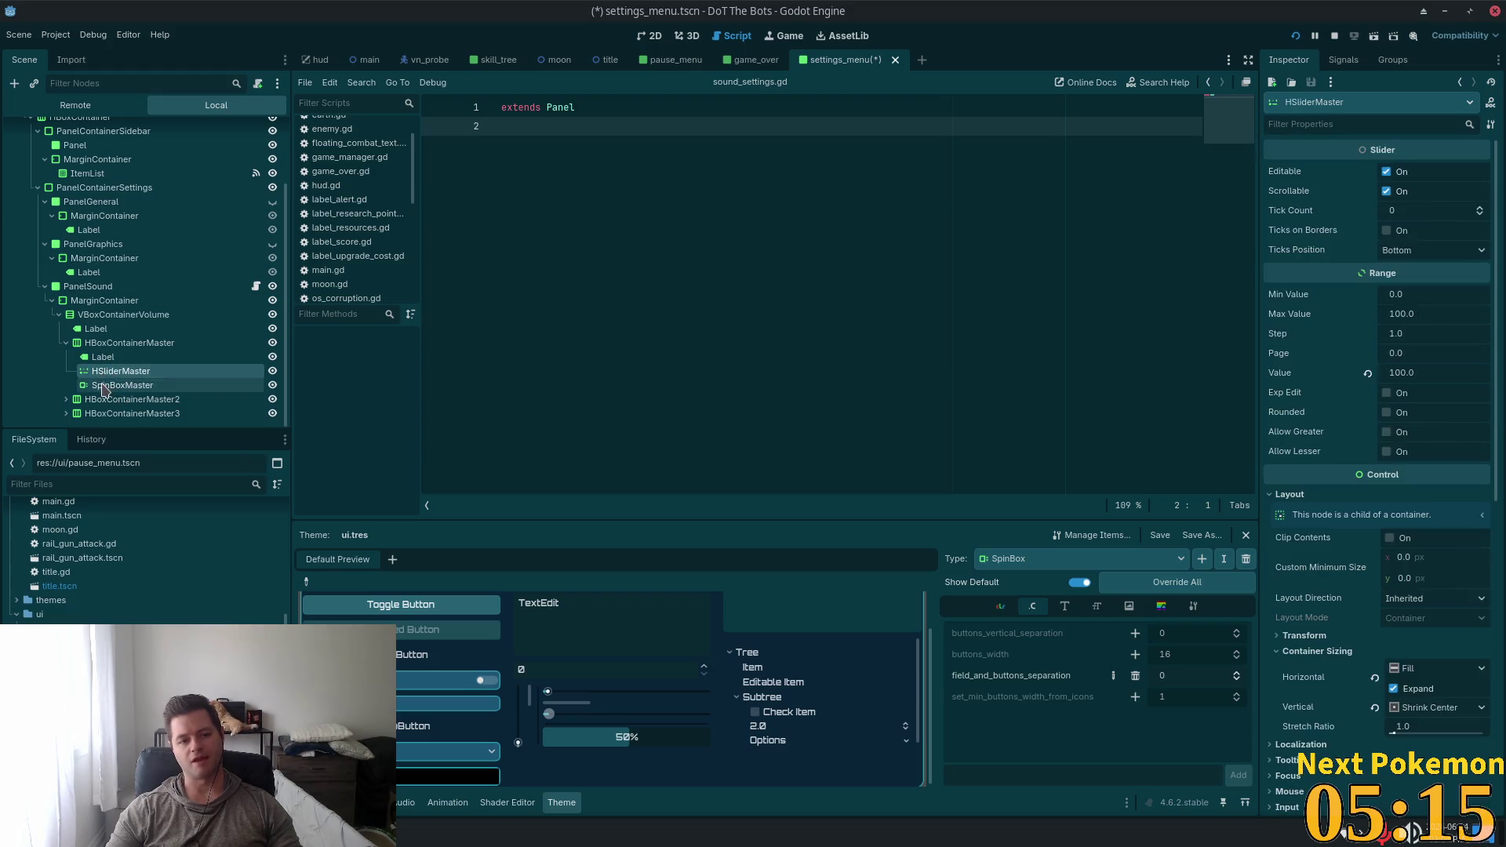
left_click(103, 388)
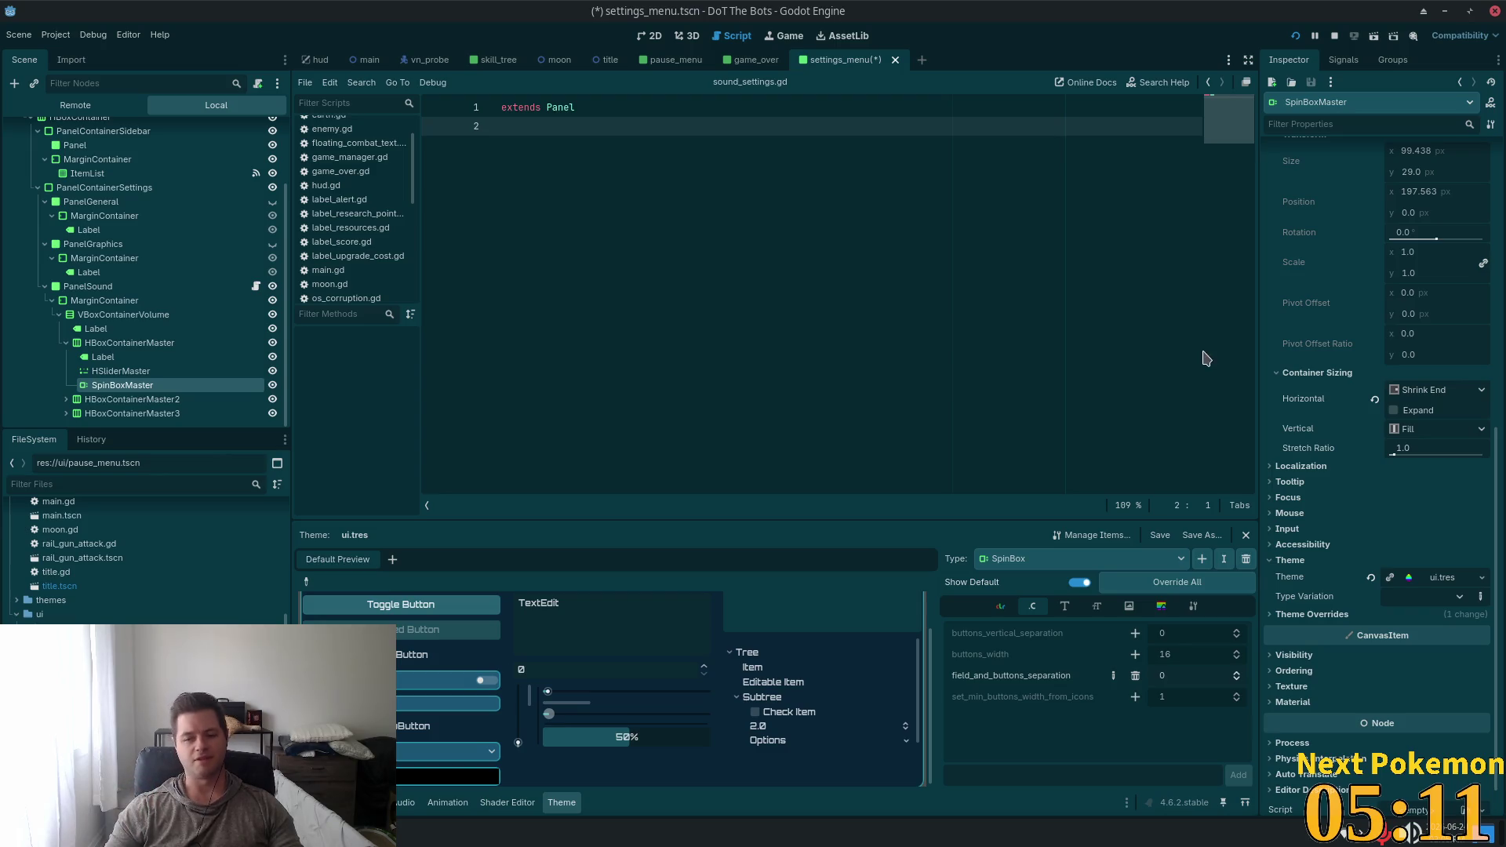
left_click(100, 373)
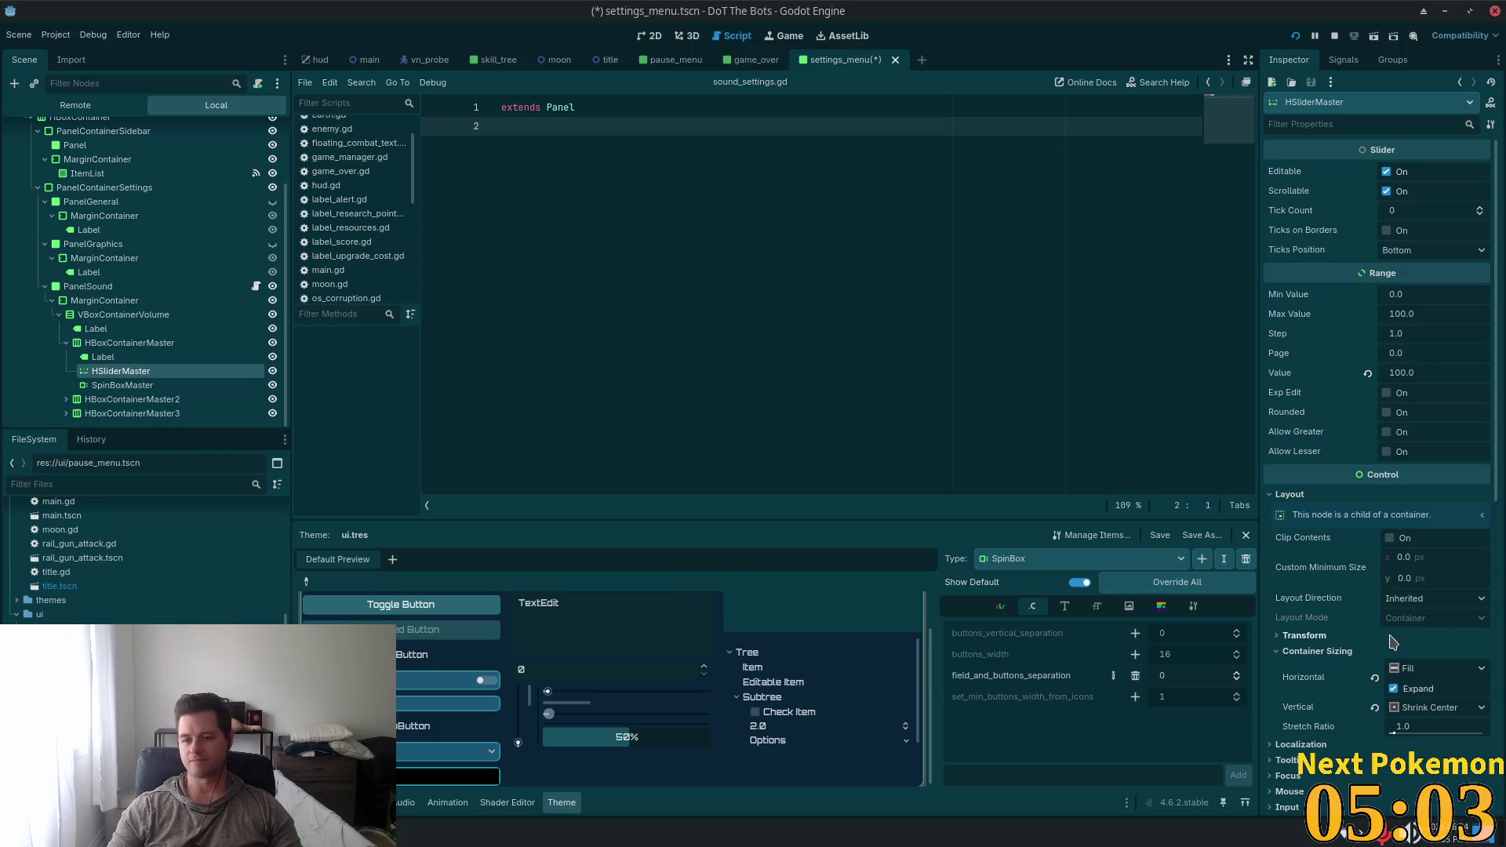
scroll(1392, 642, "down", 5)
scroll(1387, 654, "up", 5)
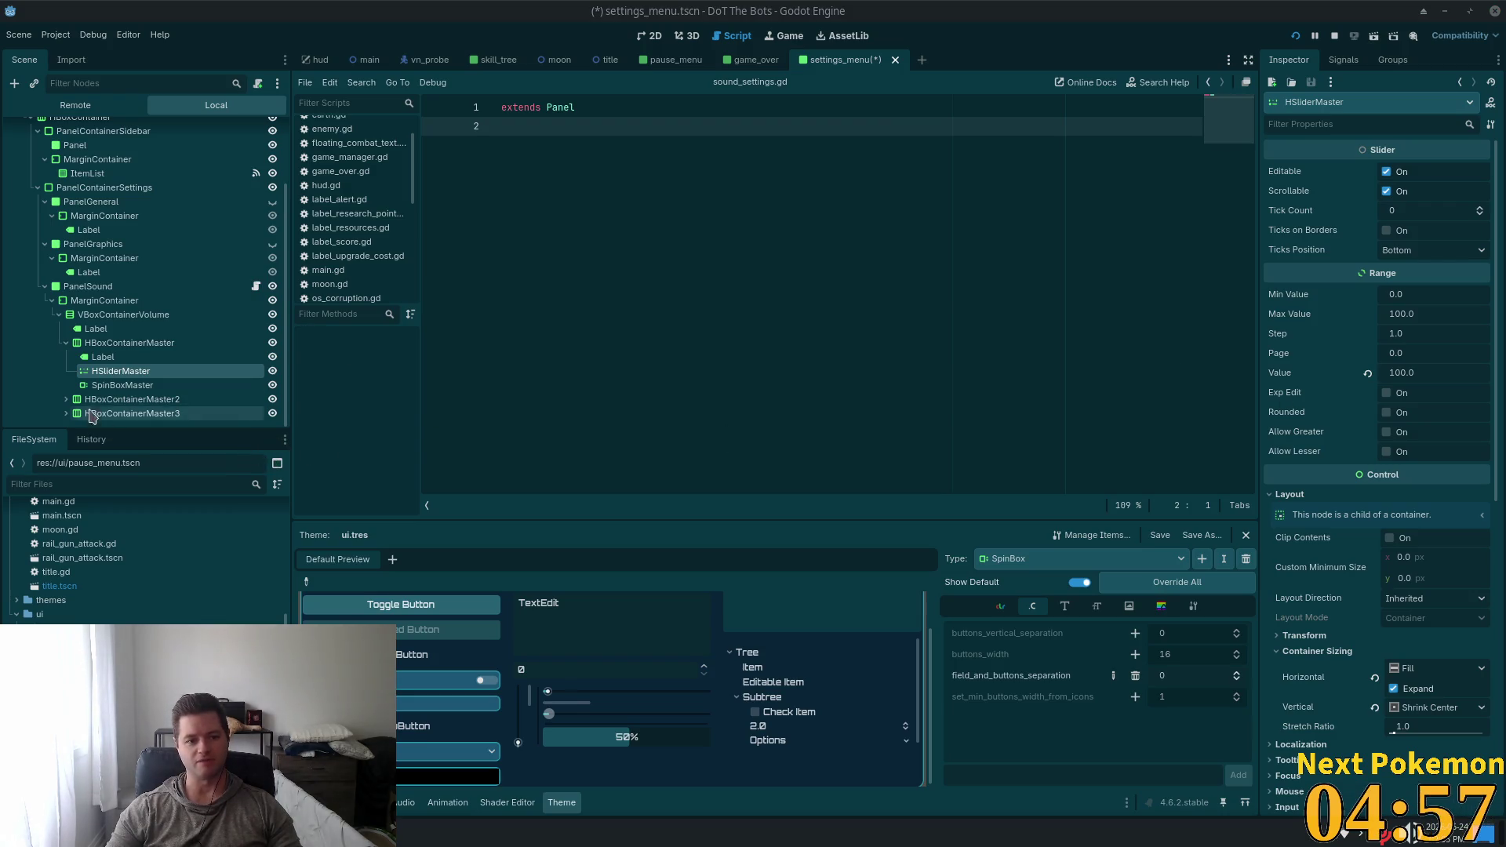
left_click(119, 385)
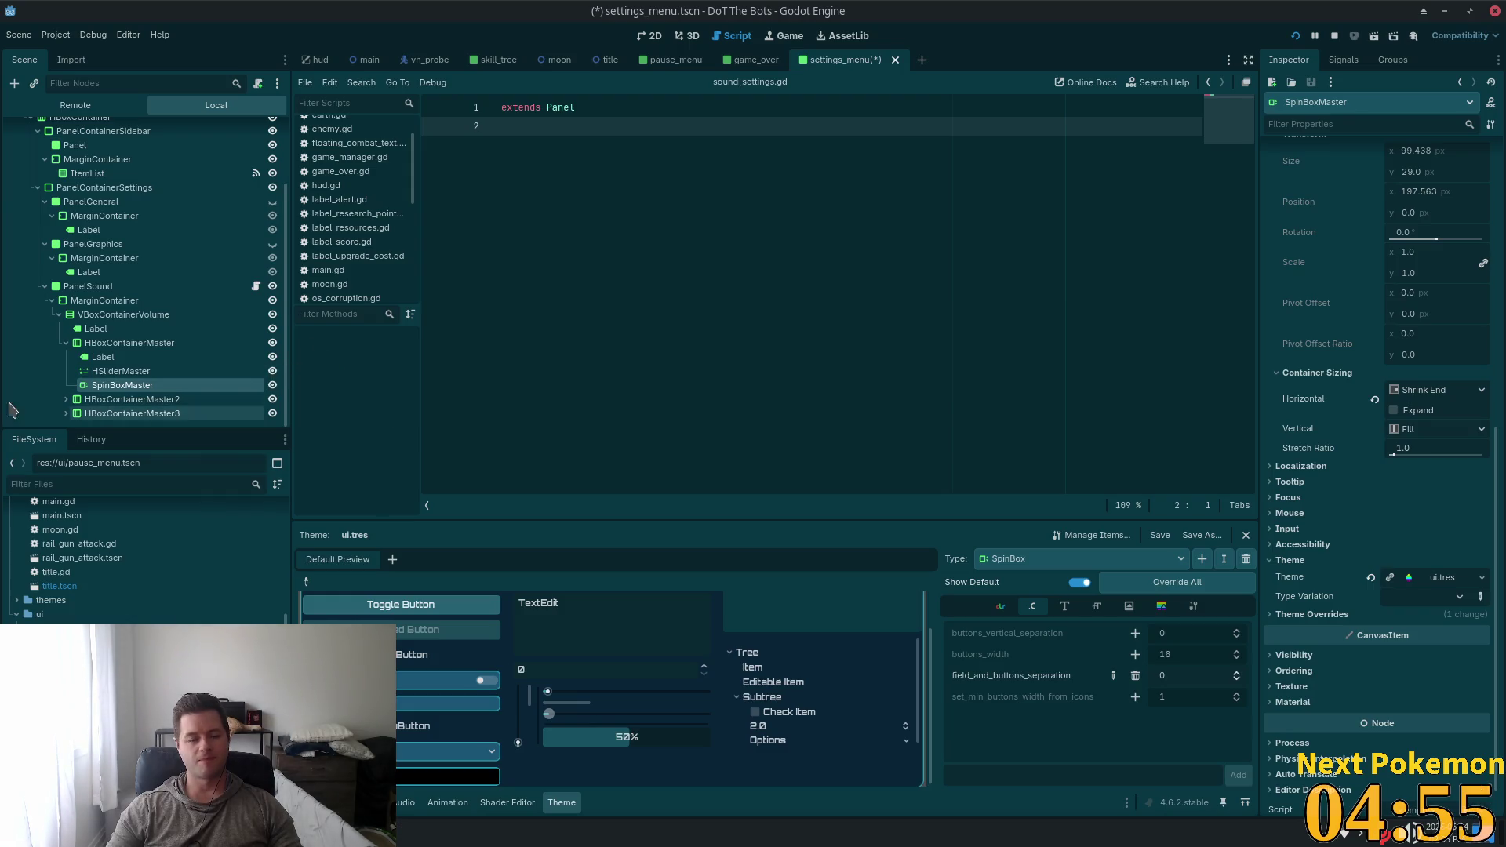
left_click(104, 359)
Expand the second and third volume rows and rename HBoxContainerMaster2 to HBoxContainerMusic
left_click(66, 400)
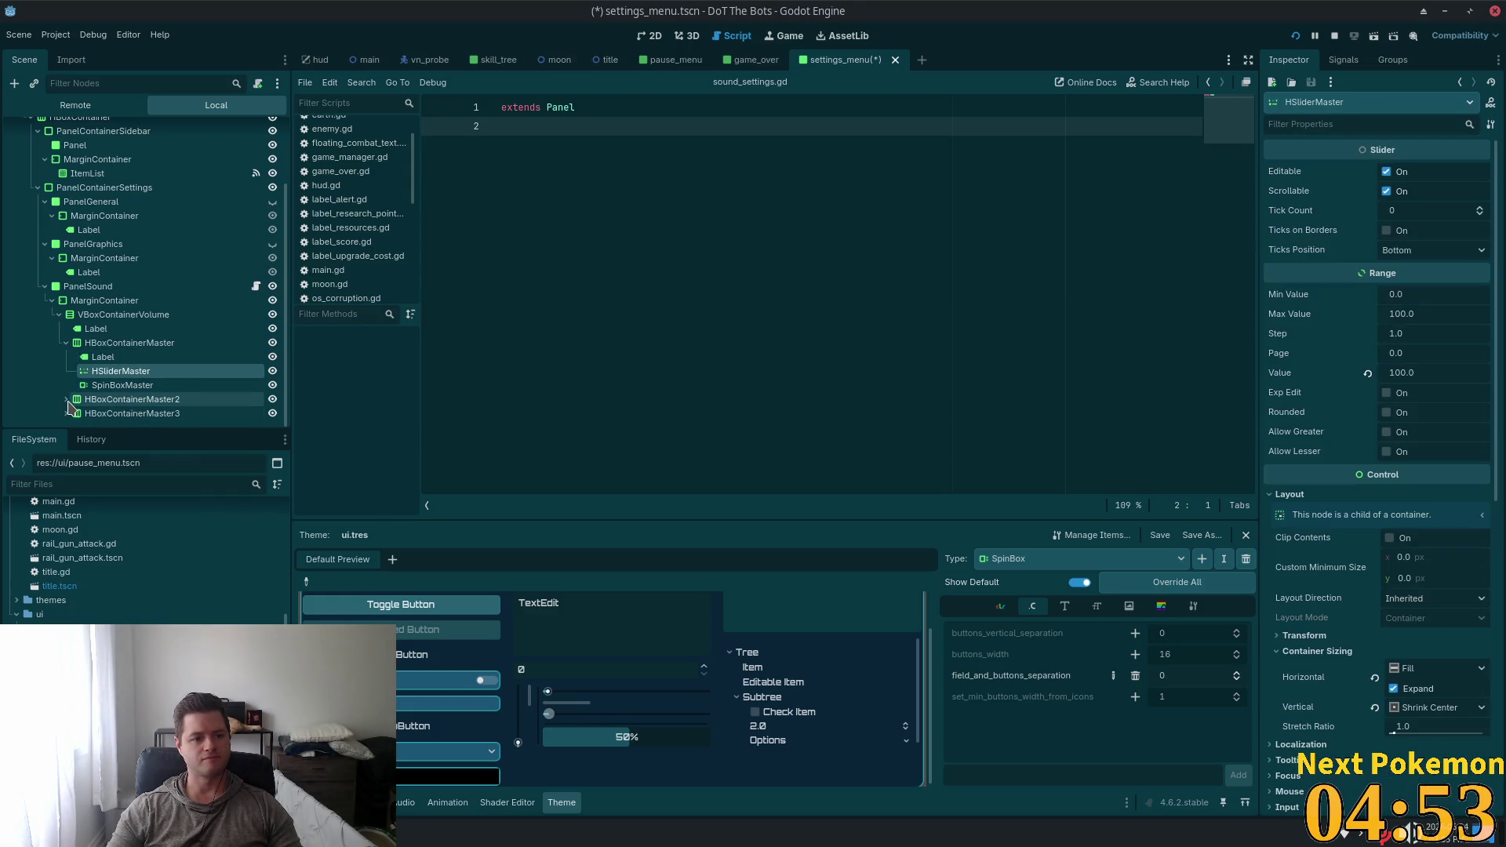
scroll(92, 392, "down", 1)
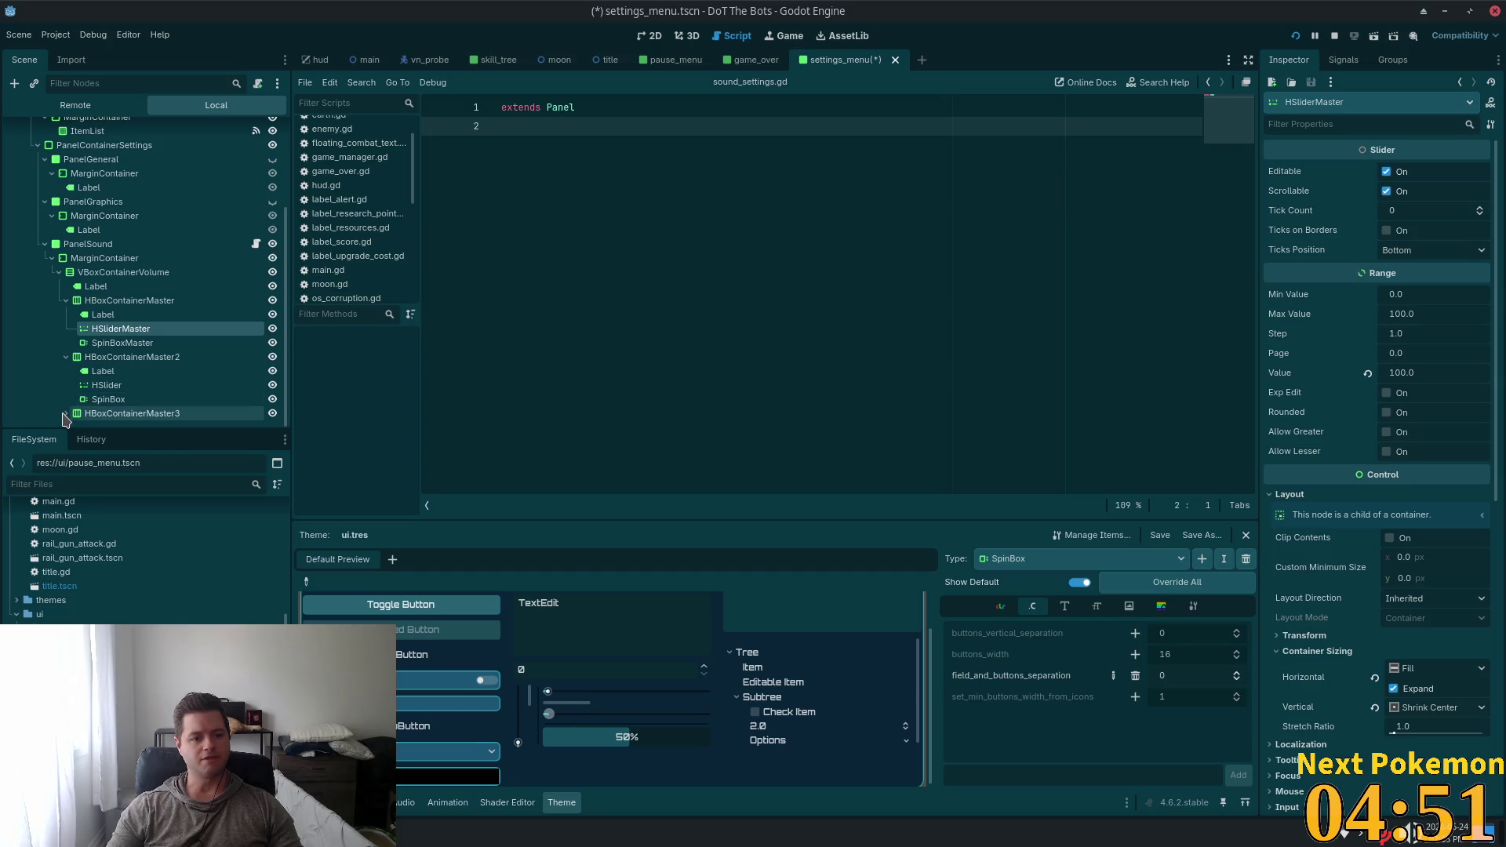
left_click(66, 414)
scroll(148, 357, "down", 1)
left_click(142, 343)
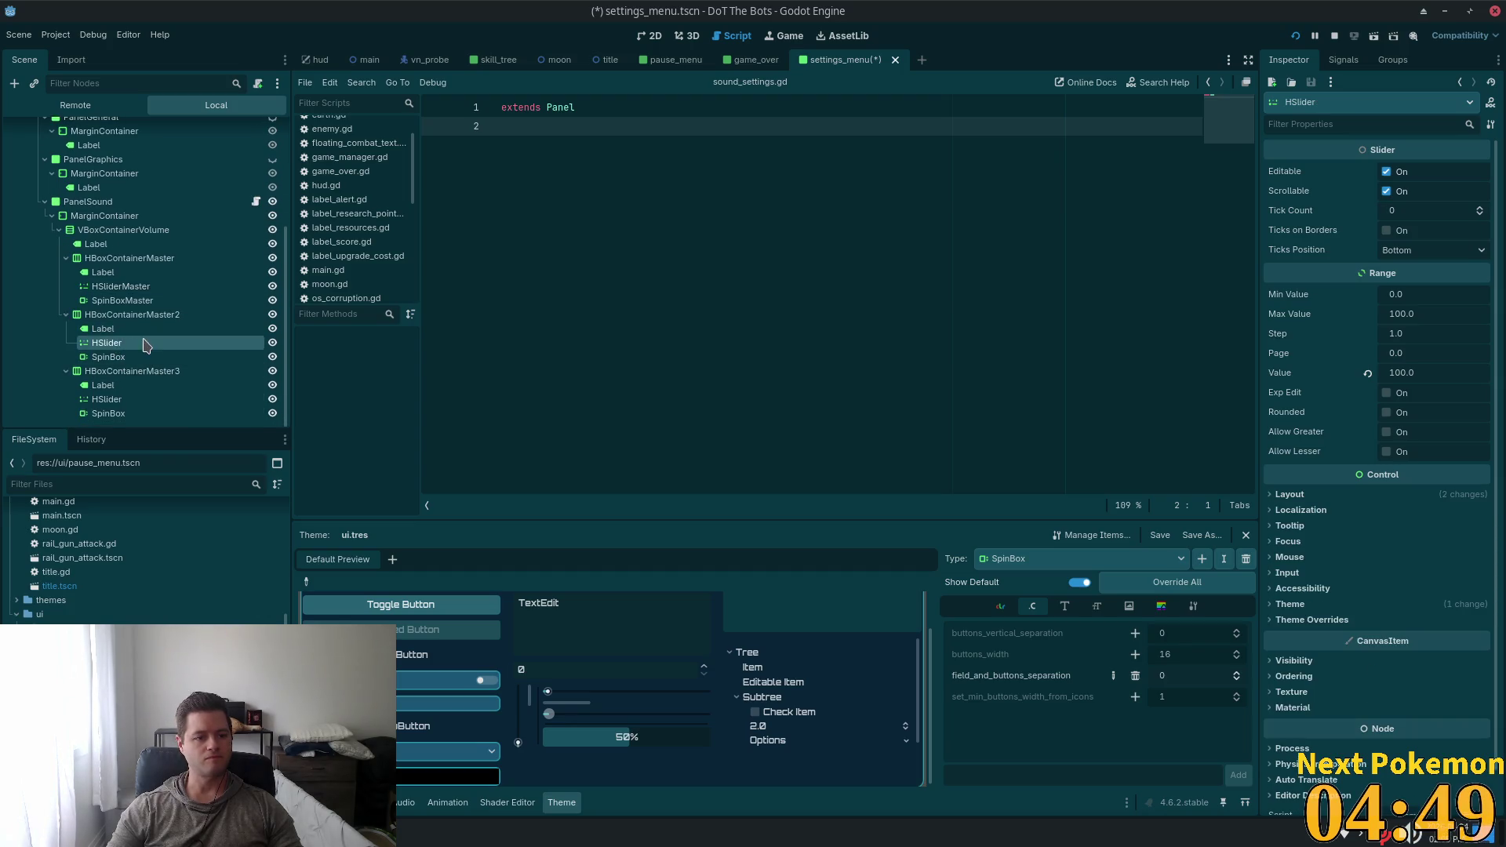
left_click(185, 316)
left_click(185, 315)
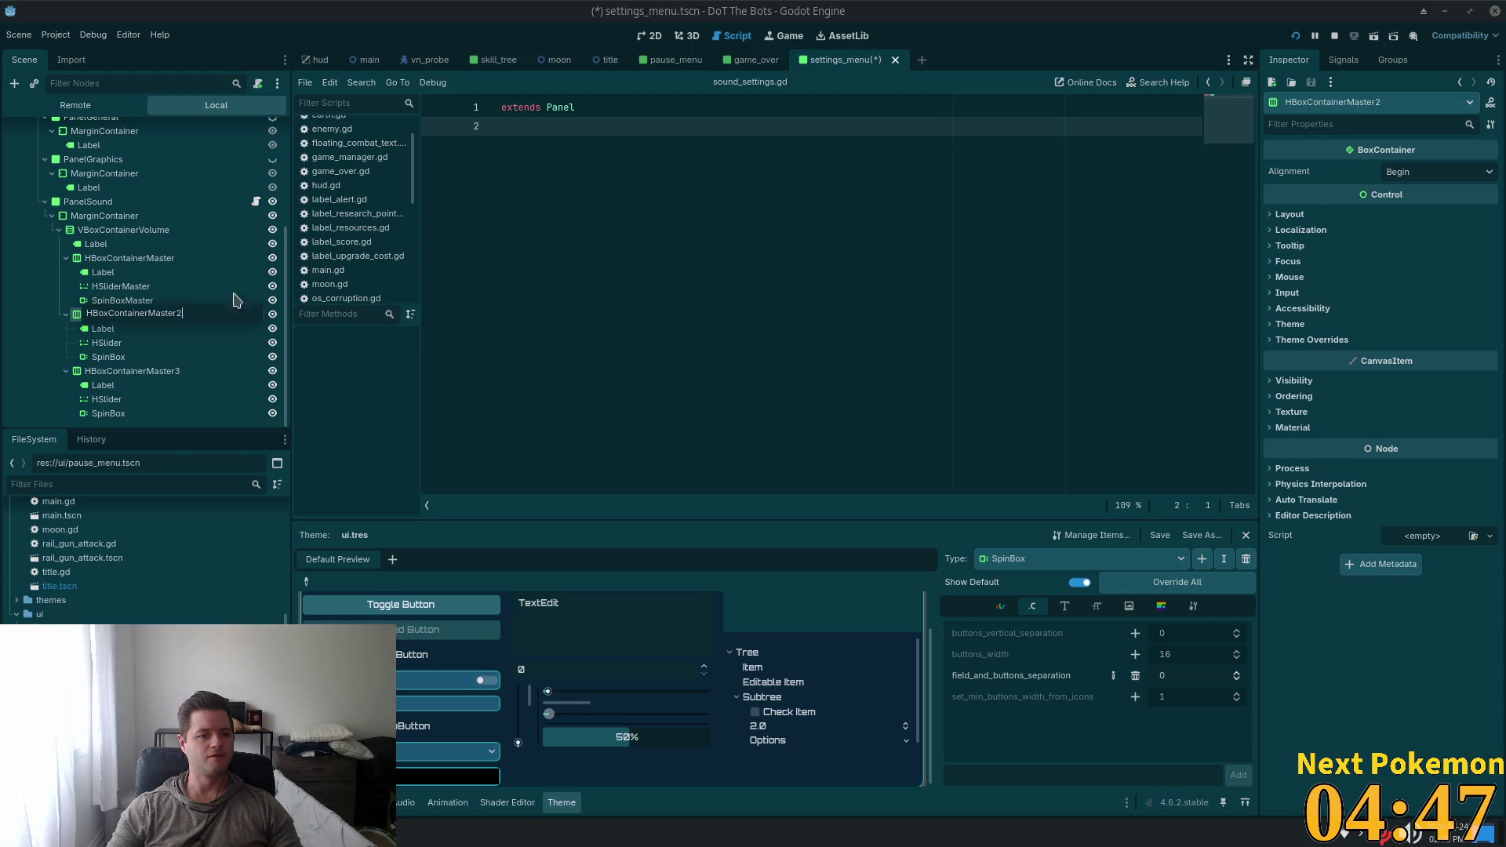
key("BackSpace")
key("BackSpace")
key("BackSpace")
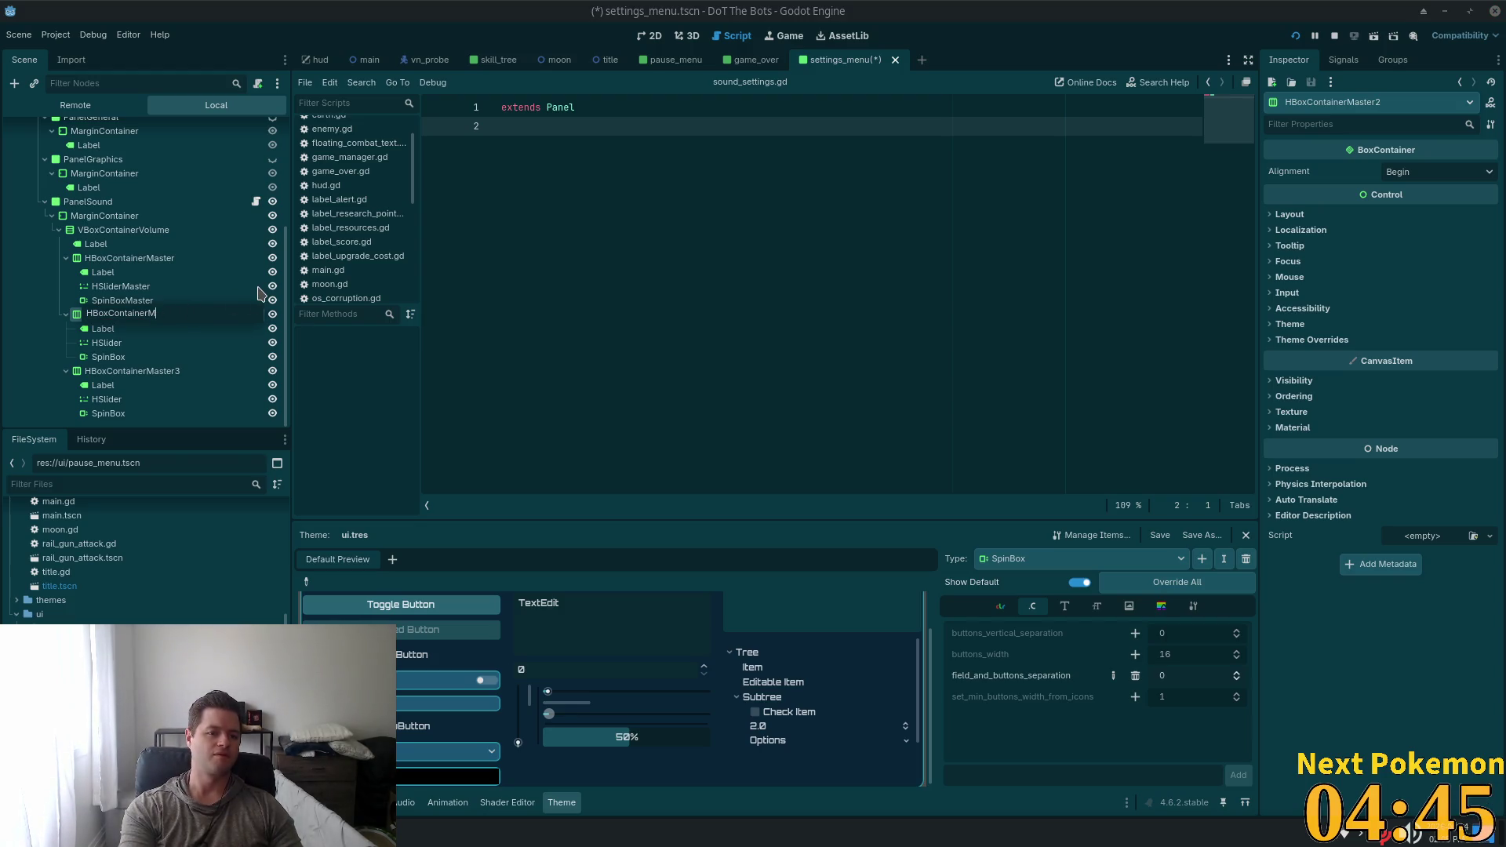
type("usic")
key("Return")
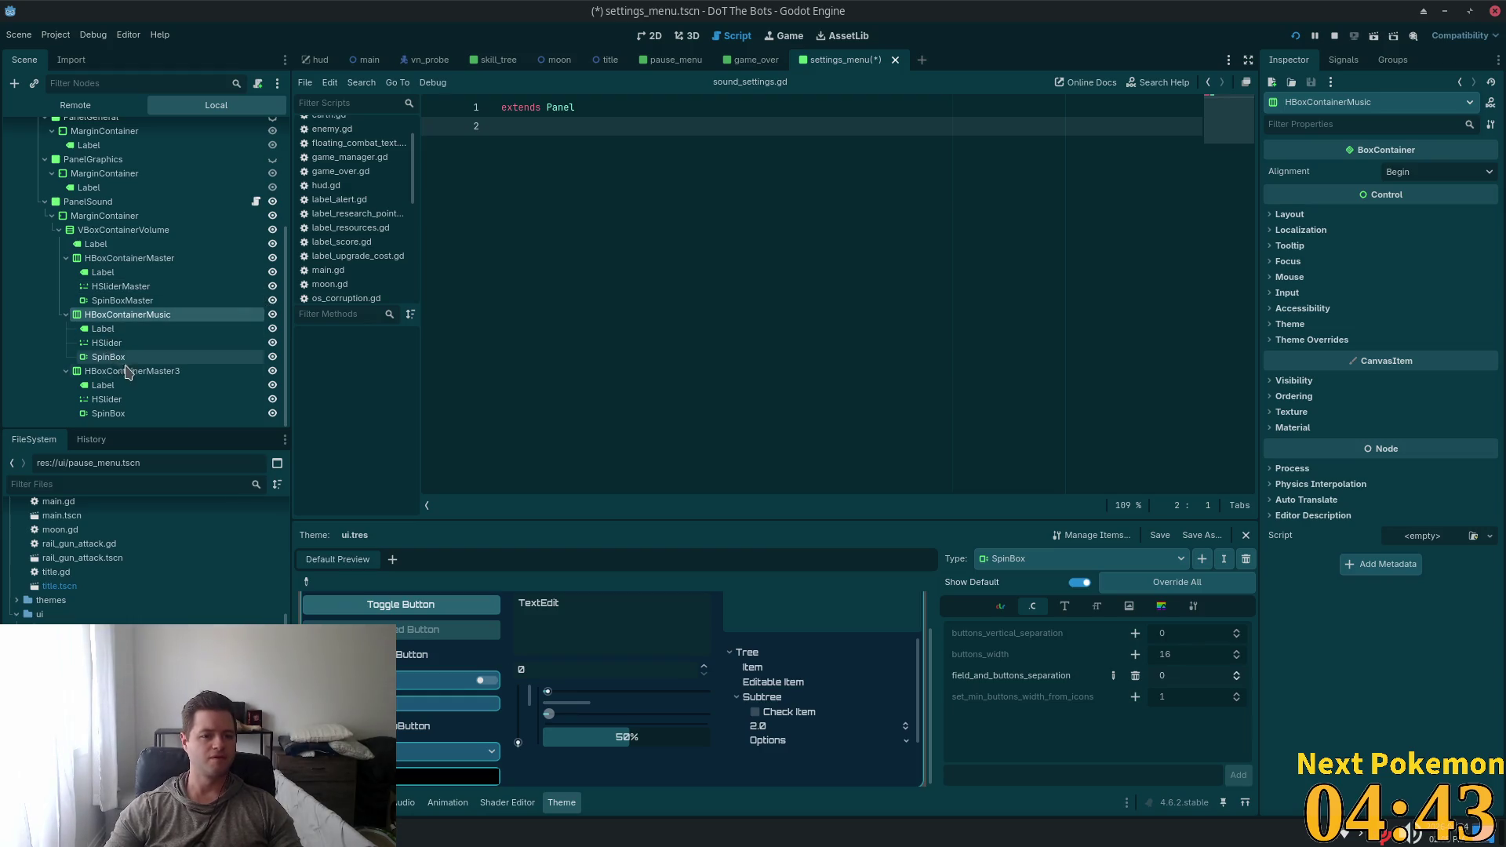
Start renaming the third volume row container with an Effects ending
left_click(128, 371)
left_click(142, 385)
left_click(168, 371)
left_click(185, 373)
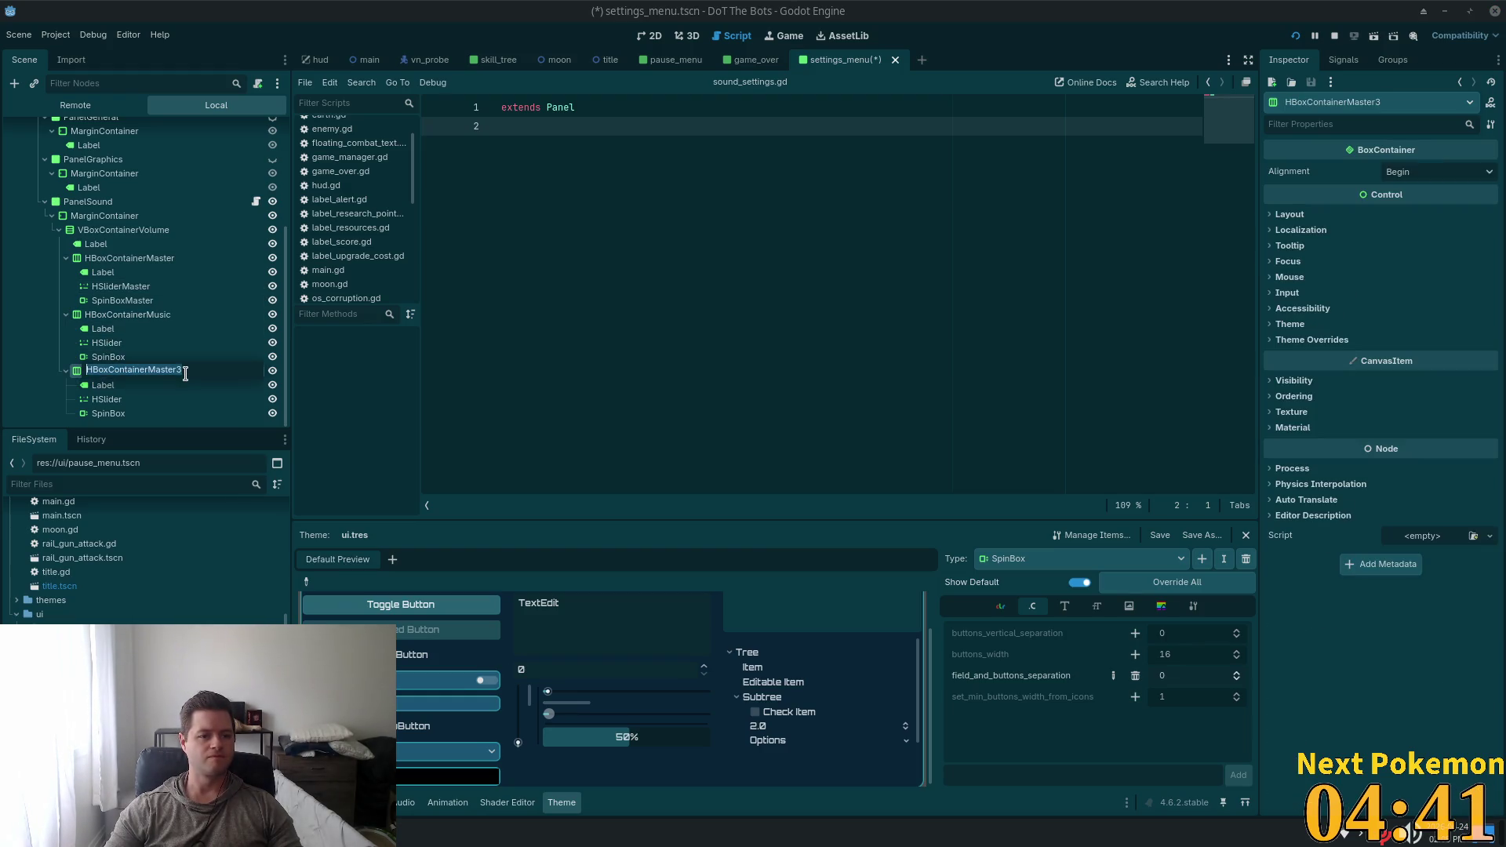
left_click(185, 373)
key("shift+Left")
key("shift+Left")
key("shift+Left")
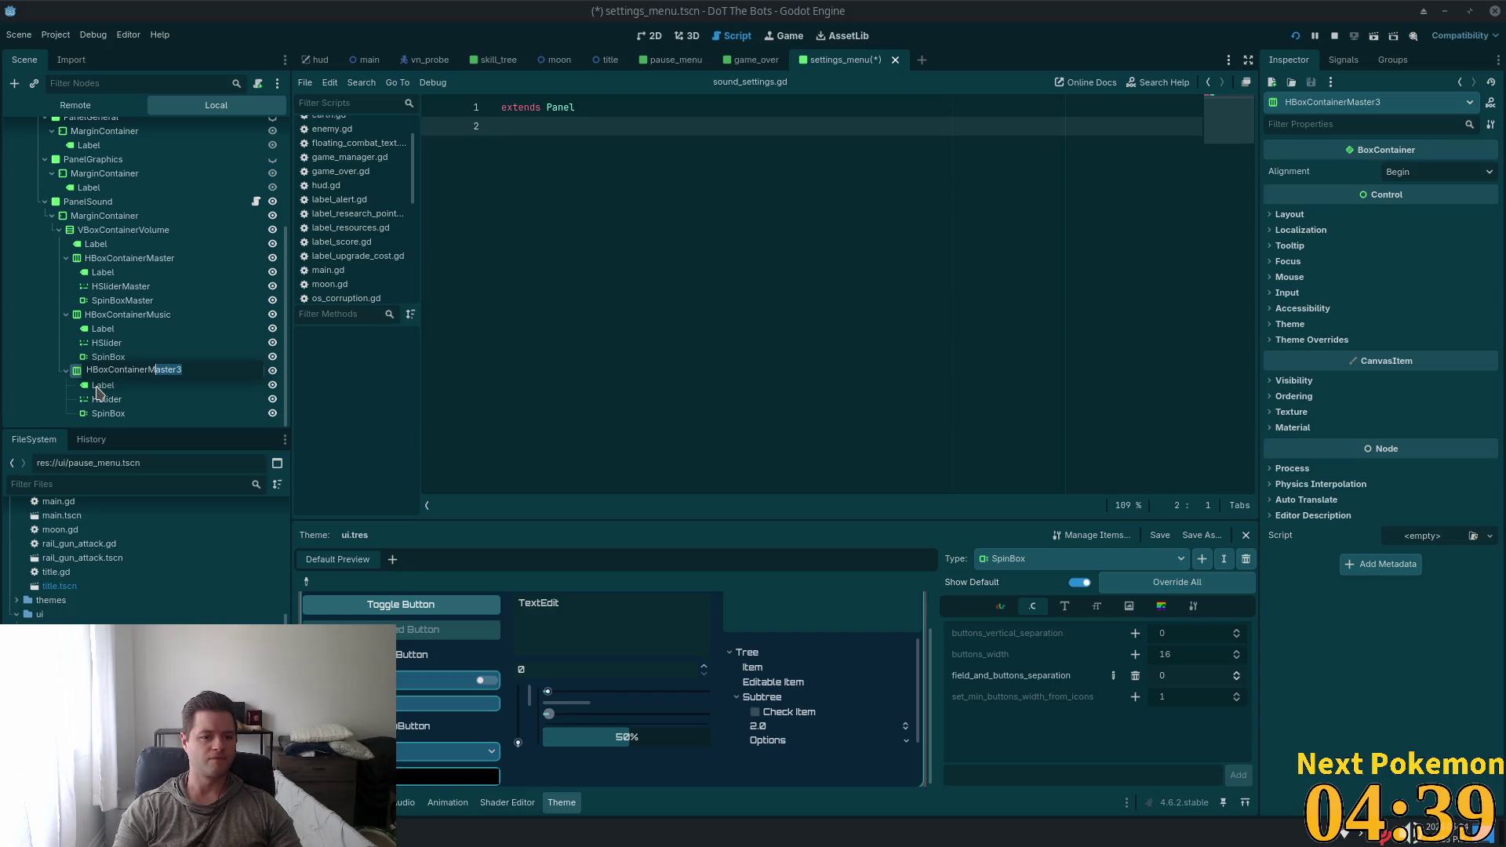
type("ff")
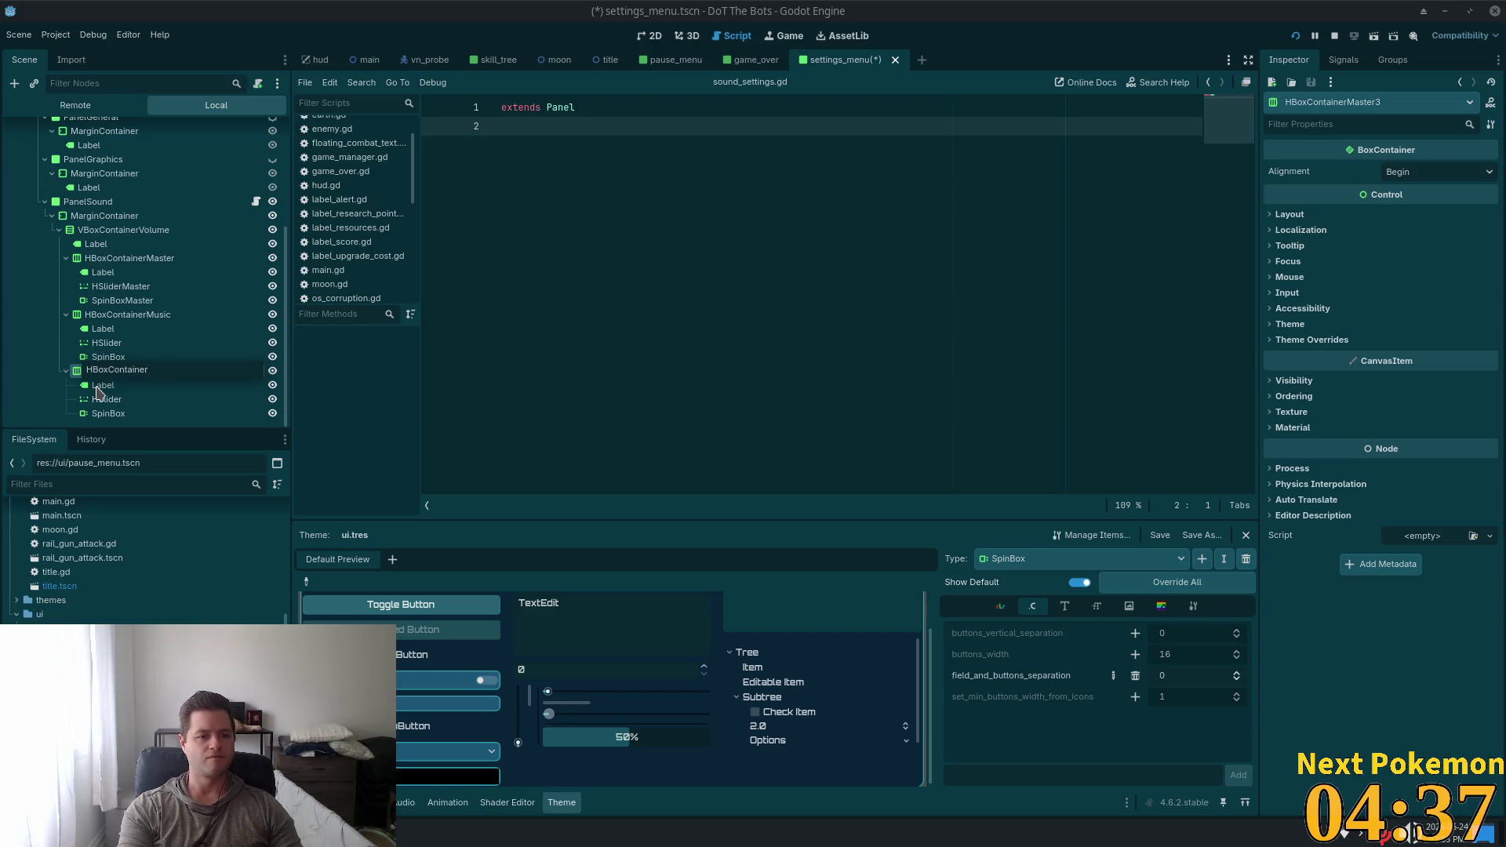
type("EEects")
Commit the HBoxContainerEffects name and quick-open the Alchemy project's player.tscn scene
key("Return")
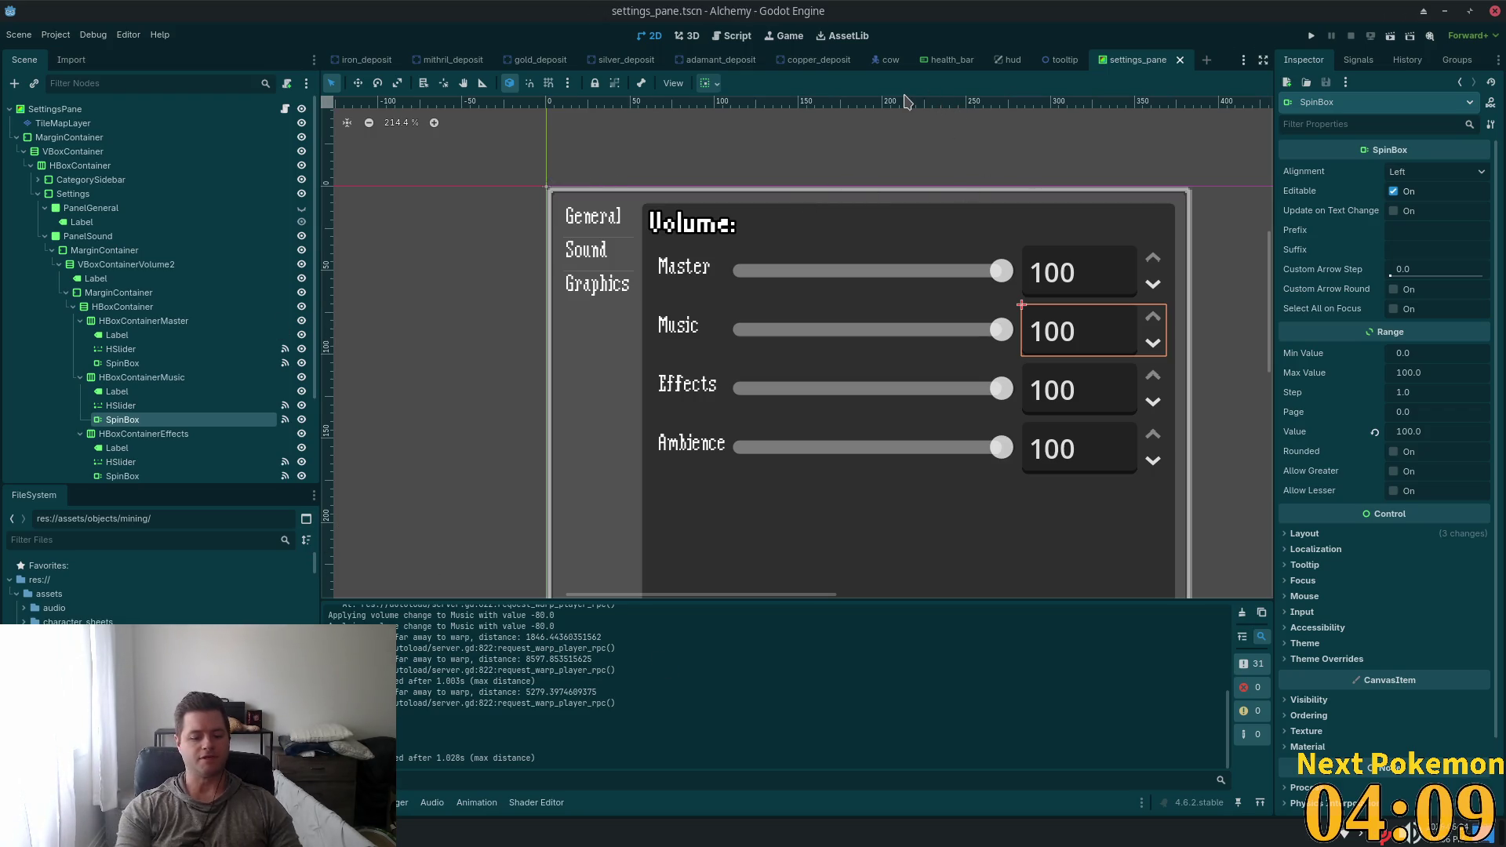
key("shift+alt+o")
type("player")
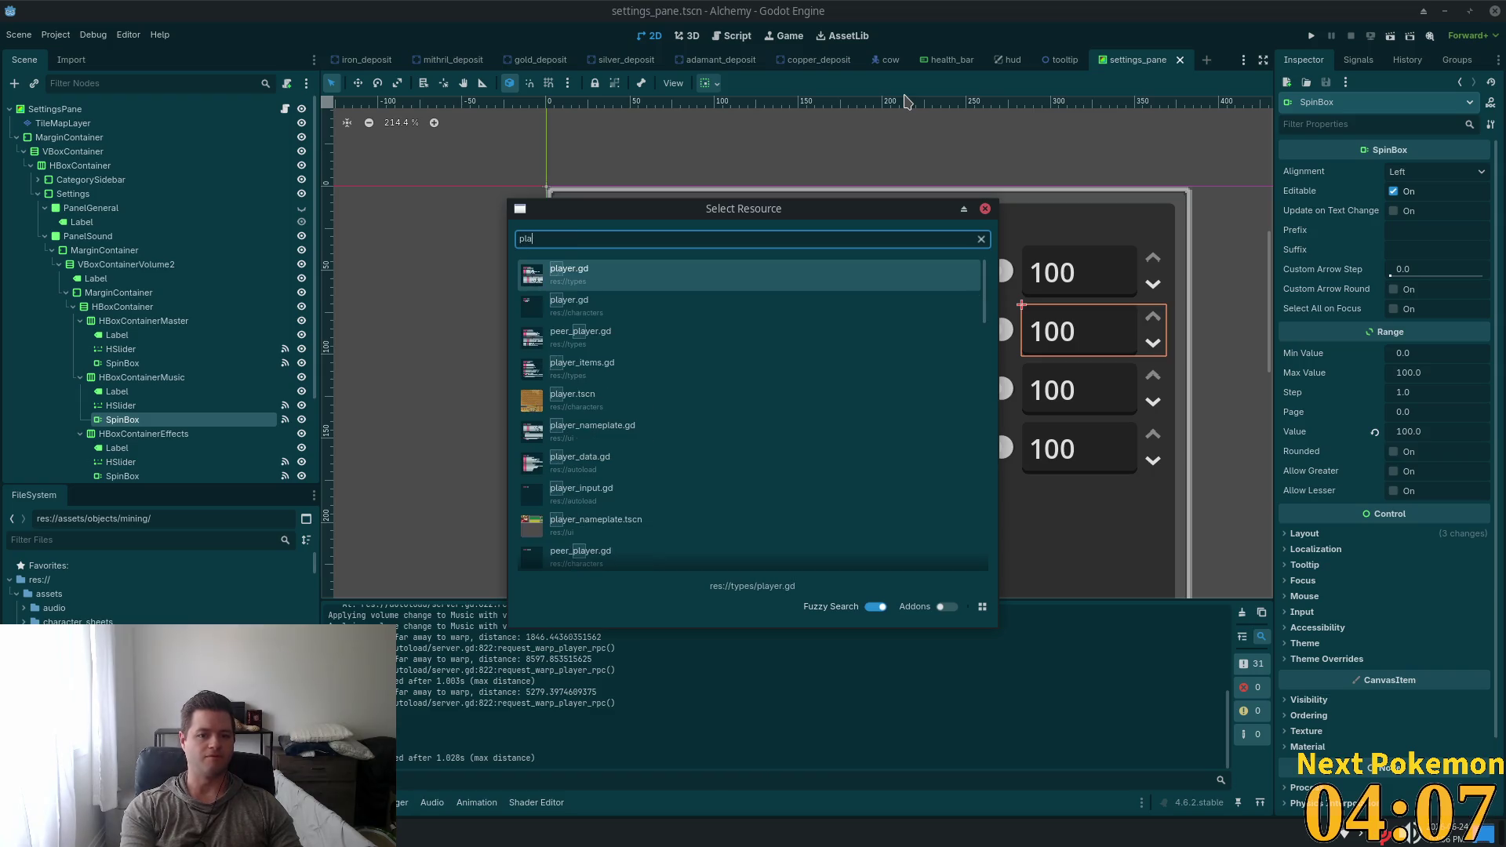
key("Down")
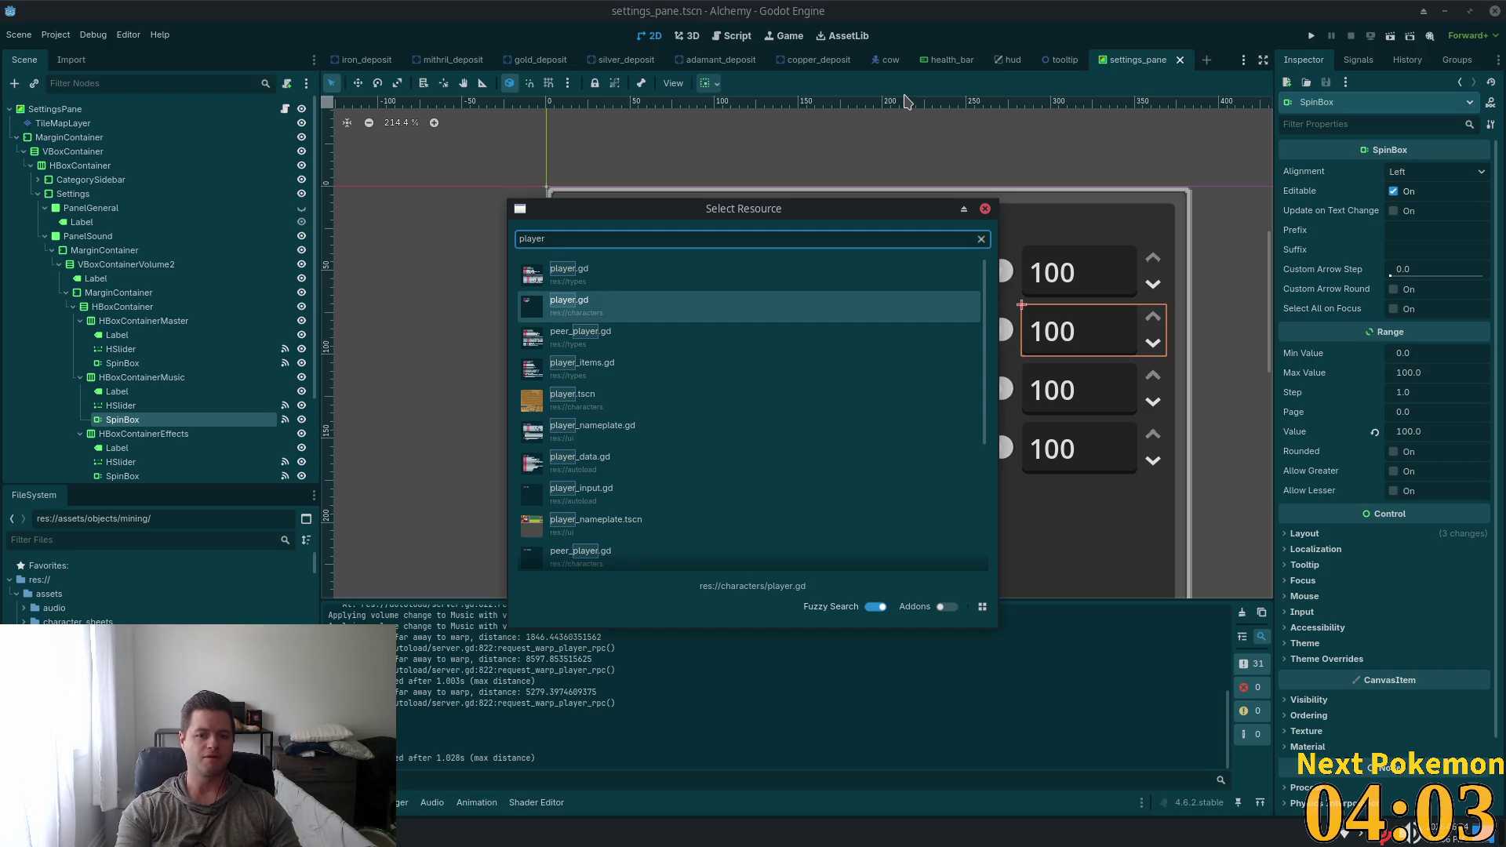
key("Down")
key("Down")
key("Down")
key("Return")
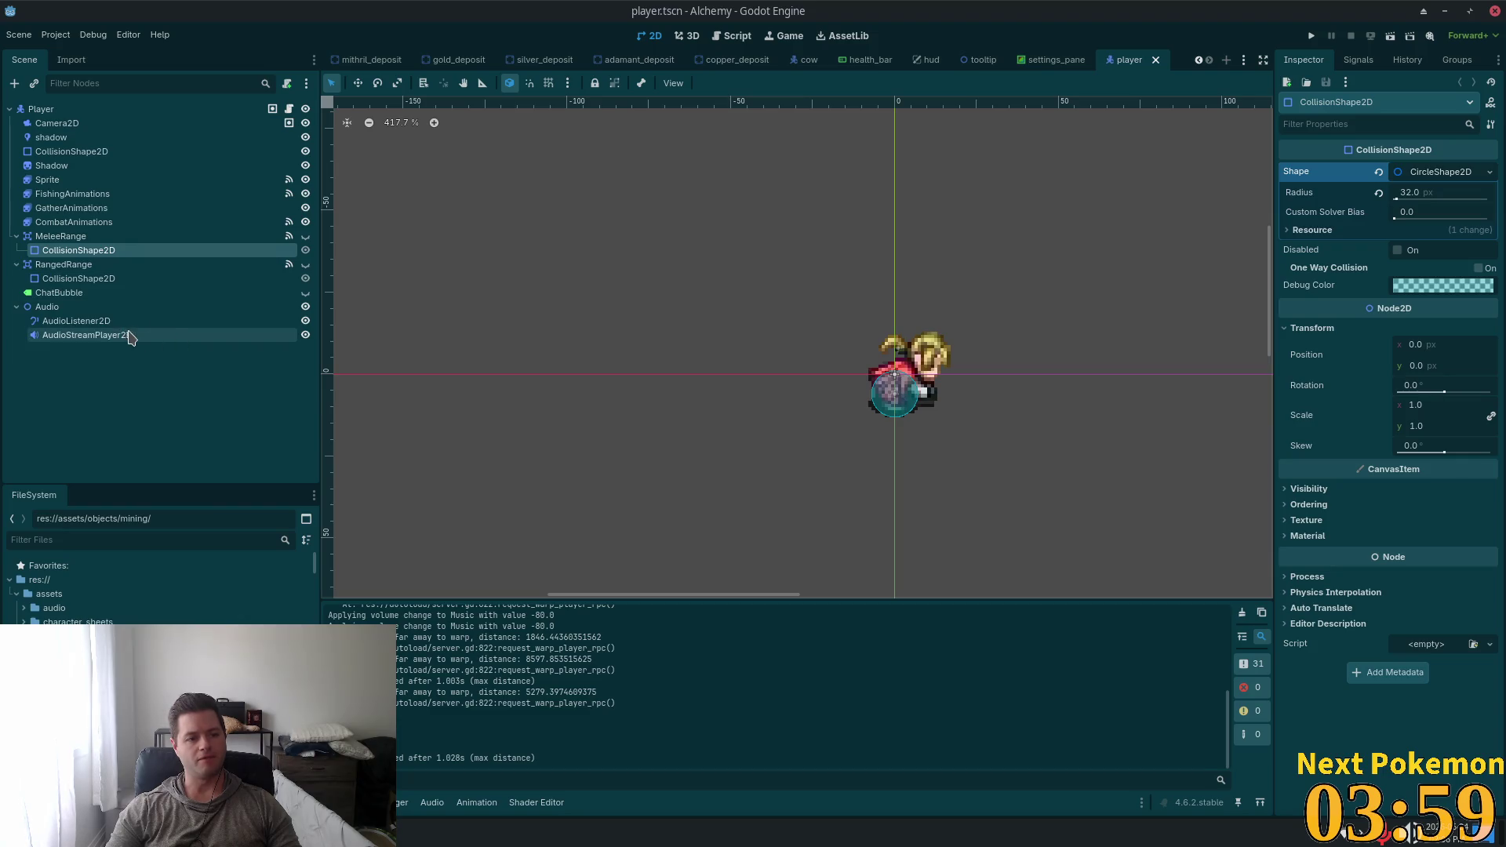
Quick-open peer_player.tscn, select MultiplayerSynchronizer and enlarge its replicated property list
left_click(15, 237)
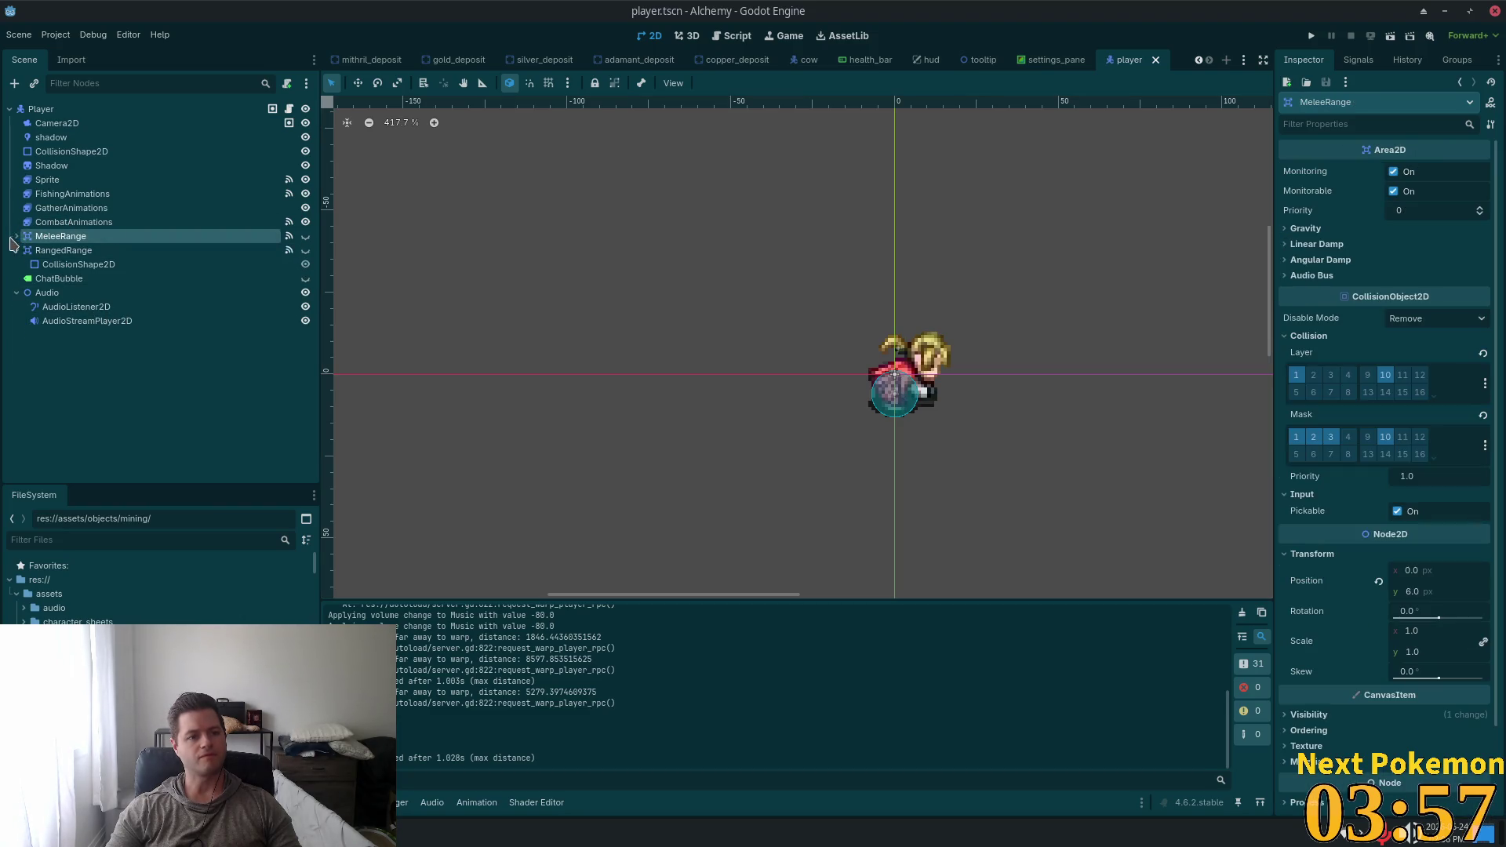
key("shift+alt+o")
type("peer_")
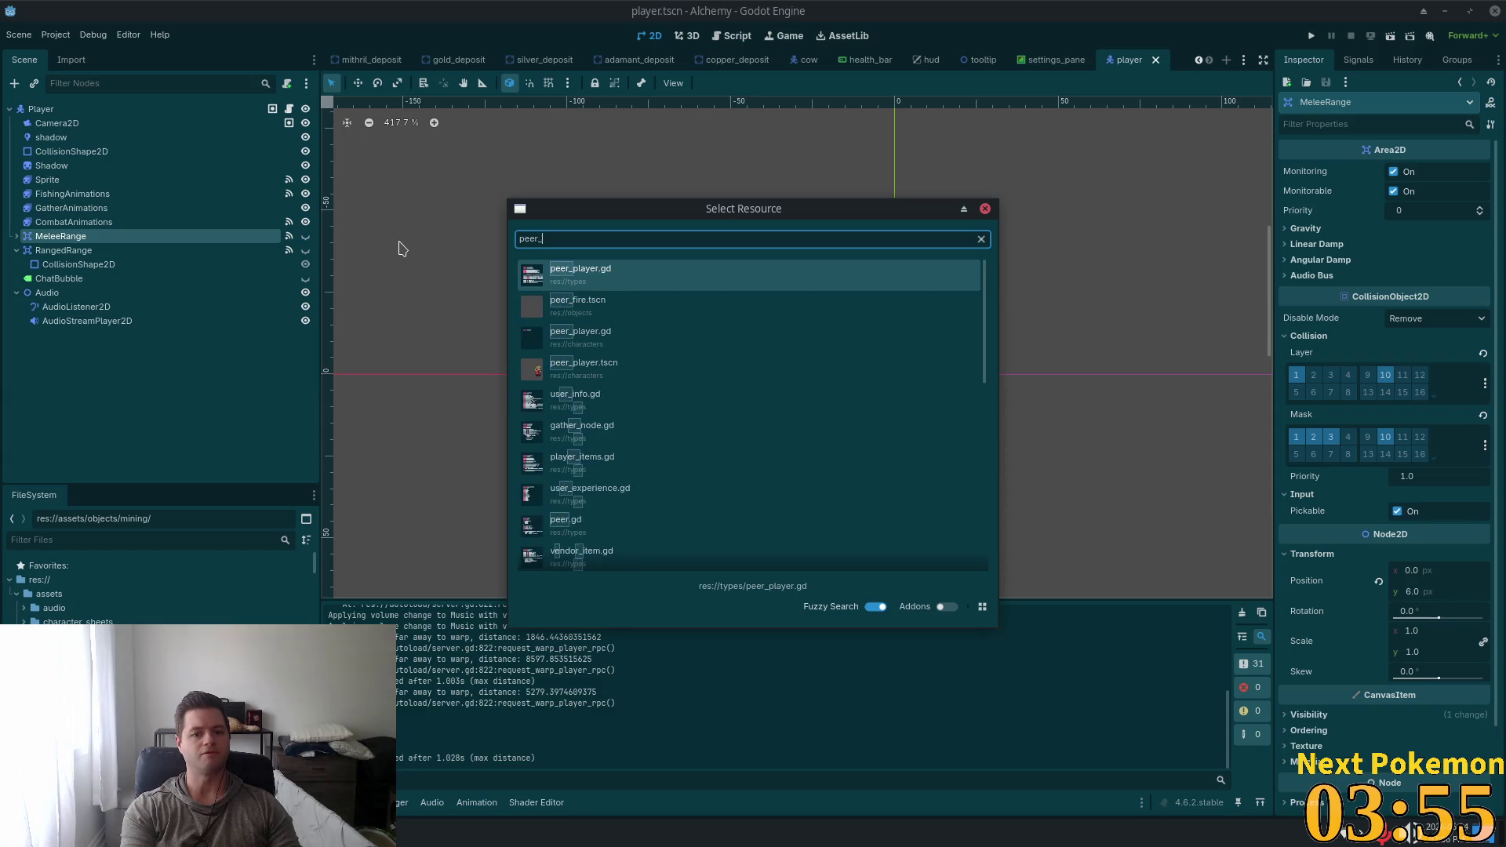
type("pla")
key("Down")
key("Down")
key("Return")
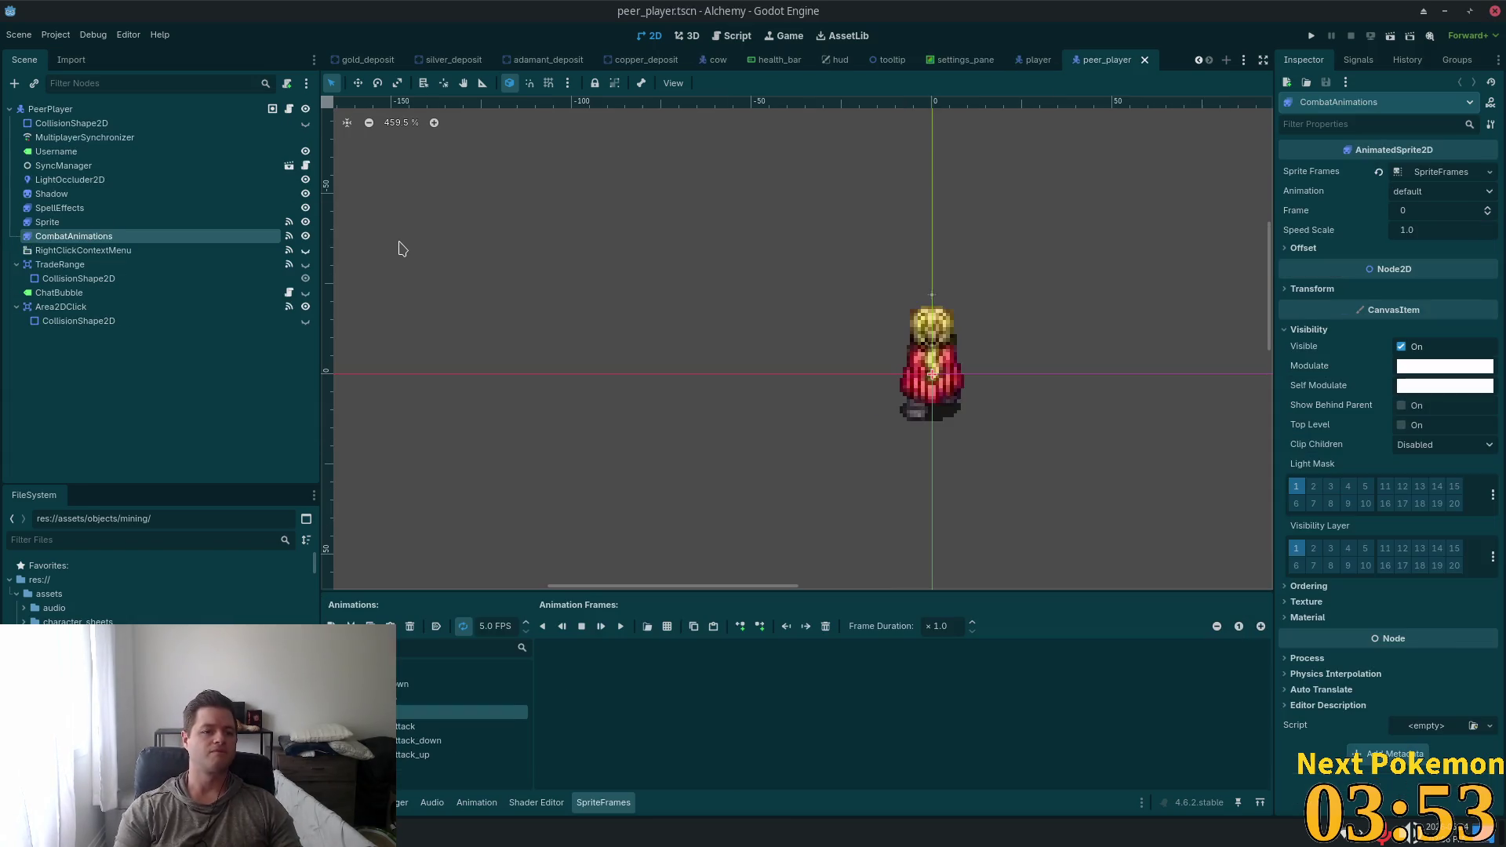
left_click(85, 137)
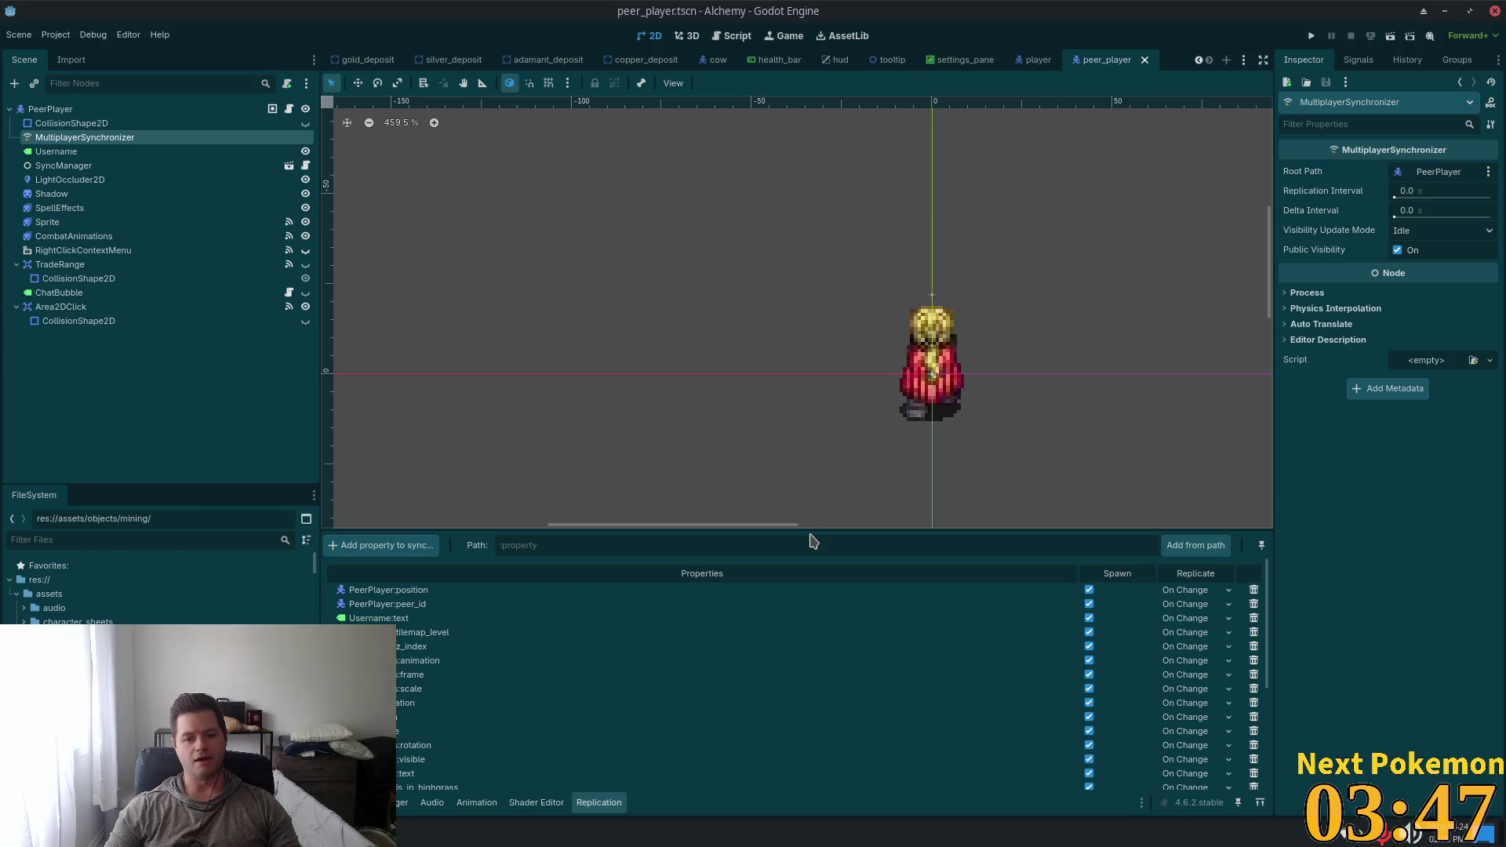
left_click_drag(812, 534, 822, 274)
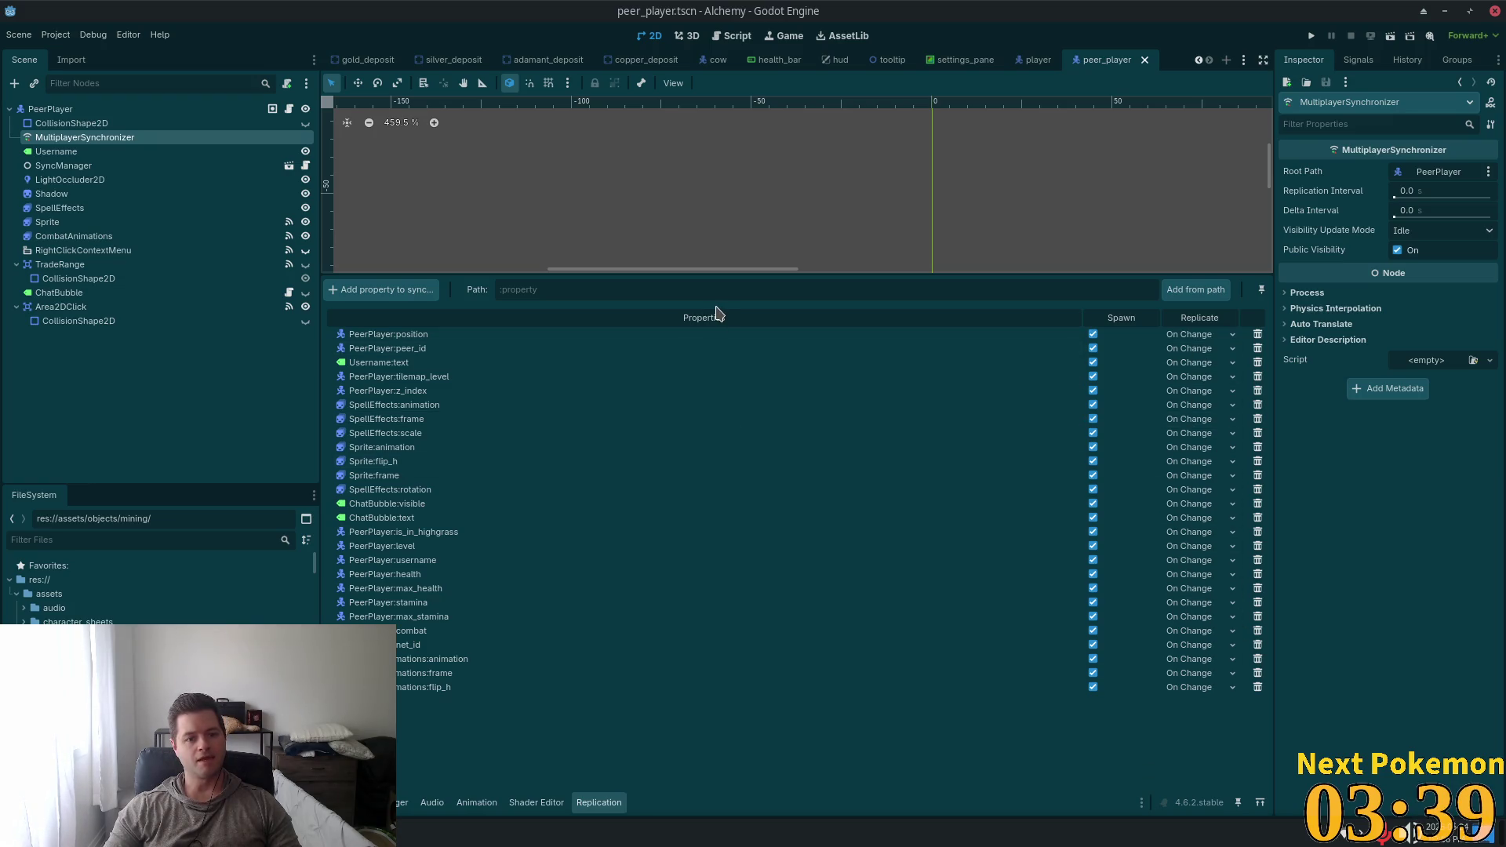
Review PeerPlayer:position's replicate modes, keeping On Change, and glance at the SyncManager node
left_click(62, 124)
left_click(57, 138)
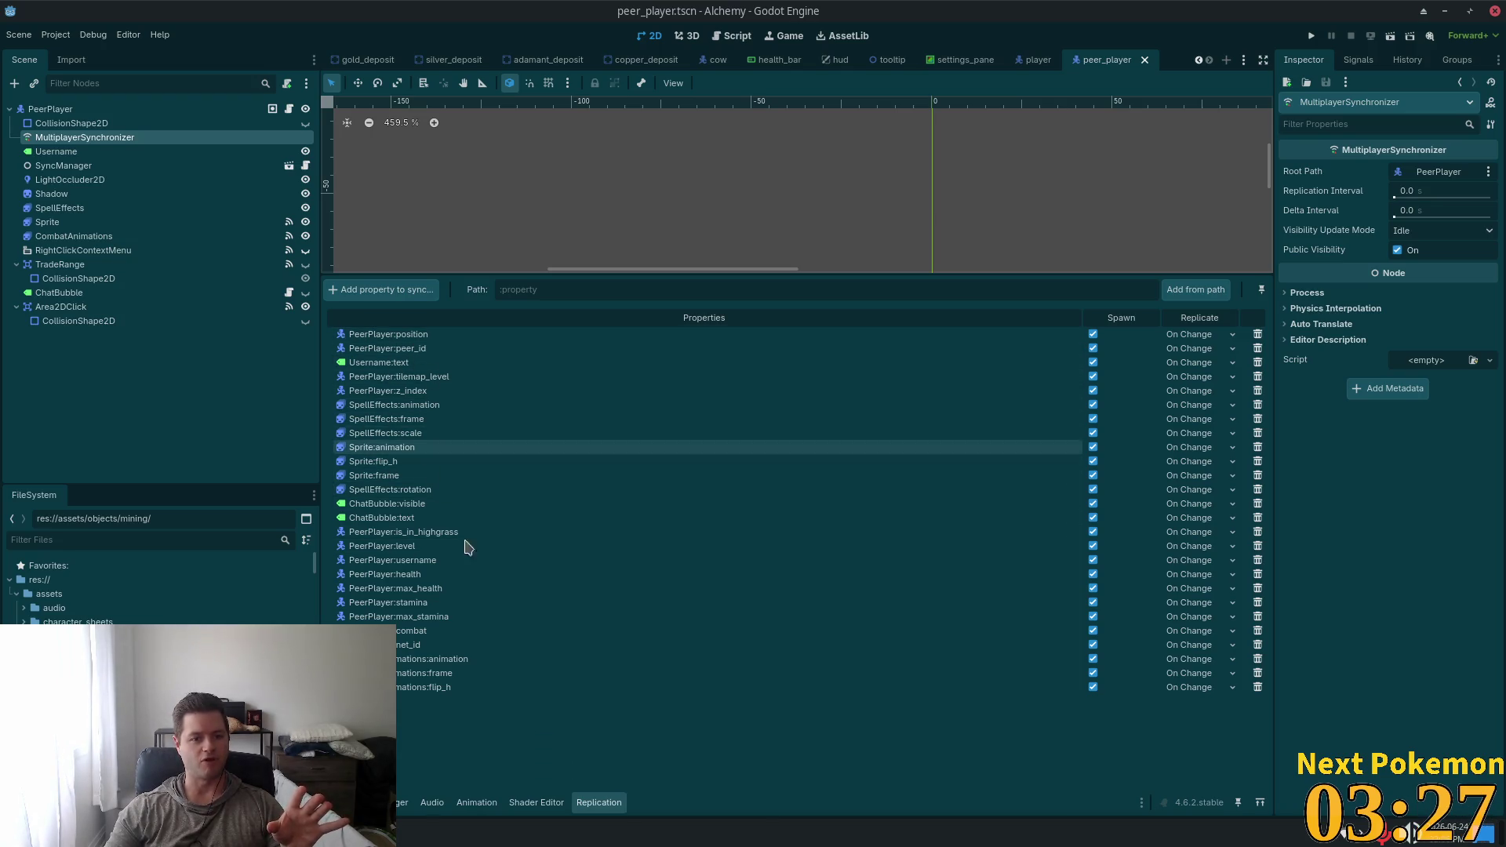
left_click(1214, 336)
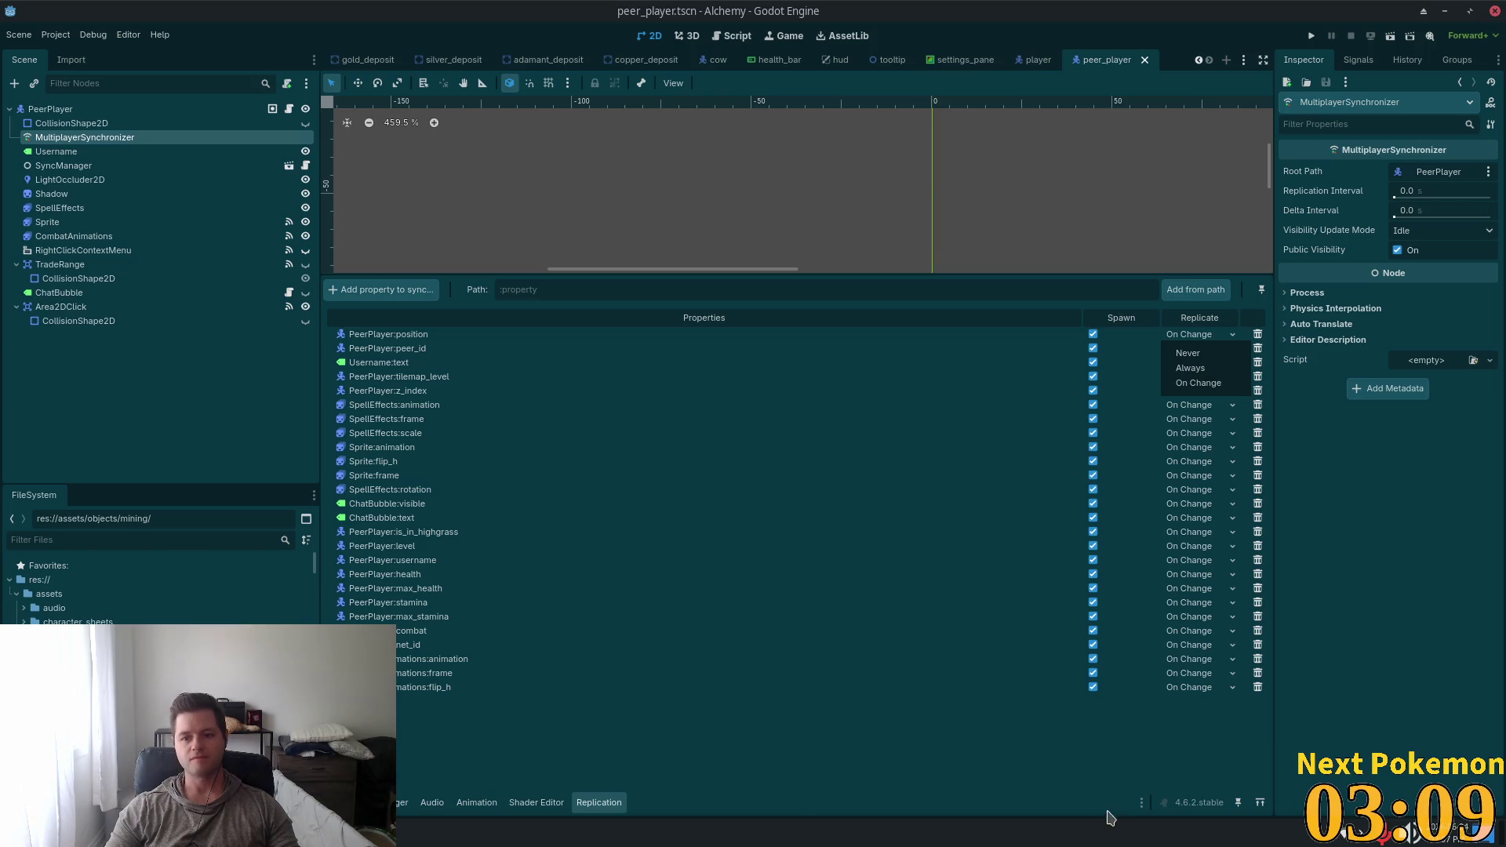
left_click(1010, 764)
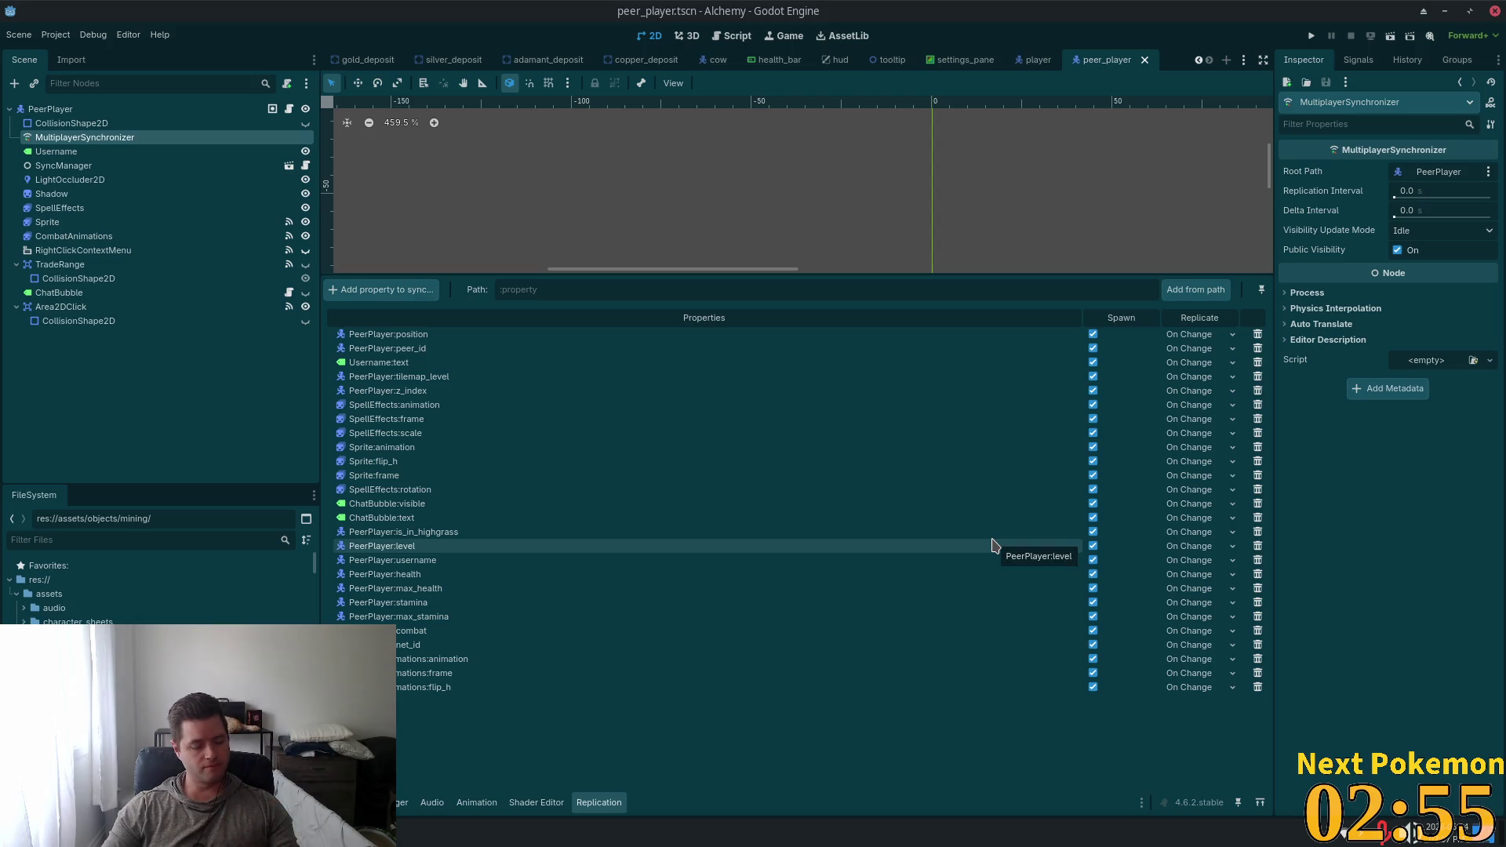
left_click(1212, 334)
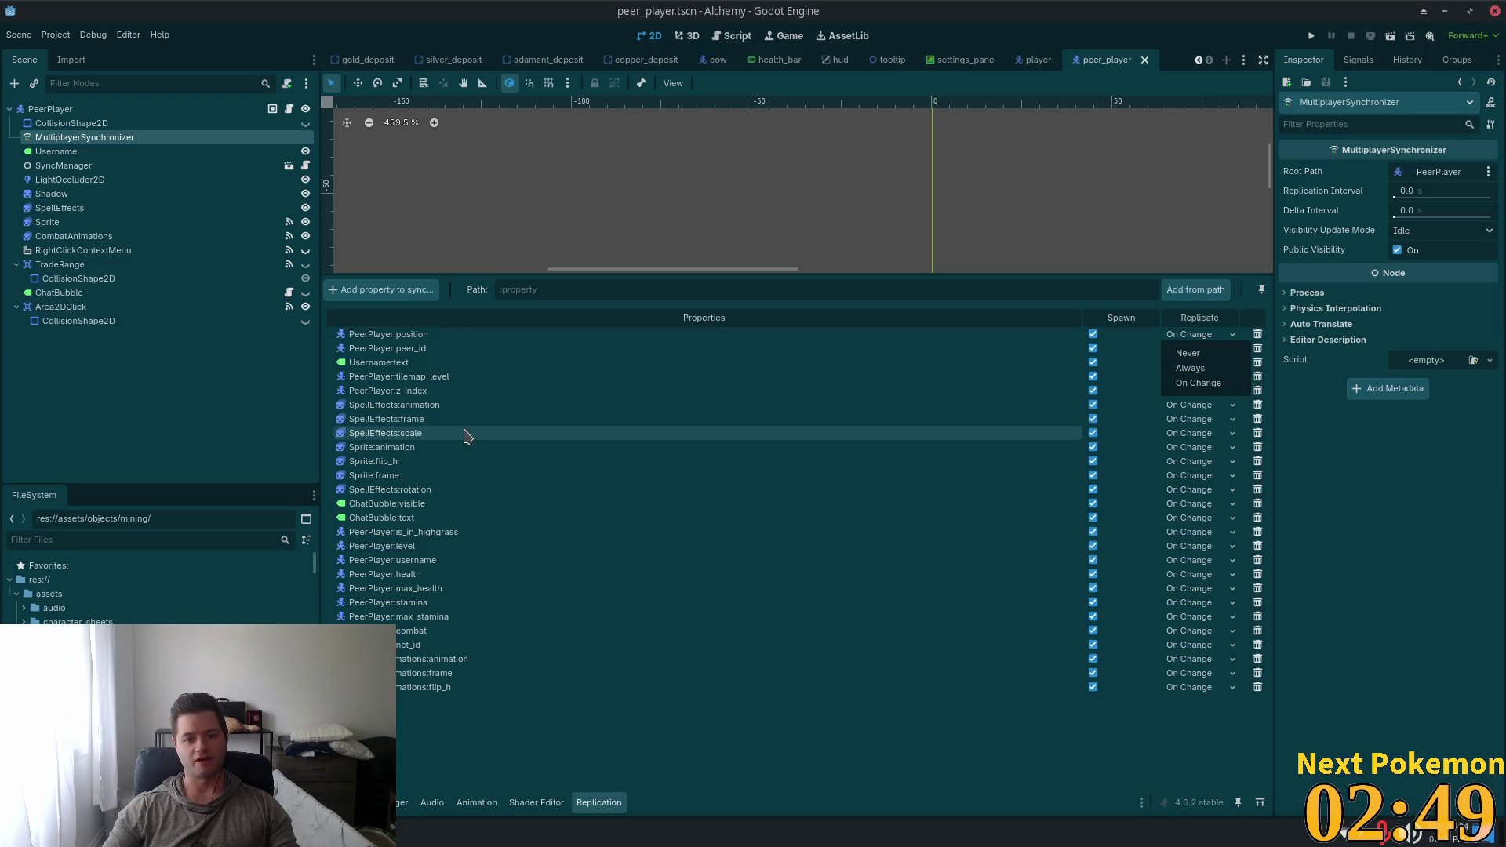
left_click(639, 716)
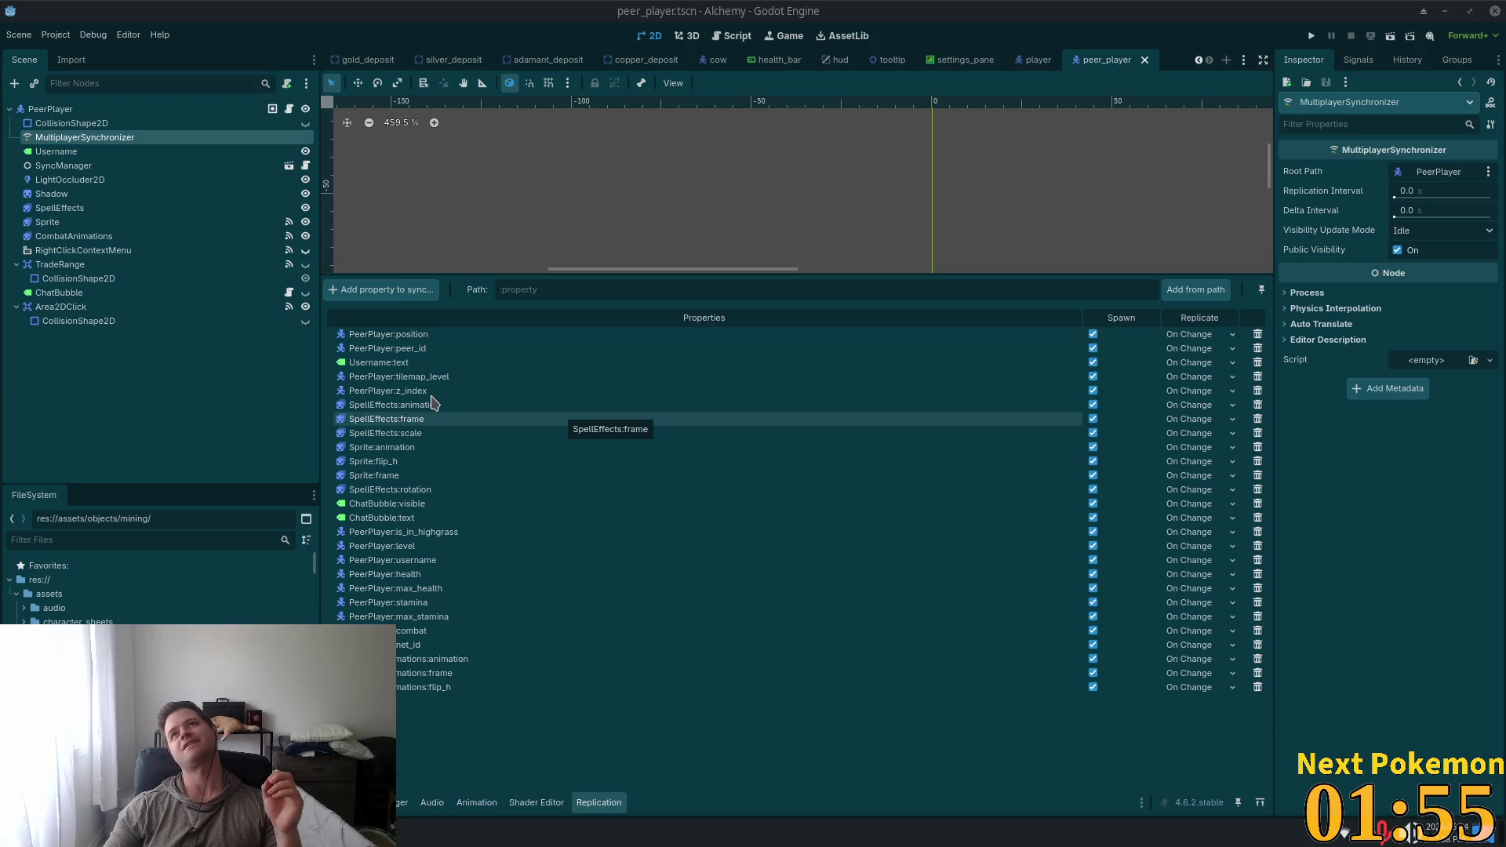
left_click(94, 166)
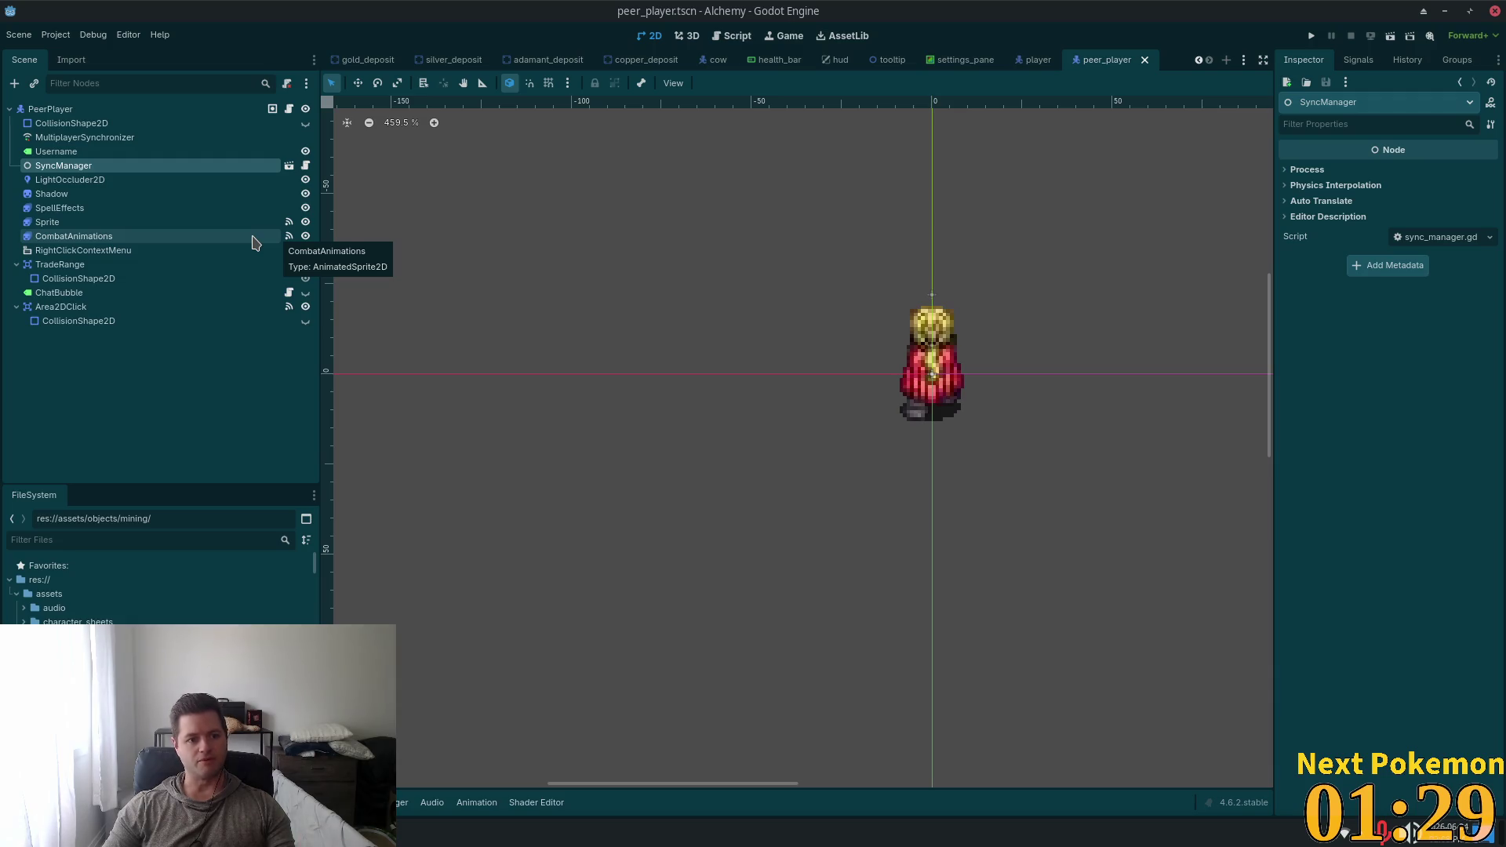
left_click(129, 138)
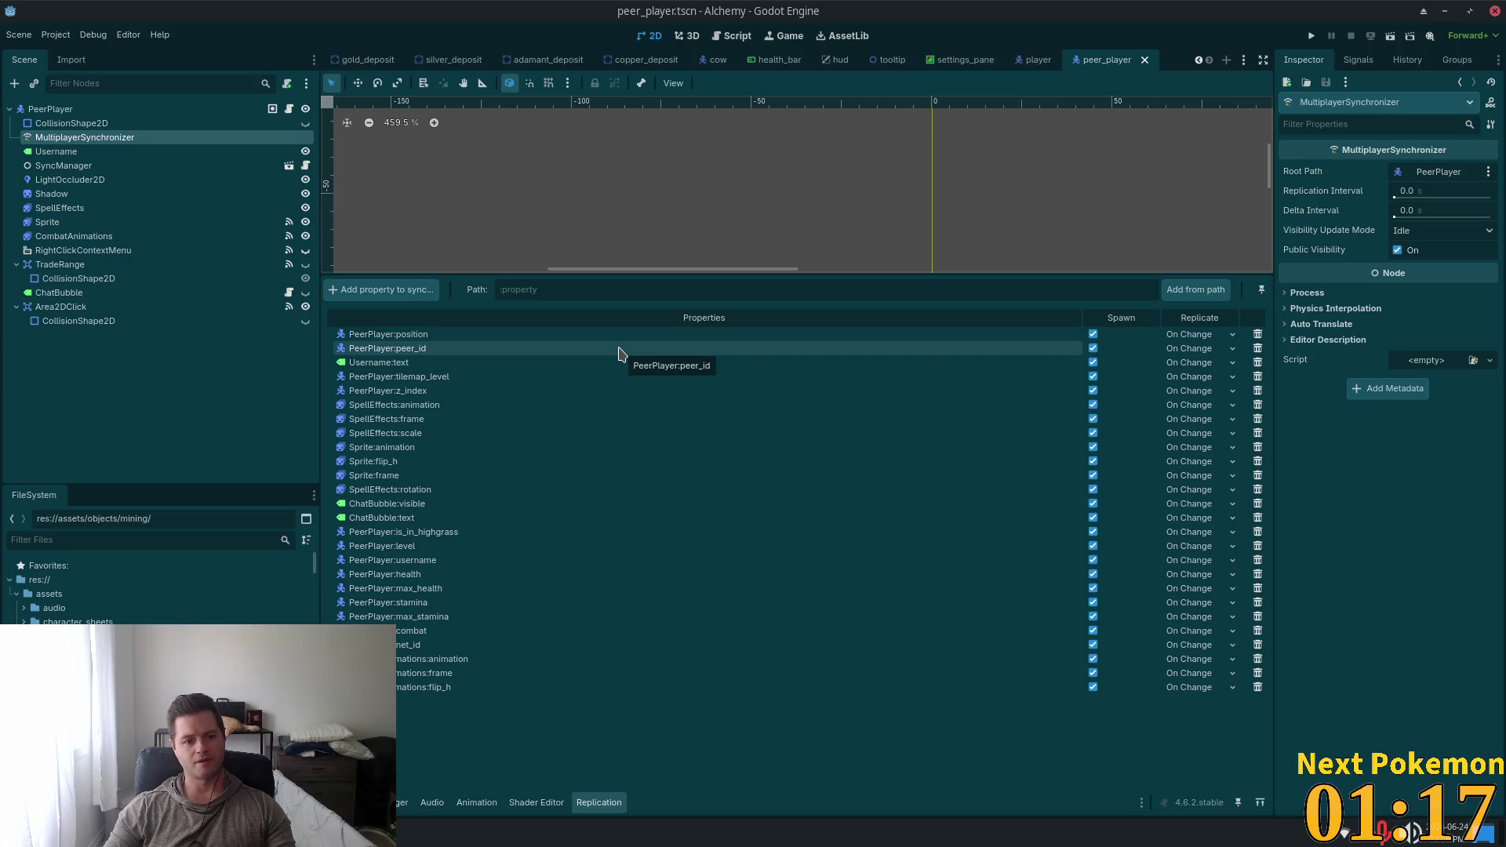
Compute 1000/60 in Galculator, getting 16.6666666667, then close it
key("super")
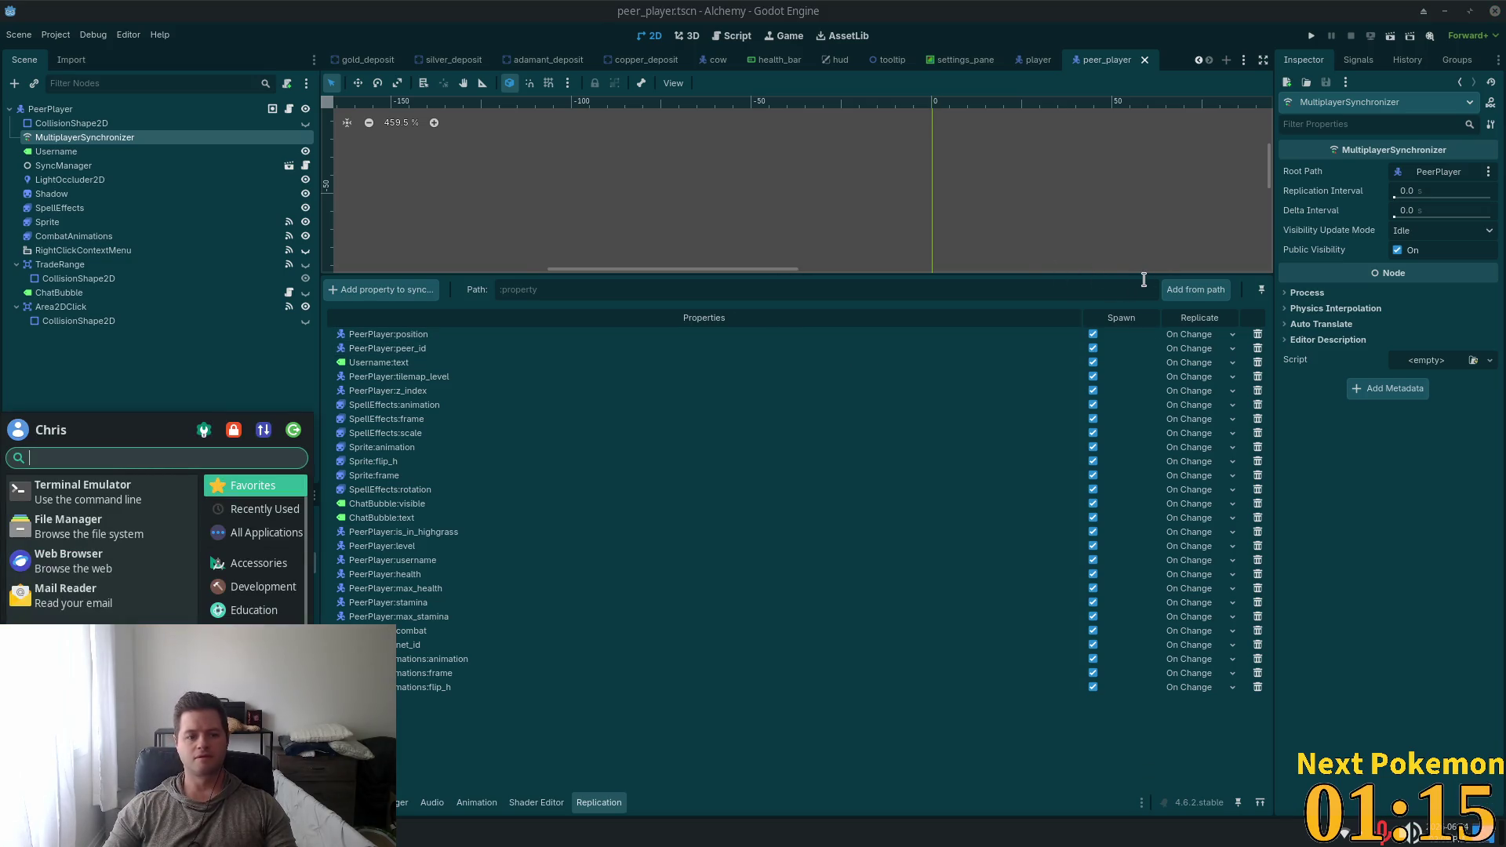
type("gal")
key("Return")
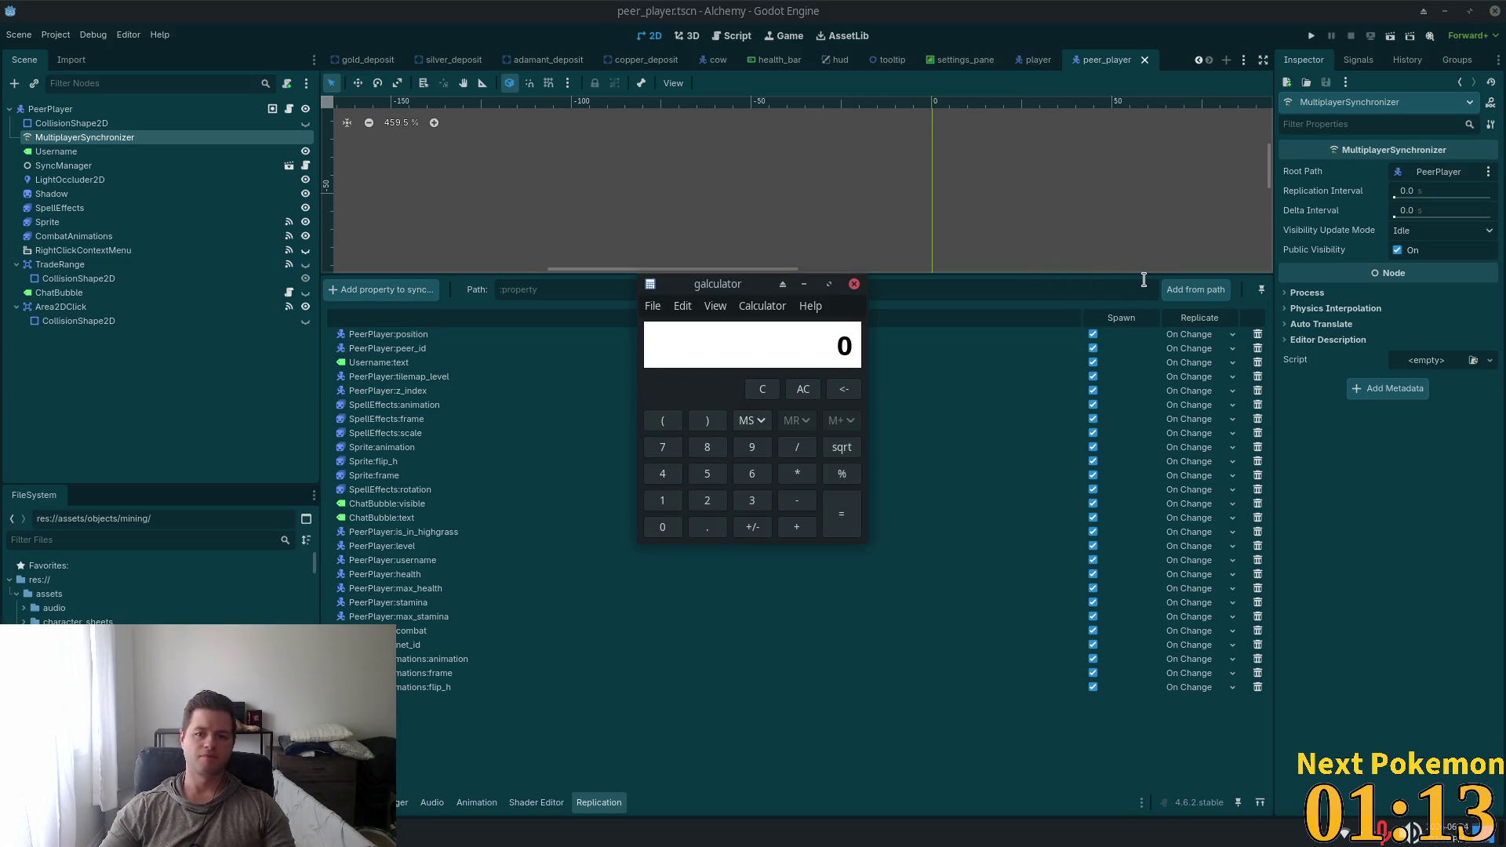
type("1000")
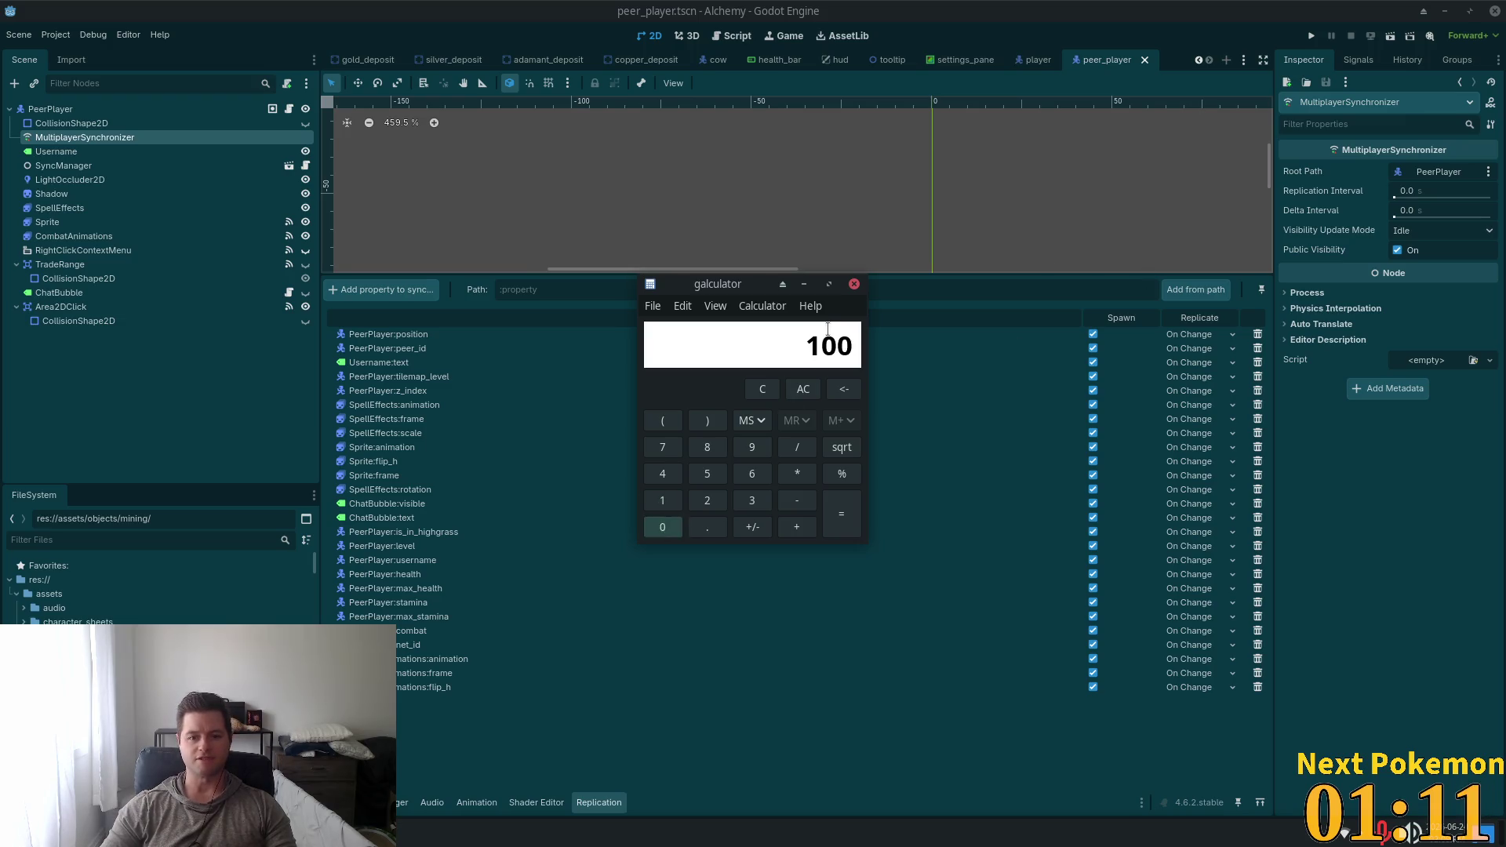
type("/60")
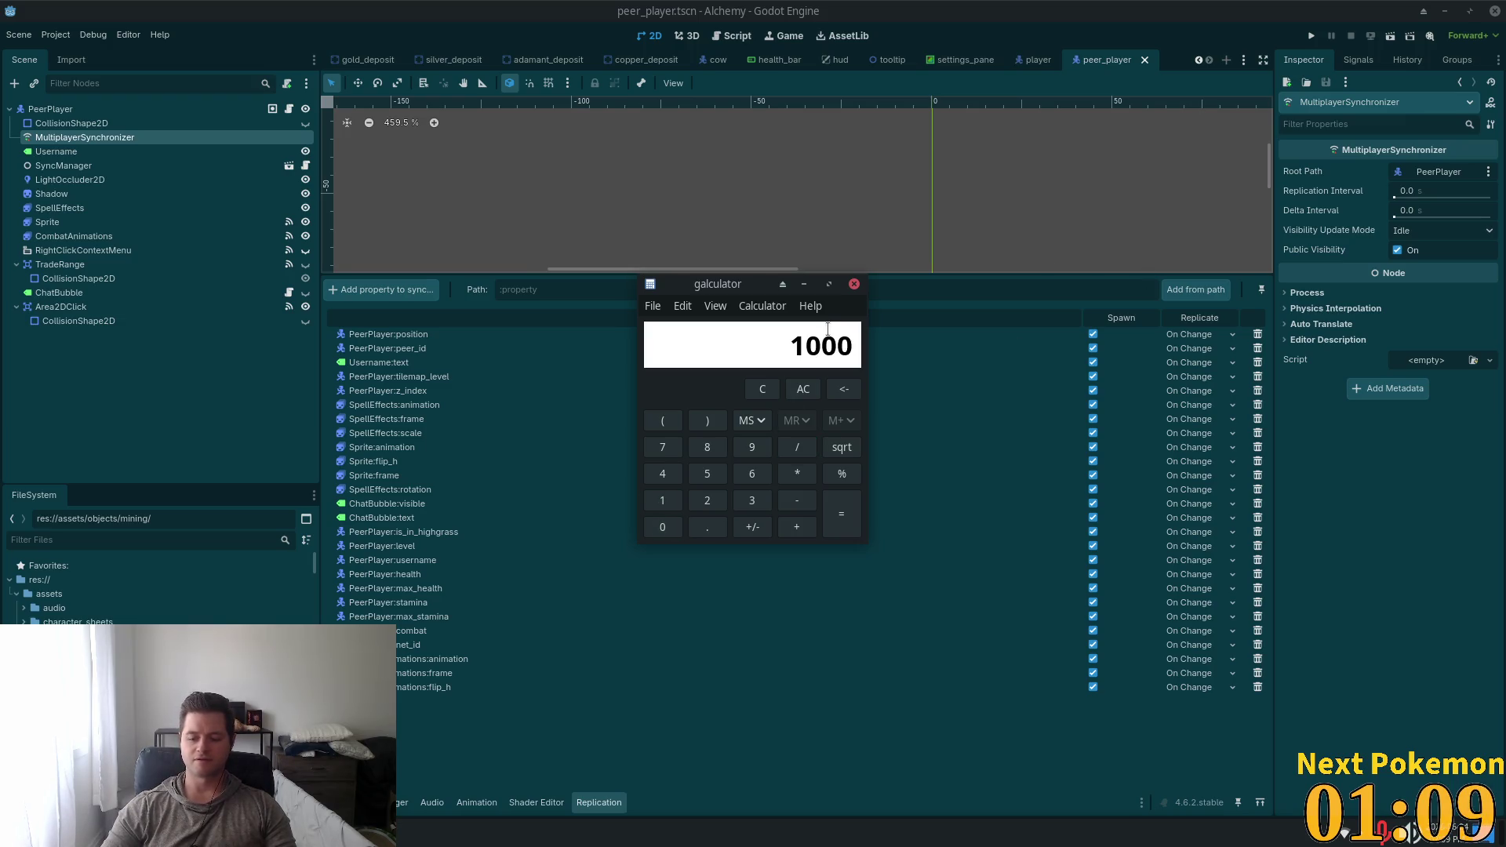
key("Return")
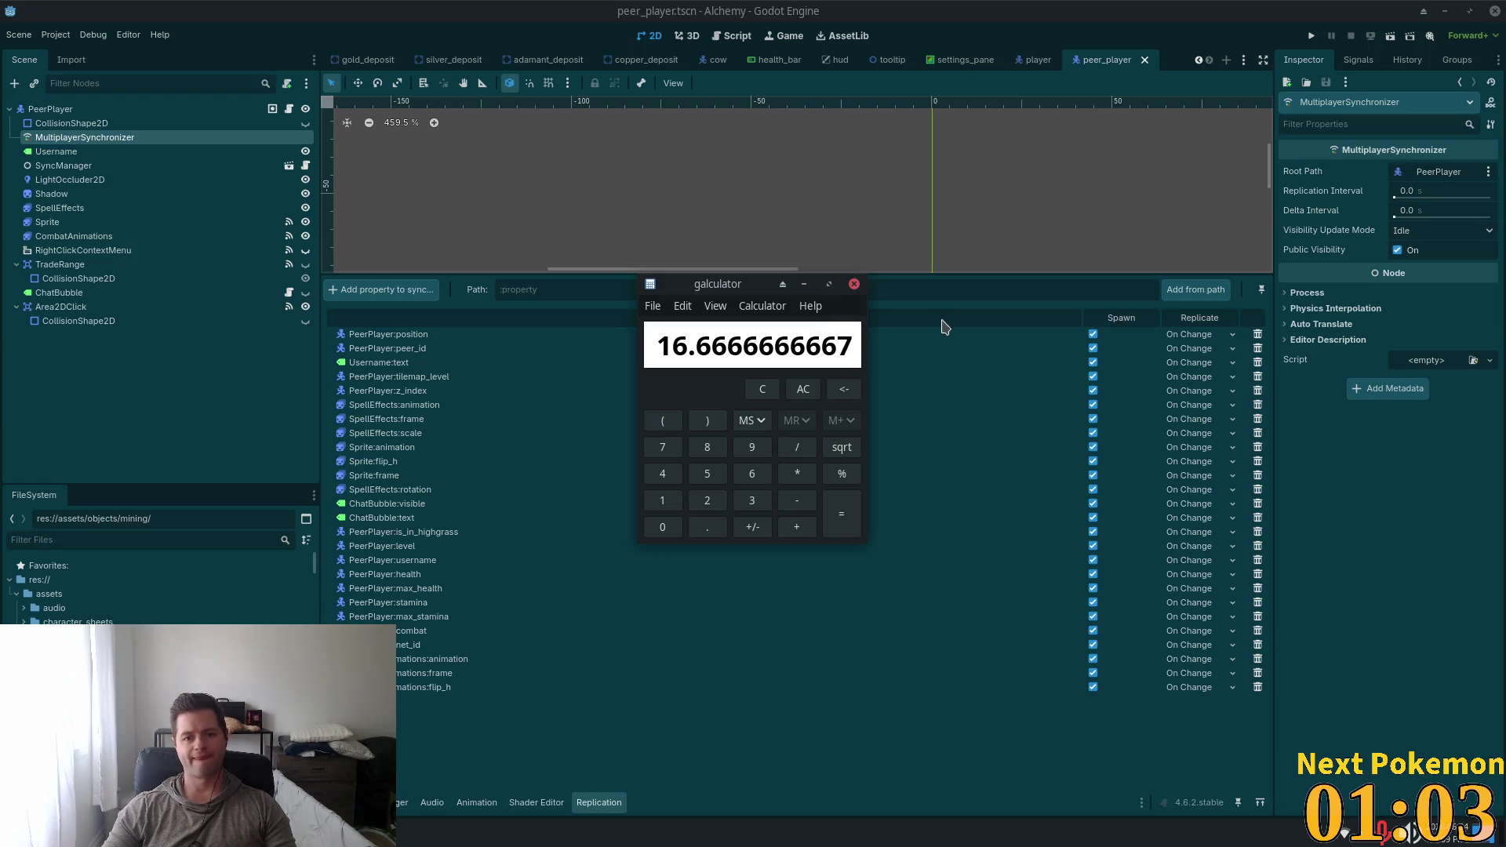
left_click(854, 284)
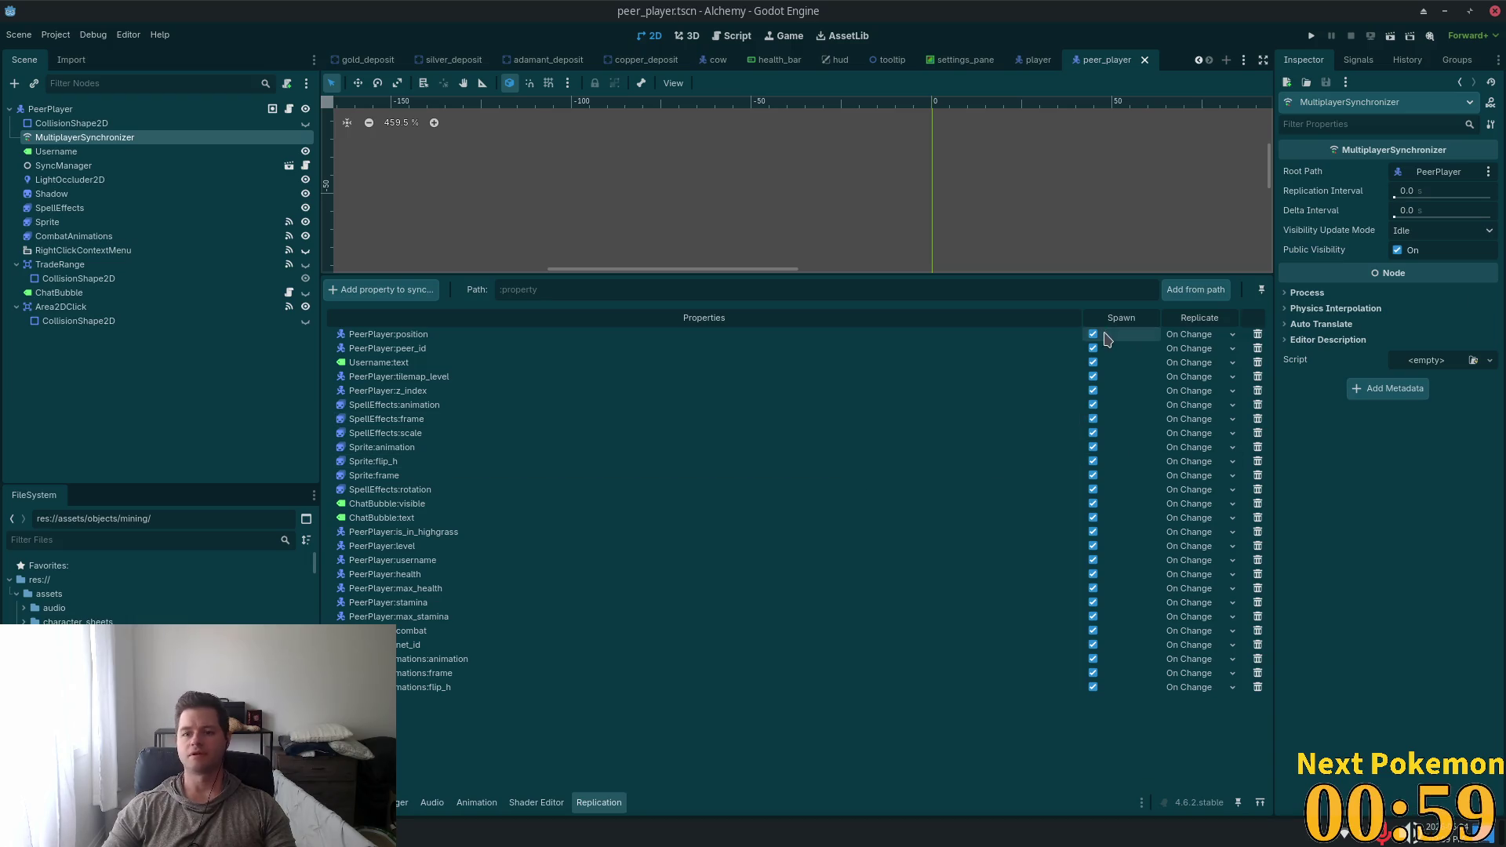
Lower the Replication panel splitter so the 2D view shows the peer player sprite
mouse_move(1051, 275)
left_mouse_down()
mouse_move(1122, 519)
mouse_move(1104, 620)
mouse_move(1098, 554)
left_mouse_up()
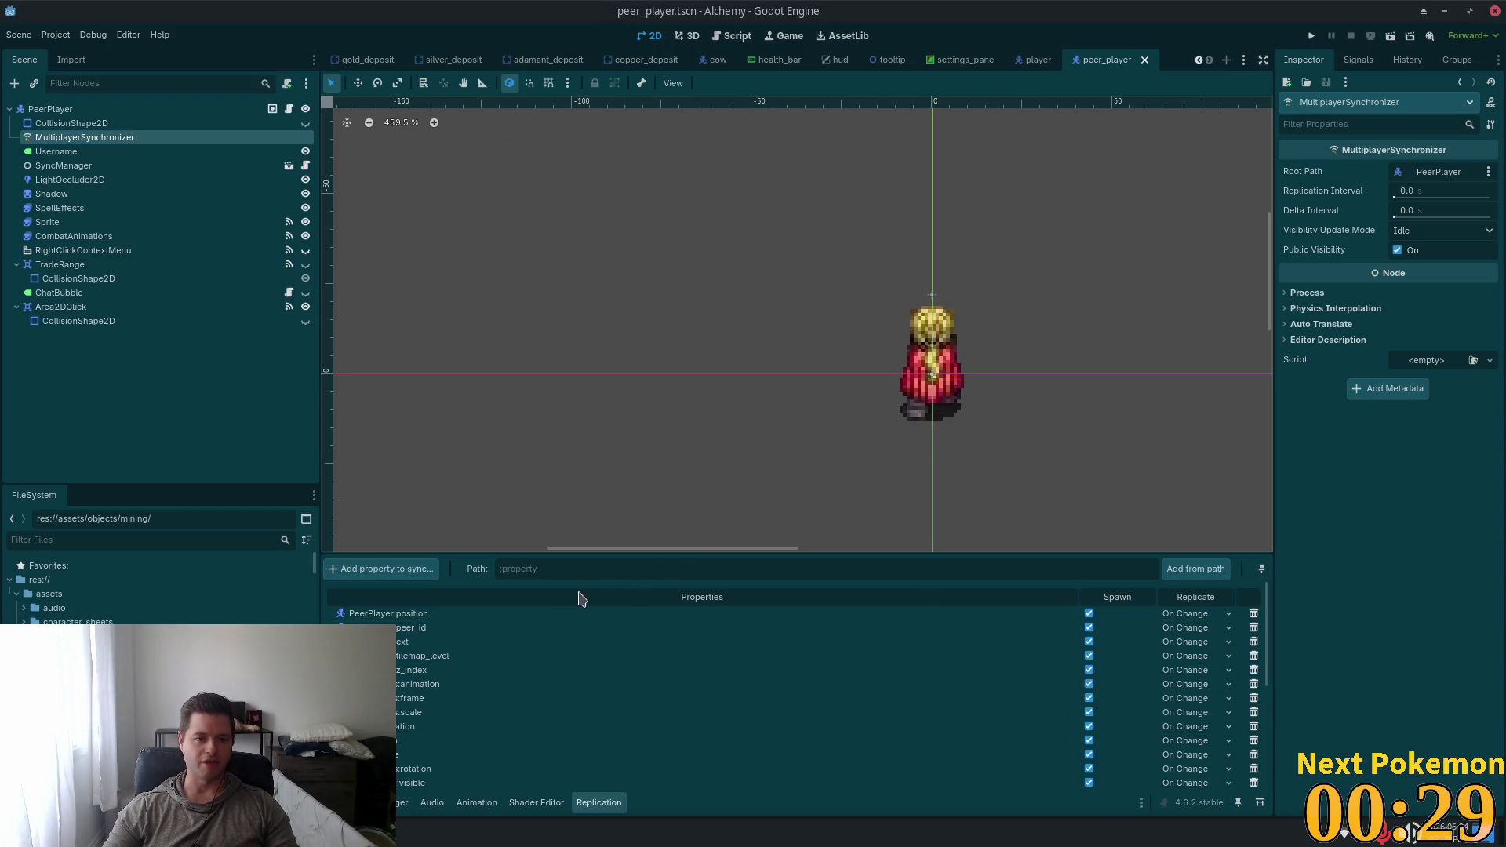
key("super")
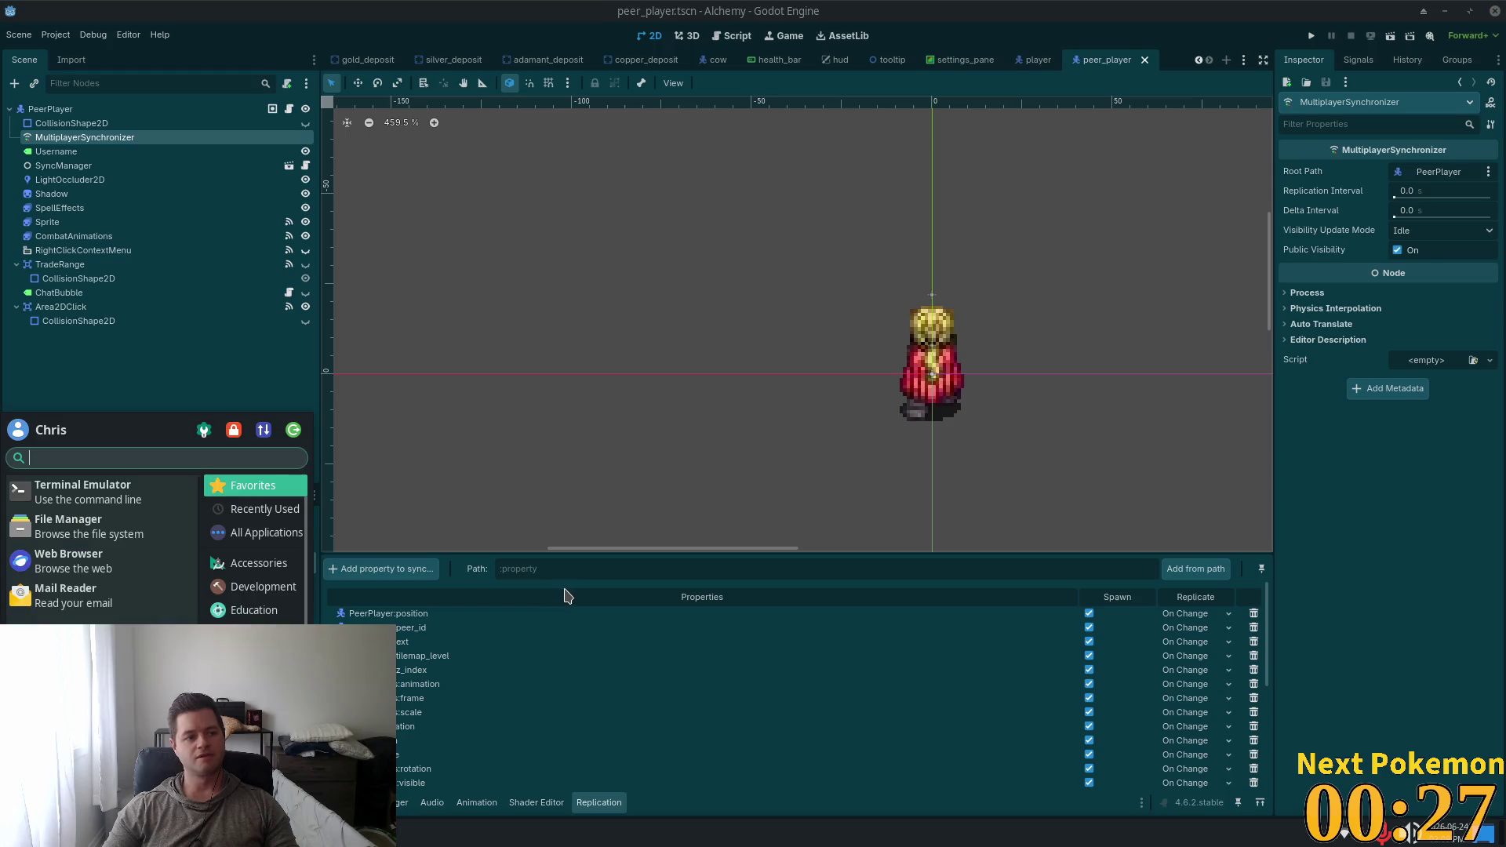
key("Escape")
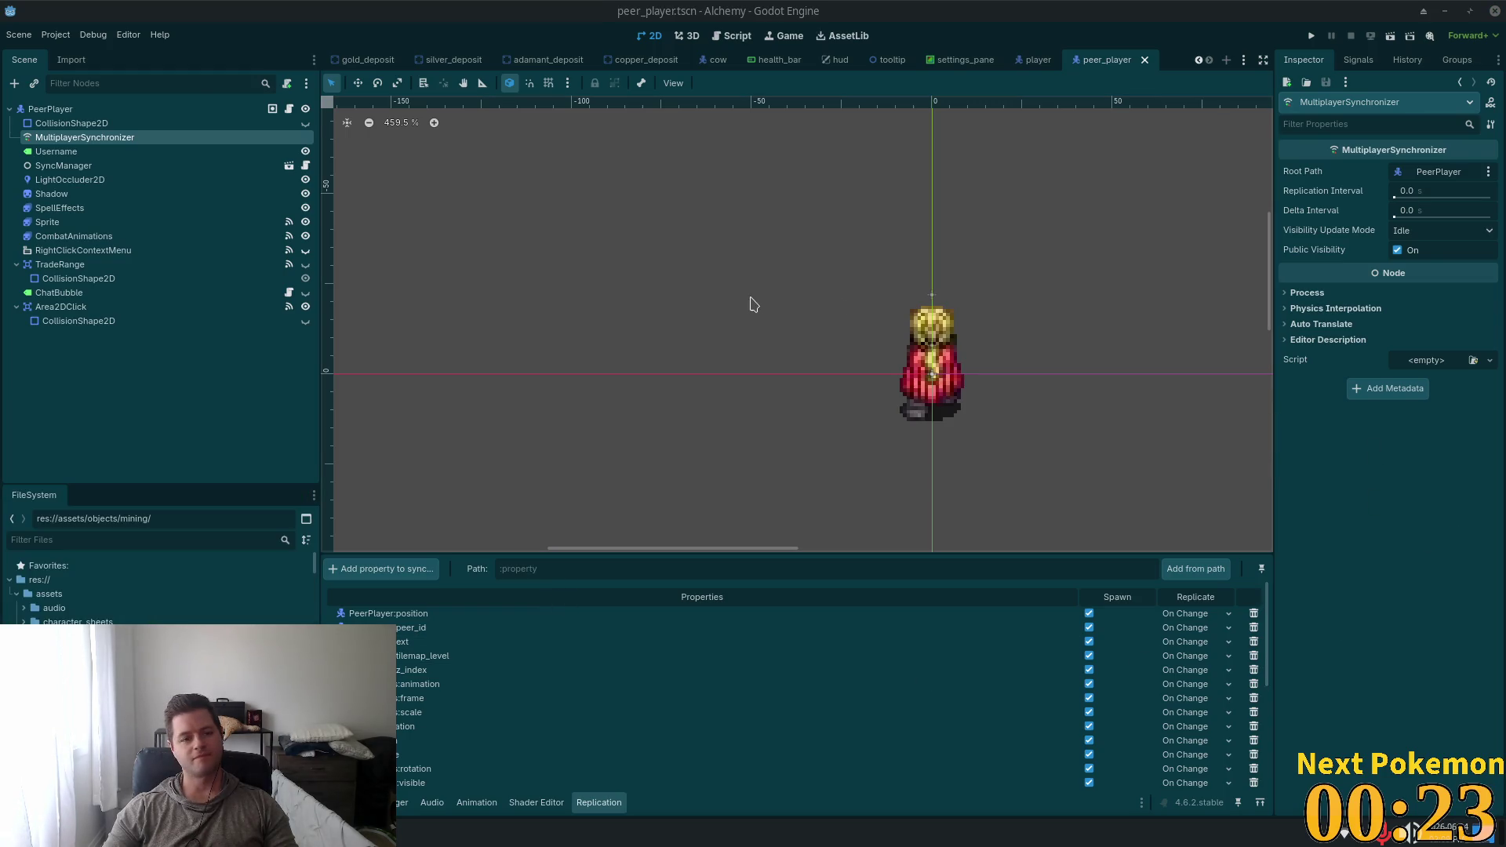
Switch to the Cursor editor showing settings_menu.gd
key("alt+Tab")
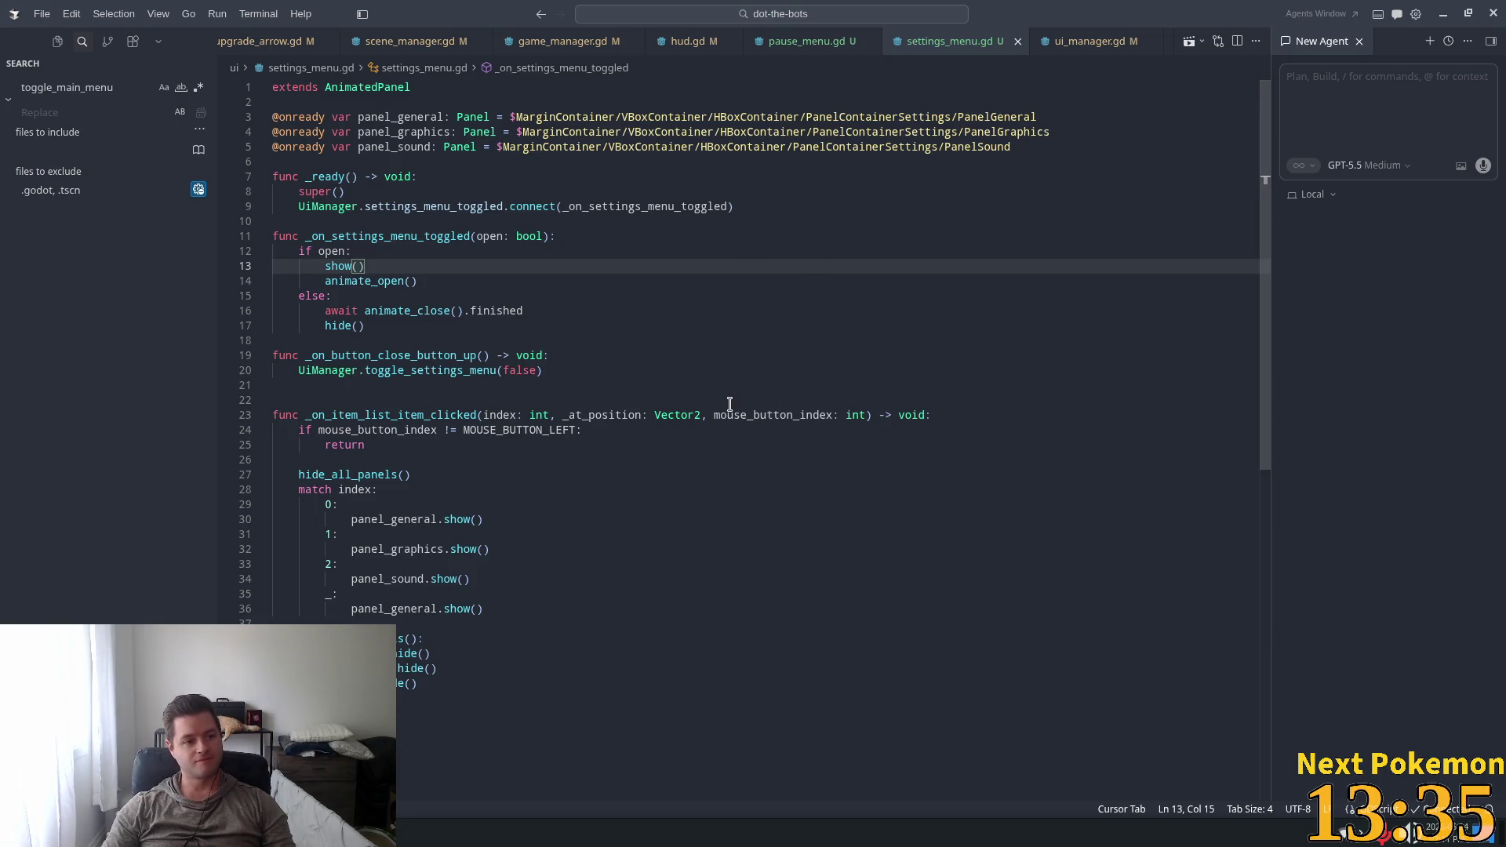
Place the cursor on line 24's button check in settings_menu.gd, then return to Godot
left_click(504, 297)
left_click(528, 358)
left_click(549, 430)
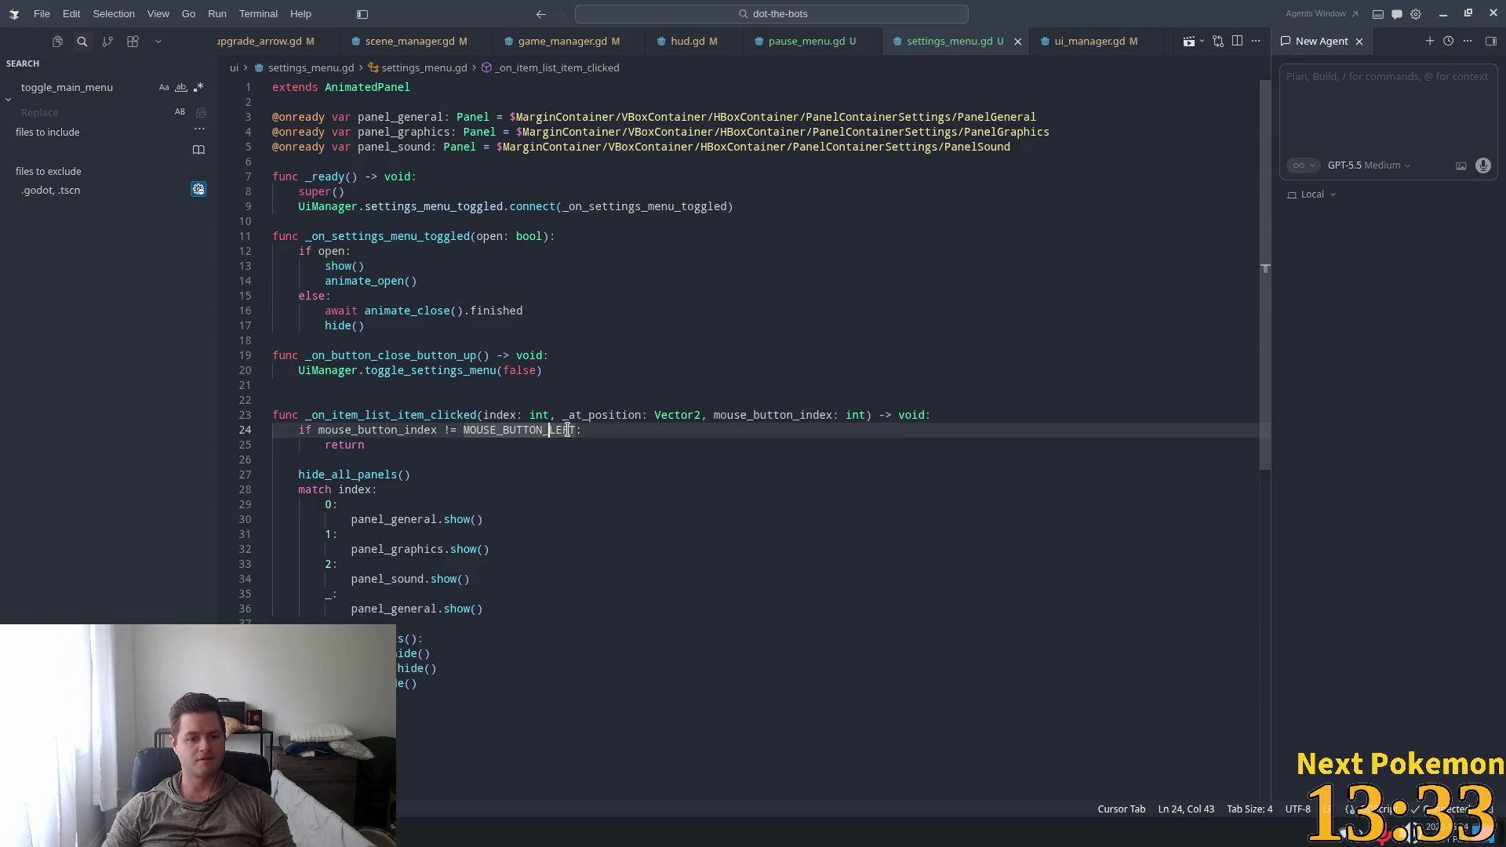
key("alt+Tab")
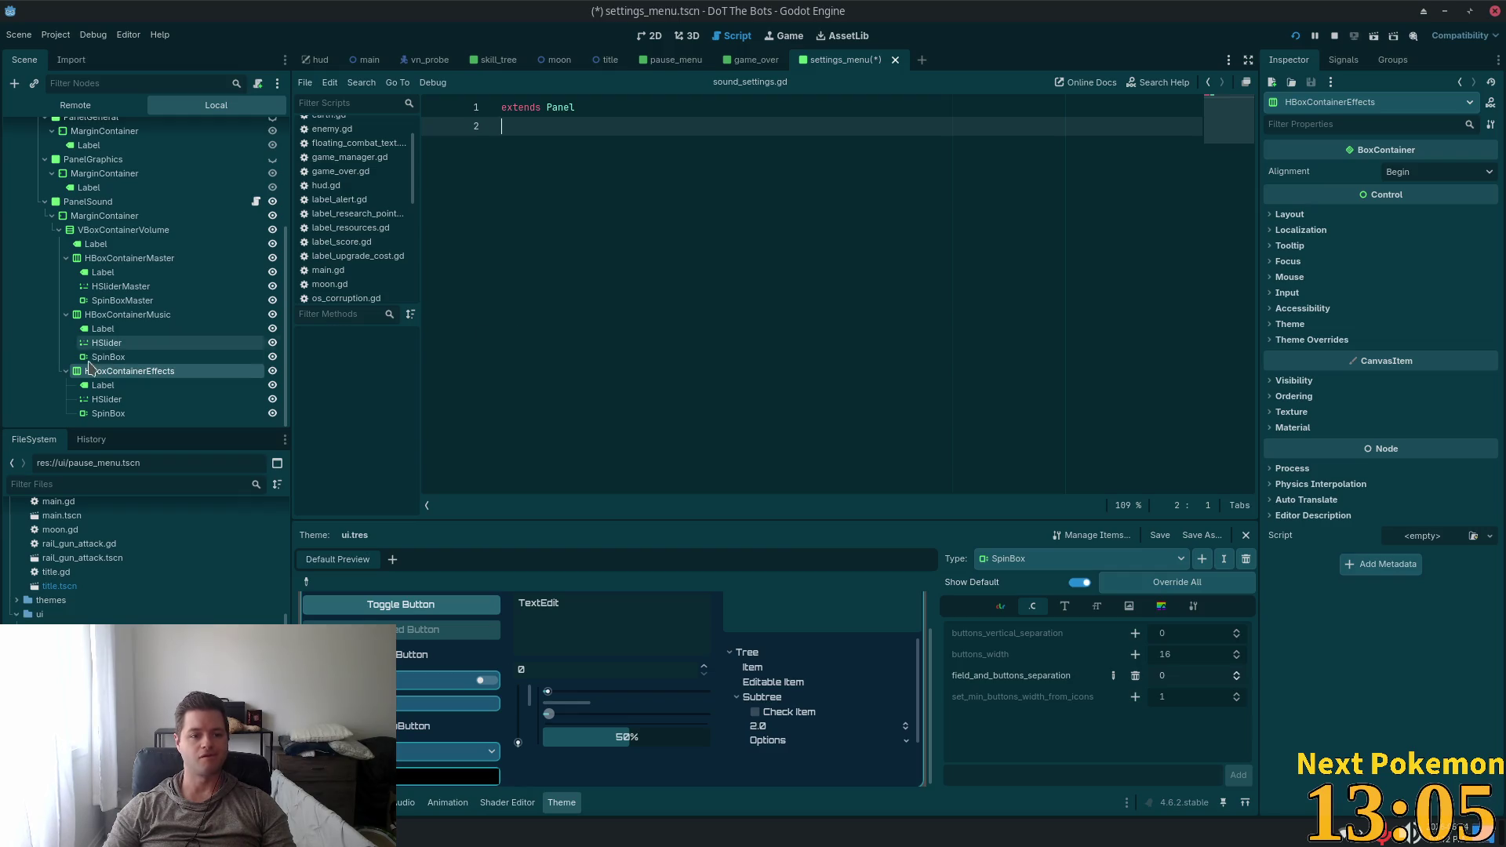
Rename the music row's slider and spin box to HSliderMusic and SpinBoxMusic
left_click(159, 316)
left_click(152, 313)
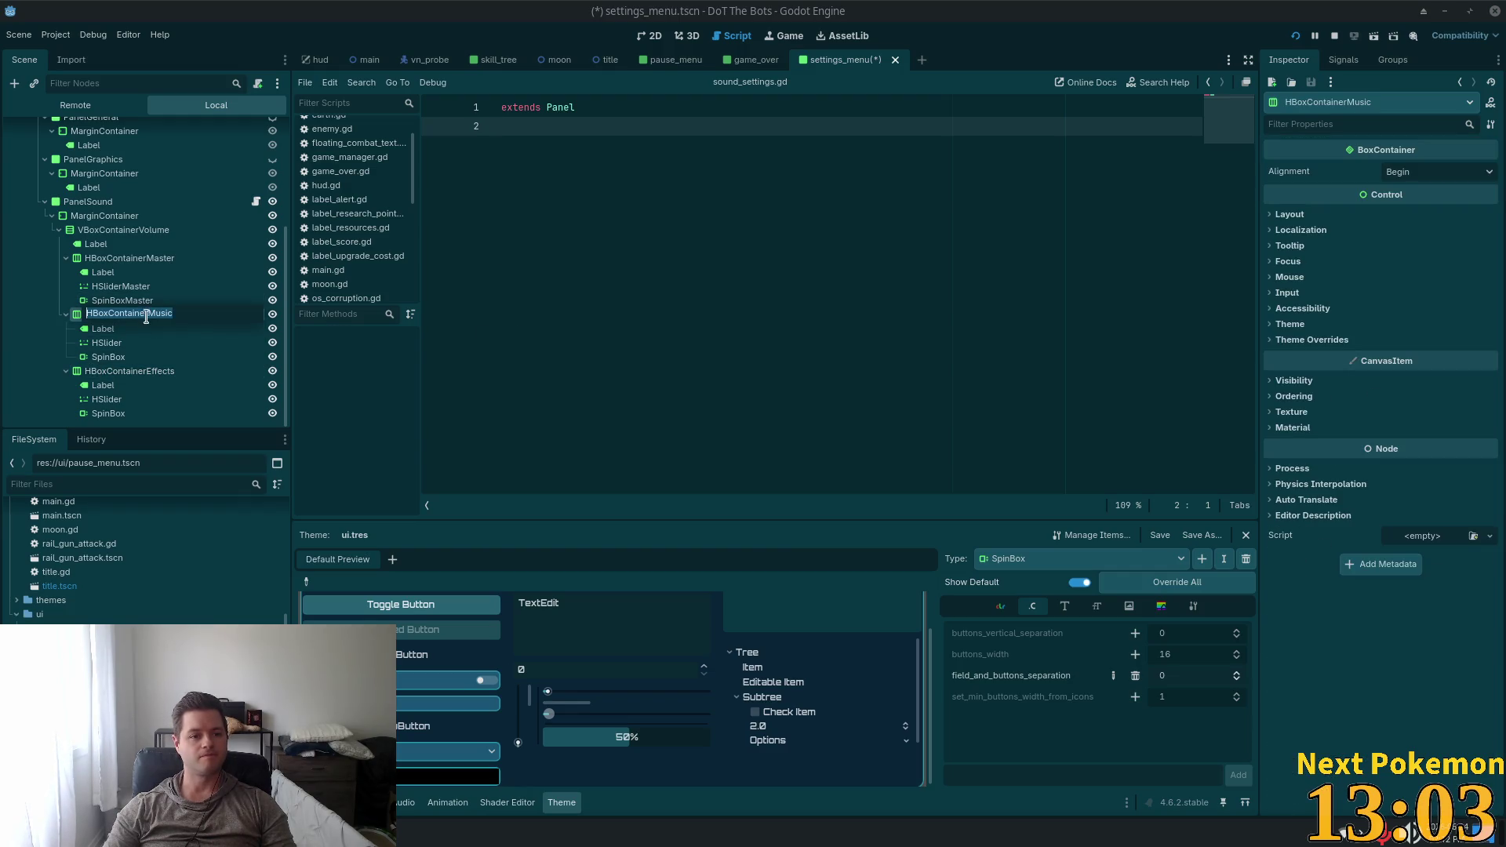
double_click(151, 314)
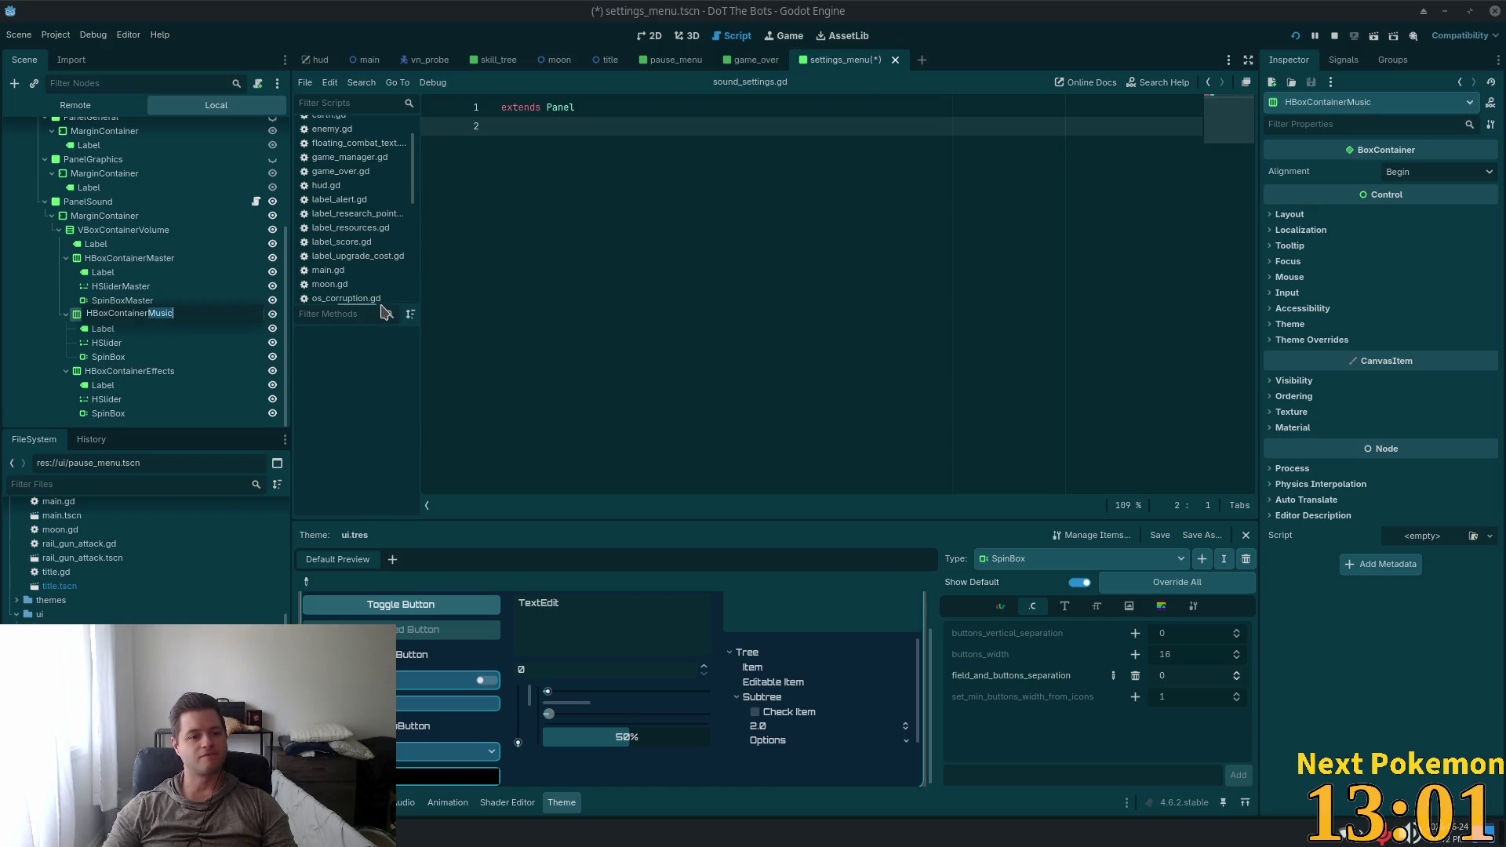
left_click(110, 343)
left_click(126, 343)
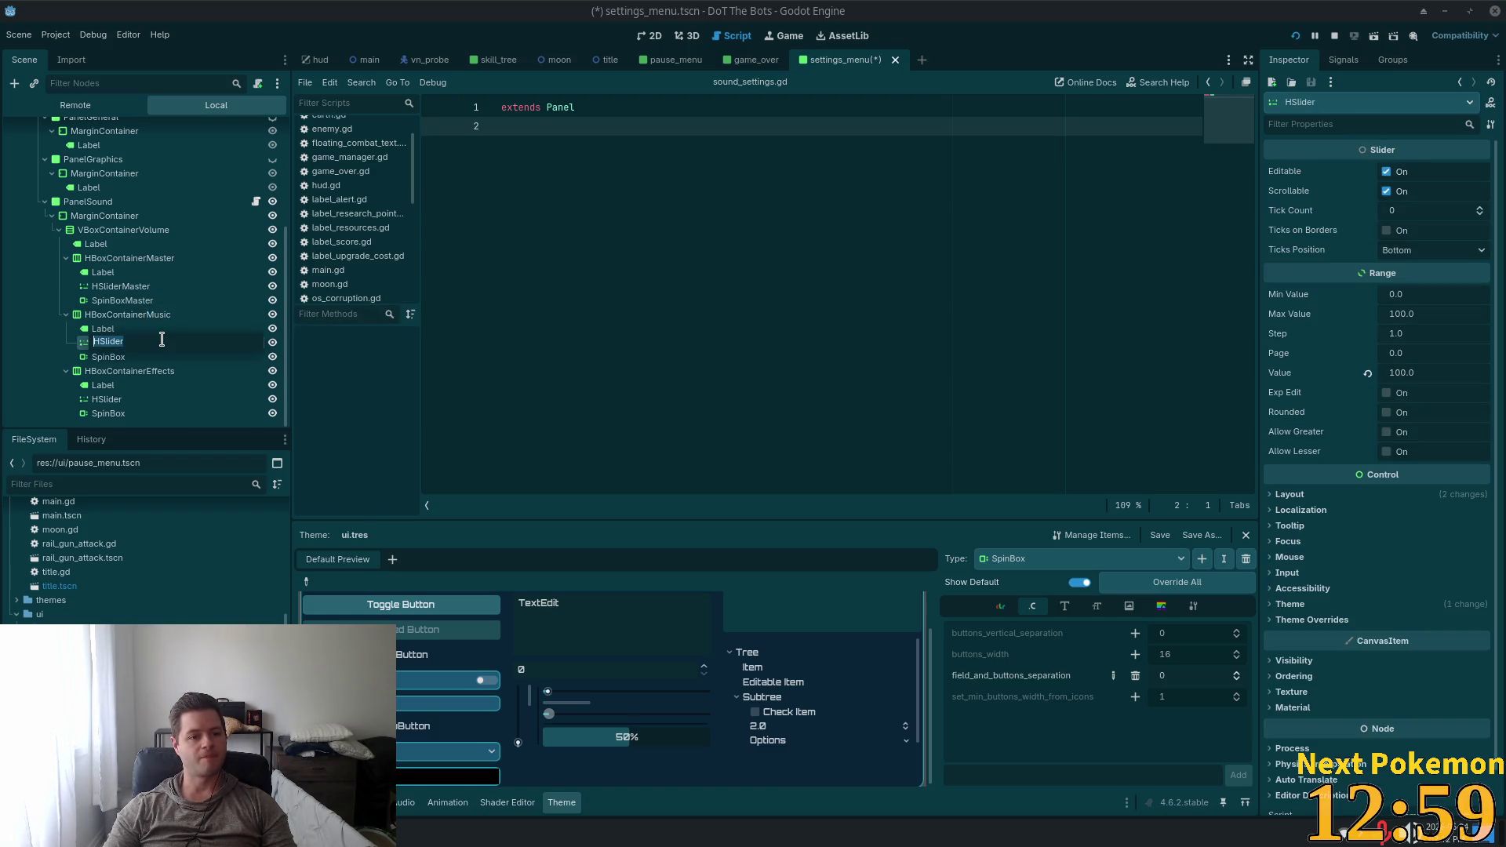
left_click(161, 341)
type("Music")
left_click(159, 359)
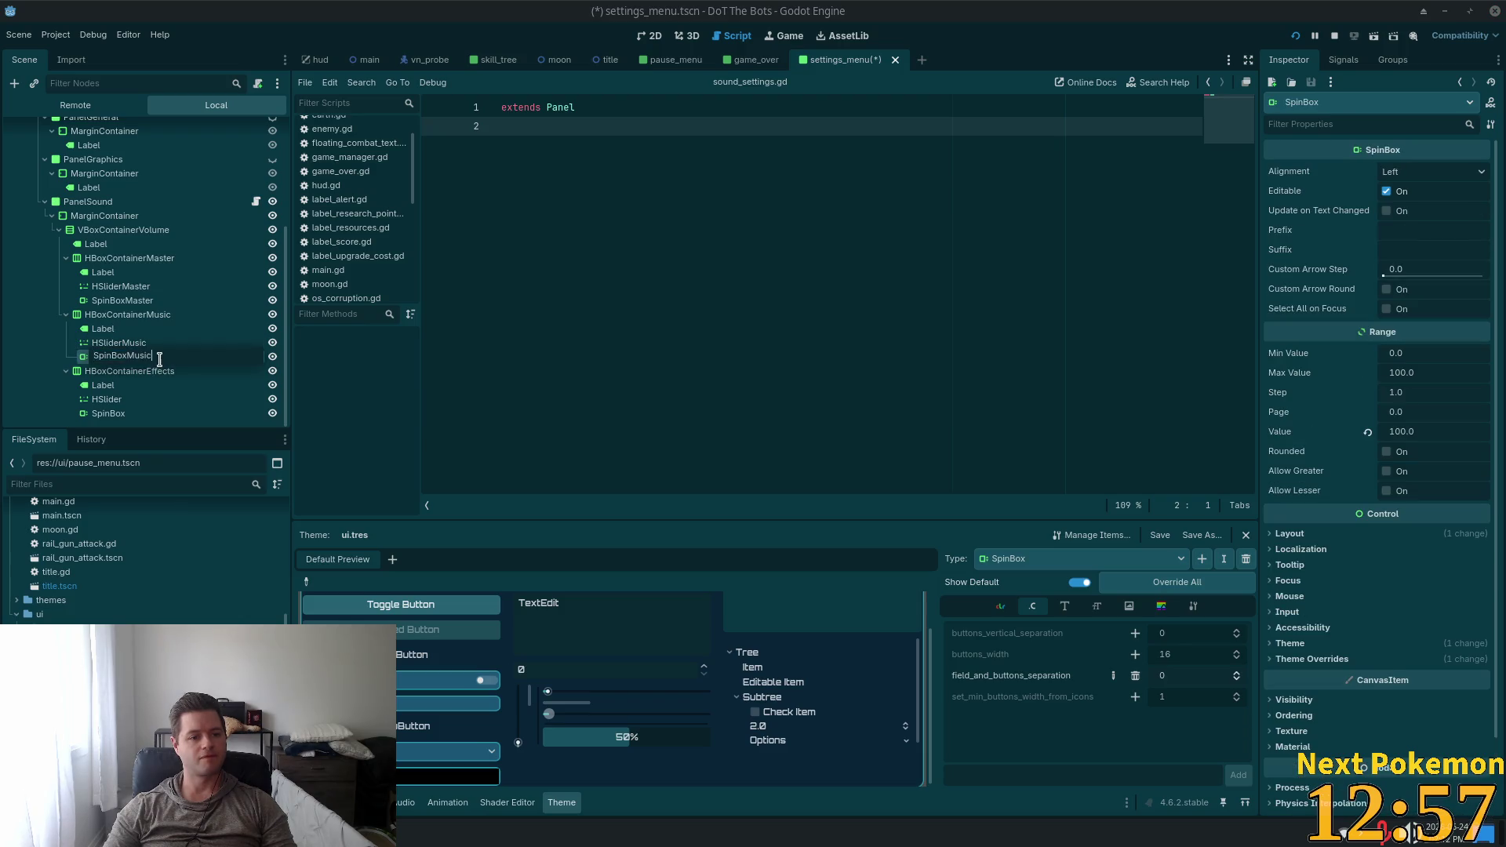
left_click(165, 400)
Append Music to the effects row's slider and spin box names, then verify HBoxContainerEffects
left_click(146, 400)
type("Music")
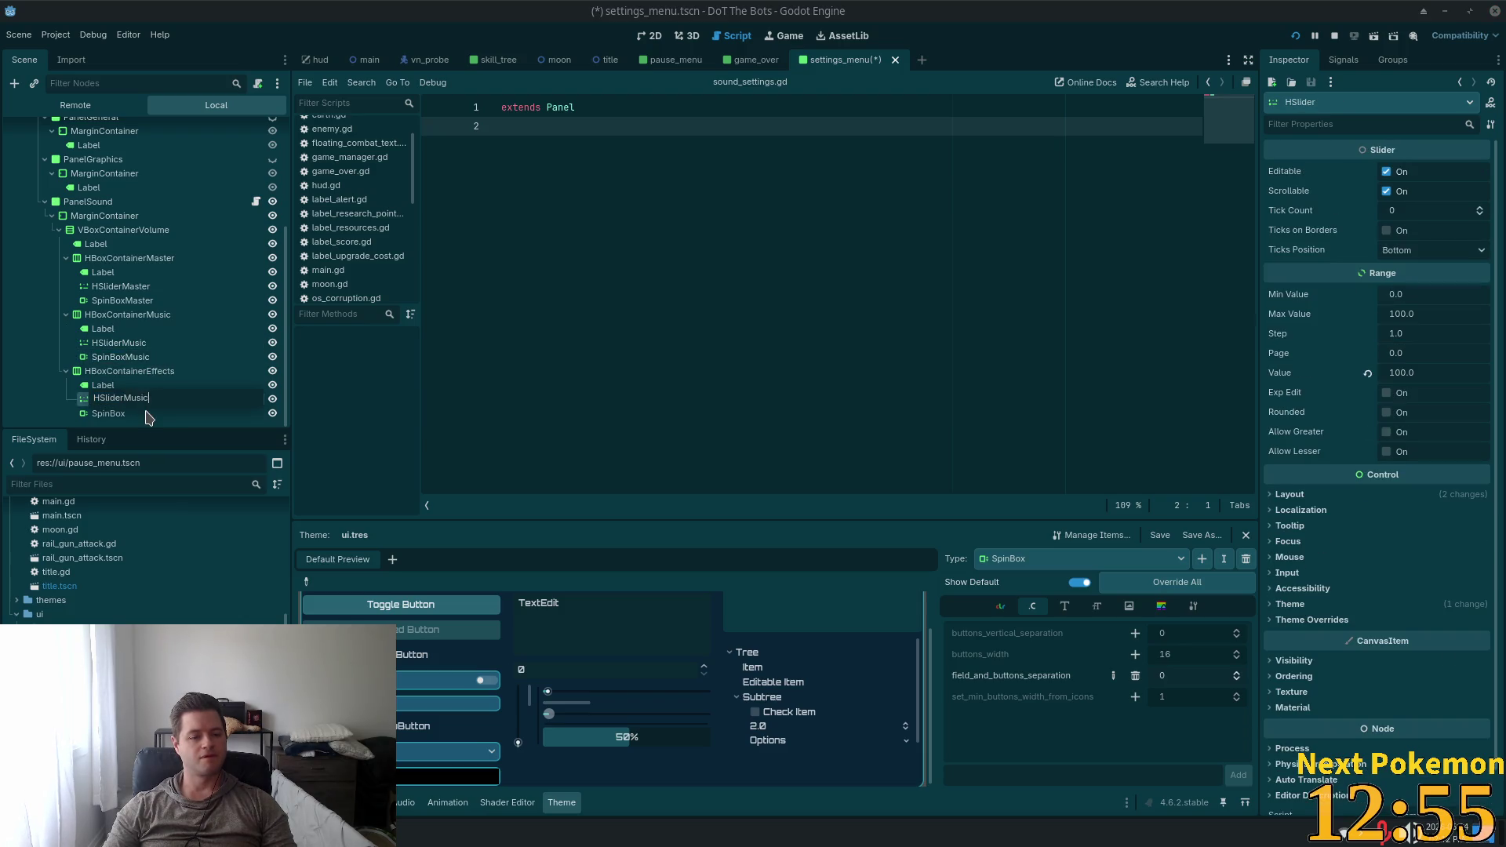
left_click(144, 414)
left_click(144, 413)
left_click(143, 414)
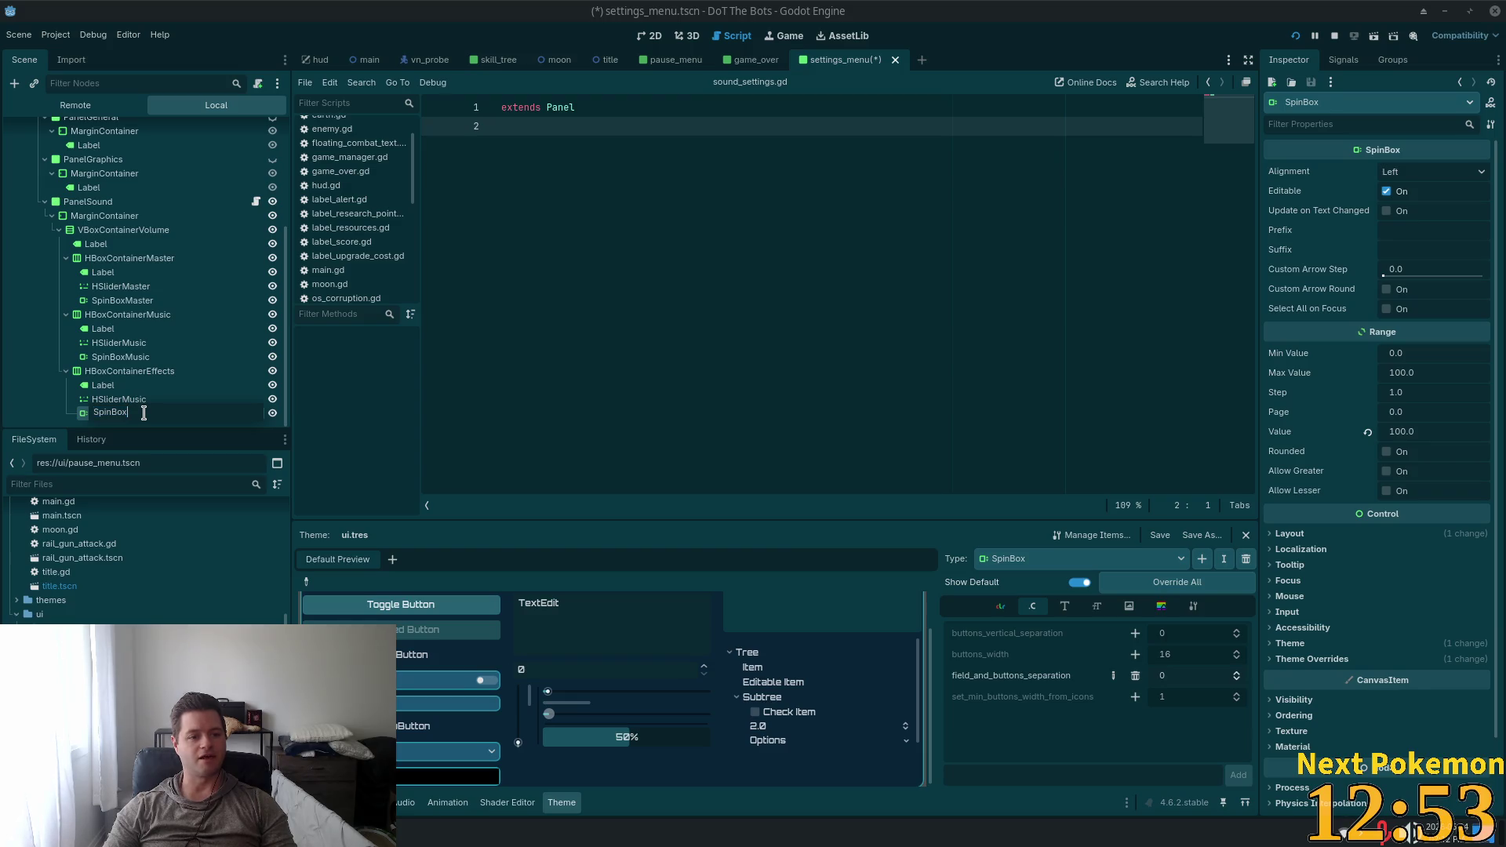
type("Music")
key("Return")
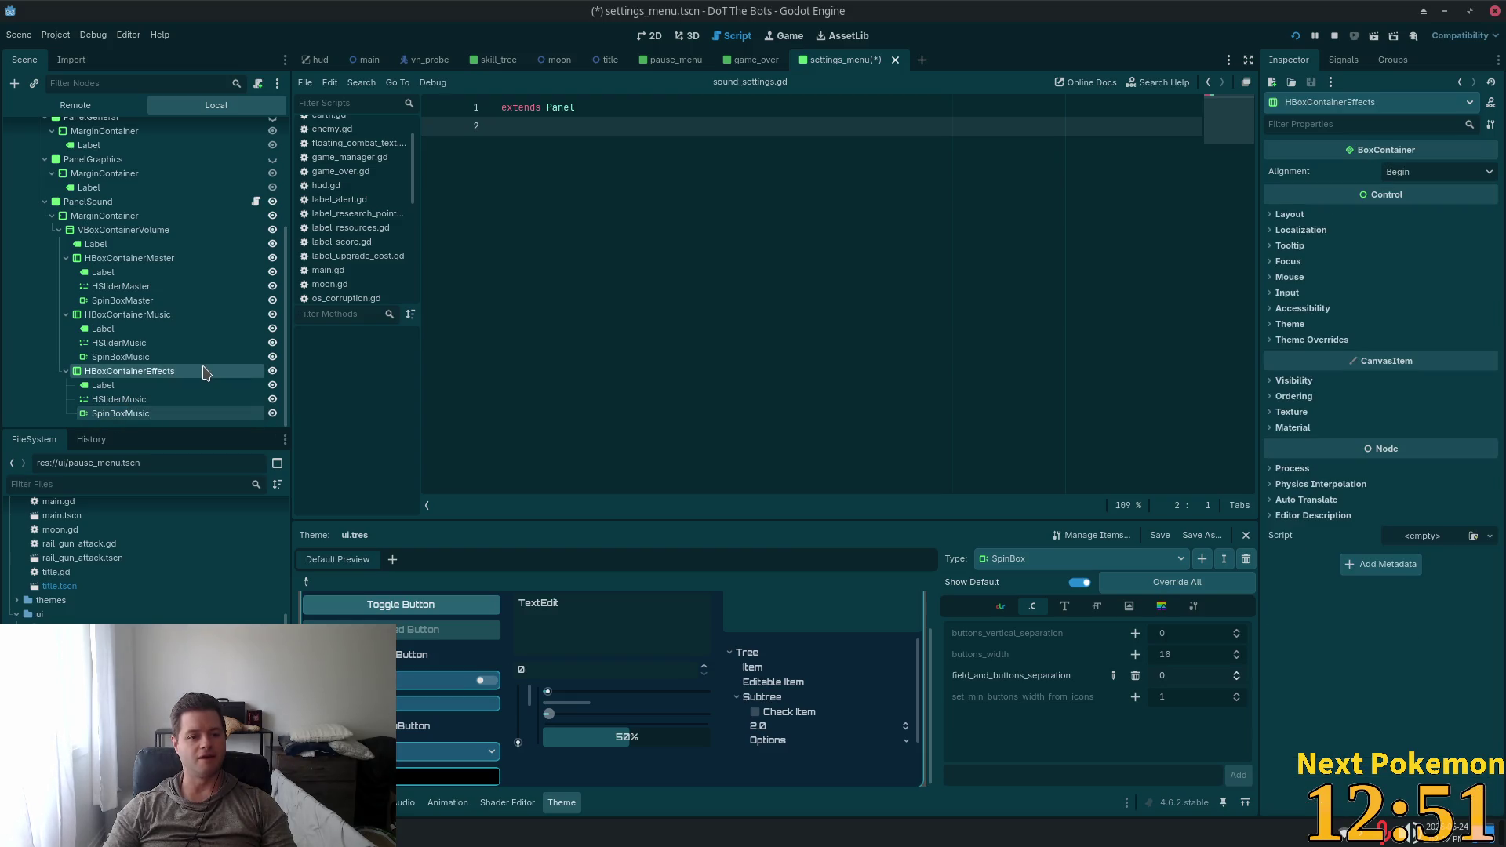
left_click(137, 400)
left_click(140, 401)
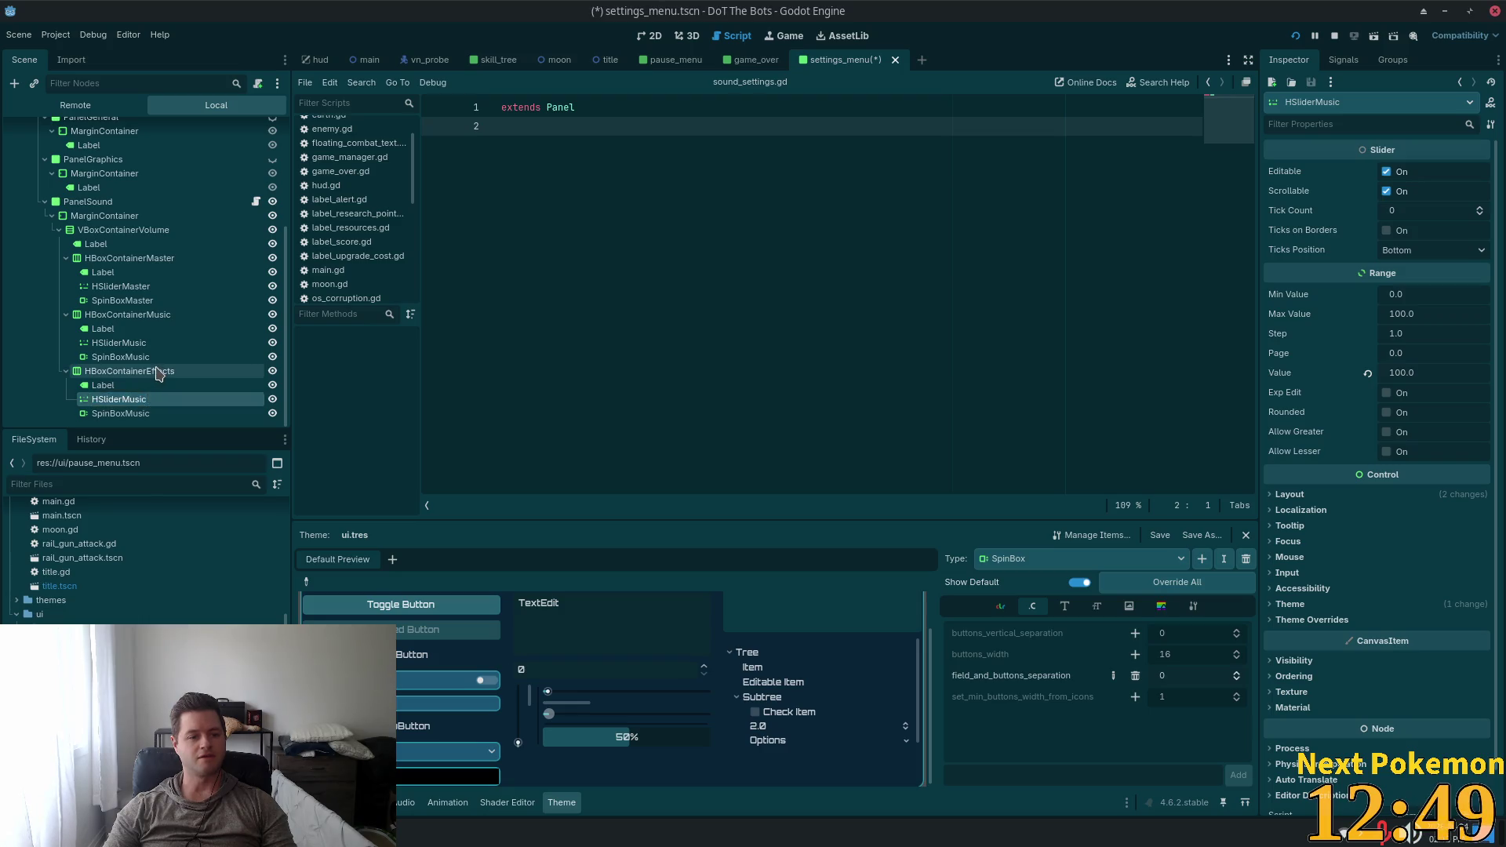
left_click(132, 370)
left_click(133, 369)
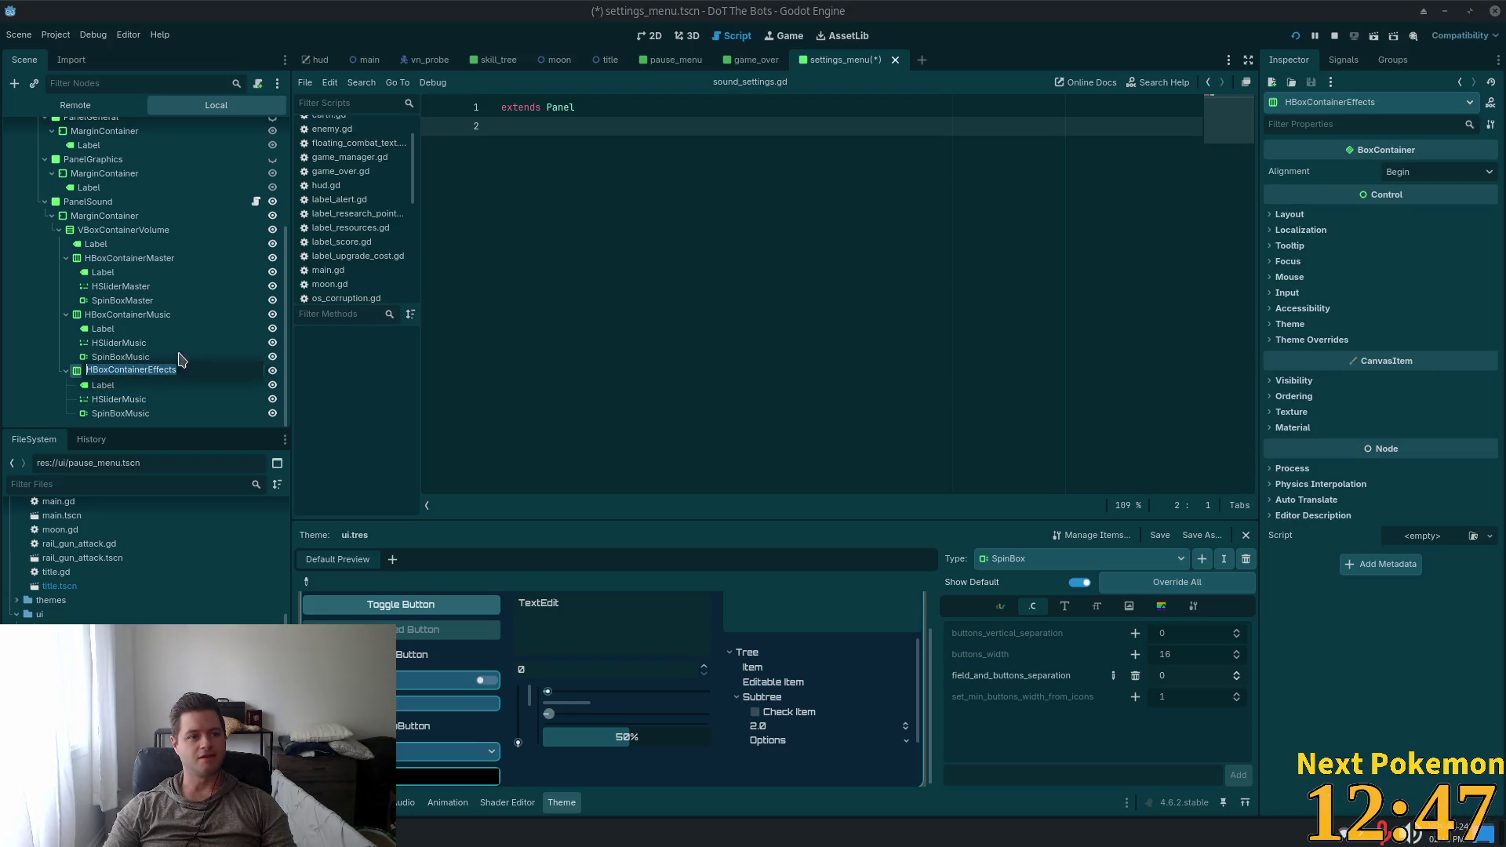
left_click(149, 370)
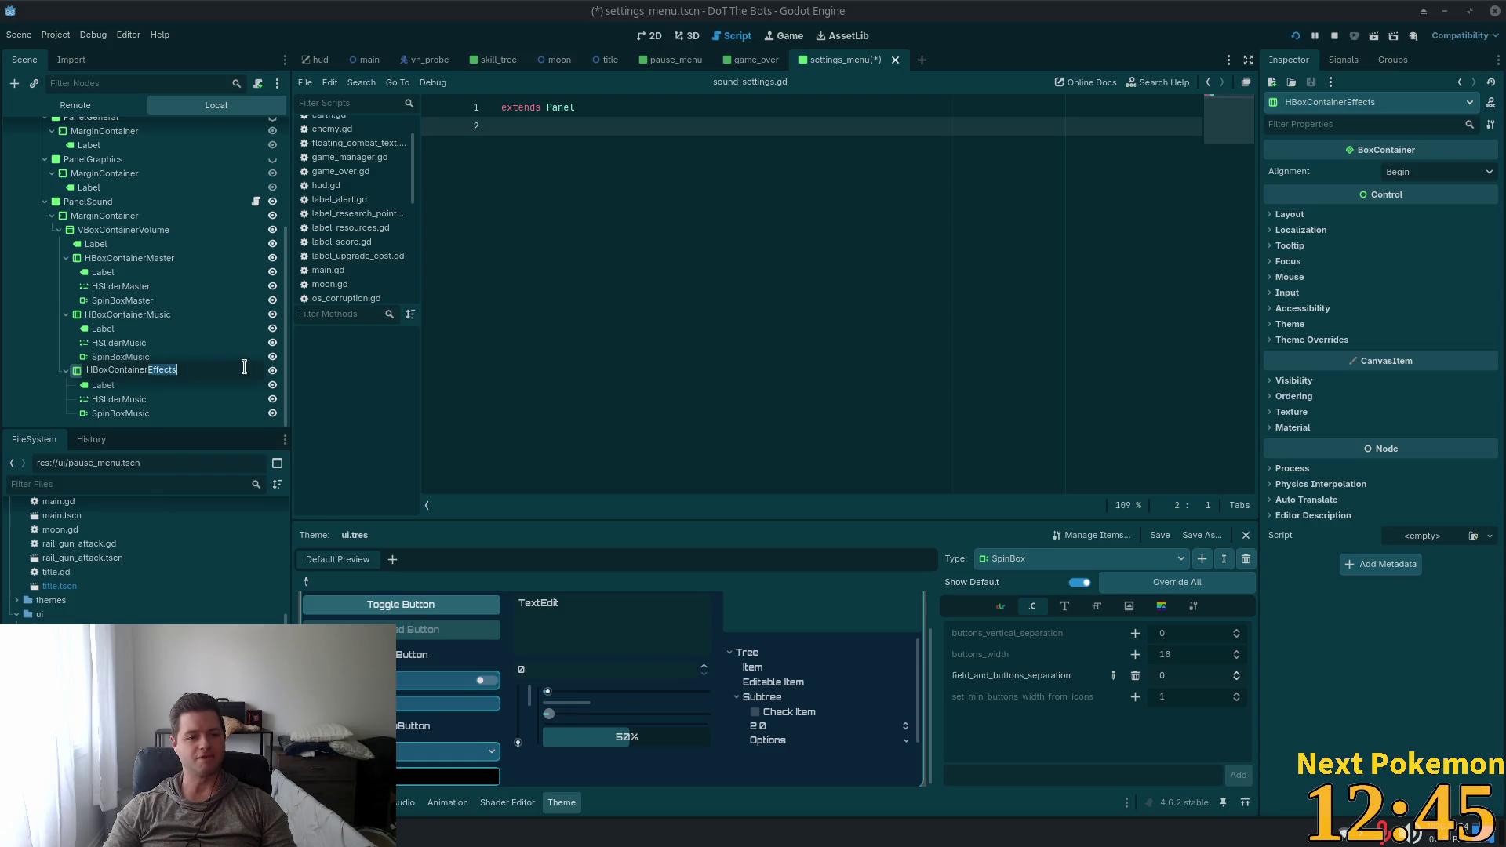
Correct the effects row names to HSliderEffects and SpinBoxEffects and save the scene
left_click(138, 400)
left_click(138, 403)
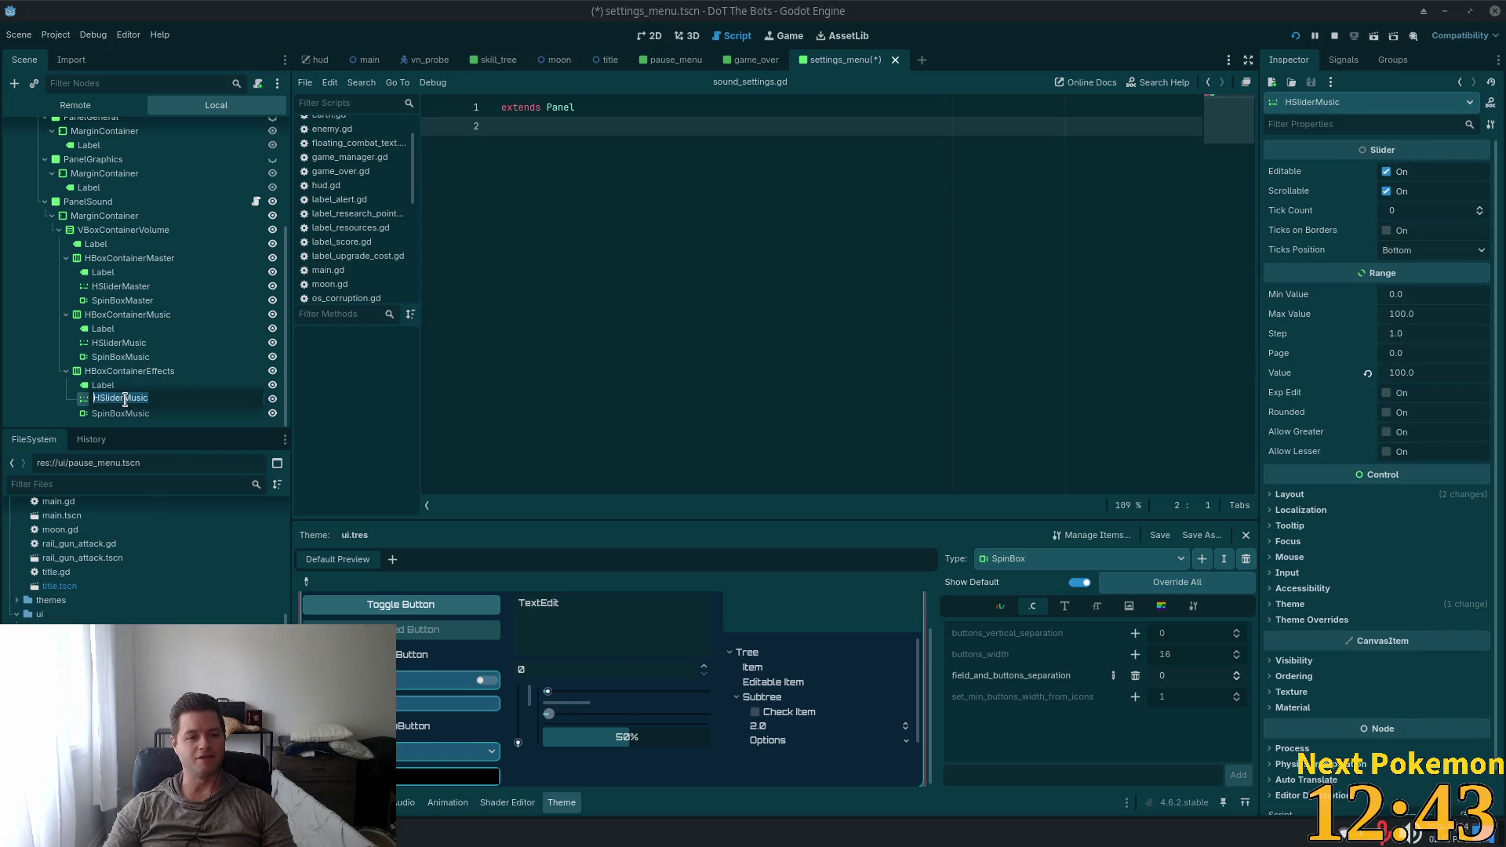
left_click(126, 398)
left_click_drag(123, 398, 262, 395)
type("Effects")
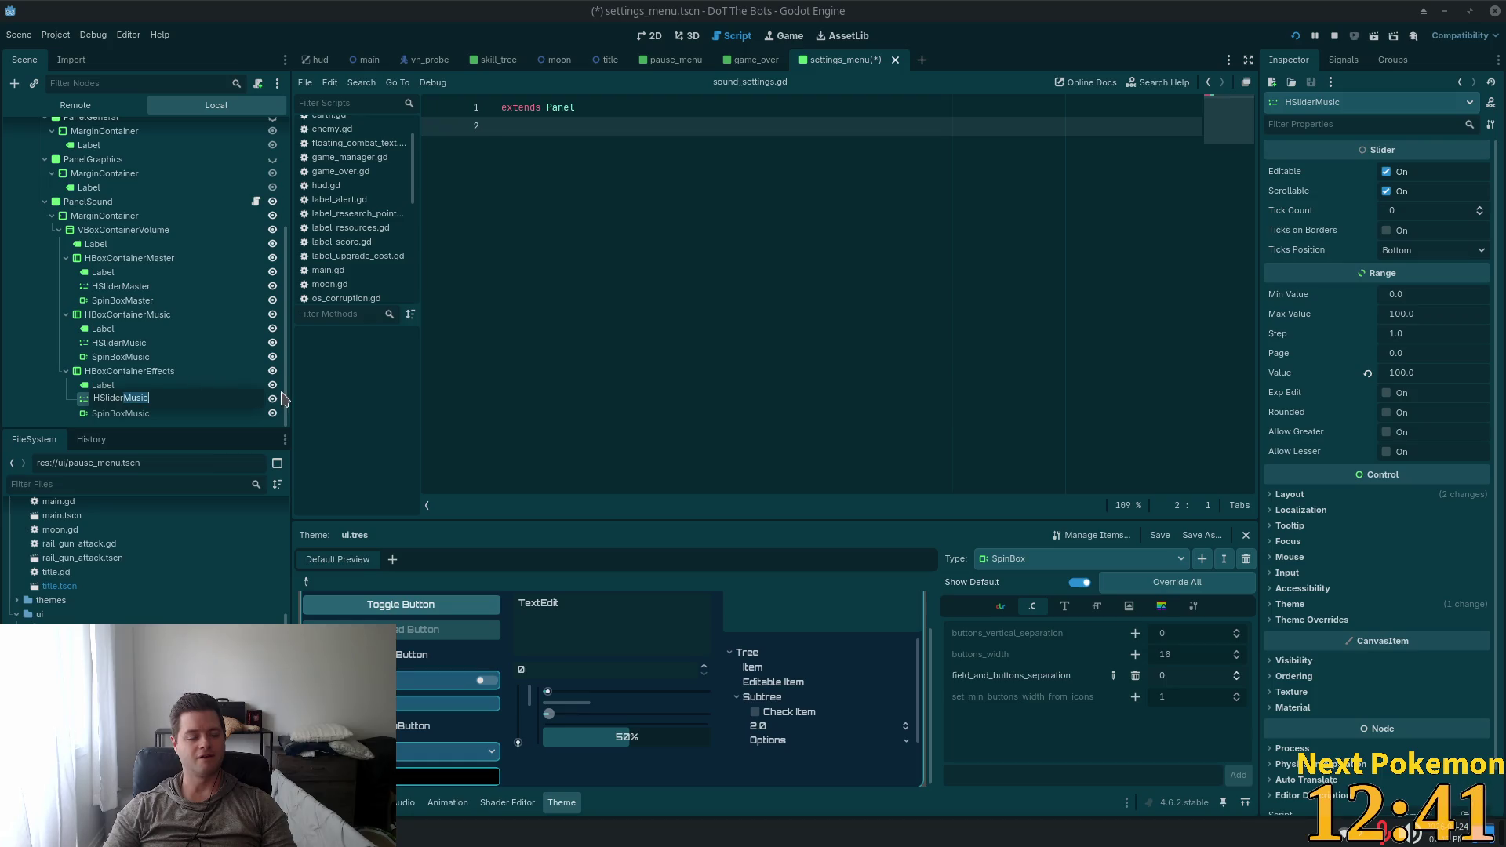
left_click(133, 414)
left_click(133, 413)
left_click_drag(126, 414, 188, 404)
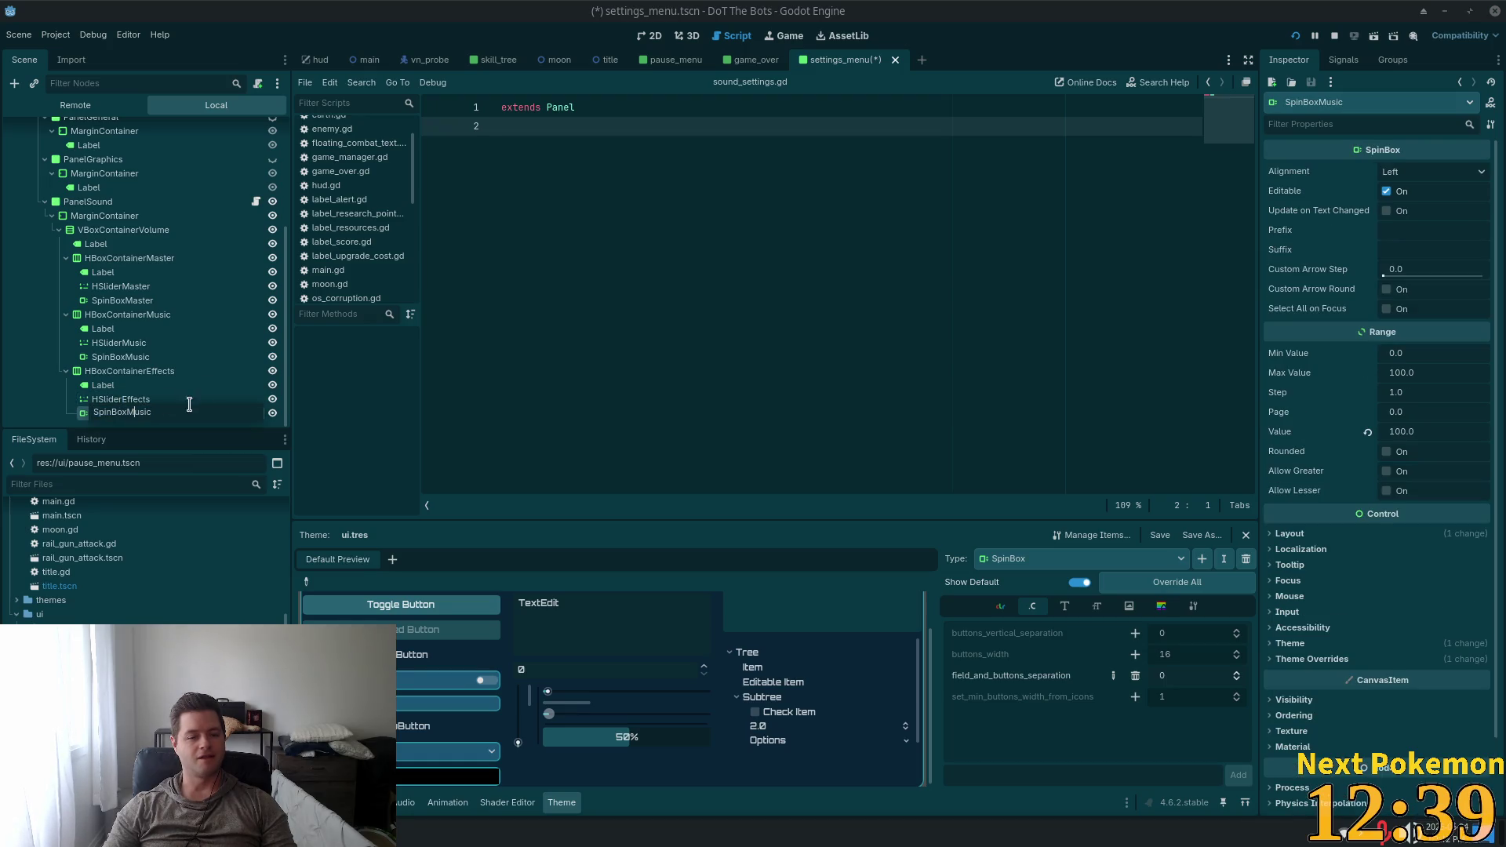
type("V")
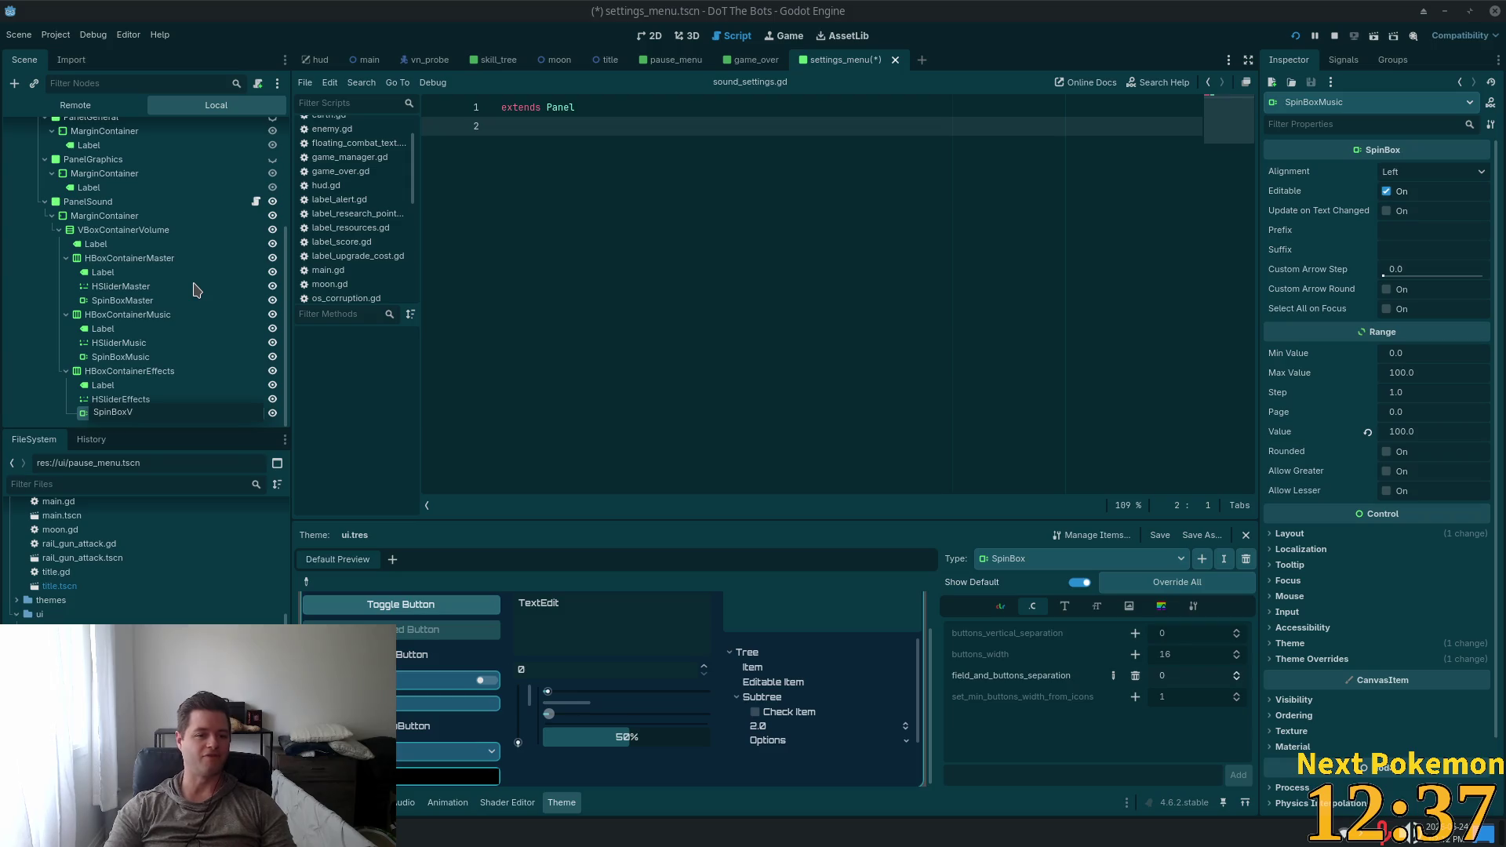
key("BackSpace")
type("Effects")
left_click(156, 347)
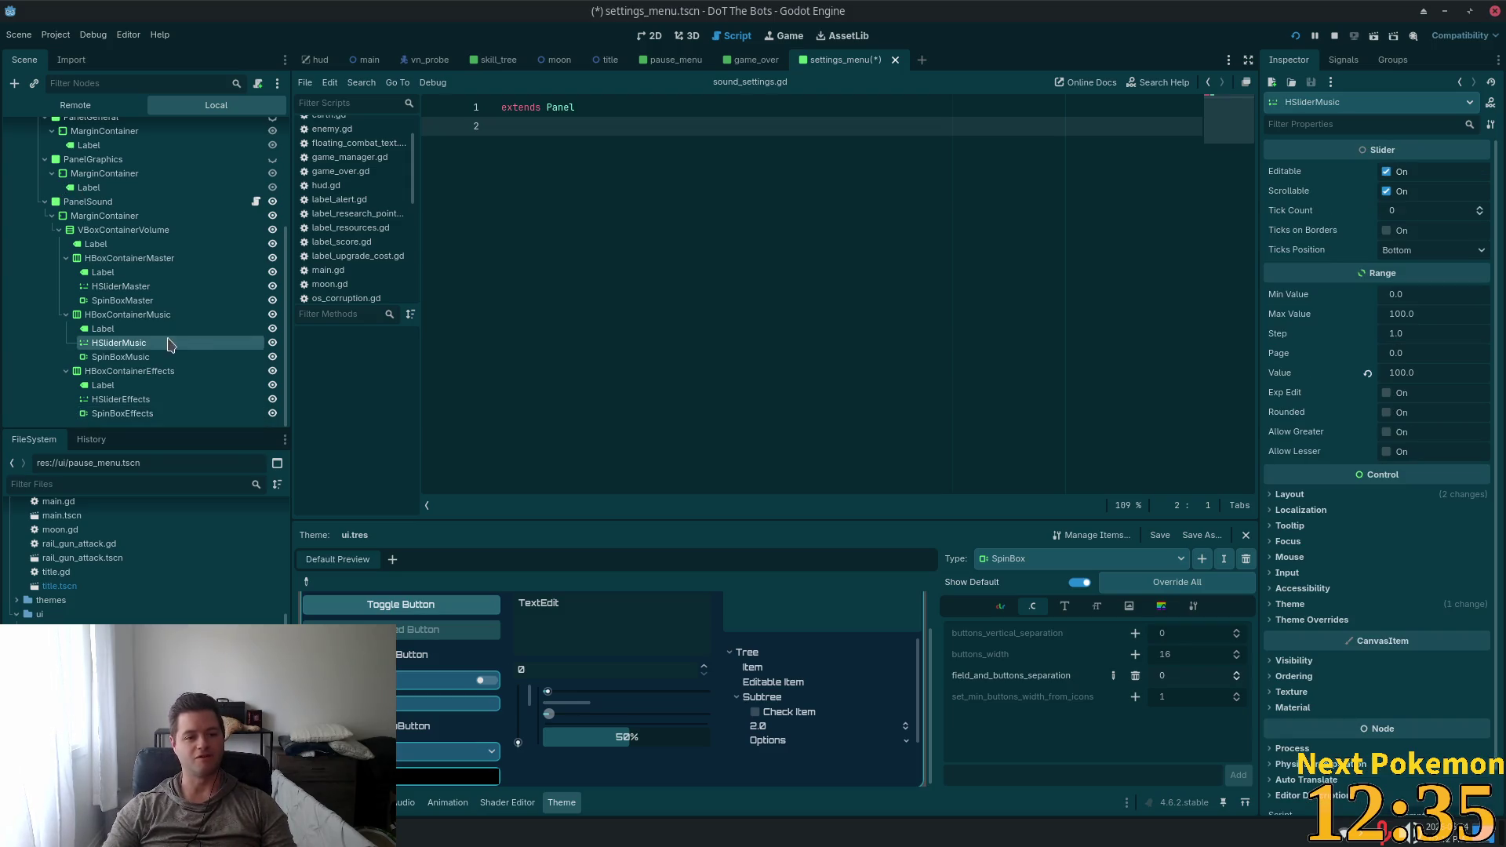
key("ctrl+s")
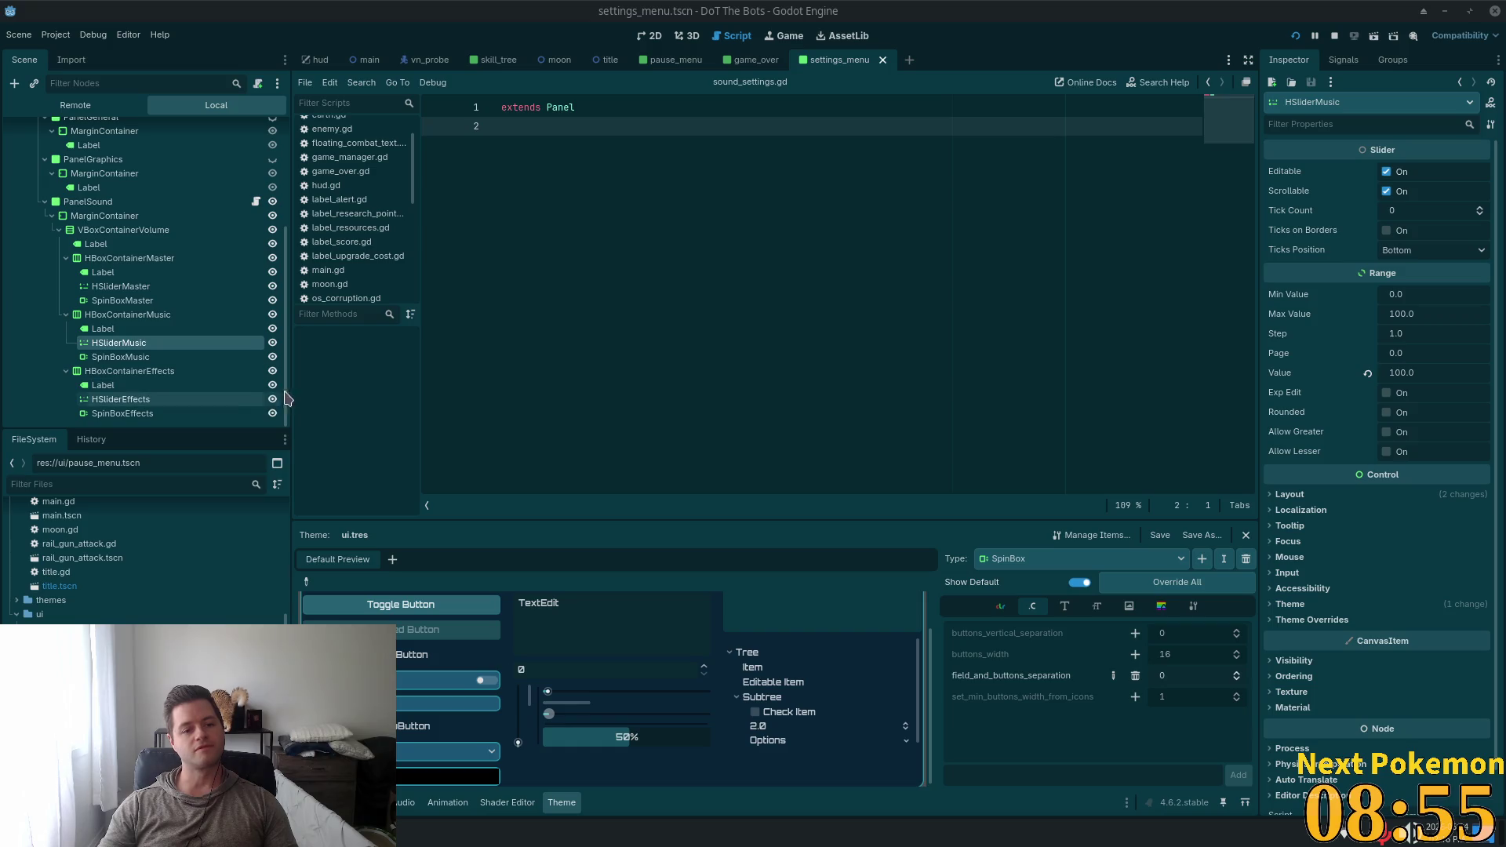
left_click_drag(291, 388, 271, 387)
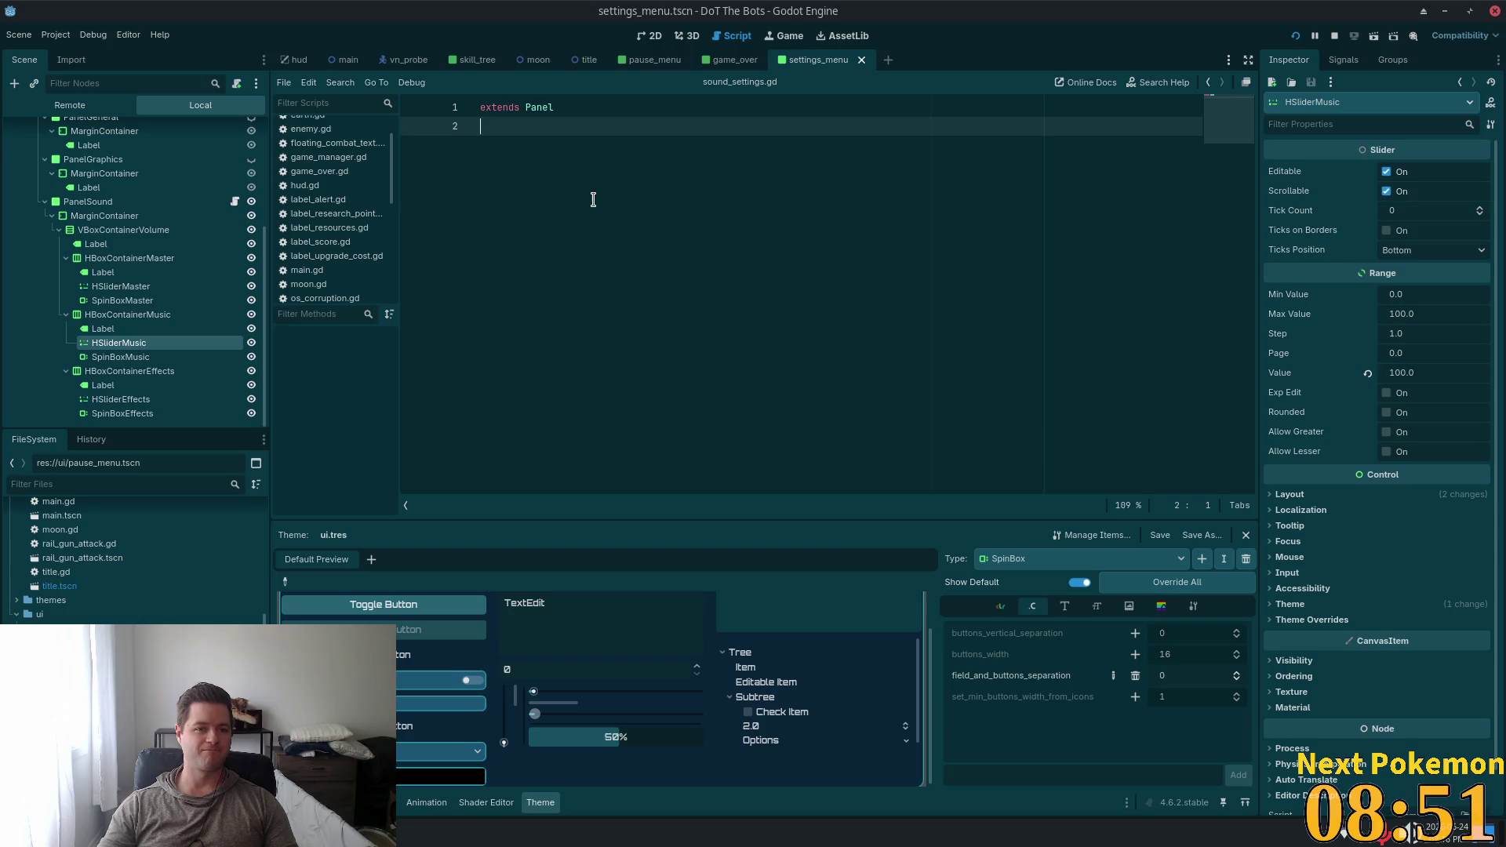
key("Return")
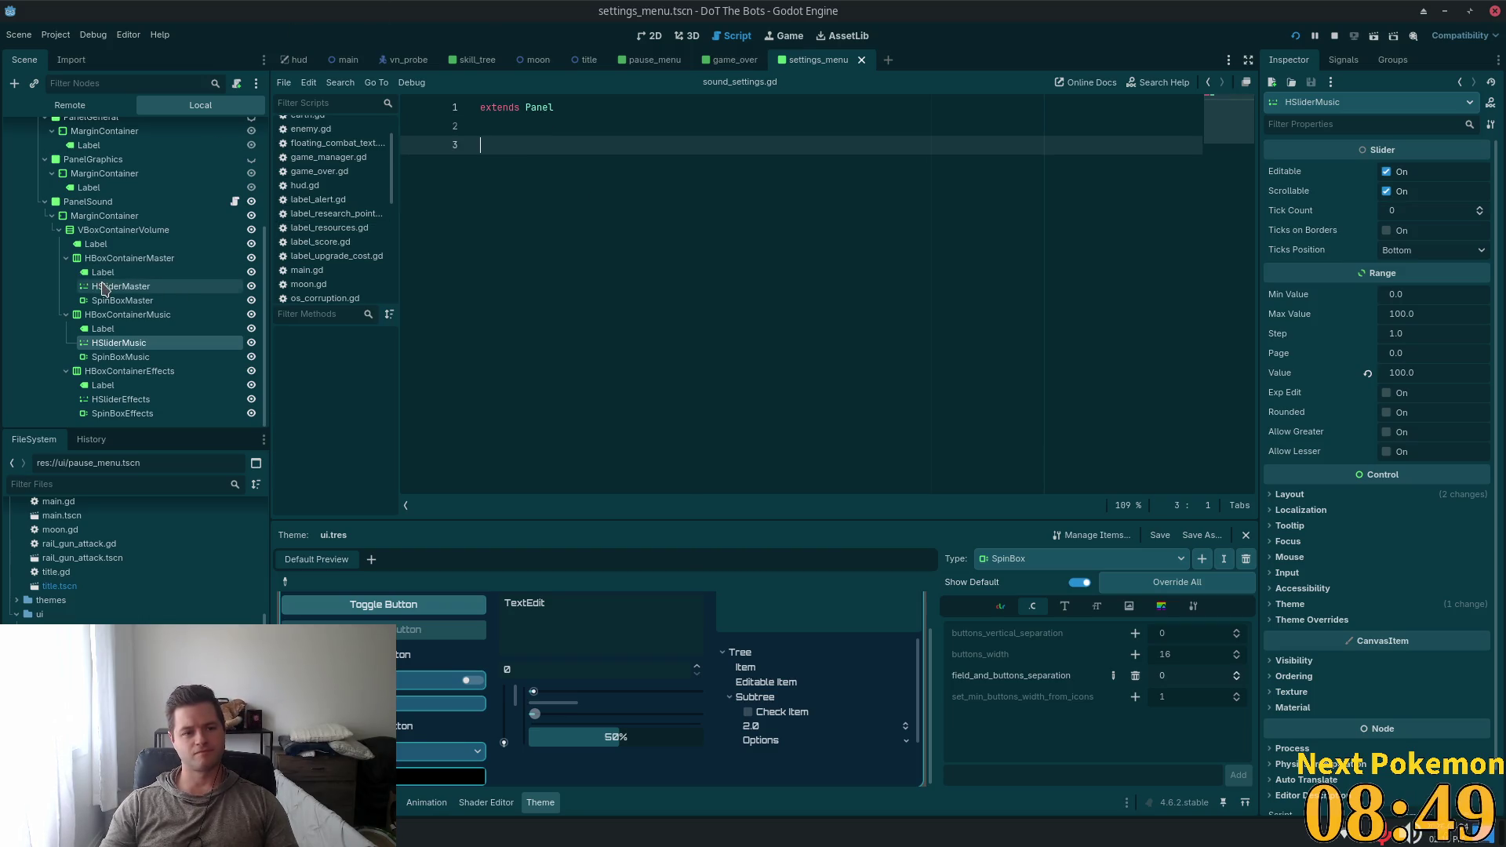
mouse_move(102, 287)
left_mouse_down()
mouse_move(494, 129)
mouse_move(509, 149)
left_mouse_up()
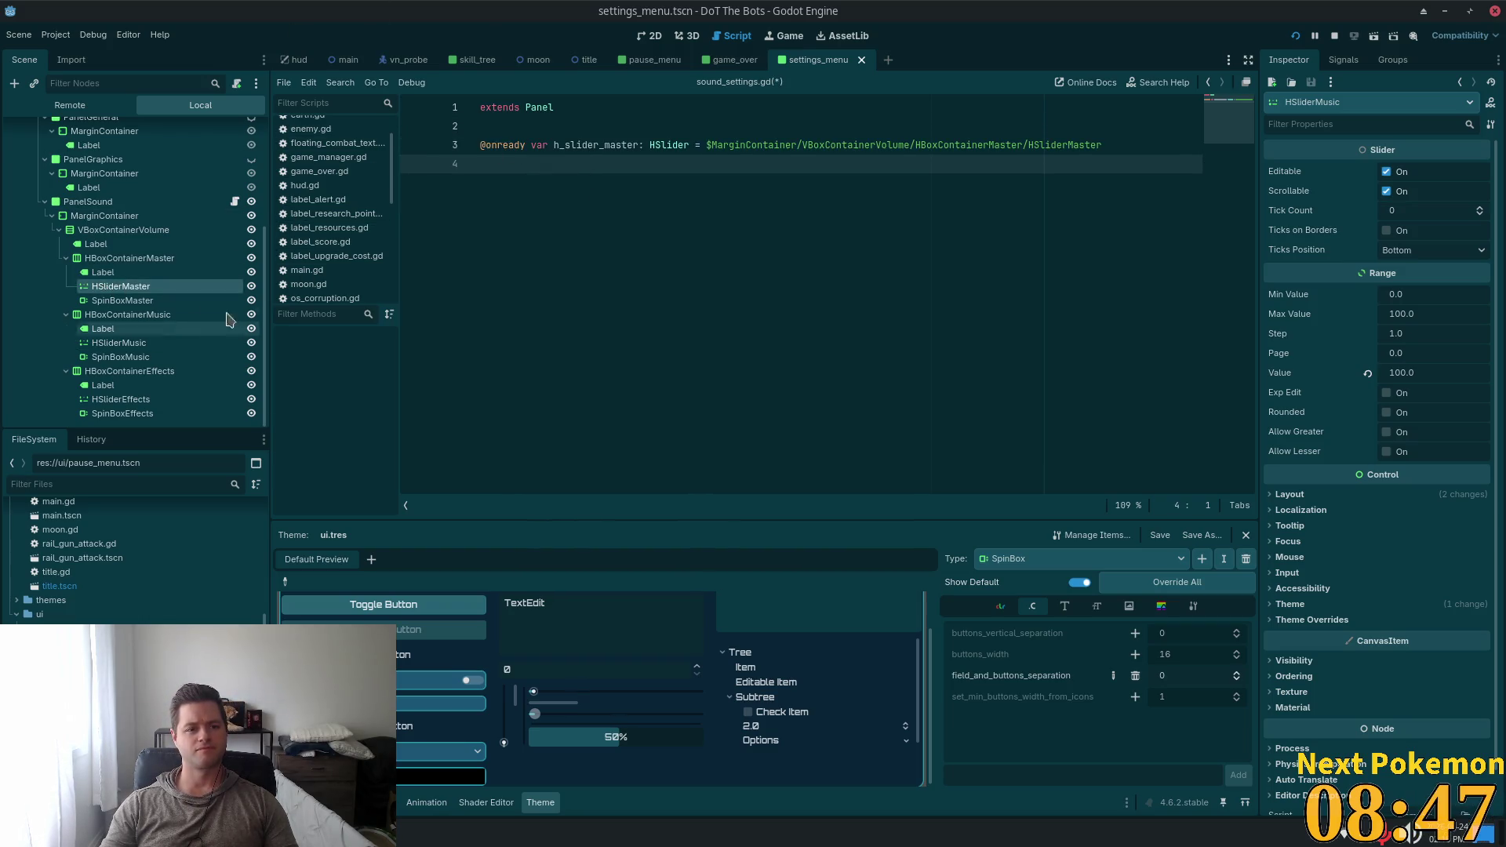
left_click_drag(122, 300, 514, 169)
mouse_move(118, 343)
left_mouse_down()
mouse_move(141, 354)
mouse_move(451, 210)
mouse_move(557, 191)
left_mouse_up()
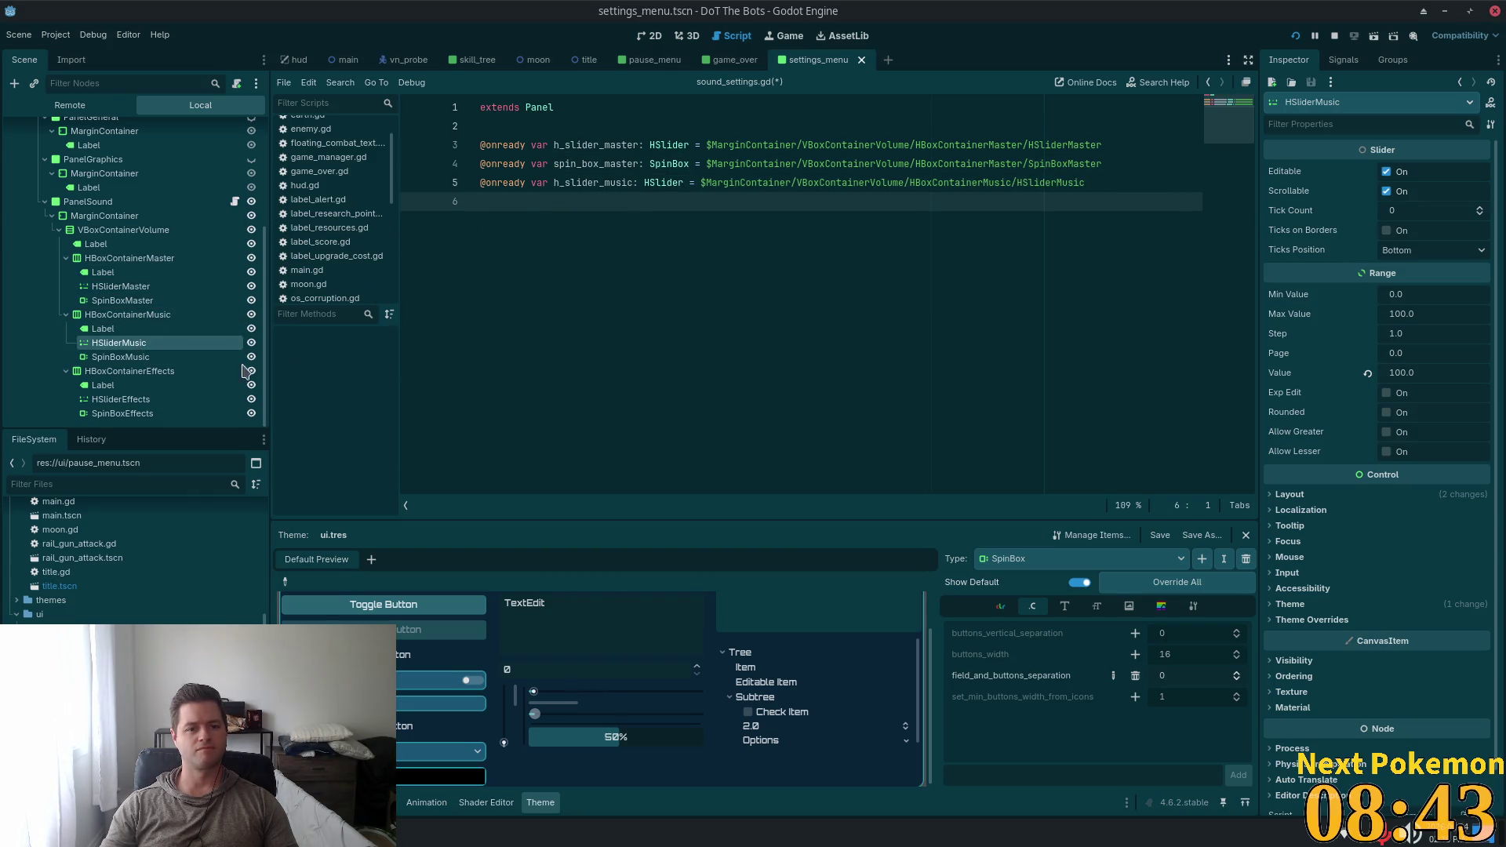
left_click_drag(120, 357, 526, 245)
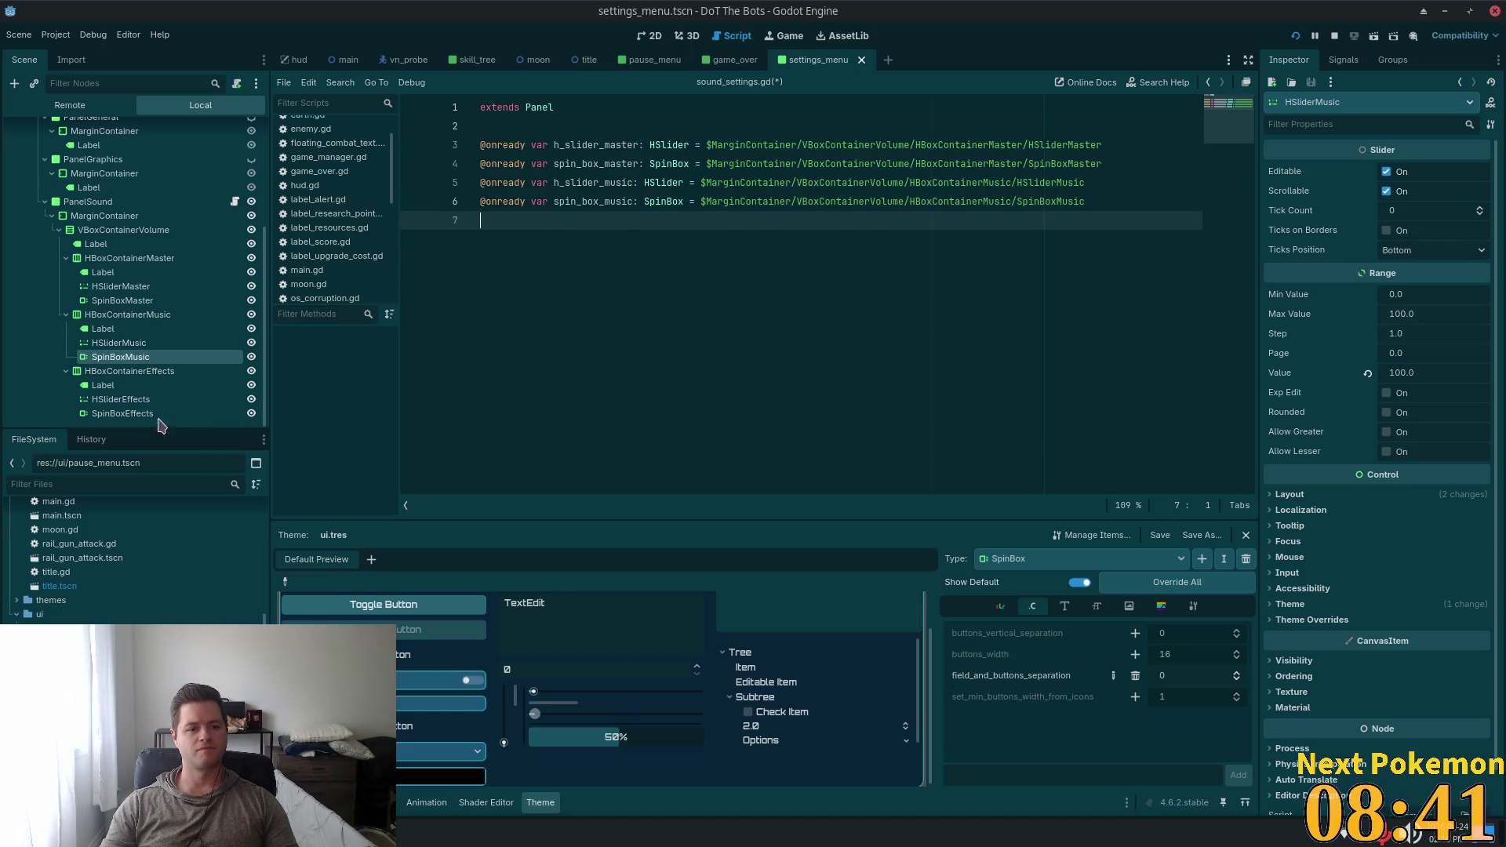
left_click(121, 414)
mouse_move(120, 400)
left_mouse_down()
mouse_move(543, 257)
mouse_move(542, 243)
left_mouse_up()
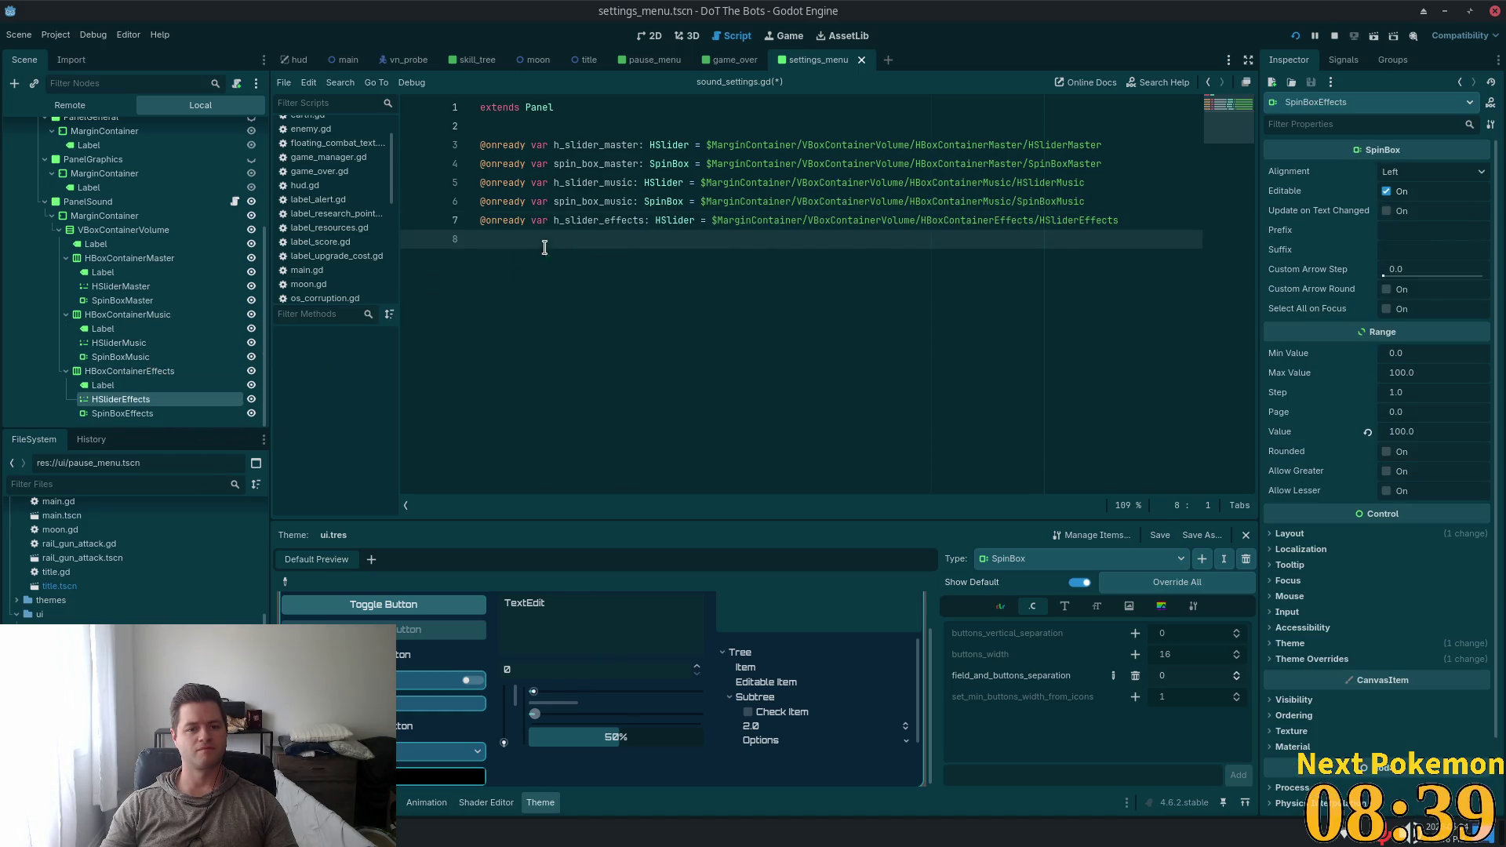
left_click(149, 414)
left_click_drag(137, 424, 573, 276)
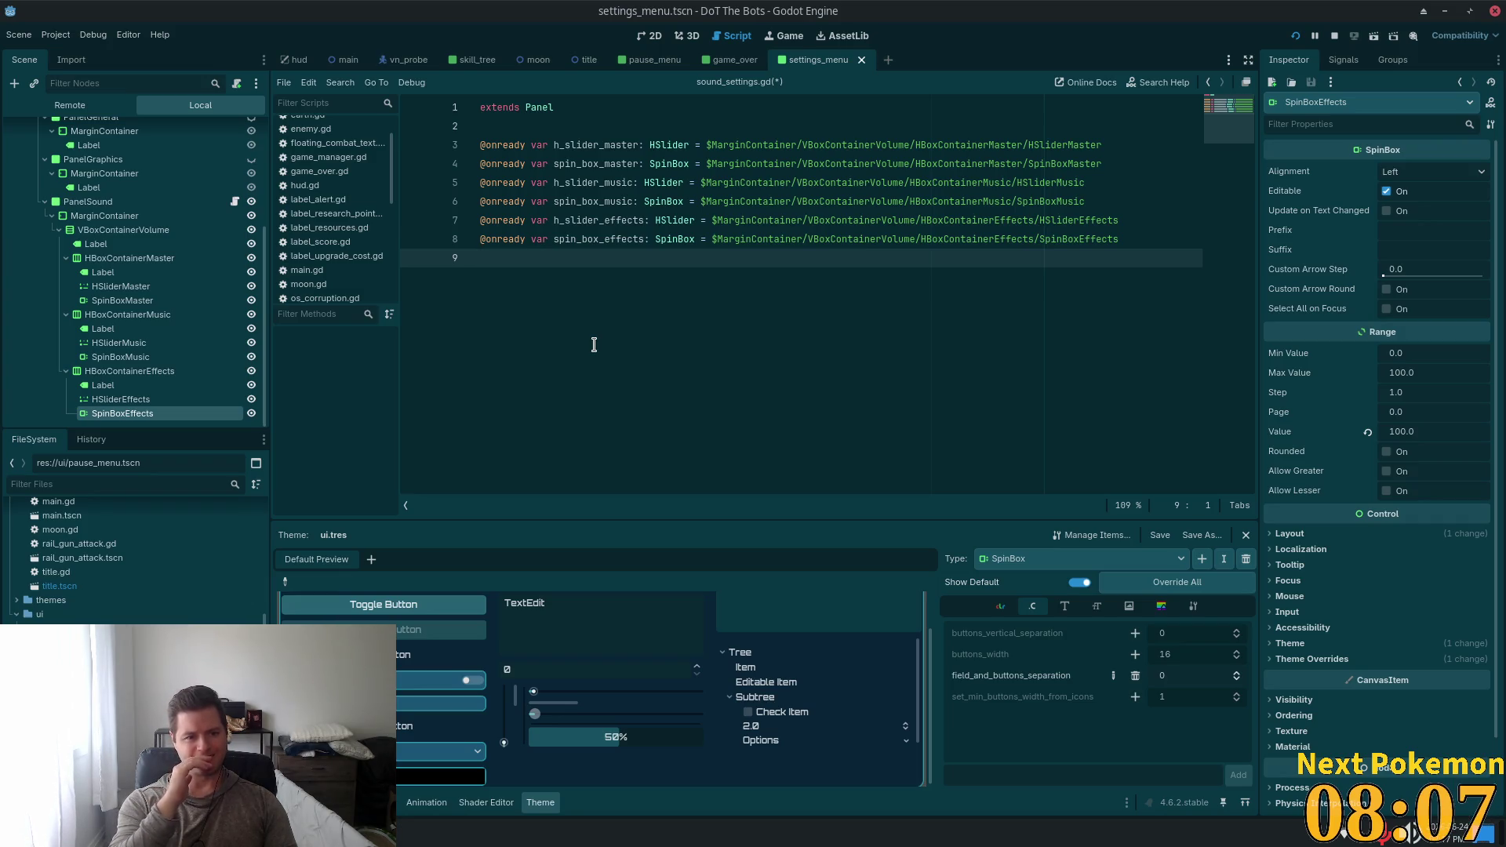
key("Return")
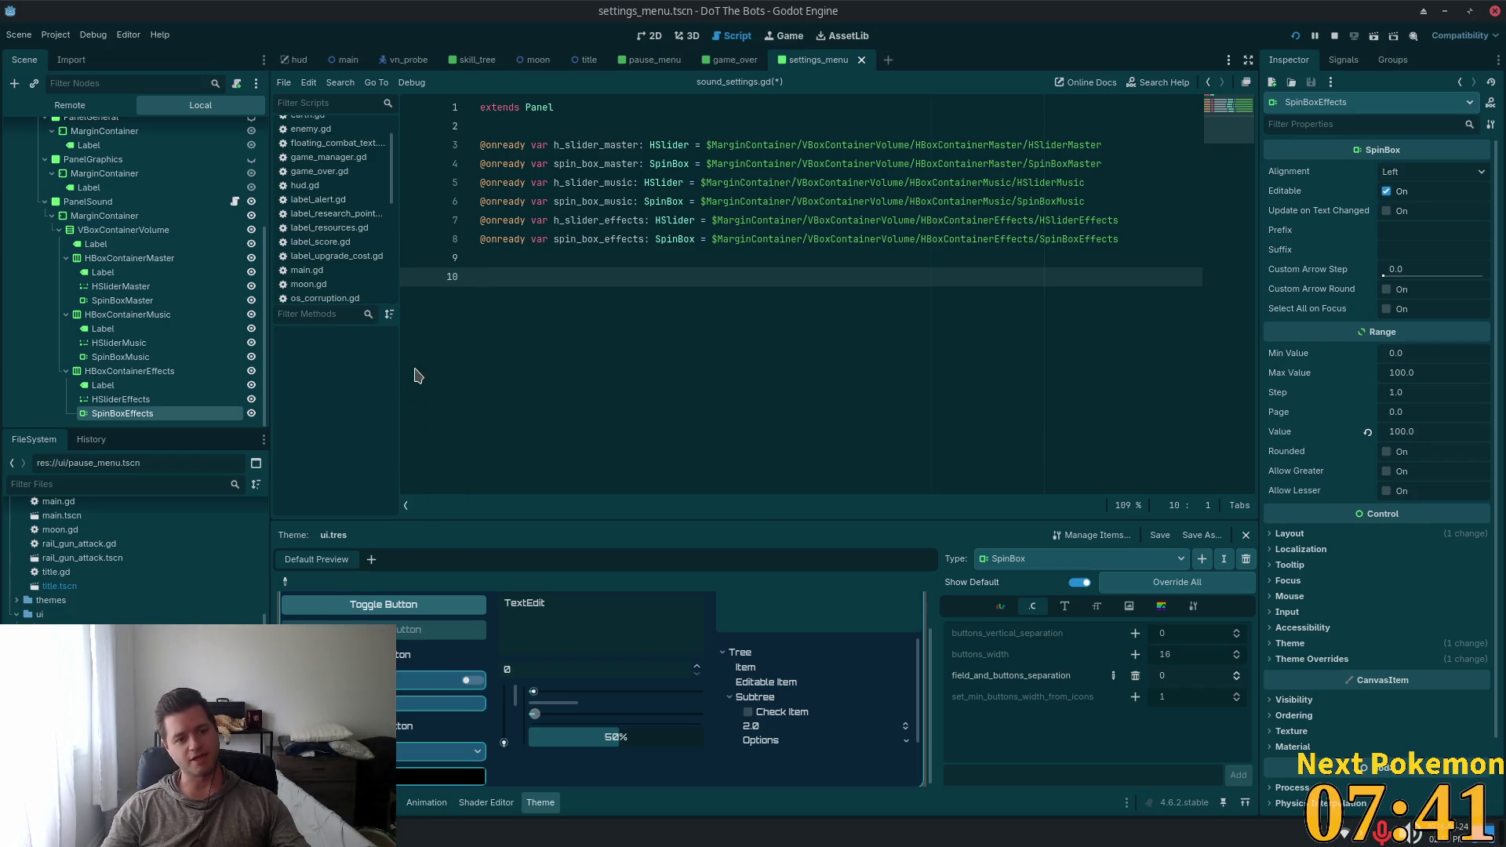
left_click(123, 301)
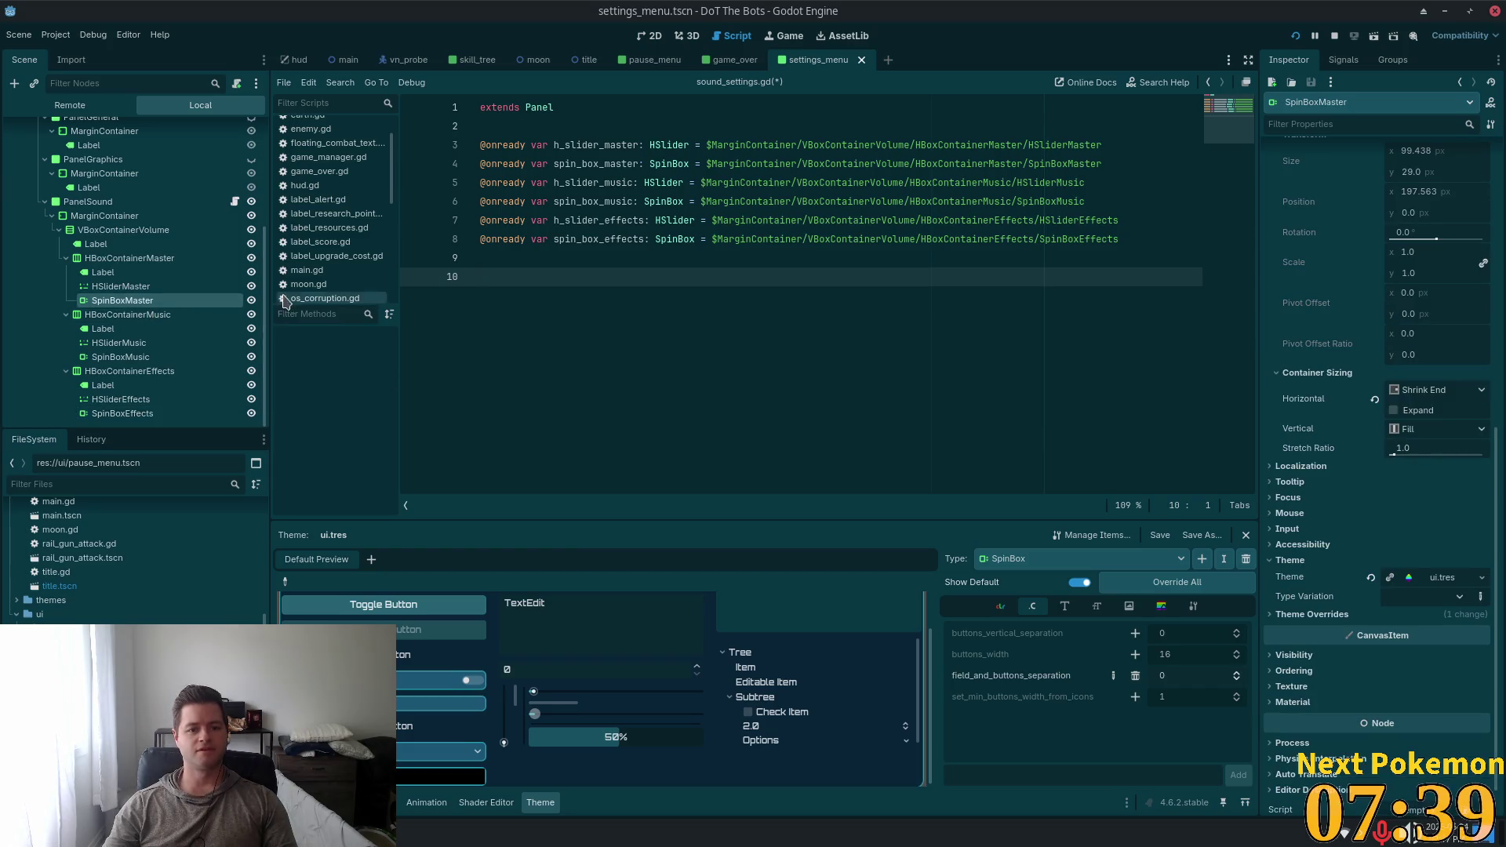
left_click(124, 289)
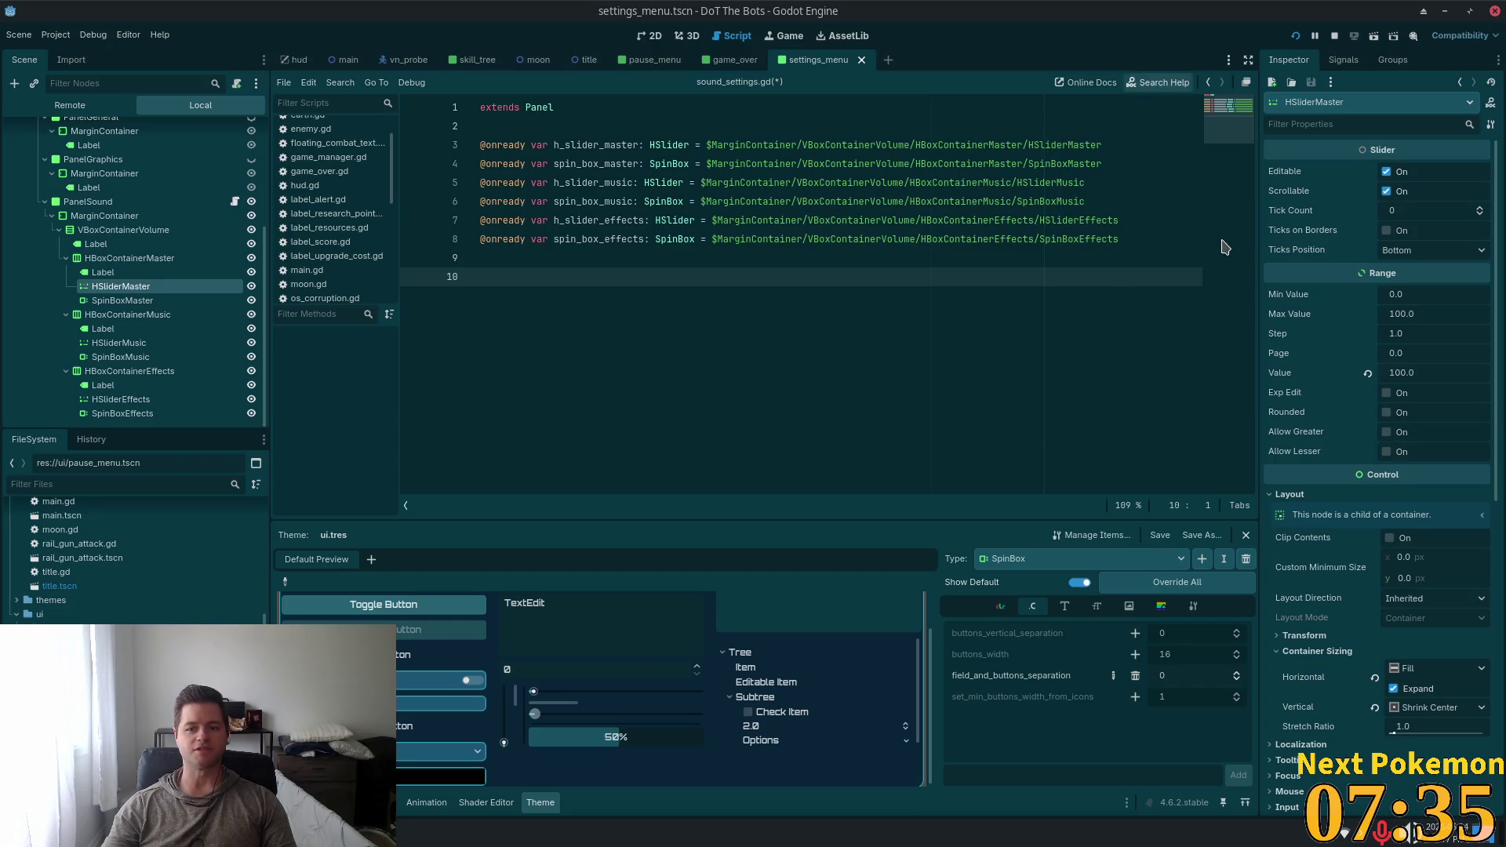
Connect HSliderMaster's value_changed signal to PanelSound, creating _on_h_slider_master_value_changed(value: float)
left_click(1343, 59)
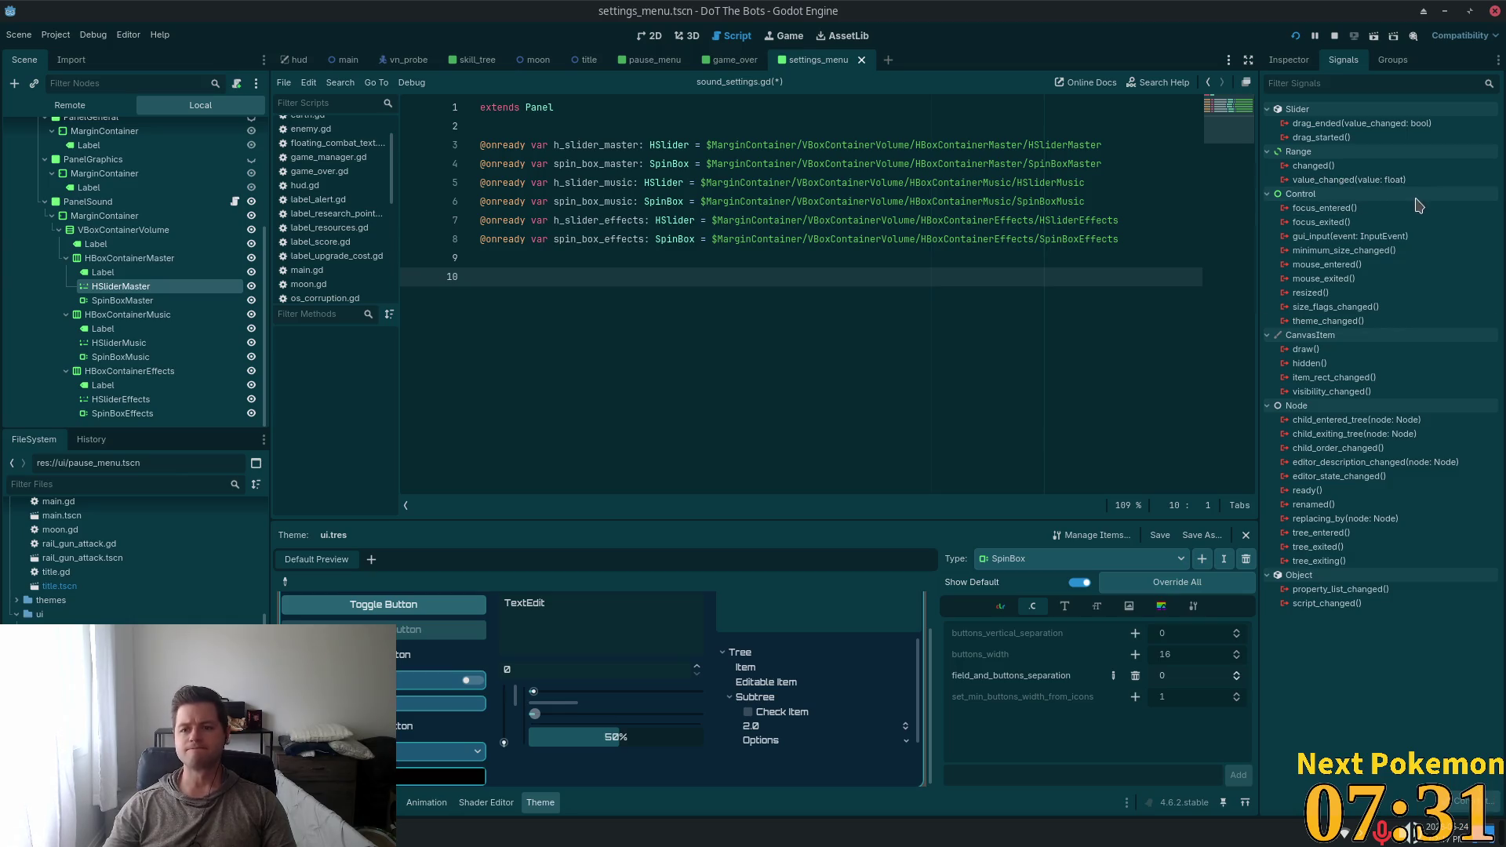
double_click(1298, 180)
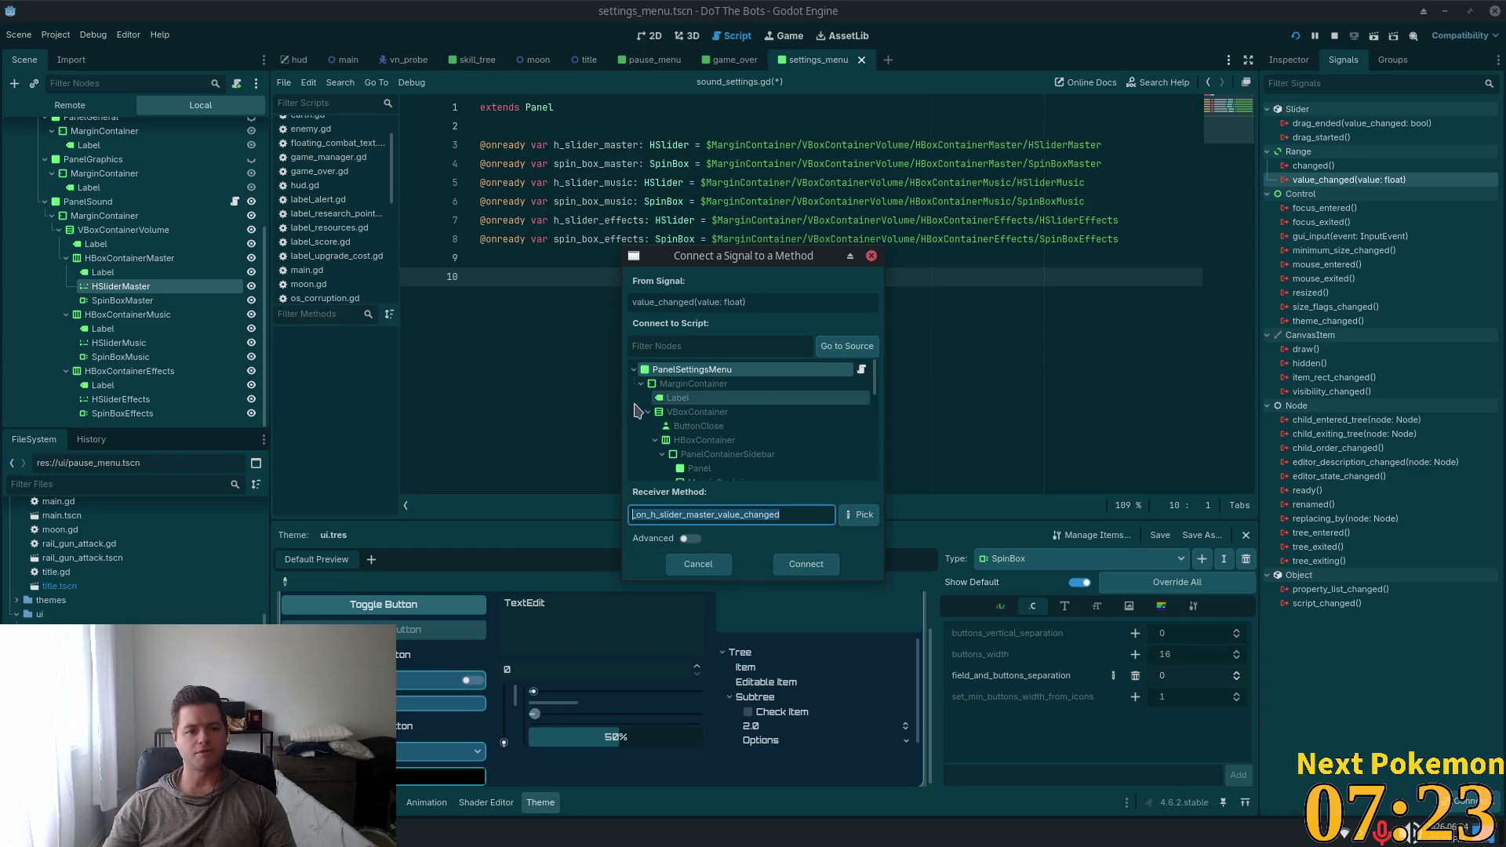
scroll(767, 419, "down", 1)
scroll(768, 420, "down", 5)
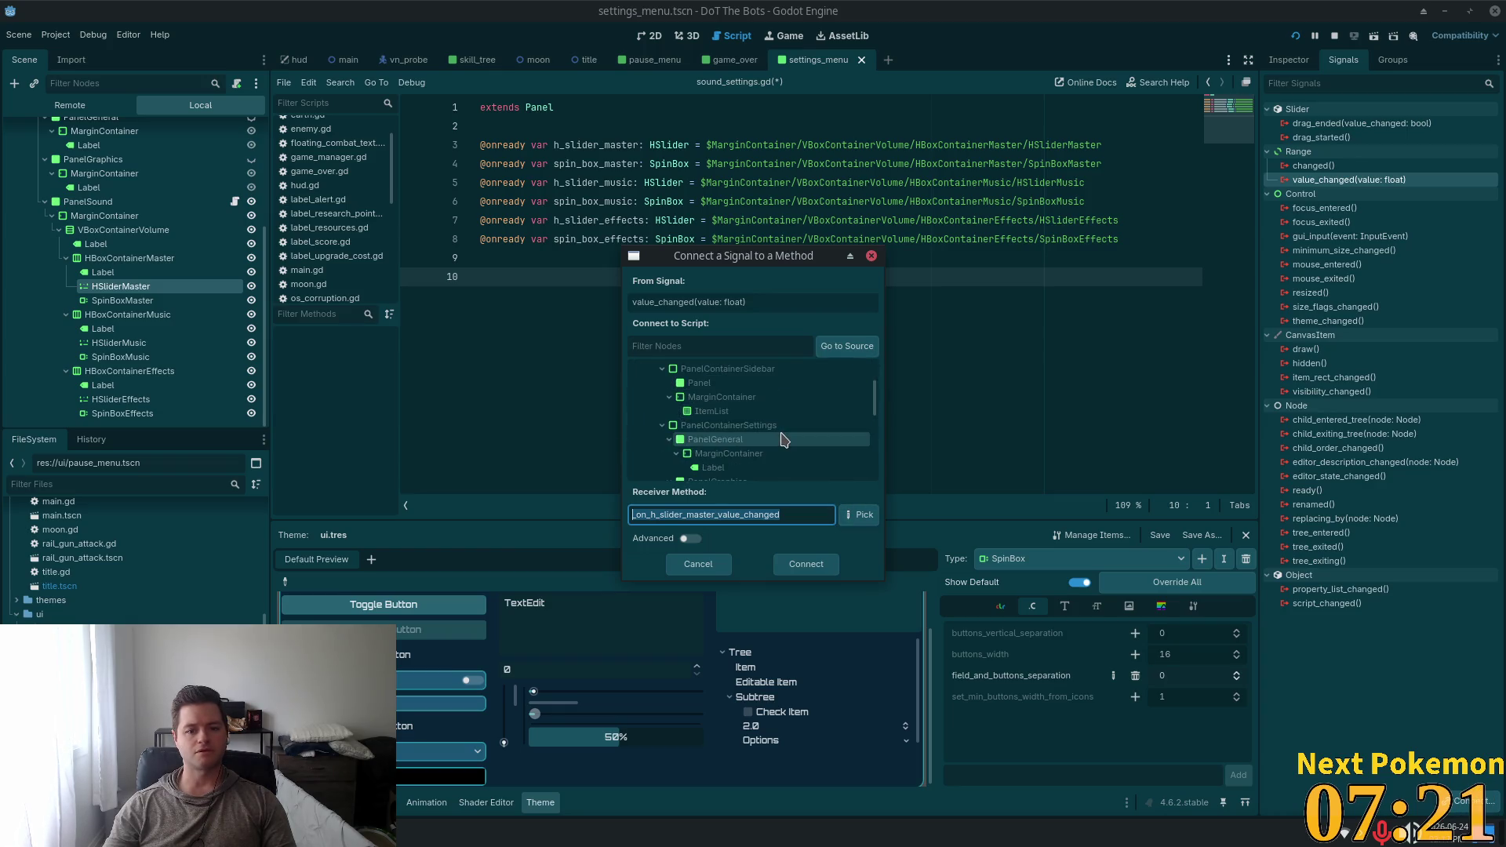
left_click(745, 428)
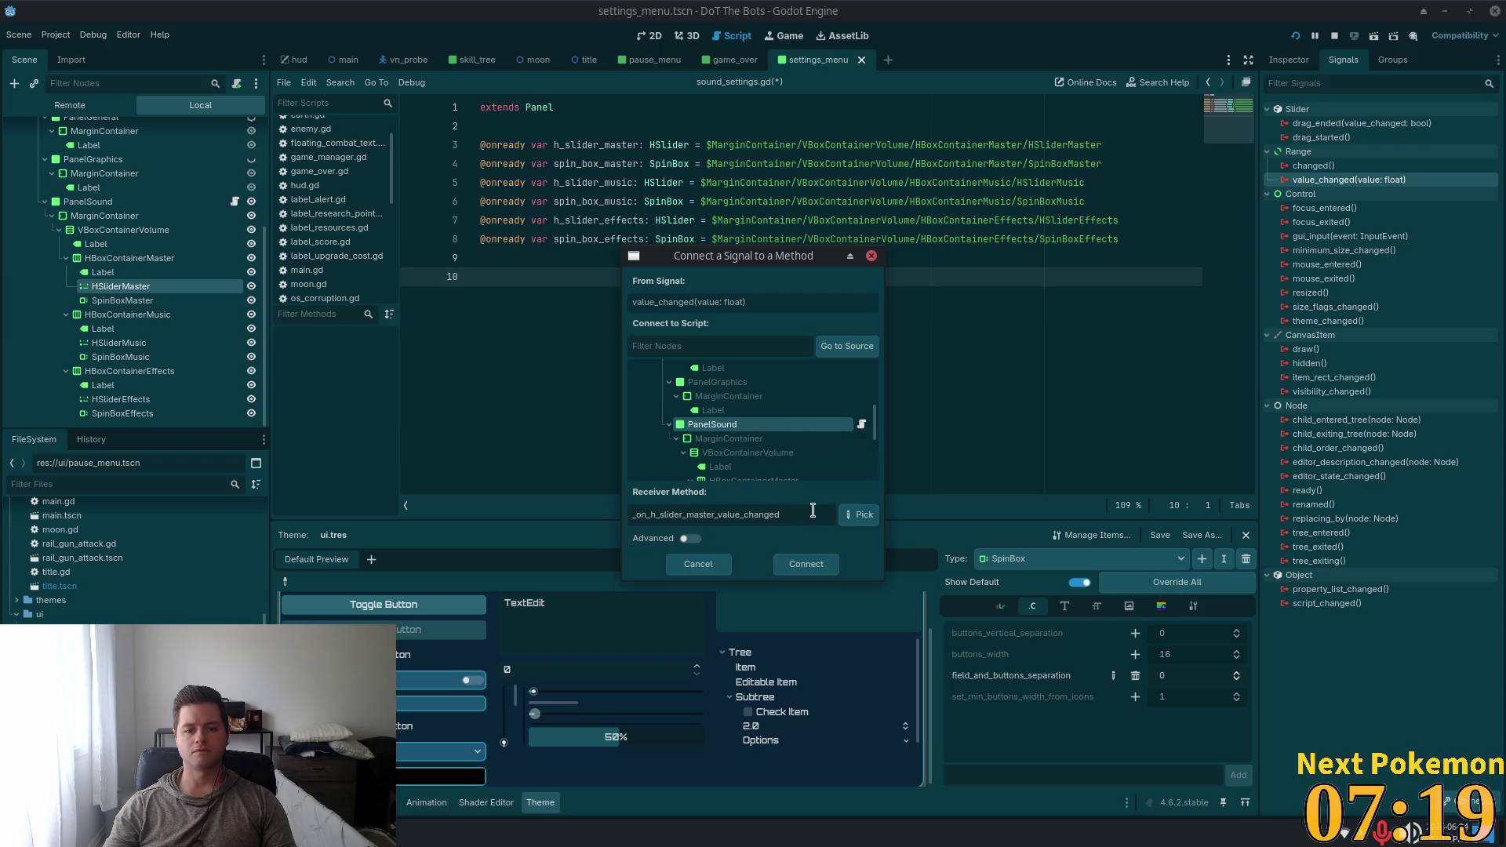
left_click(806, 569)
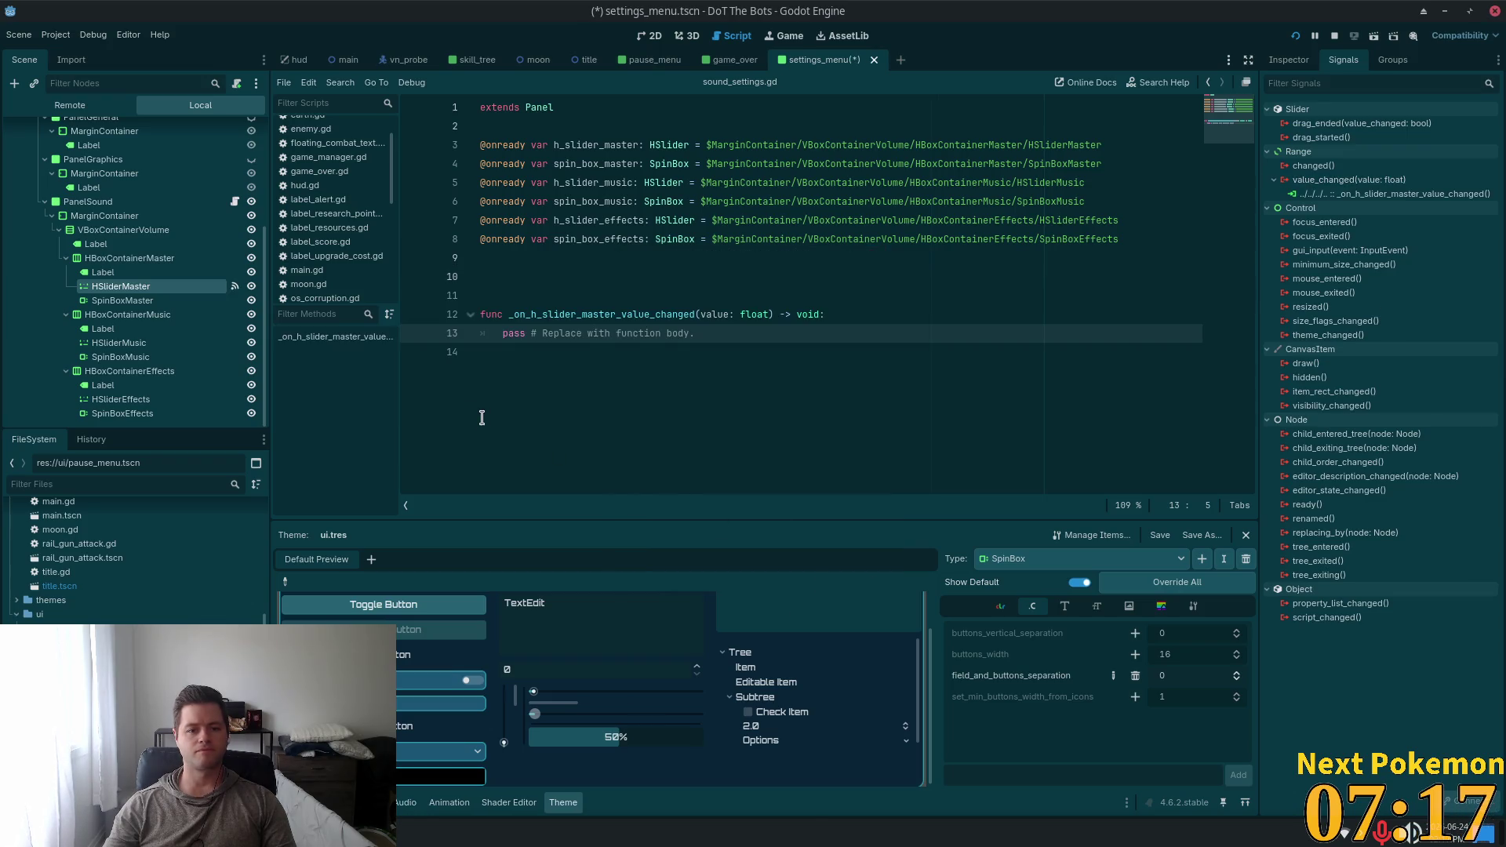
Make the master slider handler set spin_box_master.value = value
left_click(877, 316)
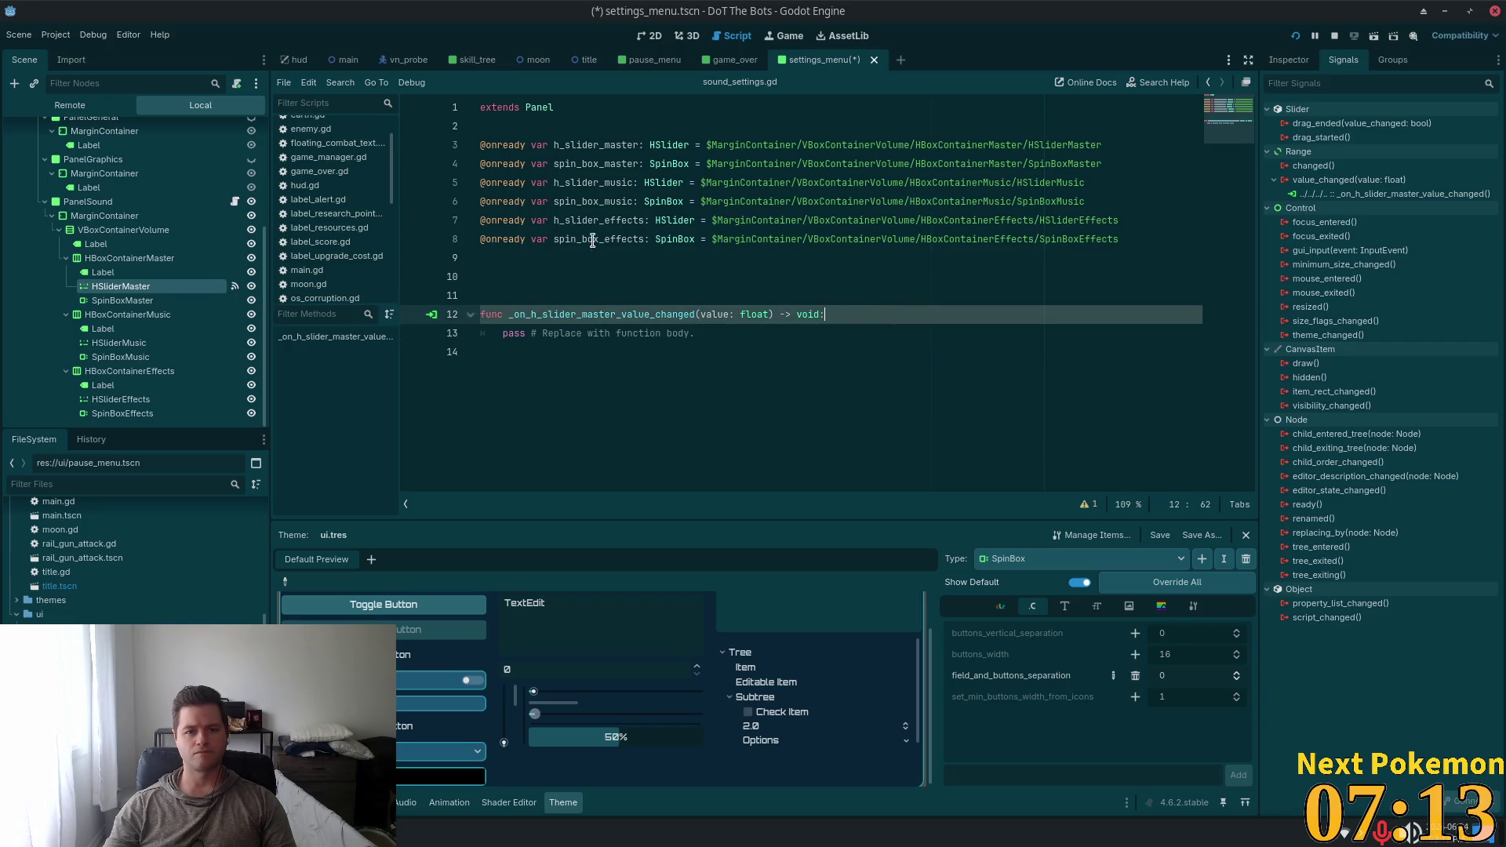
double_click(582, 162)
key("ctrl+c")
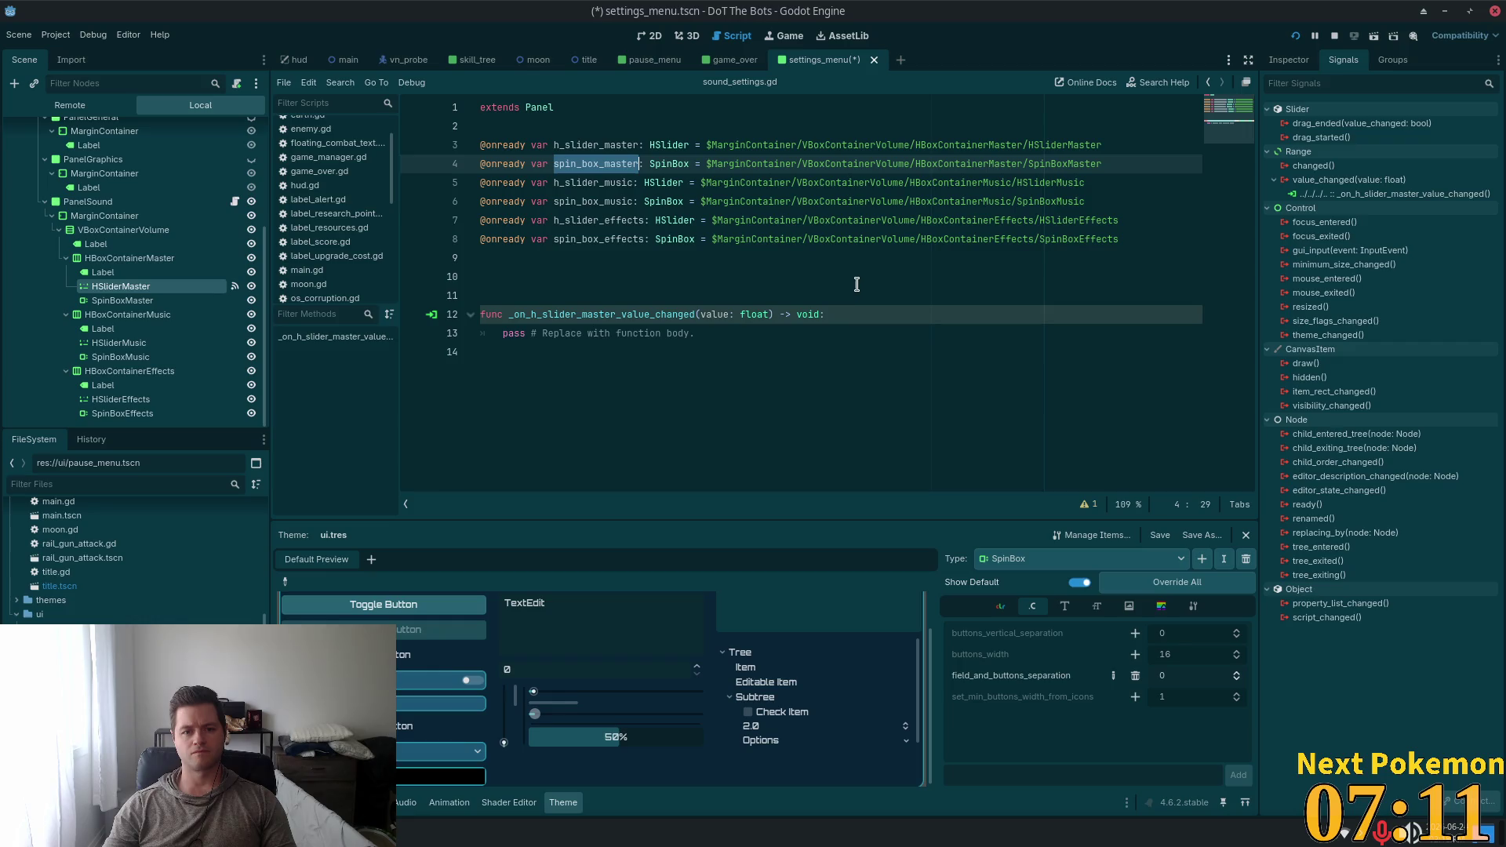
left_click(858, 296)
left_click(861, 314)
key("Return")
key("ctrl+v")
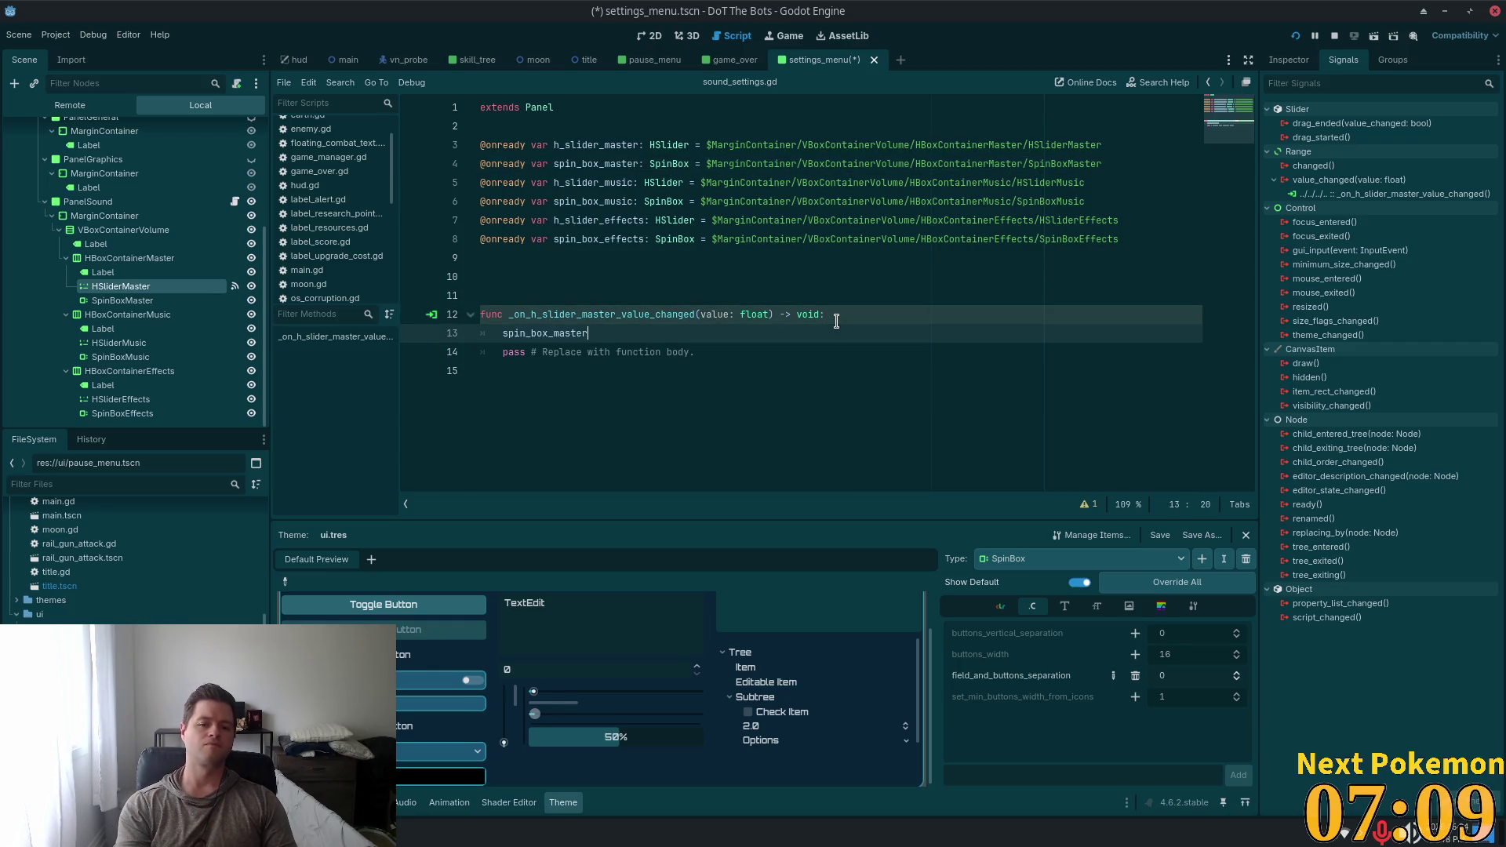
type(".value")
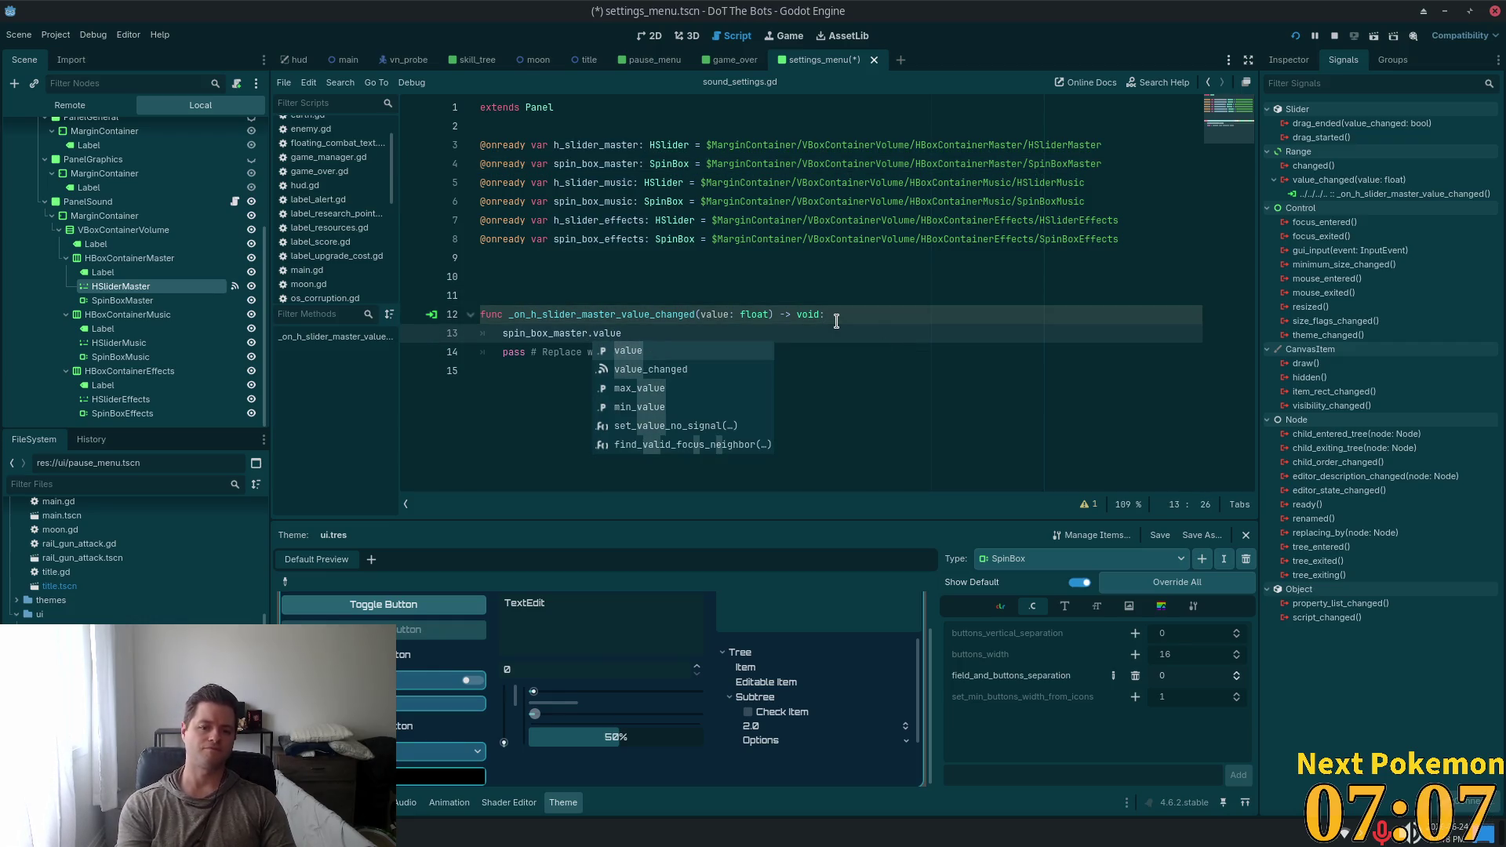
type(" = value")
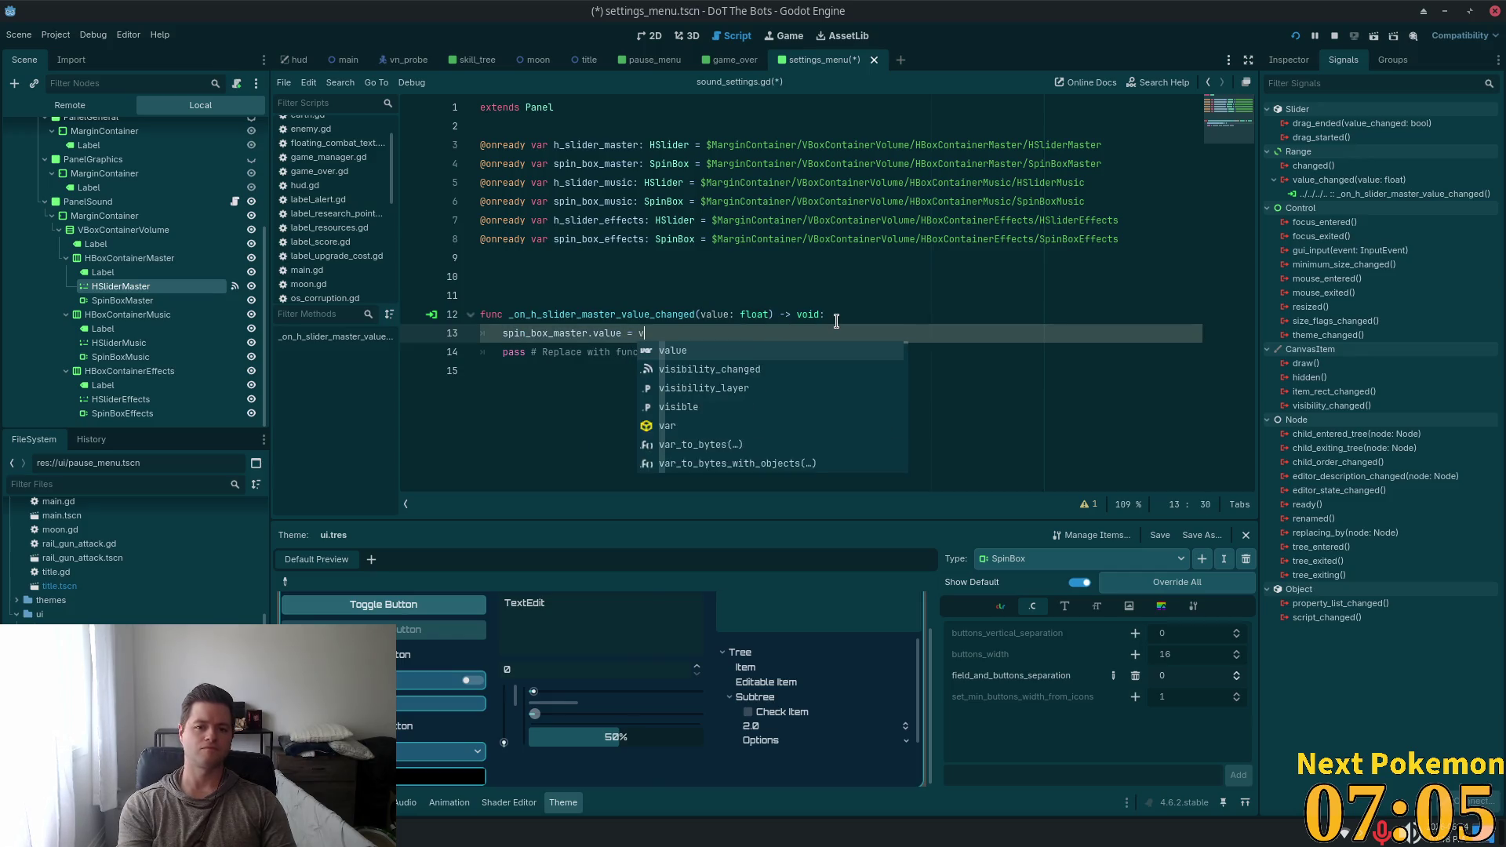
Add the comment '# TODO: Update master audio channel DB value base on value as a percentage' above it
left_click(835, 318)
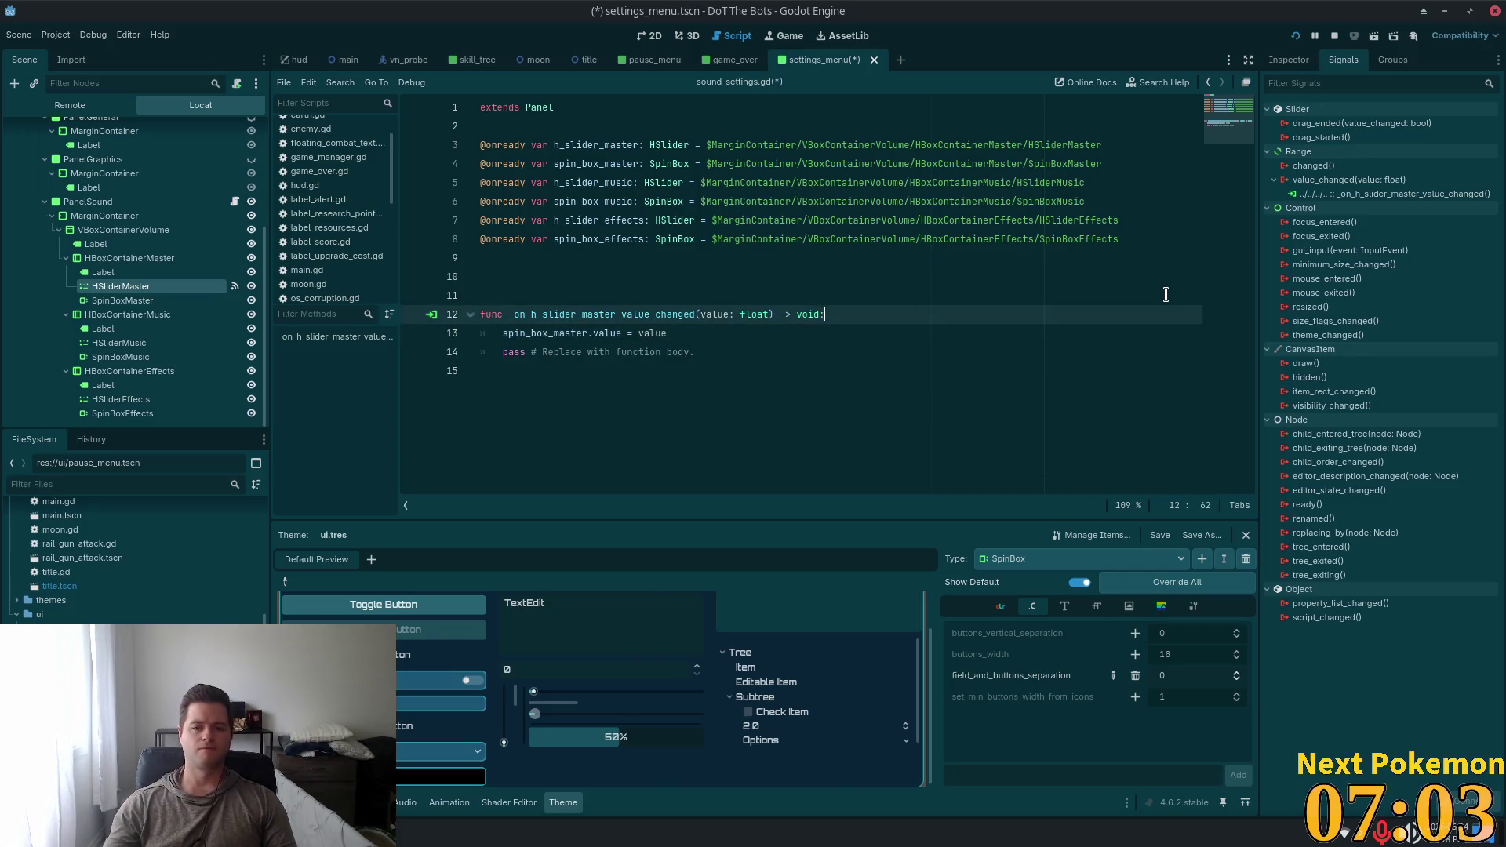
key("Return")
type("#")
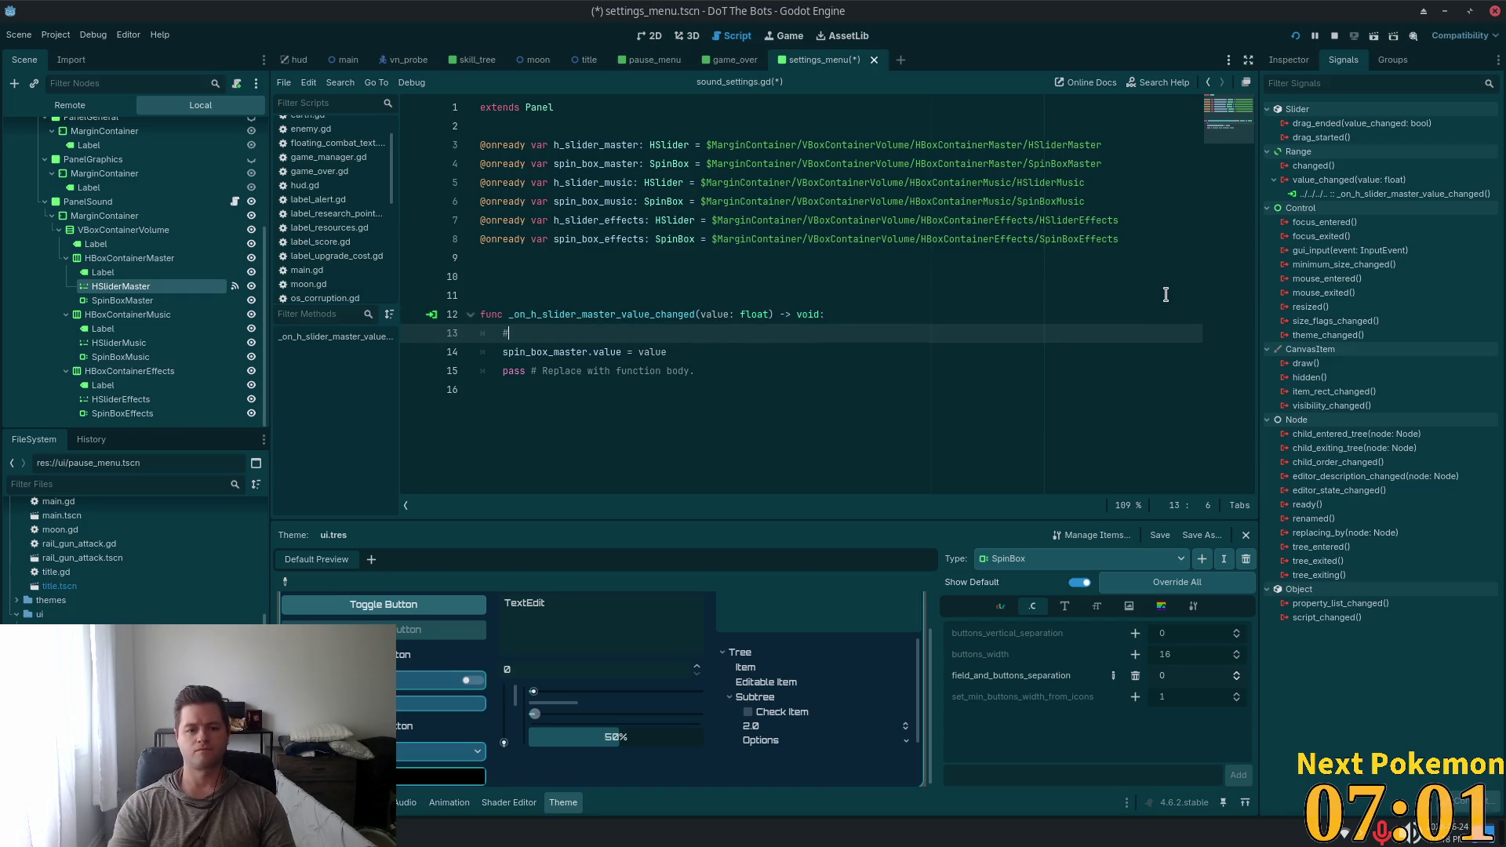
type(" TDODO")
key("BackSpace")
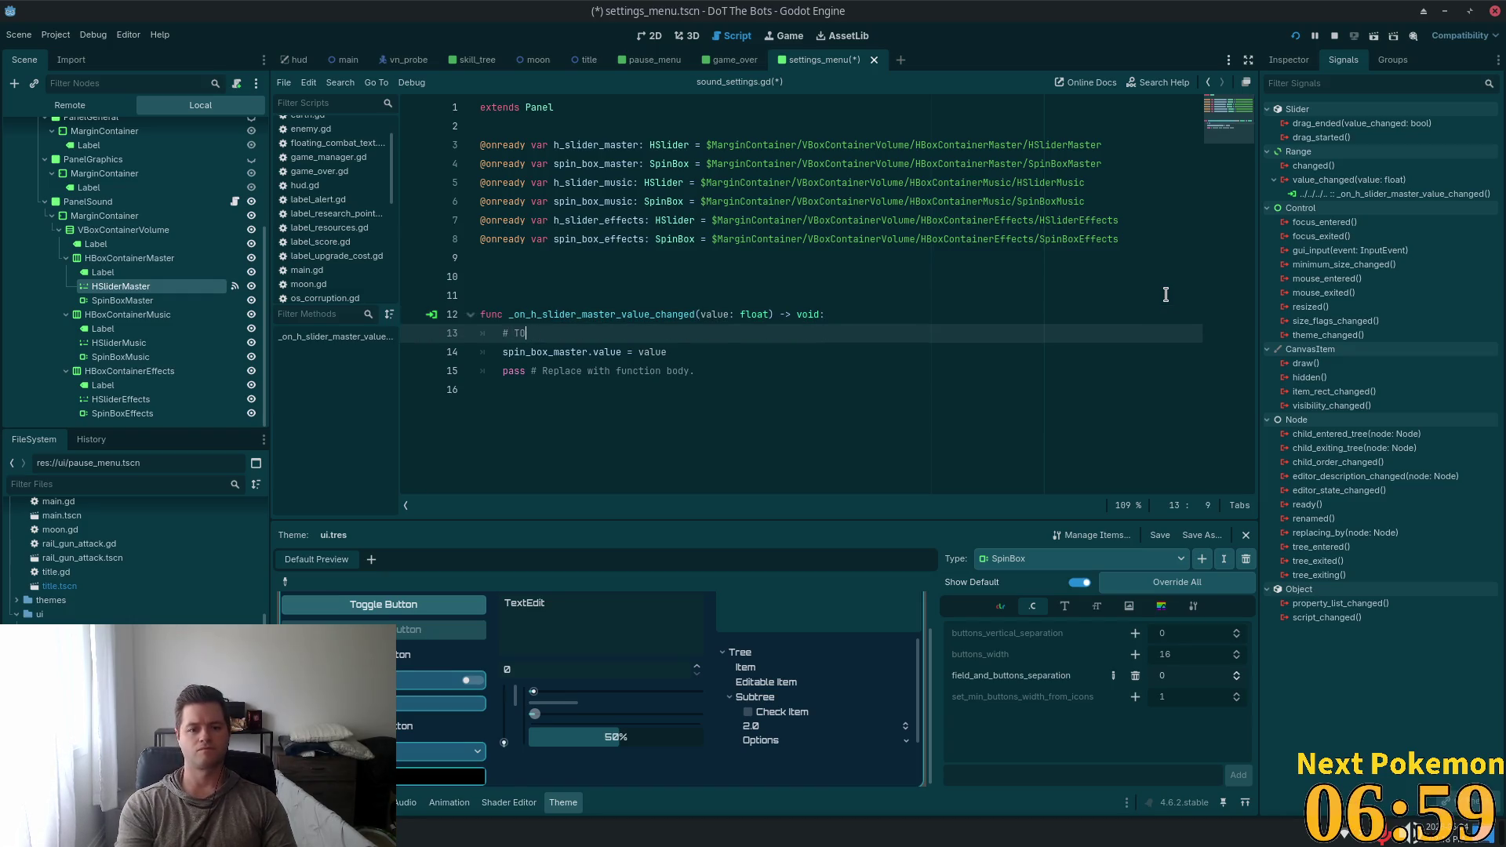
type("u")
key("BackSpace")
key("BackSpace")
type(": ")
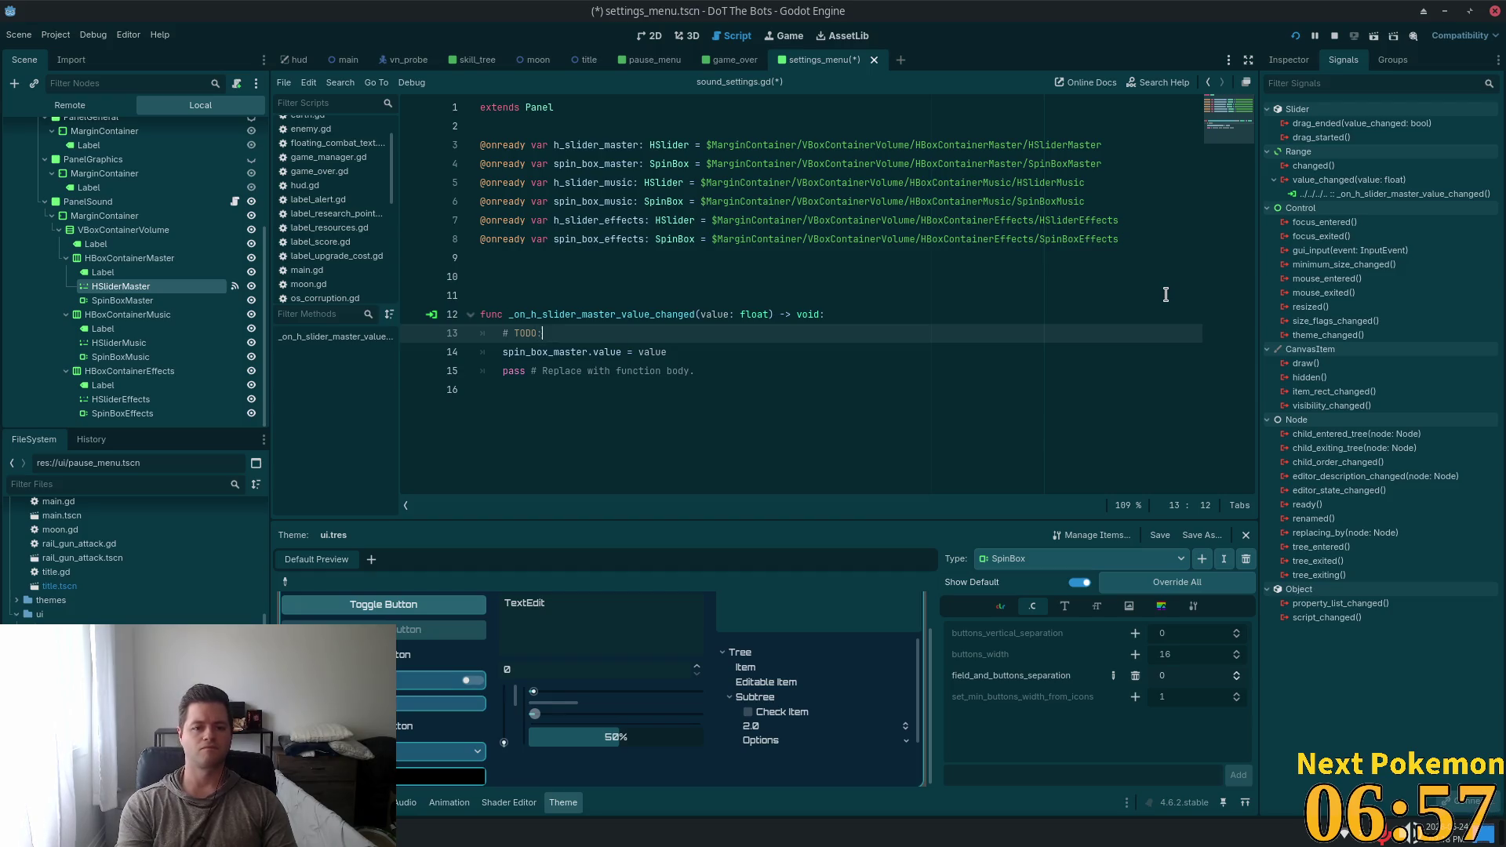
type("Updat")
type("ge")
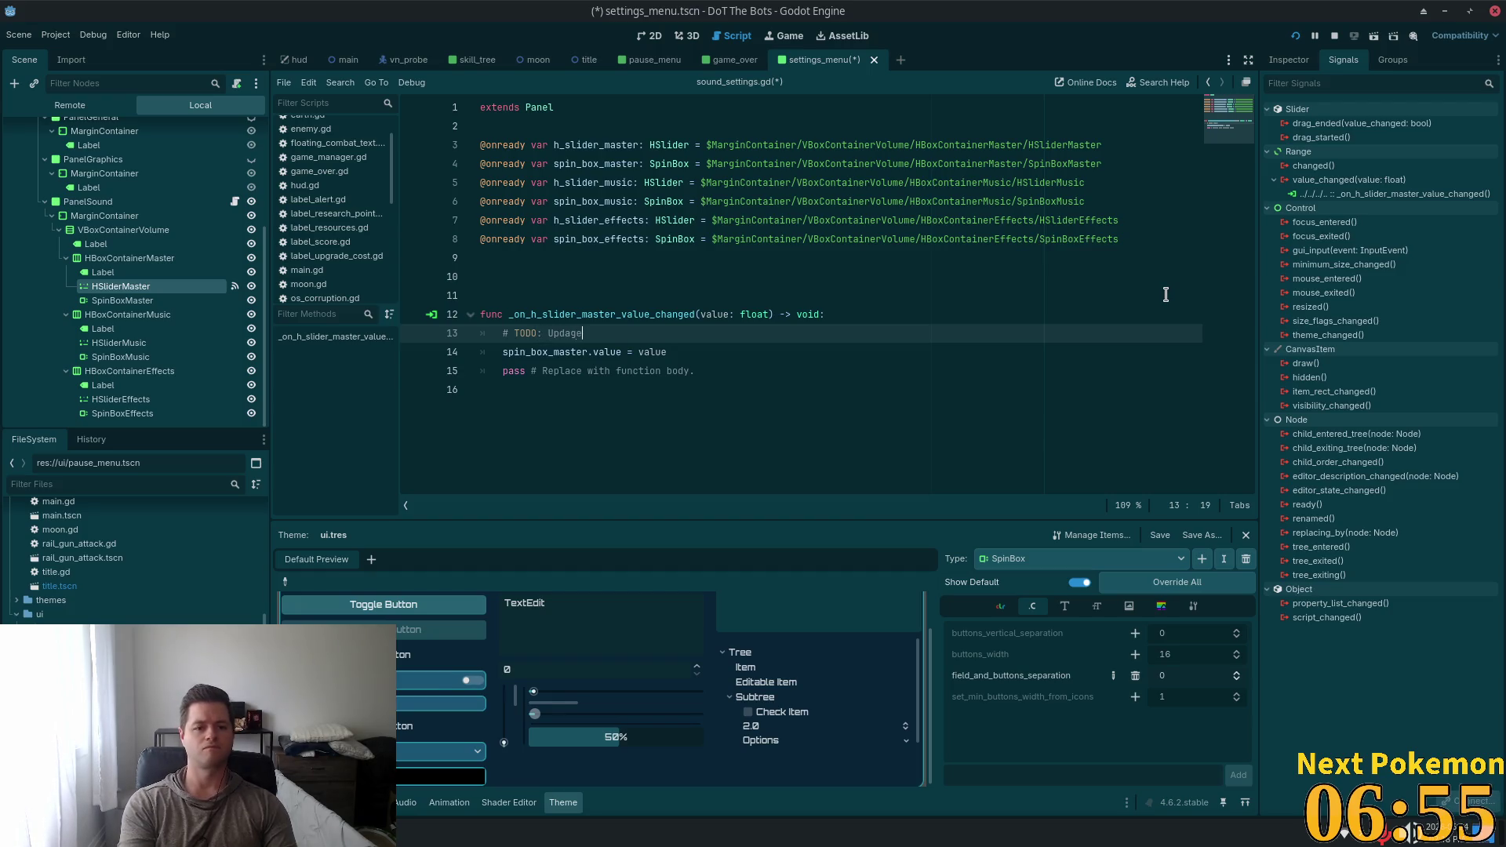
type(" master")
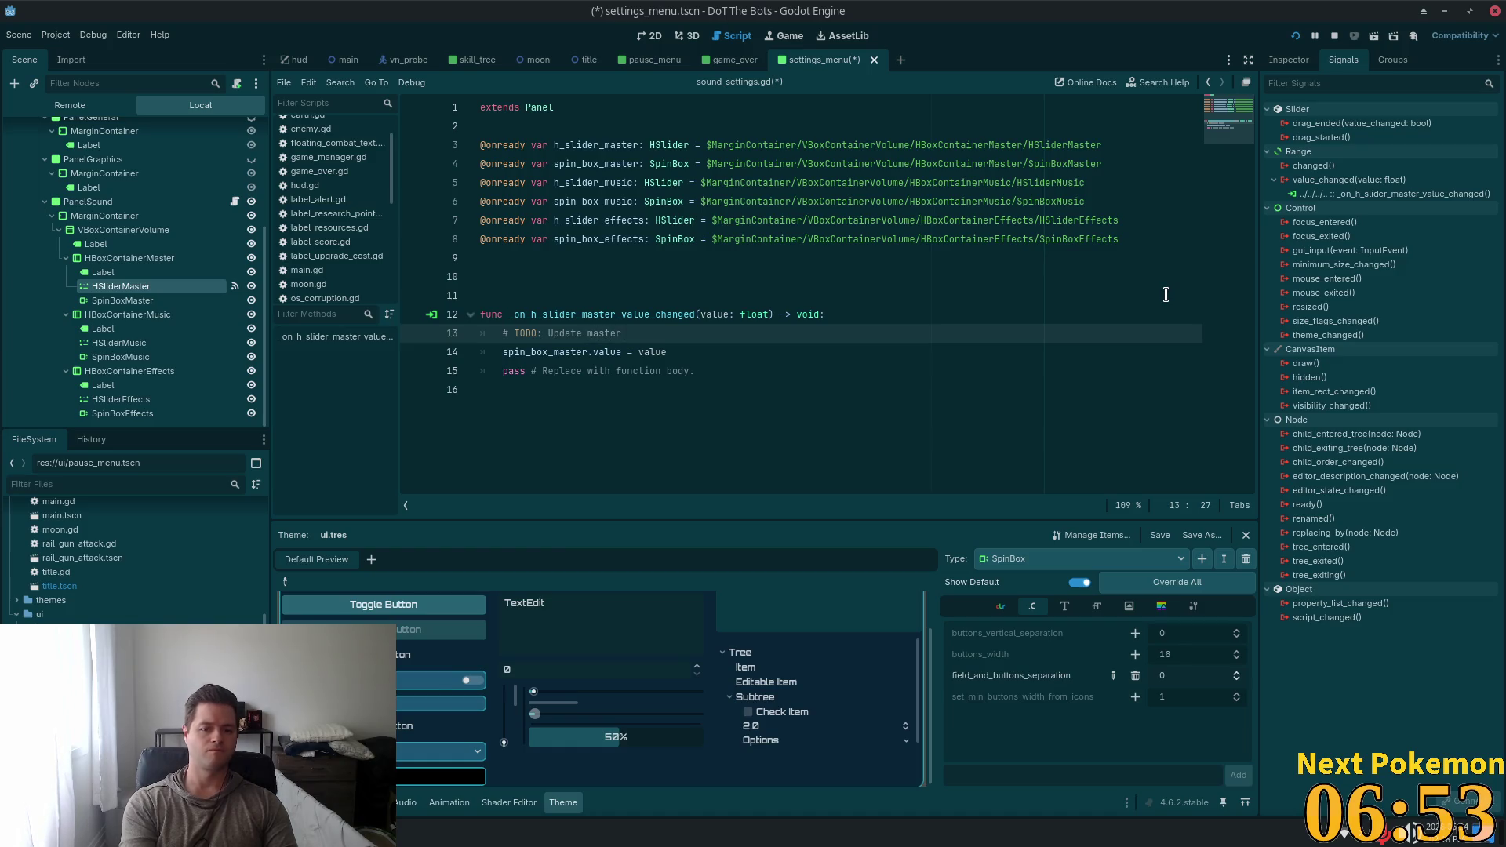
type("au")
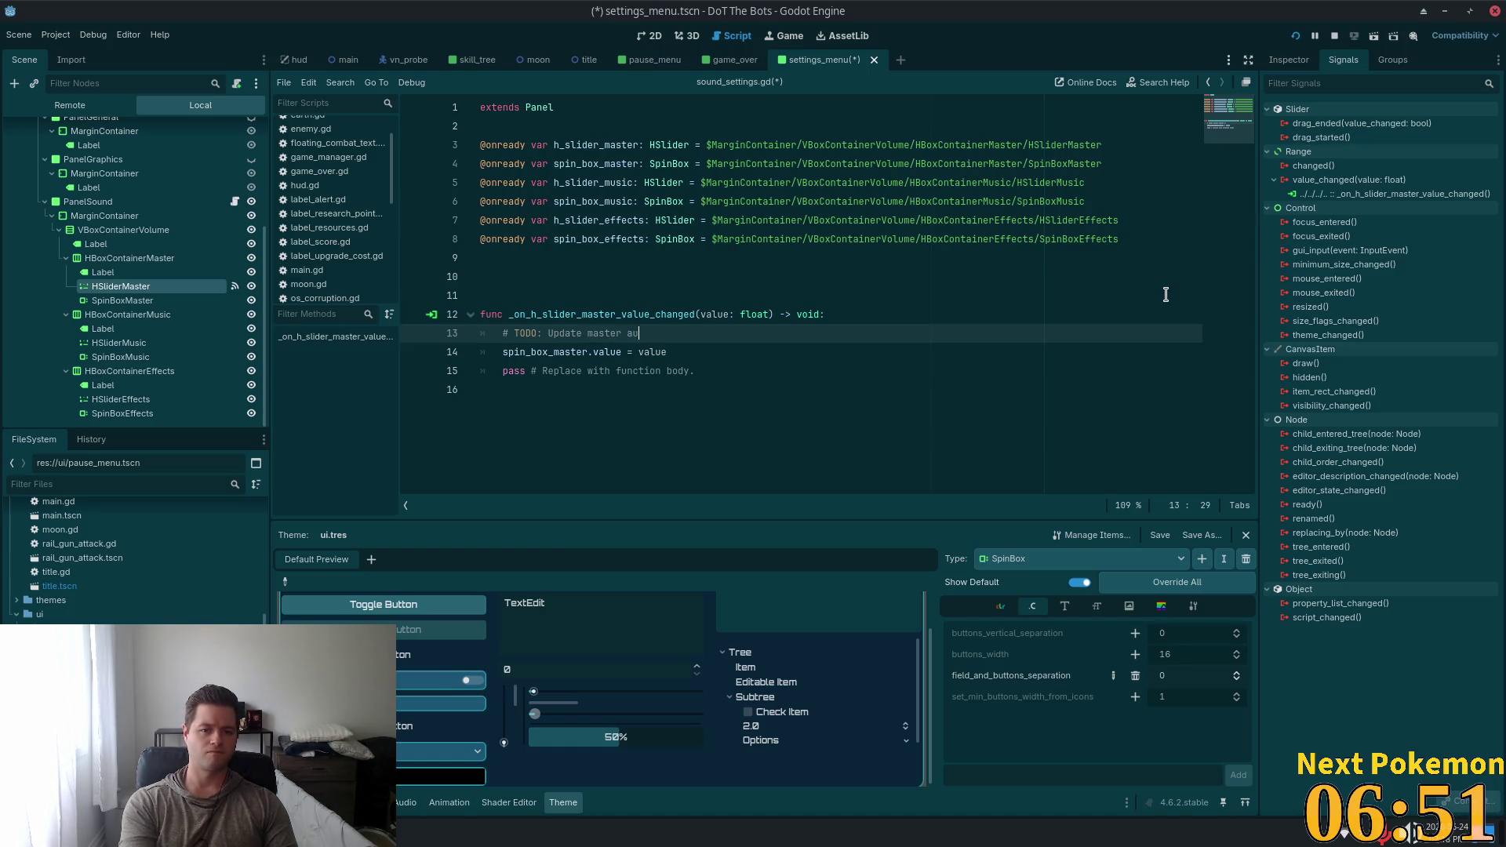
type("dio channel D")
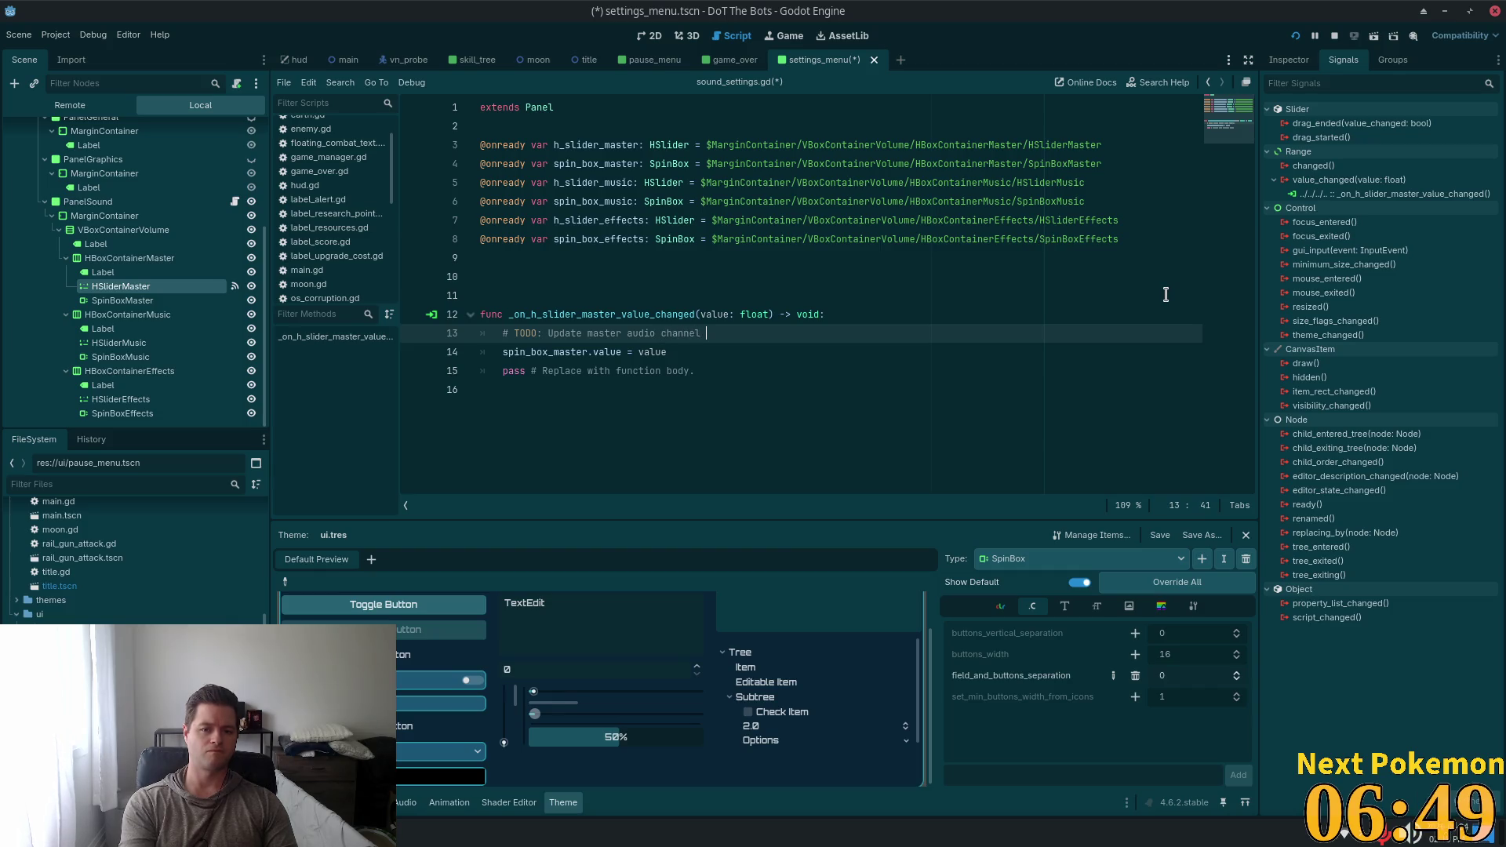
type("B value b")
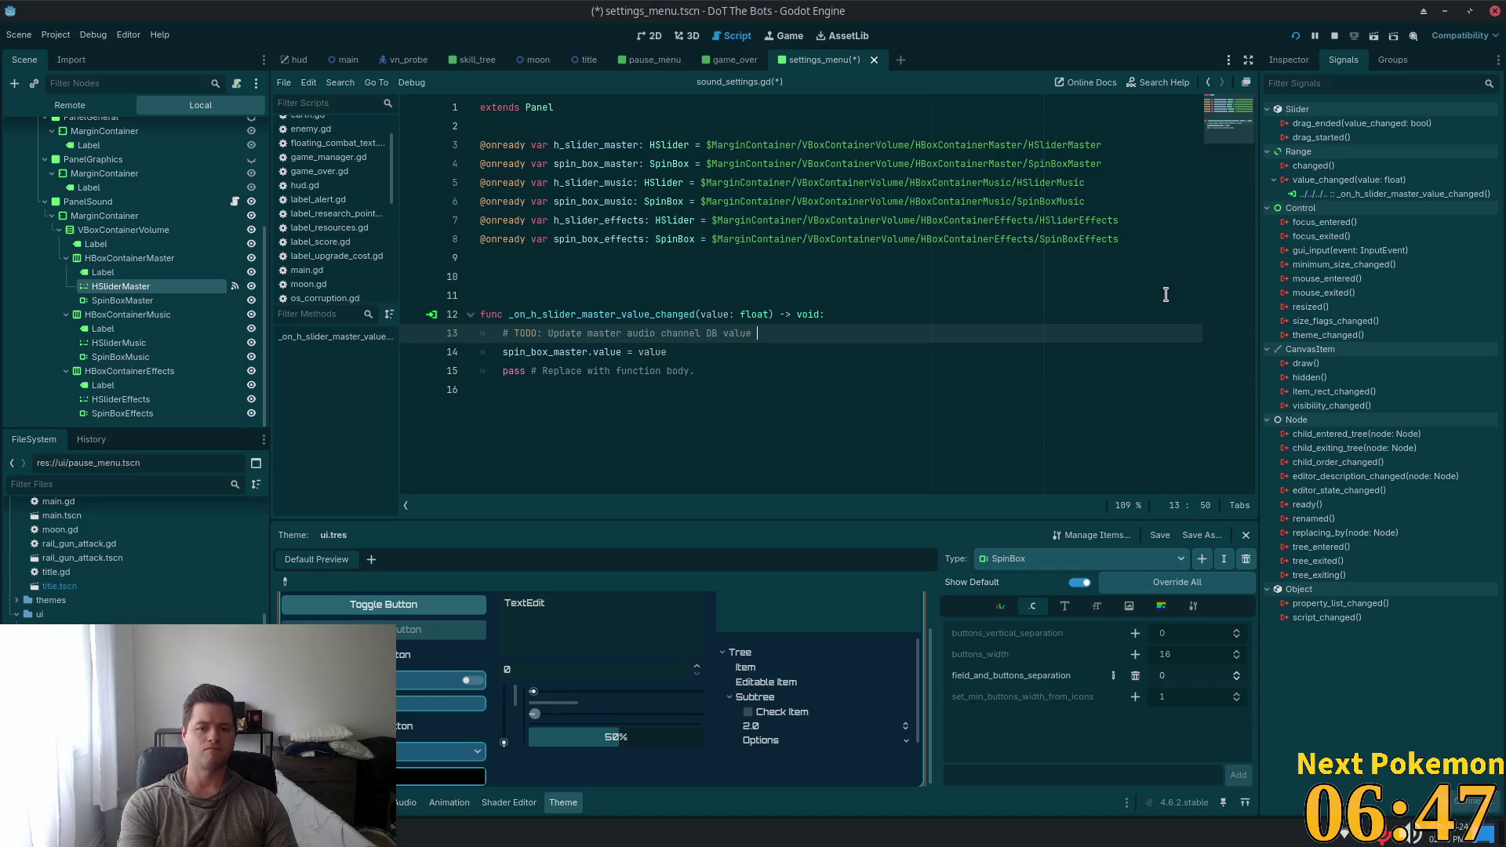
type("ase on")
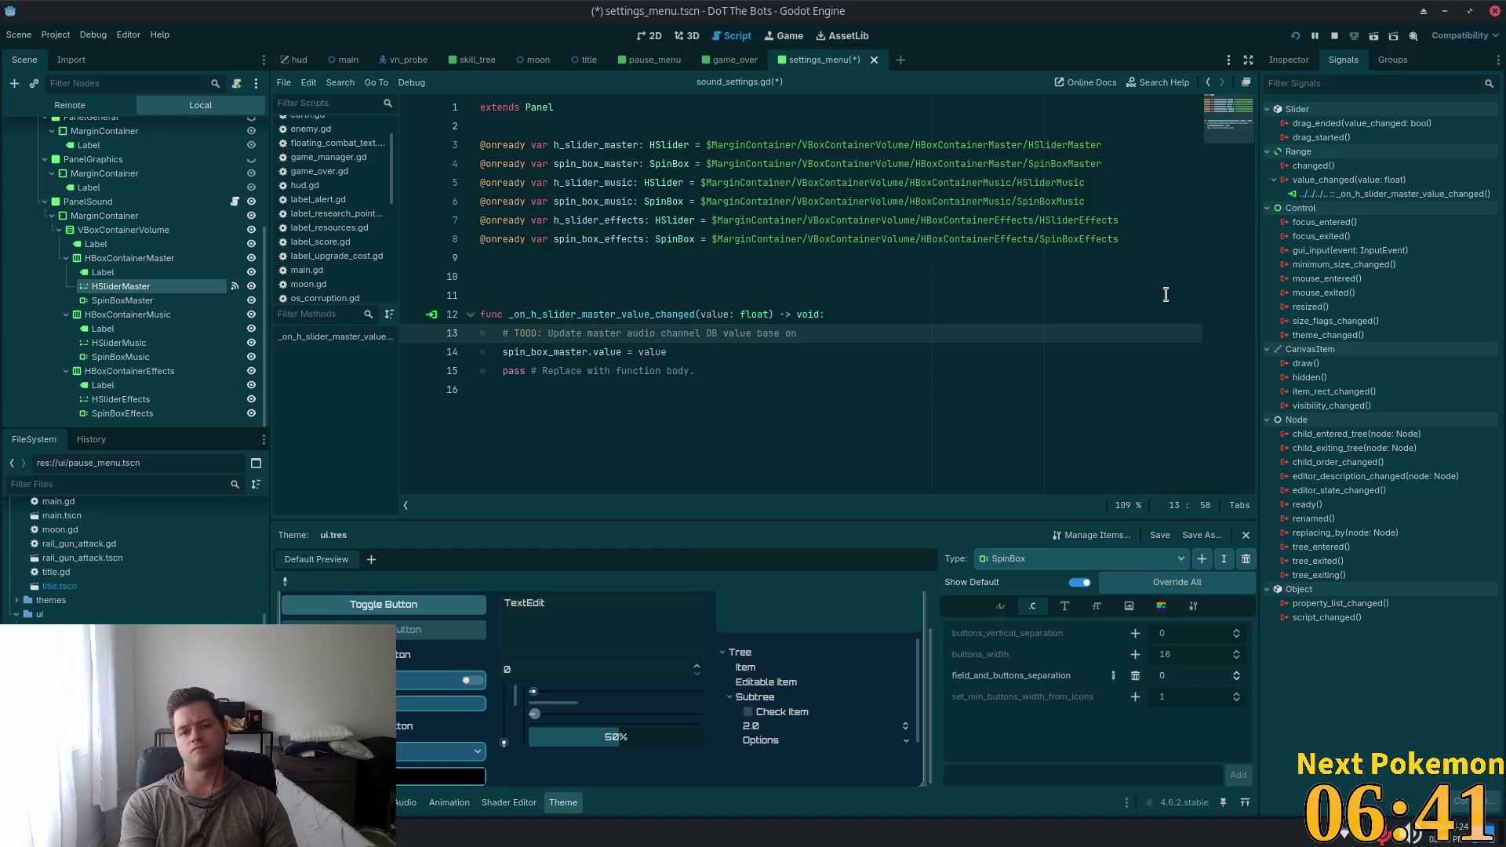
type("vla")
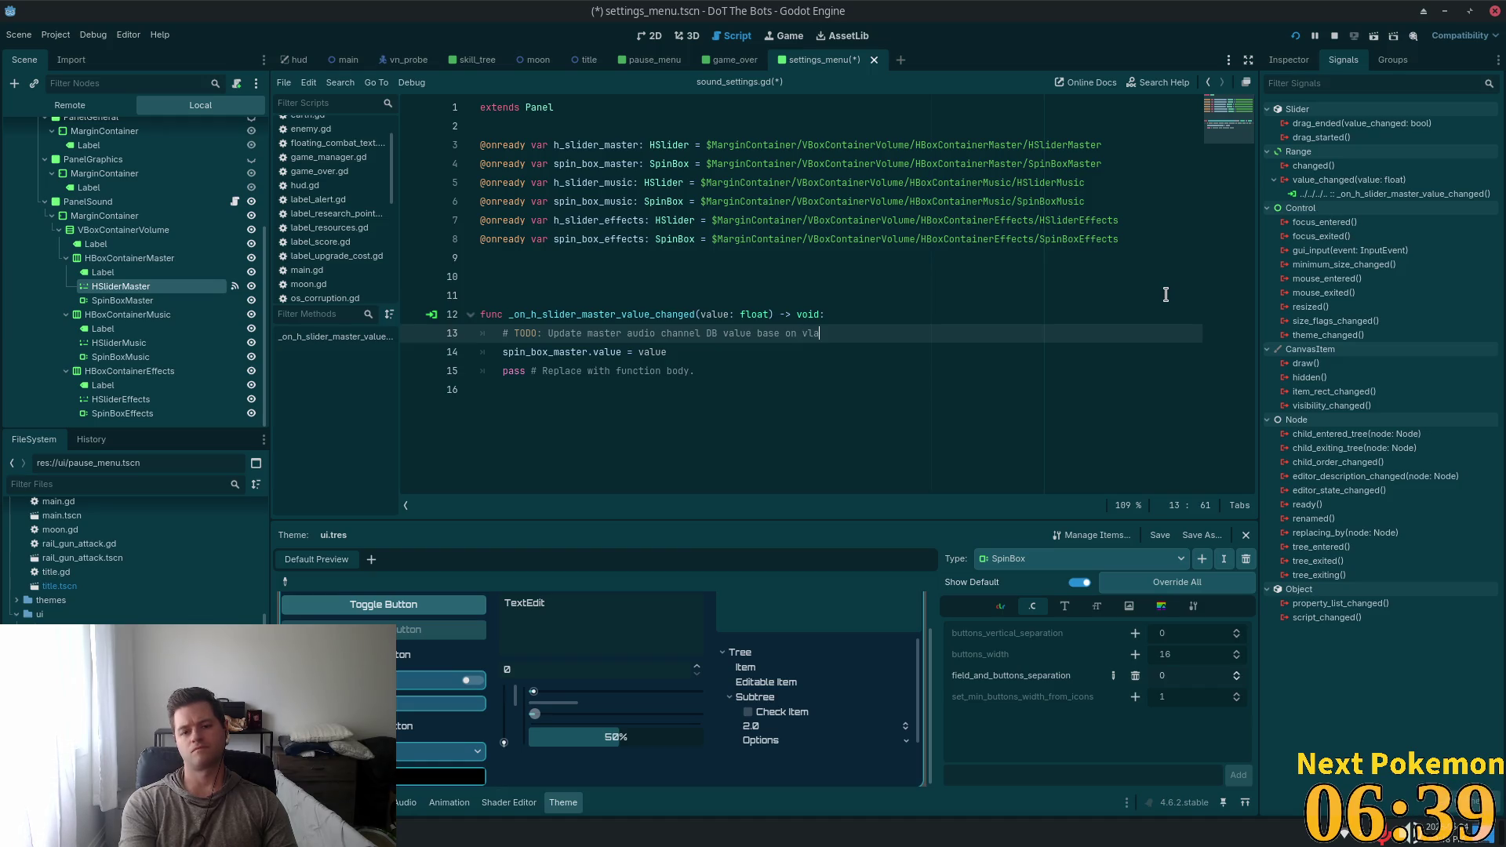
key("BackSpace")
key("BackSpace")
type("alue as a p")
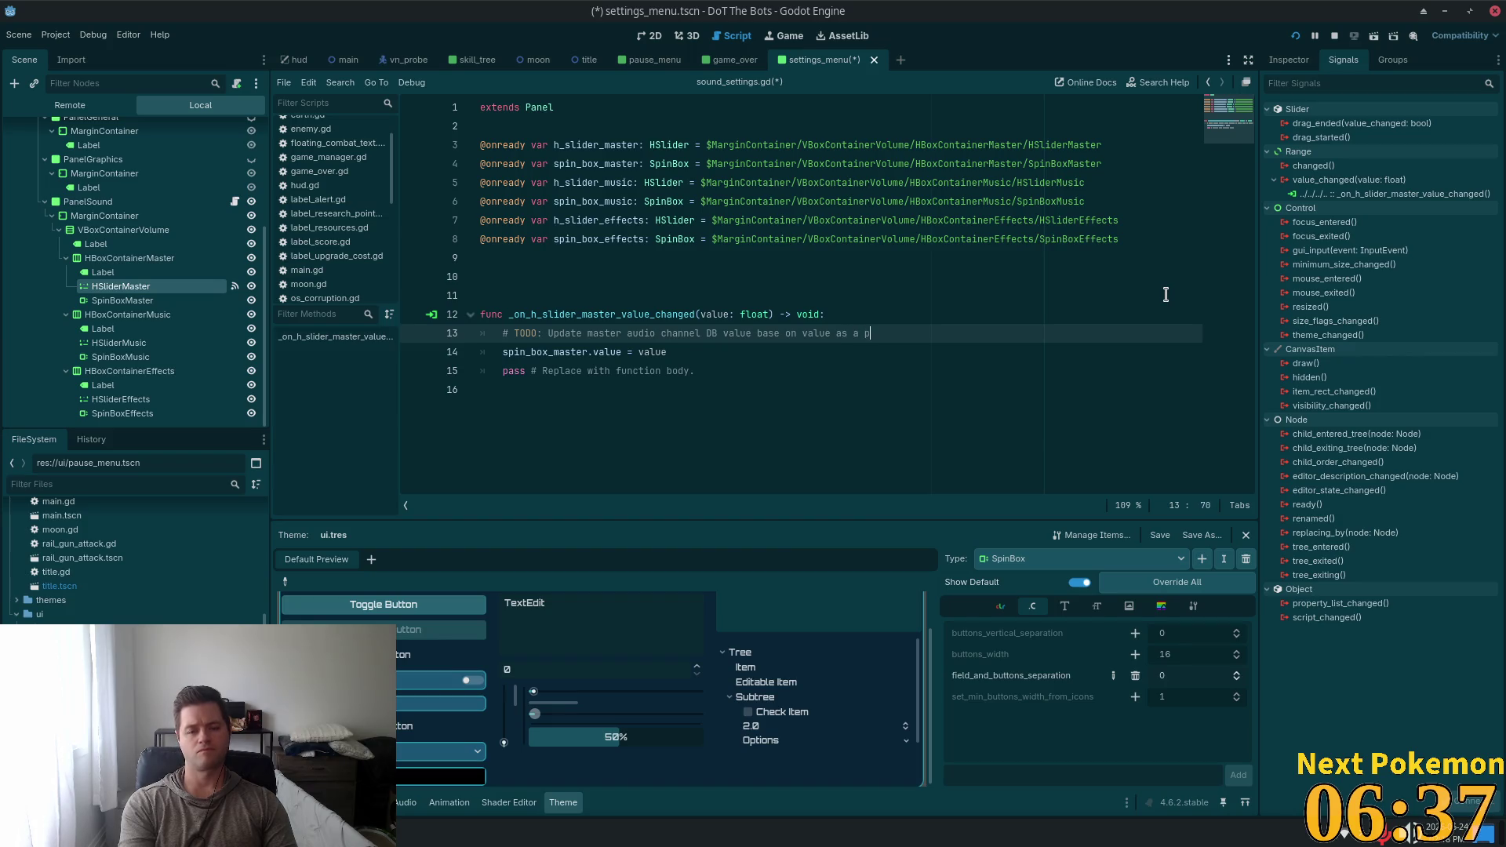
type("ercentage")
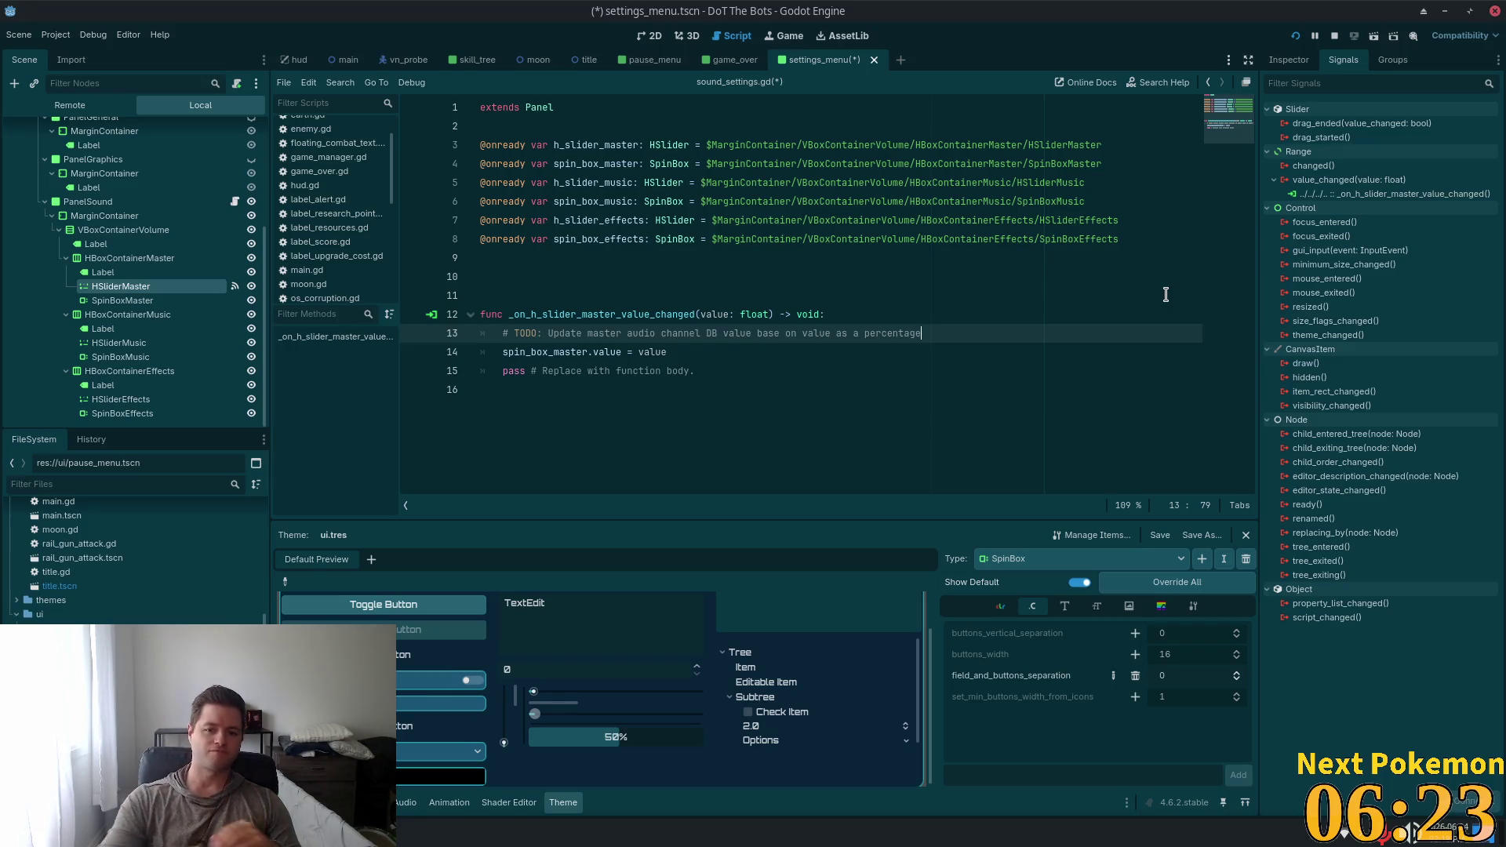
Delete the handler's placeholder pass line and the extra blank lines after it
left_click(650, 453)
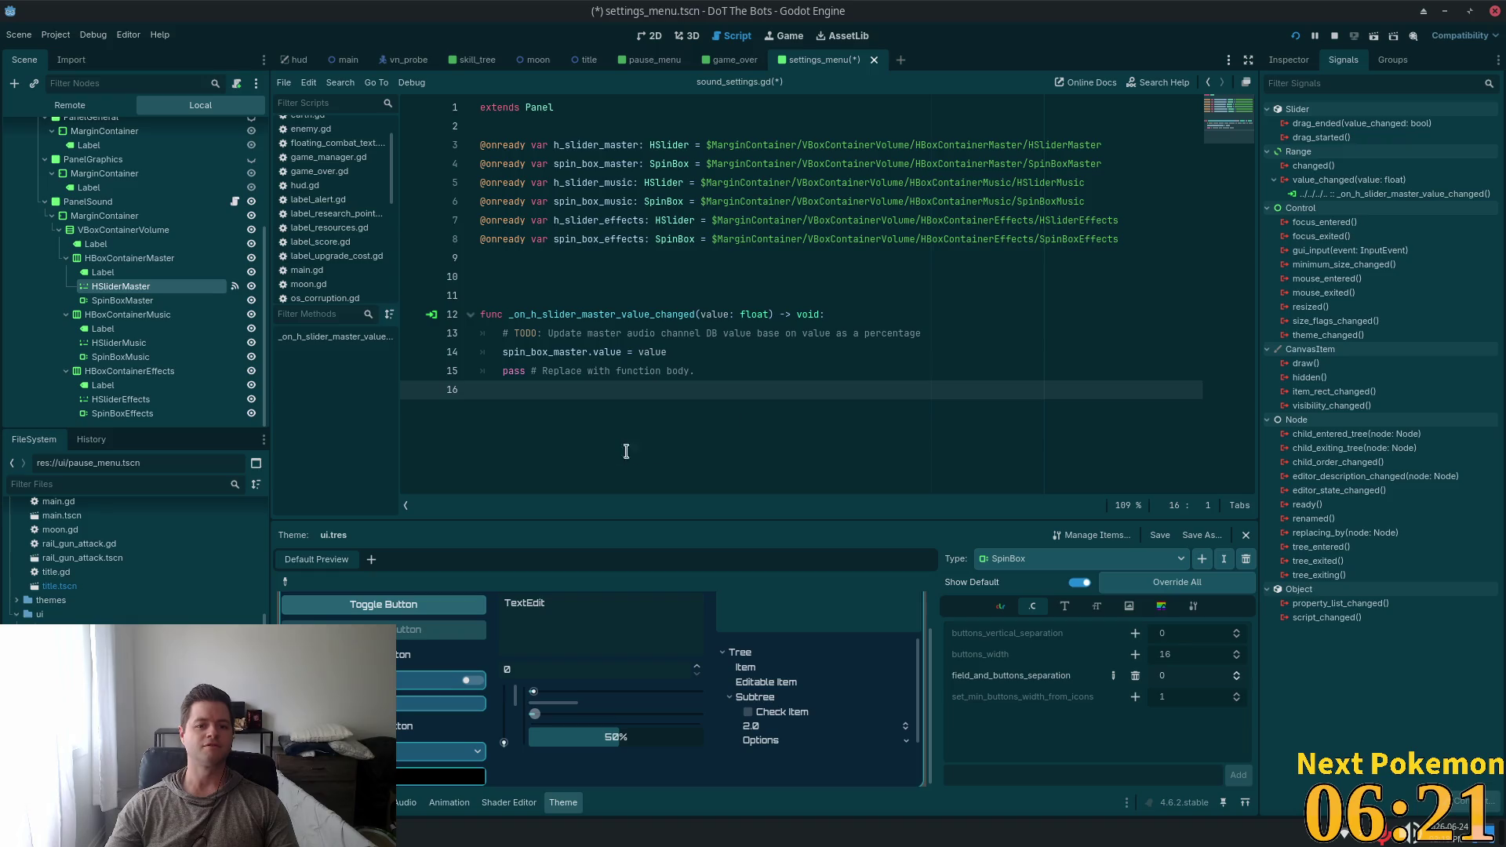
triple_click(745, 364)
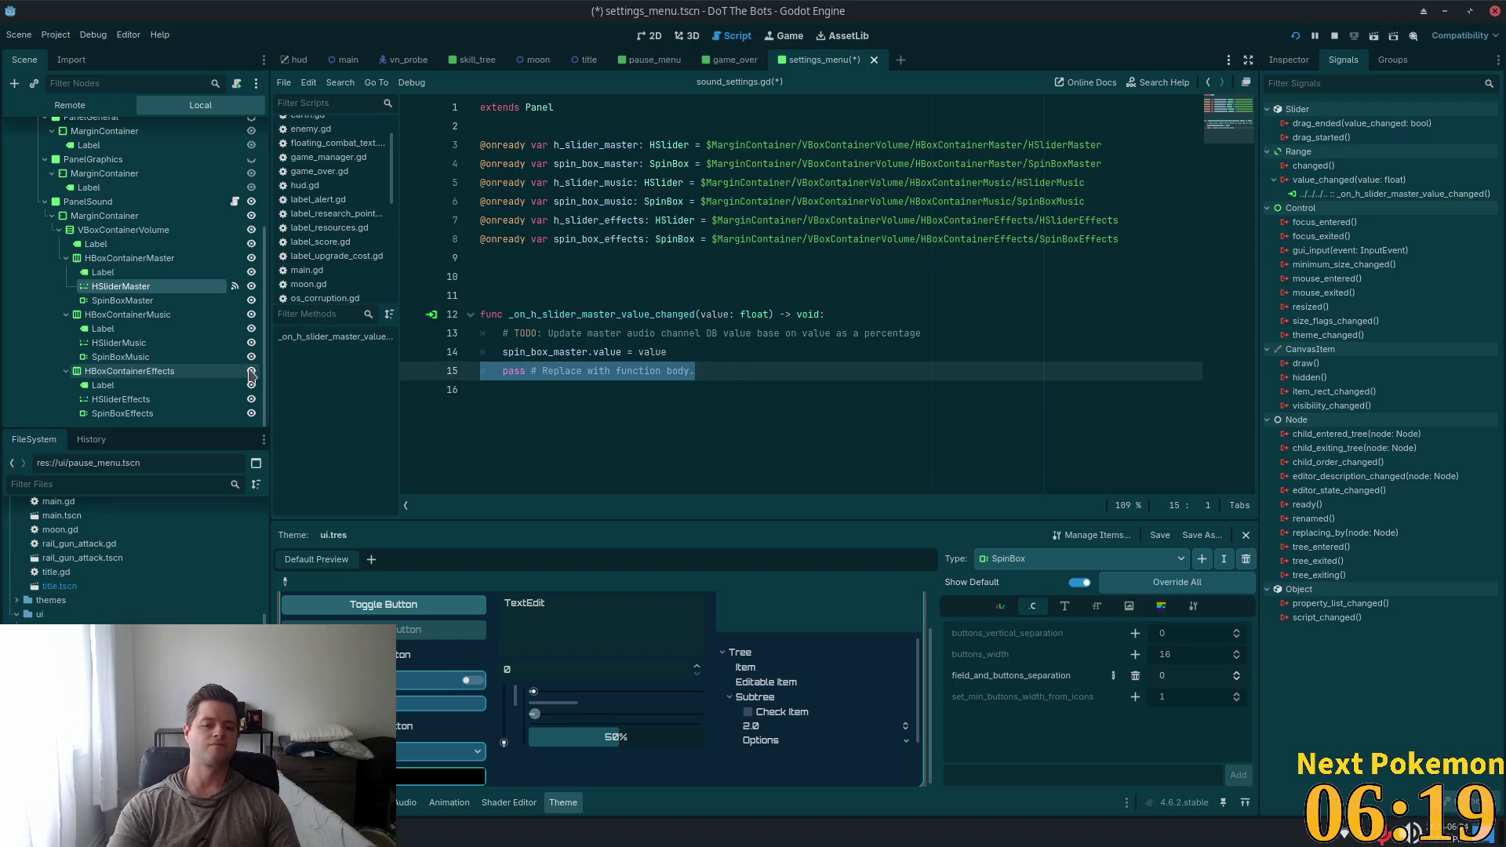
key("BackSpace")
key("BackSpace")
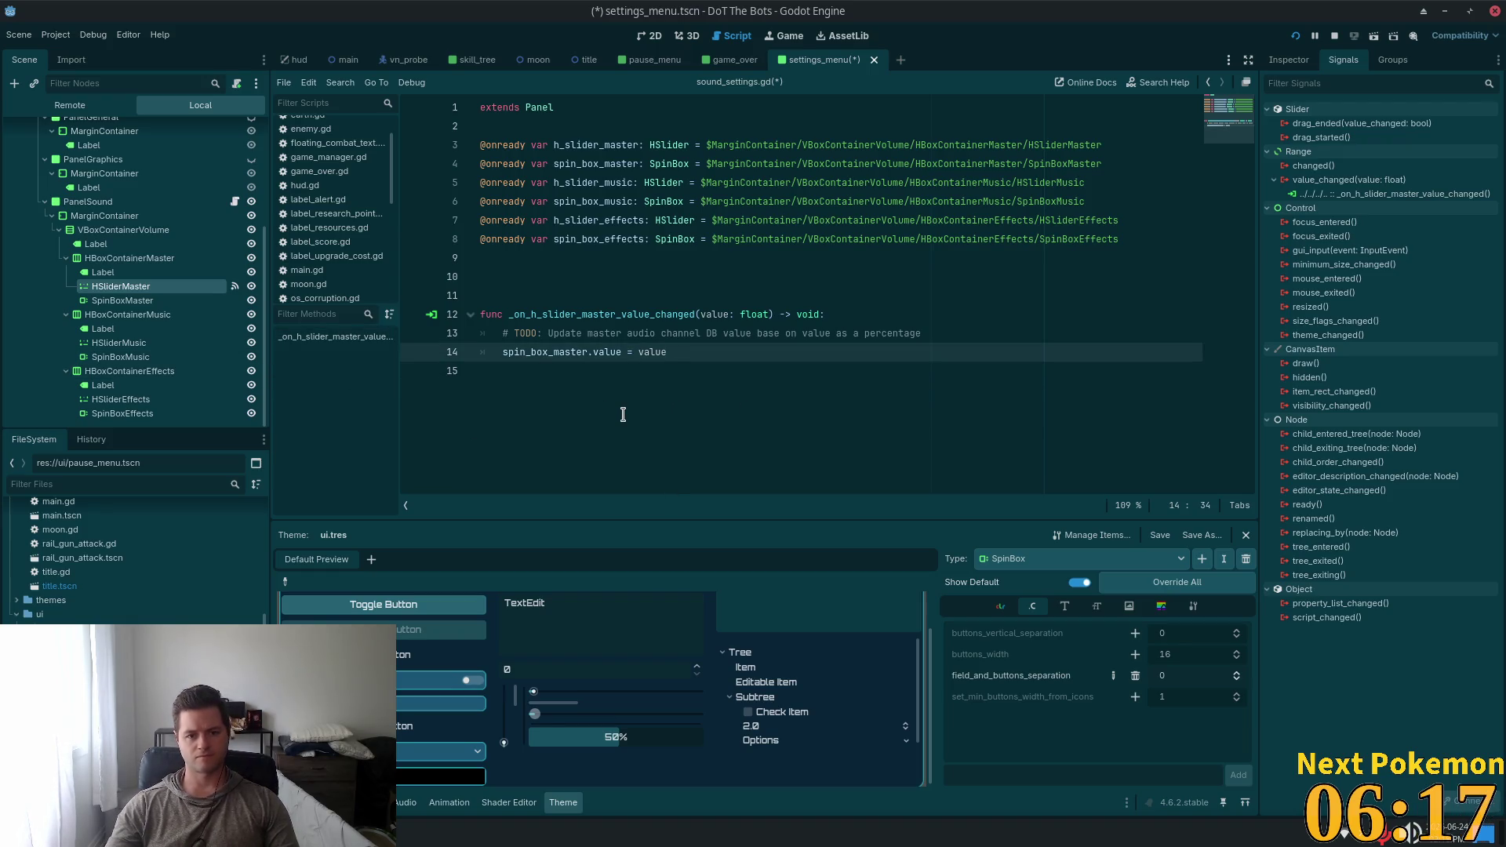
key("Return")
key("Return")
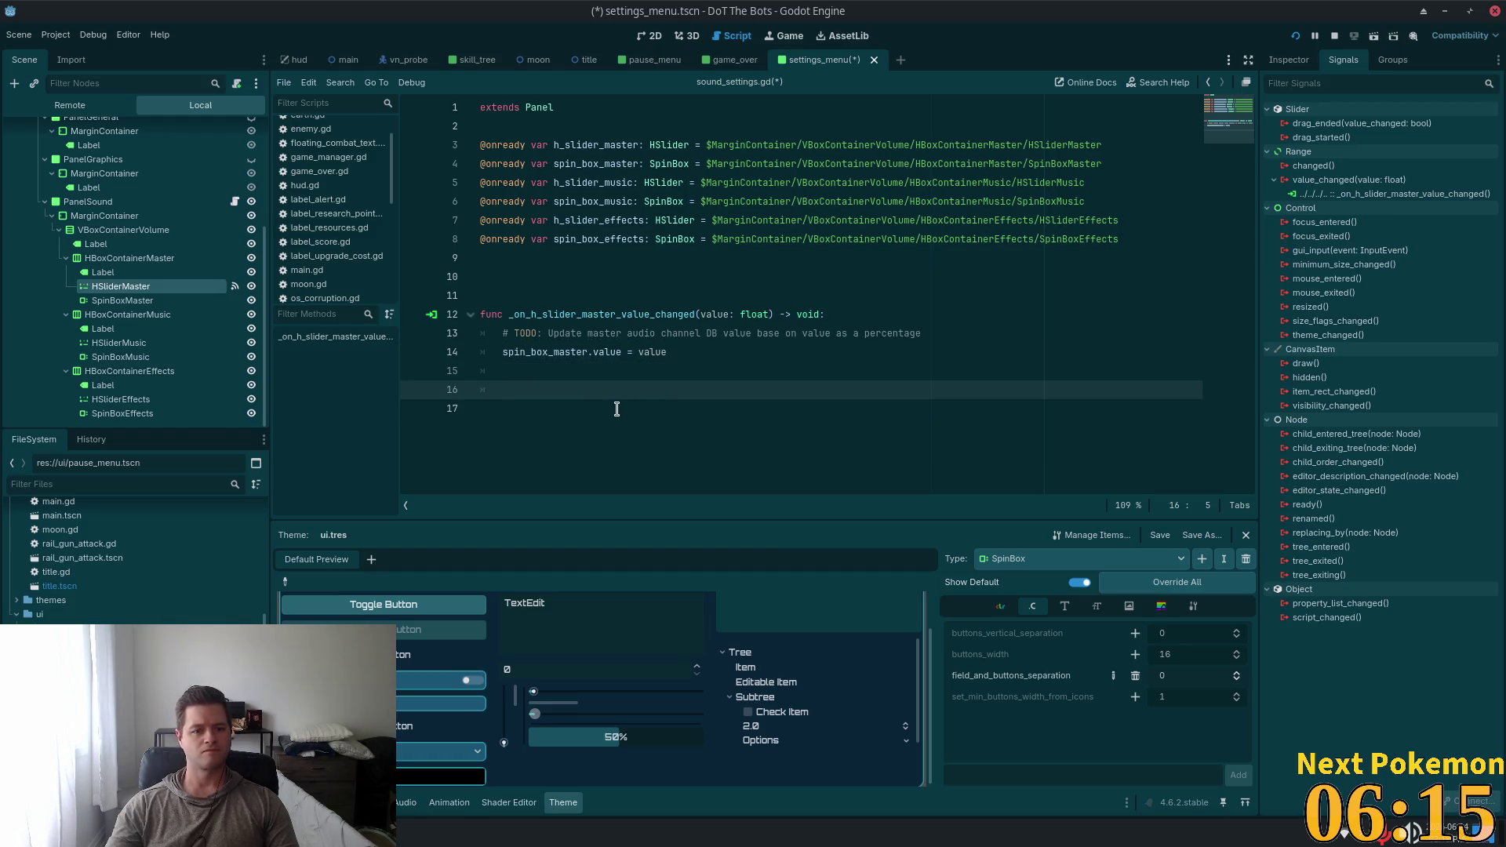
key("BackSpace")
key("BackSpace")
key("BackSpace")
key("Down")
key("BackSpace")
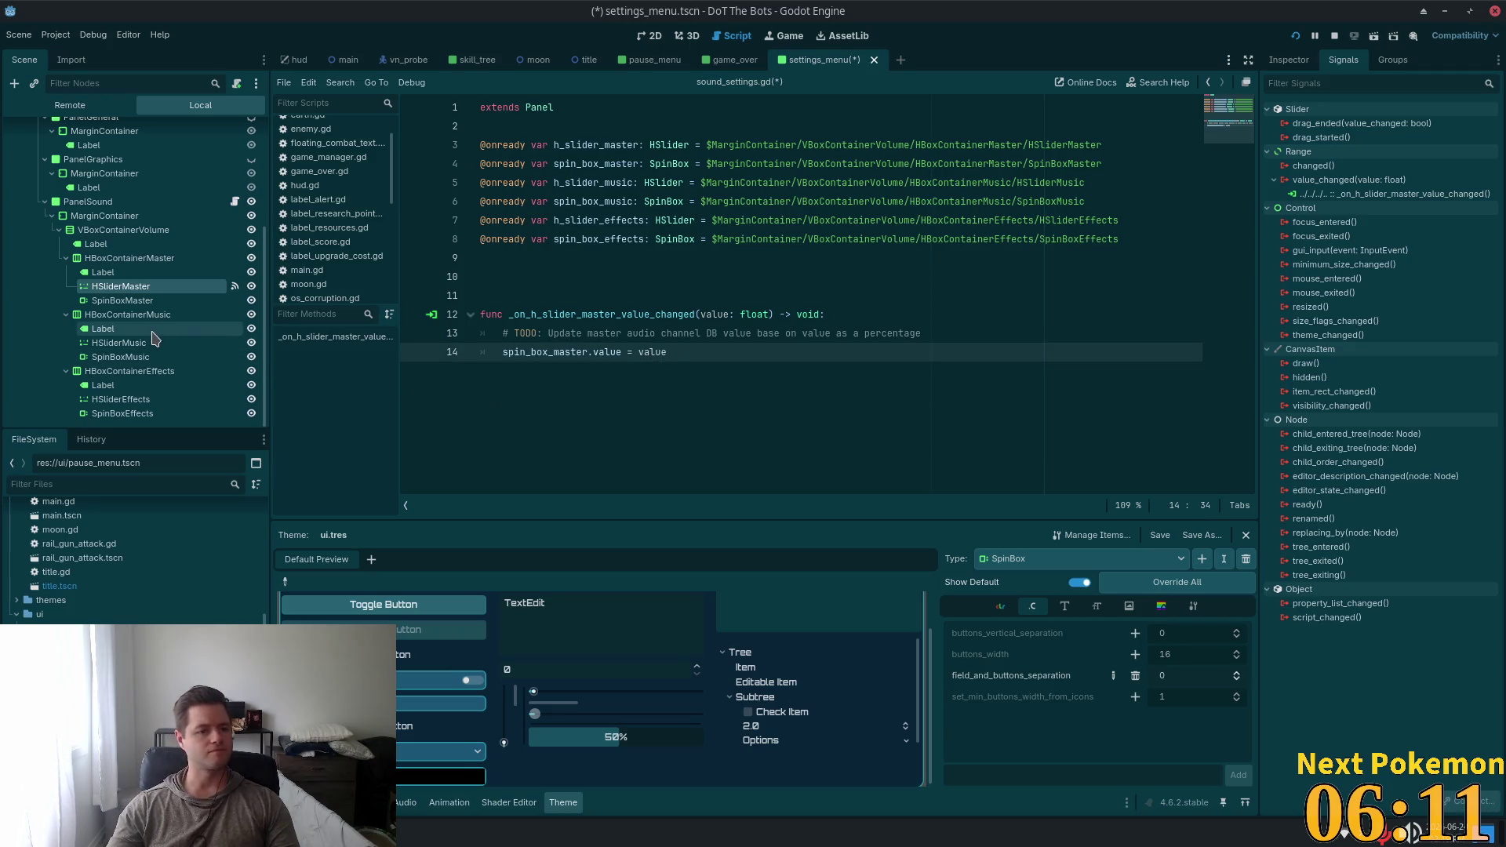
Connect SpinBoxMaster's value_changed signal to PanelSound, creating _on_spin_box_master_value_changed
left_click(110, 300)
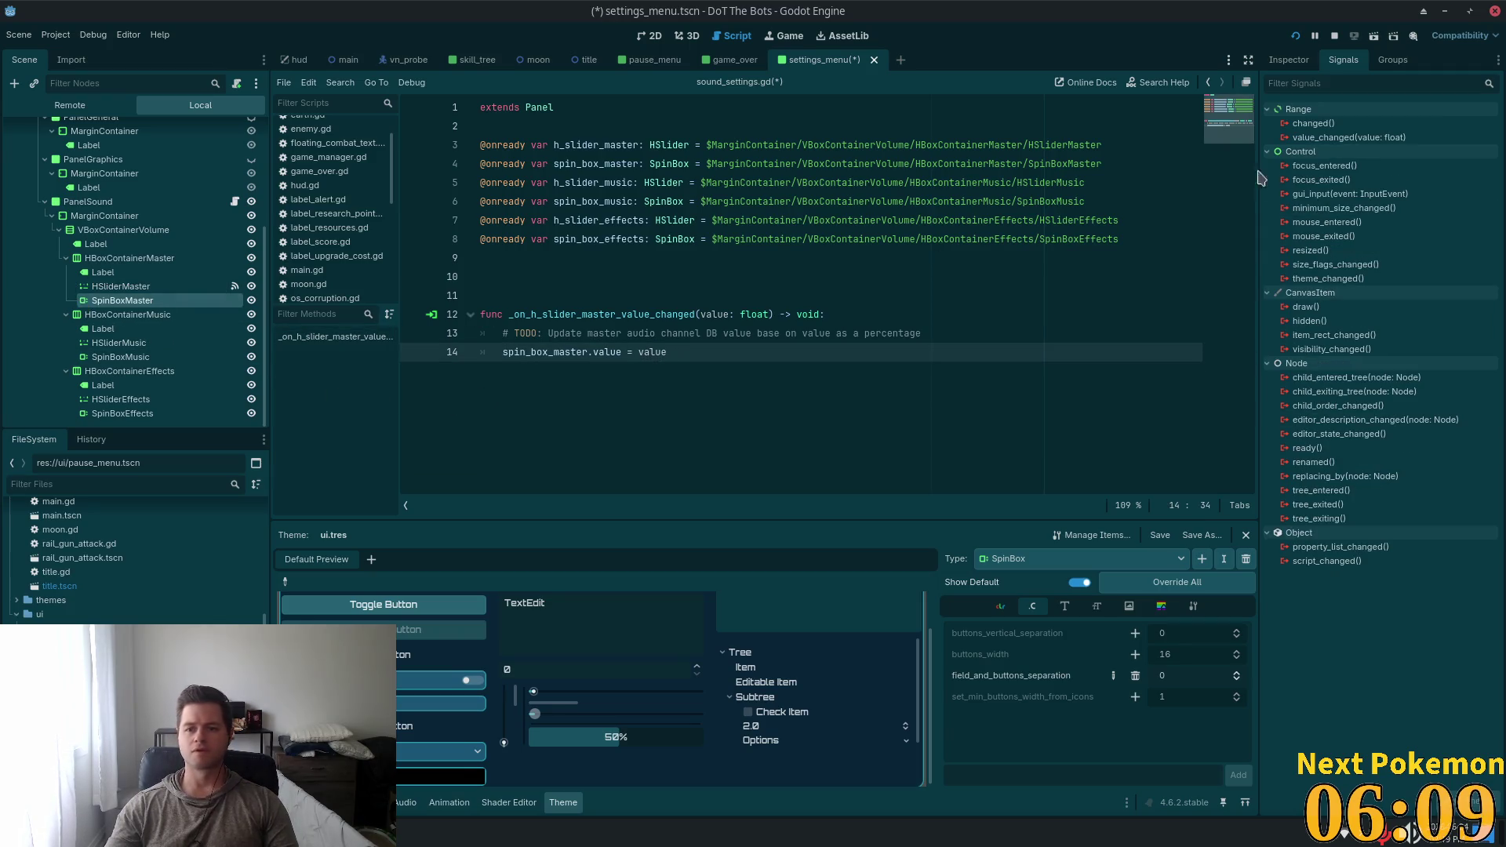
double_click(1349, 137)
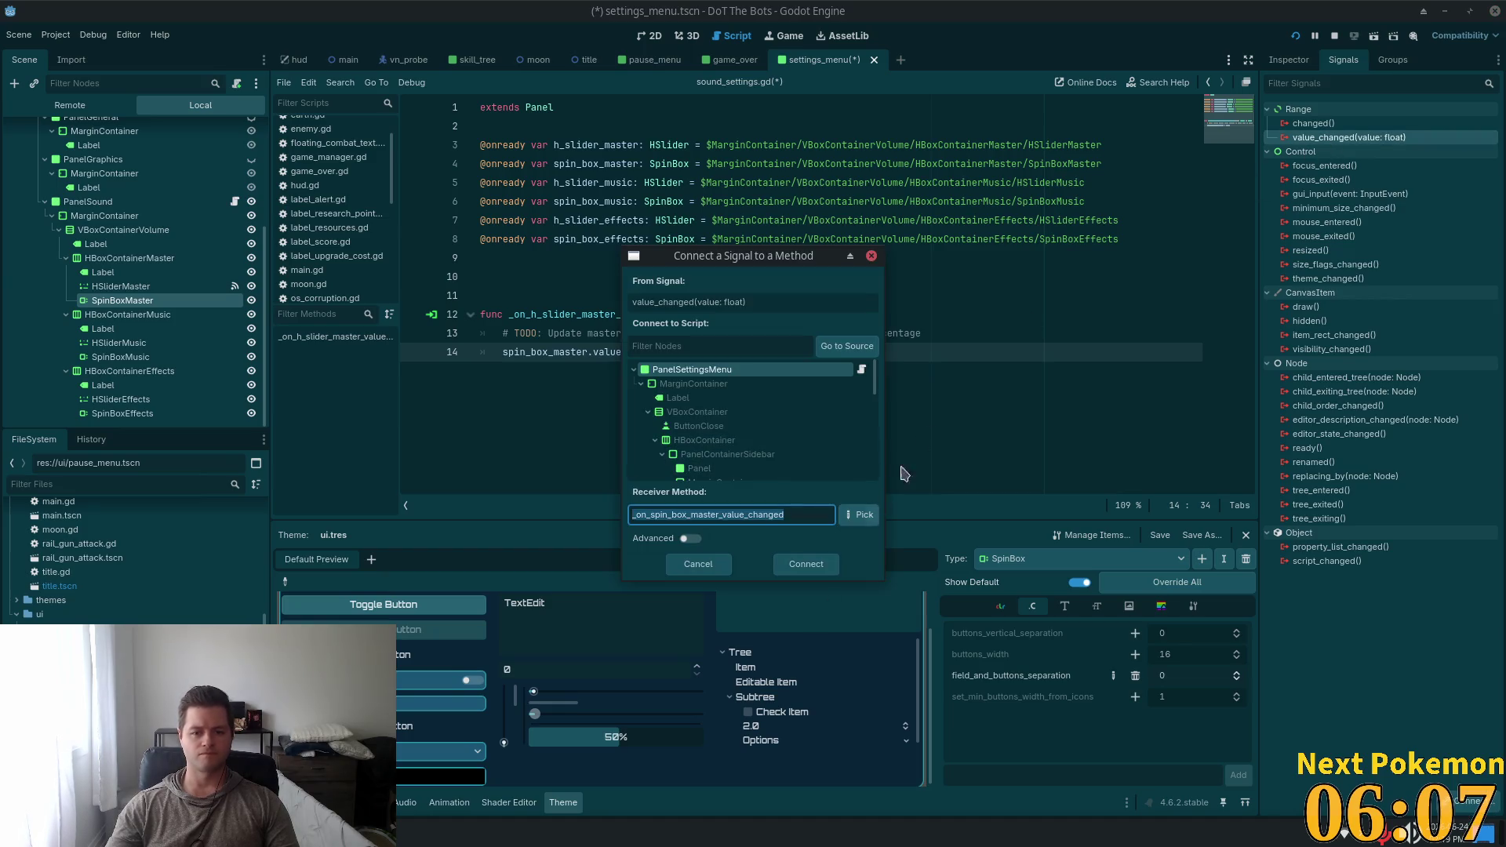
scroll(841, 410, "down", 2)
mouse_move(875, 388)
left_mouse_down()
mouse_move(875, 442)
mouse_move(873, 397)
left_mouse_up()
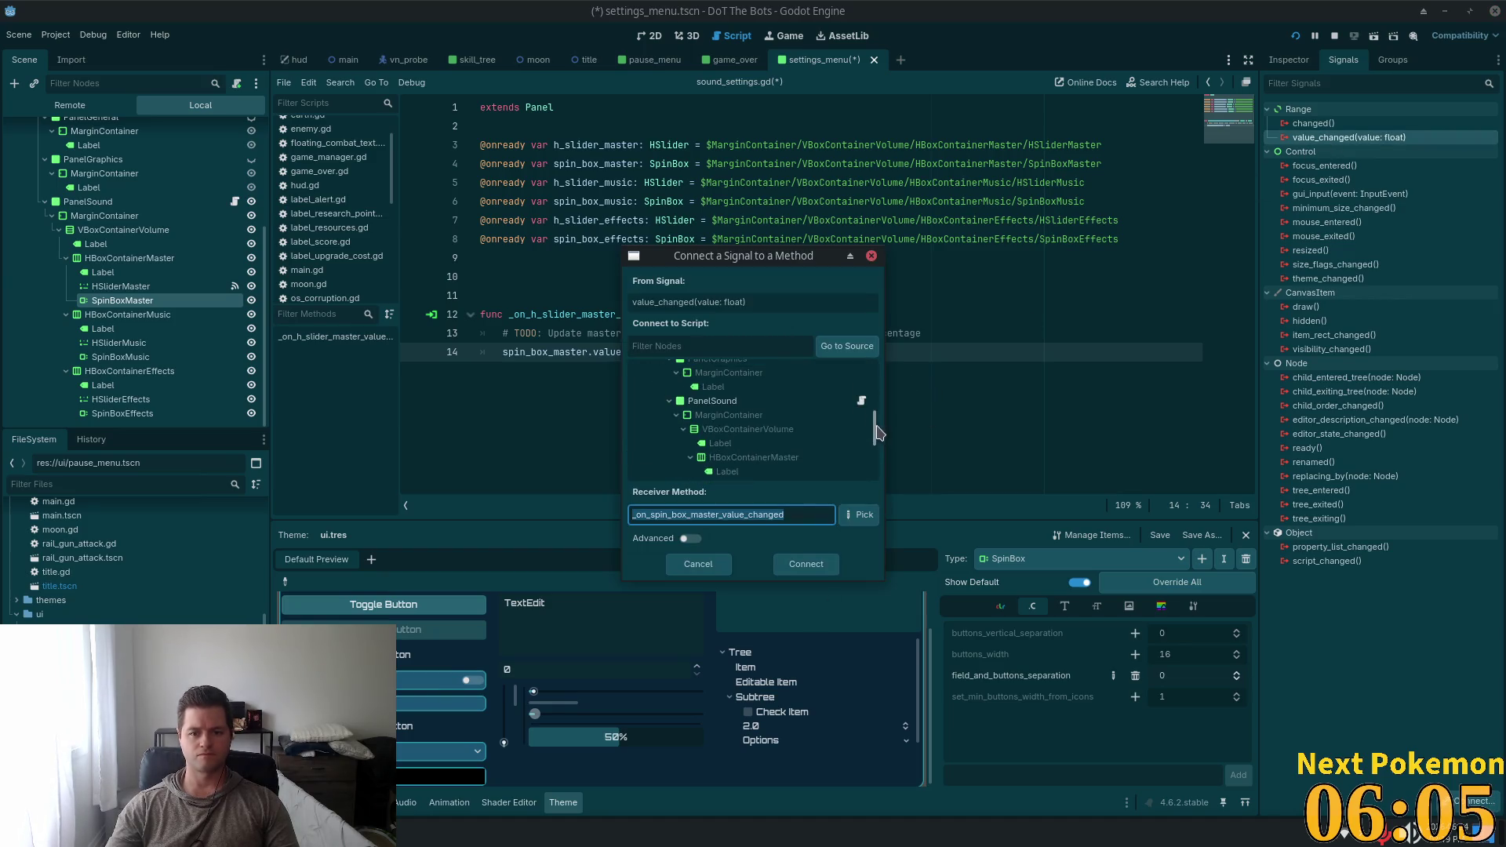
left_click(729, 400)
left_click(788, 564)
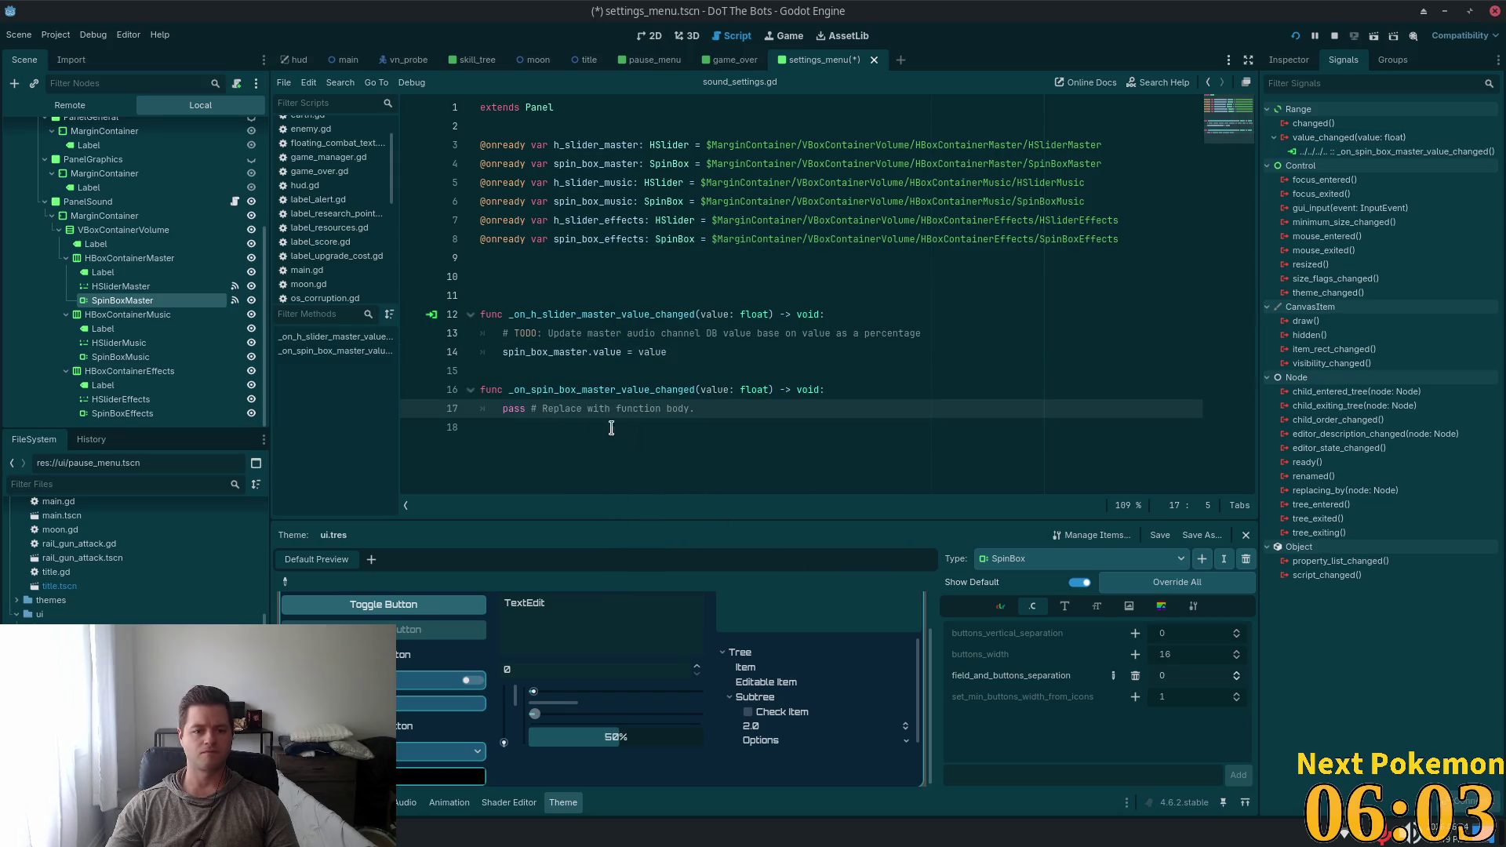
Replace the new handler's pass with h_slider_master.value = value
left_click(742, 409)
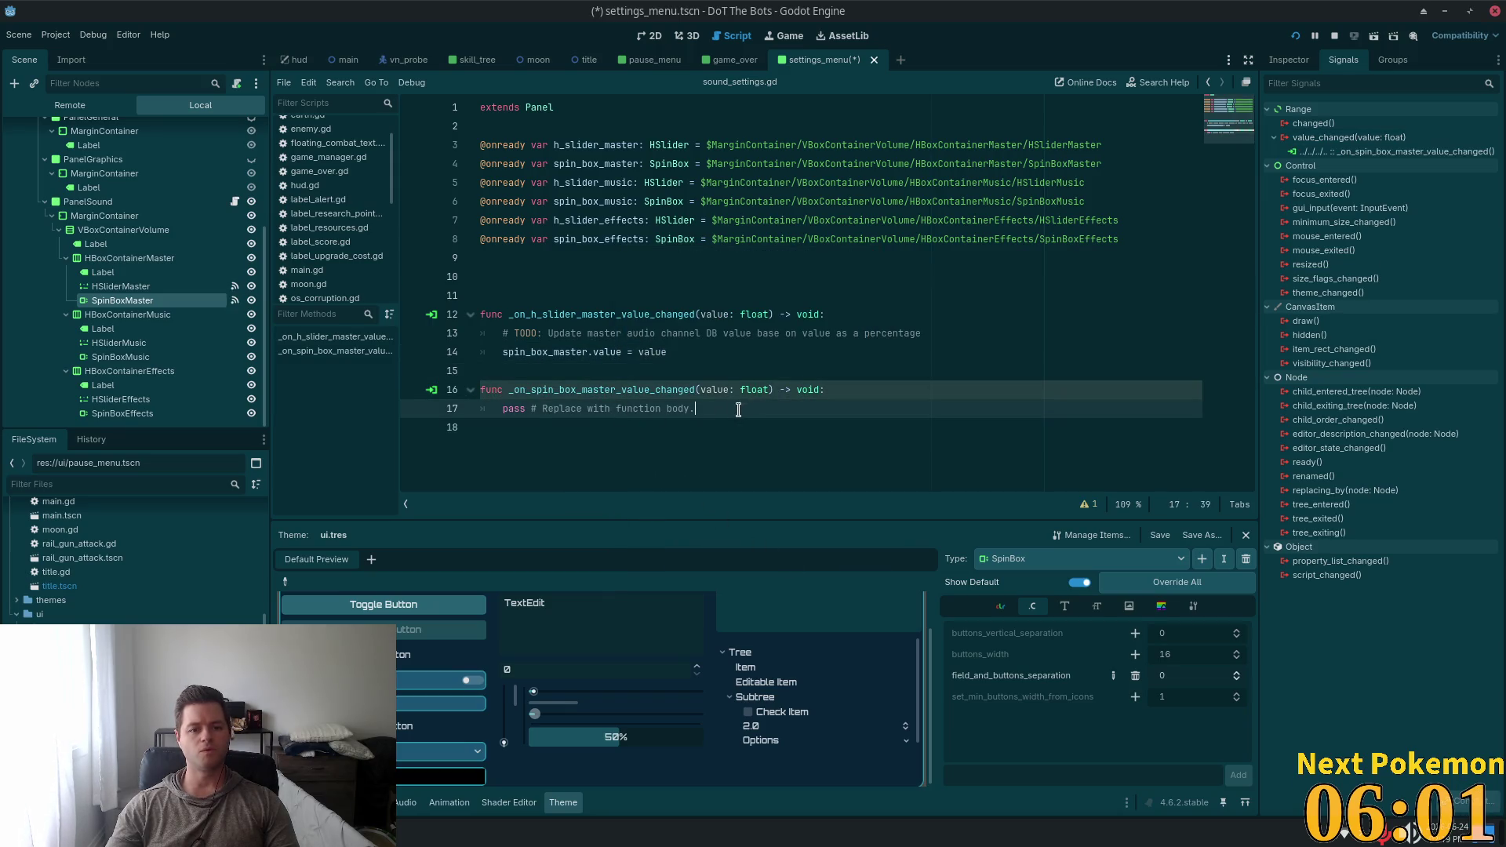
double_click(618, 146)
key("ctrl+c")
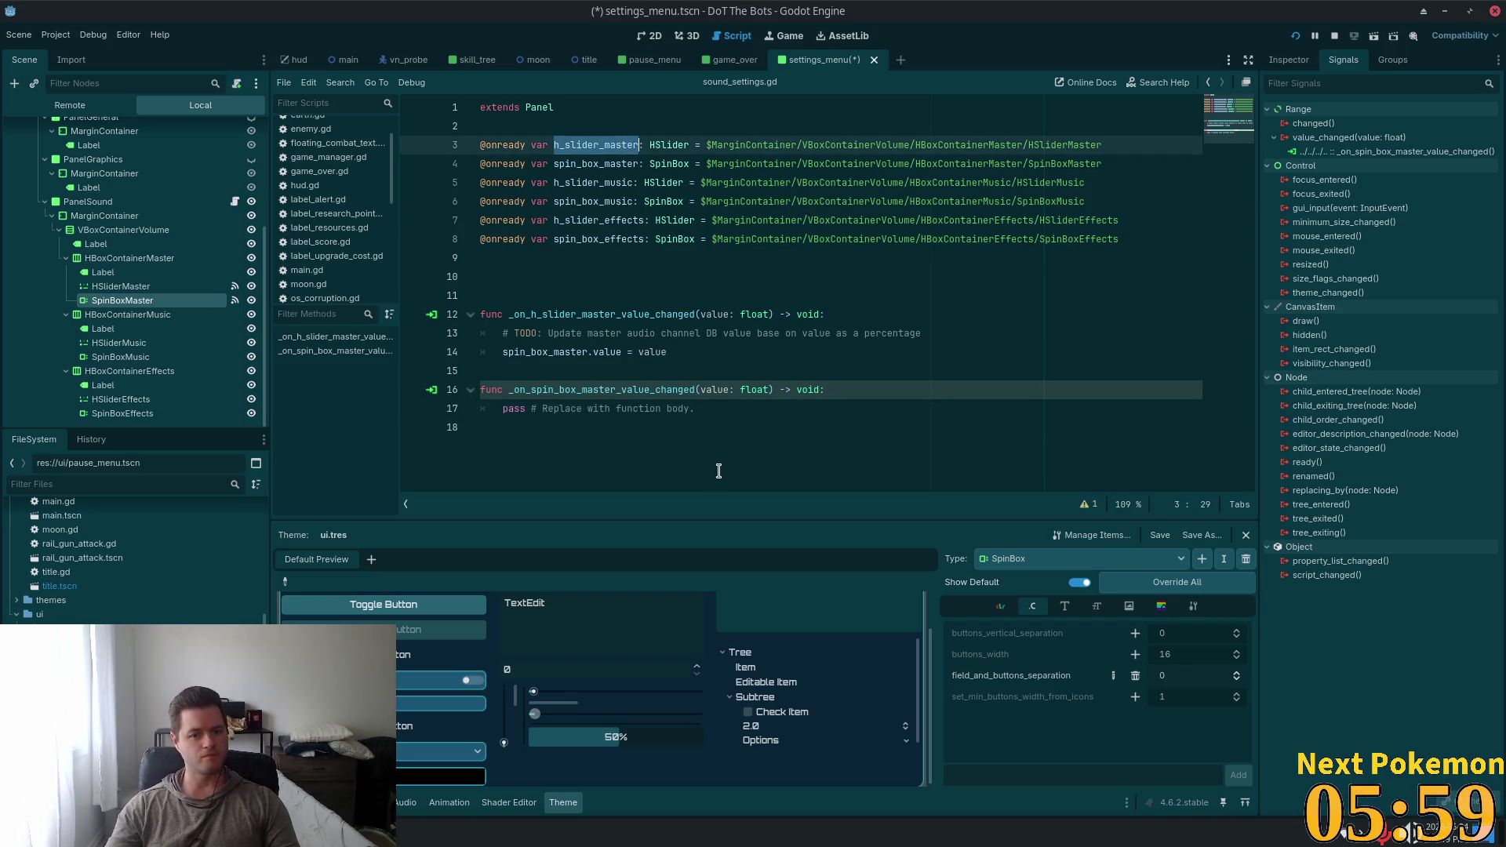
mouse_move(730, 408)
left_mouse_down()
mouse_move(431, 404)
mouse_move(501, 409)
left_mouse_up()
key("ctrl+v")
type(".va")
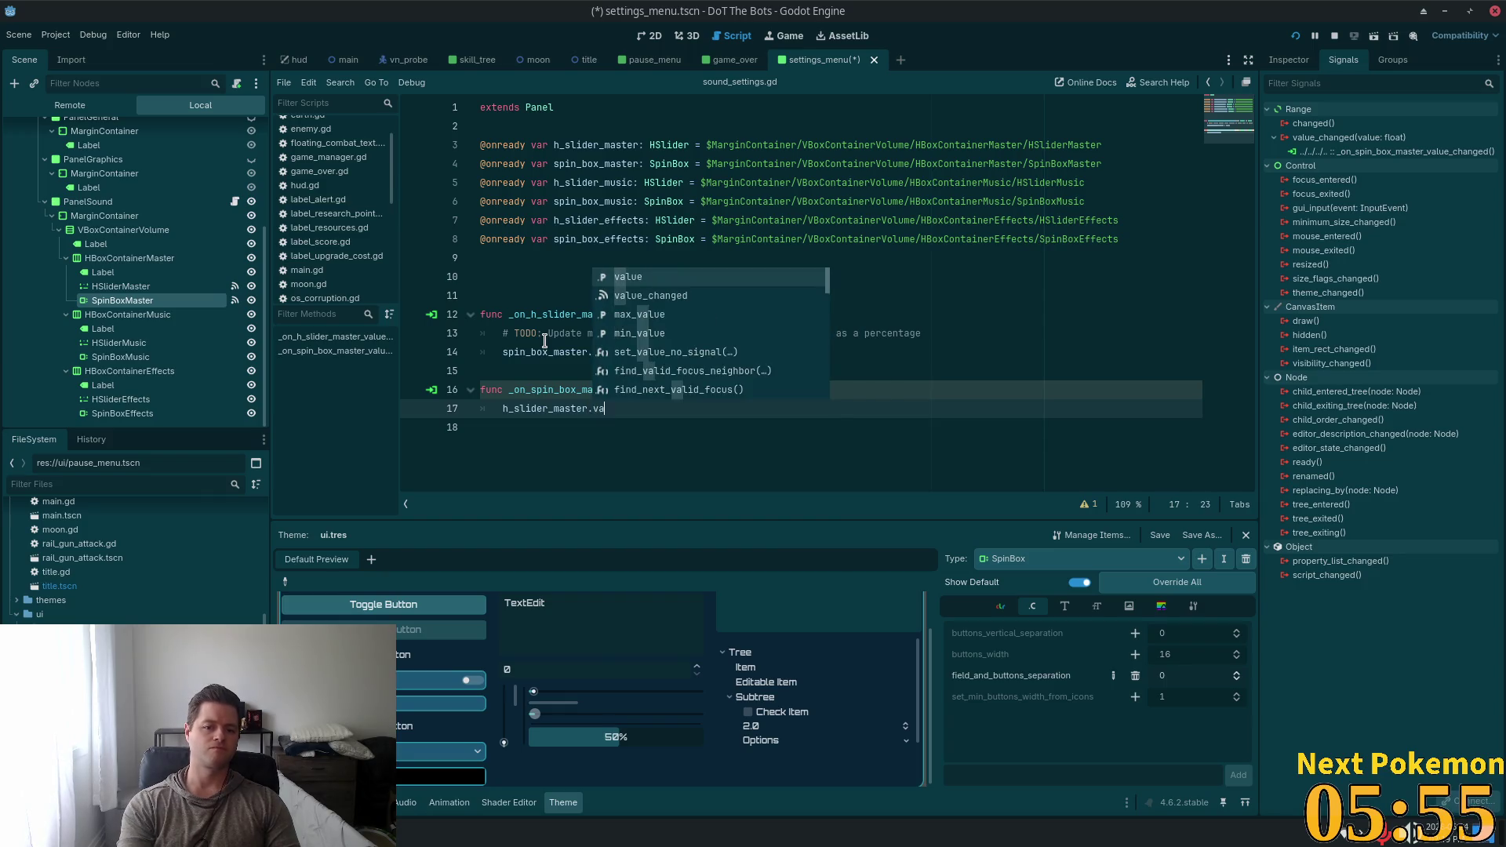
type("lue = value")
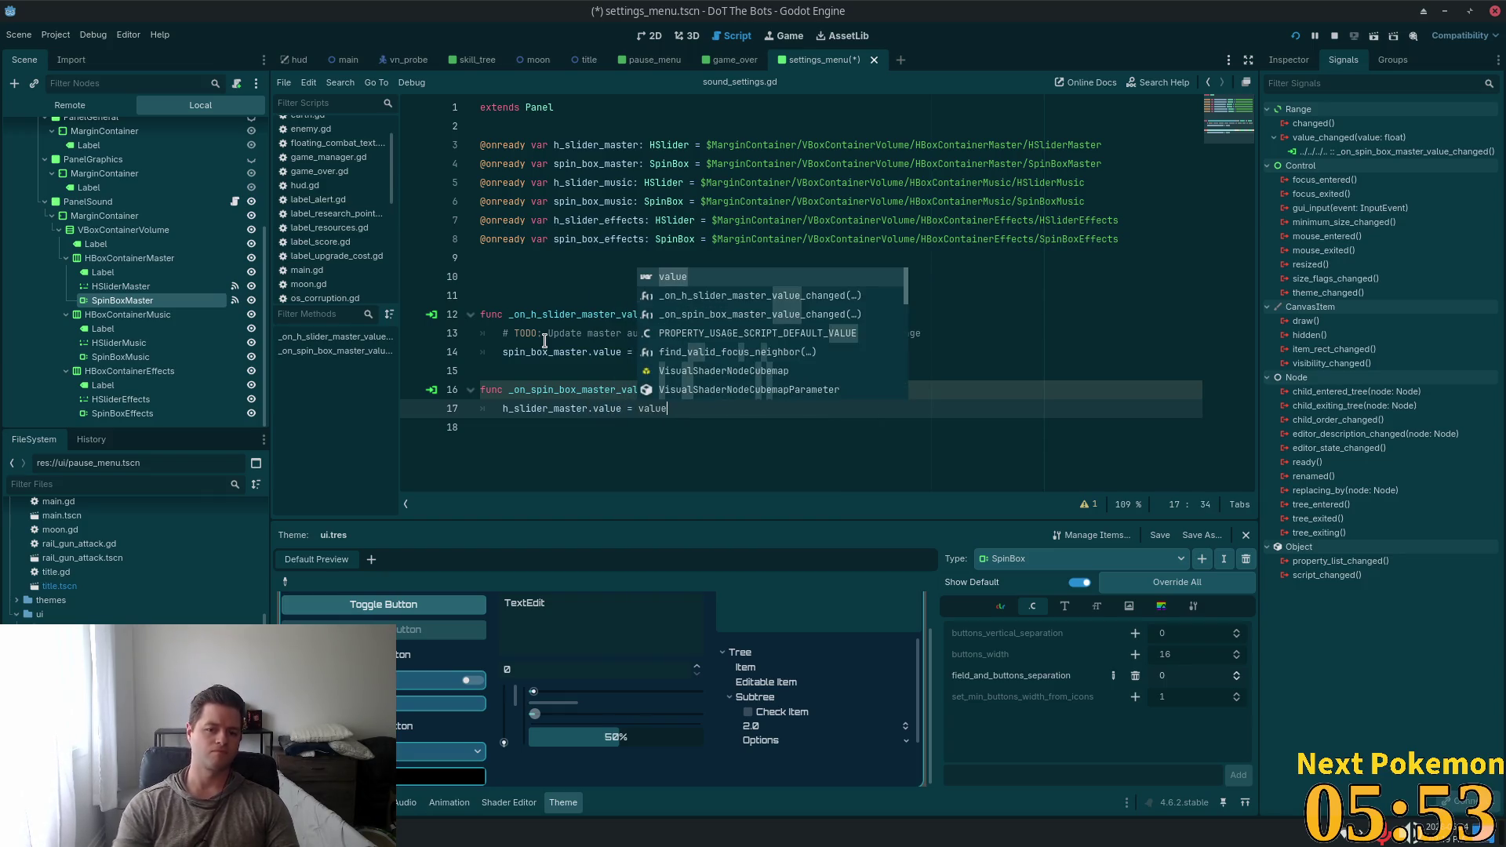
key("Escape")
Remove the trailing empty line, save sound_settings.gd, and begin connecting HSliderMusic's value_changed
left_click_drag(922, 332, 496, 333)
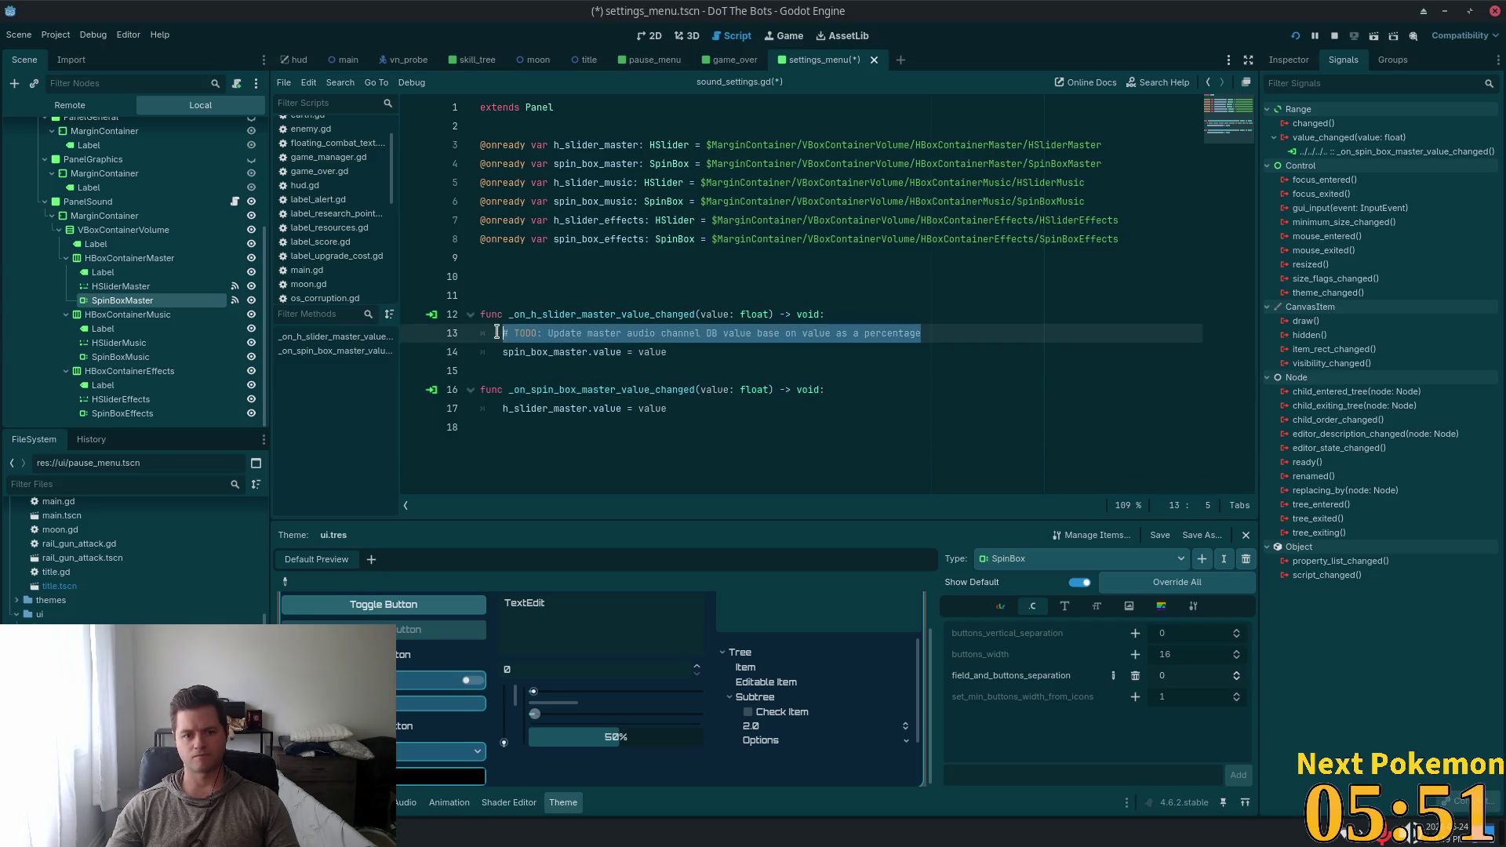
left_click(718, 443)
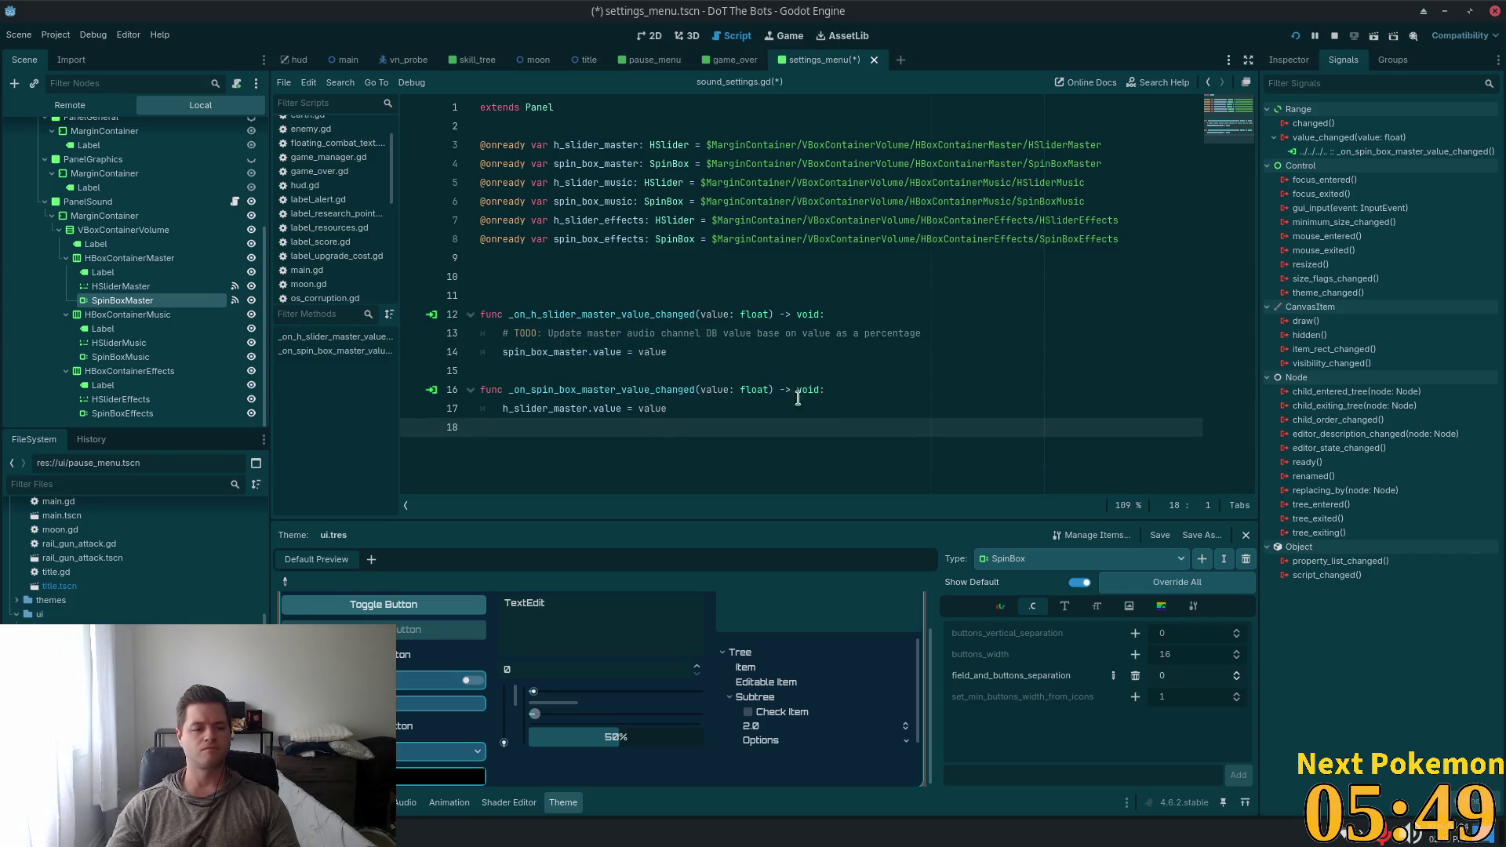
key("BackSpace")
key("ctrl+s")
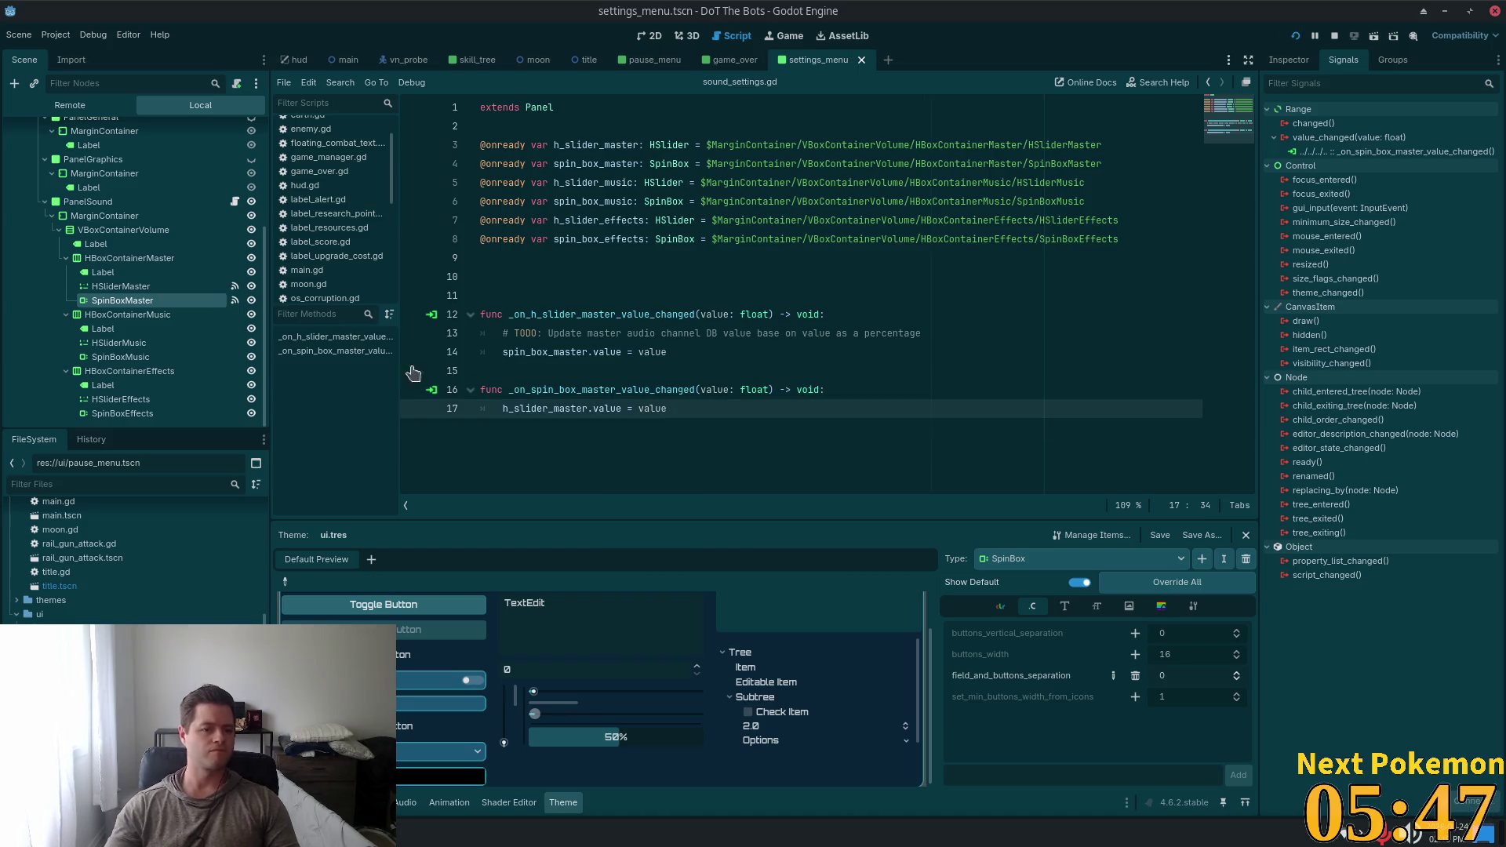
left_click(118, 343)
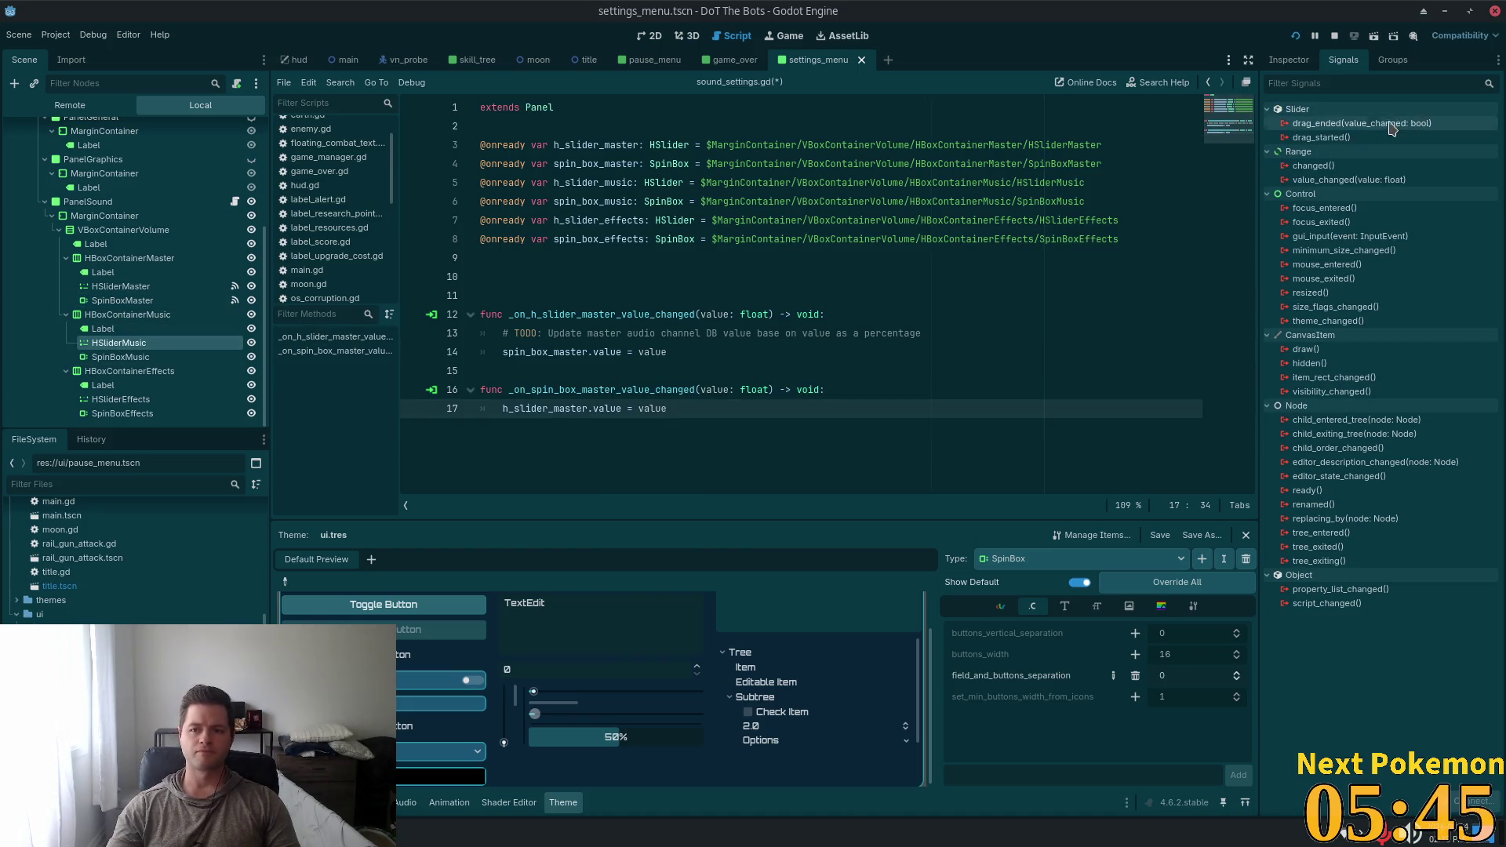
double_click(1349, 180)
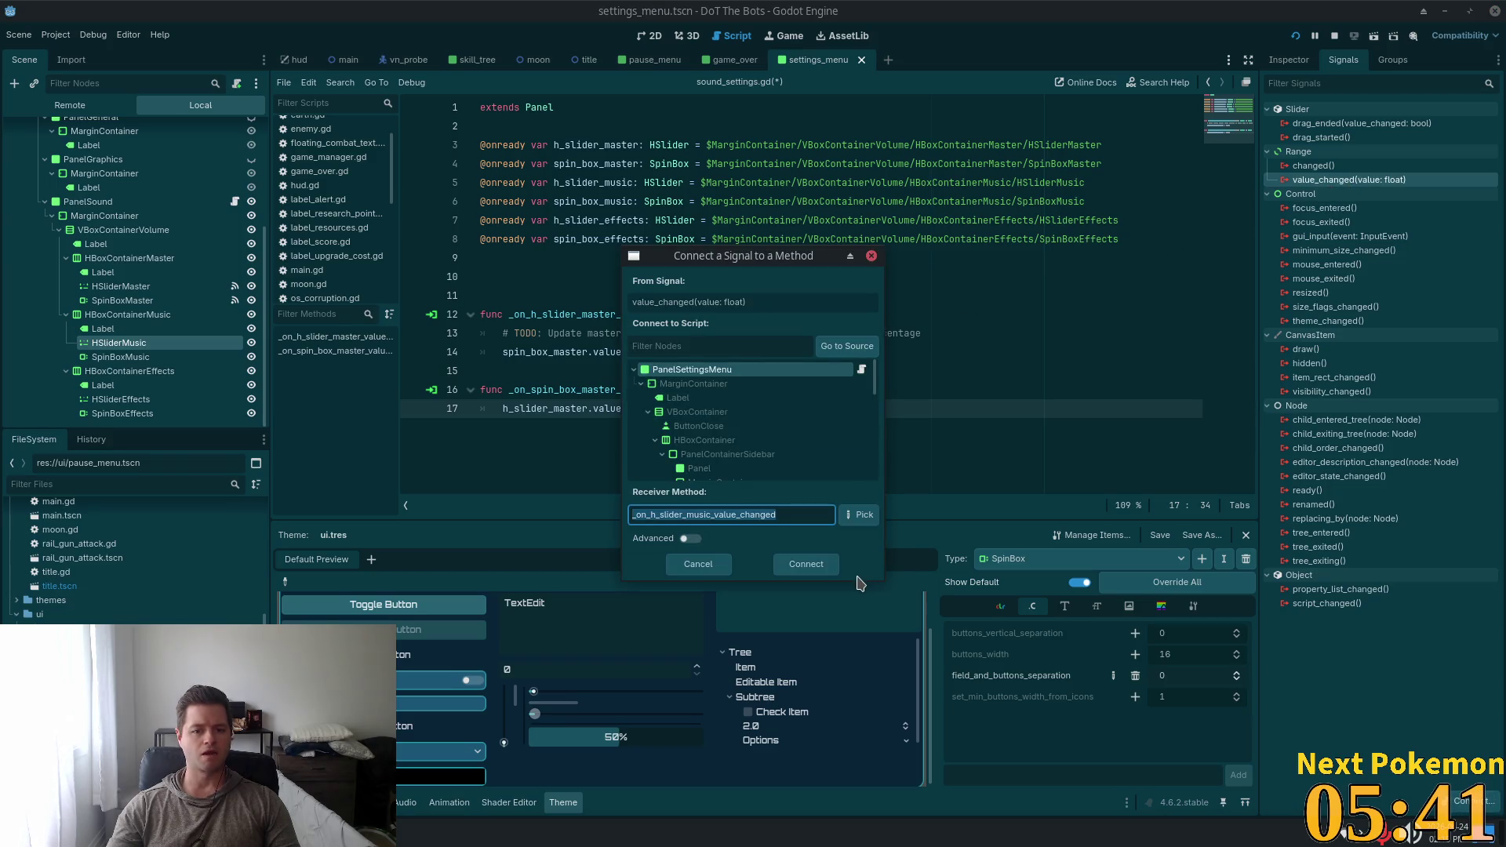
Undo the mistaken value_changed connection to settings_menu.gd, deleting its handler and disconnecting it
left_click(806, 564)
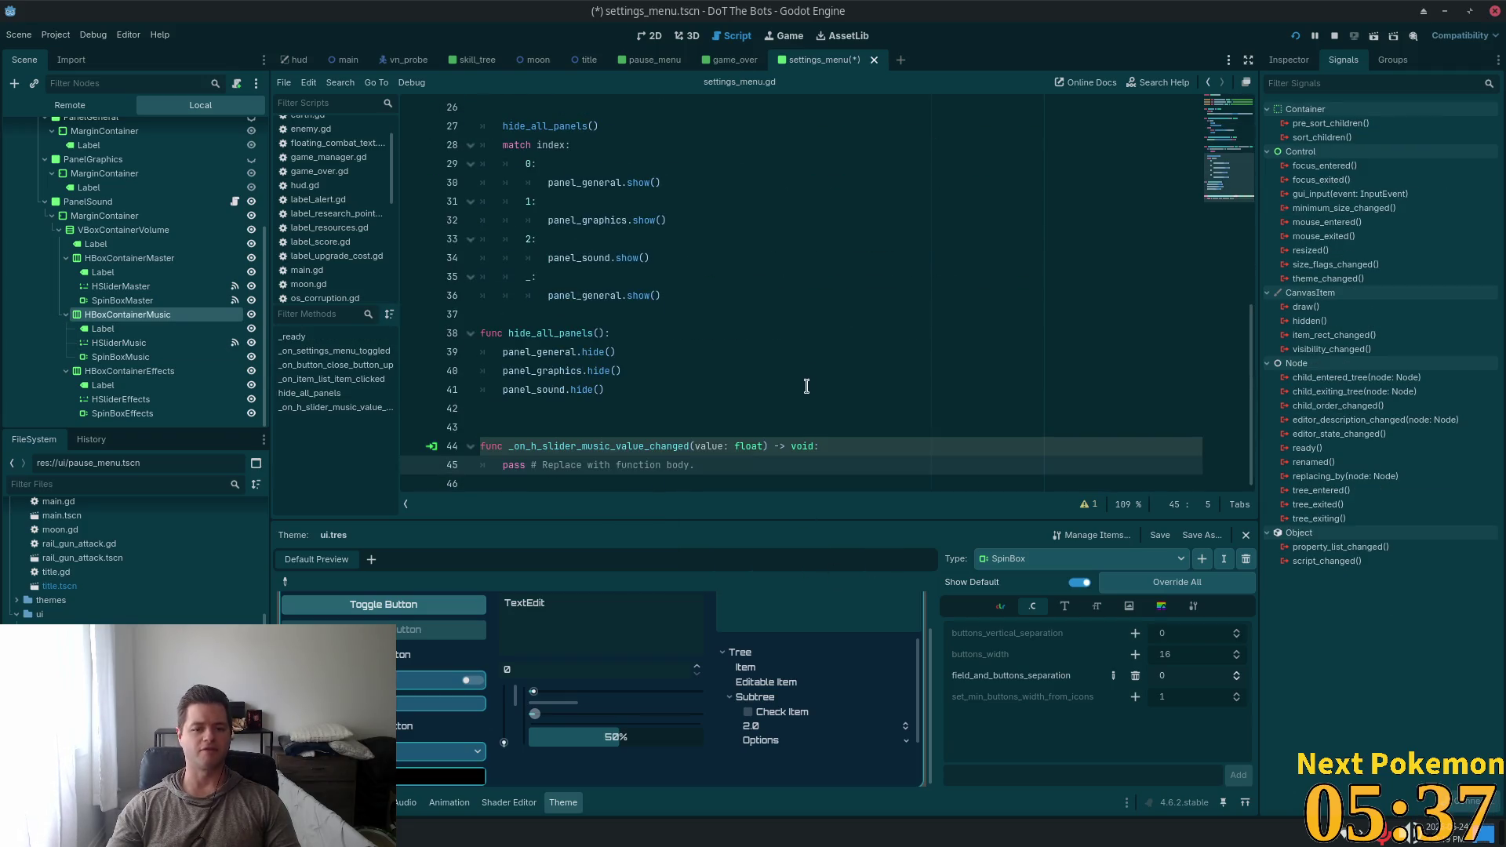
key("ctrl+z")
key("ctrl+z")
key("ctrl+z")
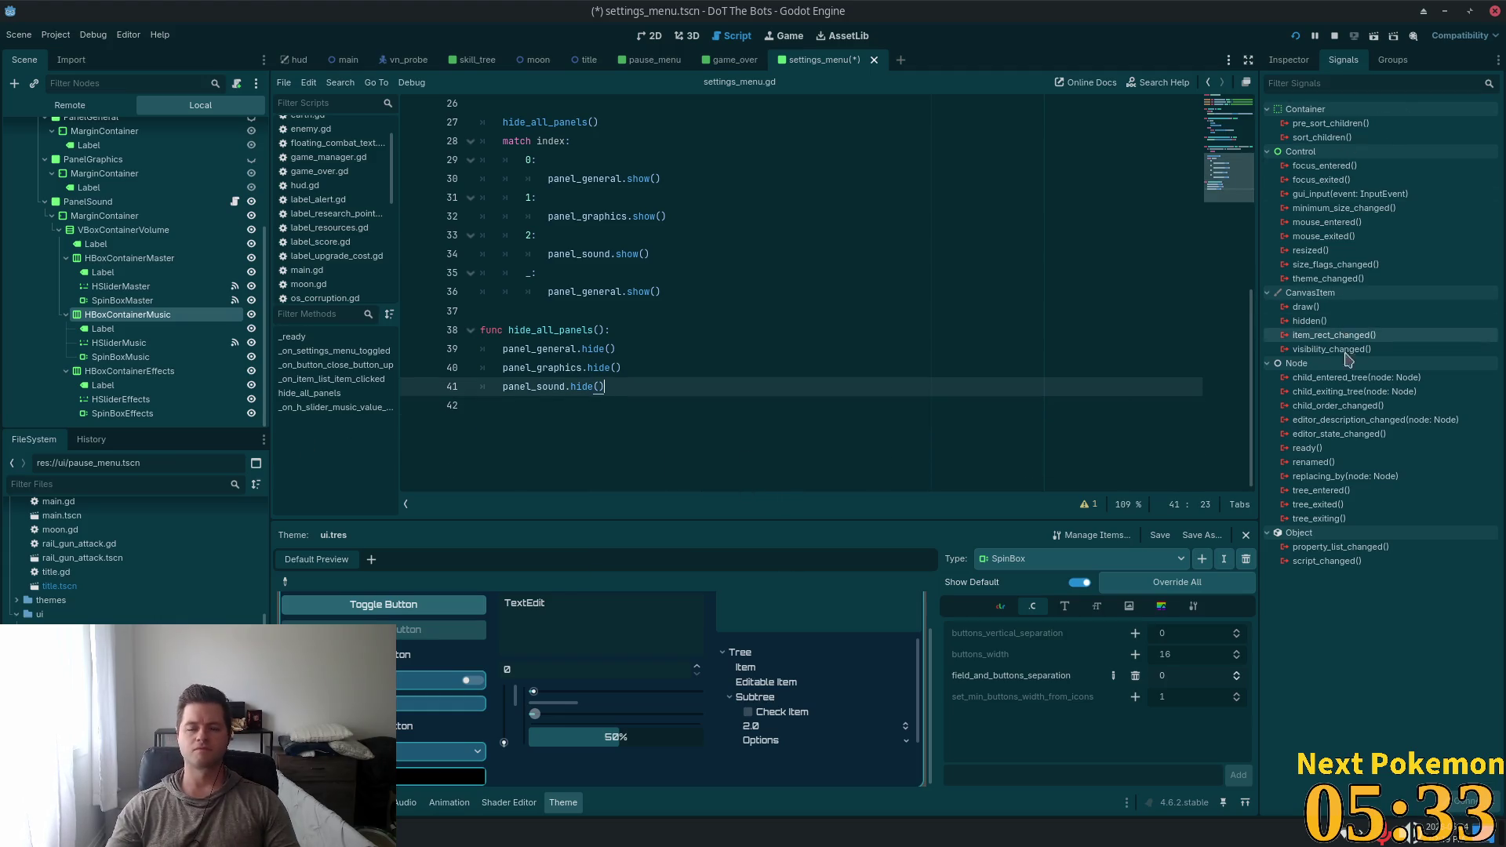
left_click(131, 347)
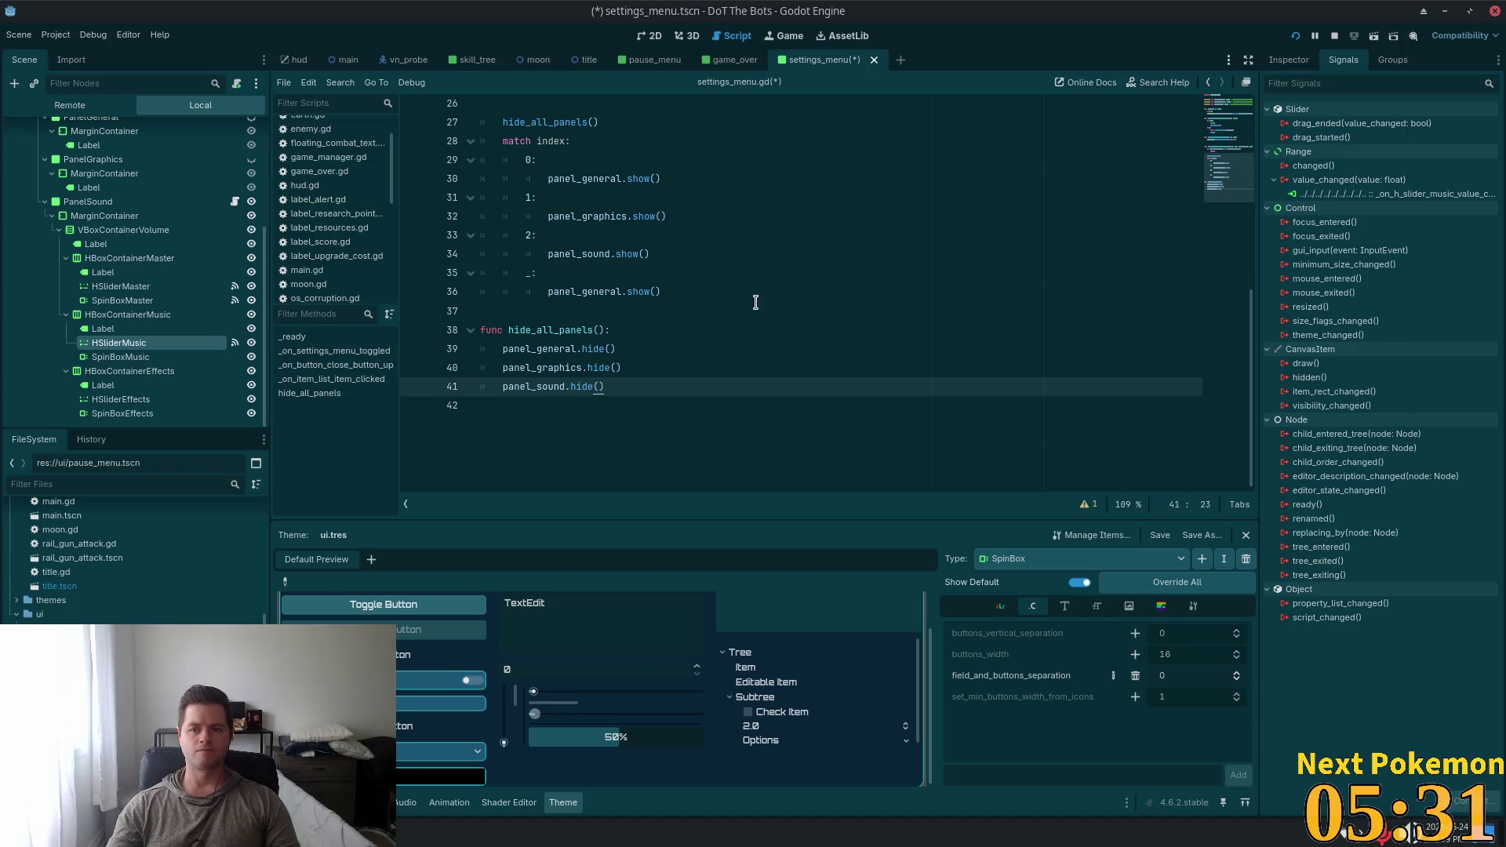
left_click(1380, 193)
left_click(1451, 799)
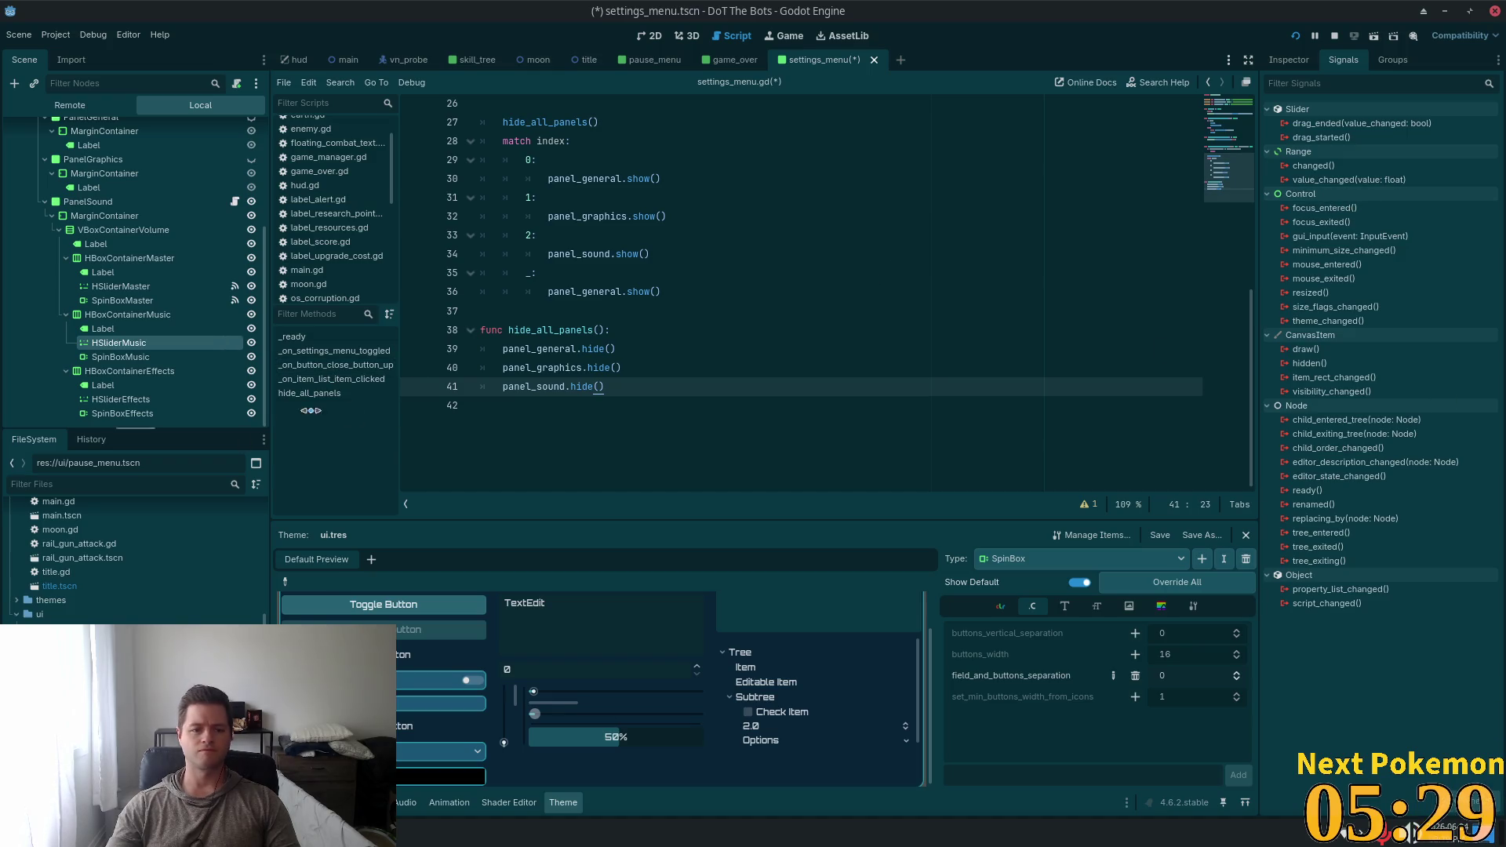
Reconnect HSliderMusic's value_changed to PanelSound, creating _on_h_slider_music_value_changed
double_click(1371, 179)
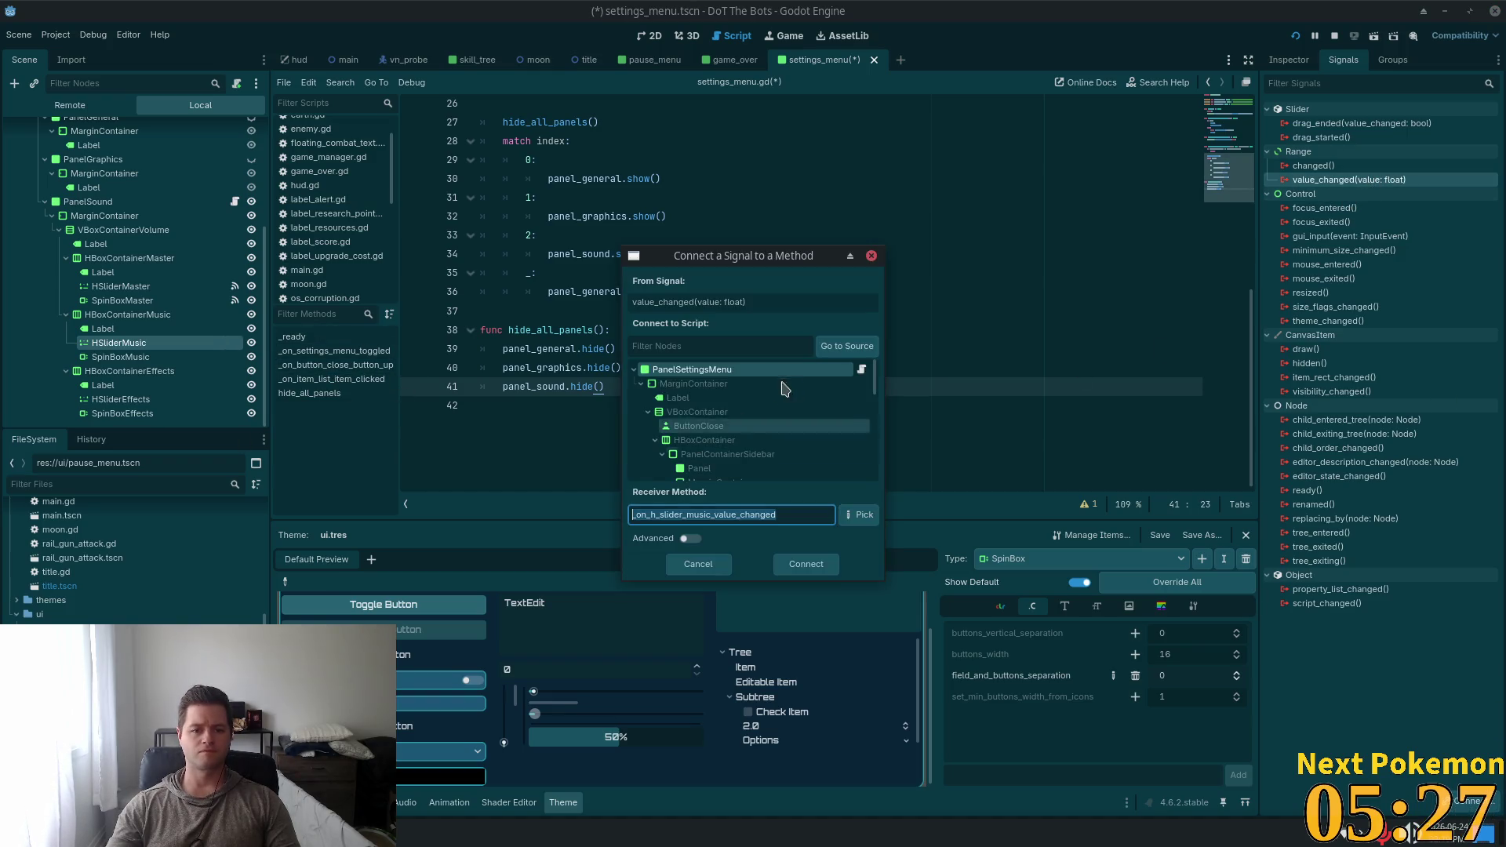
left_click_drag(873, 400, 873, 446)
left_click(757, 381)
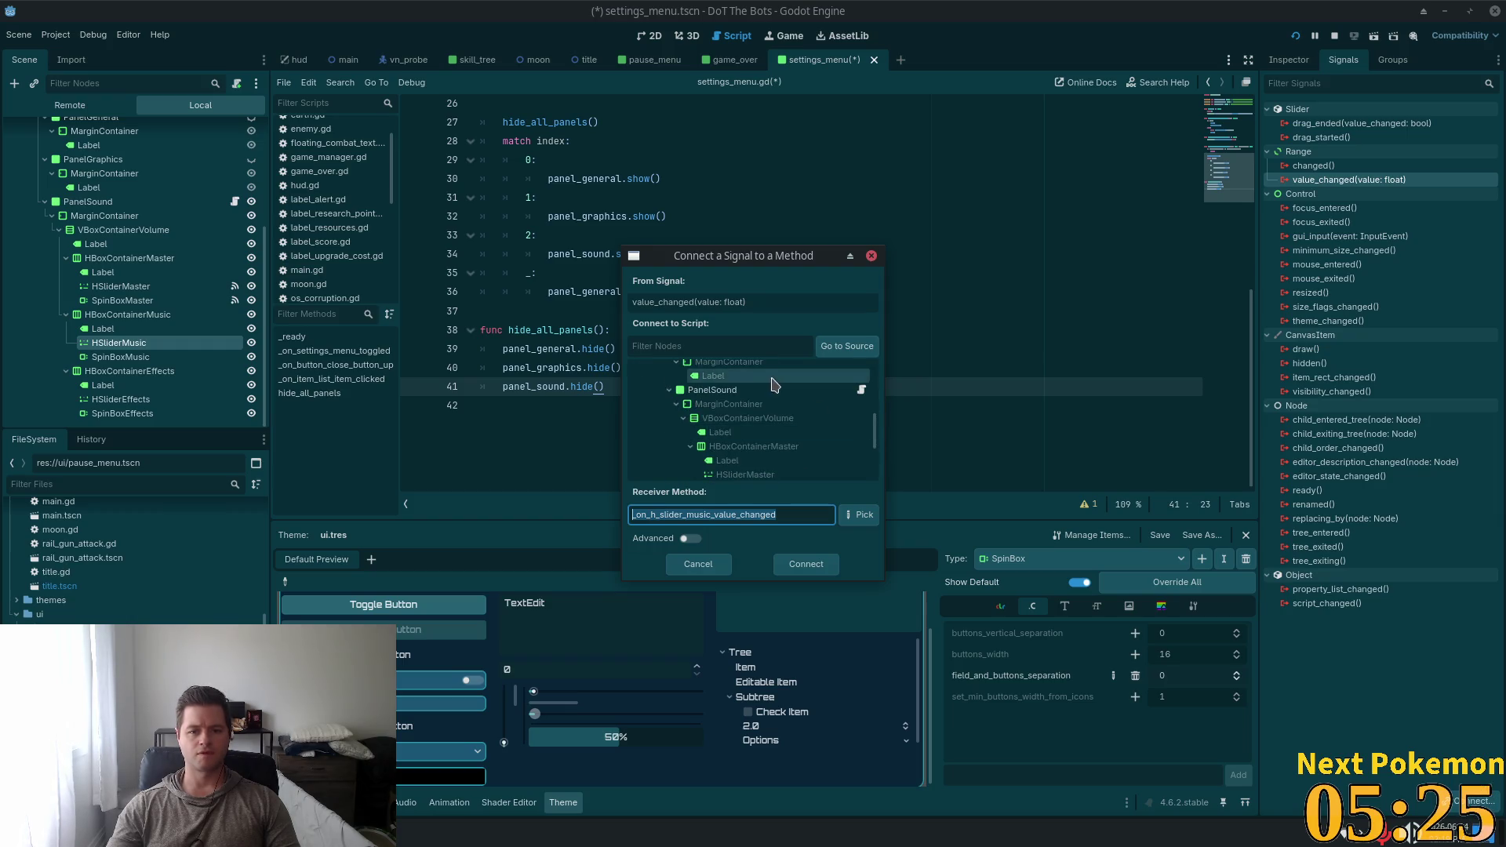
left_click(808, 571)
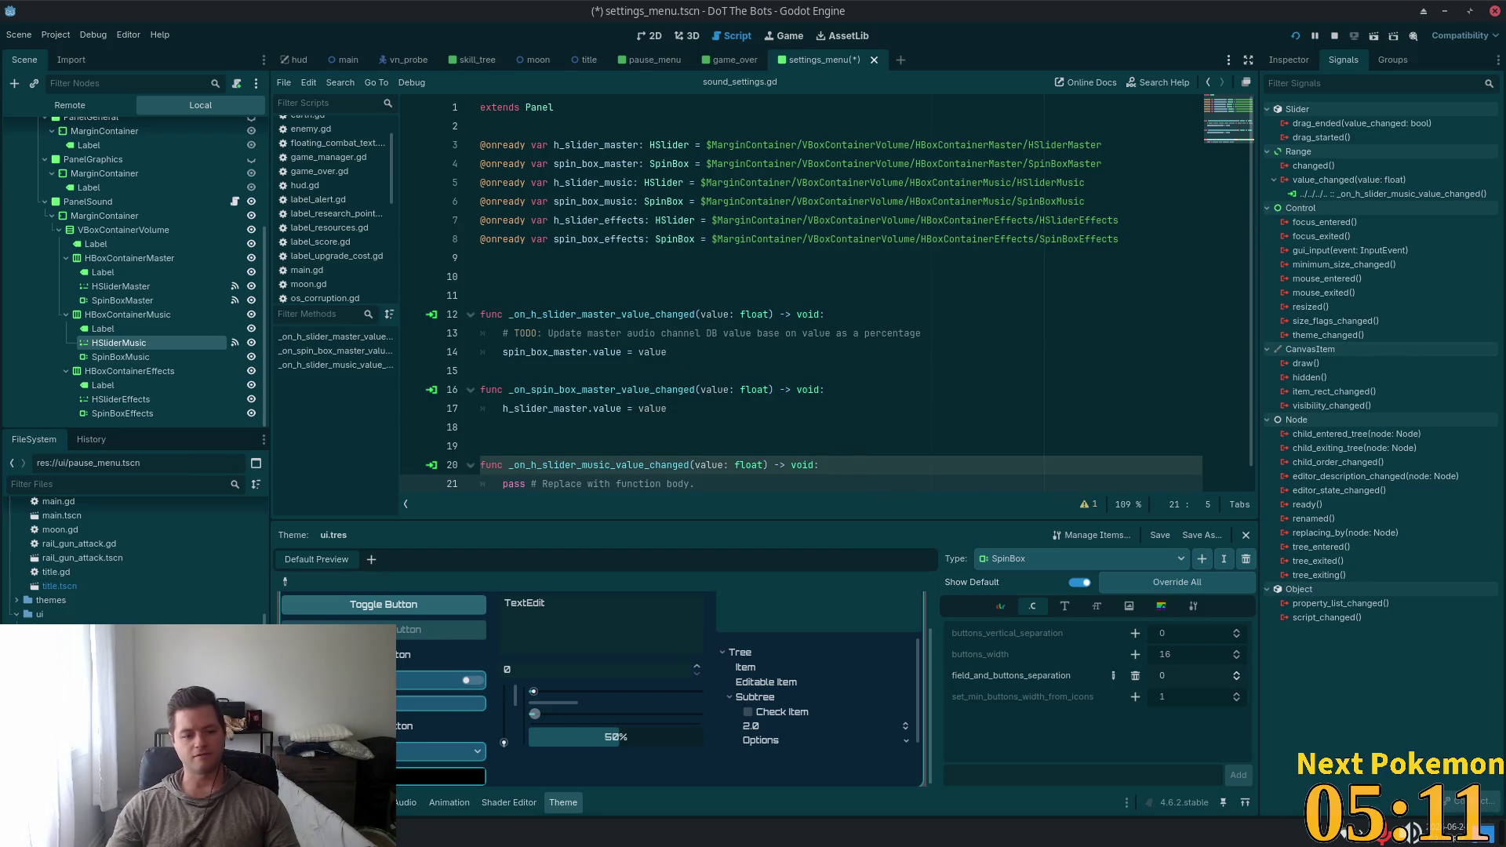
key("alt+Tab")
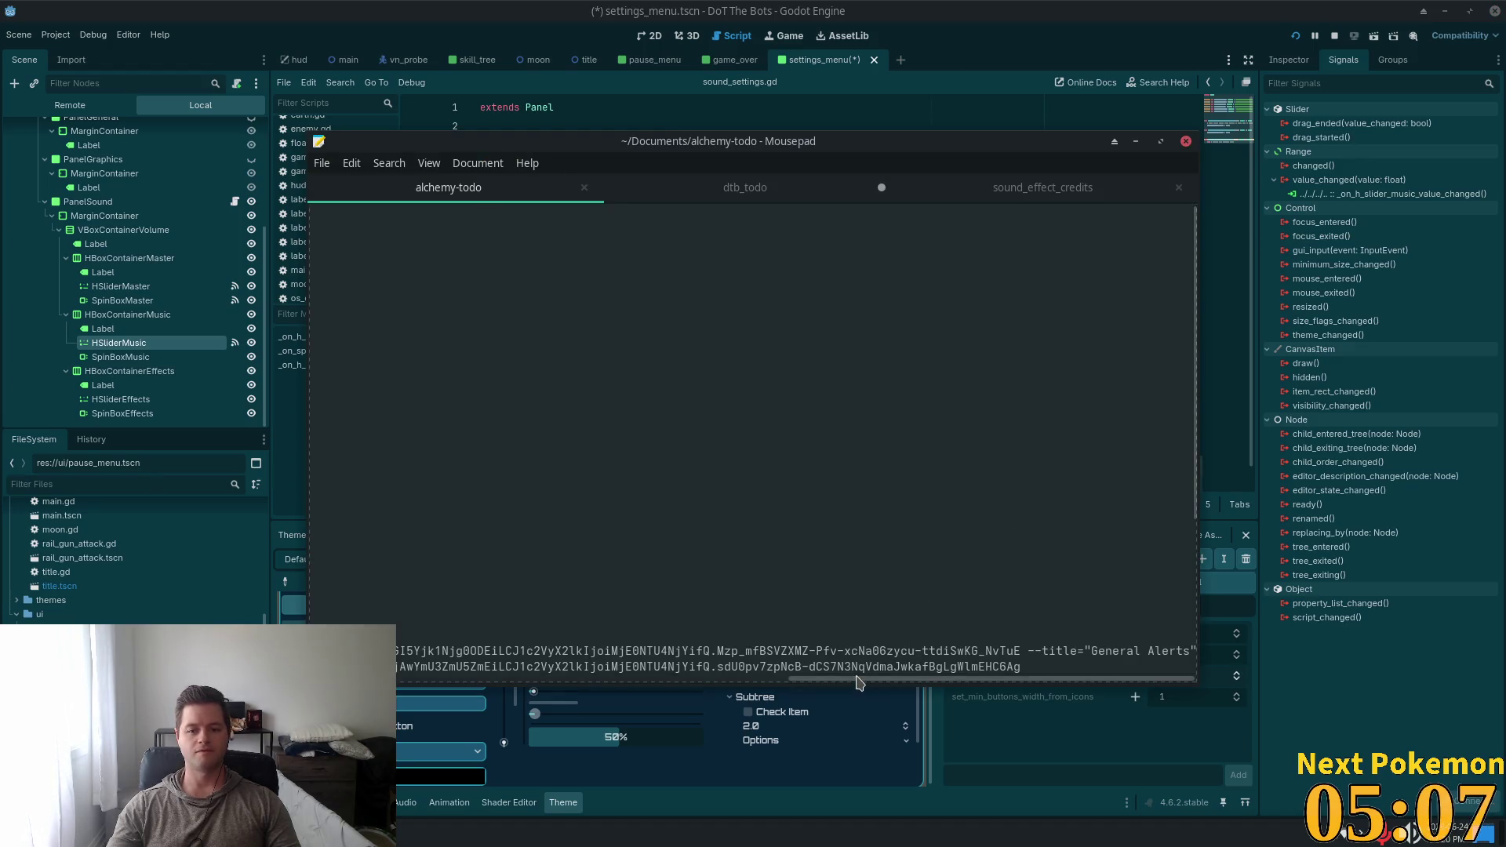
Add a line below the TODO list about using Oracle instead of AWS for hosting
scroll(376, 392, "left", 10)
left_click(375, 391)
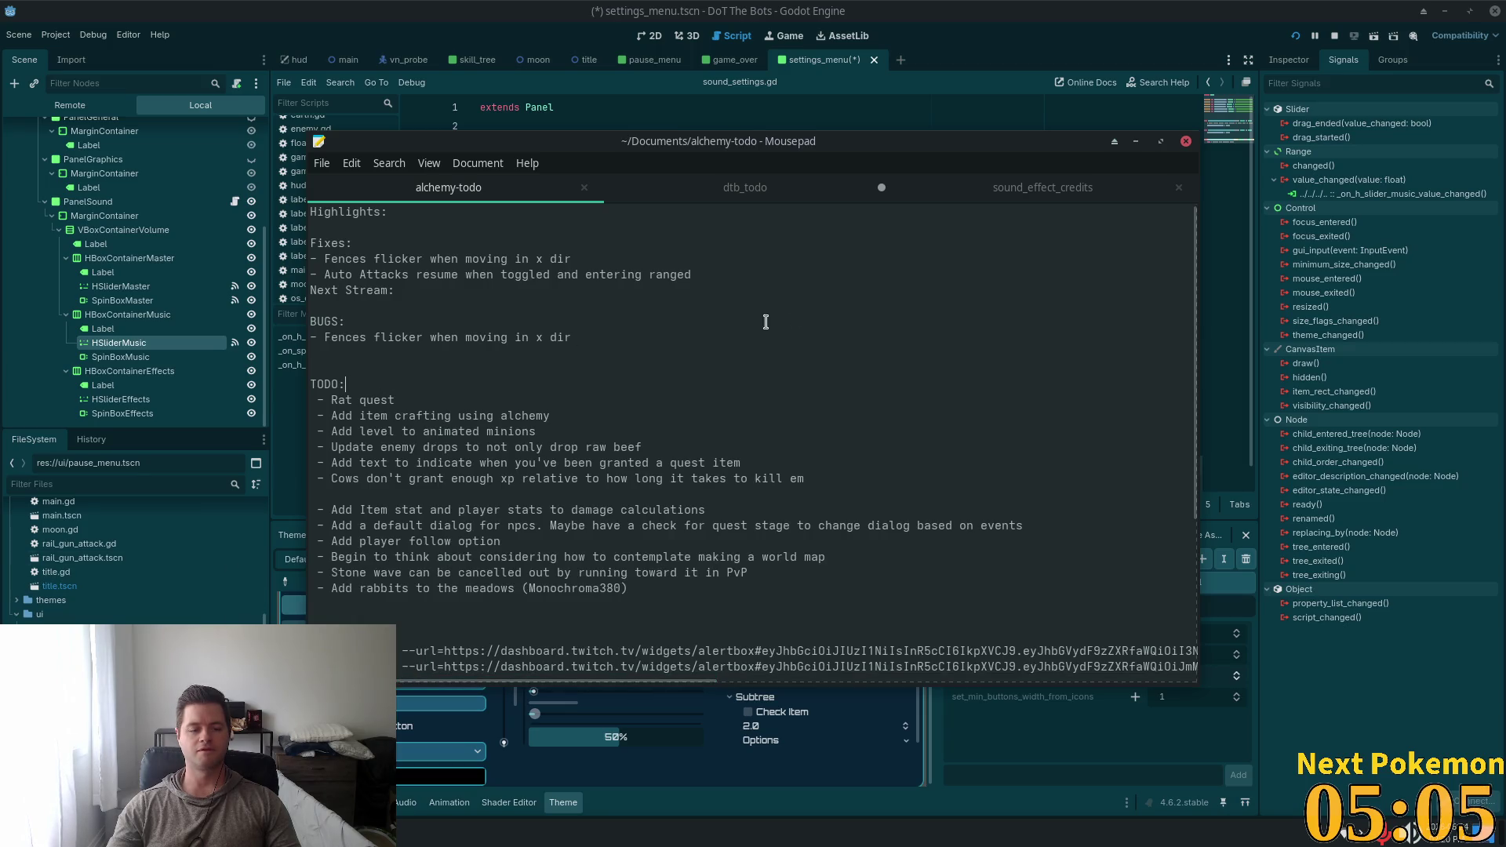
key("Return")
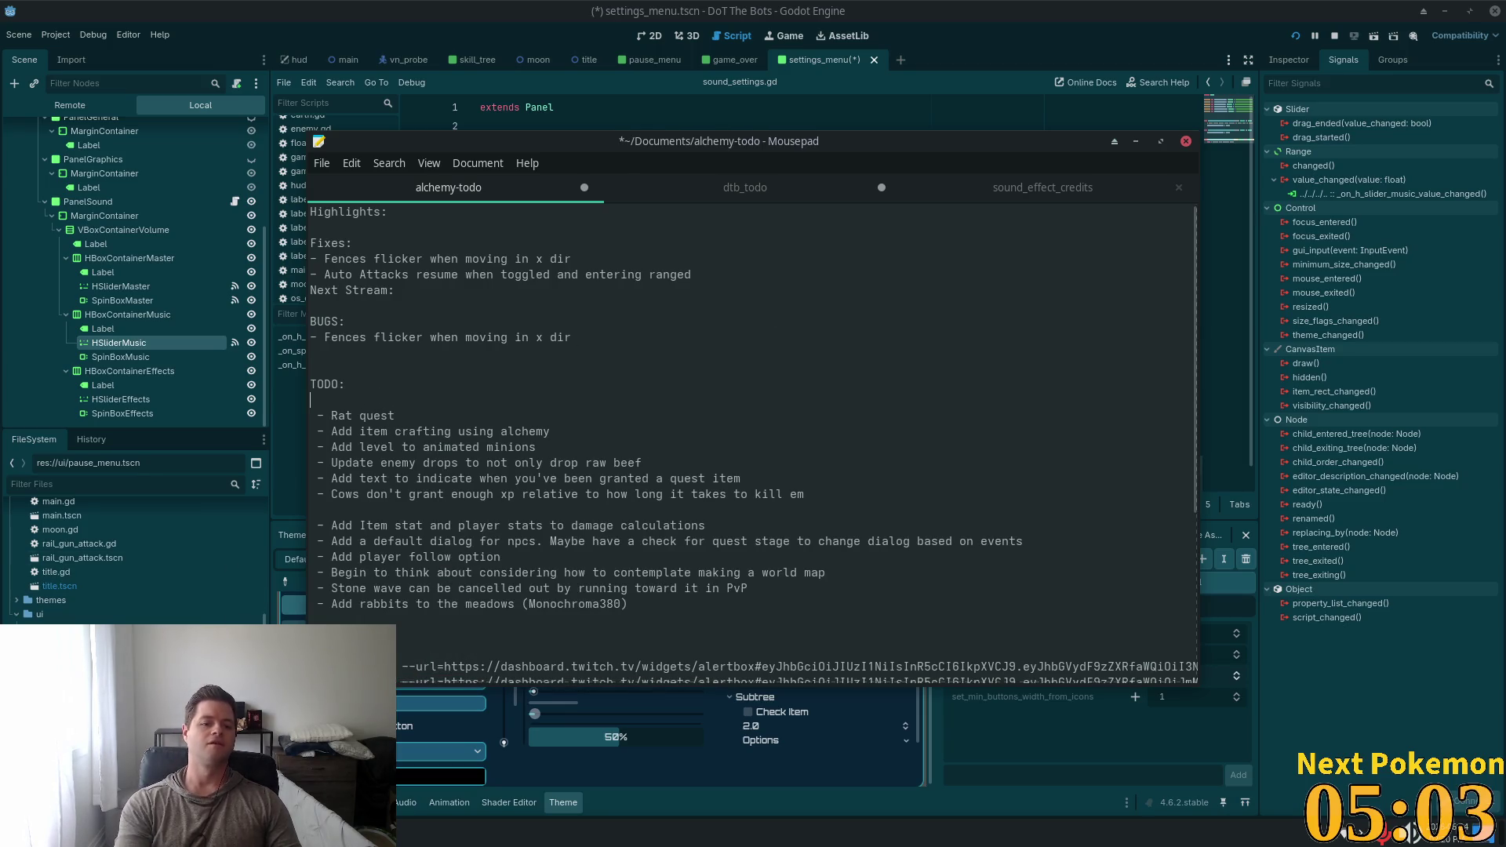
key("ctrl+z")
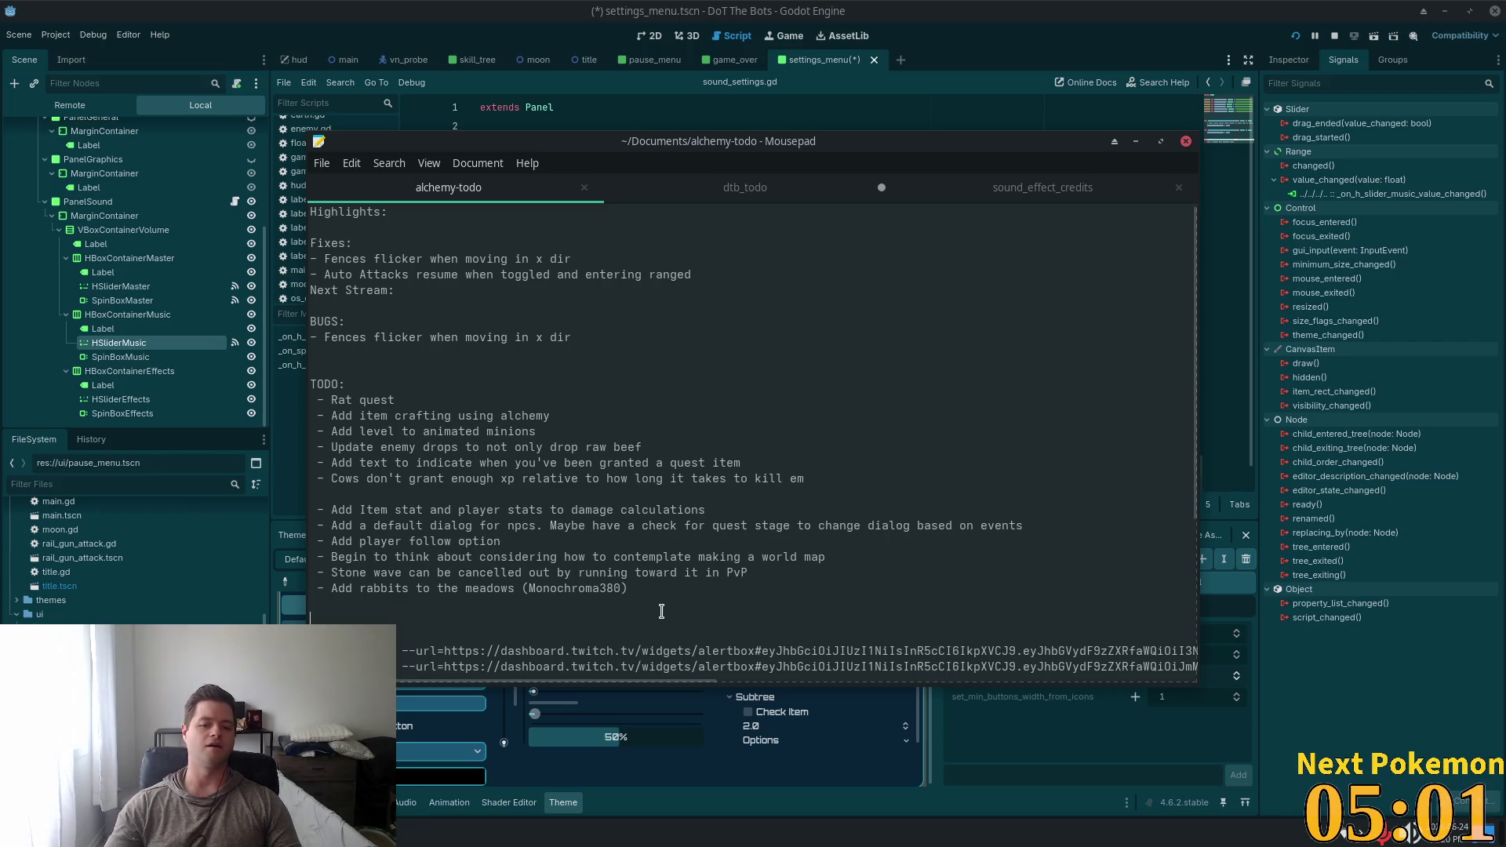
triple_click(662, 605)
key("Return")
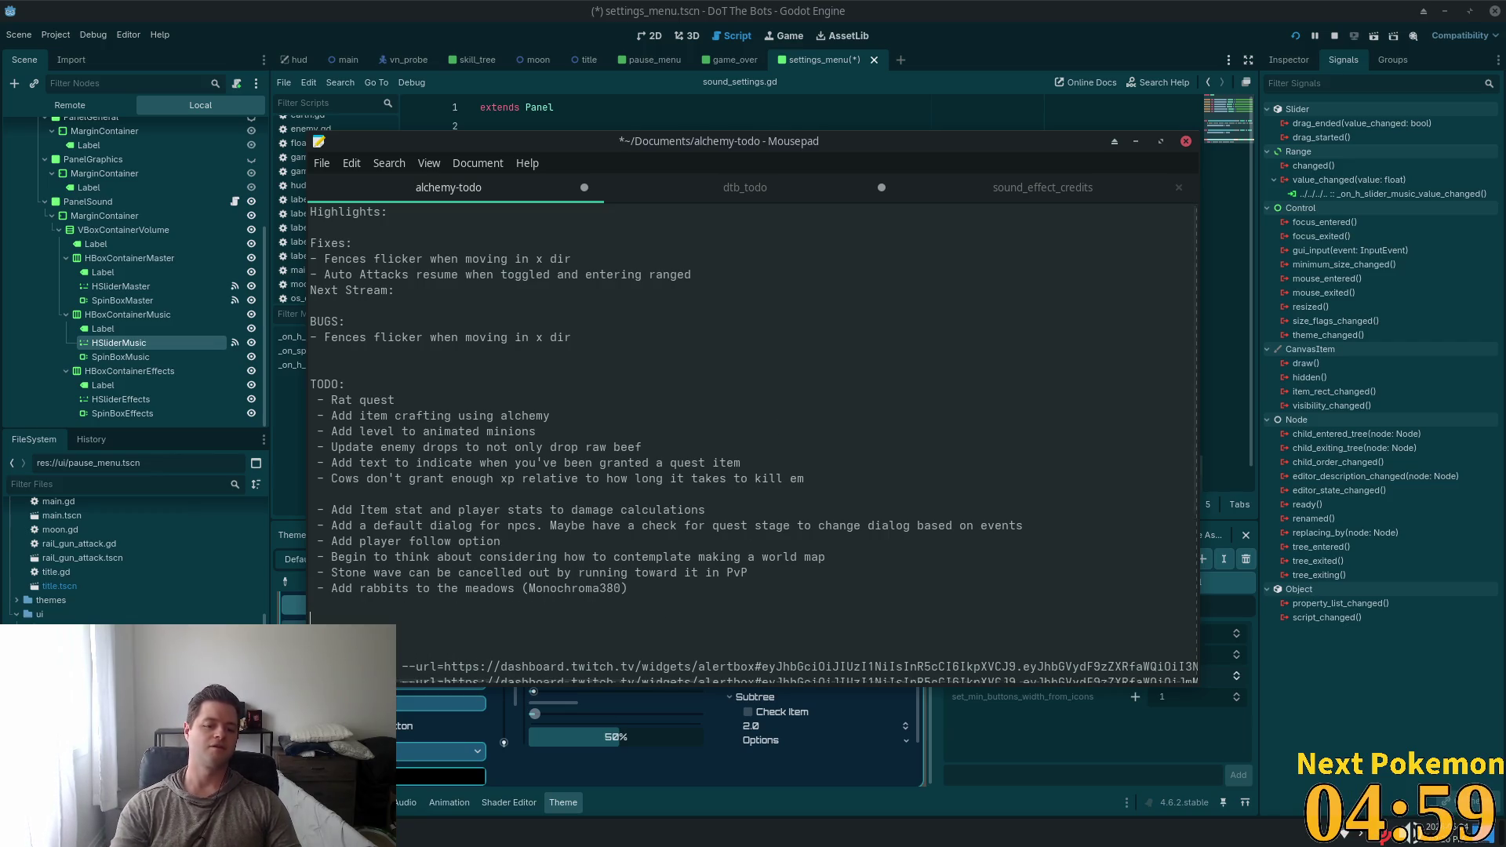
type("USE")
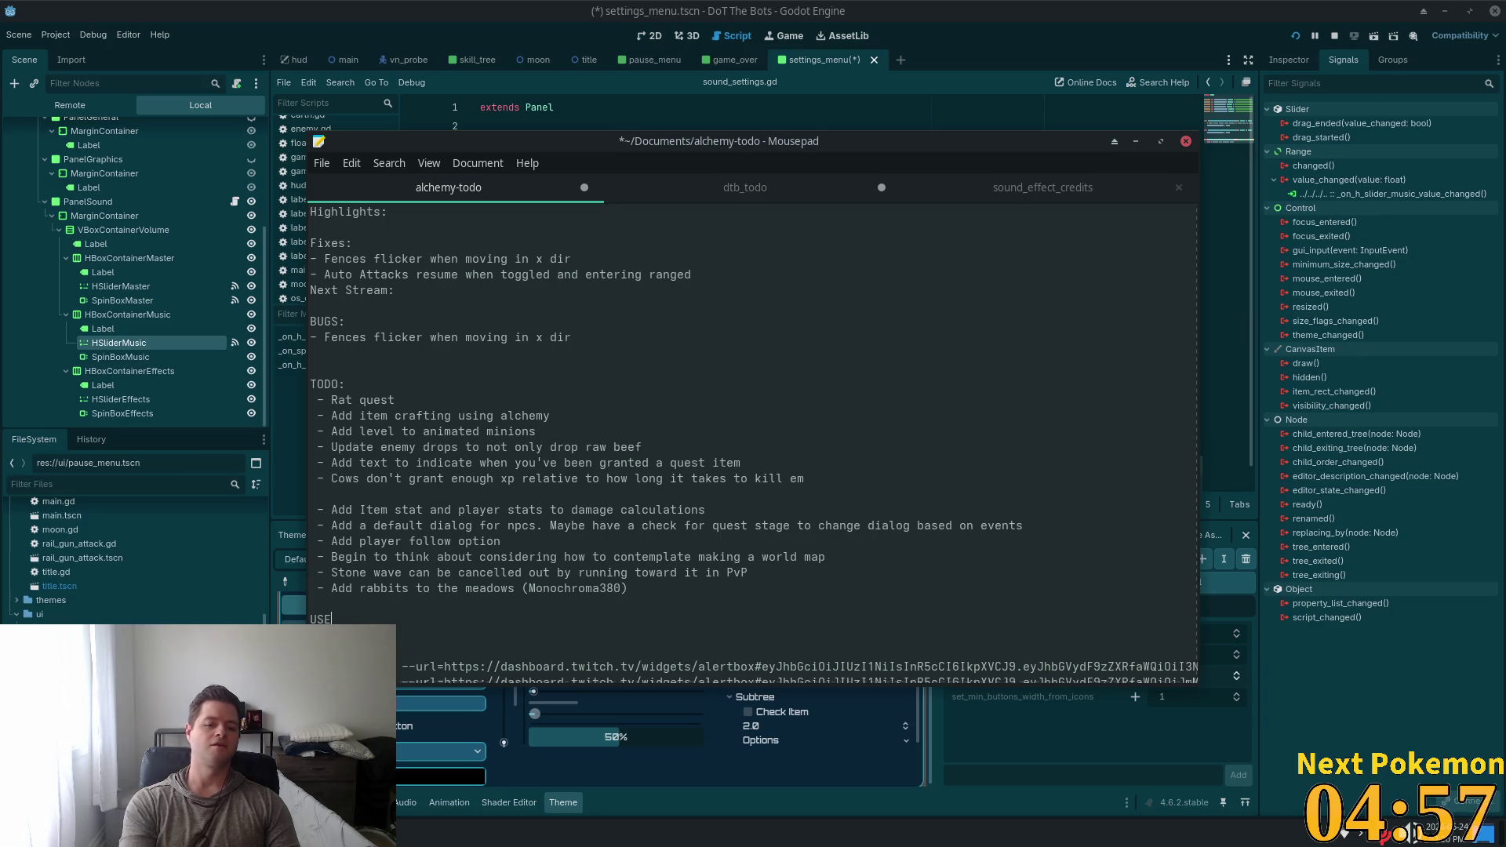
type(" ORACLE INSTEAD O")
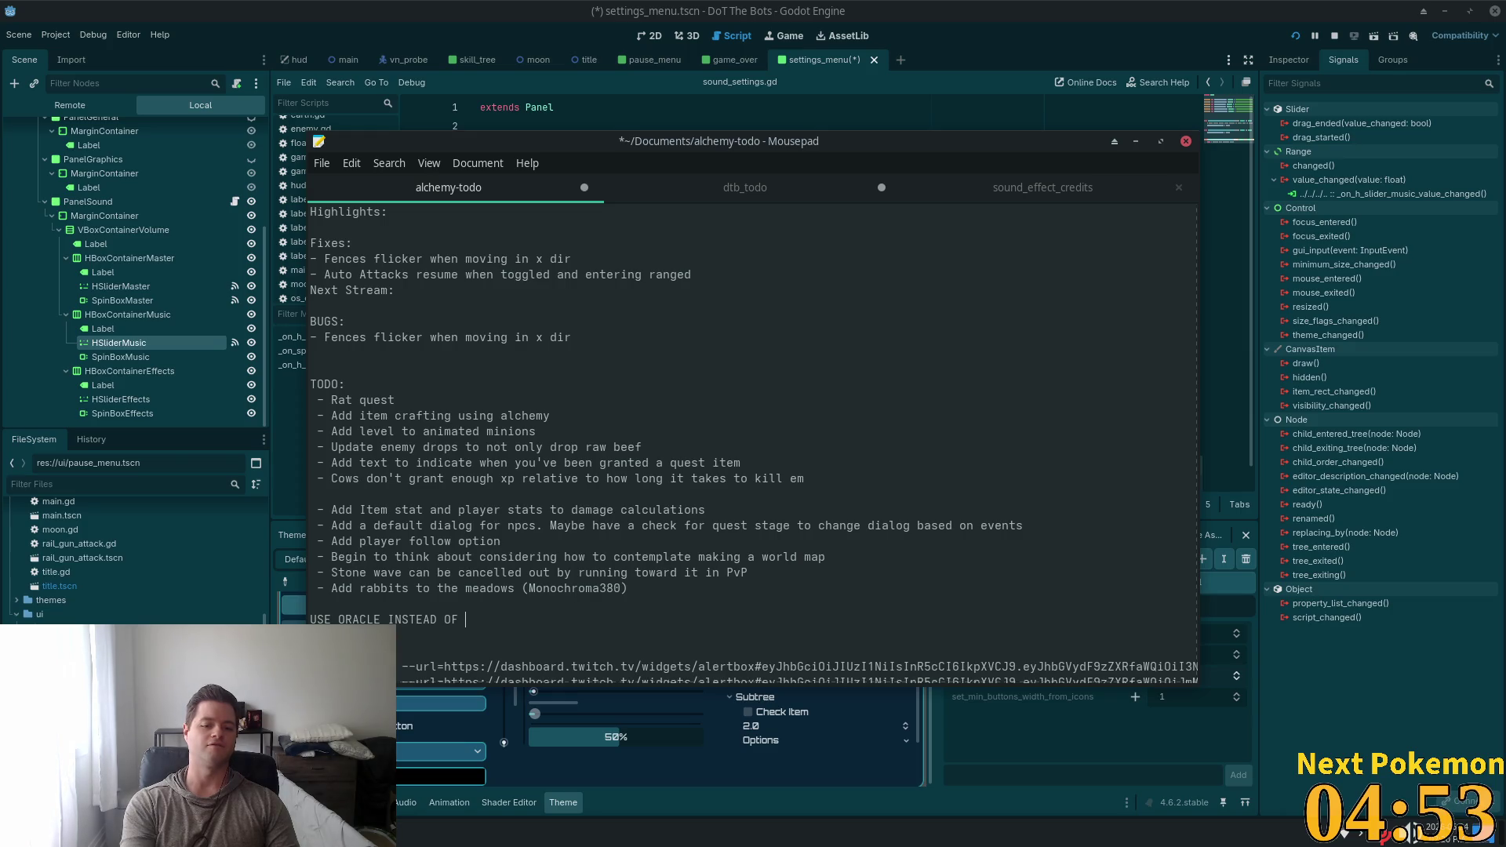
type(" FOR HOSTING")
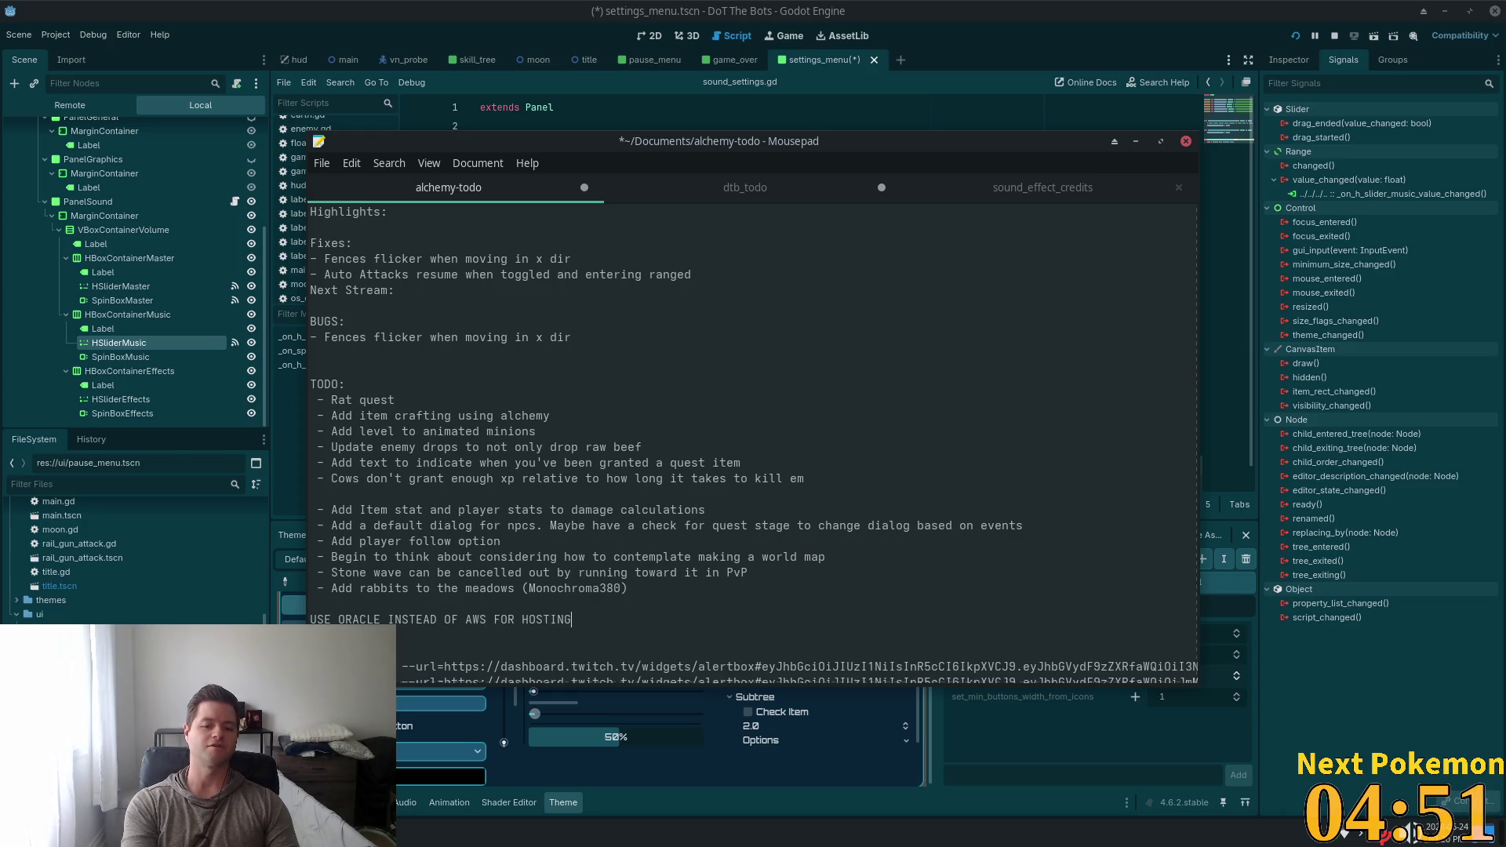
type("! ")
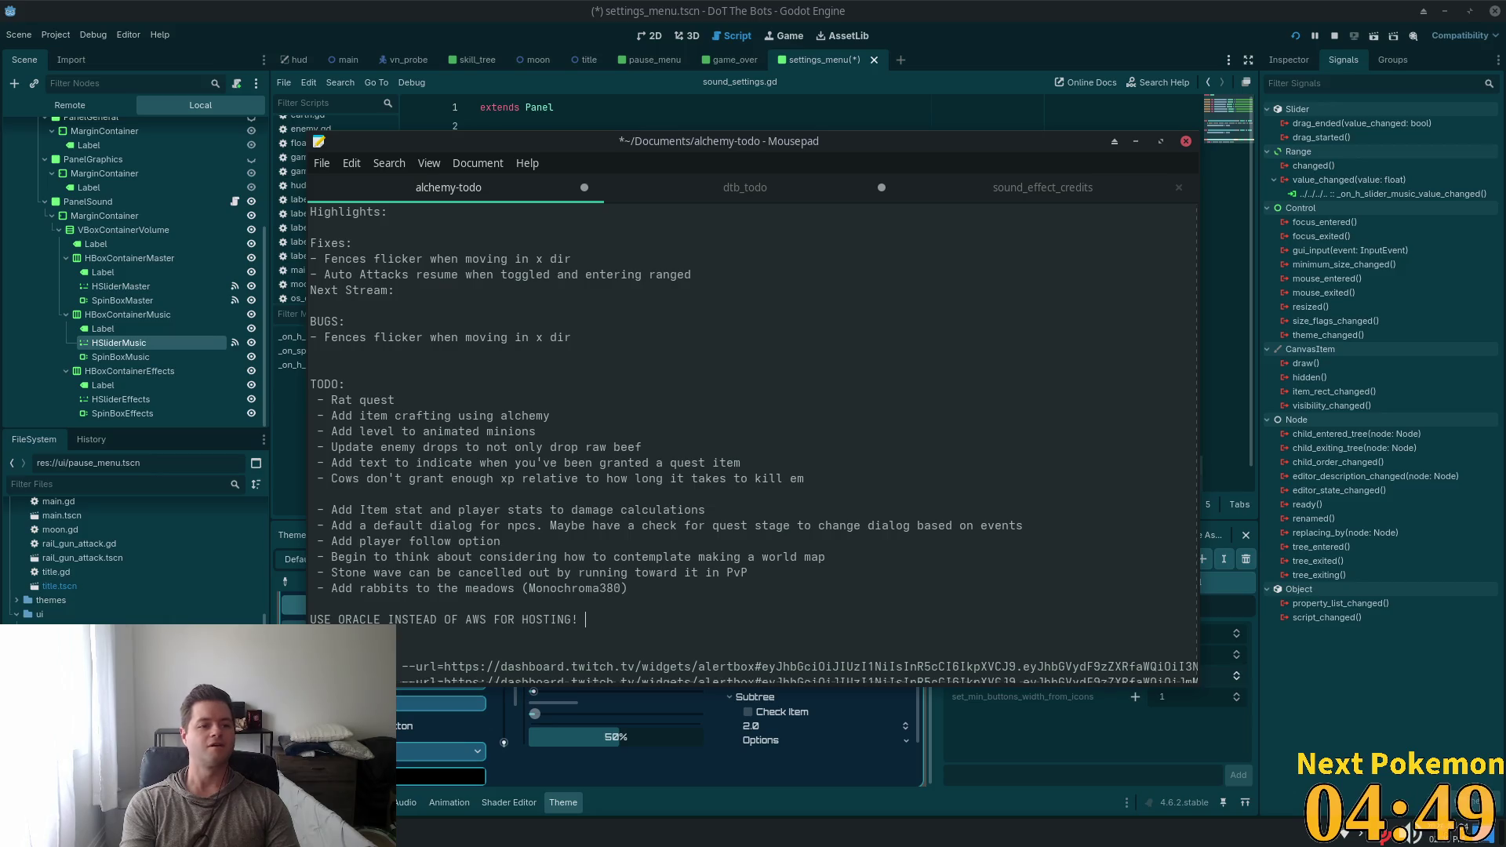
type("Cloud p")
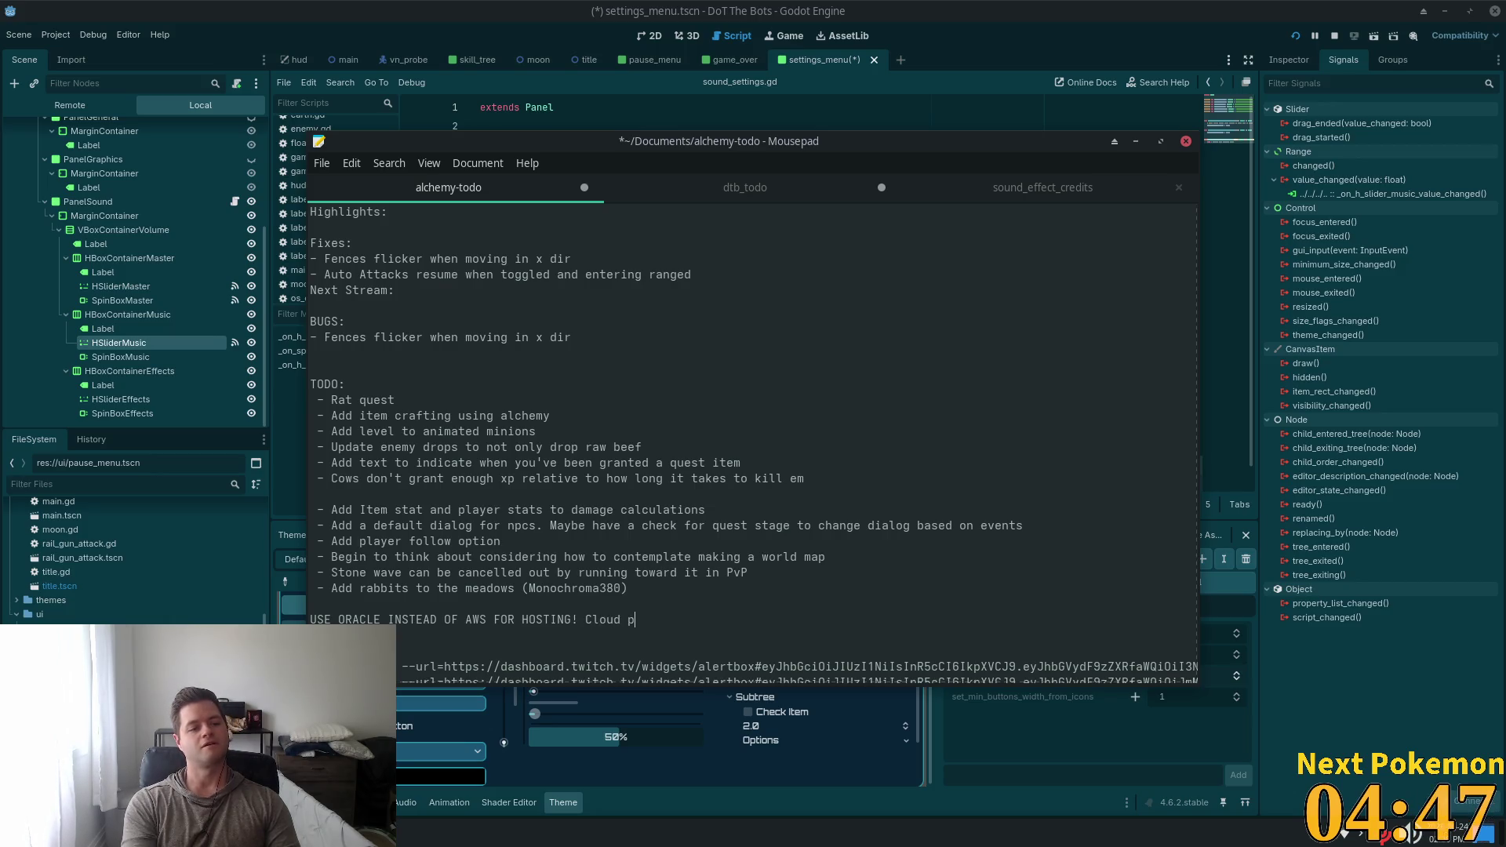
type("rices are")
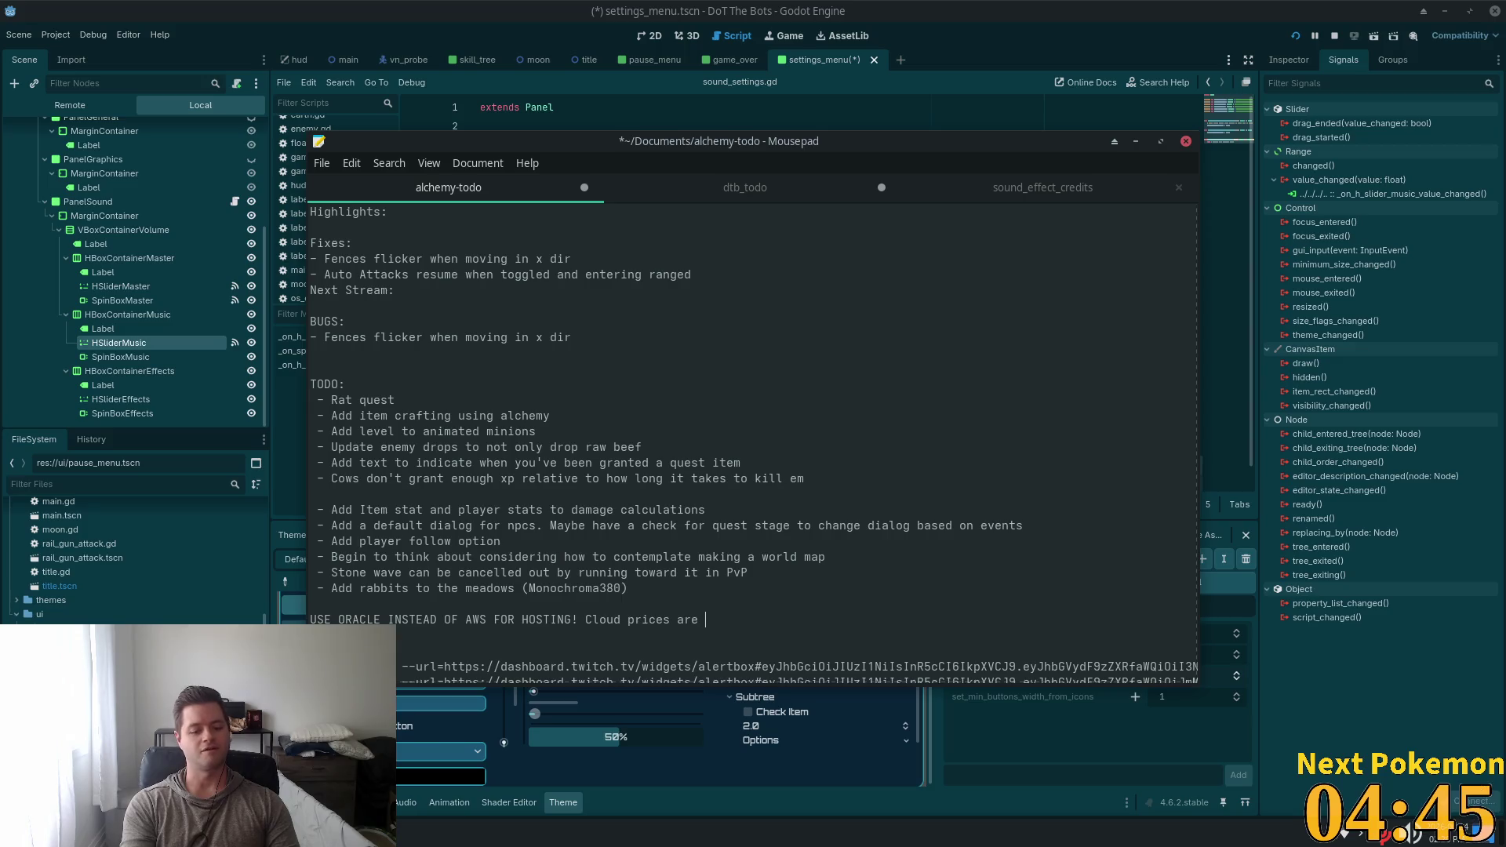
type("1")
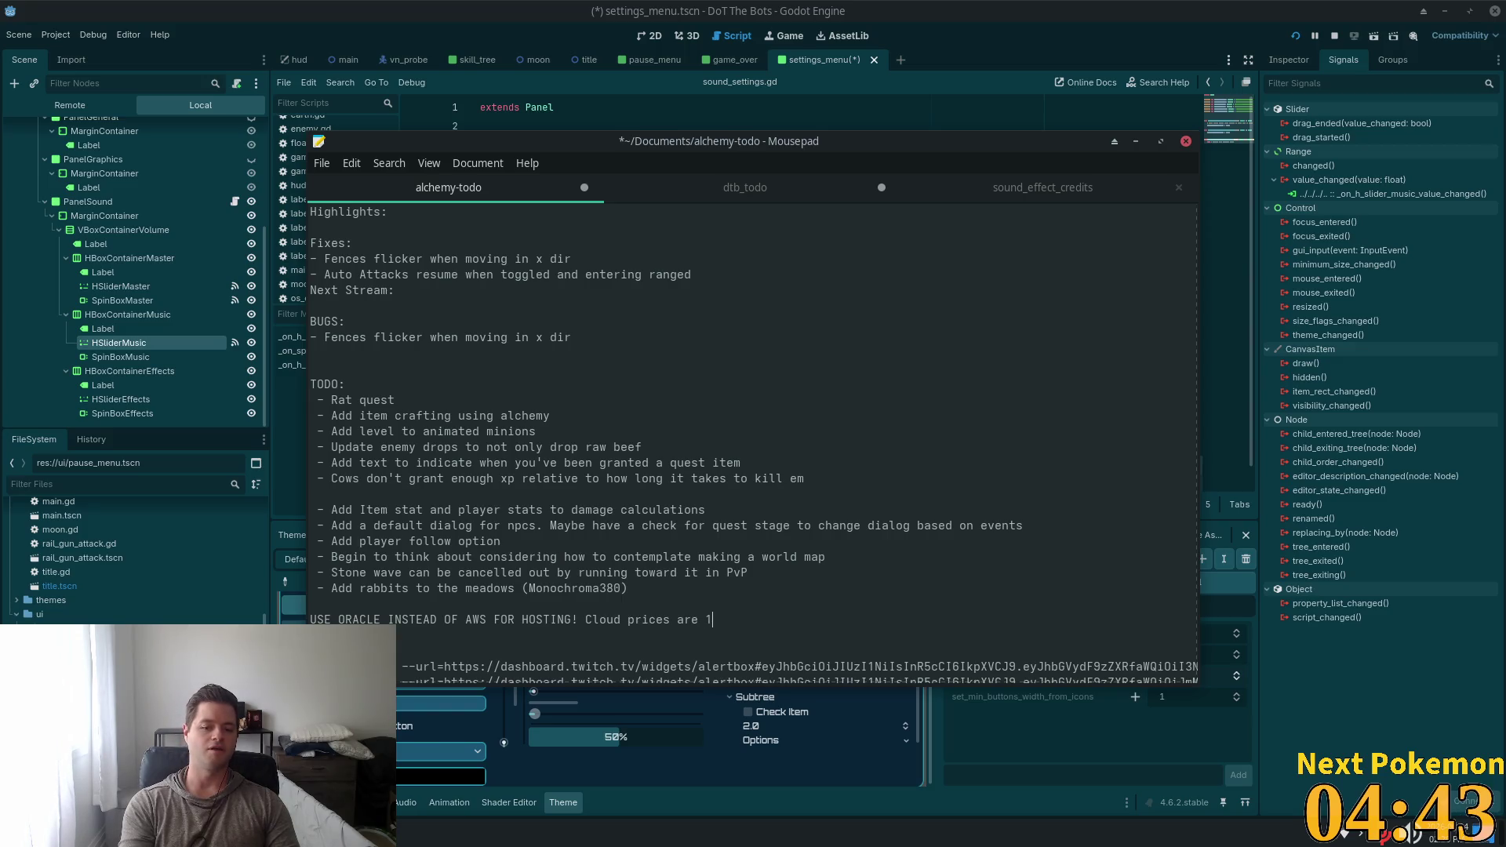
type("/10th")
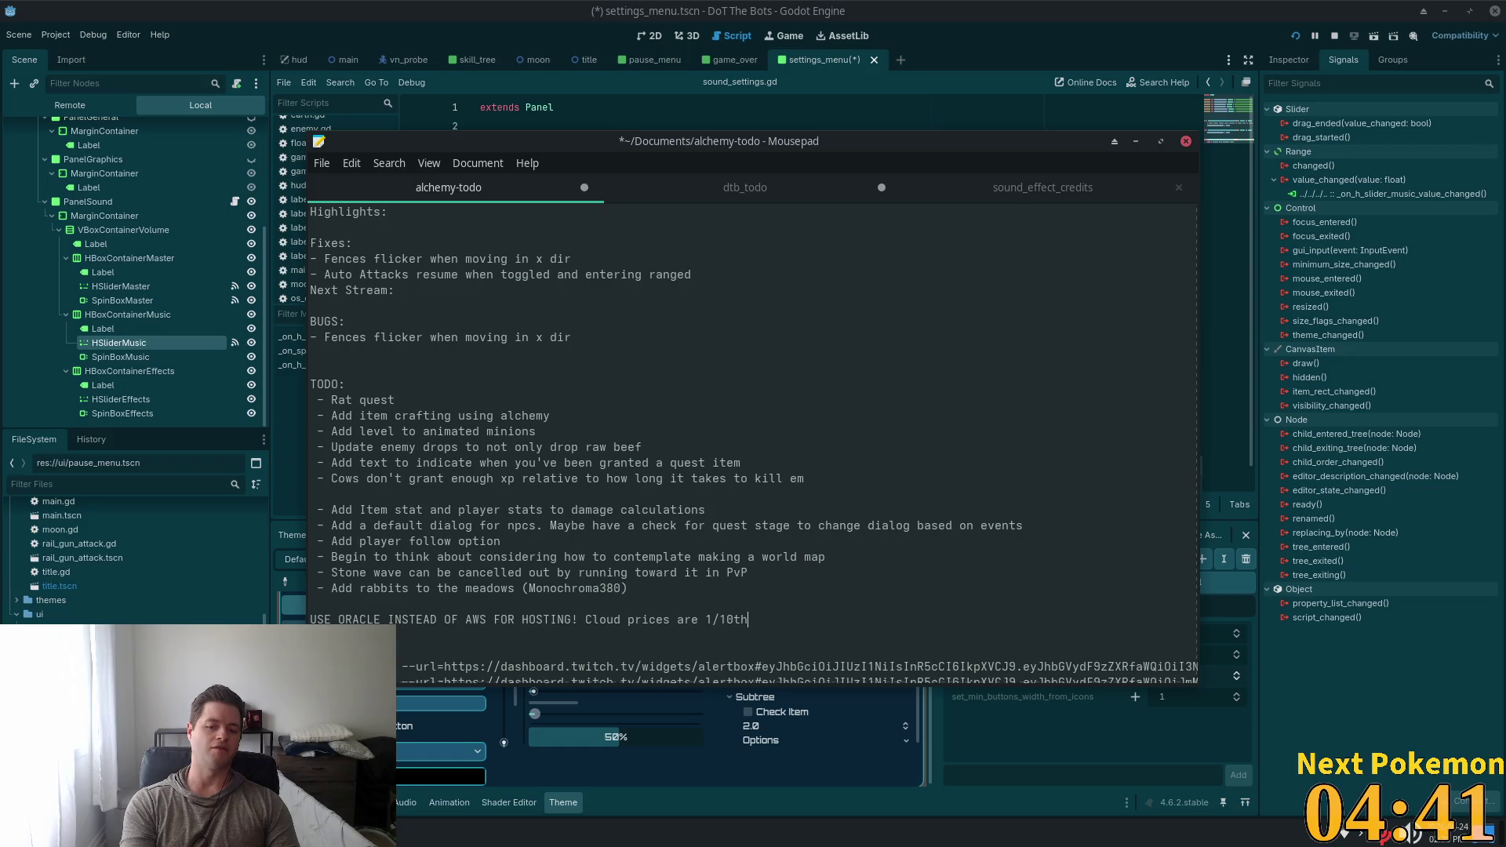
type(" and free t")
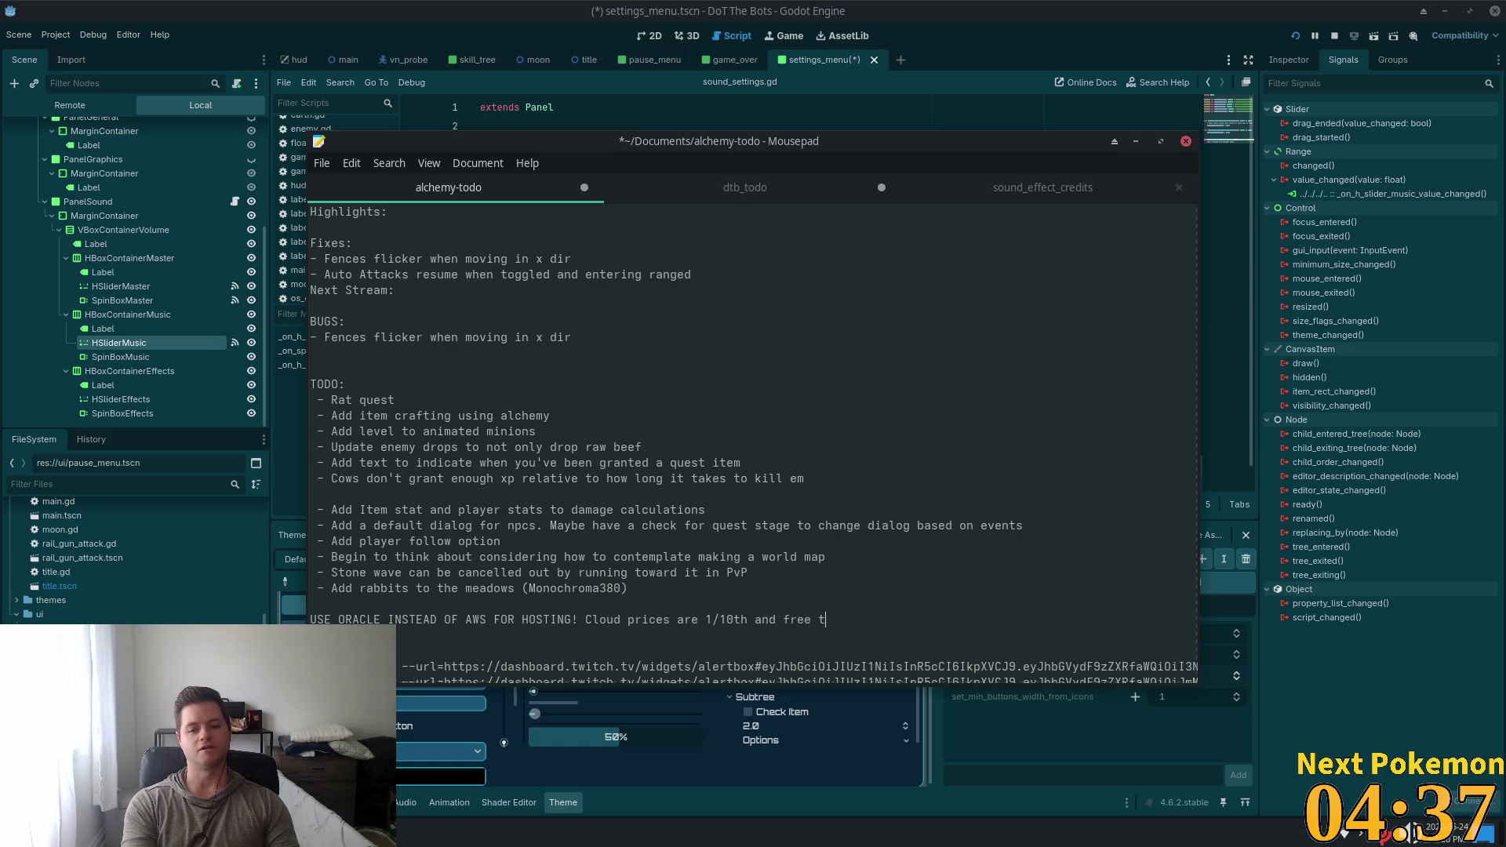
type("eir is genera")
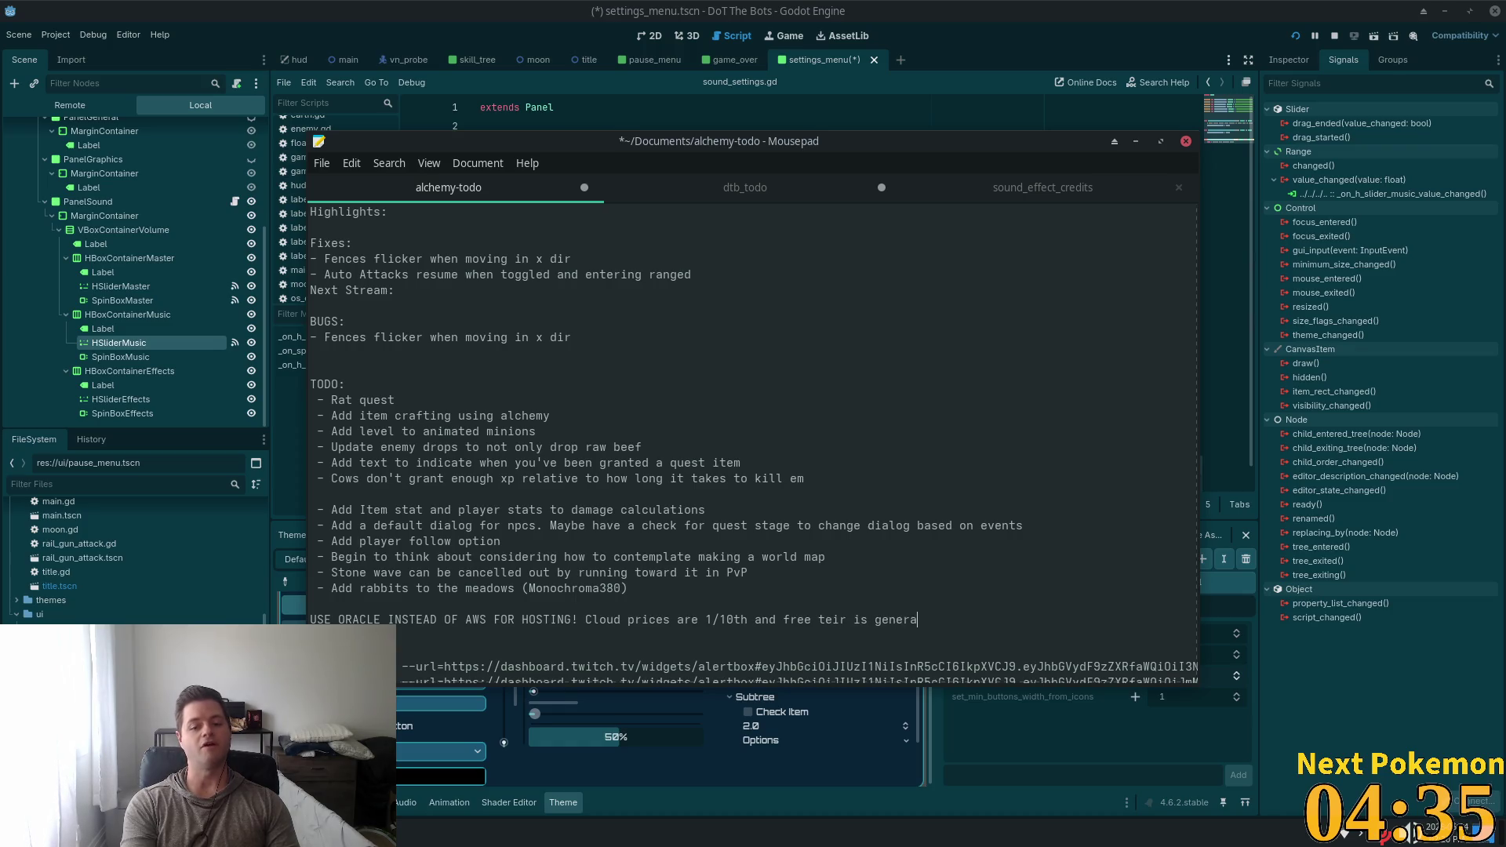
key("BackSpace")
type("ous")
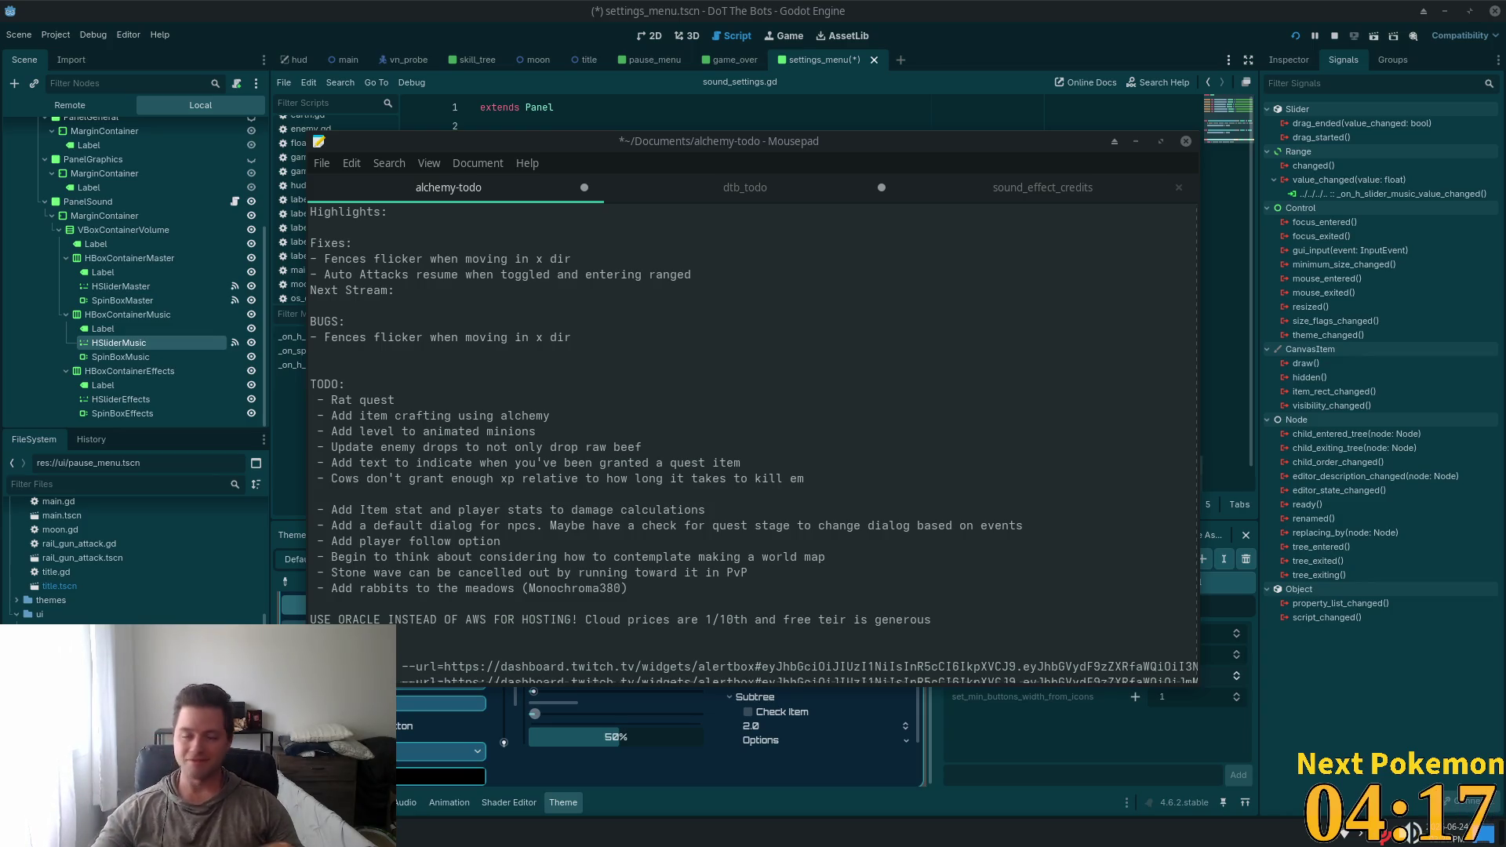
left_click(1008, 631)
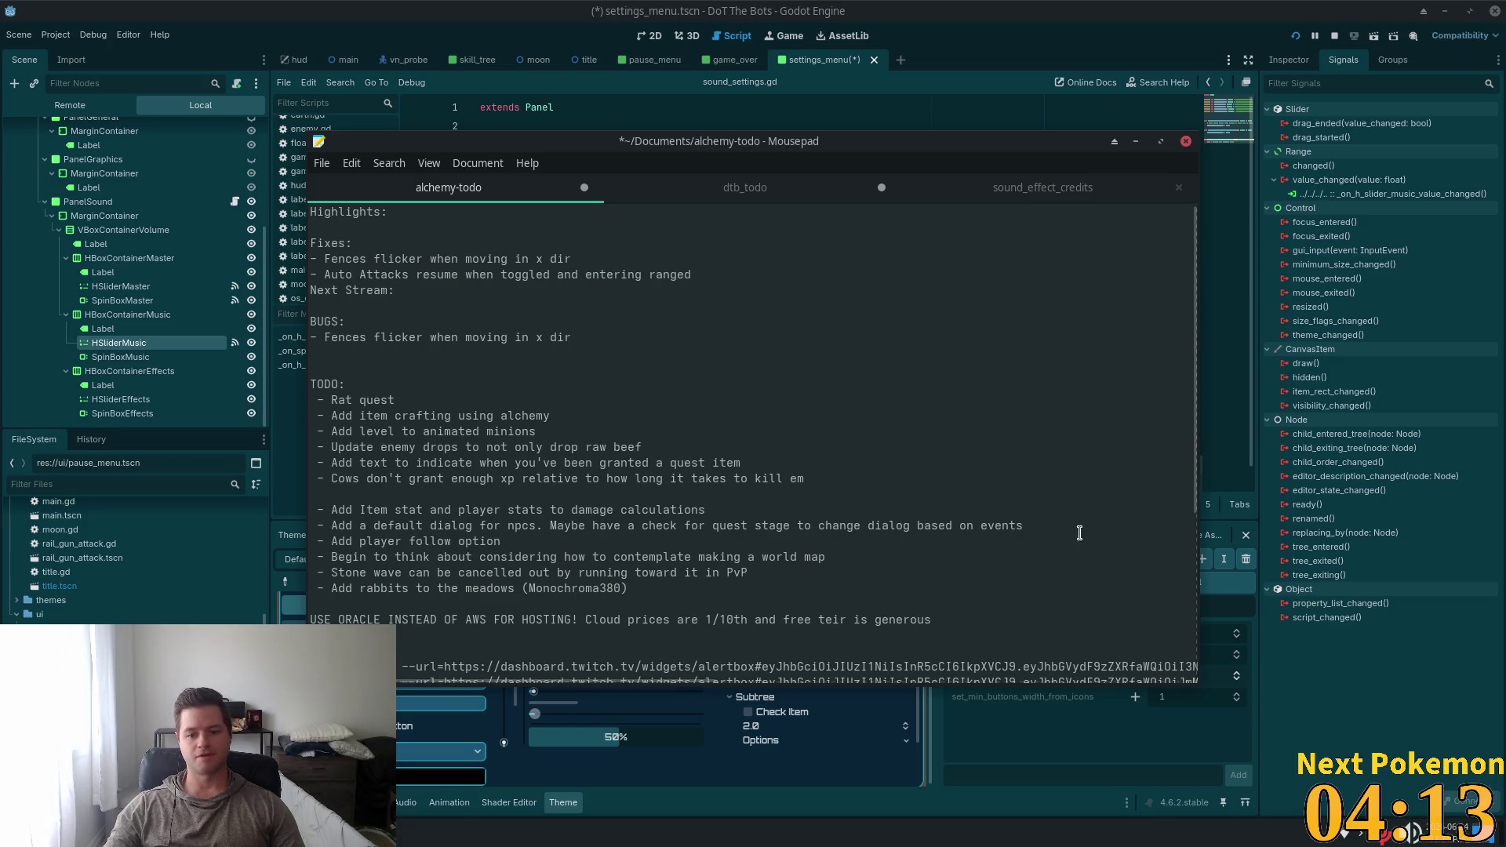
left_click(975, 23)
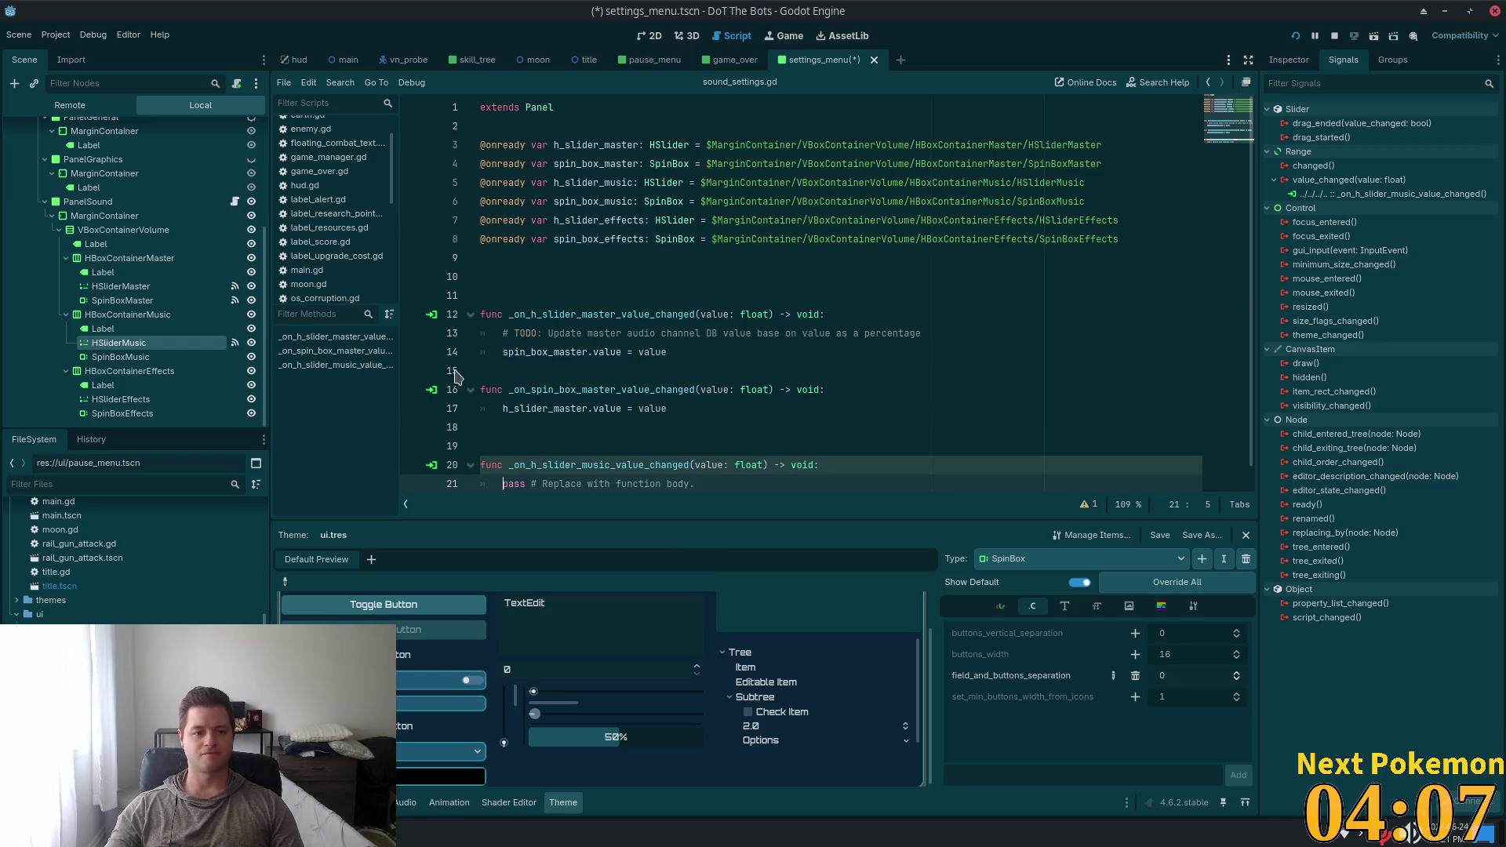
Remove the blank line above the music handler and replace its pass with spin_box_music.value = value
scroll(981, 361, "down", 1)
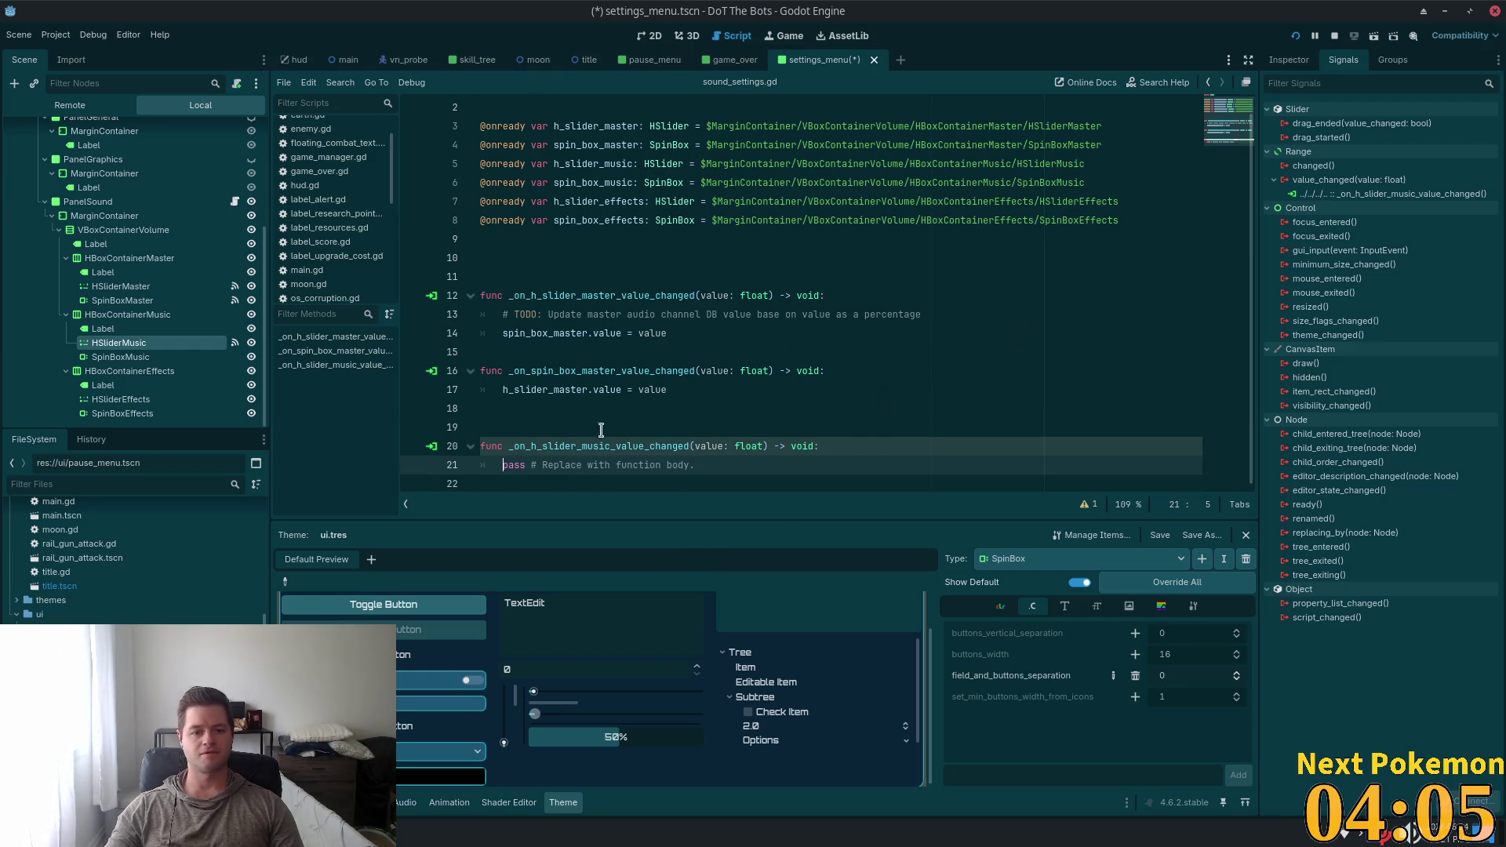
left_click(544, 422)
key("BackSpace")
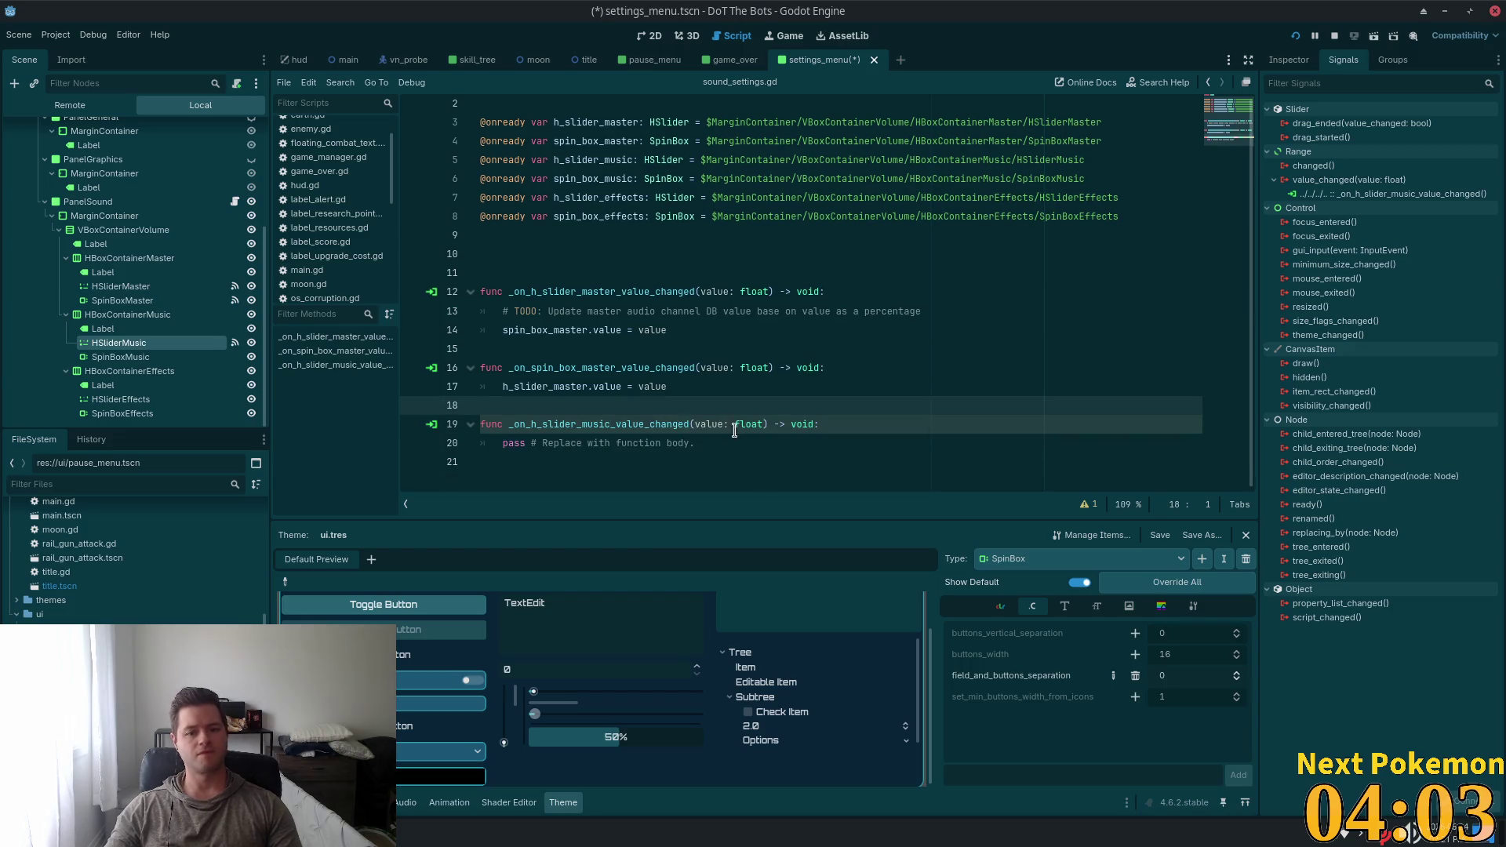
left_click_drag(693, 451, 502, 444)
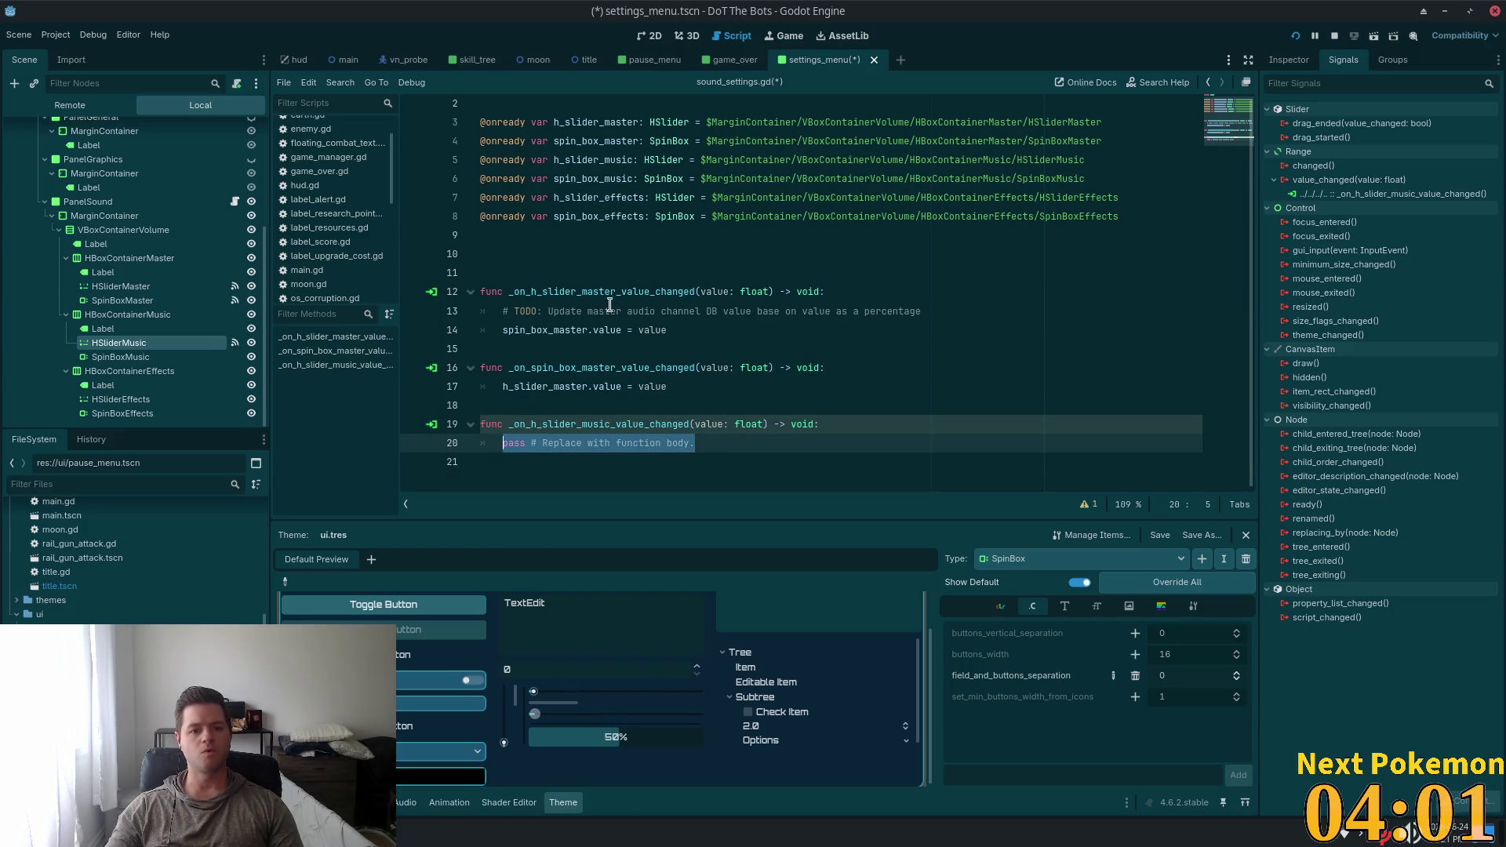
double_click(577, 179)
key("ctrl+c")
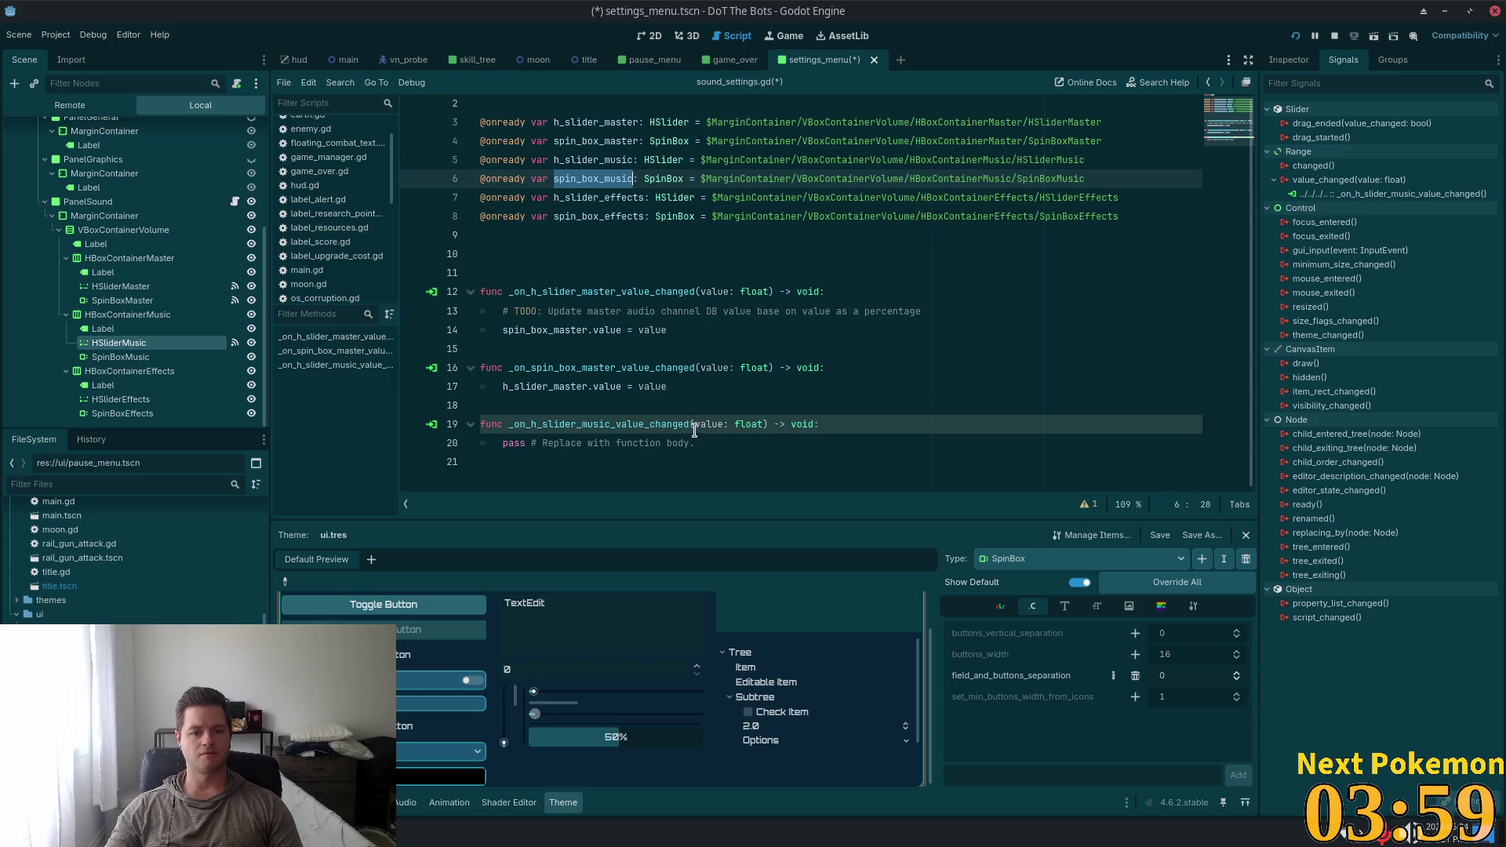
left_click(716, 442)
key("shift+Home")
key("ctrl+v")
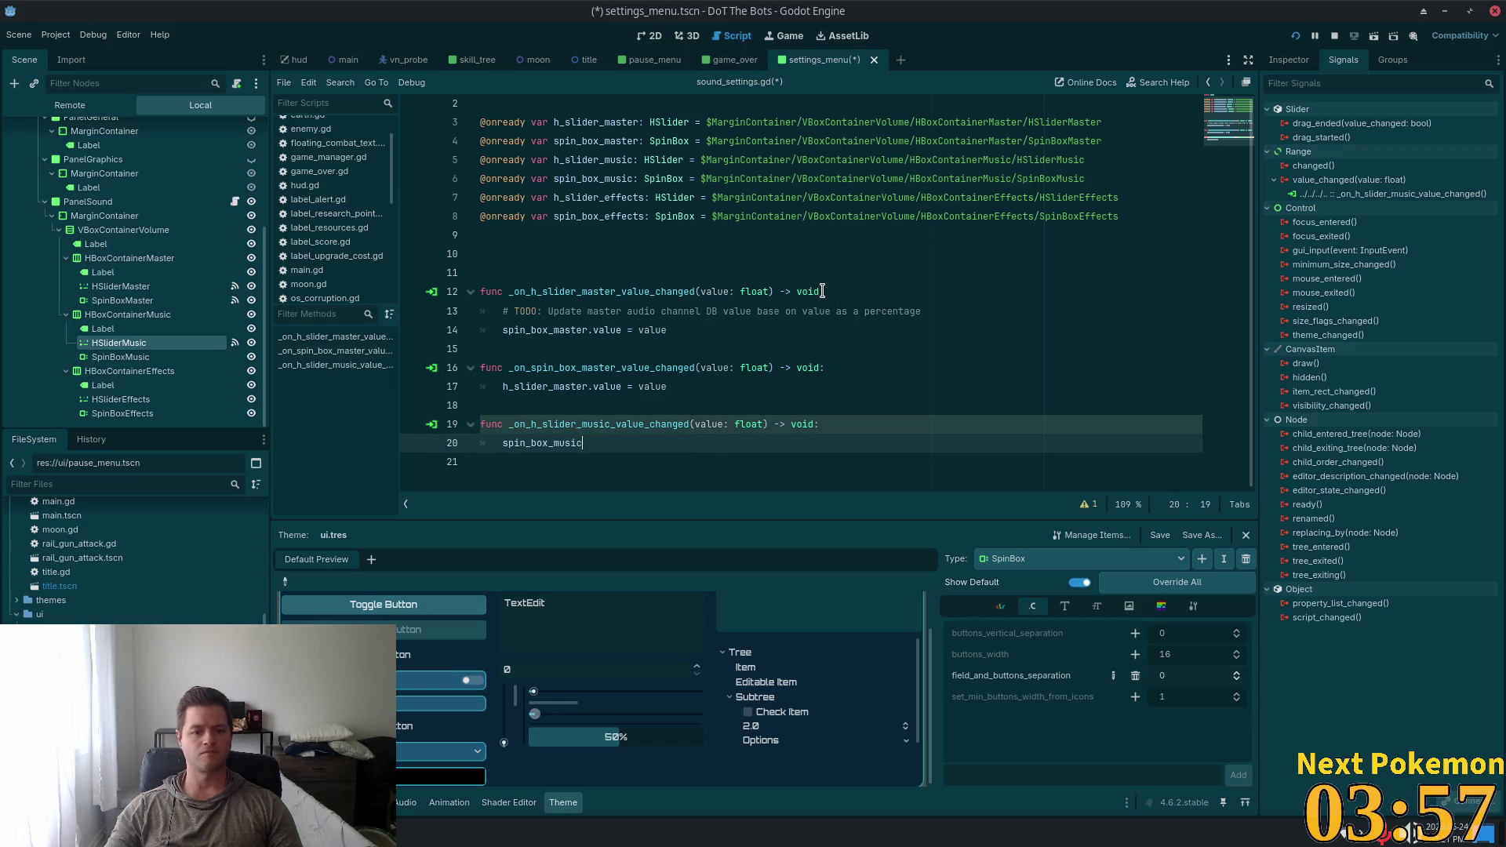
type(".value =")
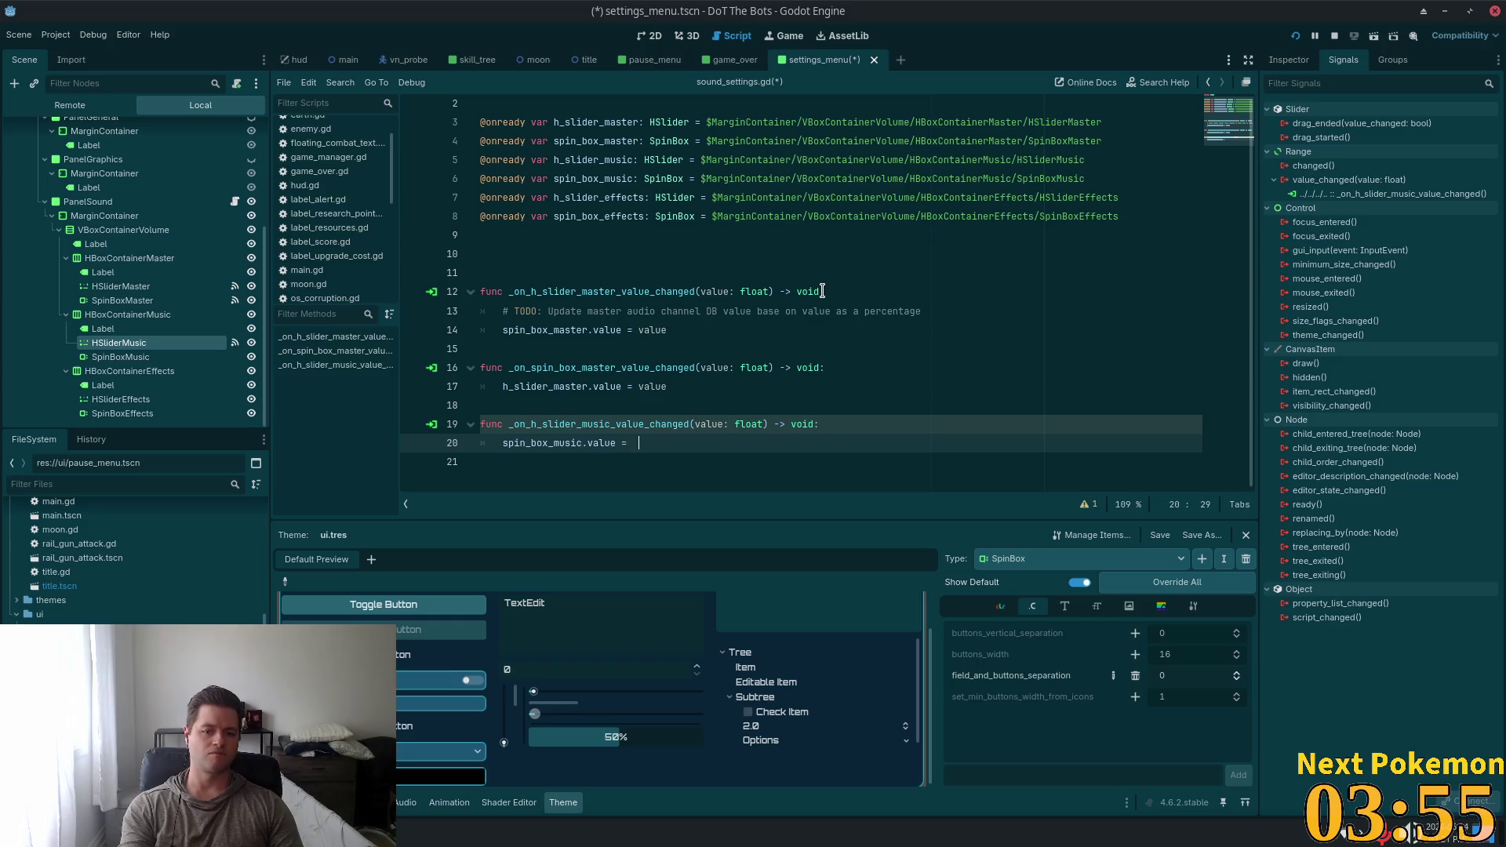
key("BackSpace")
key("BackSpace")
type("value")
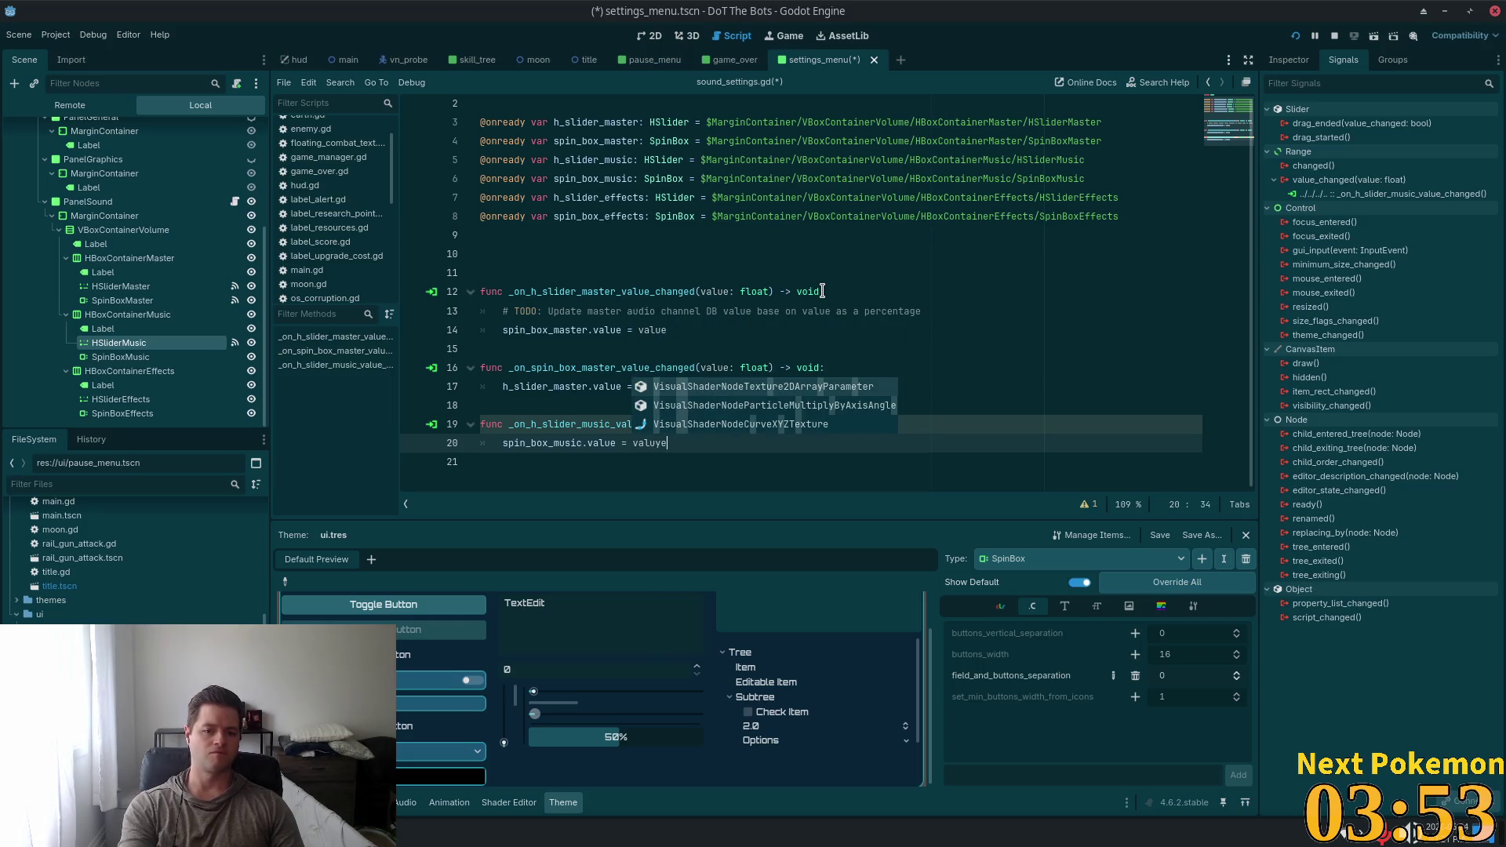
Add an empty line after the music handler at the end of the script
left_click(965, 361)
scroll(965, 361, "up", 1)
left_click(661, 444)
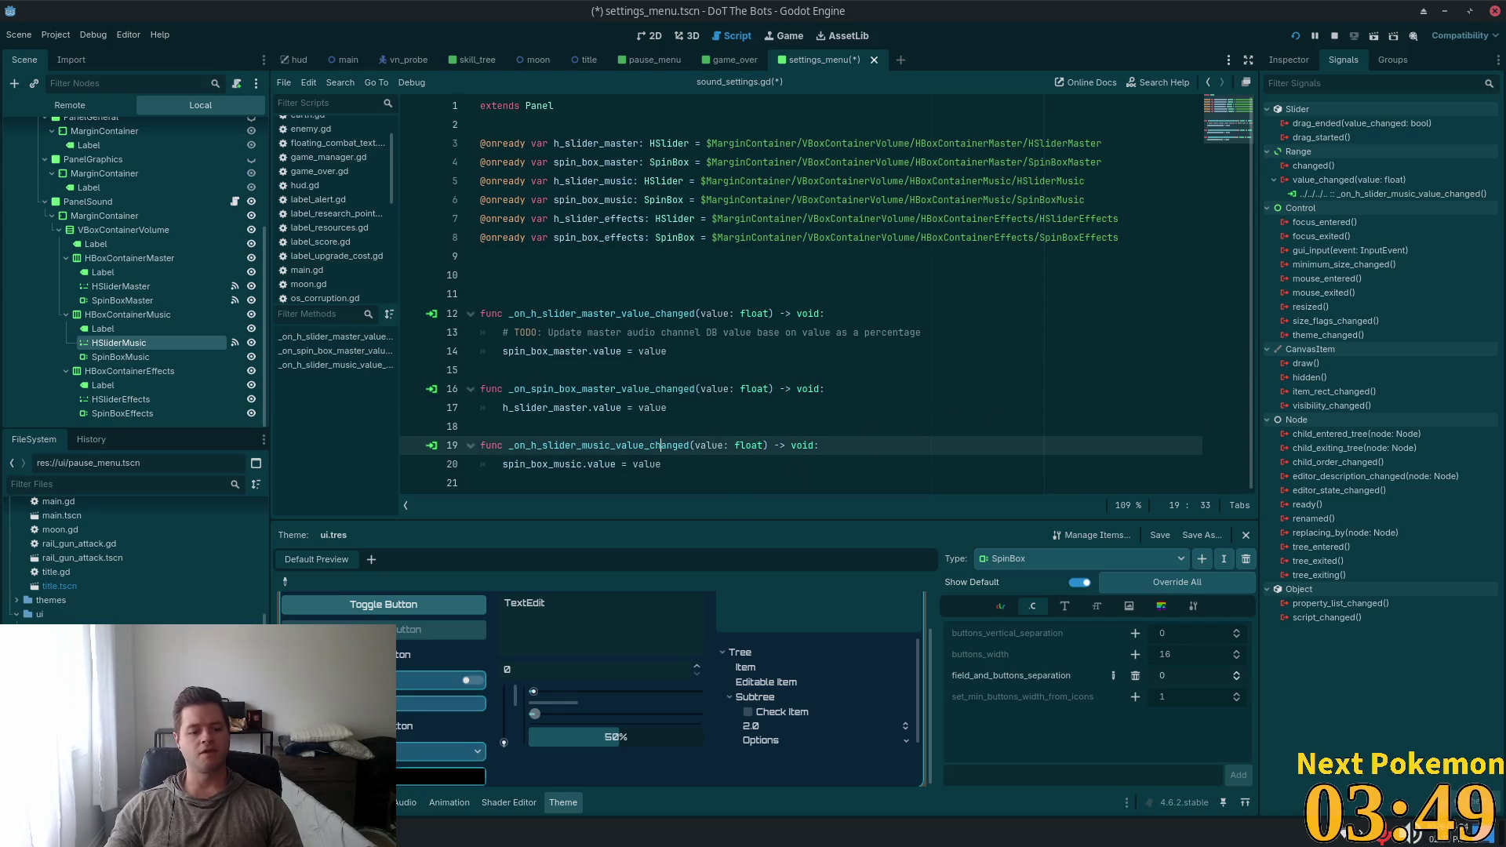
key("alt+Tab")
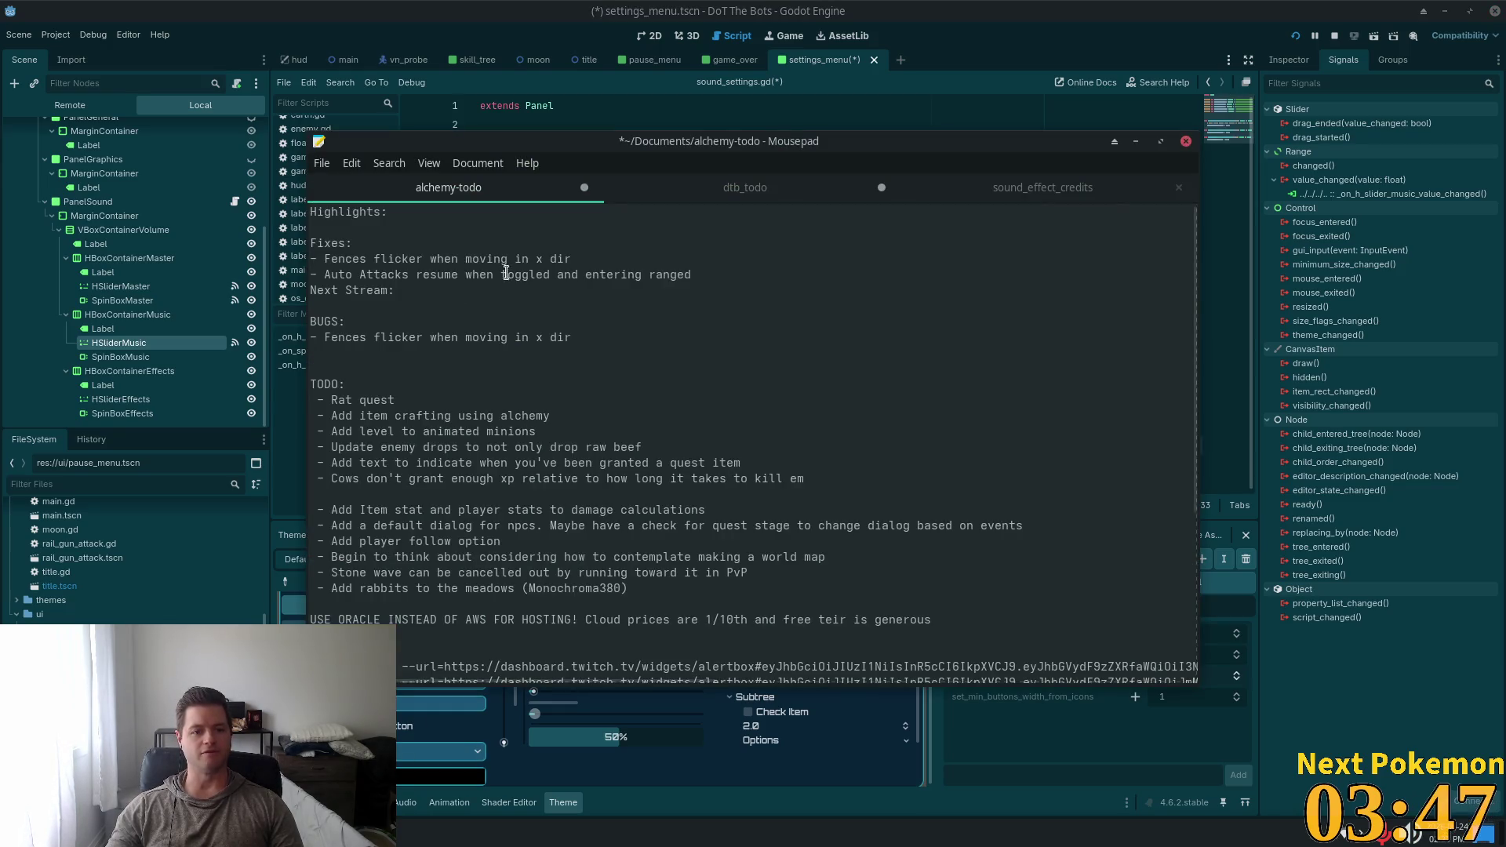
left_click(1163, 10)
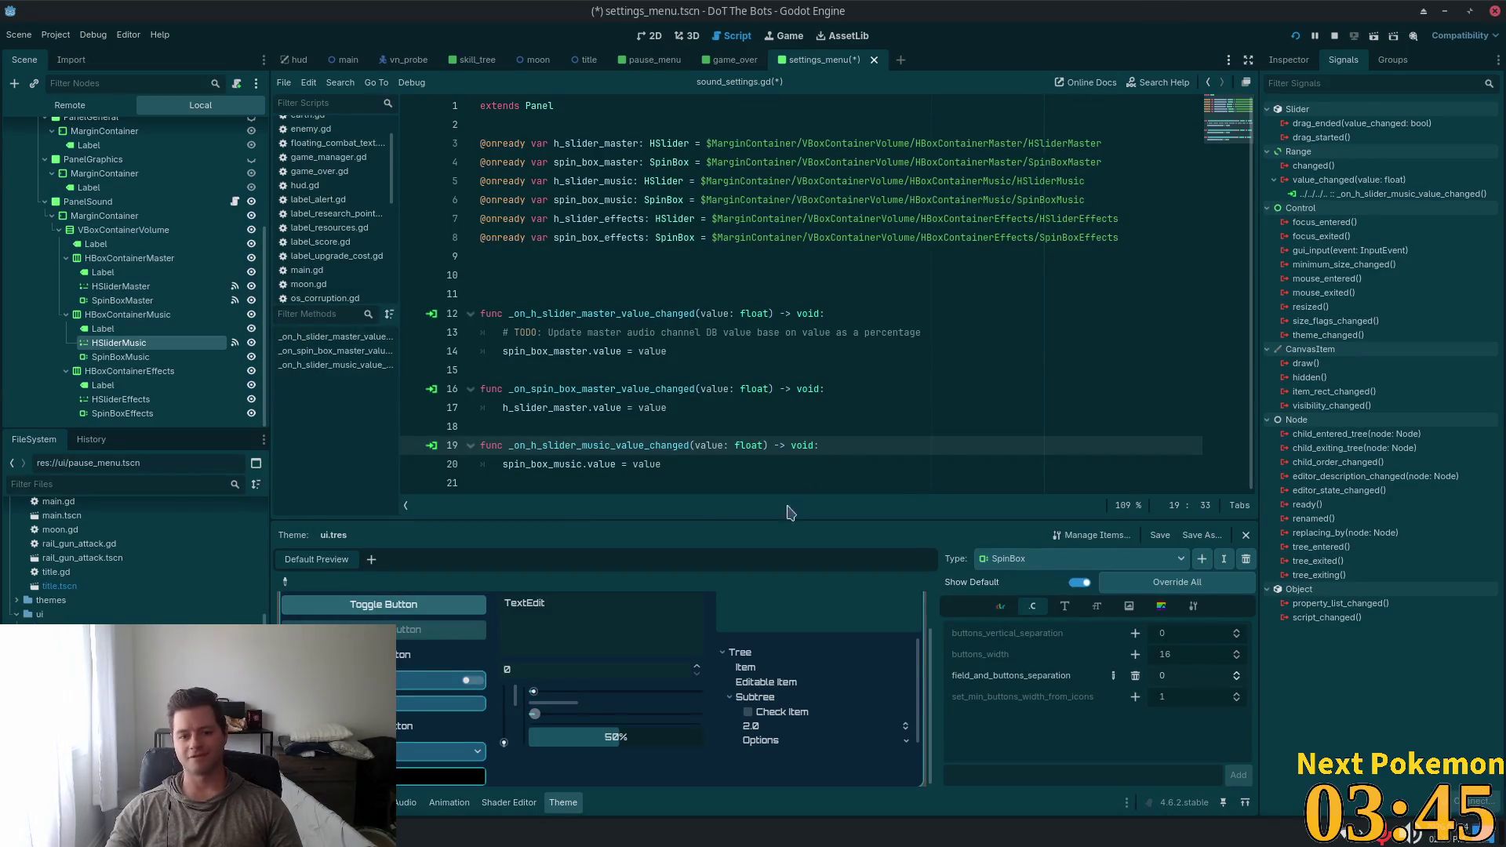
left_click(549, 481)
key("Return")
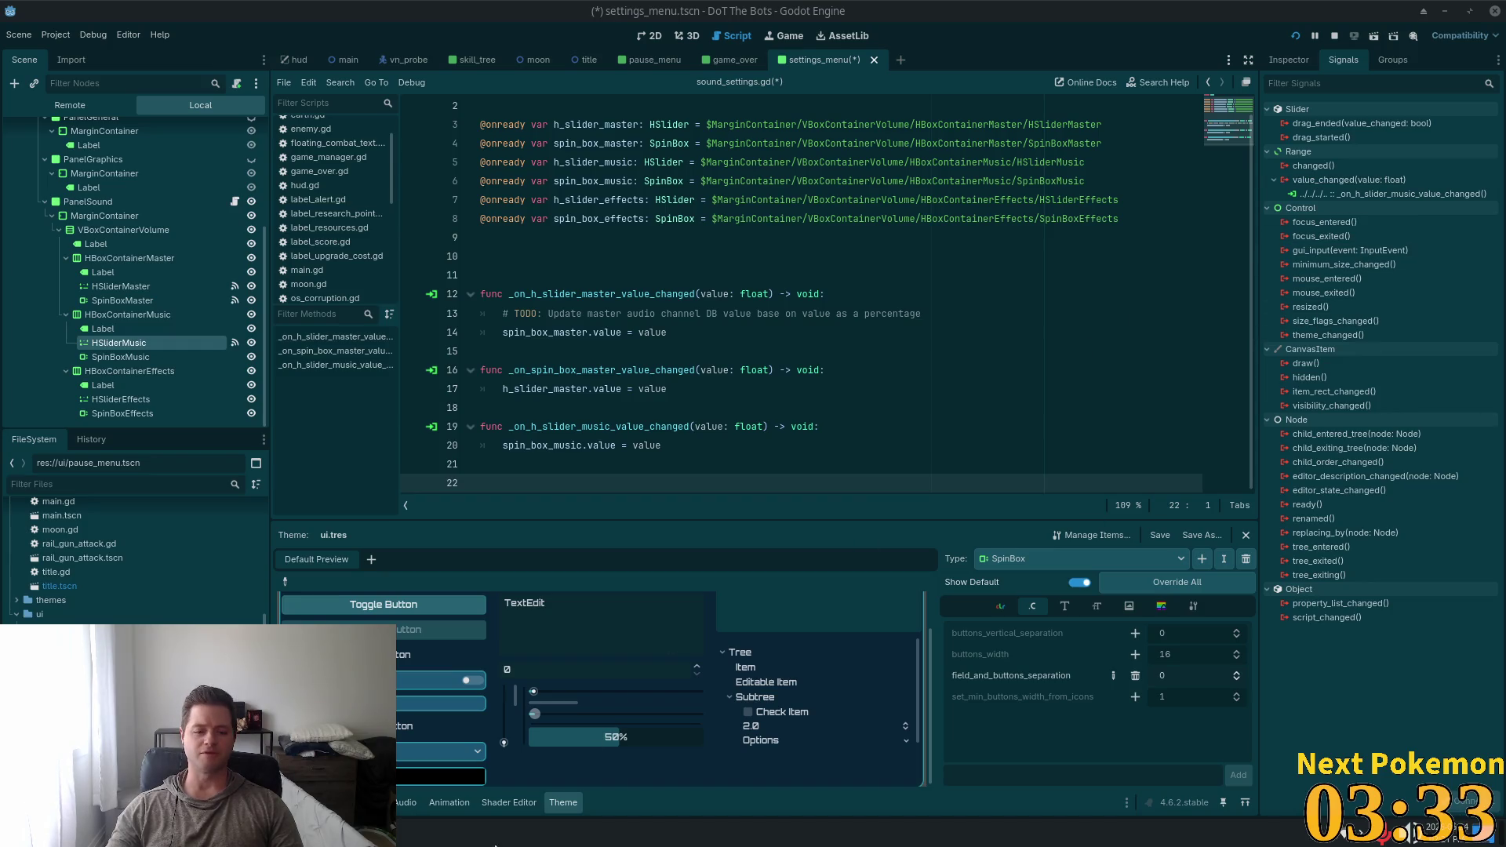
key("super")
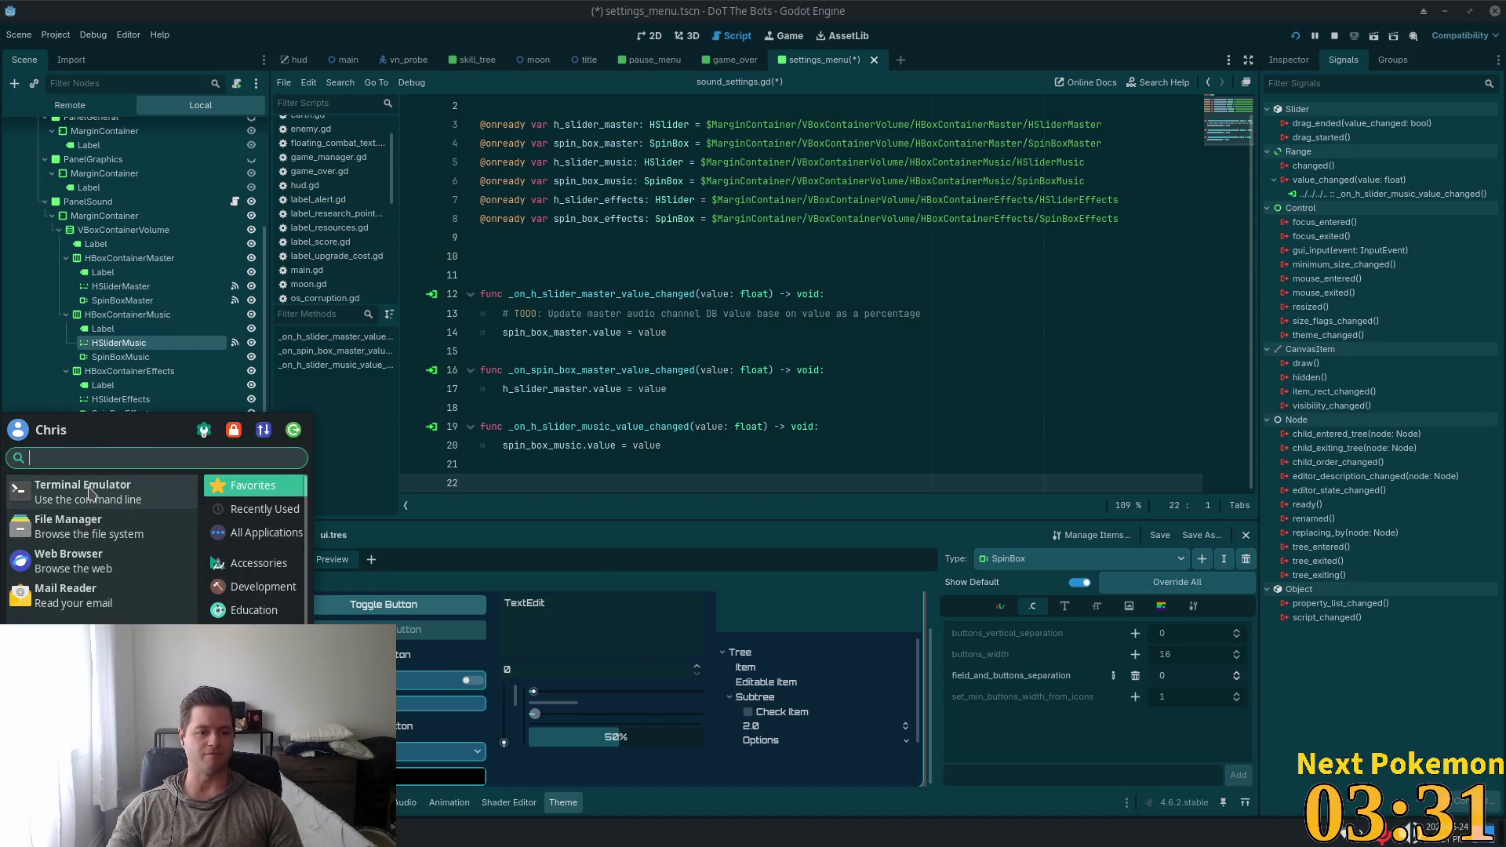
Launch Terminal Emulator, move it aside, and delete the trailing blank line in sound_settings.gd
left_click(90, 492)
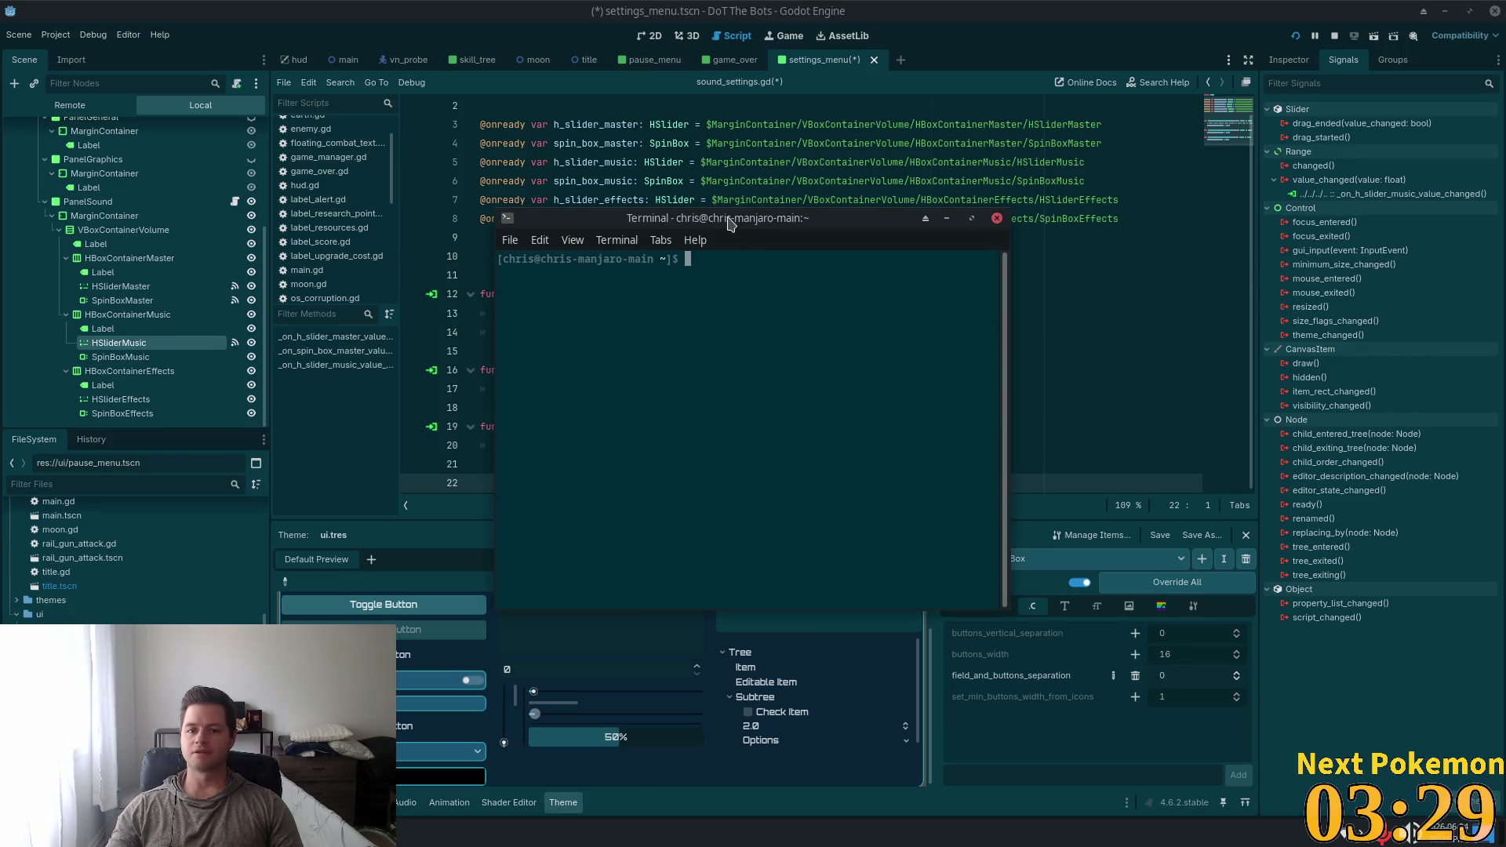
left_click_drag(738, 227, 1505, 235)
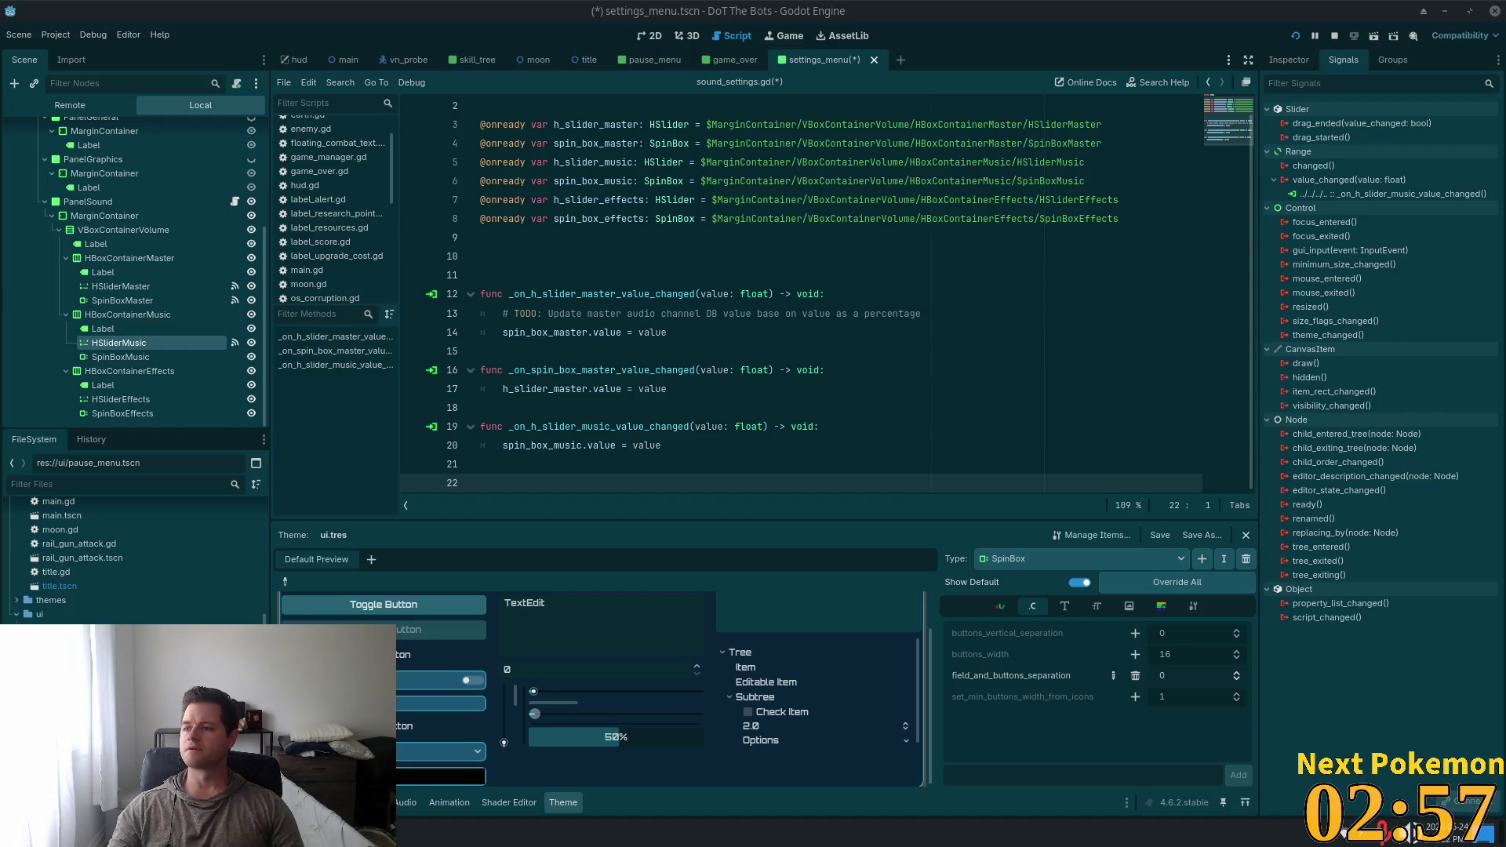
left_click(505, 479)
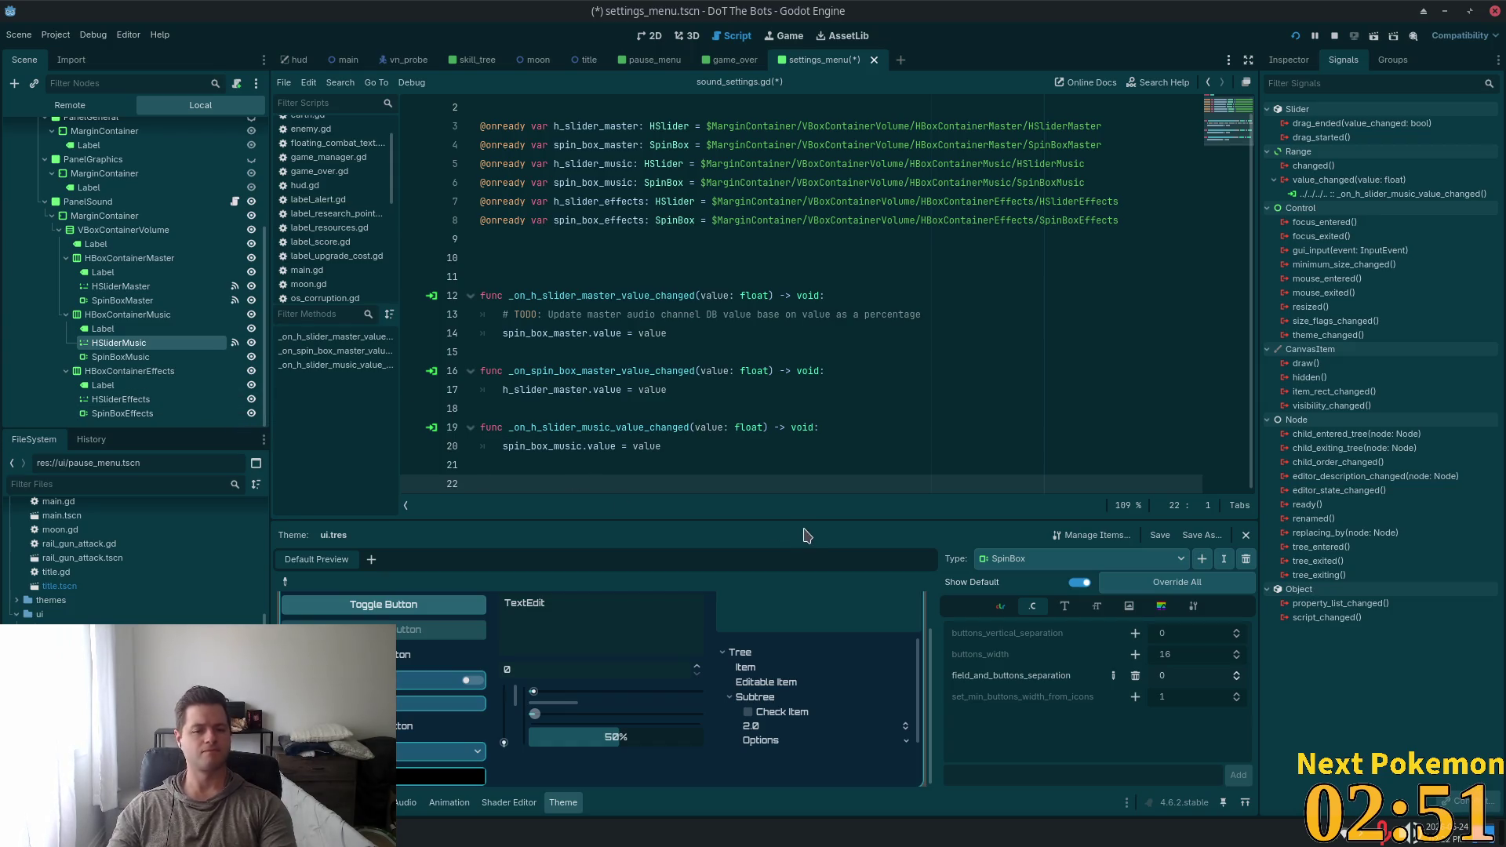
key("BackSpace")
key("BackSpace")
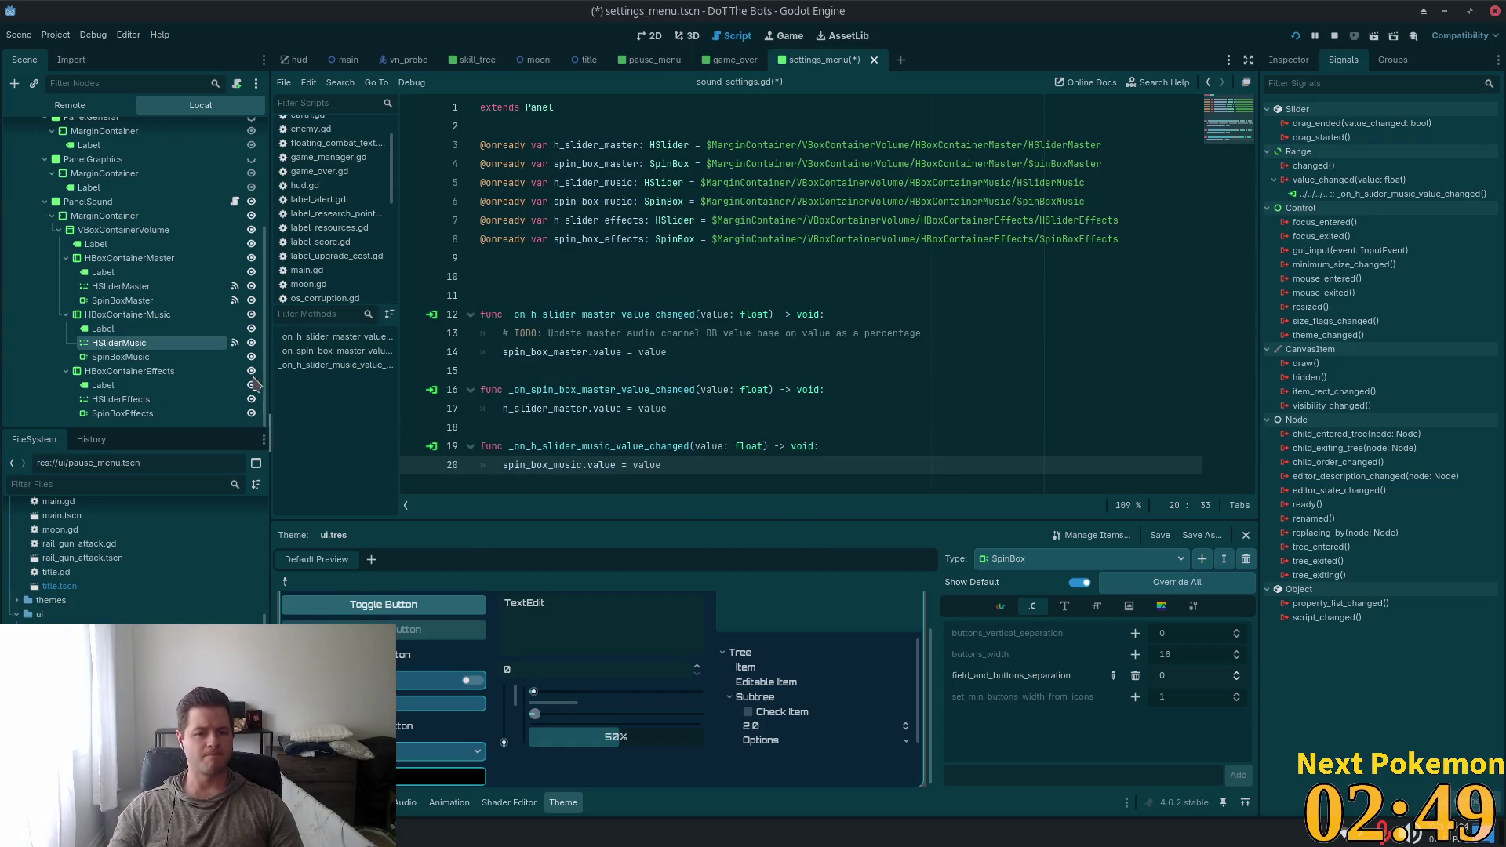
Connect SpinBoxMusic's value_changed signal to PanelSound, creating _on_spin_box_music_value_changed
left_click(119, 358)
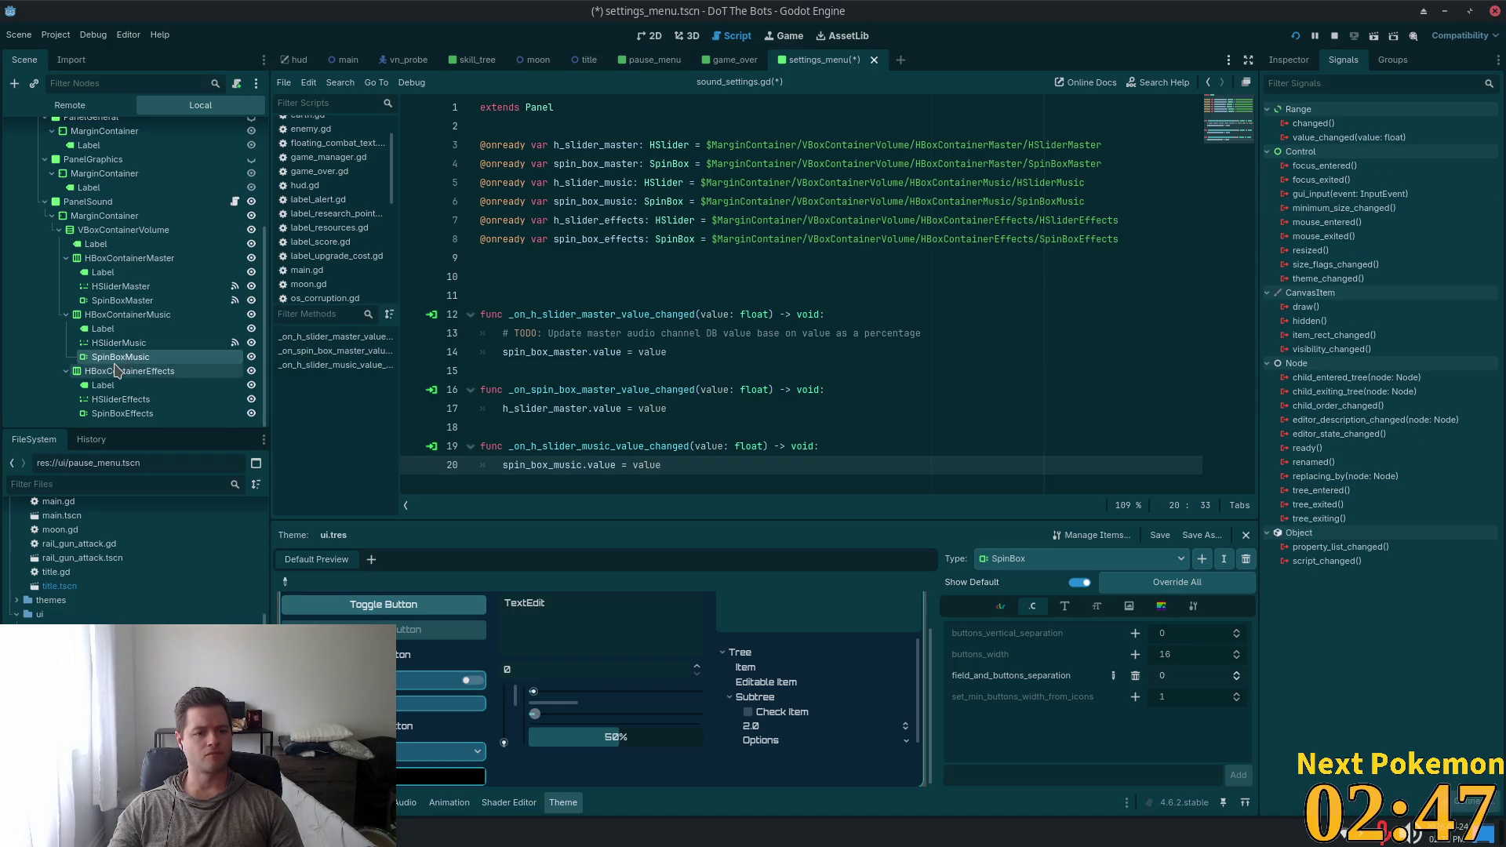
double_click(1312, 140)
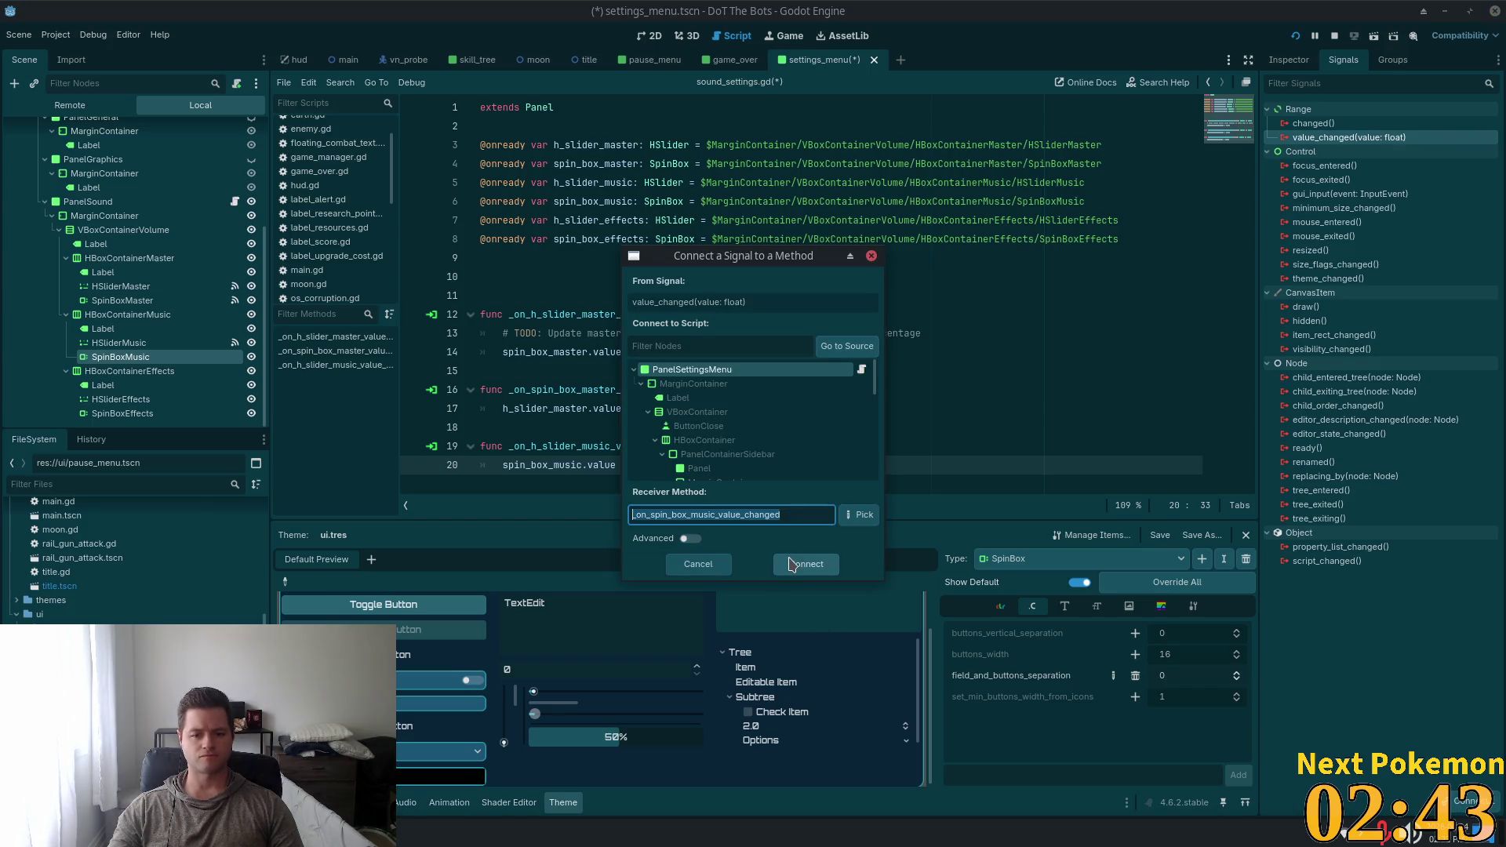
scroll(804, 444, "down", 5)
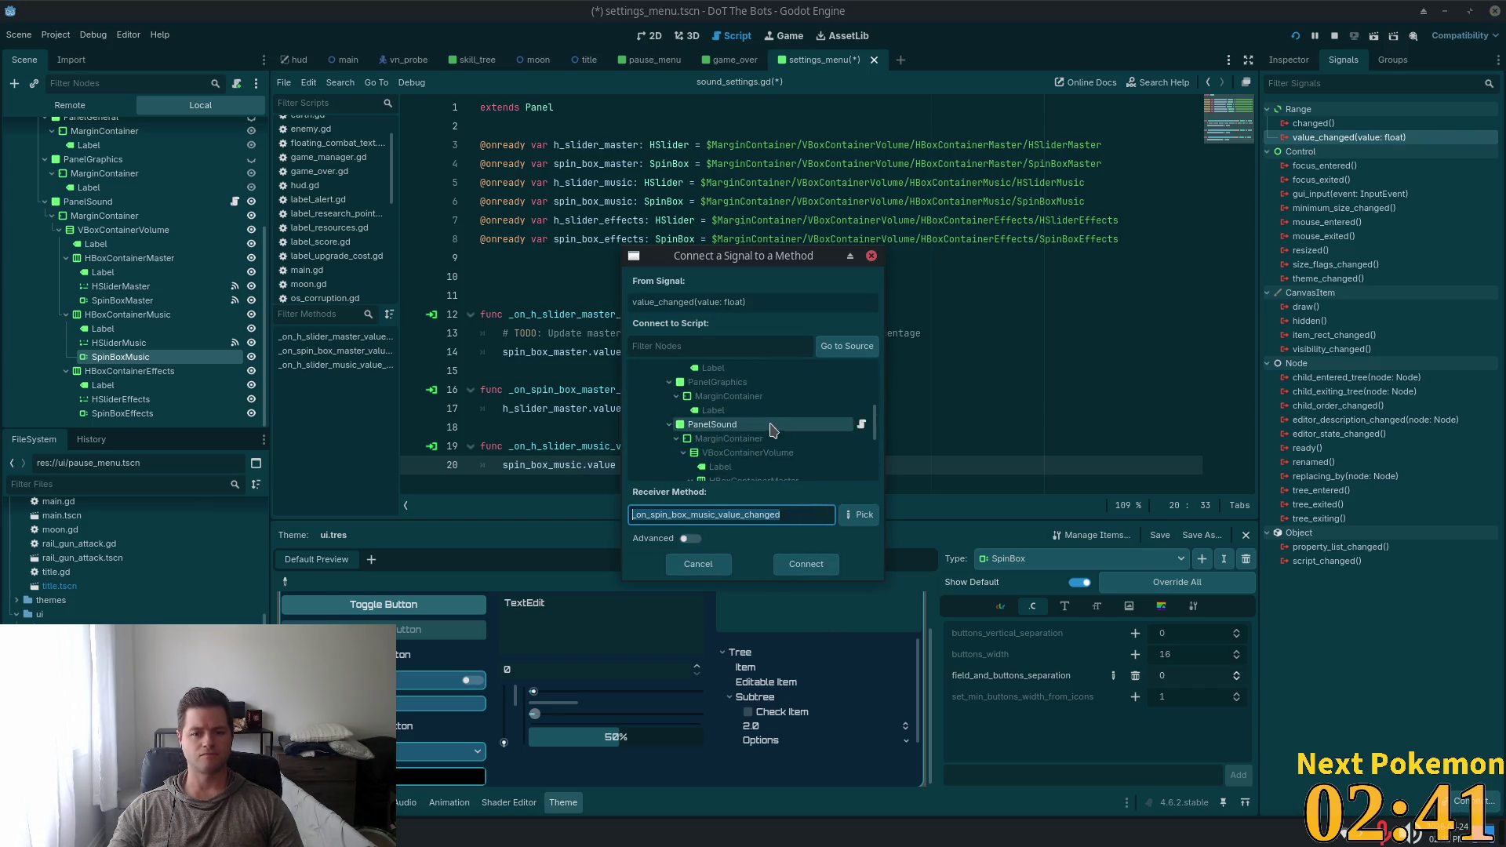
left_click(777, 424)
left_click(784, 563)
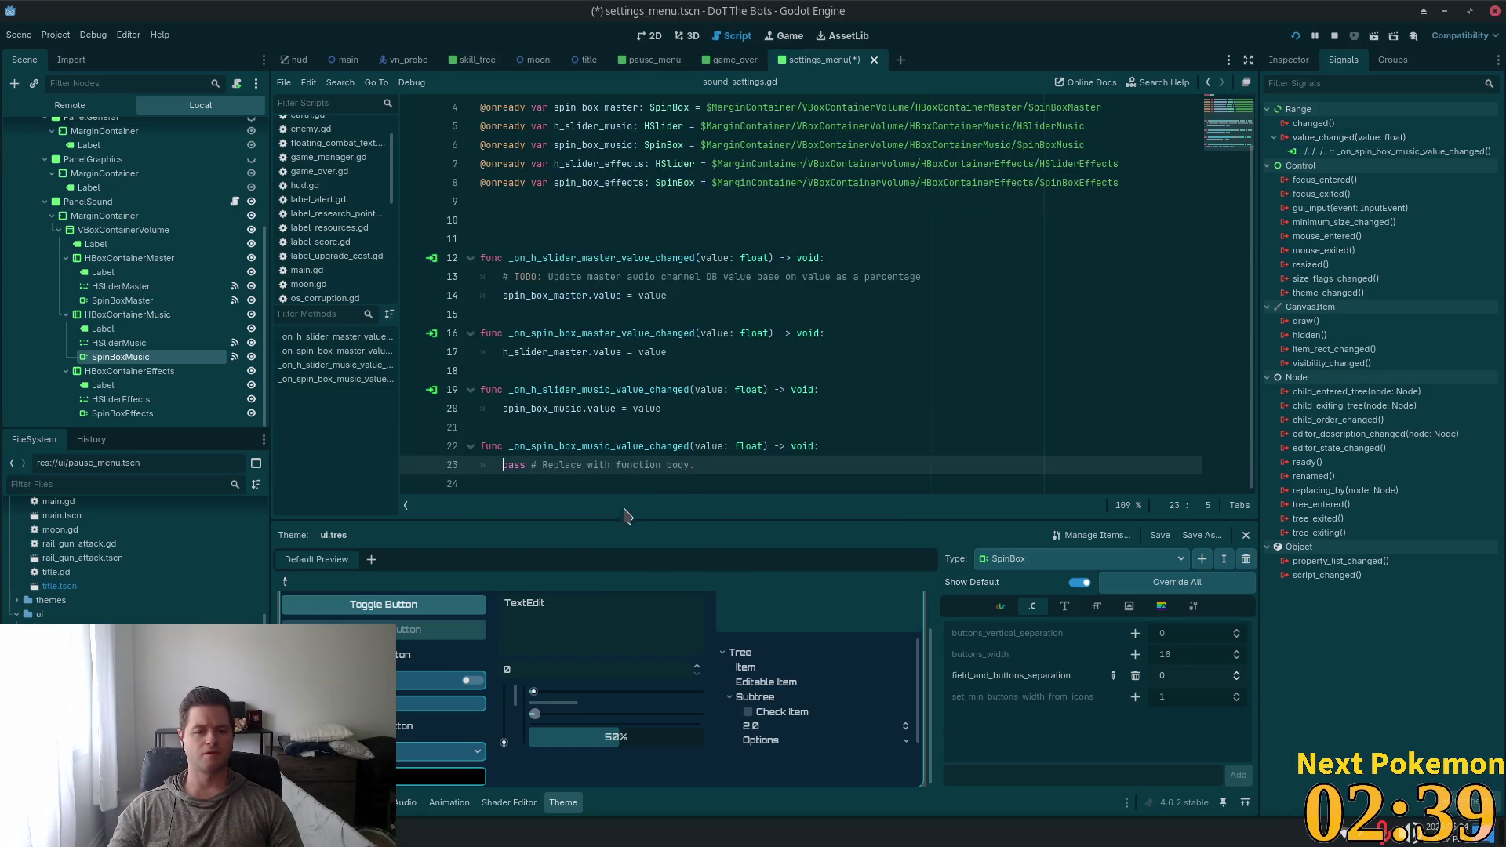
Write h_slider_music.value = value in the new handler, save, and remove the trailing empty line
scroll(663, 200, "up", 1)
scroll(628, 310, "down", 1)
scroll(617, 235, "up", 1)
double_click(604, 182)
scroll(764, 306, "down", 1)
triple_click(694, 464)
type("h_slider_music.value = value")
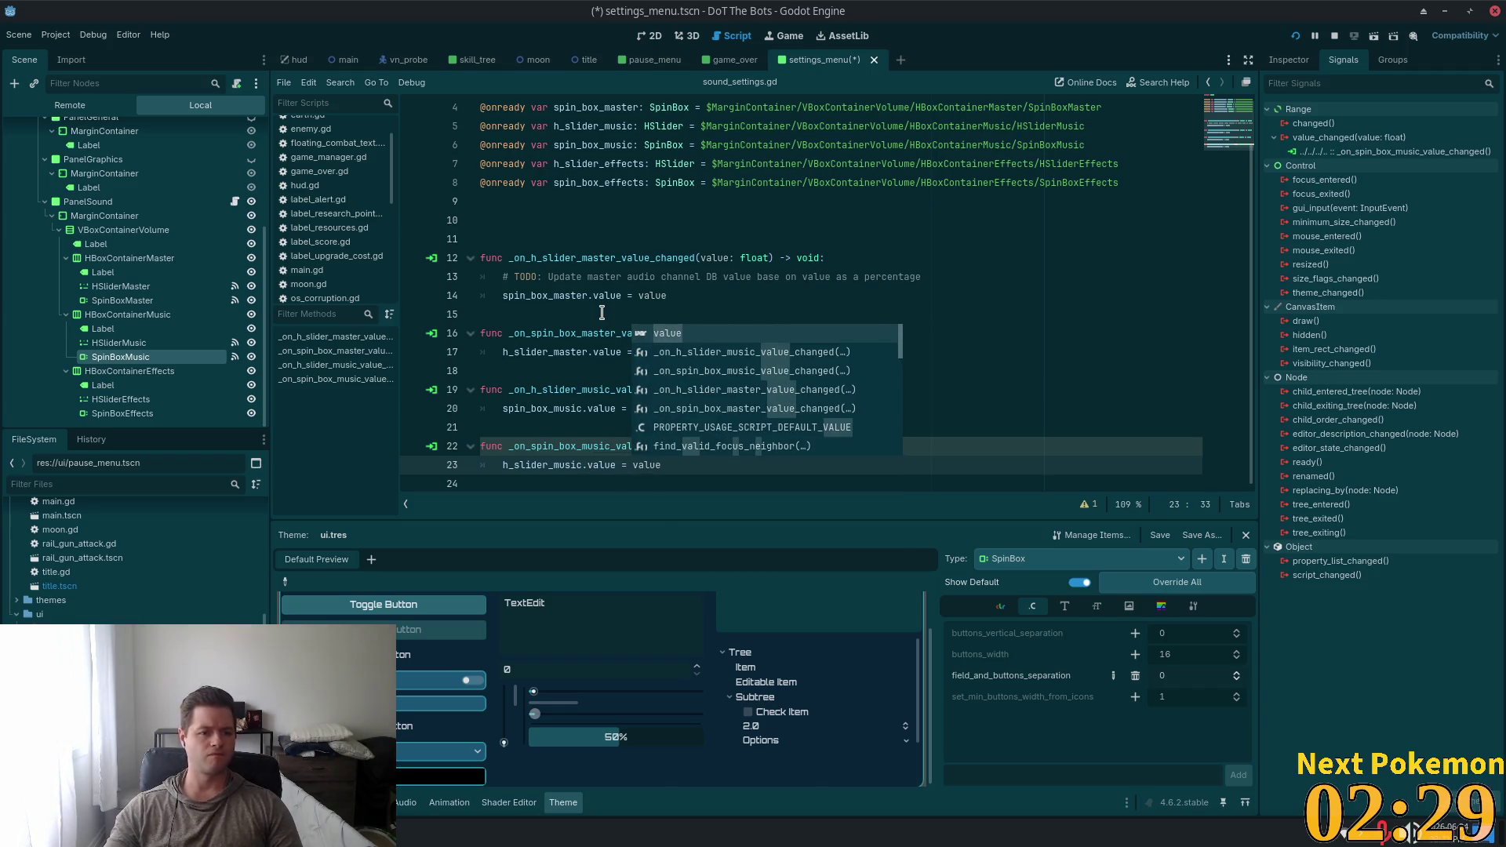
key("ctrl+s")
left_click(549, 219)
left_click(588, 477)
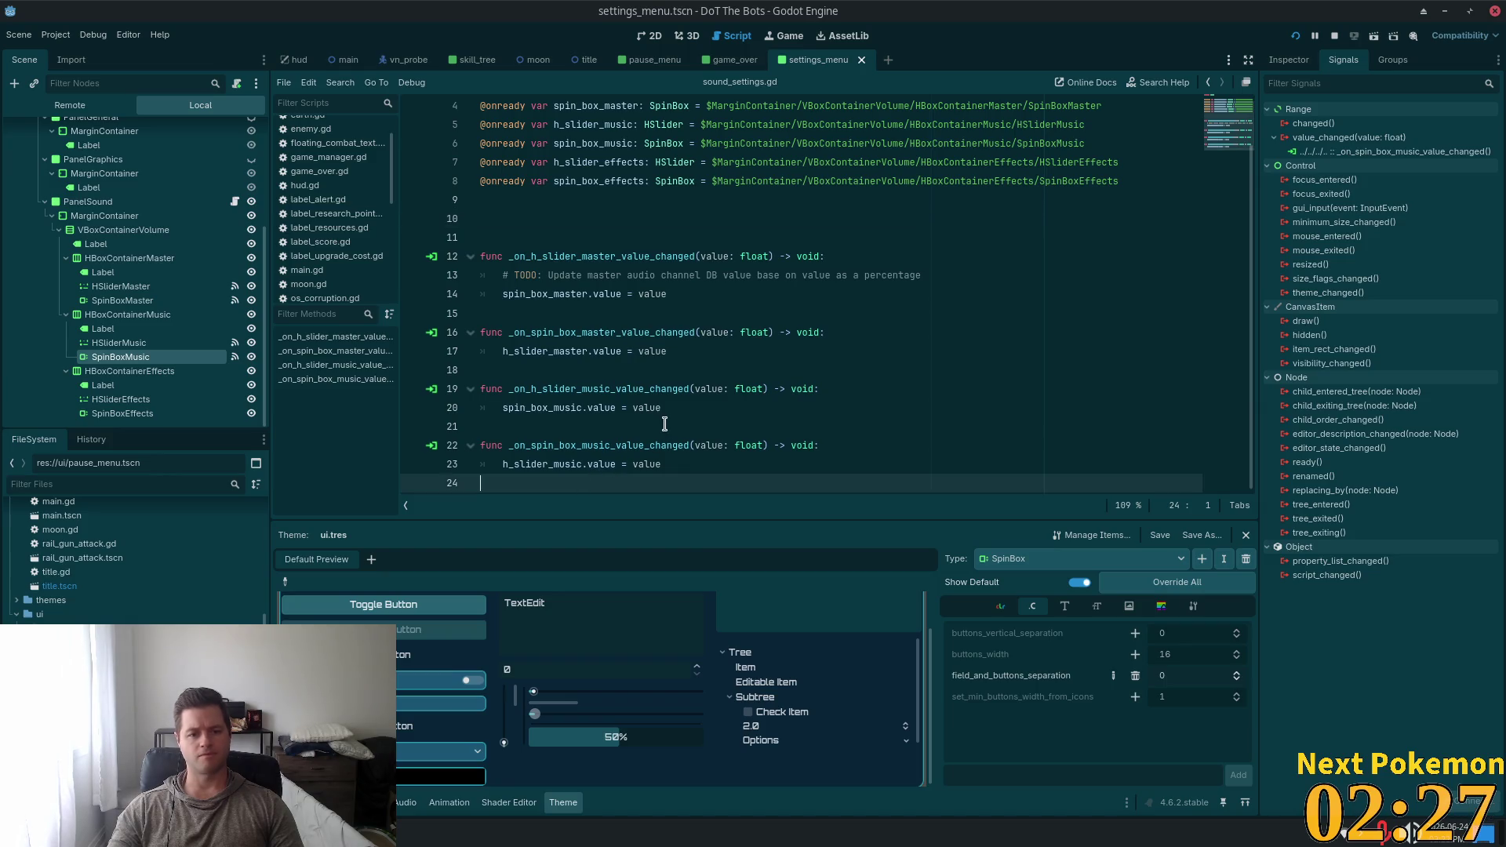
key("BackSpace")
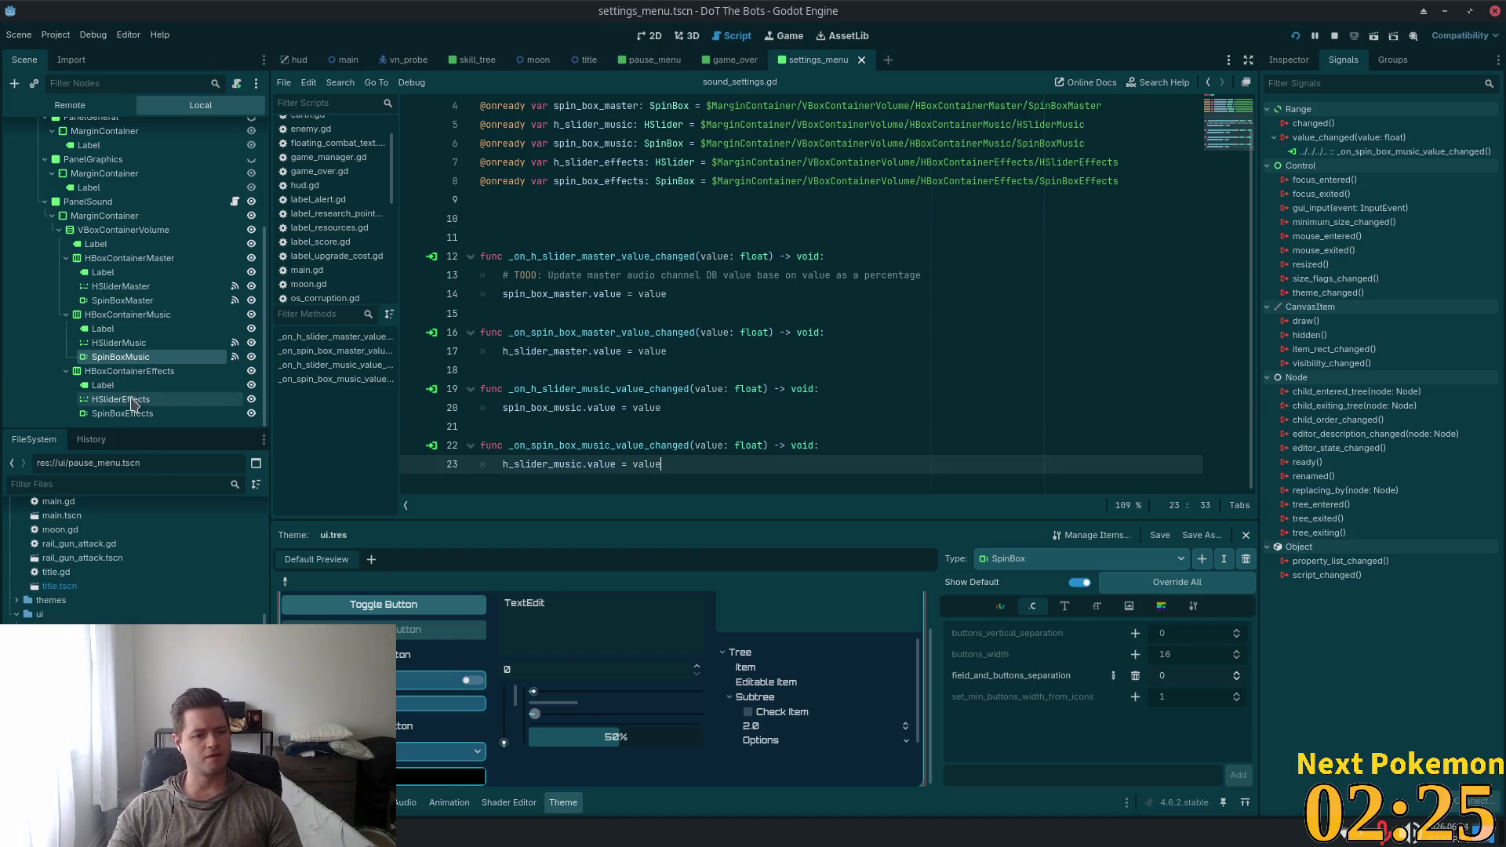
Connect HSliderEffects' value_changed signal to PanelSound, creating _on_h_slider_effects_value_changed
left_click(141, 400)
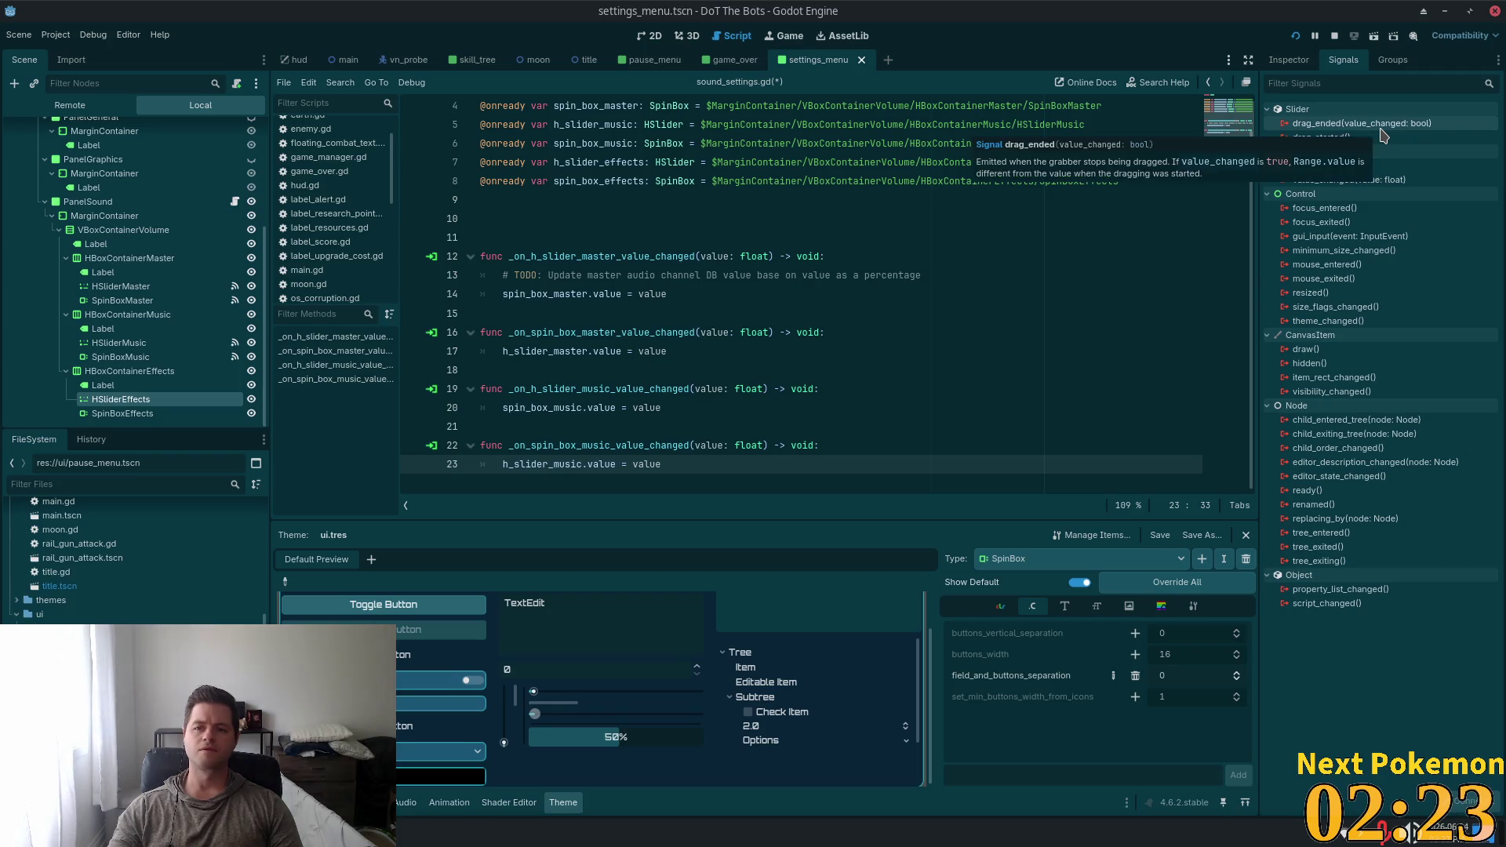
left_click(1351, 181)
double_click(1351, 181)
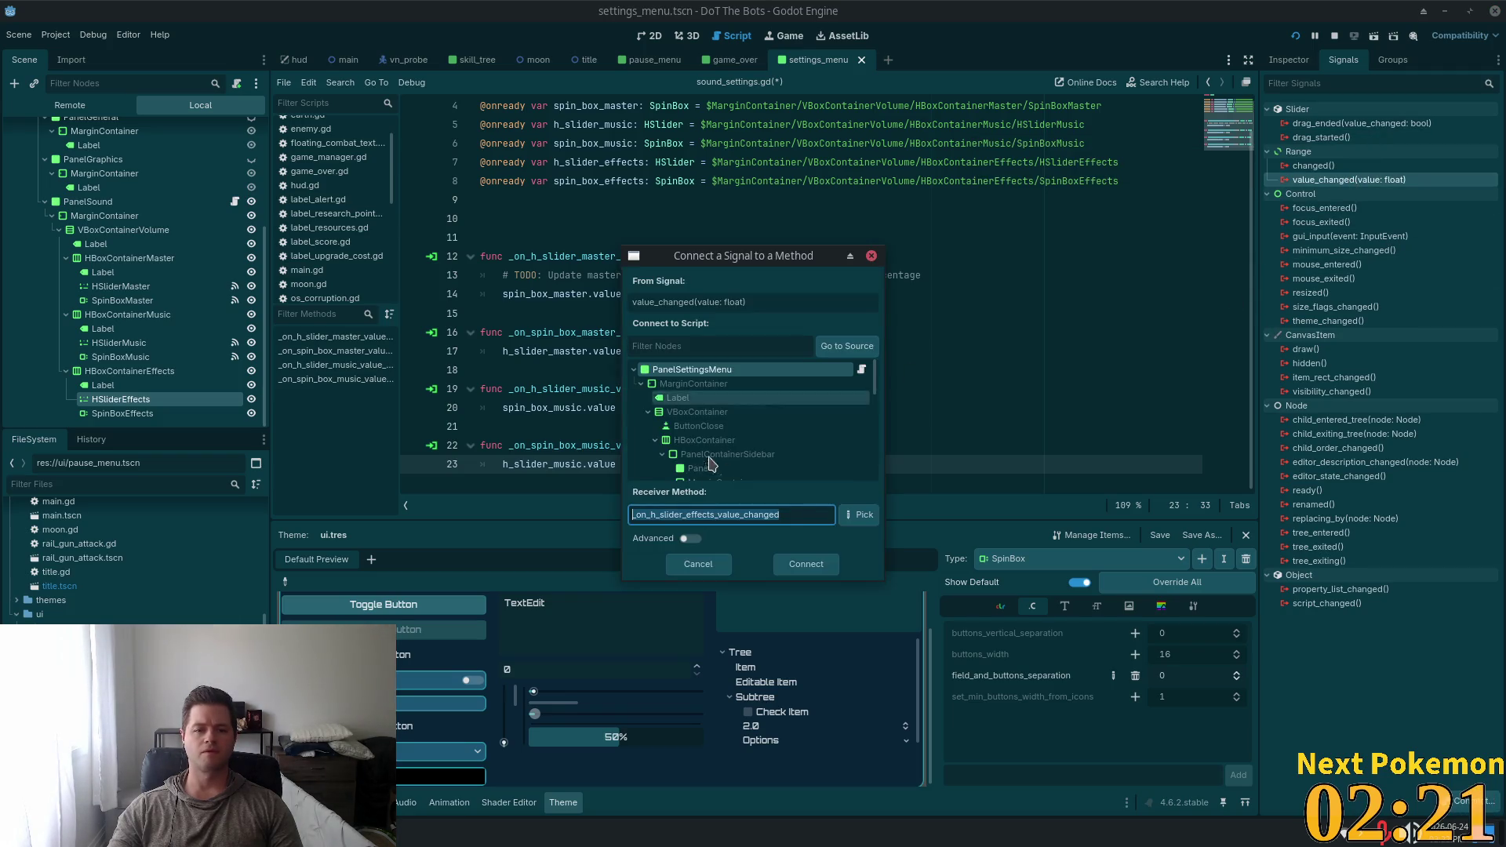
scroll(875, 392, "up", 2)
scroll(784, 424, "down", 2)
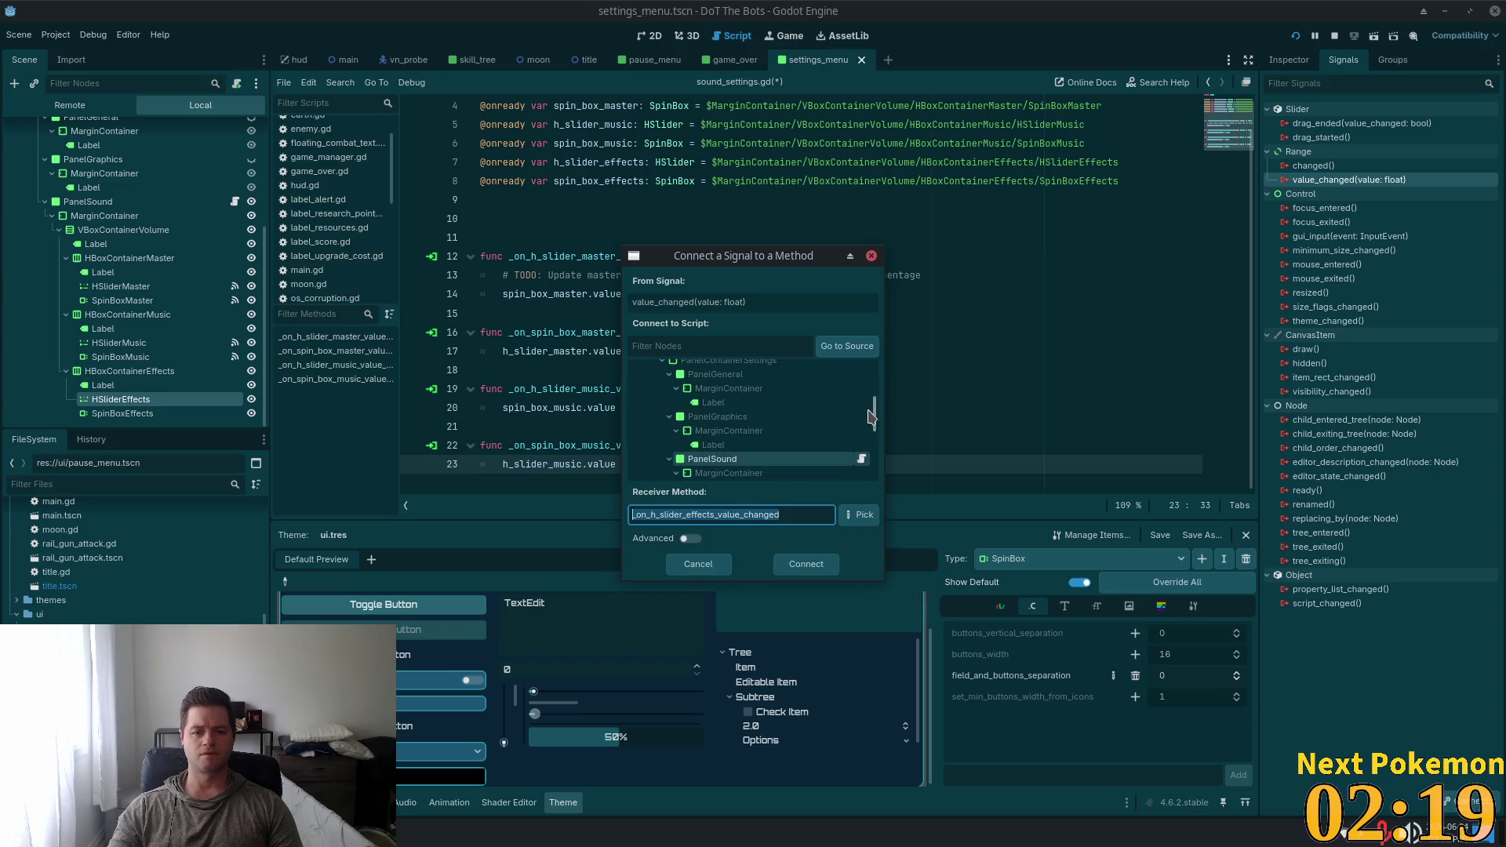
left_click(706, 447)
left_click(807, 564)
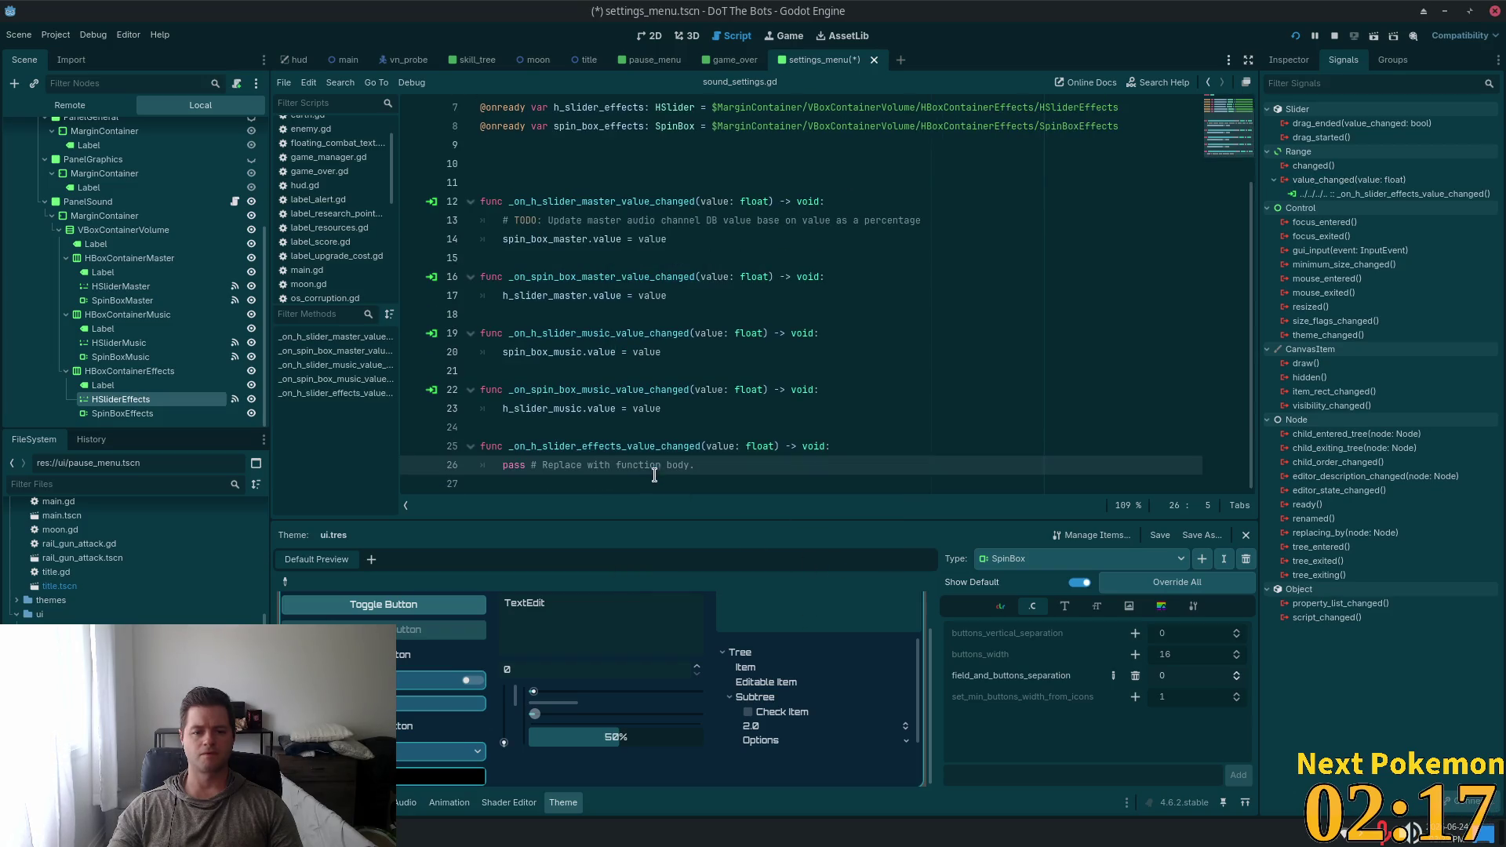
Replace the effects handler's pass with spin_box_effects.value = value
scroll(625, 343, "up", 2)
scroll(624, 356, "down", 2)
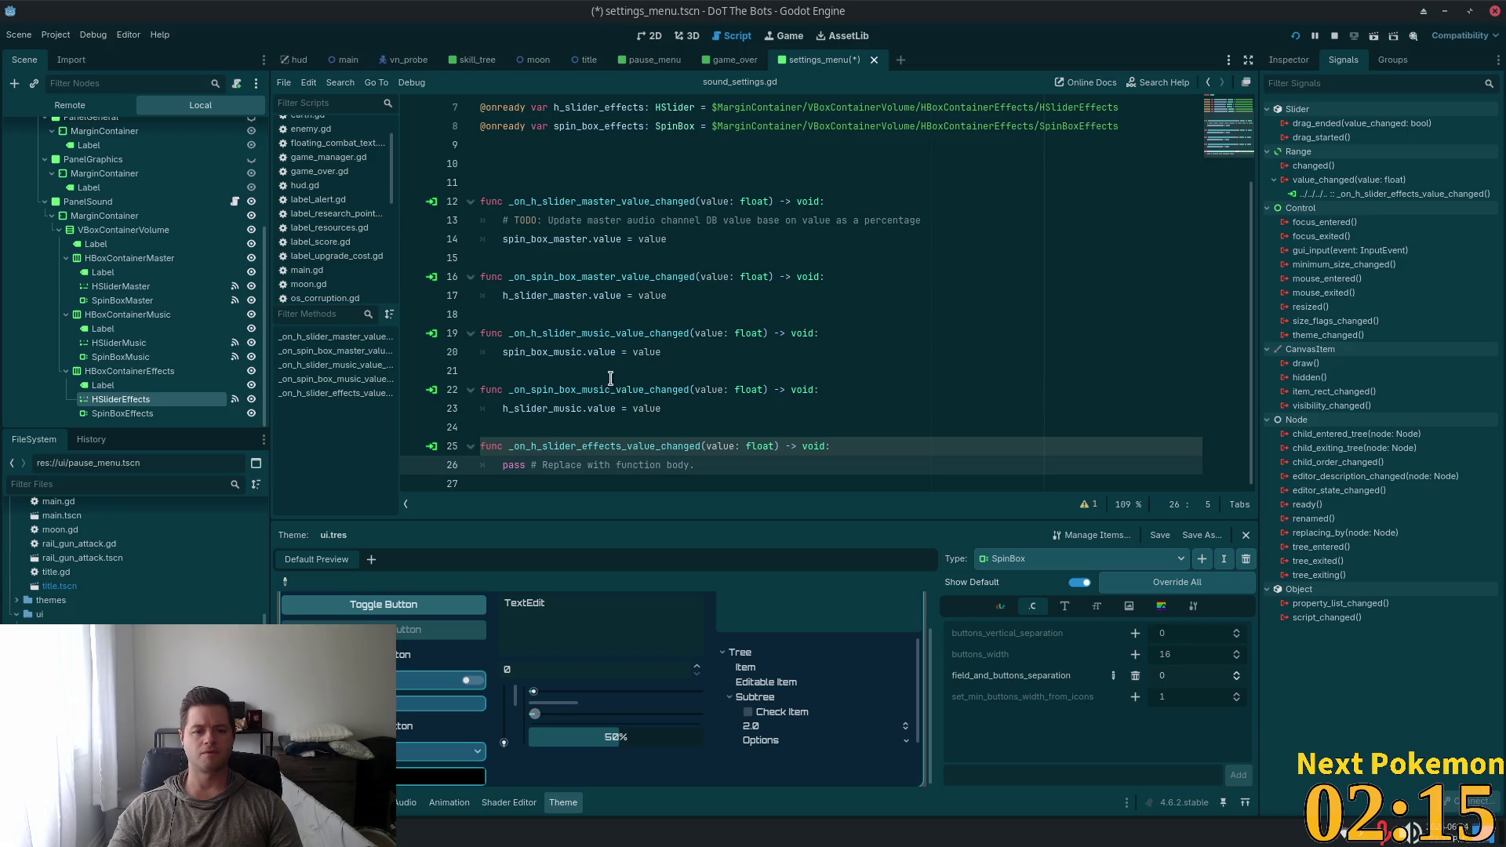
scroll(611, 270, "up", 2)
scroll(611, 266, "up", 1)
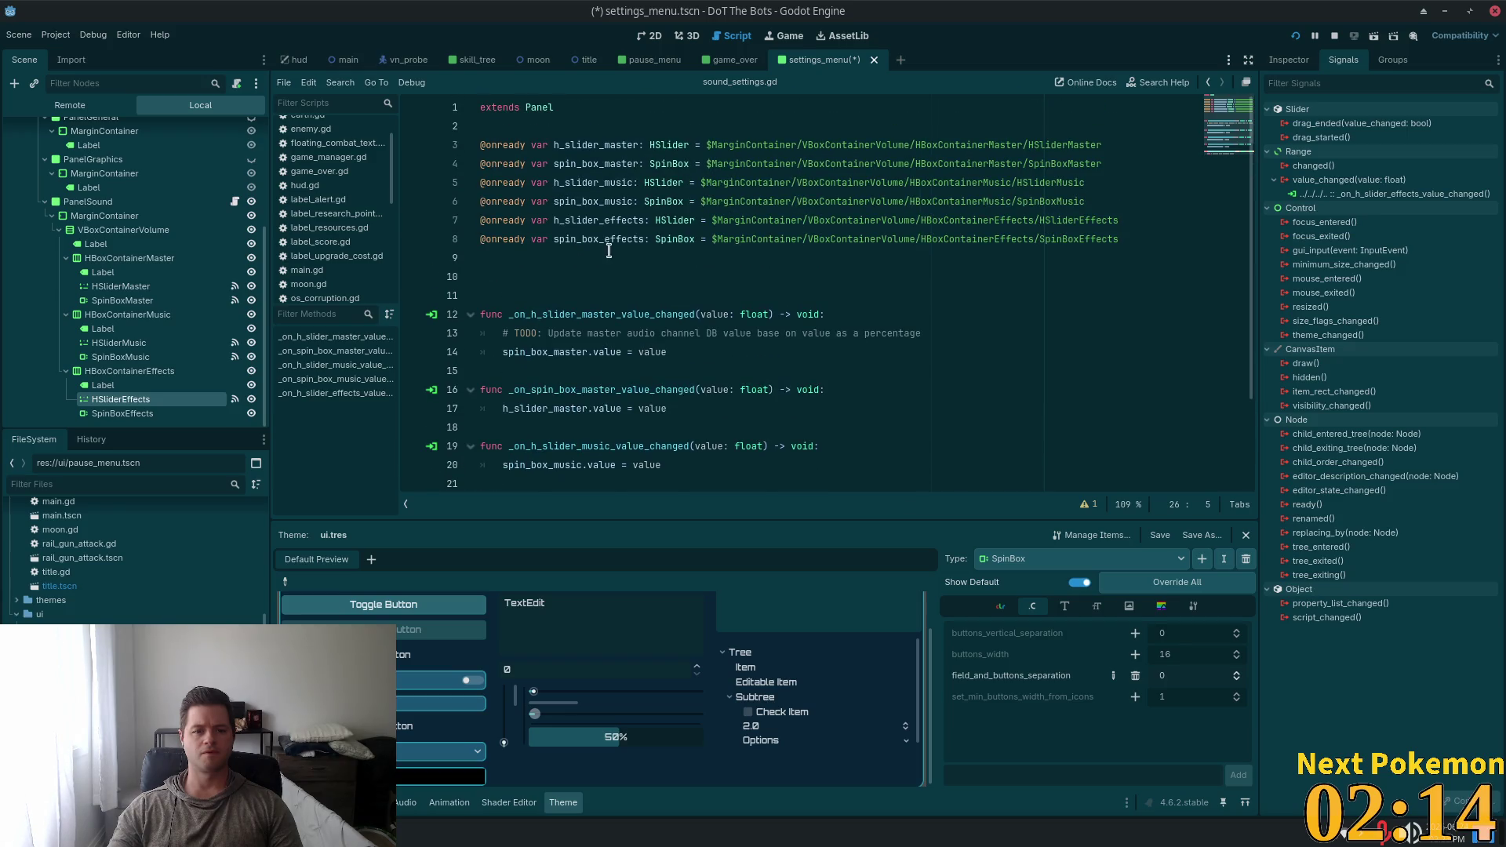
double_click(567, 241)
scroll(830, 381, "down", 3)
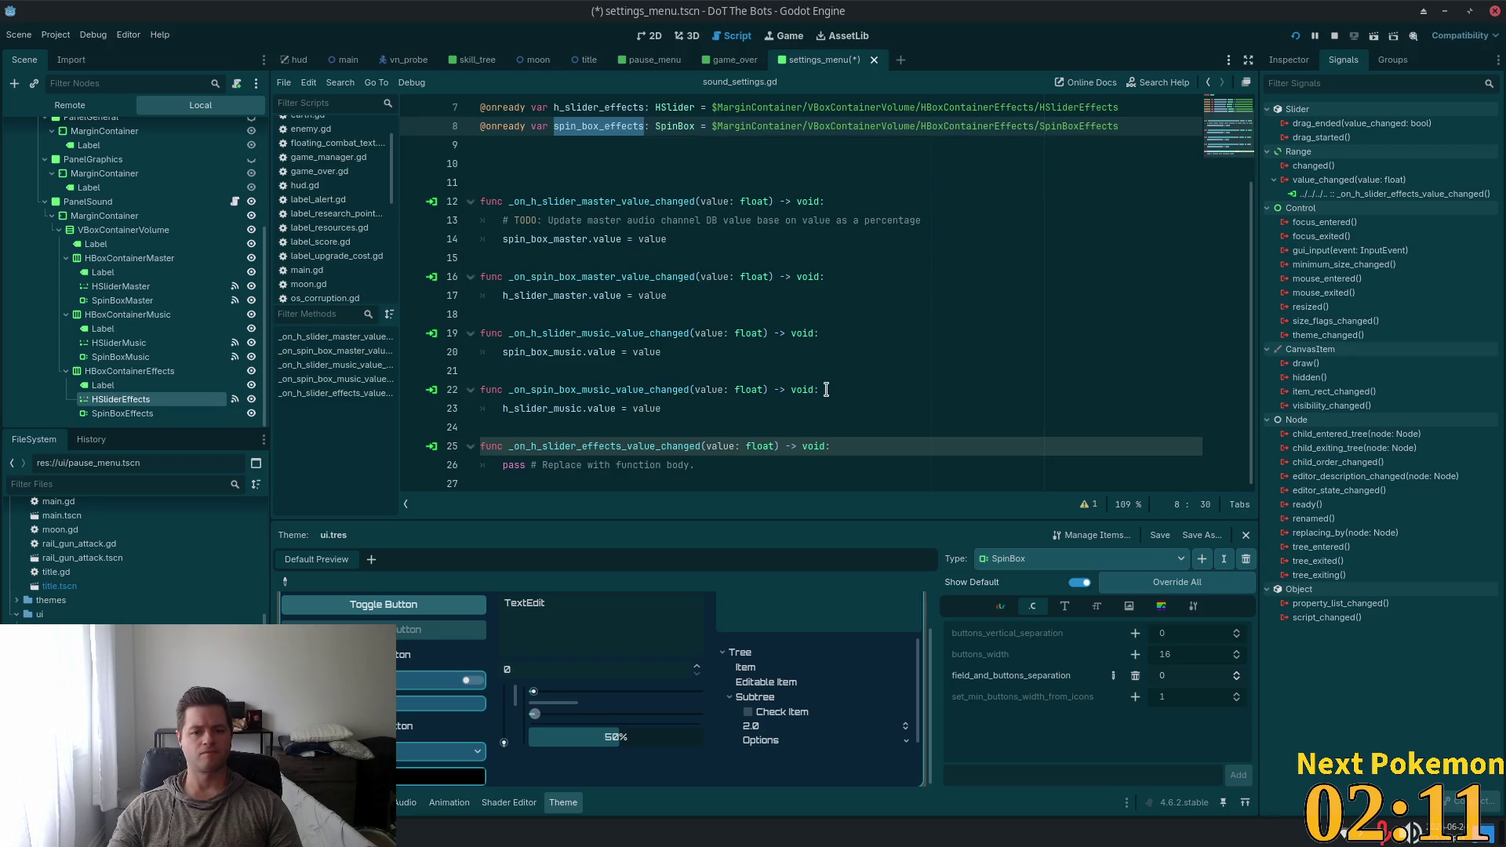
left_click(726, 464)
key("shift+Home")
type("spin_box_effects")
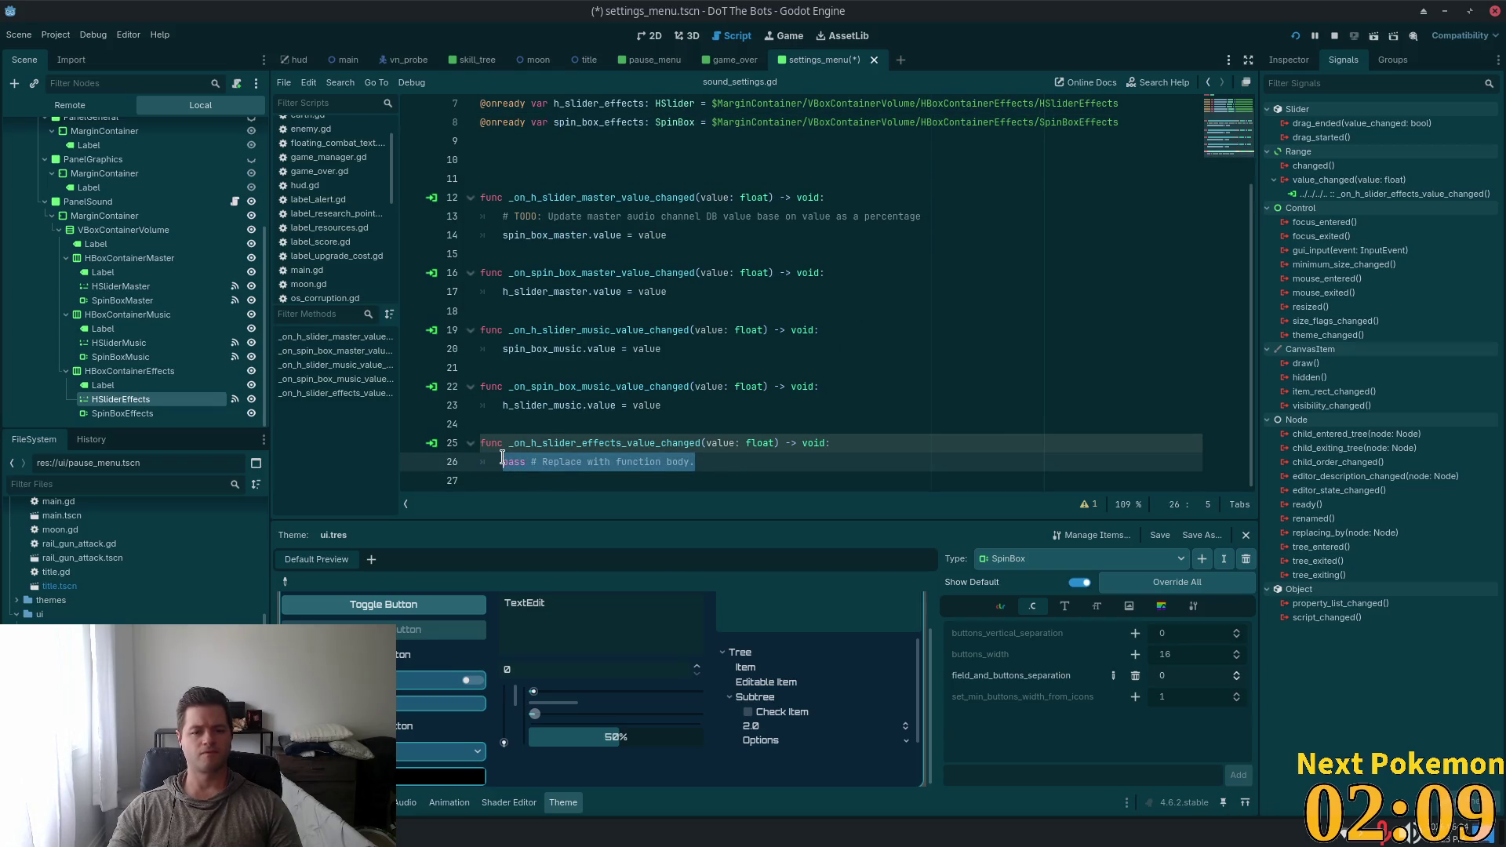
type(".value = va")
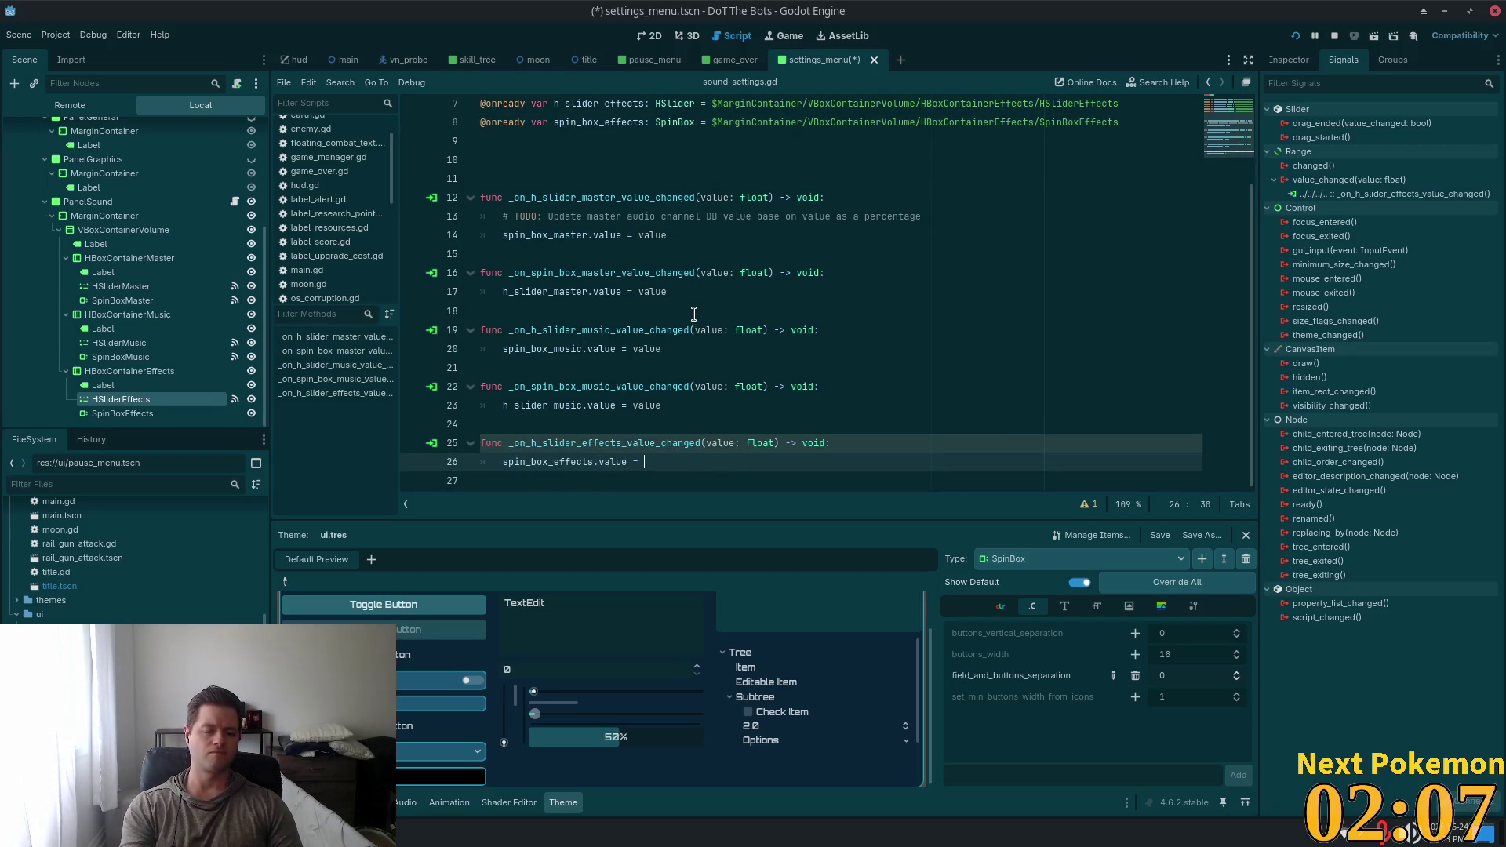
type("lue")
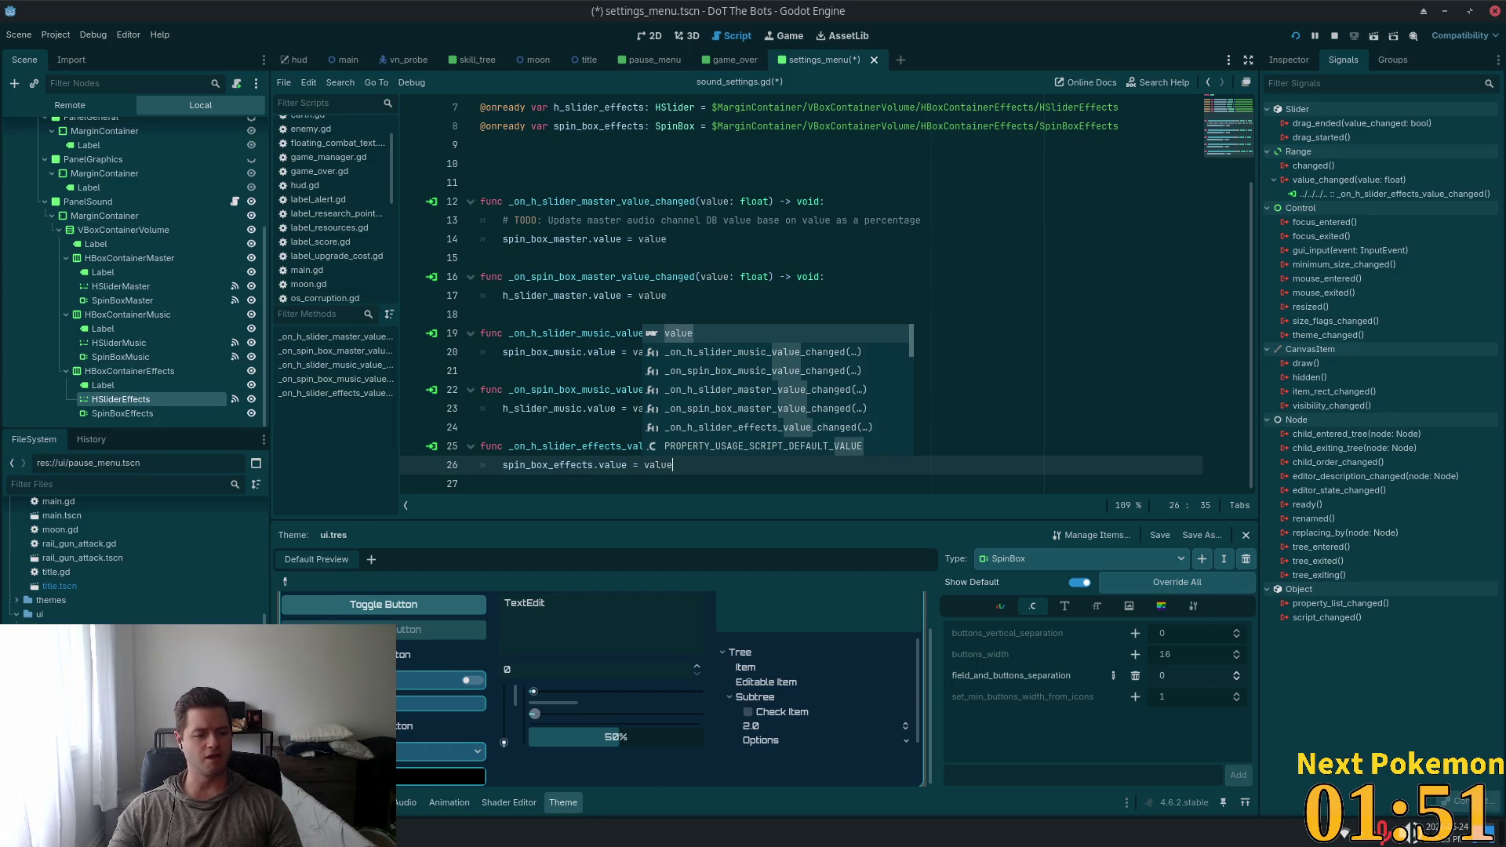
key("alt+Tab")
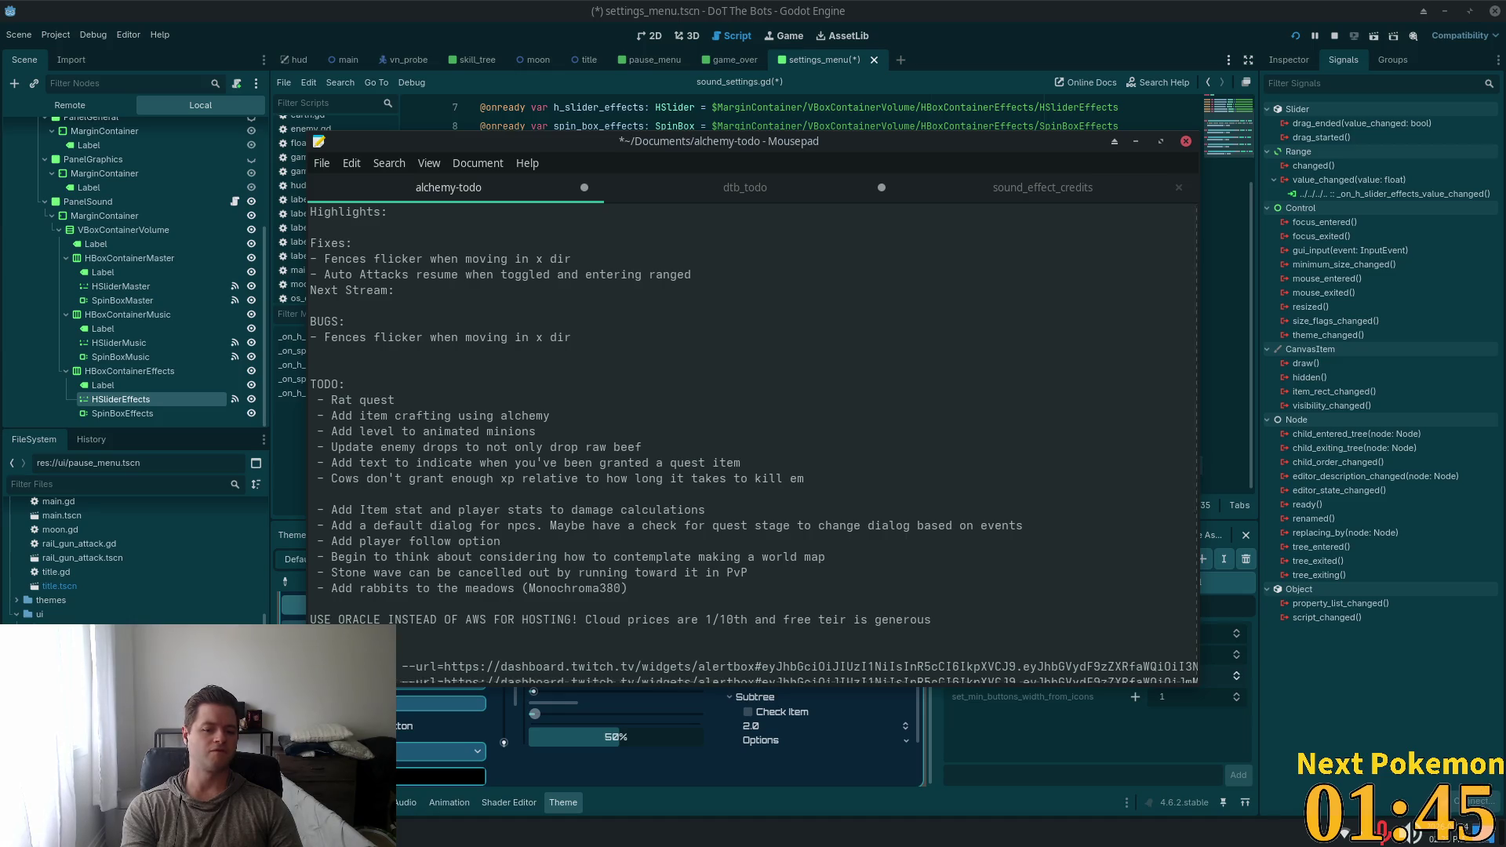
Append 'OVER TERRAFORM, simpler' to the Oracle hosting note, save alchemy-todo, and return to Godot
type("OVER ")
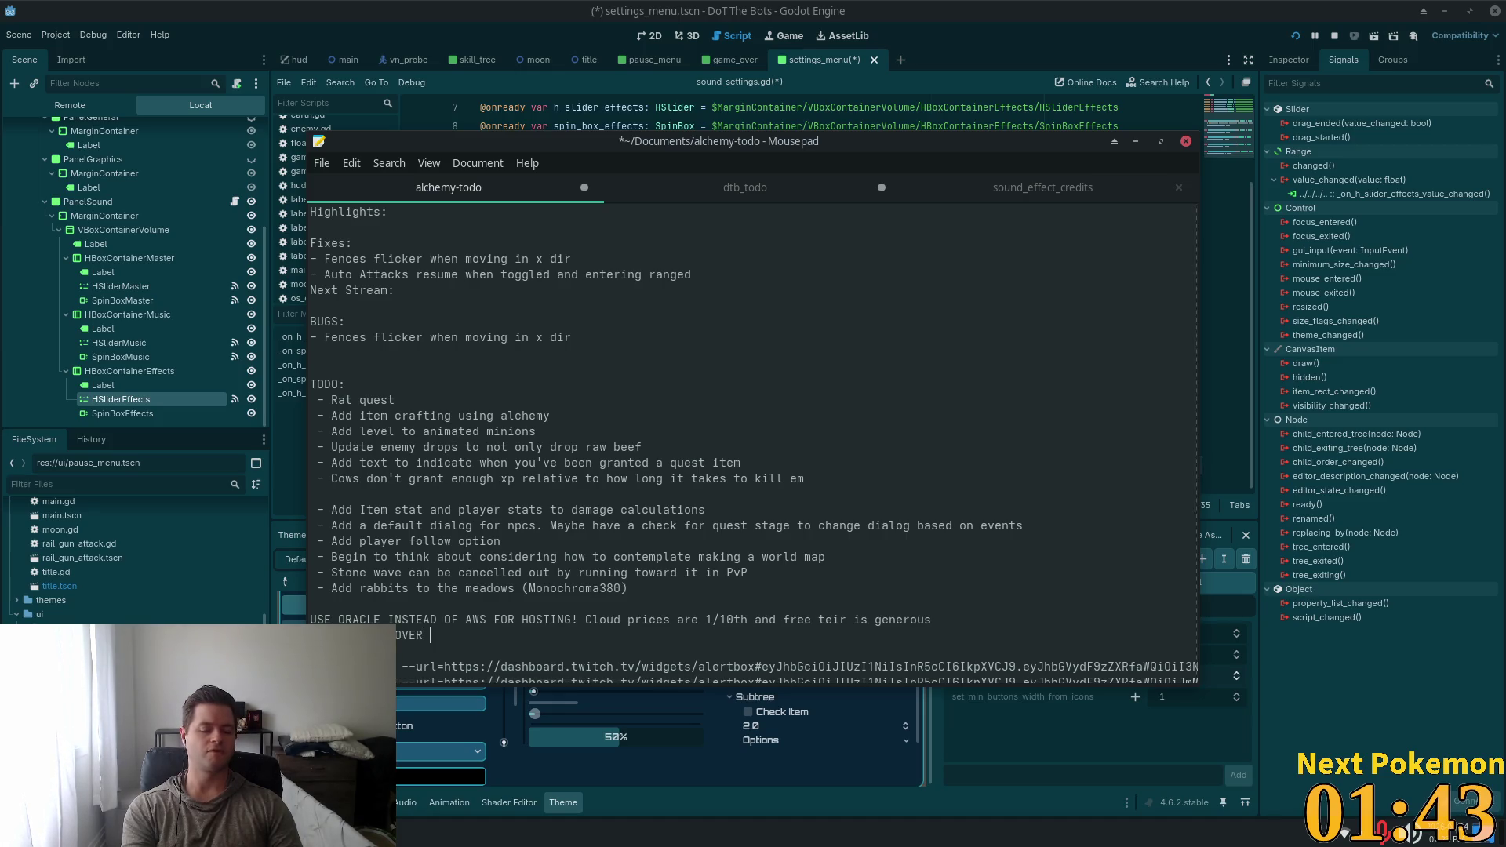
type("TERRAFORM")
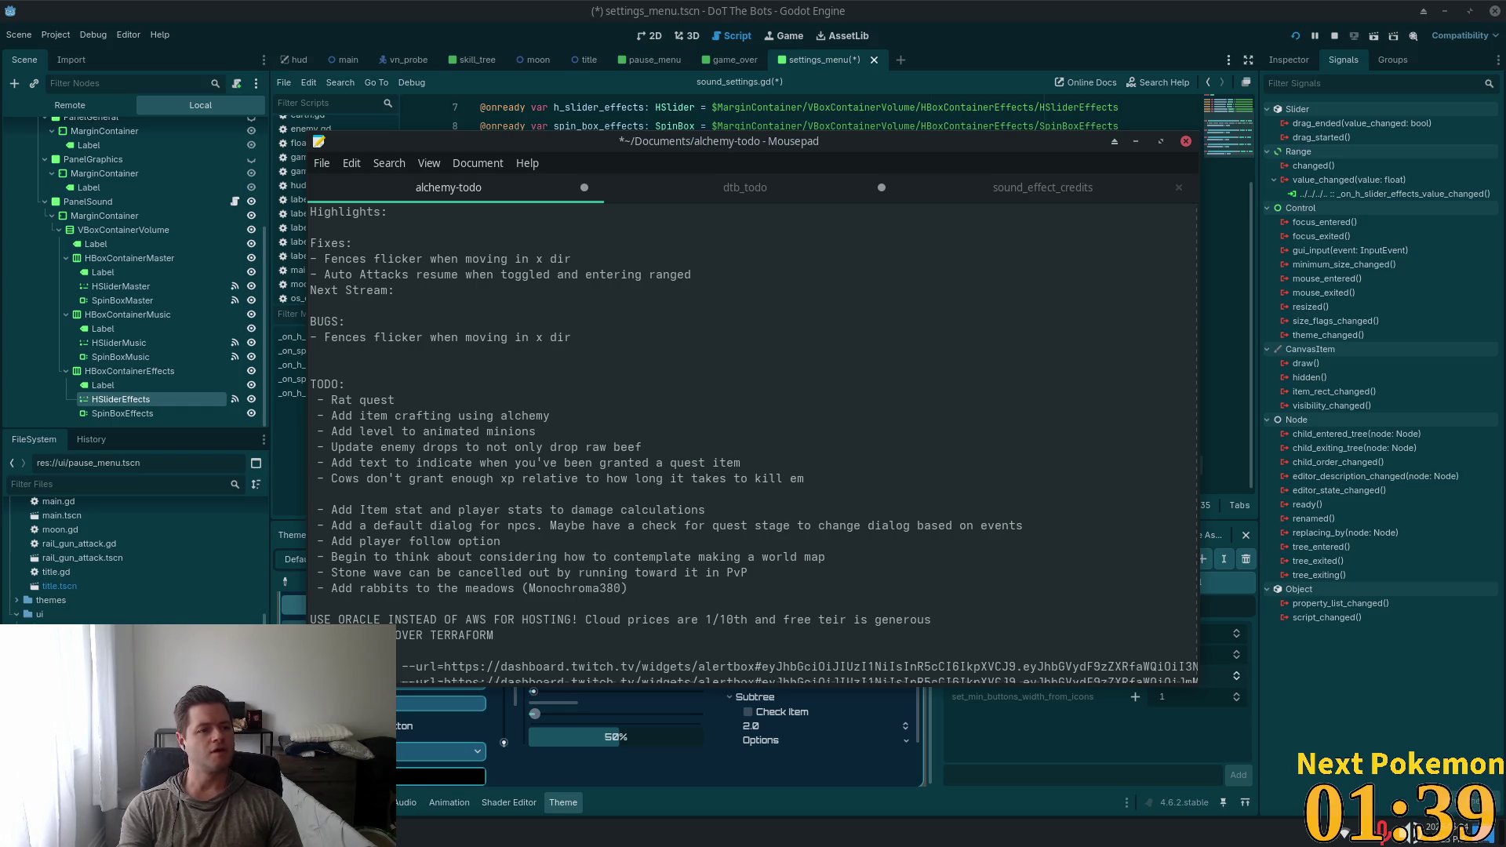
type(", ")
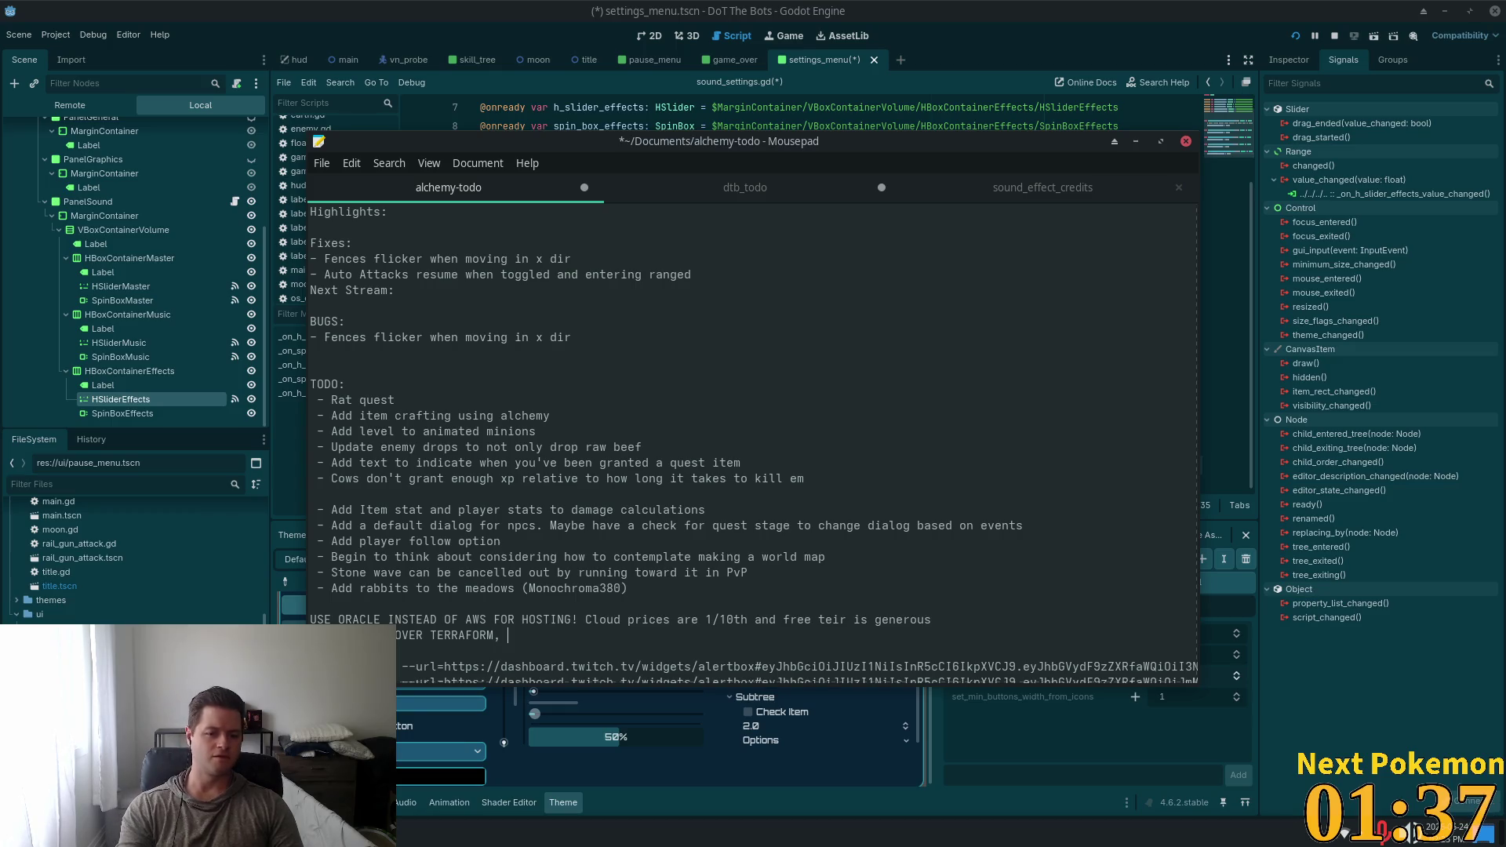
type("simpler")
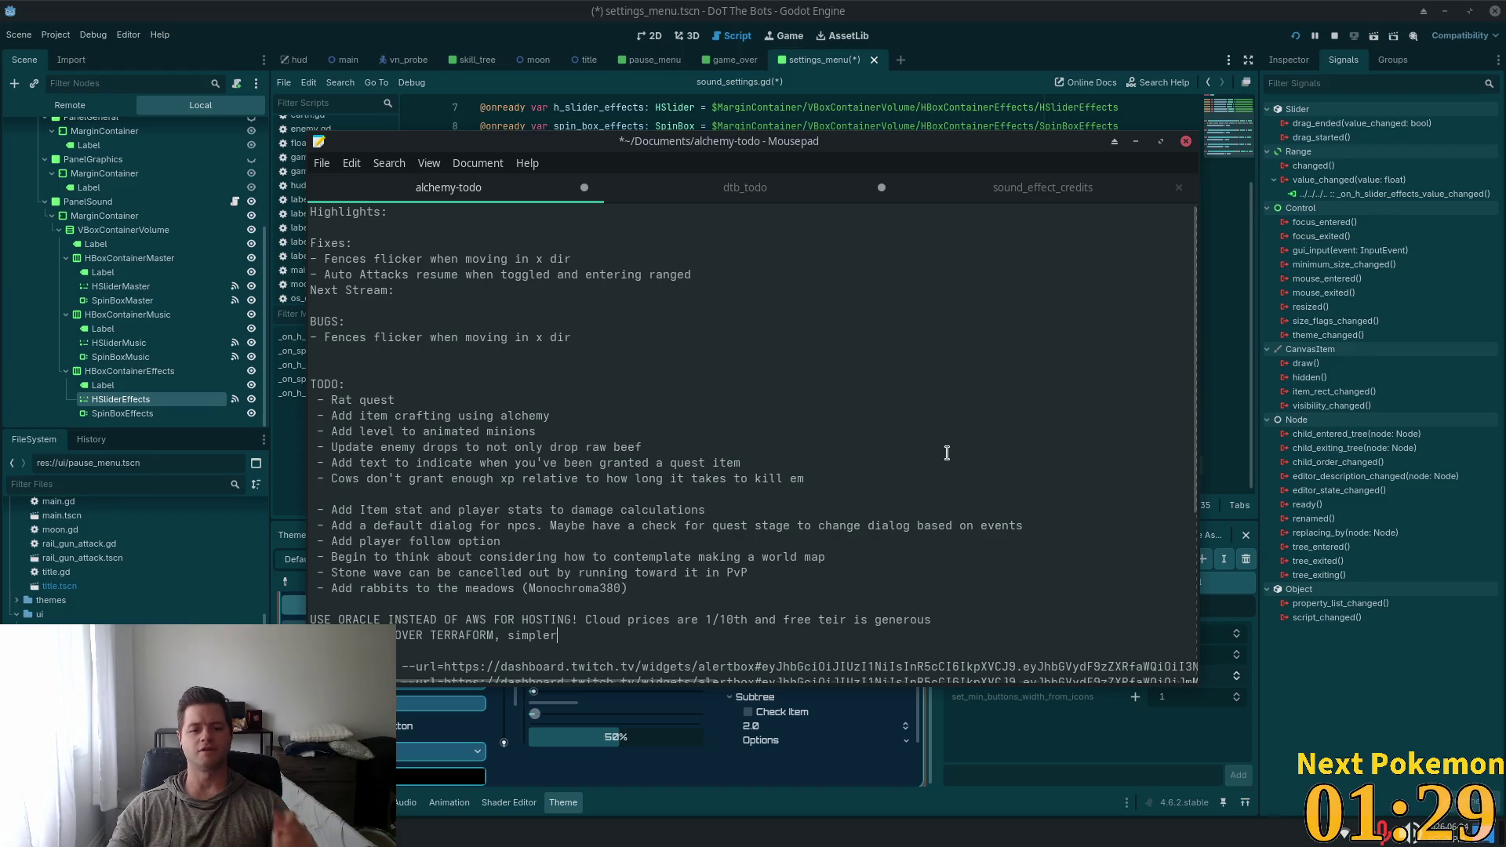
key("ctrl+s")
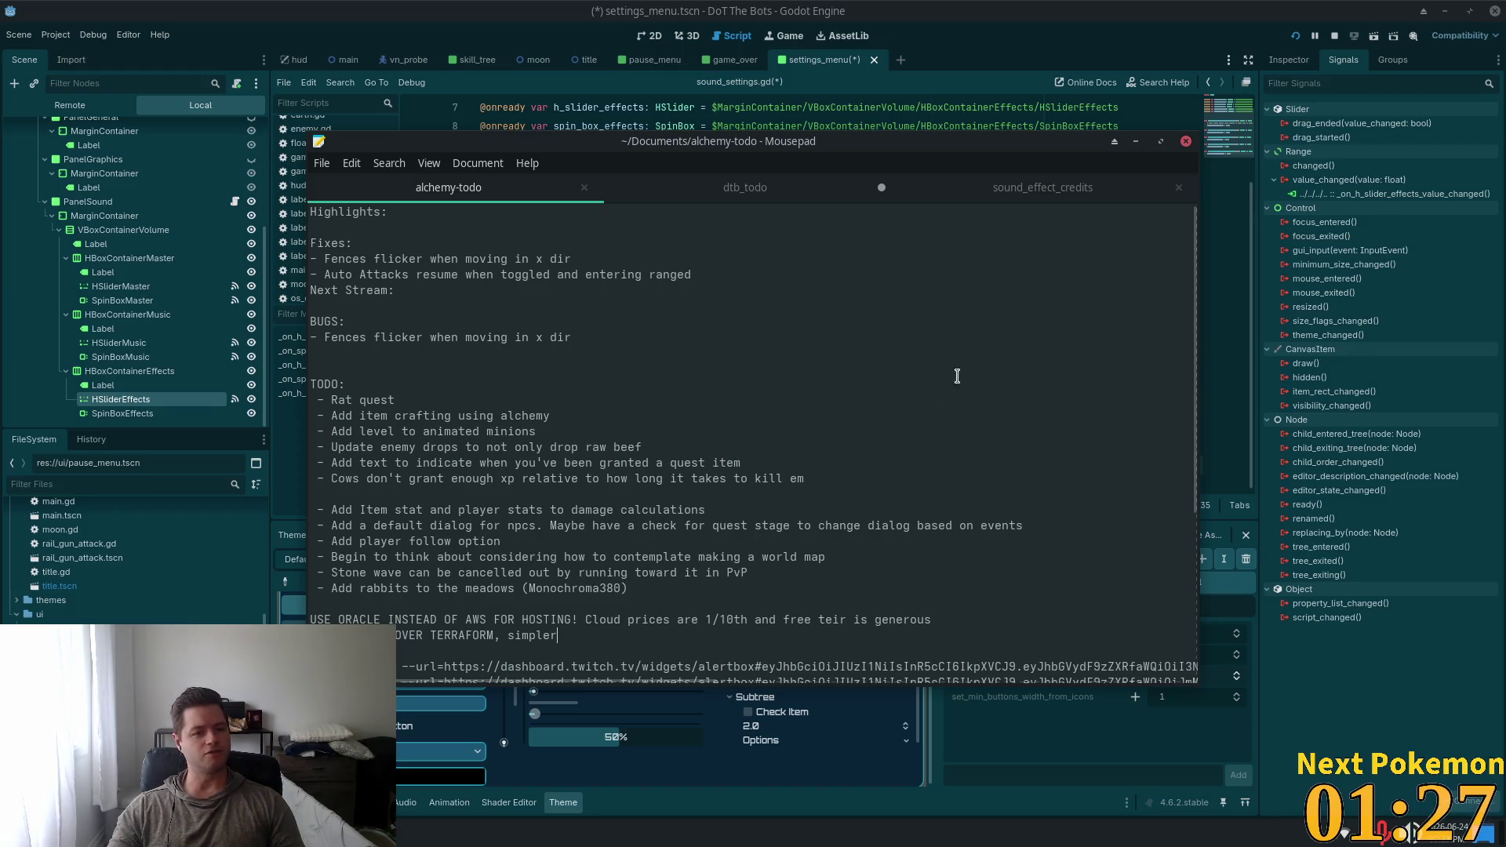
left_click(998, 58)
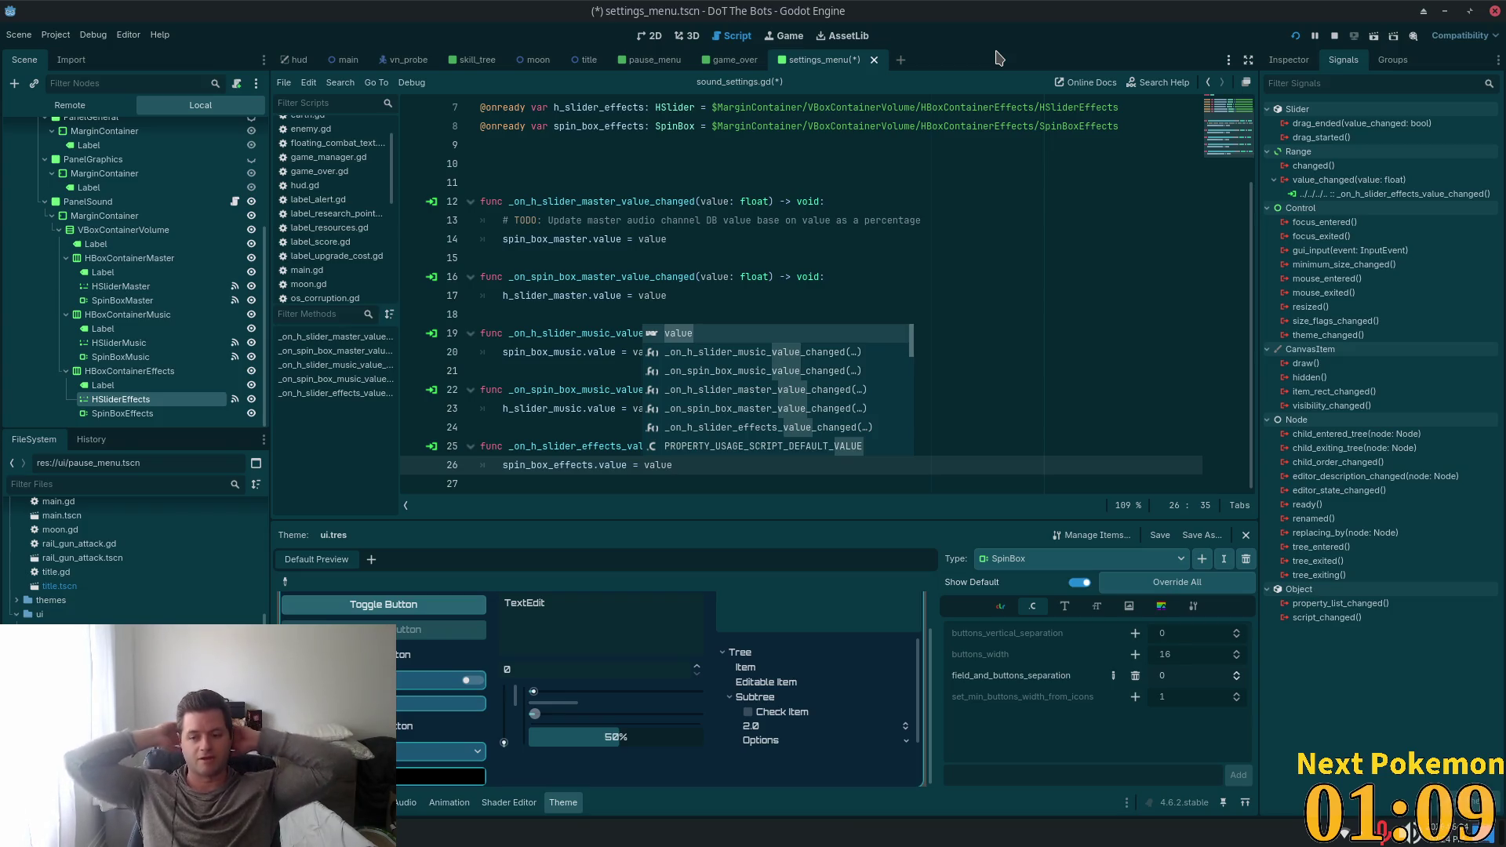
left_click(584, 238)
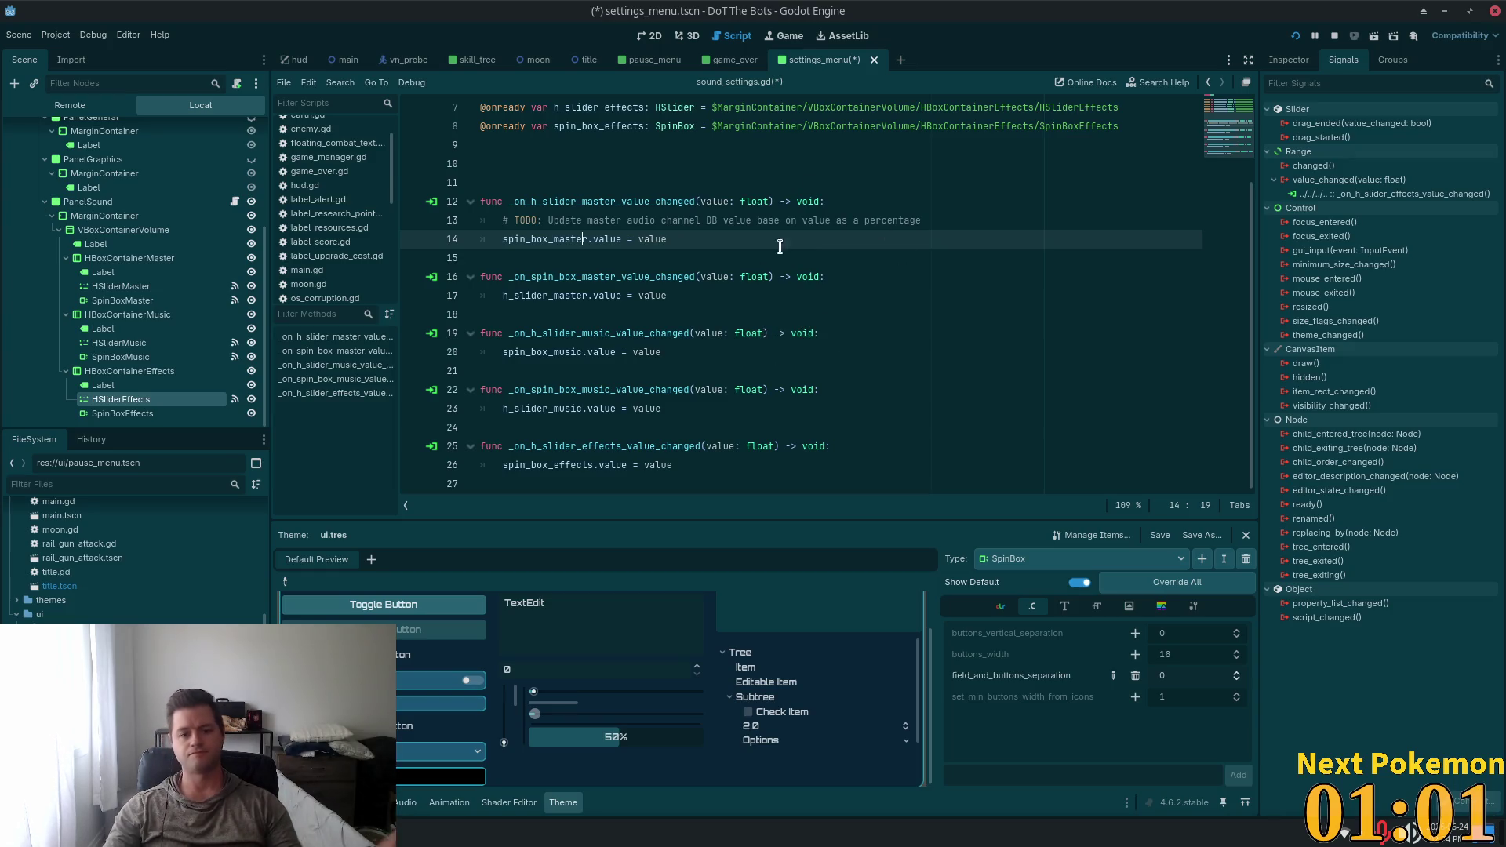
Tidy the trailing blank lines at the end of sound_settings.gd
left_click(631, 459)
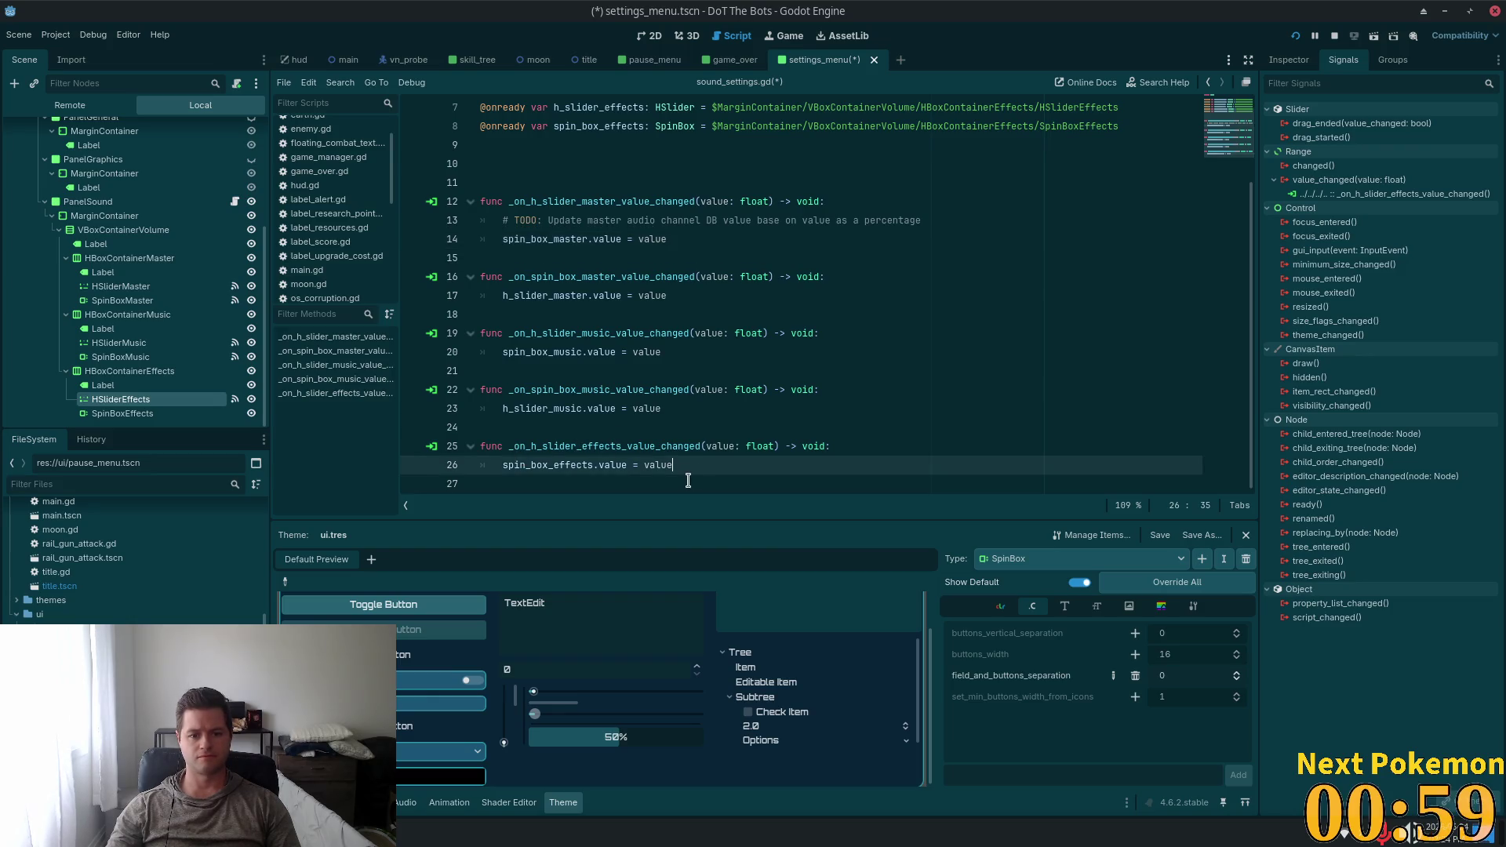
left_click(687, 481)
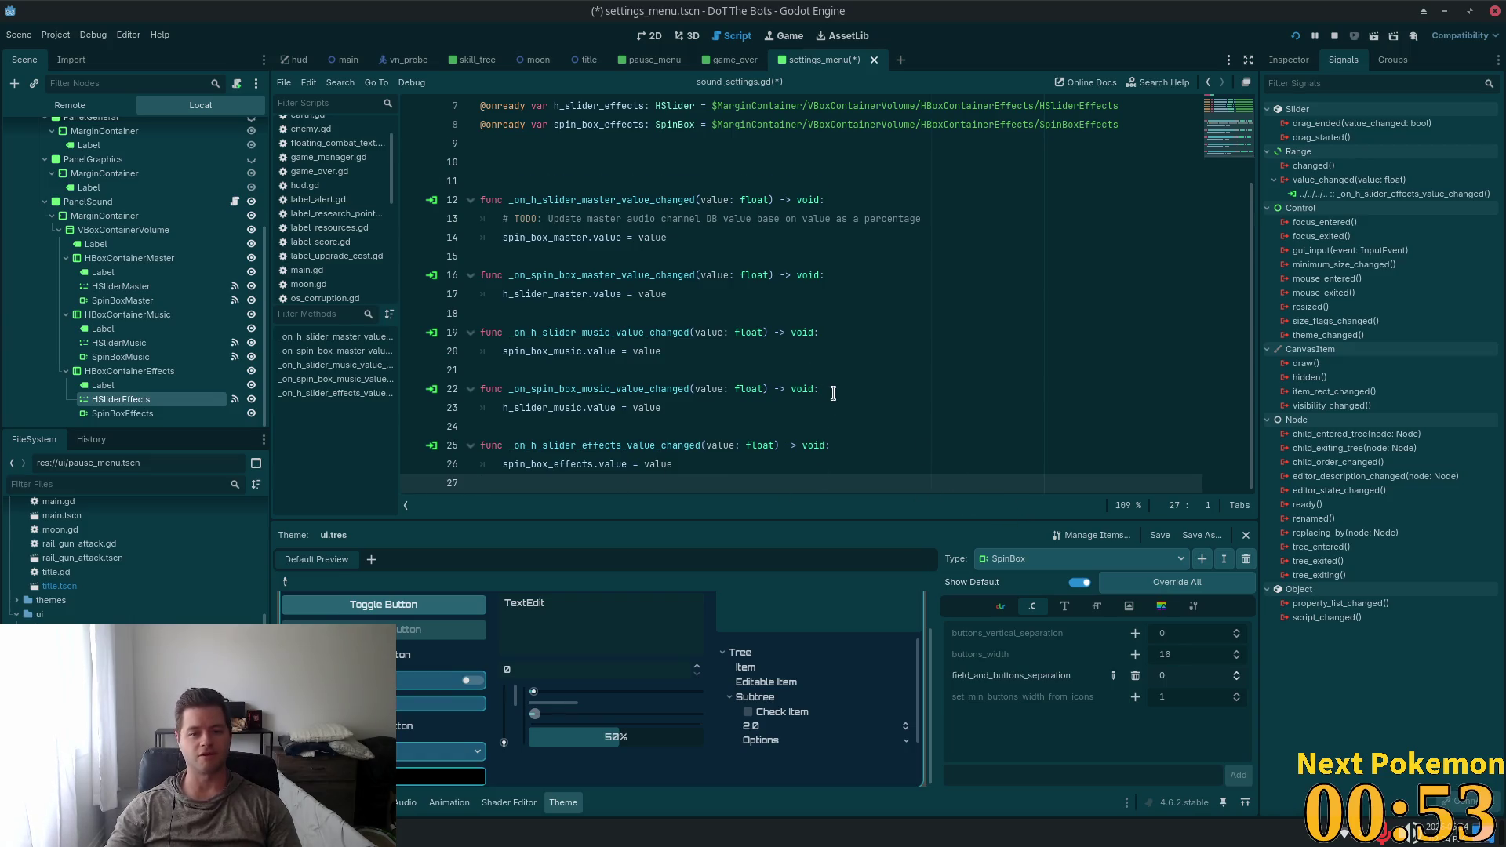
key("Return")
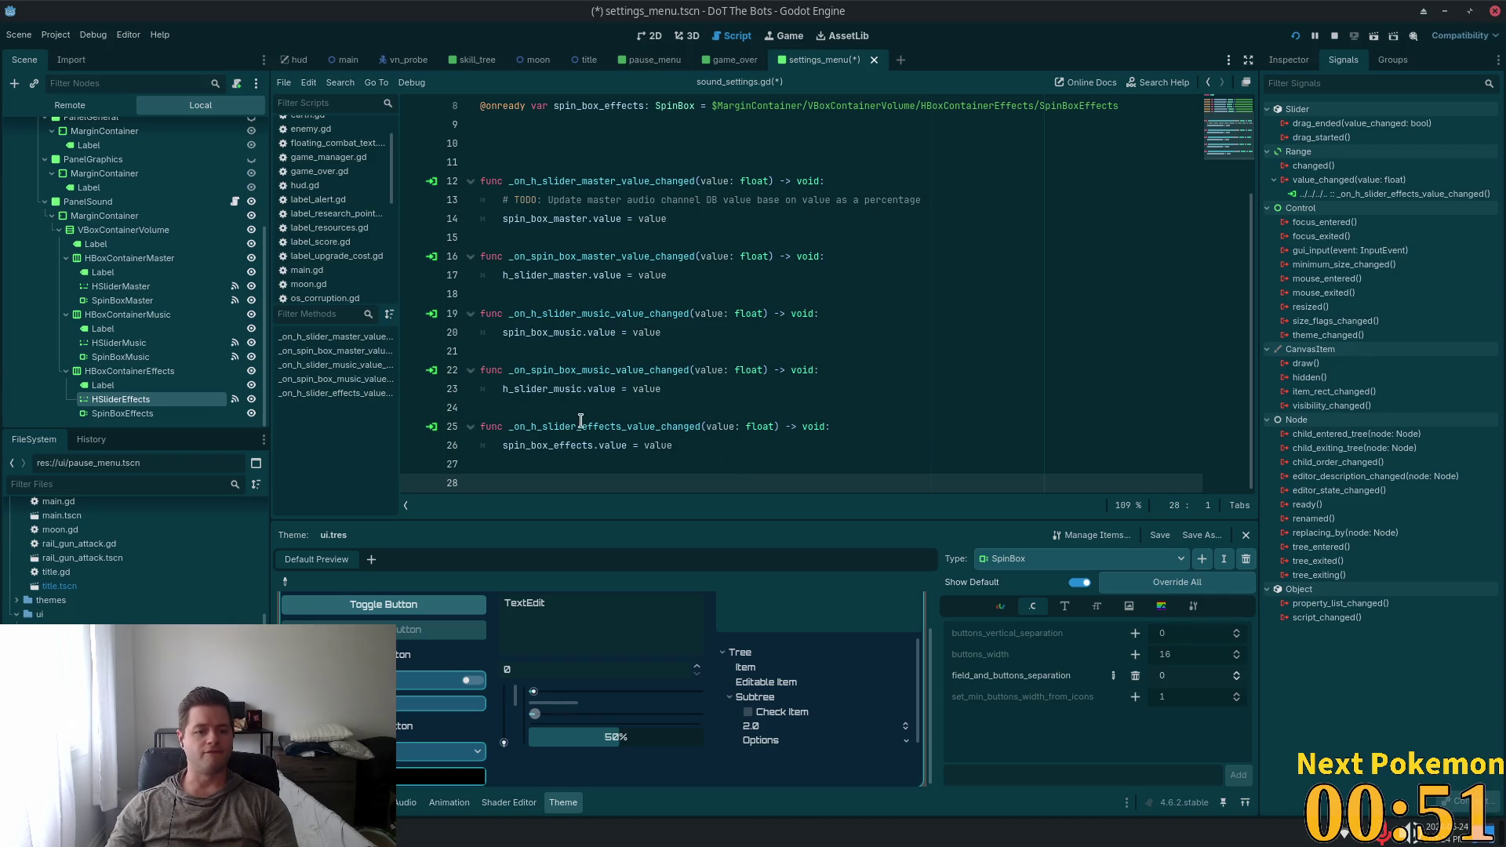
key("BackSpace")
key("BackSpace")
Connect SpinBoxEffects' value_changed signal to a new handler in the sound settings script
left_click(122, 413)
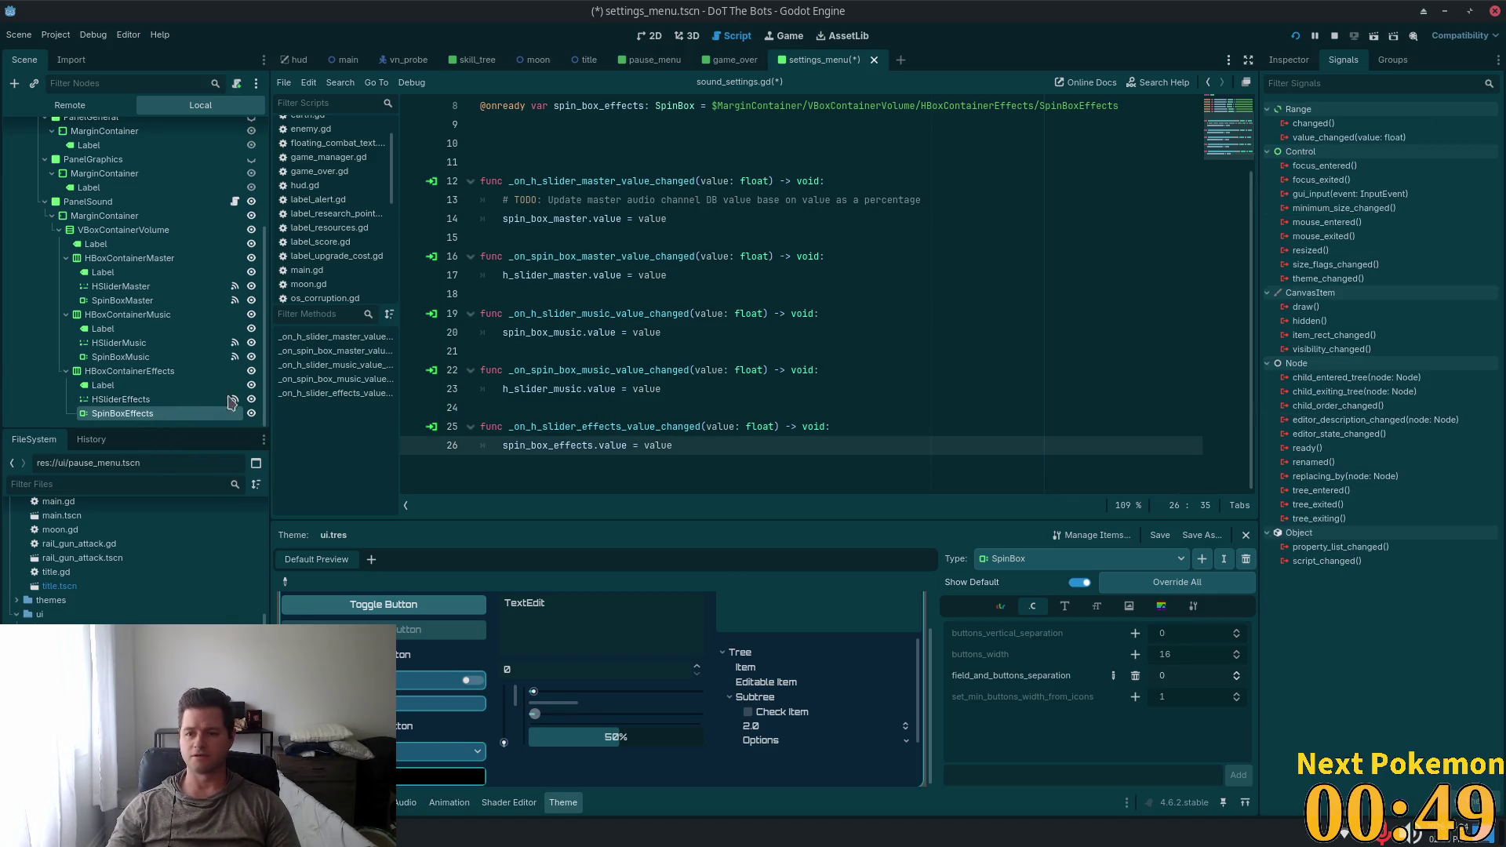
double_click(1349, 137)
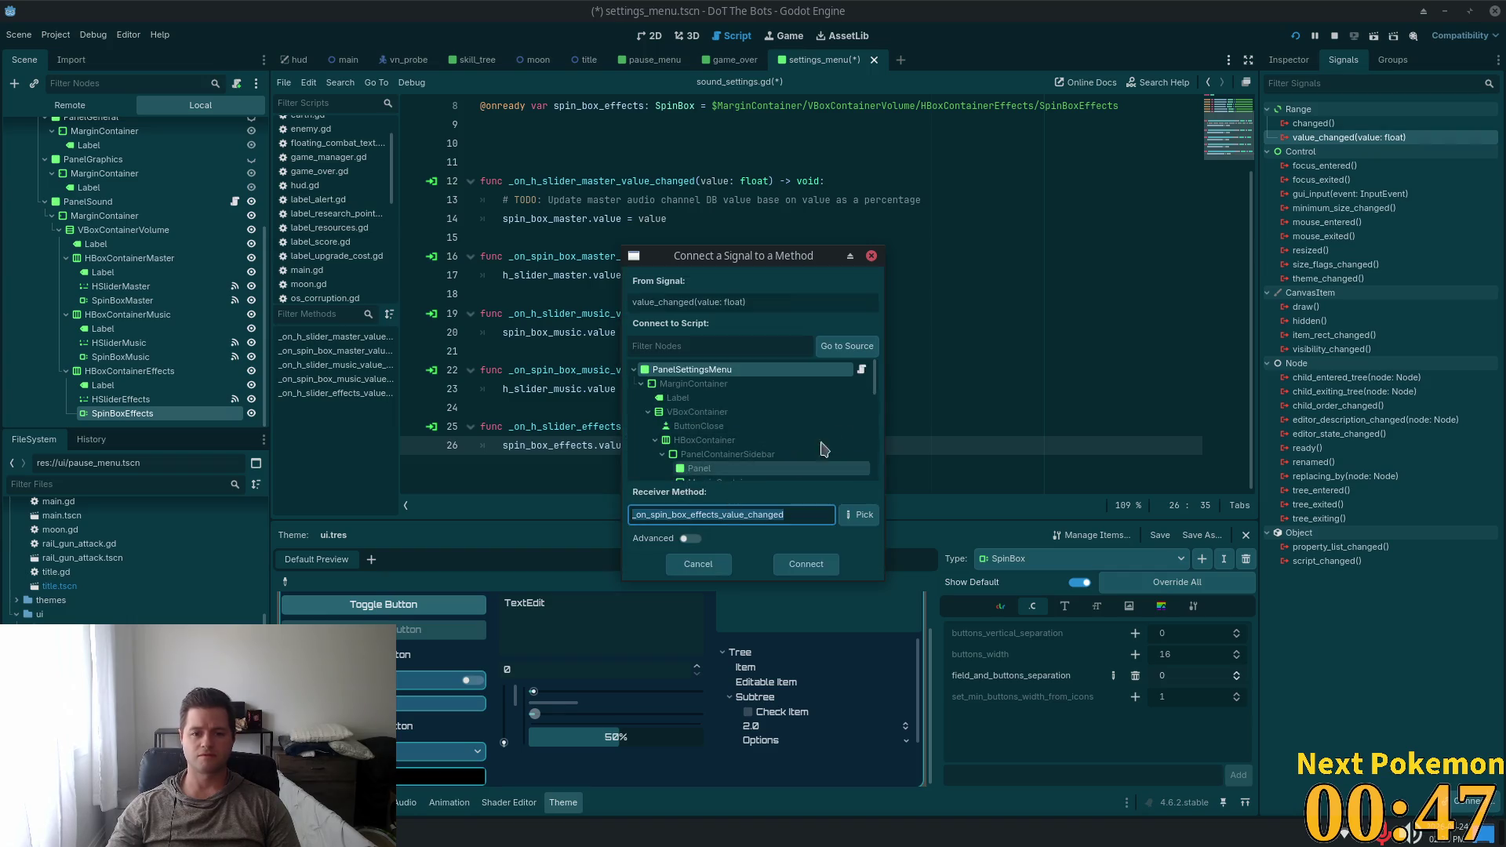
left_click_drag(872, 371, 868, 421)
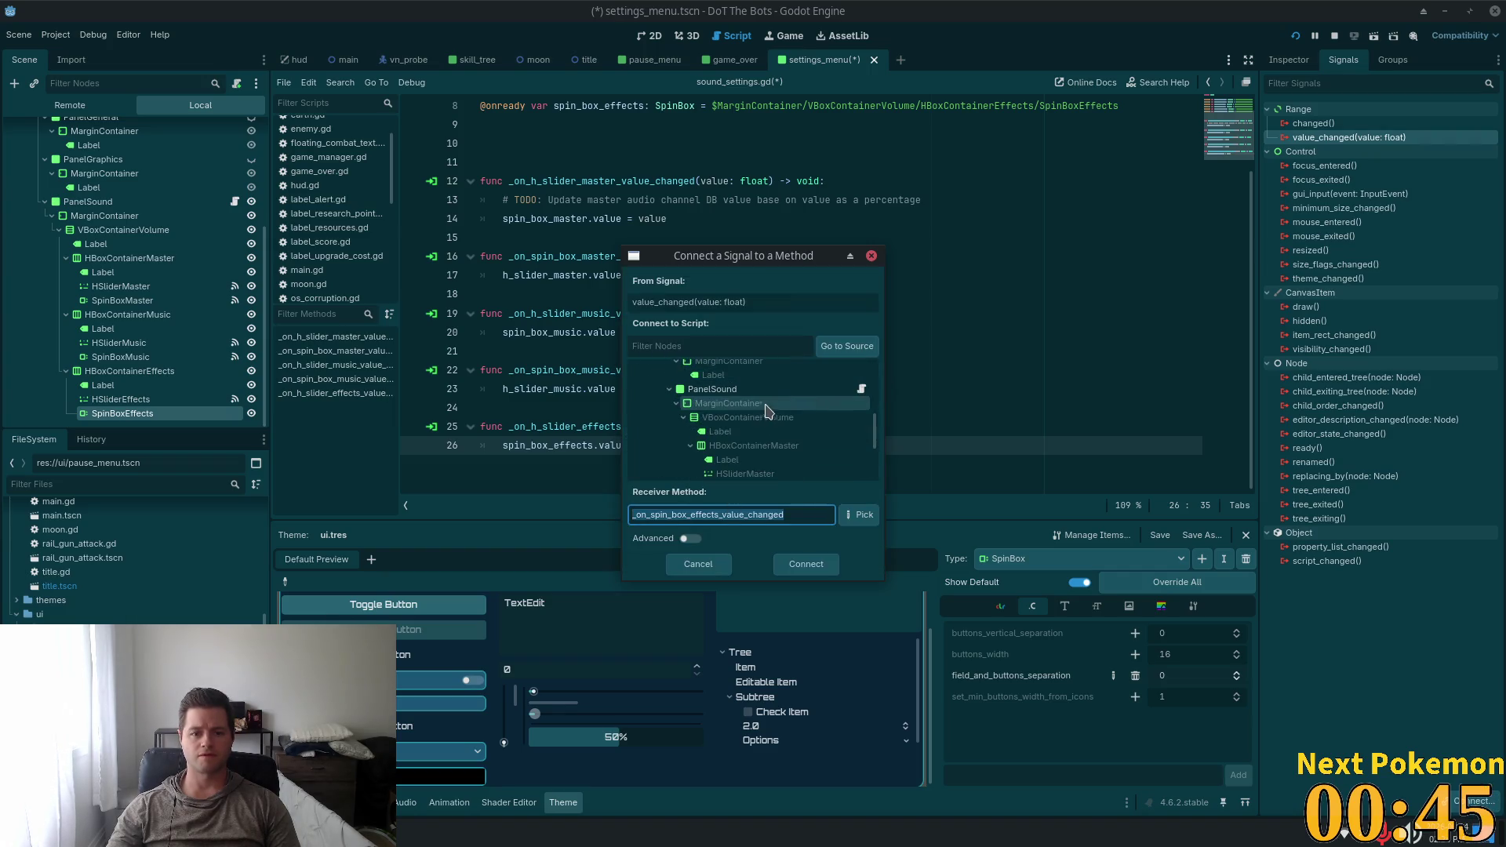
left_click(753, 402)
left_click(792, 566)
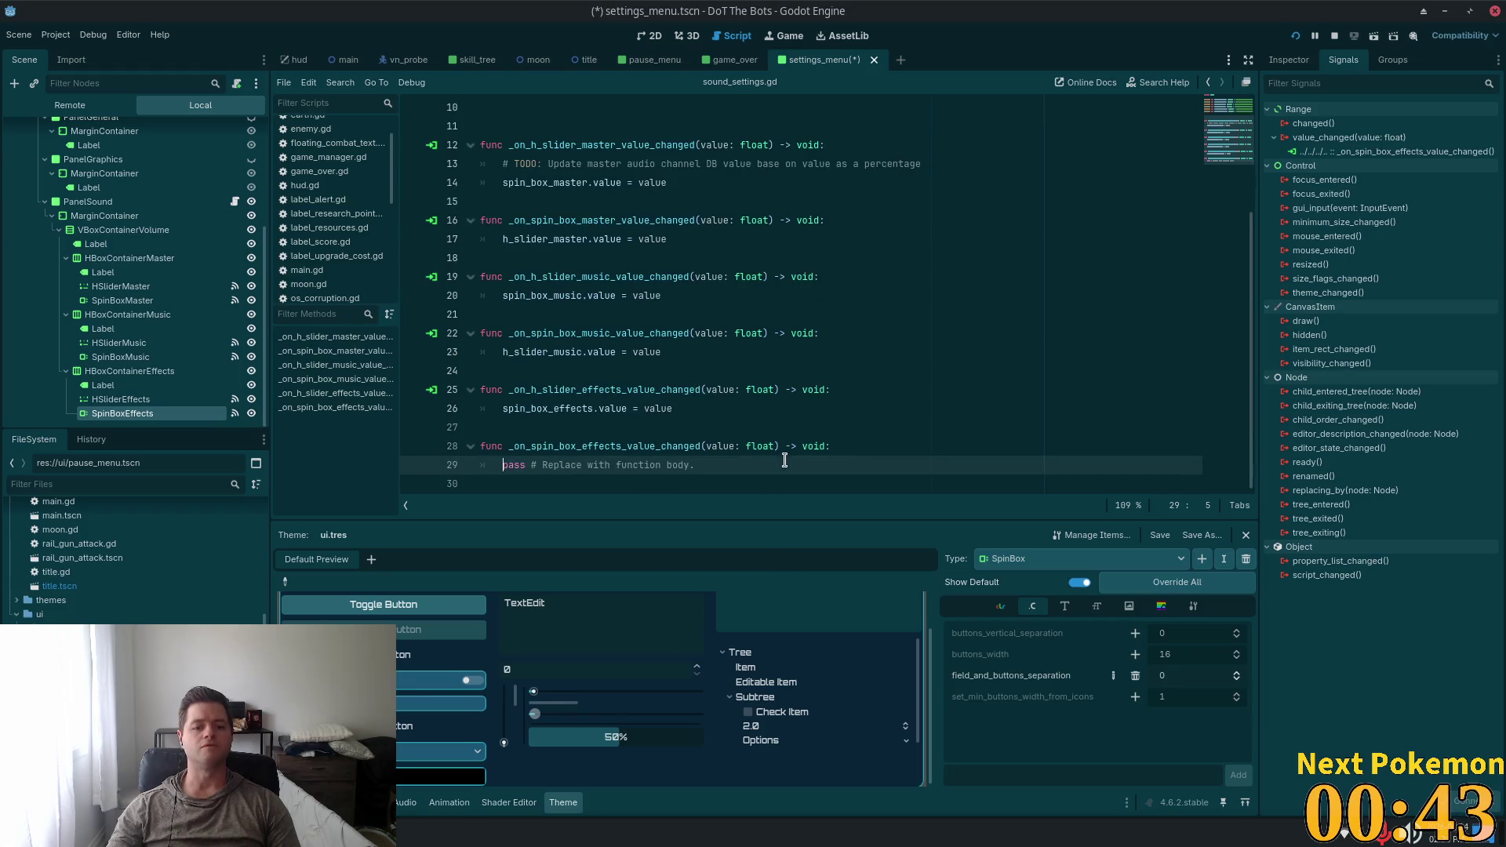
Fill the new handler with h_slider_effects.value = value and save the script
scroll(632, 393, "up", 3)
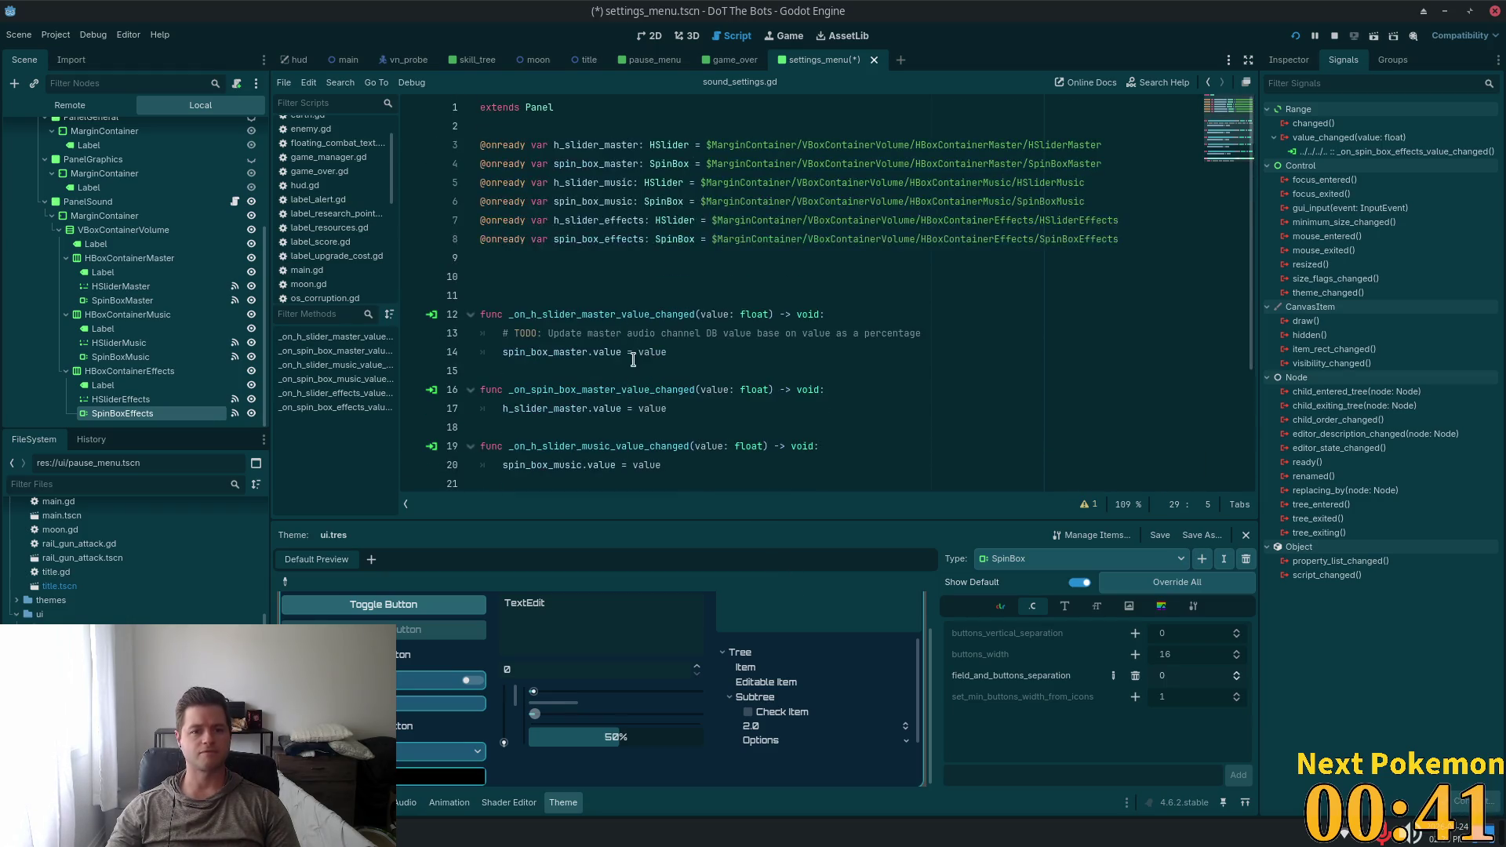
scroll(576, 219, "down", 3)
left_click_drag(695, 464, 502, 464)
type("h_slider_effects")
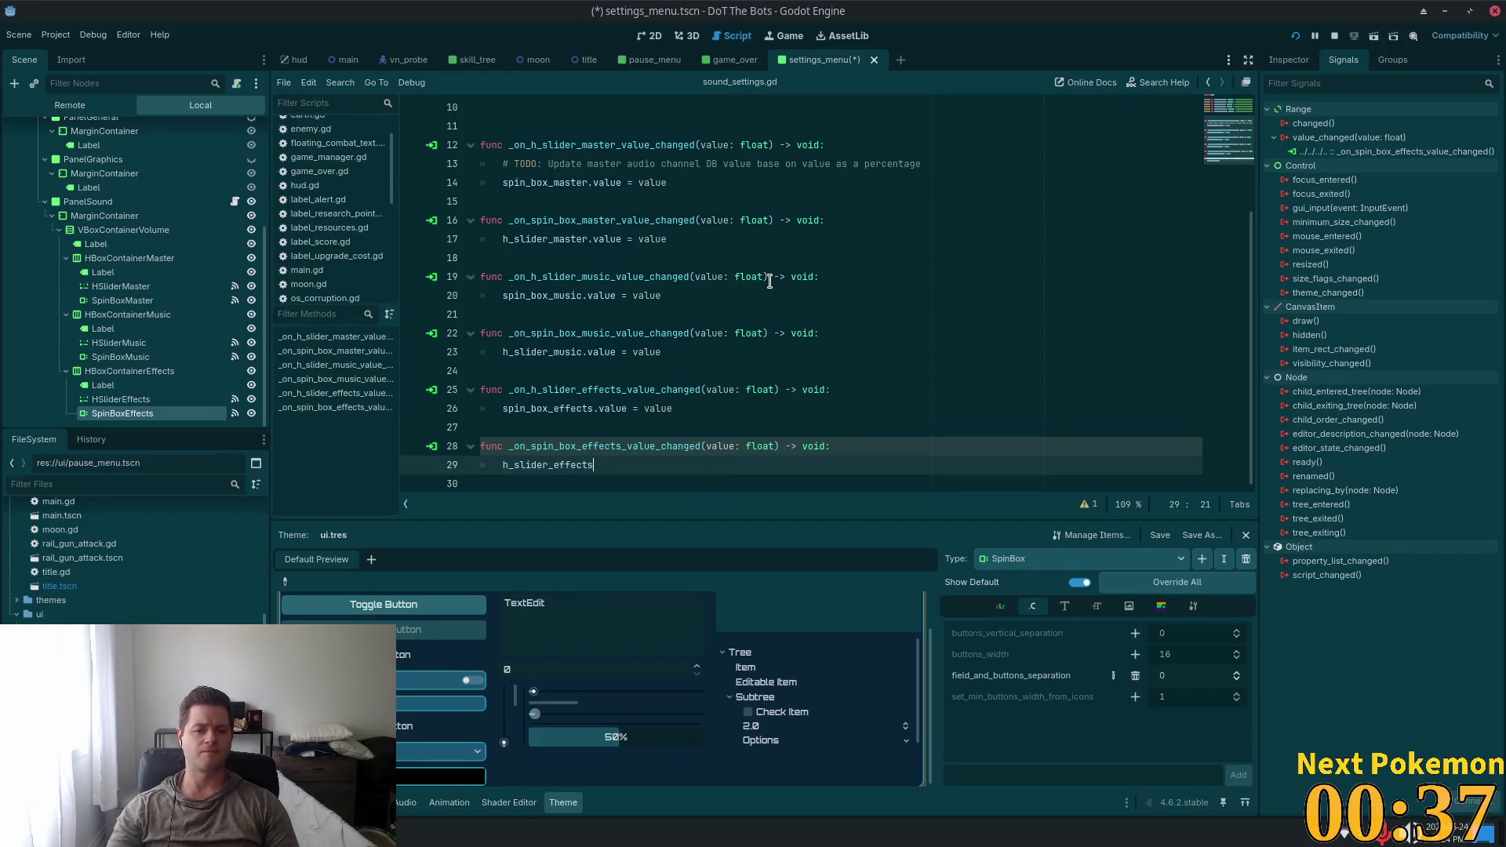
type(".value = value")
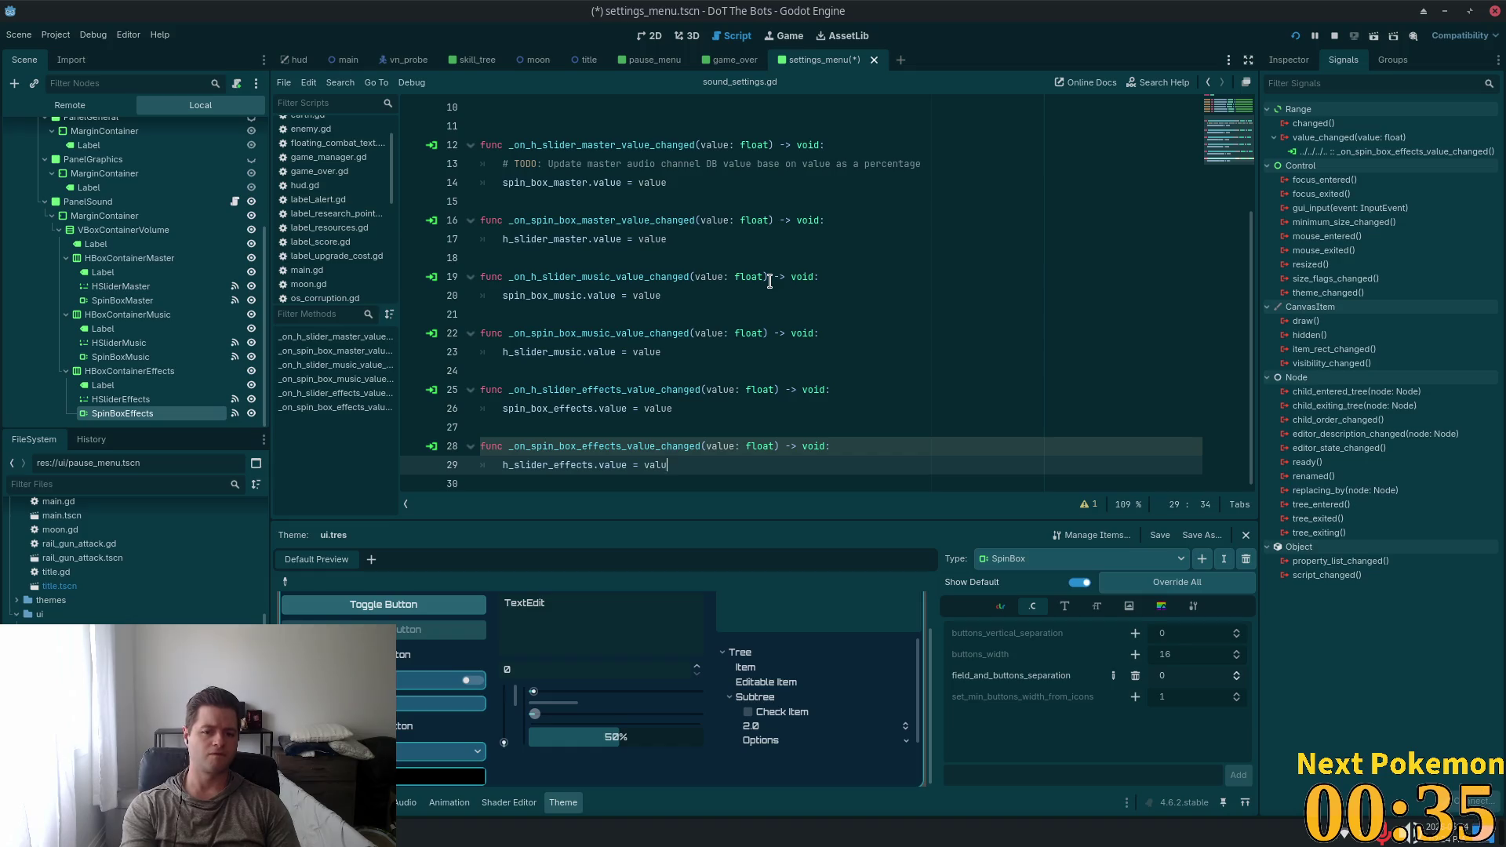
key("ctrl+s")
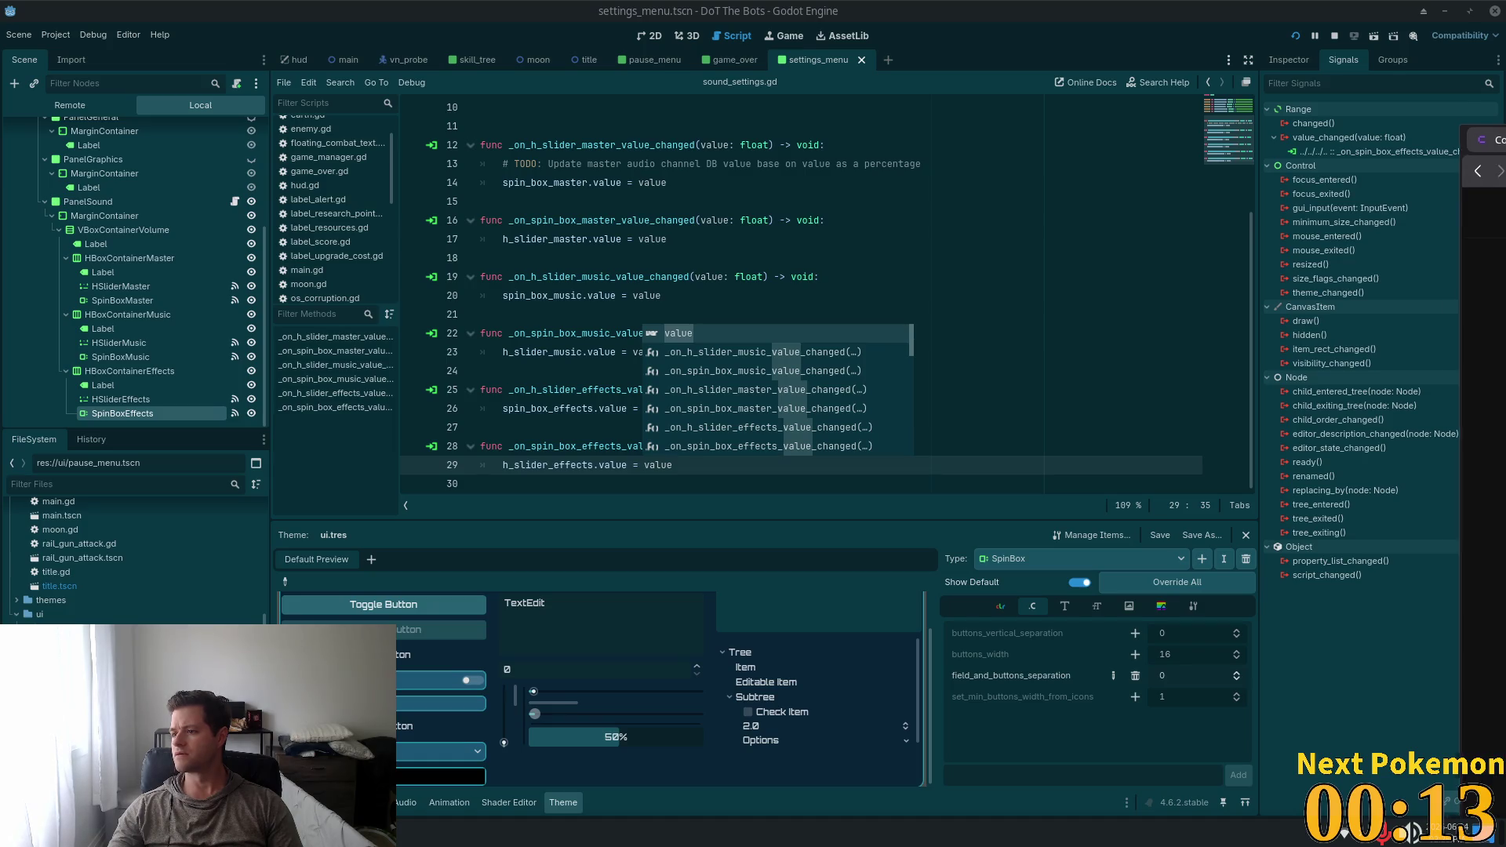
key("alt+Tab")
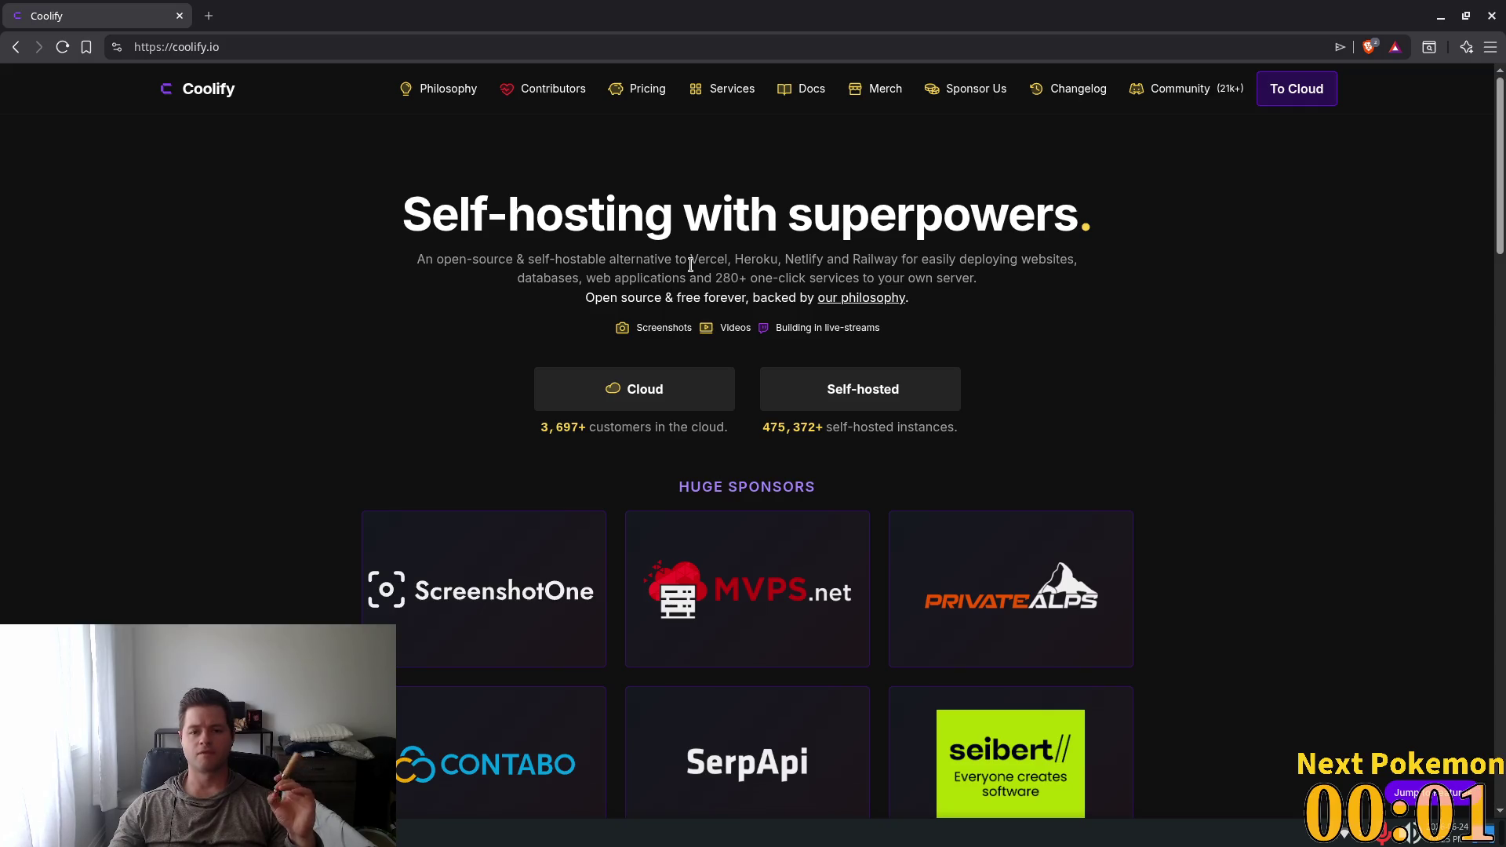
left_click_drag(688, 259, 733, 259)
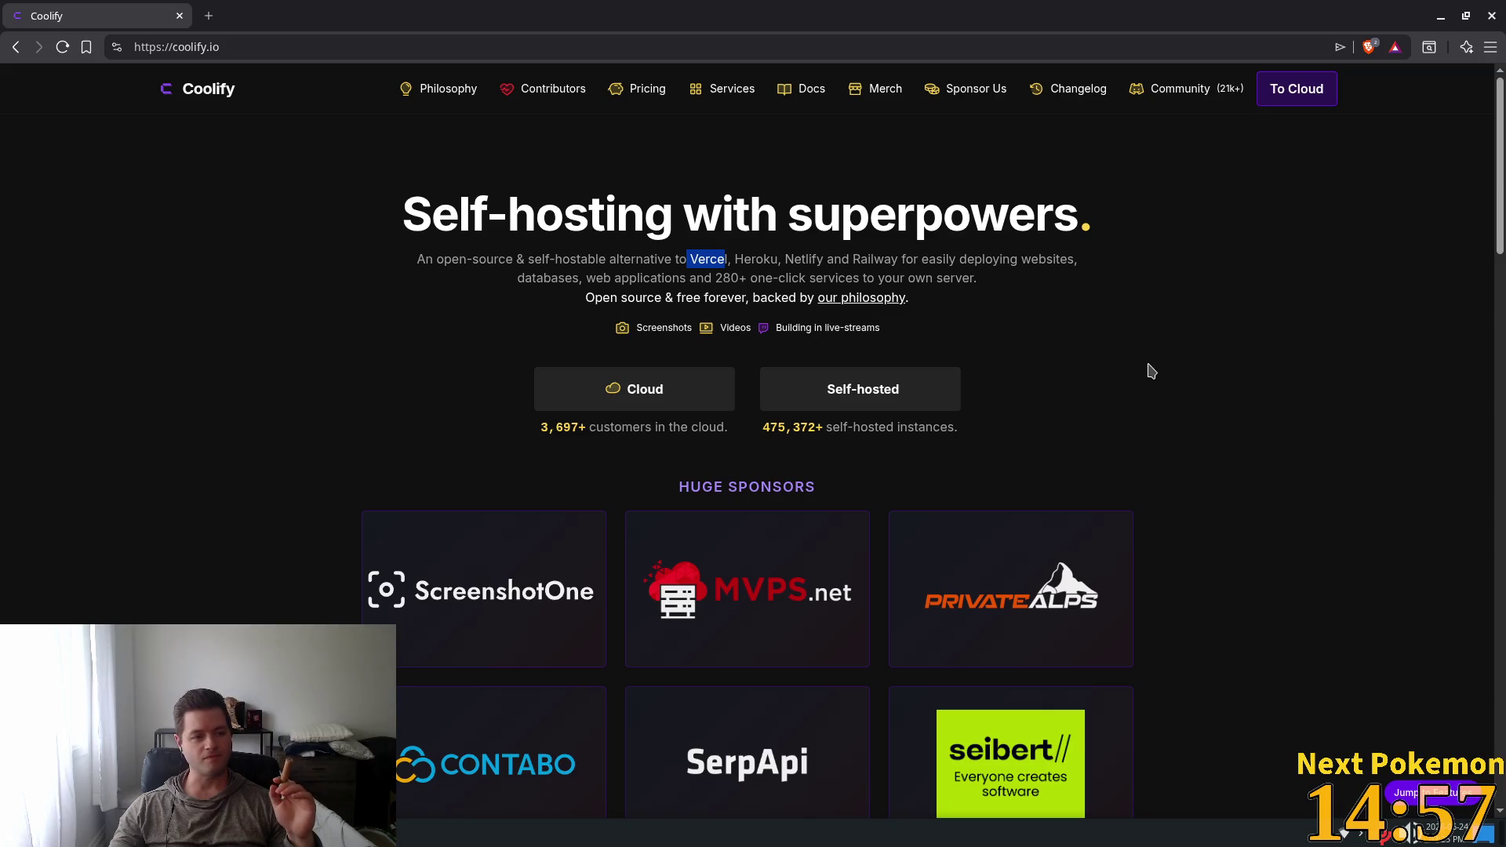
triple_click(709, 258)
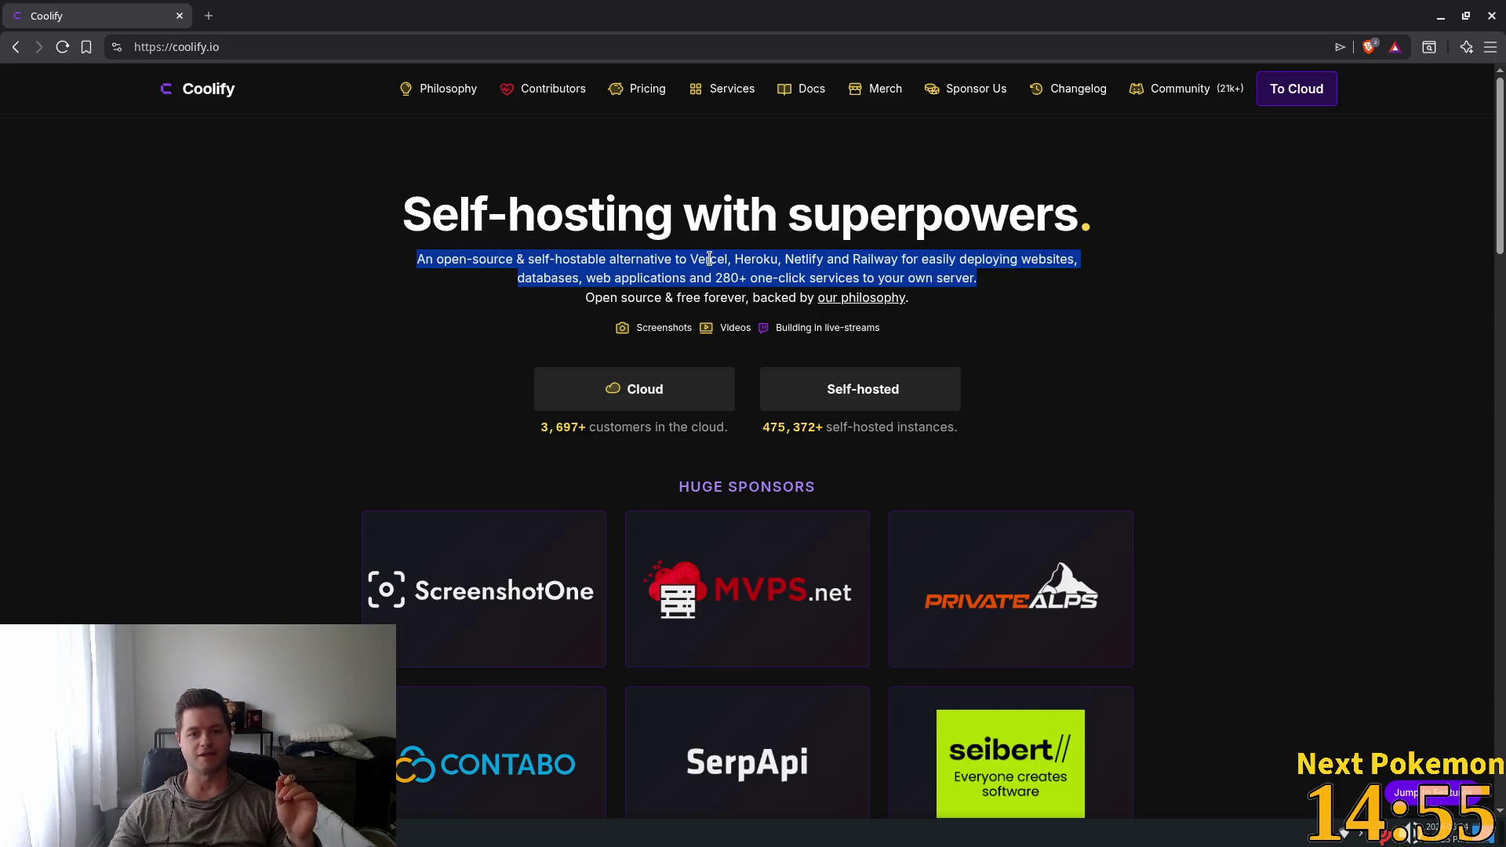
double_click(700, 264)
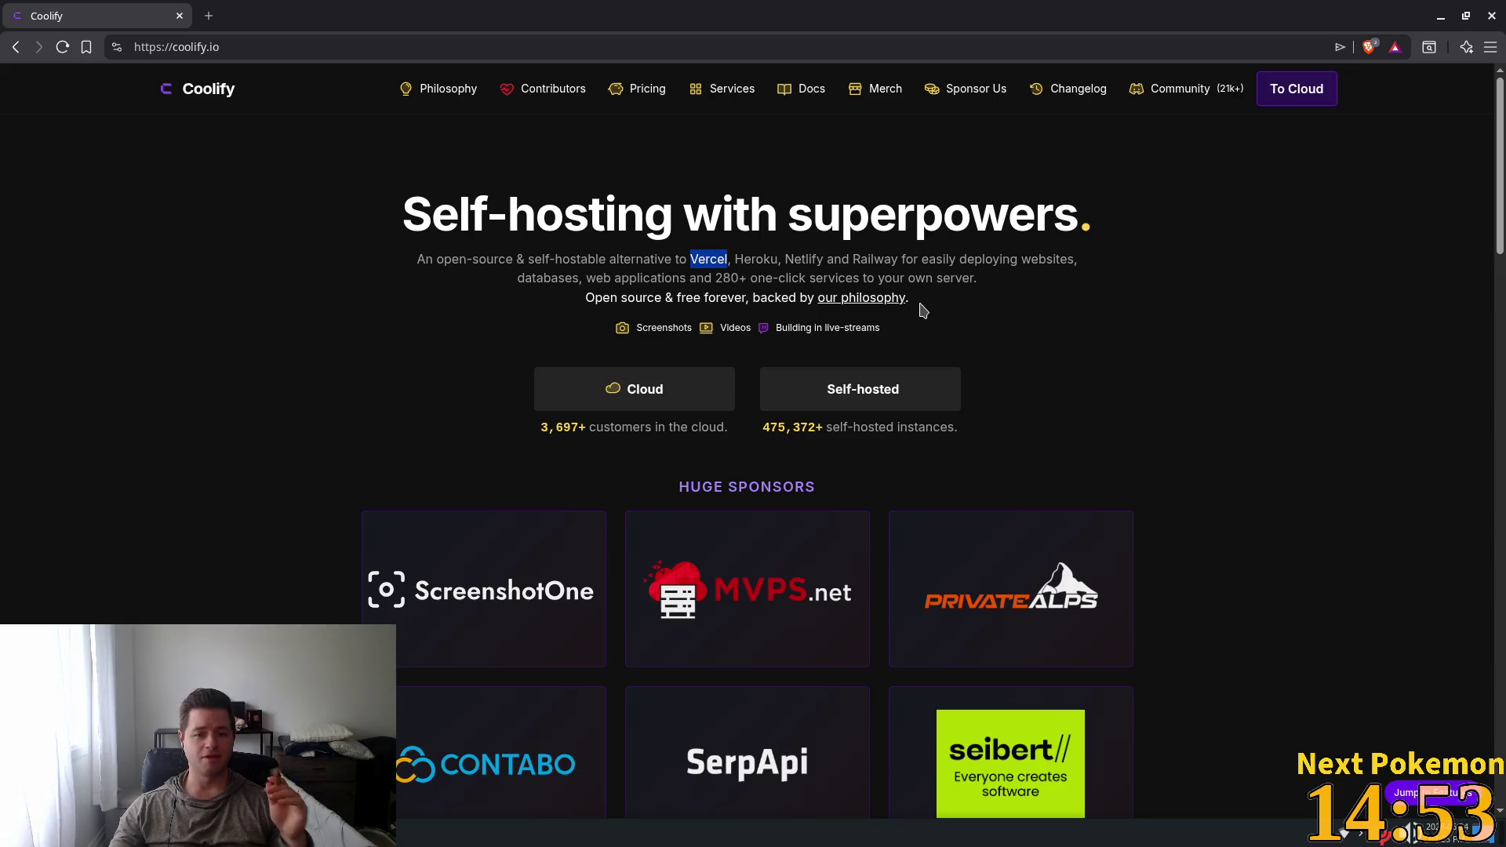
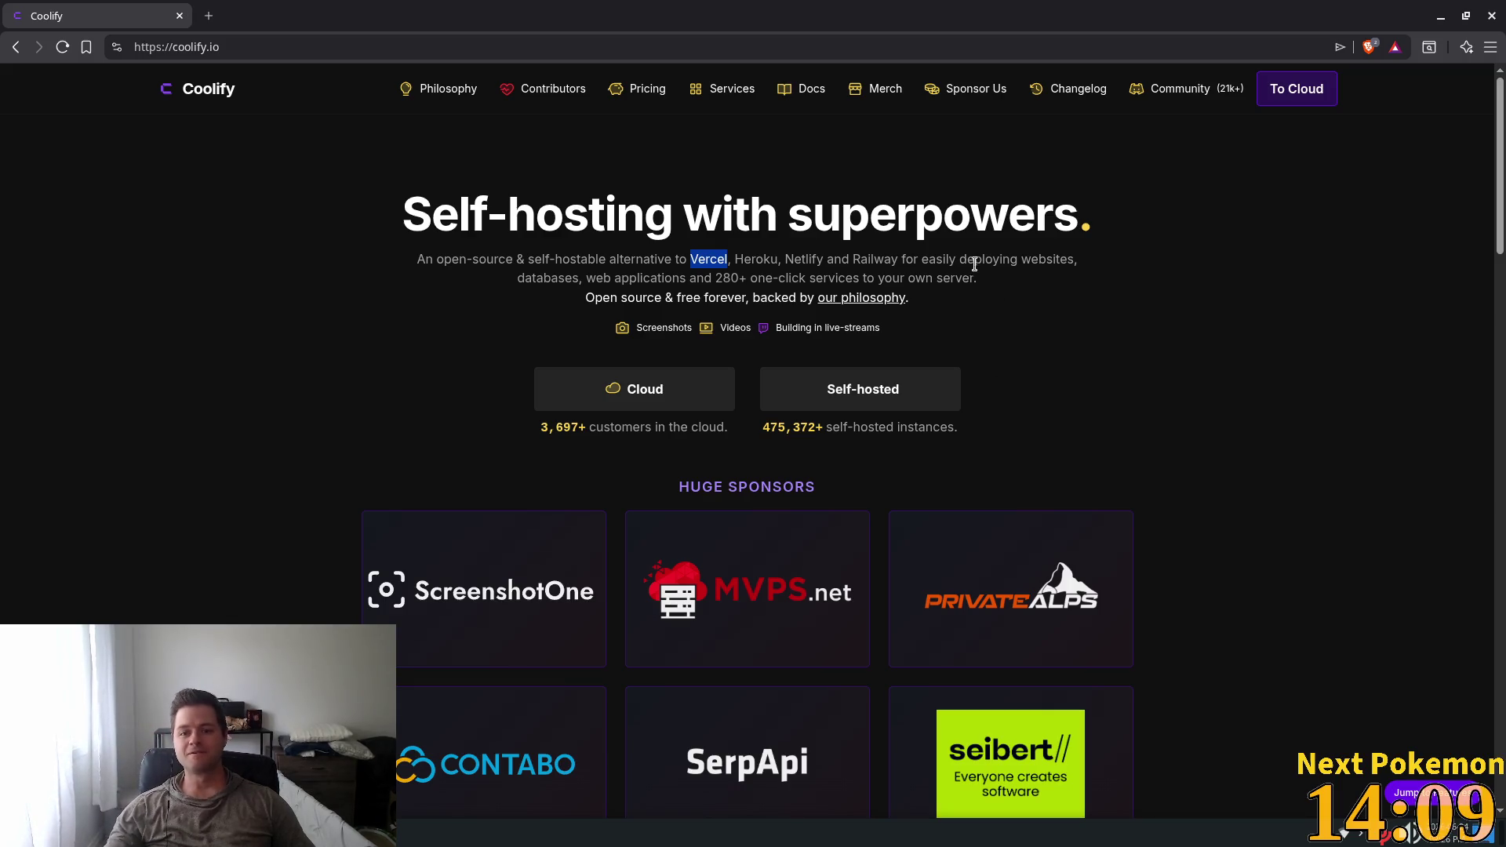
Bookmark coolify.io as 'Coolify' under Other bookmarks and dismiss the confirmation popup
mouse_move(565, 278)
left_mouse_down()
mouse_move(802, 279)
mouse_move(842, 259)
left_mouse_up()
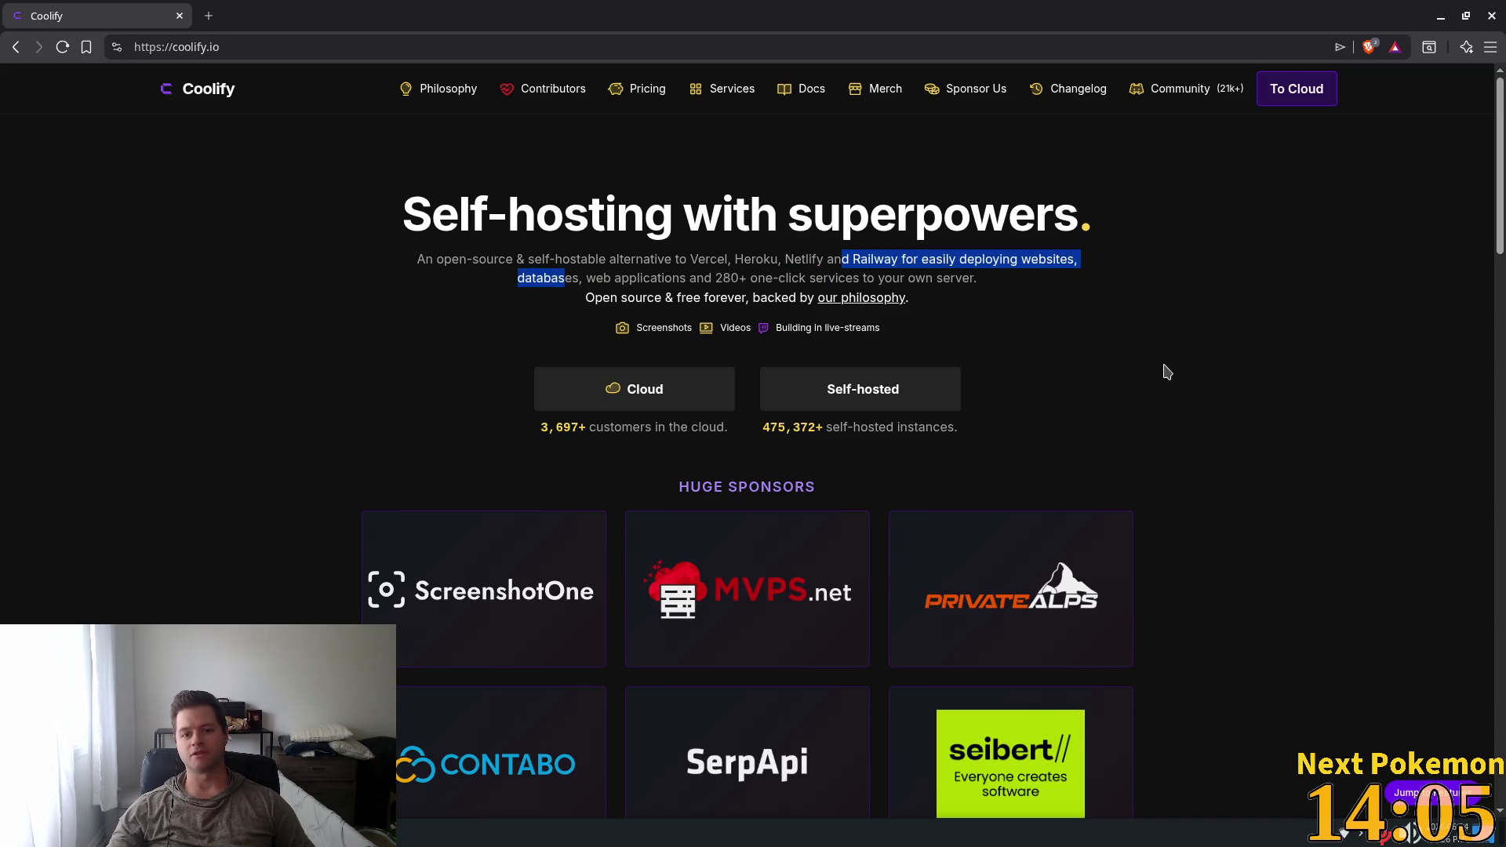
left_click(1027, 320)
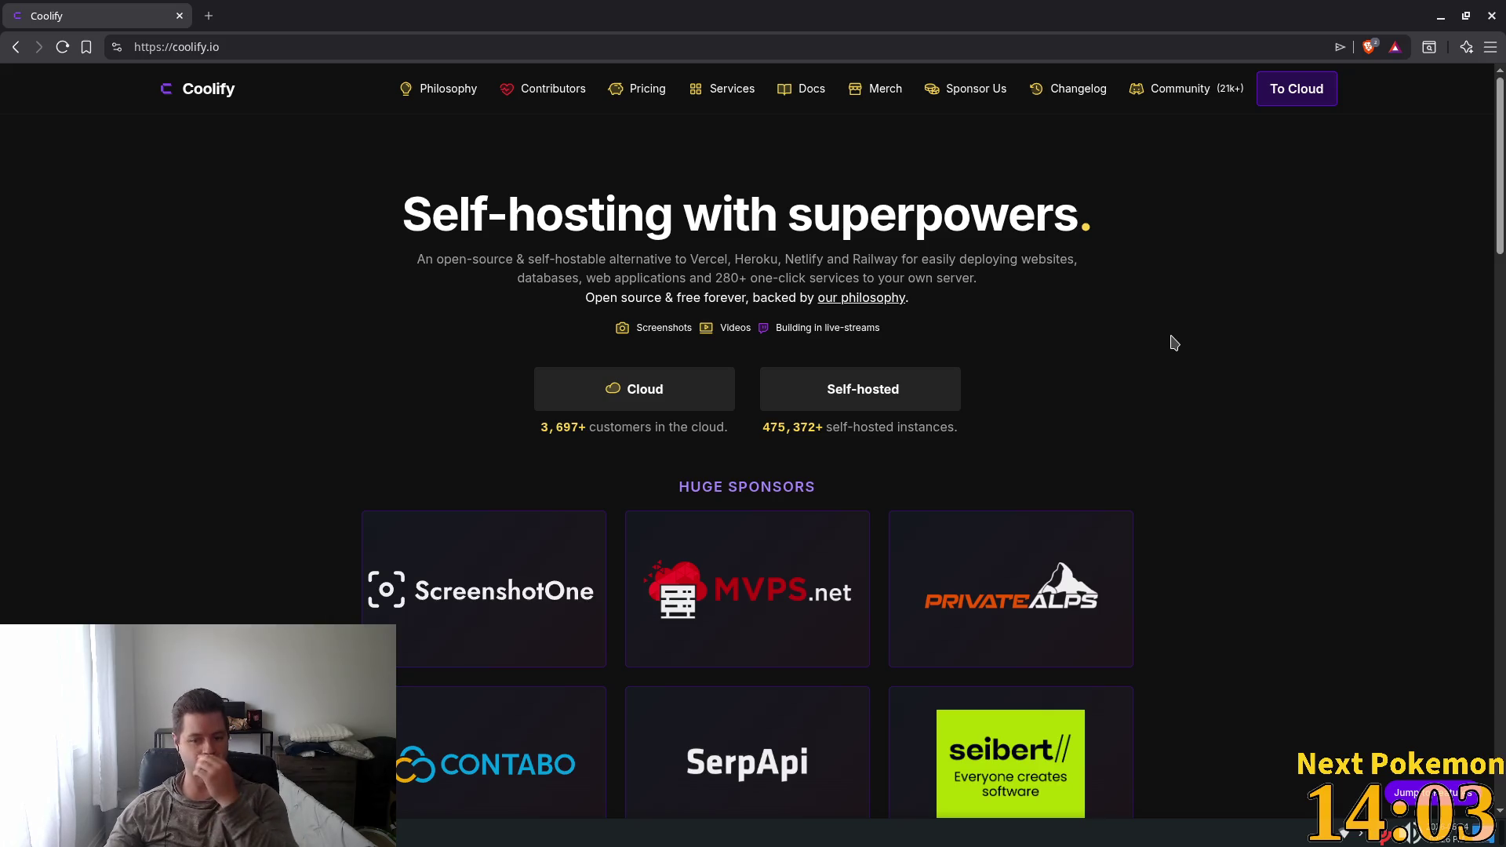
scroll(1128, 396, "down", 2)
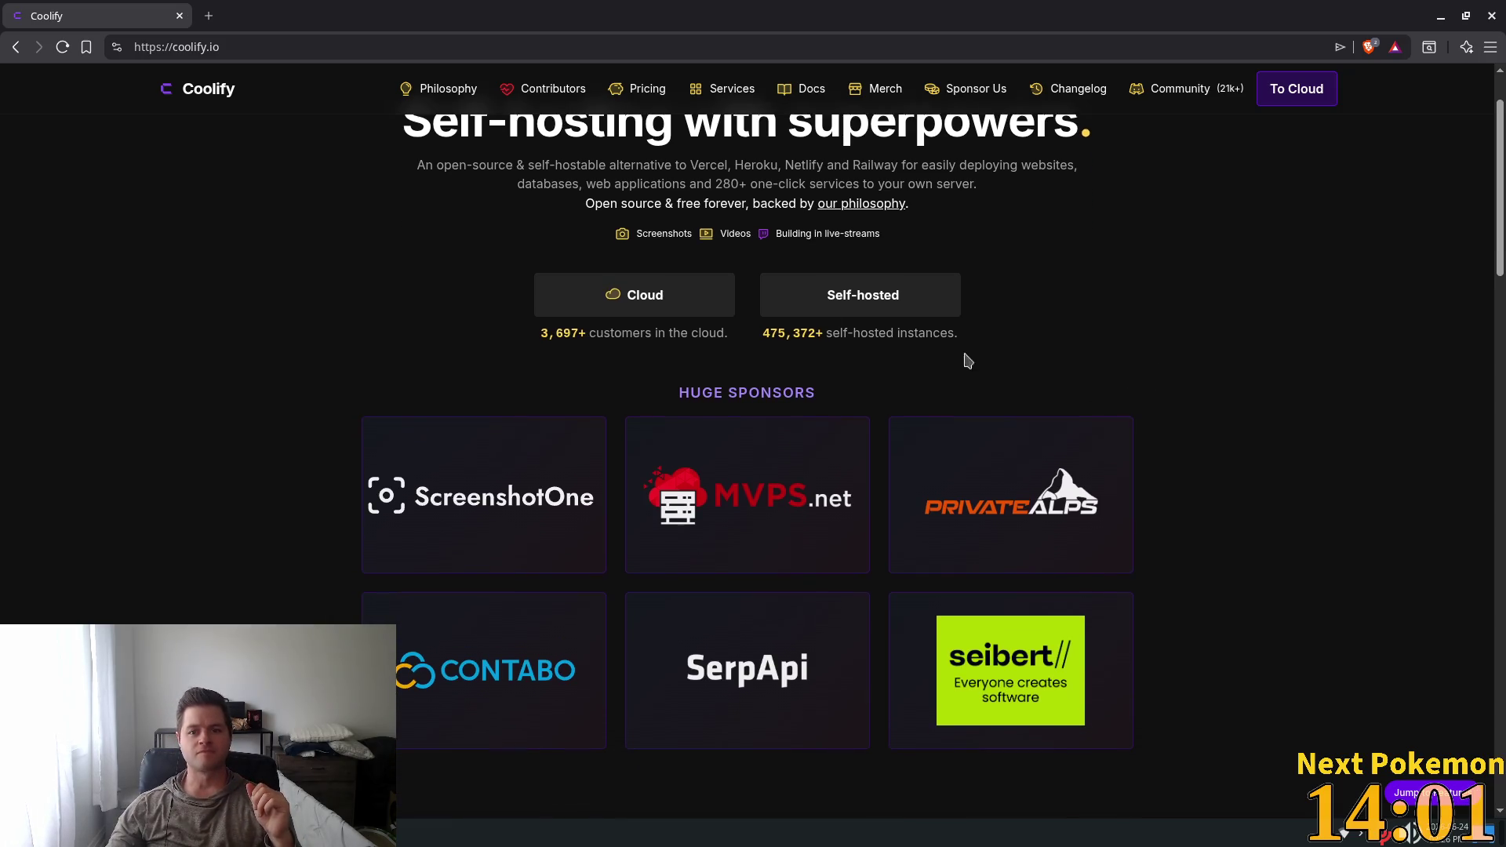
left_click(86, 48)
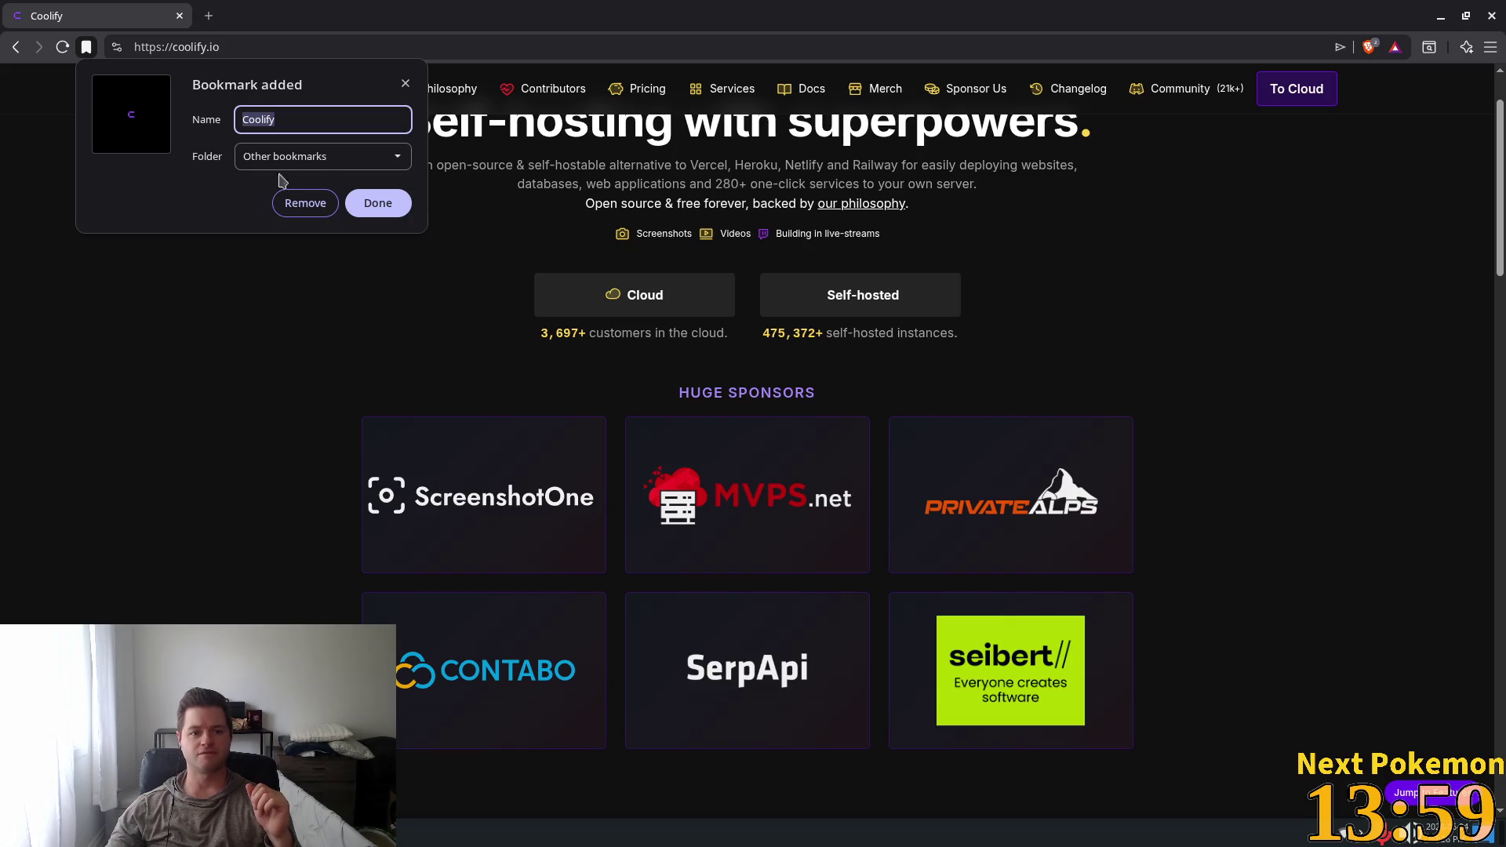
left_click(379, 203)
Scroll the Coolify homepage down to bring the Features heading into view
scroll(1140, 379, "down", 8)
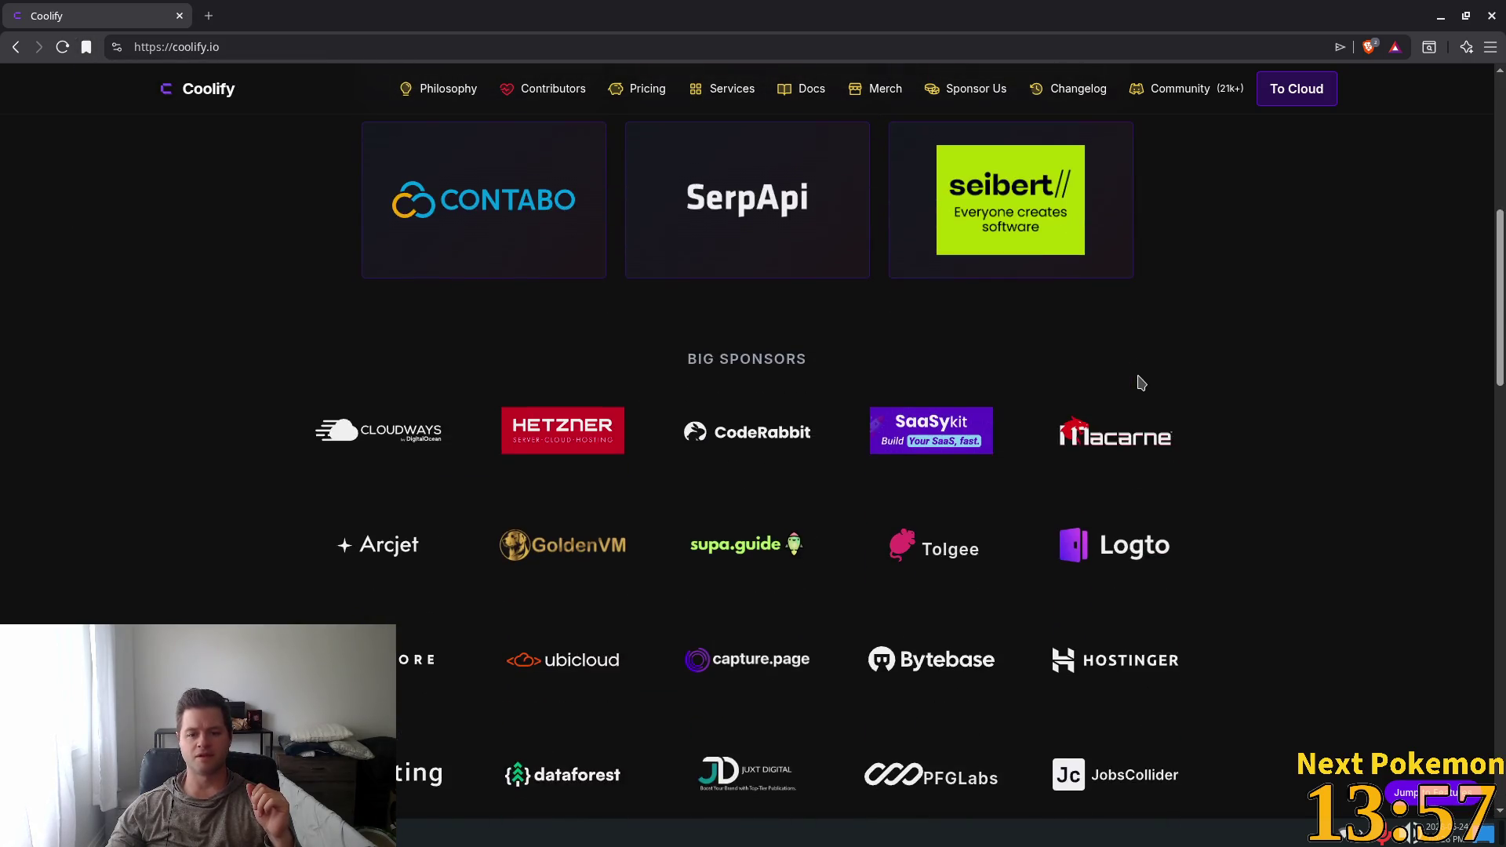
scroll(1344, 447, "down", 10)
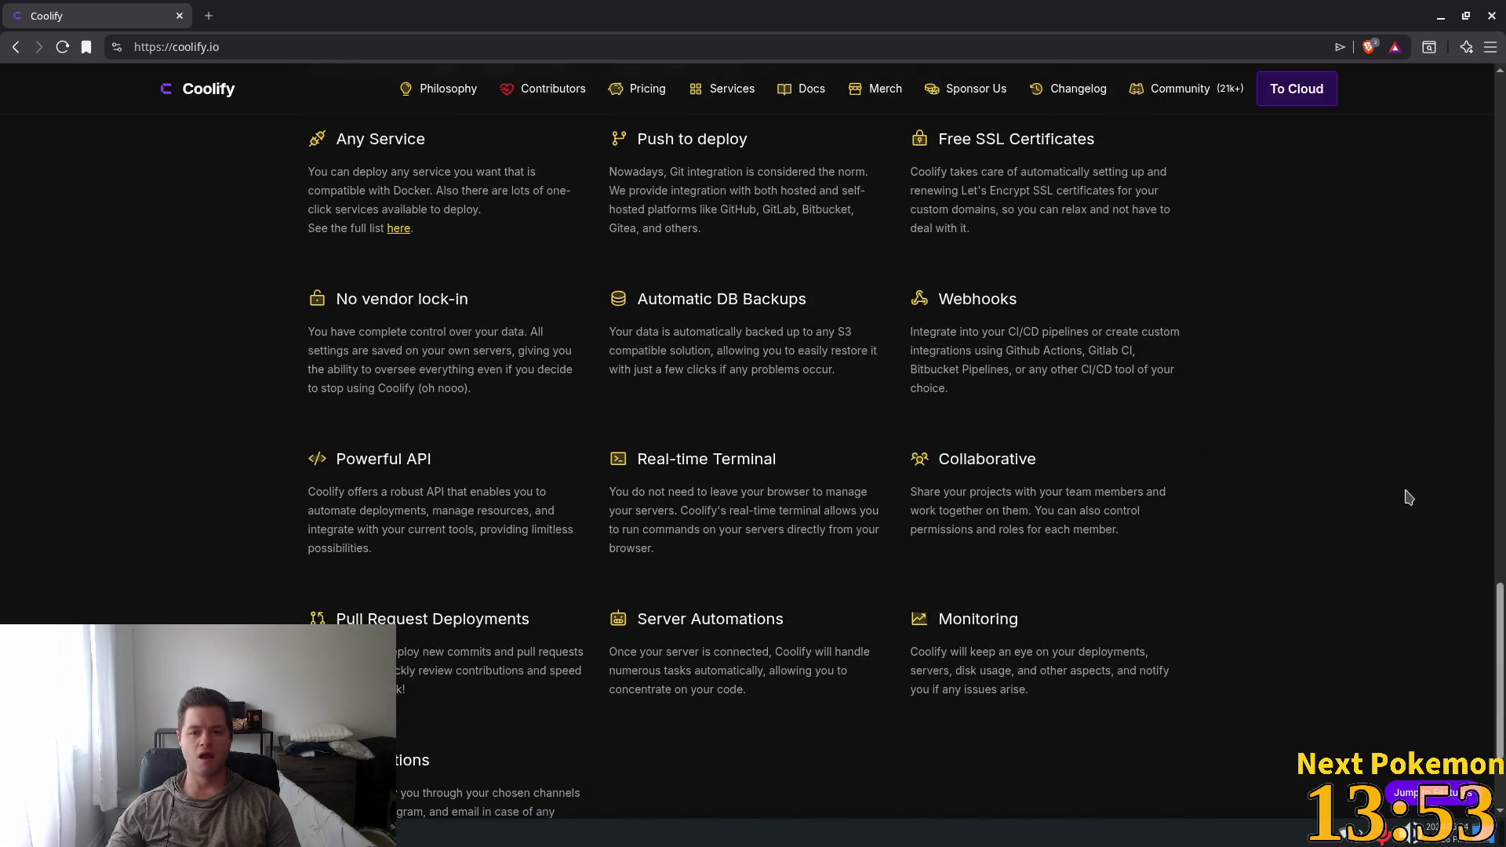
scroll(1388, 502, "up", 2)
scroll(1382, 502, "up", 2)
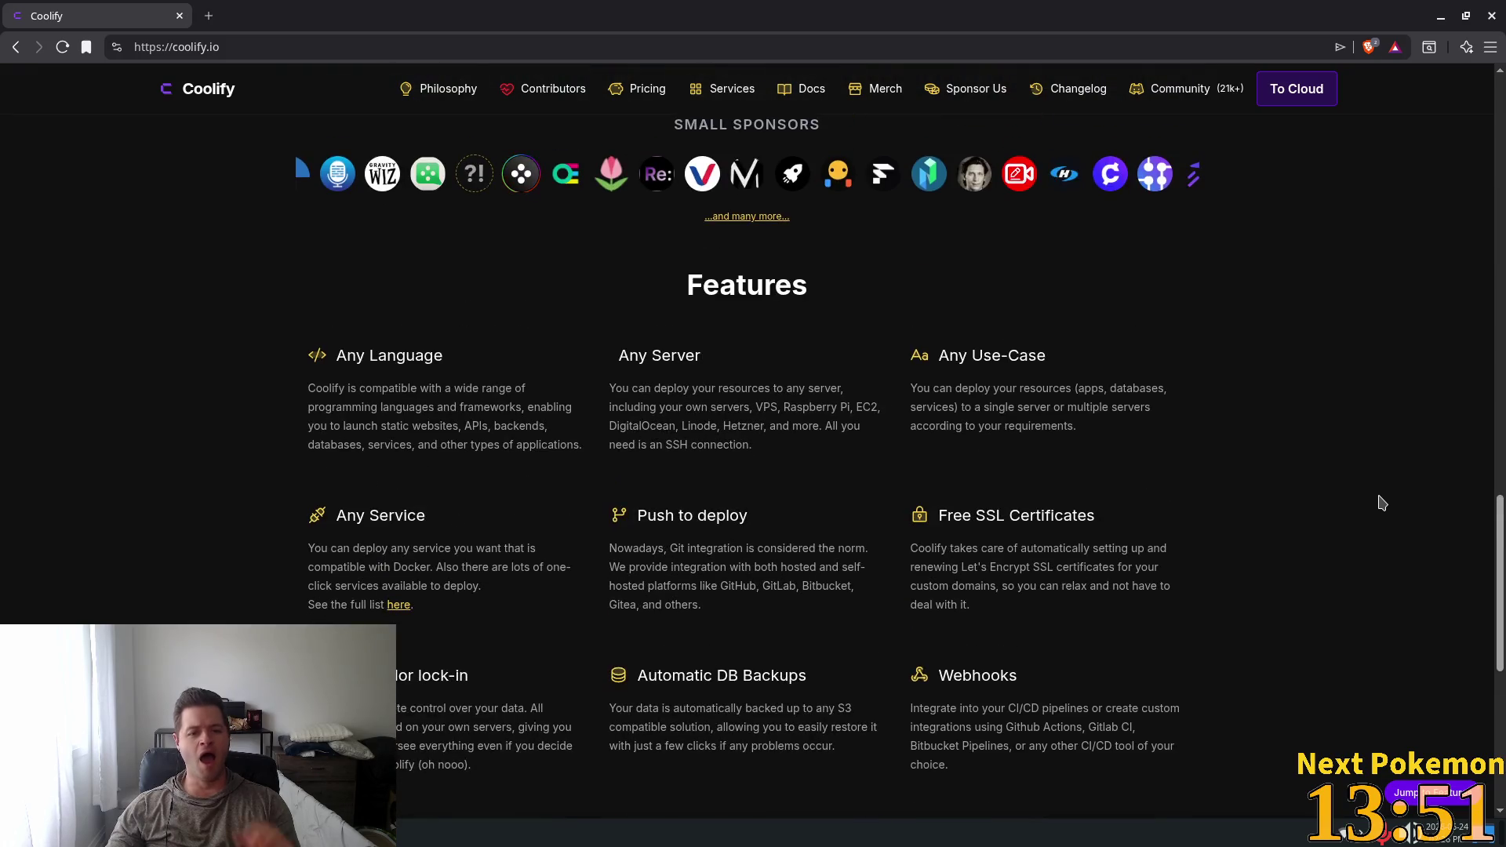